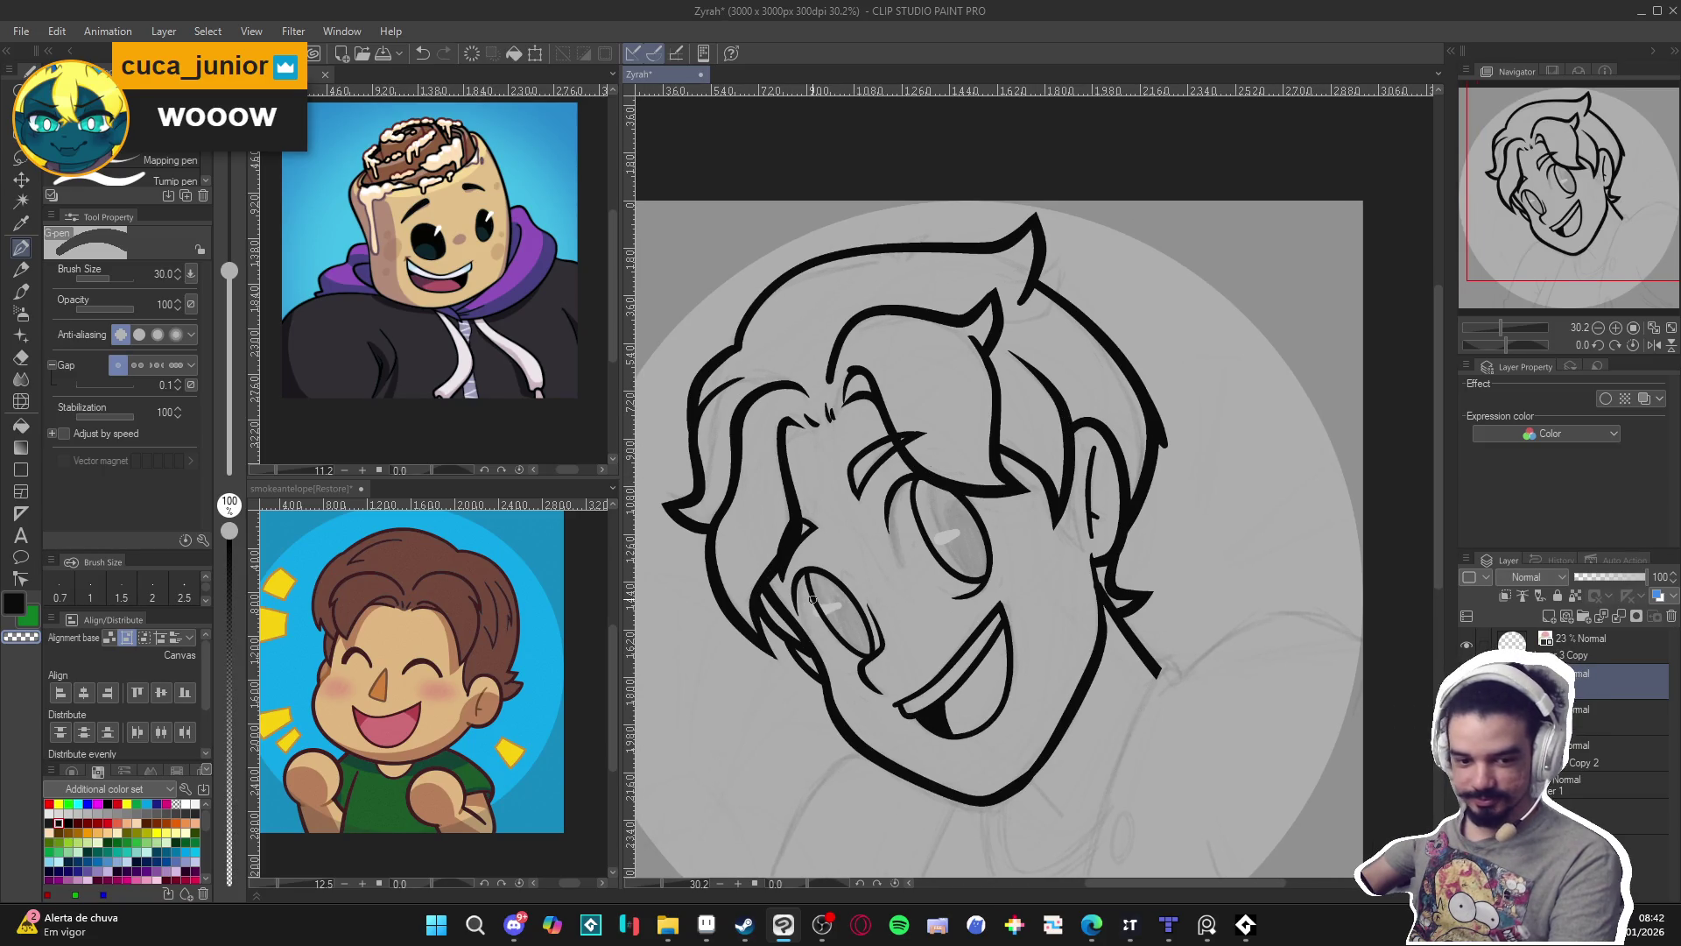
Hide and restore the hair line art, then zoom out to see the whole head.
key(ctrl+z)
key(ctrl+y)
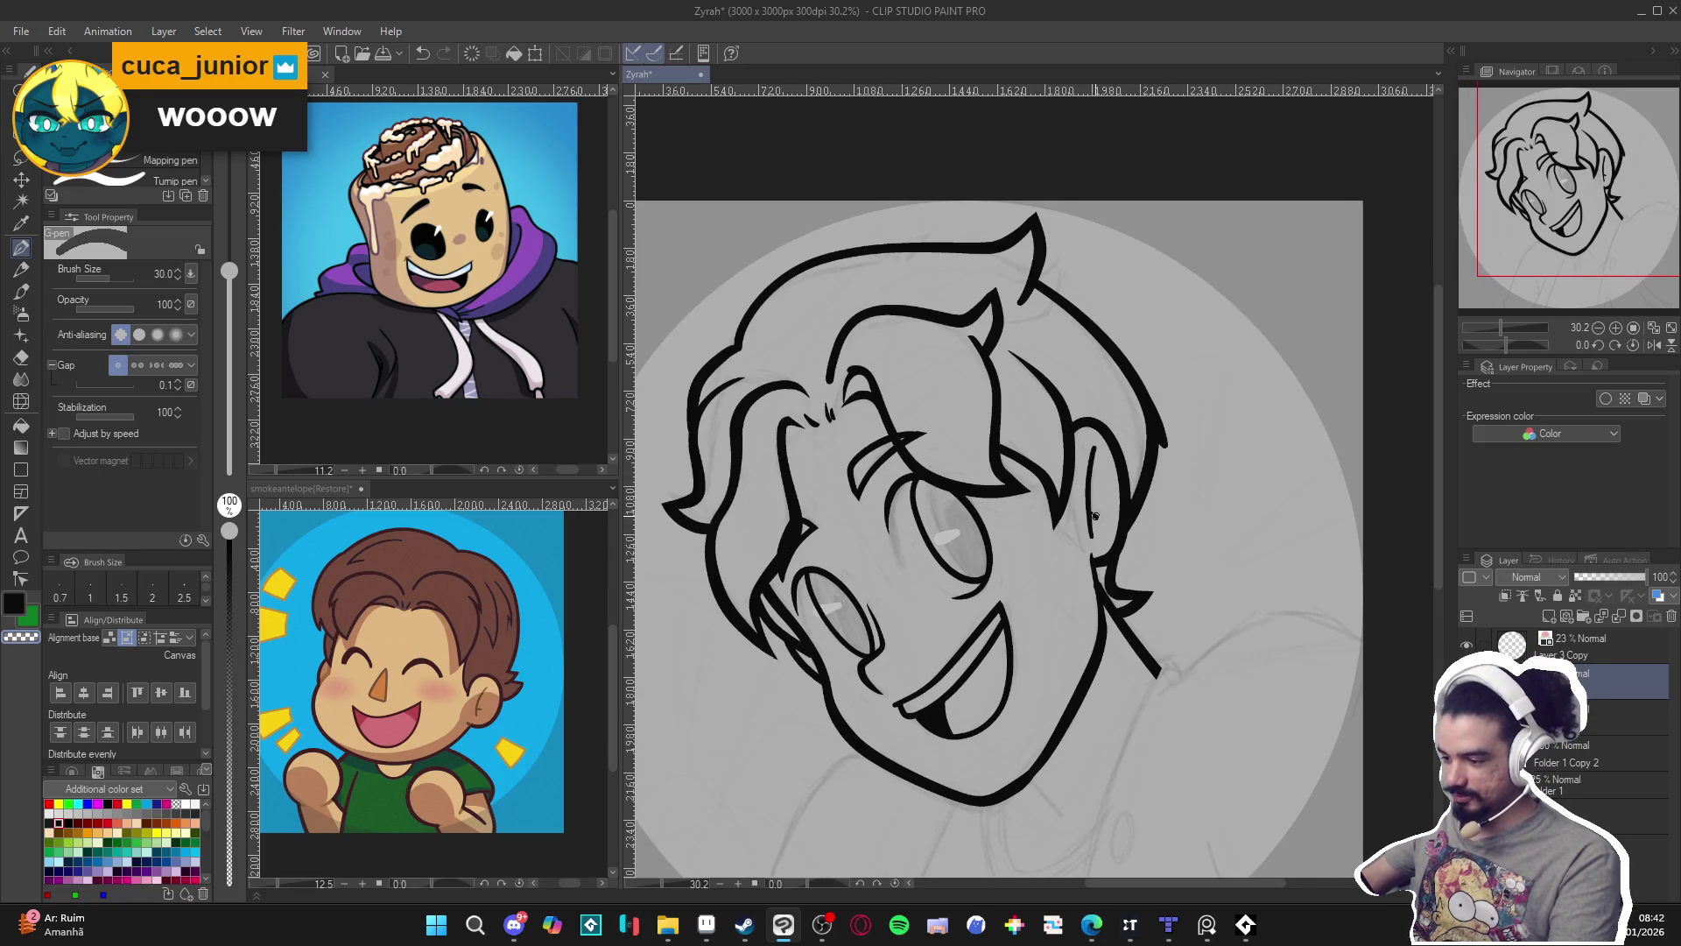
scroll(1016, 683, down, 1)
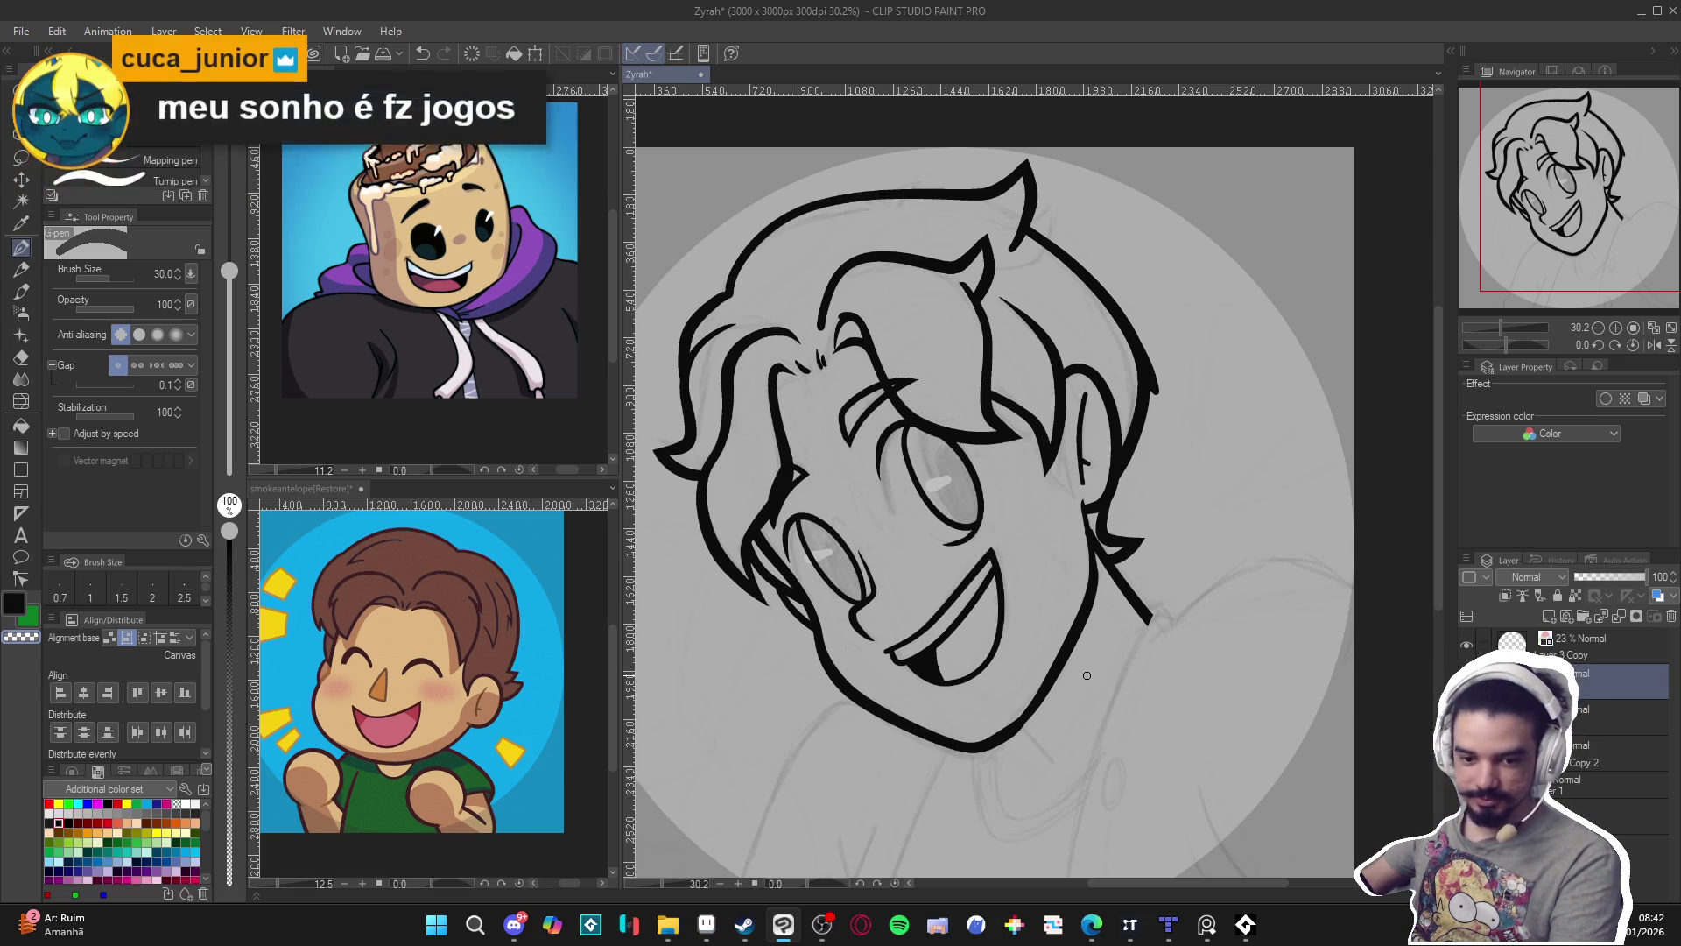
key(ctrl+minus)
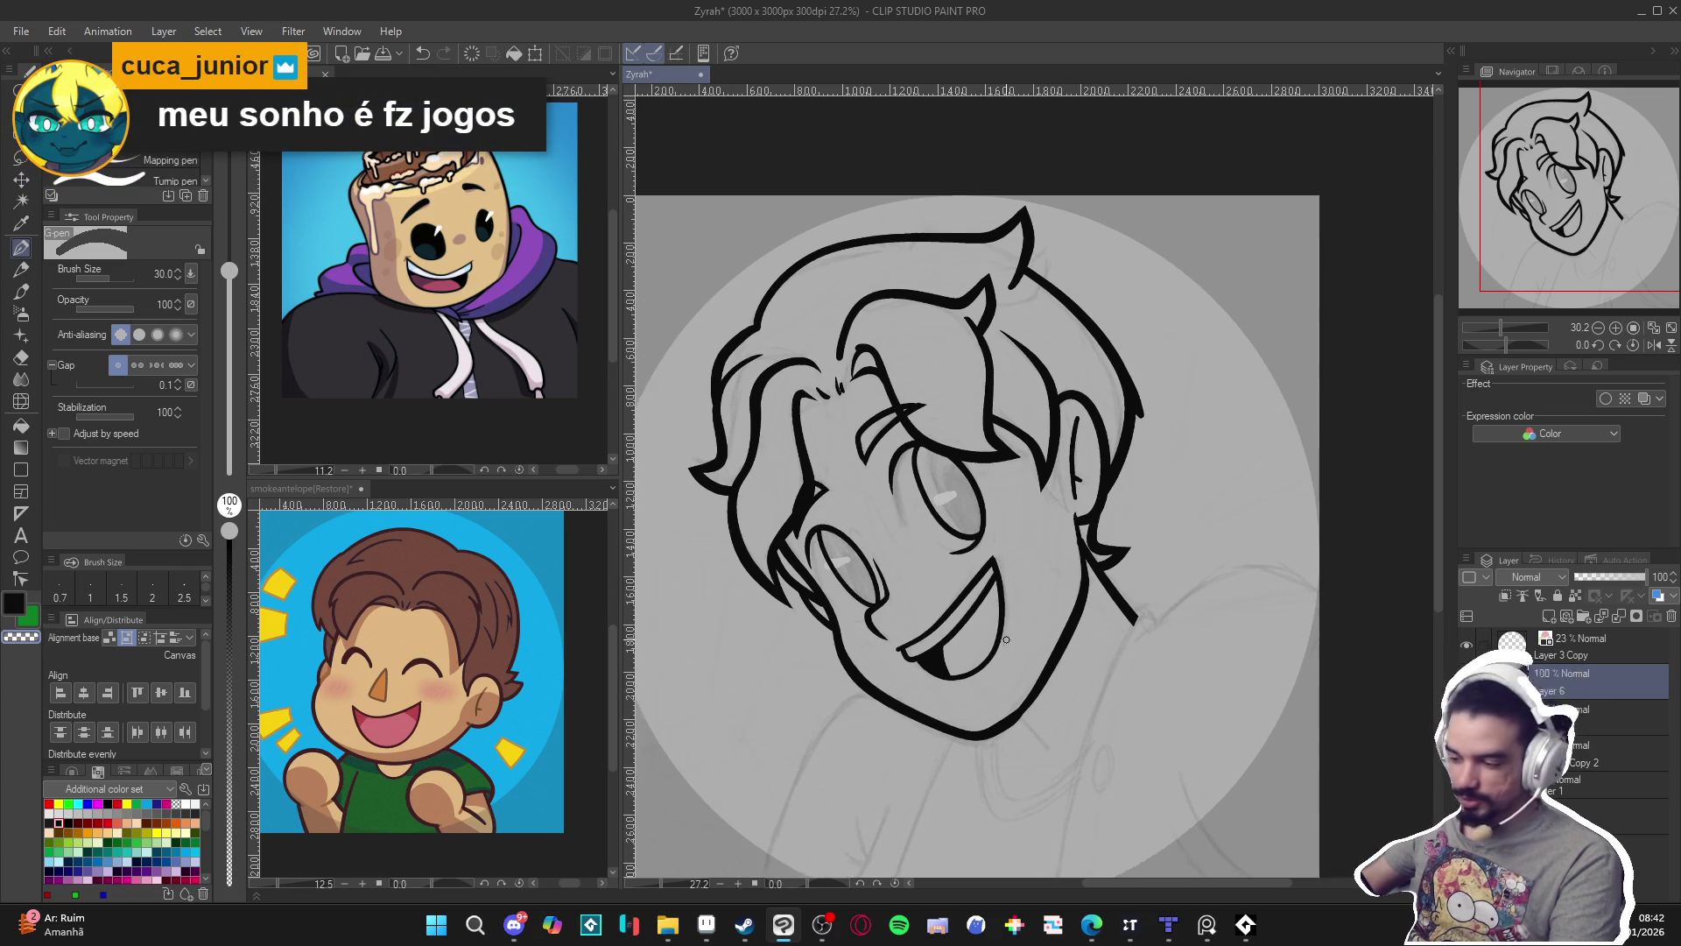
Save, enlarge the pen to size 50 and draw the shoulder line off the right edge.
key(ctrl+s)
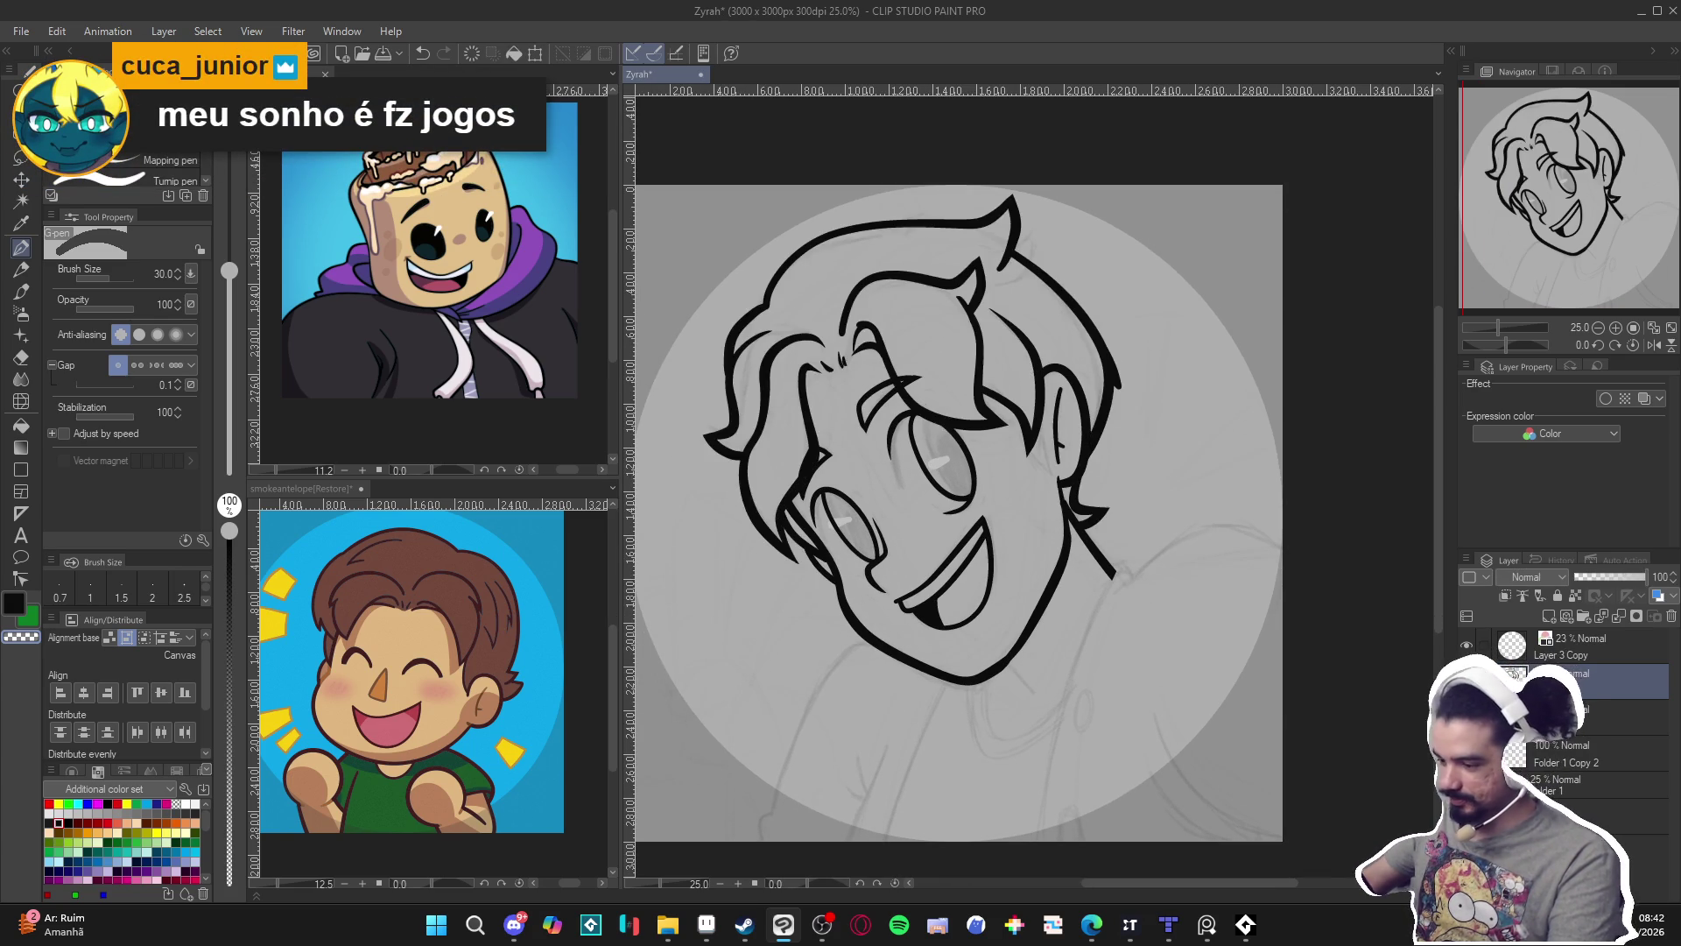
key(bracketright)
key(bracketright)
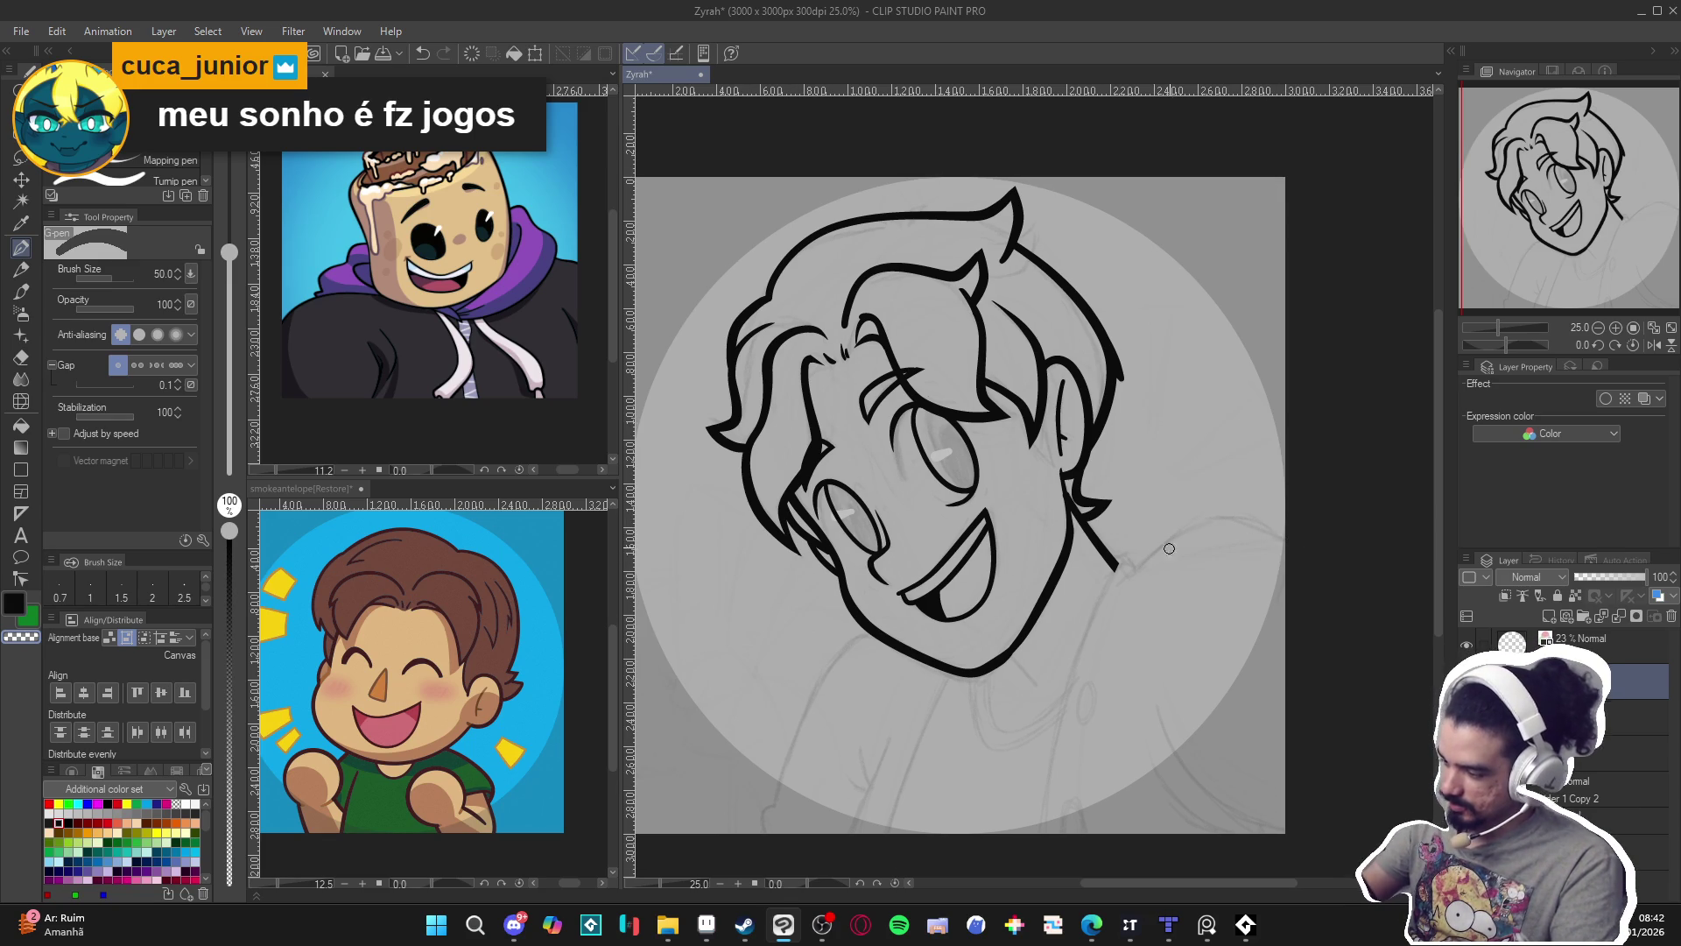
mouse_move(1298, 548)
mouse_down()
mouse_move(1238, 516)
mouse_move(1138, 563)
mouse_move(1086, 551)
mouse_up()
Undo the stray stroke, drop the pen to size 30 and draw the neck line from jaw to bottom.
key(ctrl+z)
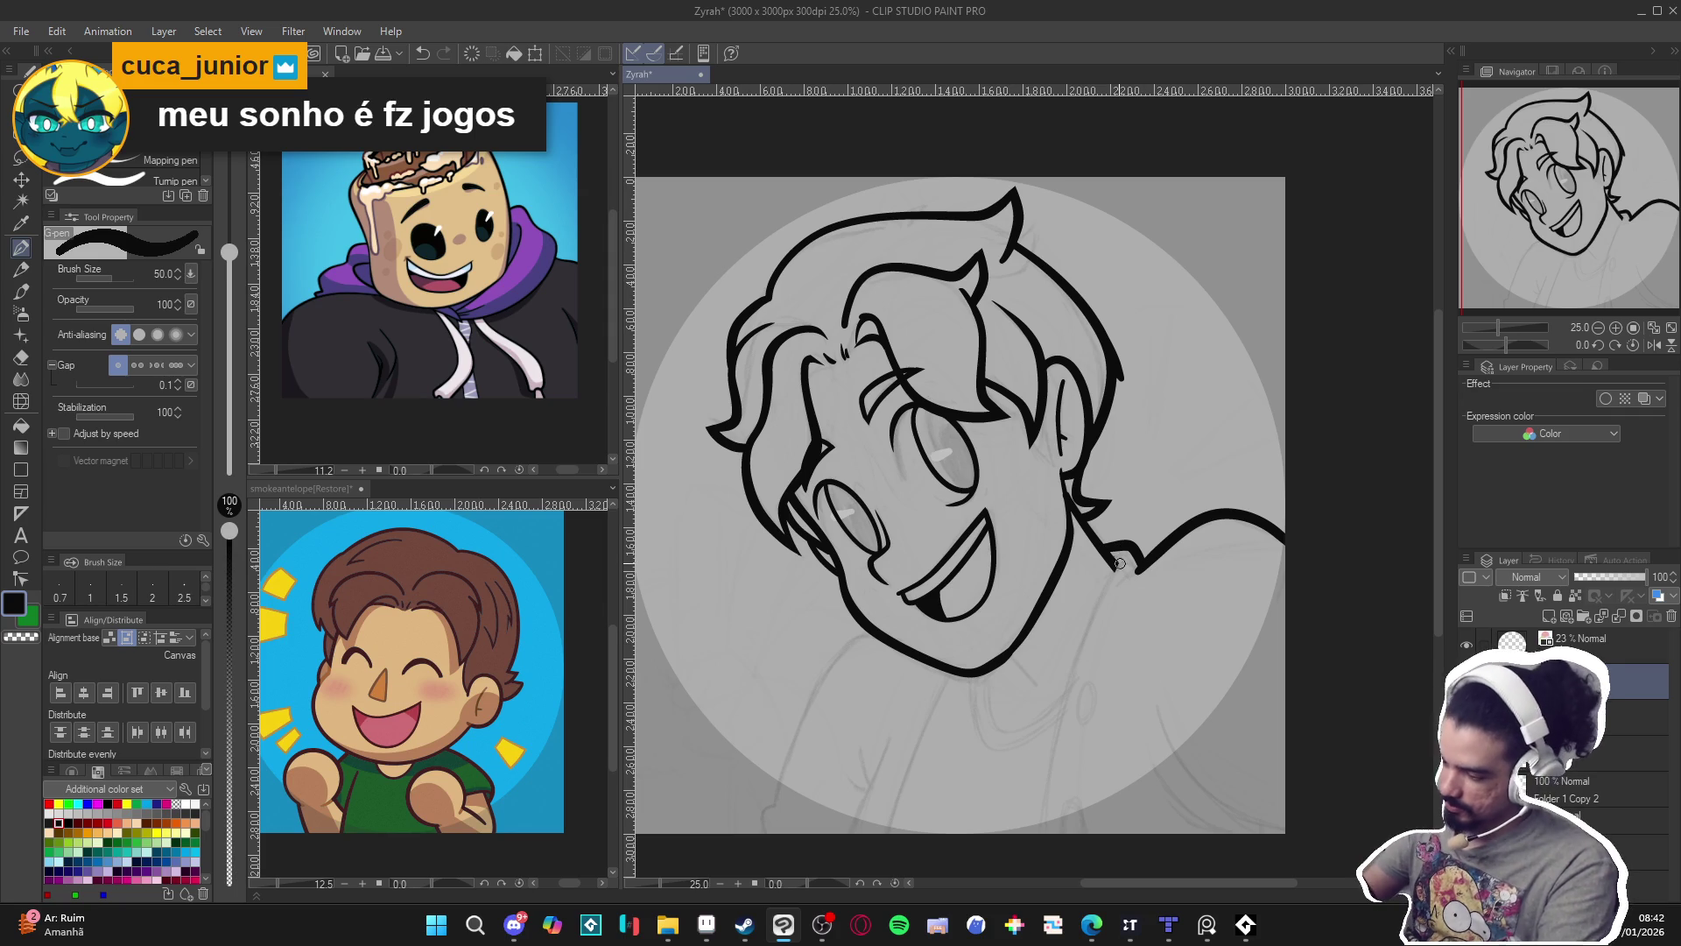
key(bracketleft)
key(bracketleft)
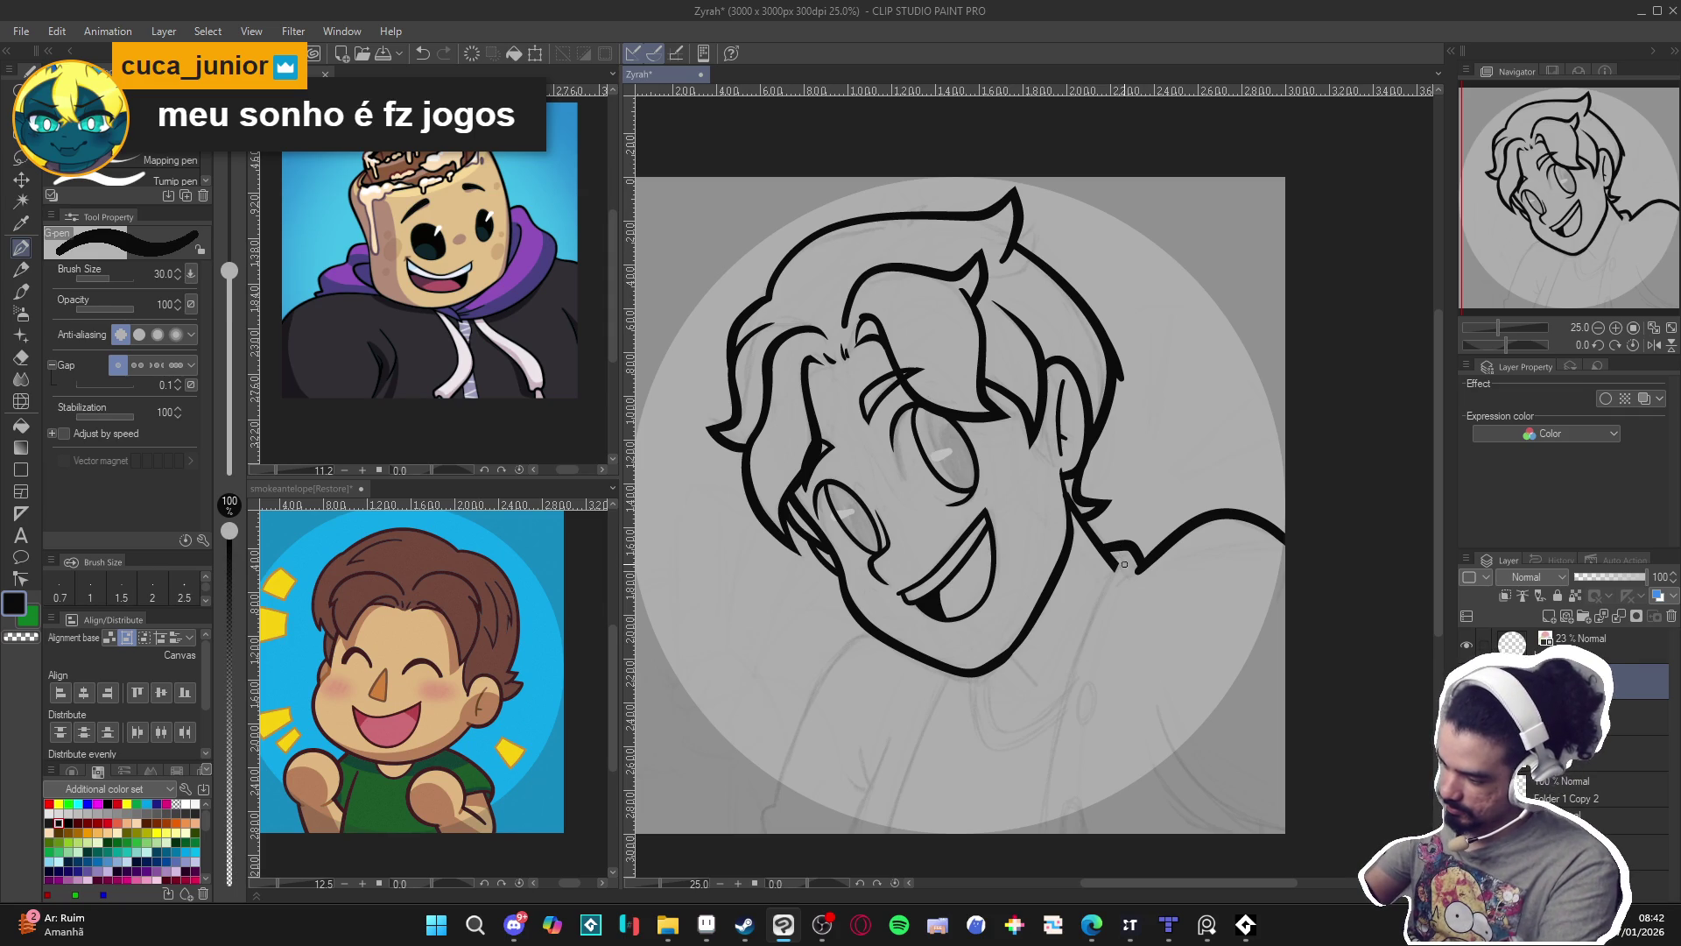
drag(1119, 561, 1047, 832)
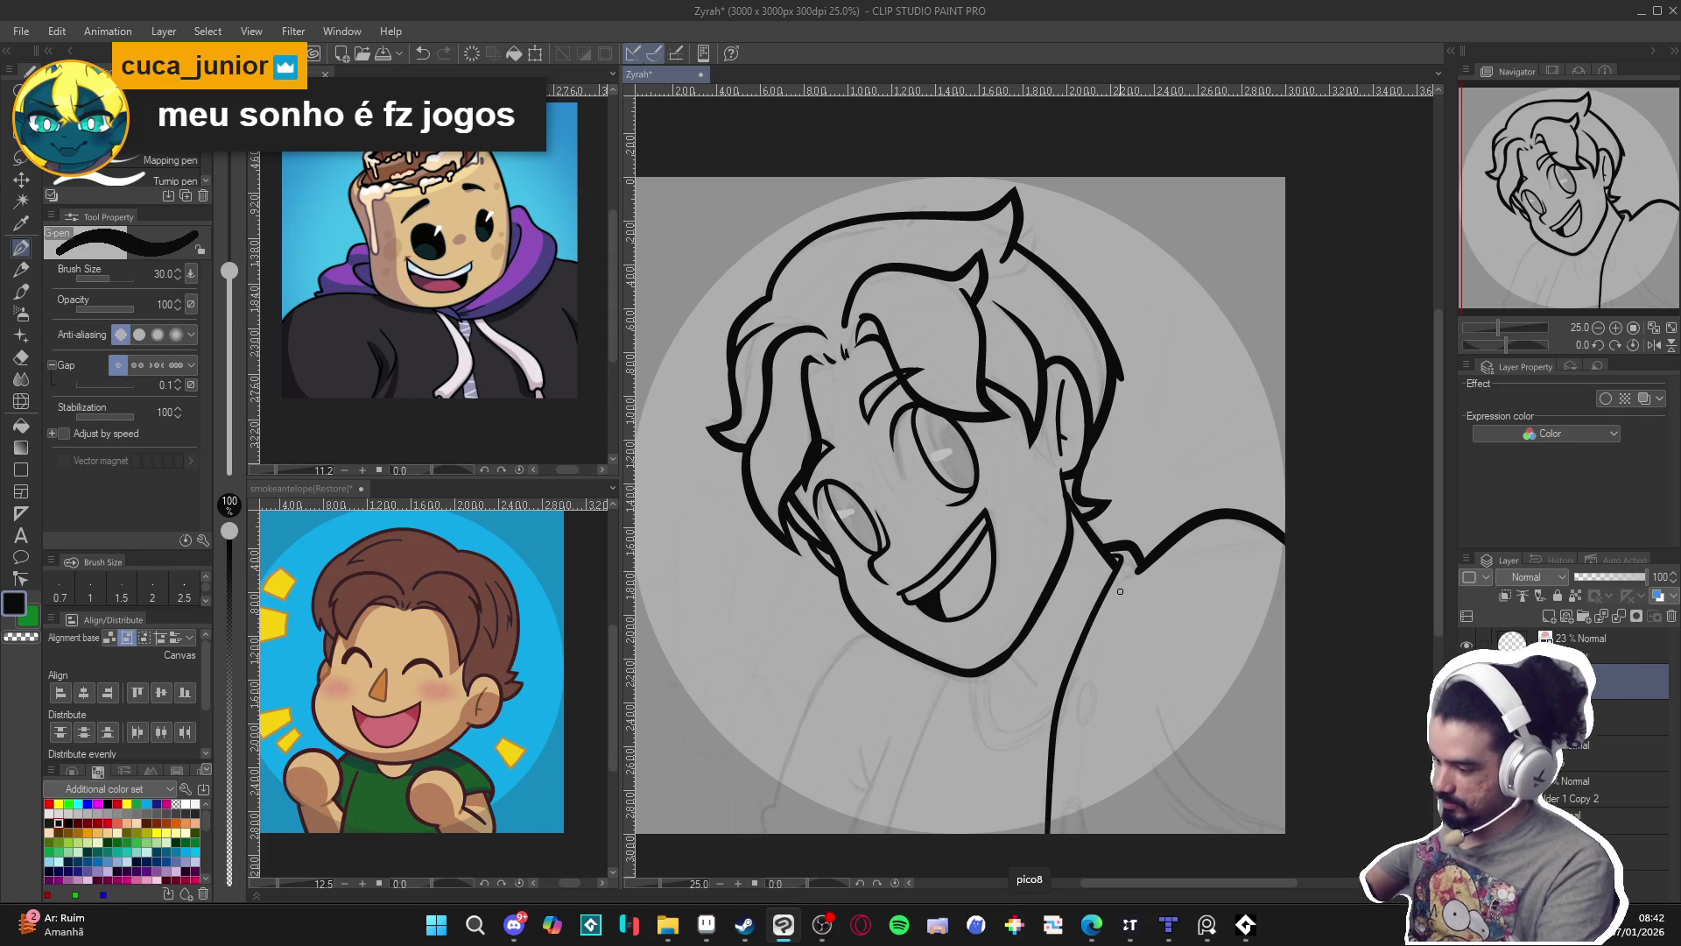
Add a small mark joining jaw and shoulder after retries, then pan to the lower figure.
drag(1143, 566, 1126, 597)
key(ctrl+z)
key(ctrl+z)
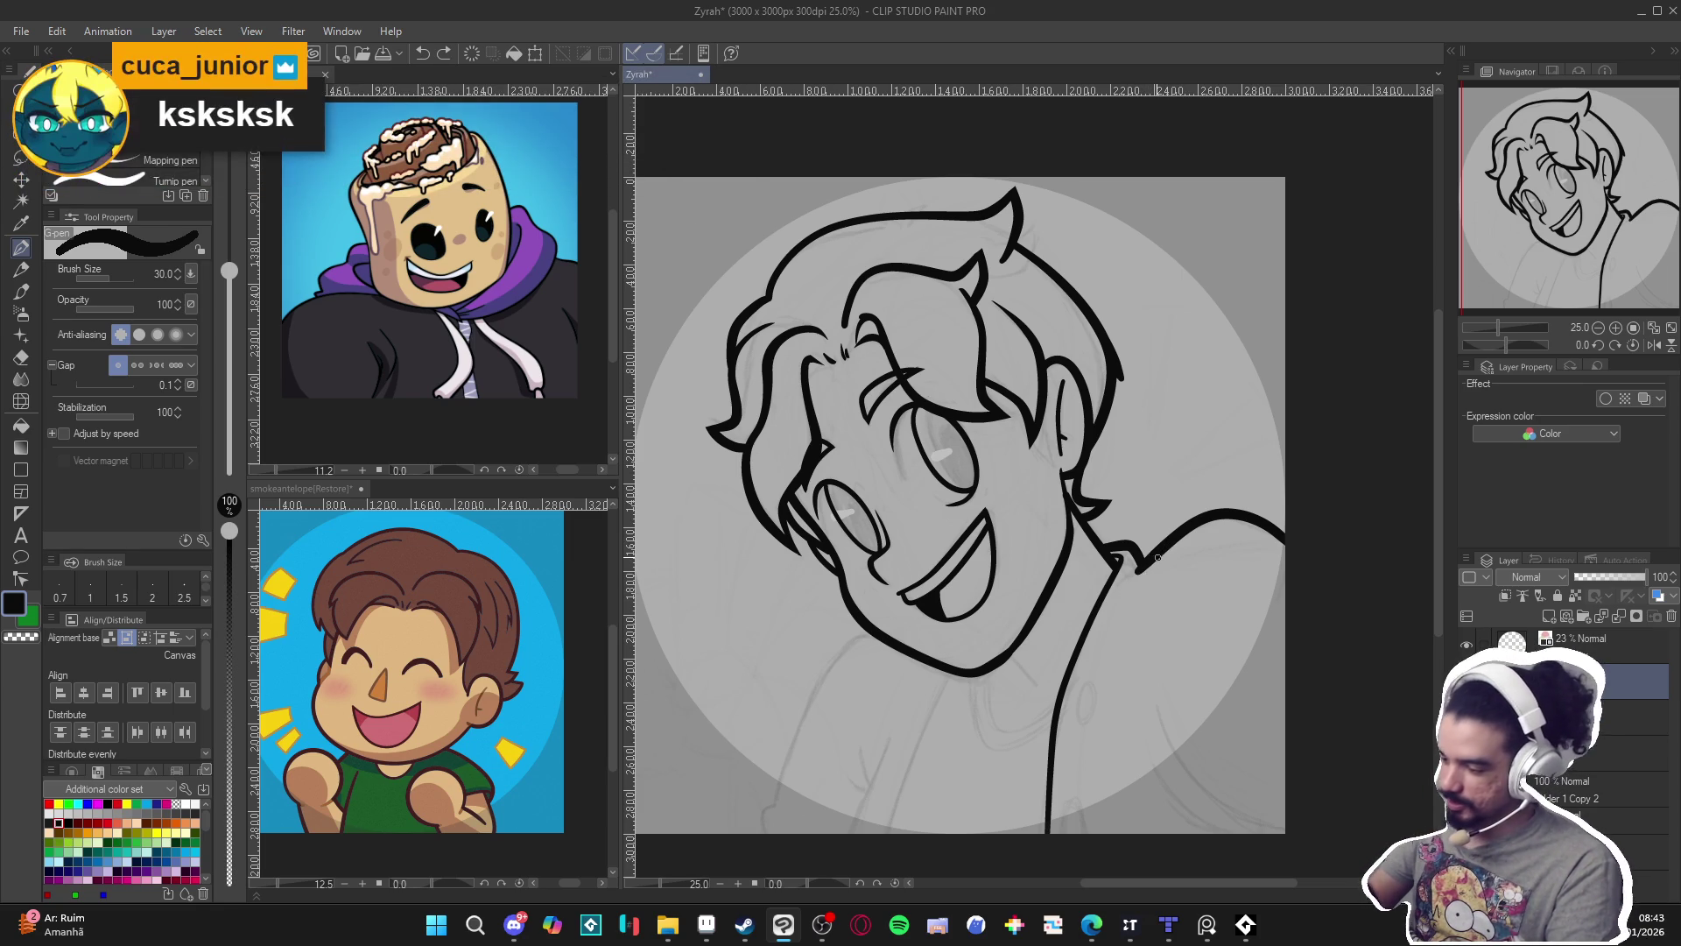
mouse_move(1141, 571)
mouse_down()
mouse_move(1128, 587)
mouse_move(1165, 547)
mouse_up()
key(ctrl+z)
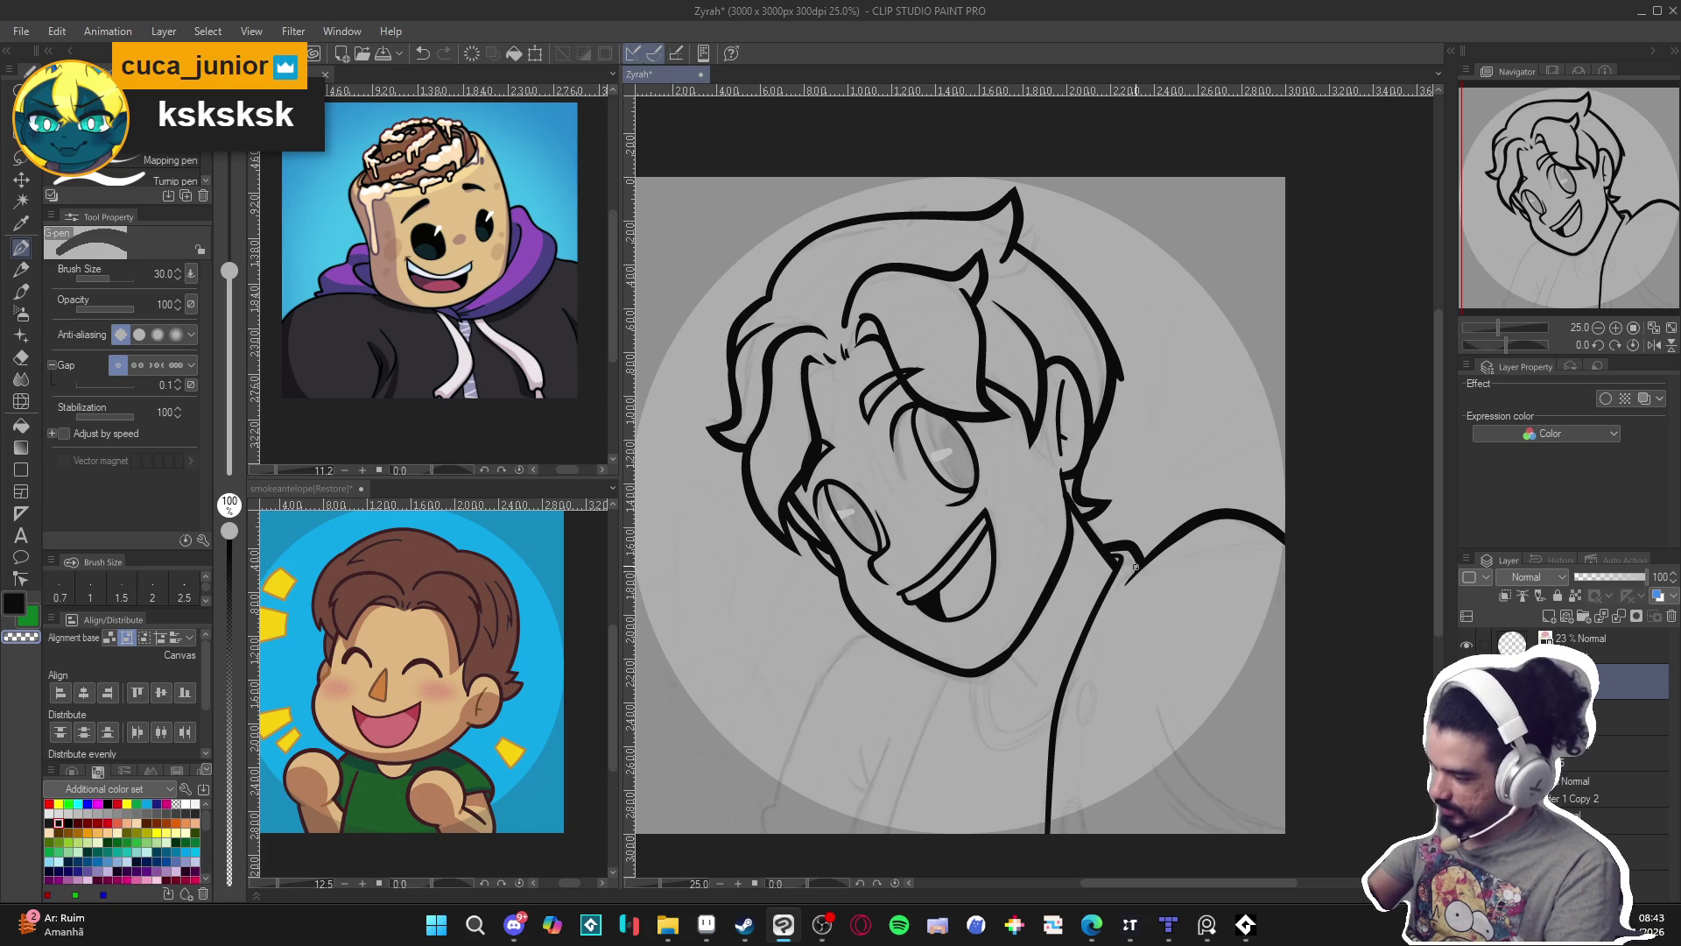
drag(1121, 560, 1134, 557)
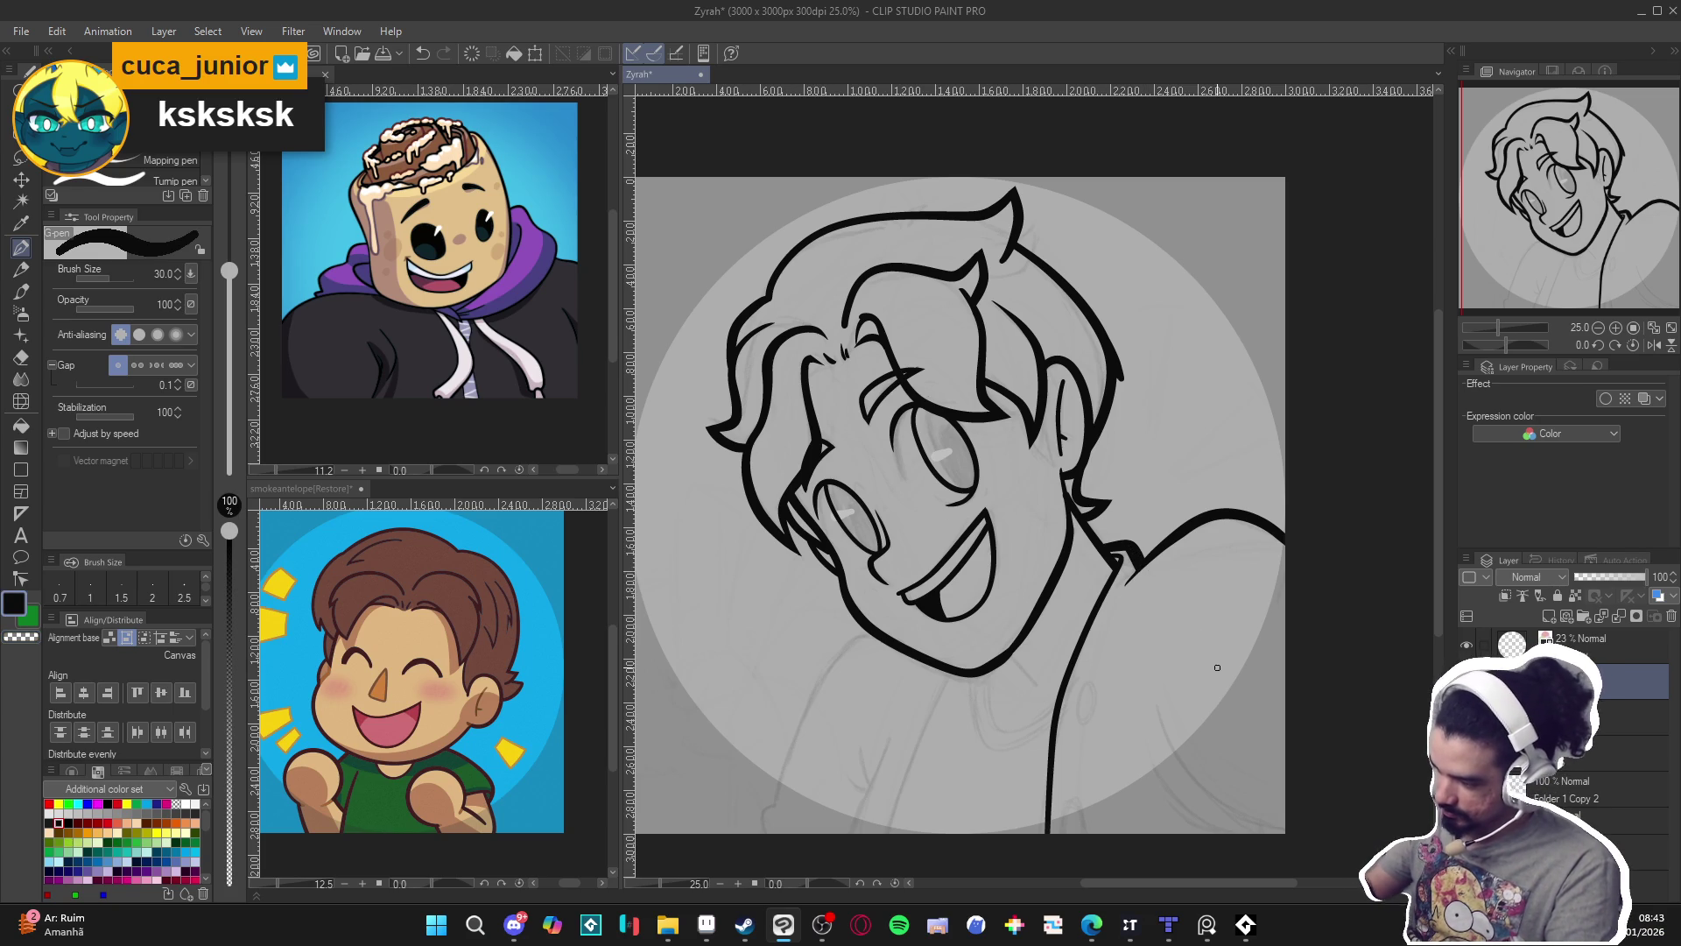
scroll(1214, 699, down, 2)
drag(1264, 809, 1235, 775)
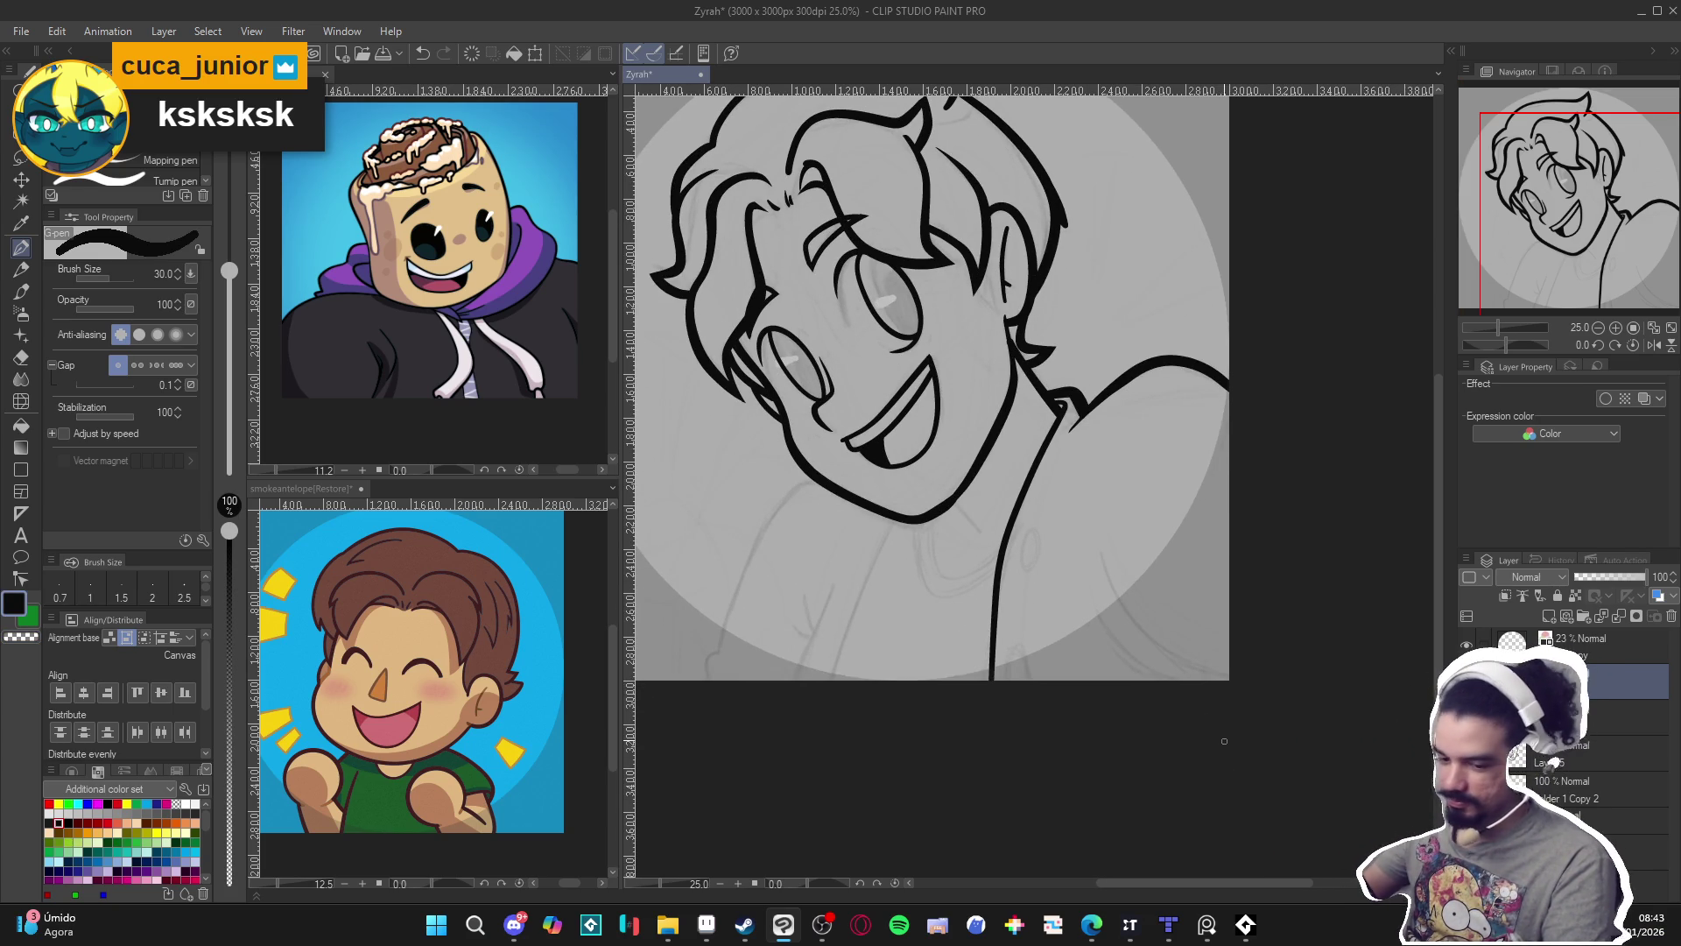
Save, set the pen to size 40, and draw the arm's outer and inner curves with a fold stroke.
key(])
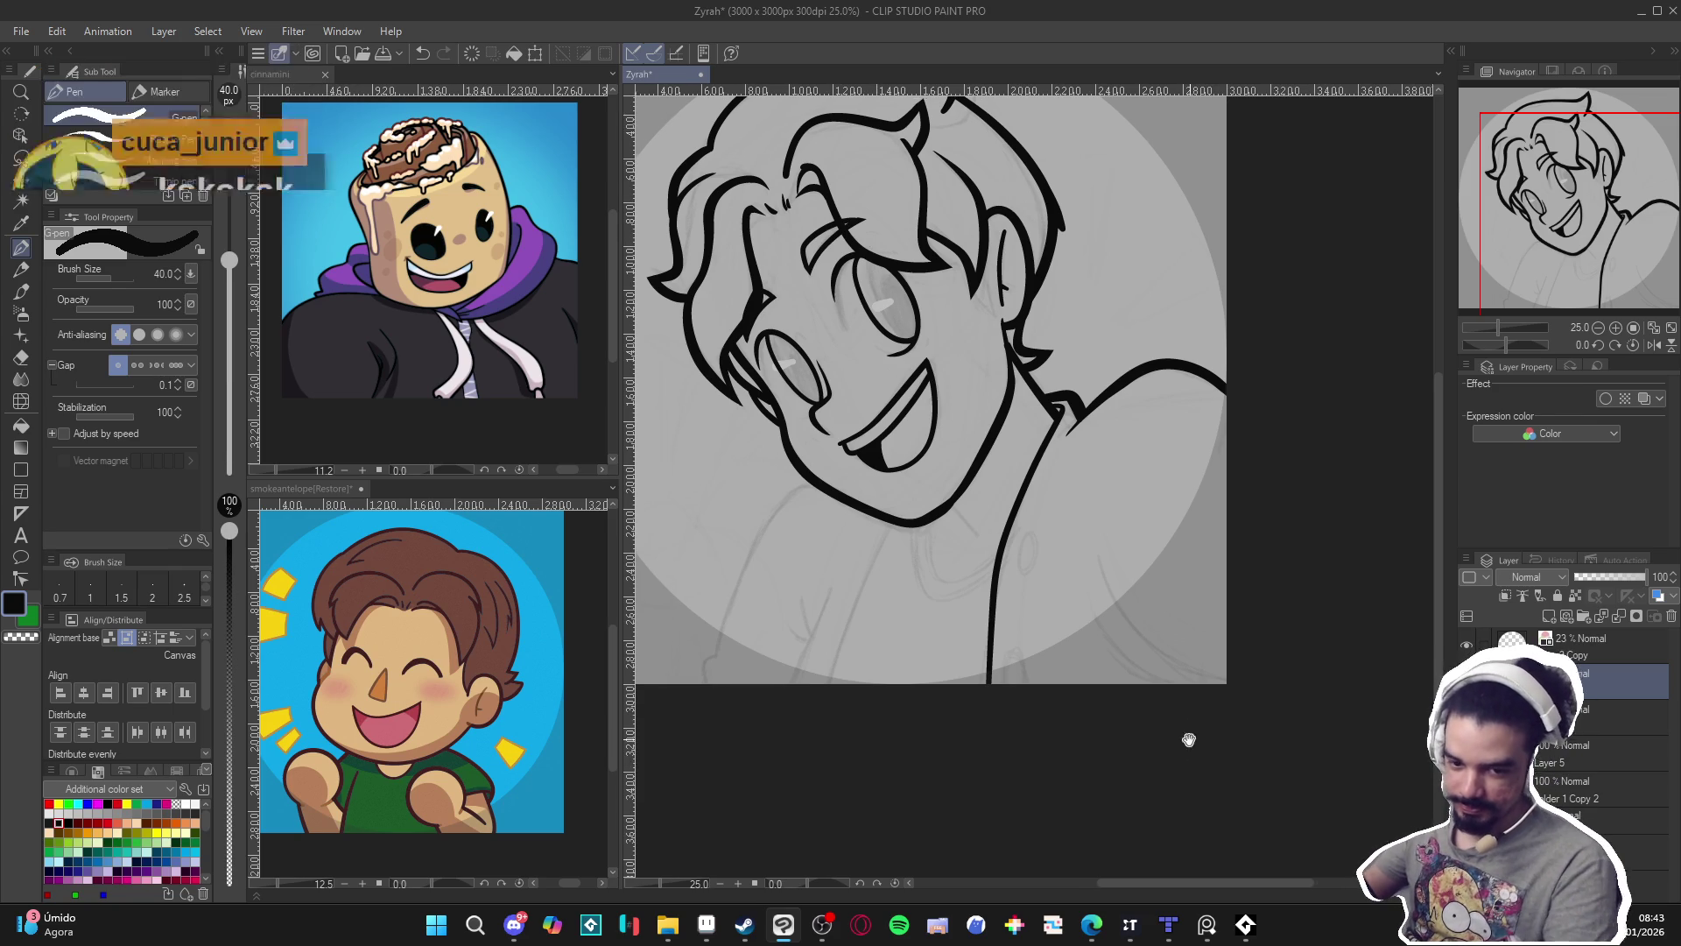
key(ctrl+s)
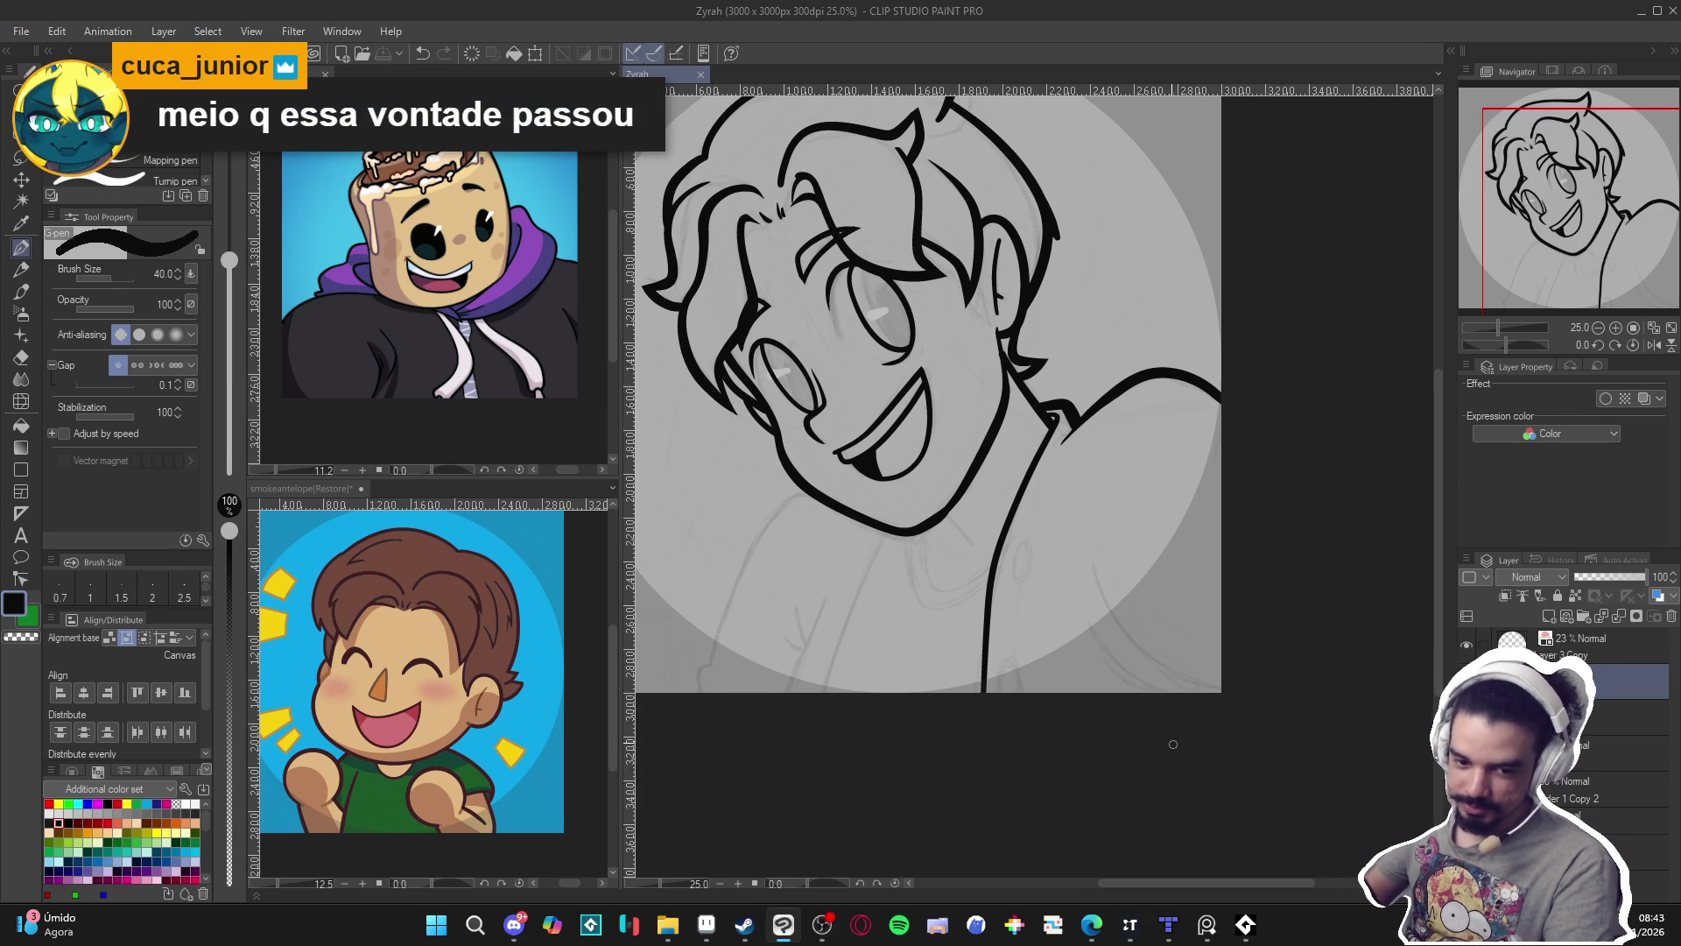
mouse_move(1218, 684)
mouse_down()
mouse_move(1139, 644)
mouse_move(1105, 589)
mouse_up()
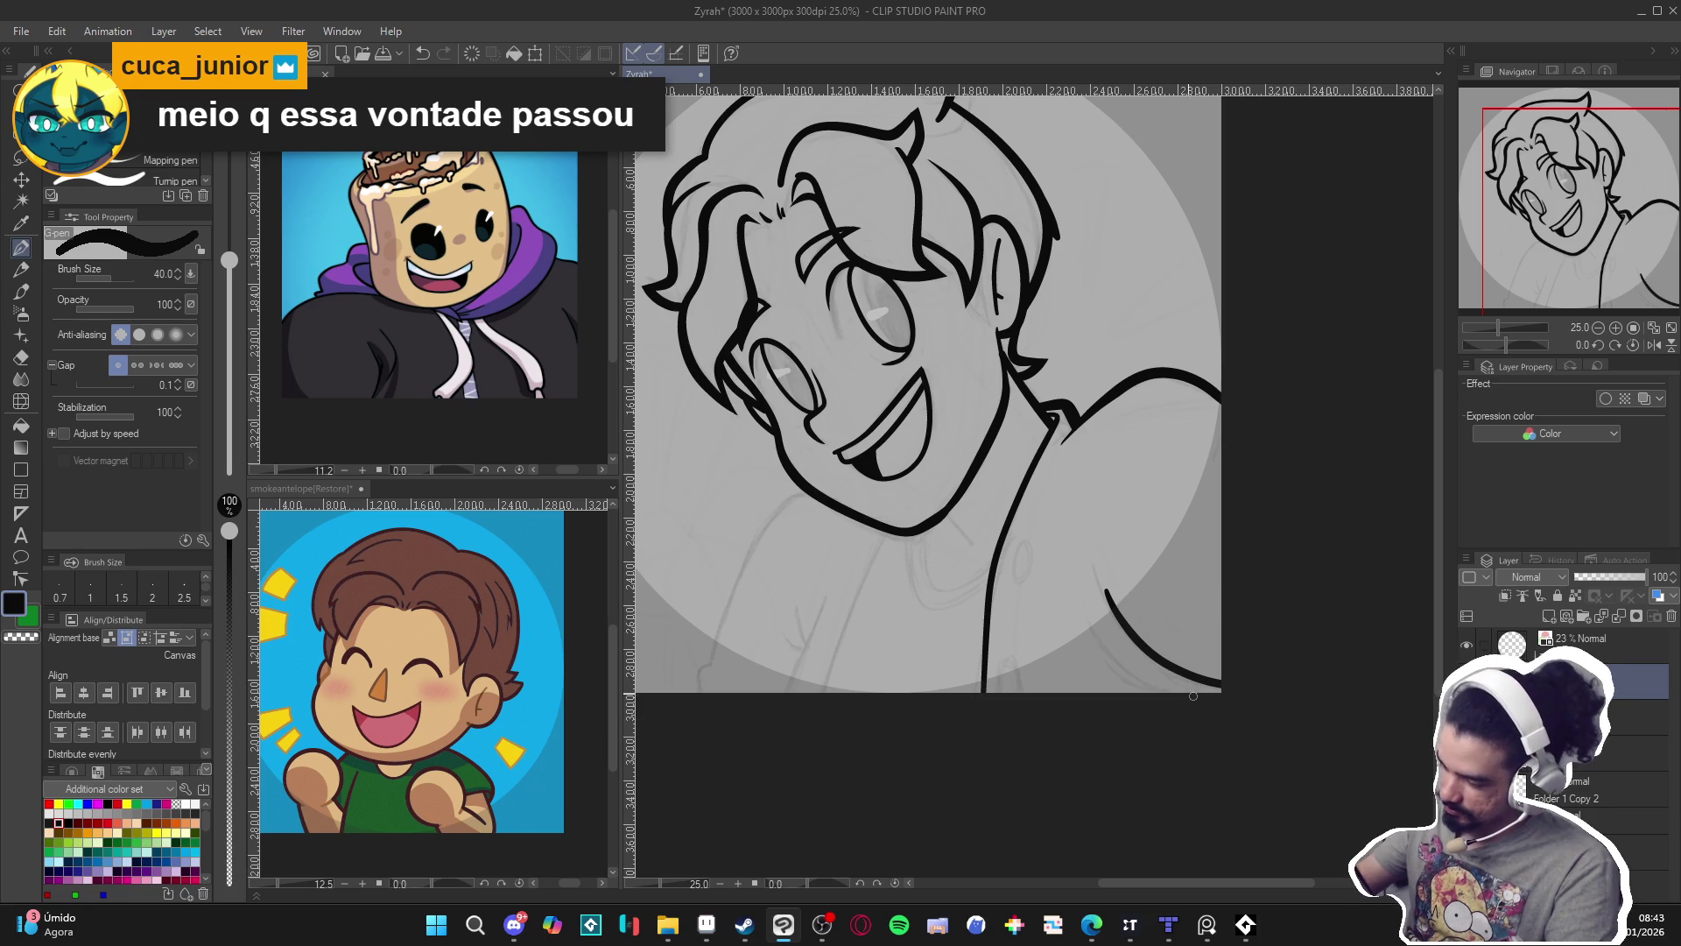
drag(1134, 690, 1086, 617)
drag(1139, 694, 1114, 679)
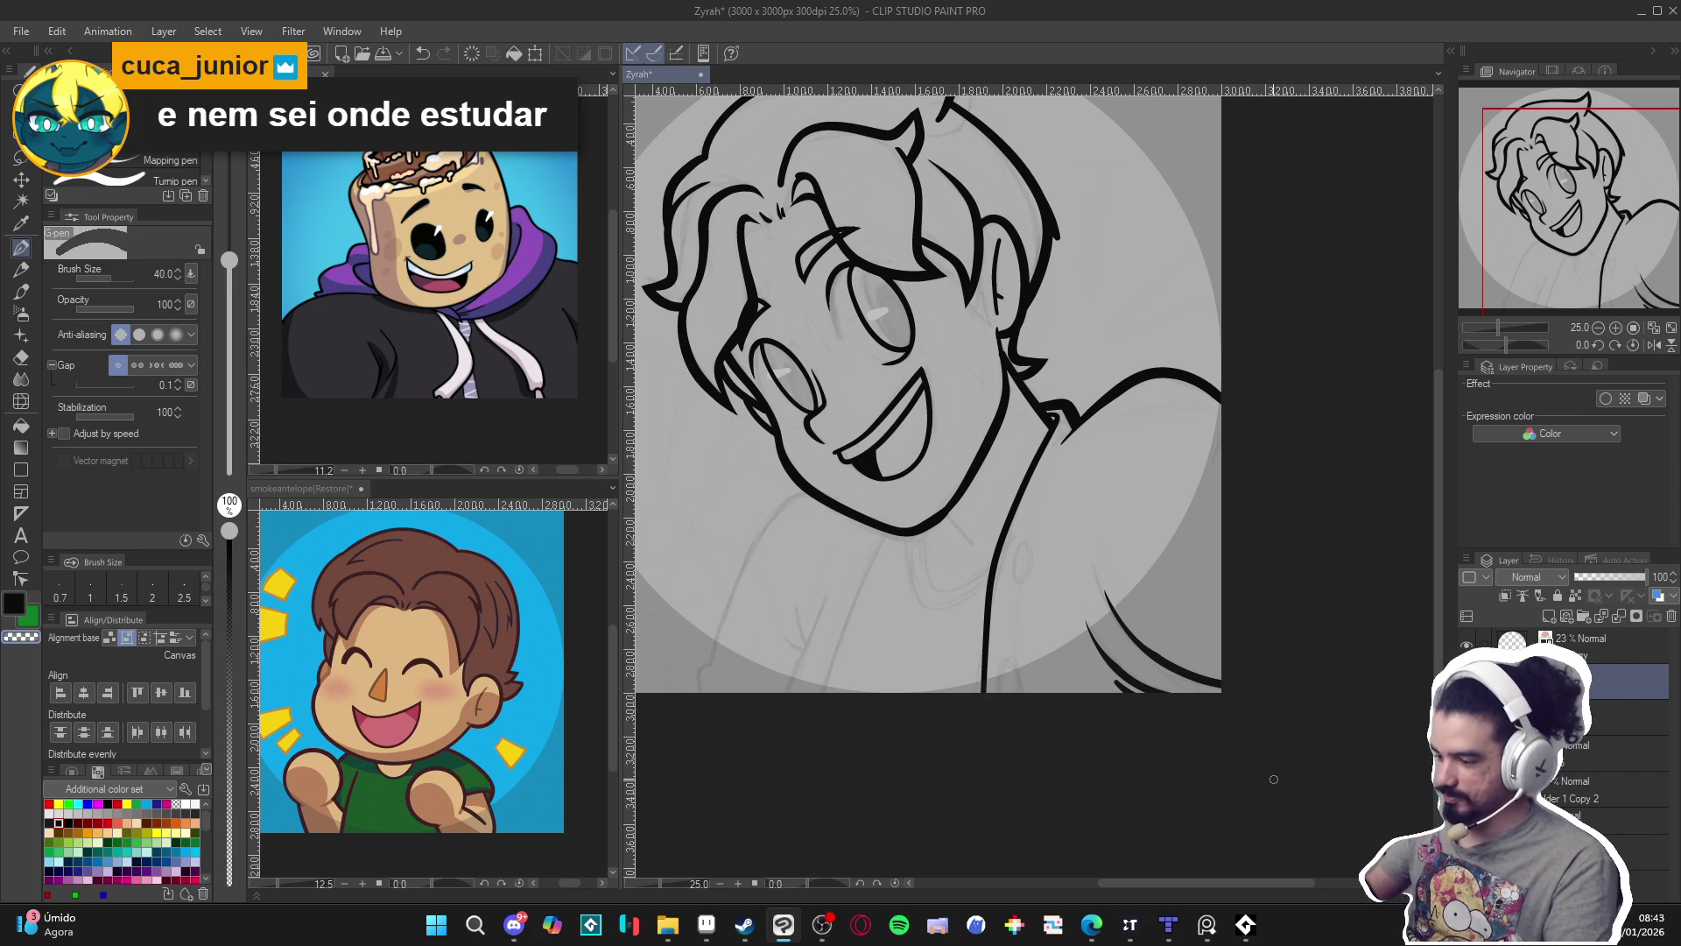
Recenter on the shoulder and try a fold line on the arm, undoing the attempts.
drag(1265, 771, 1294, 790)
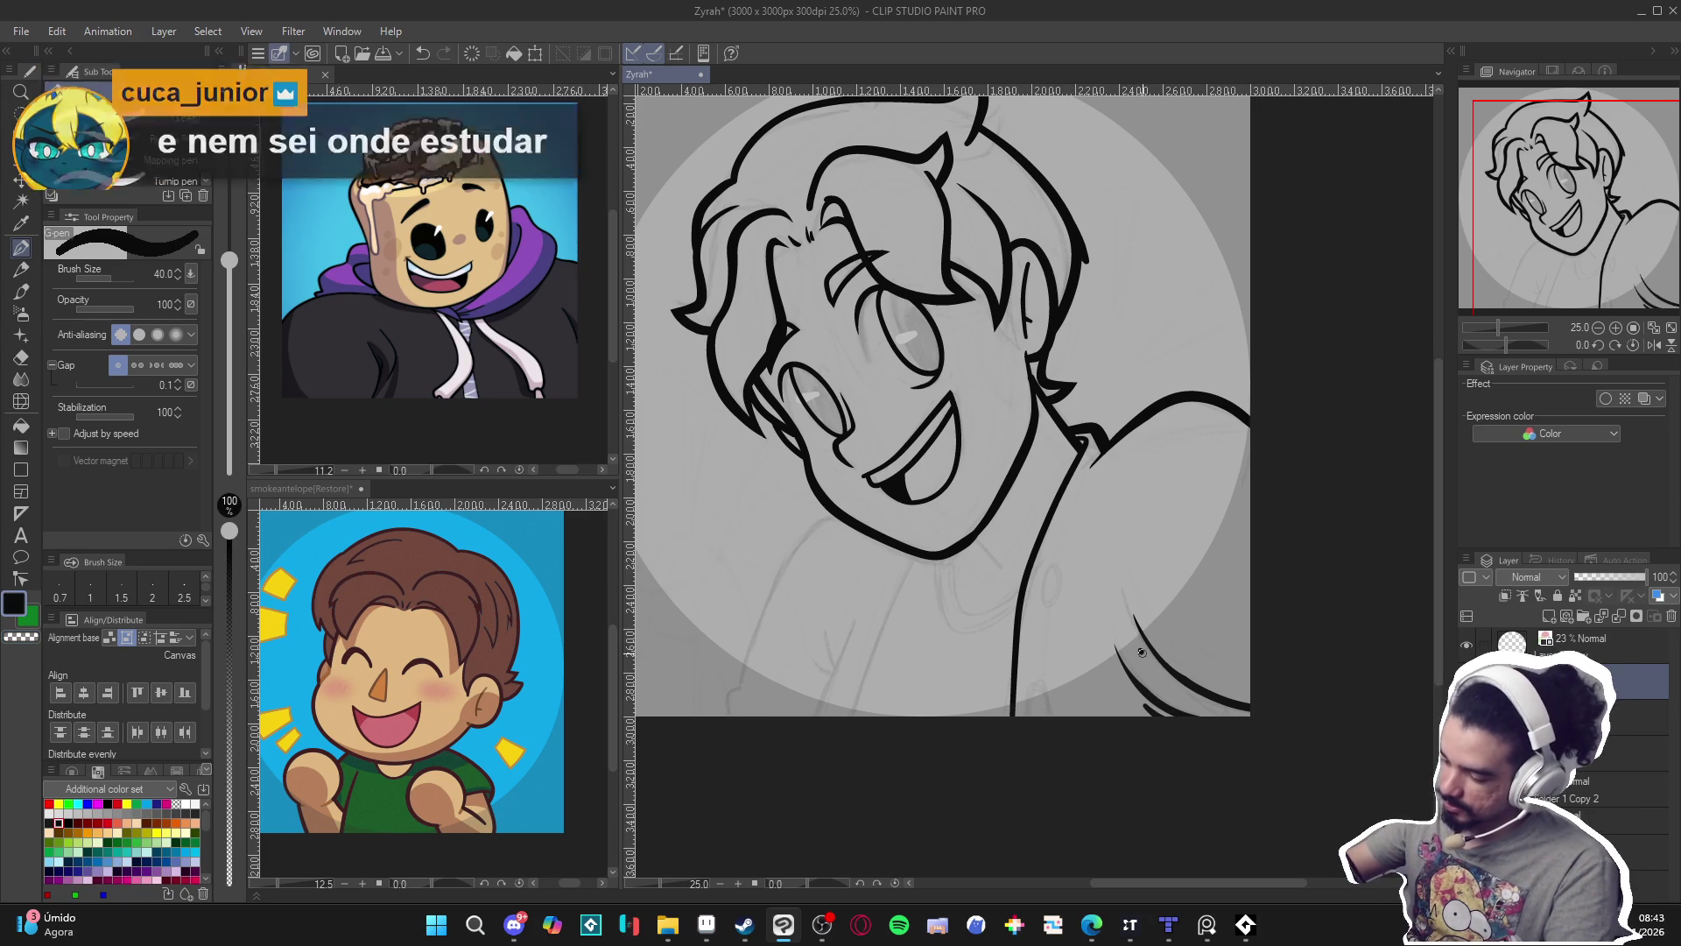
drag(1187, 686, 1133, 648)
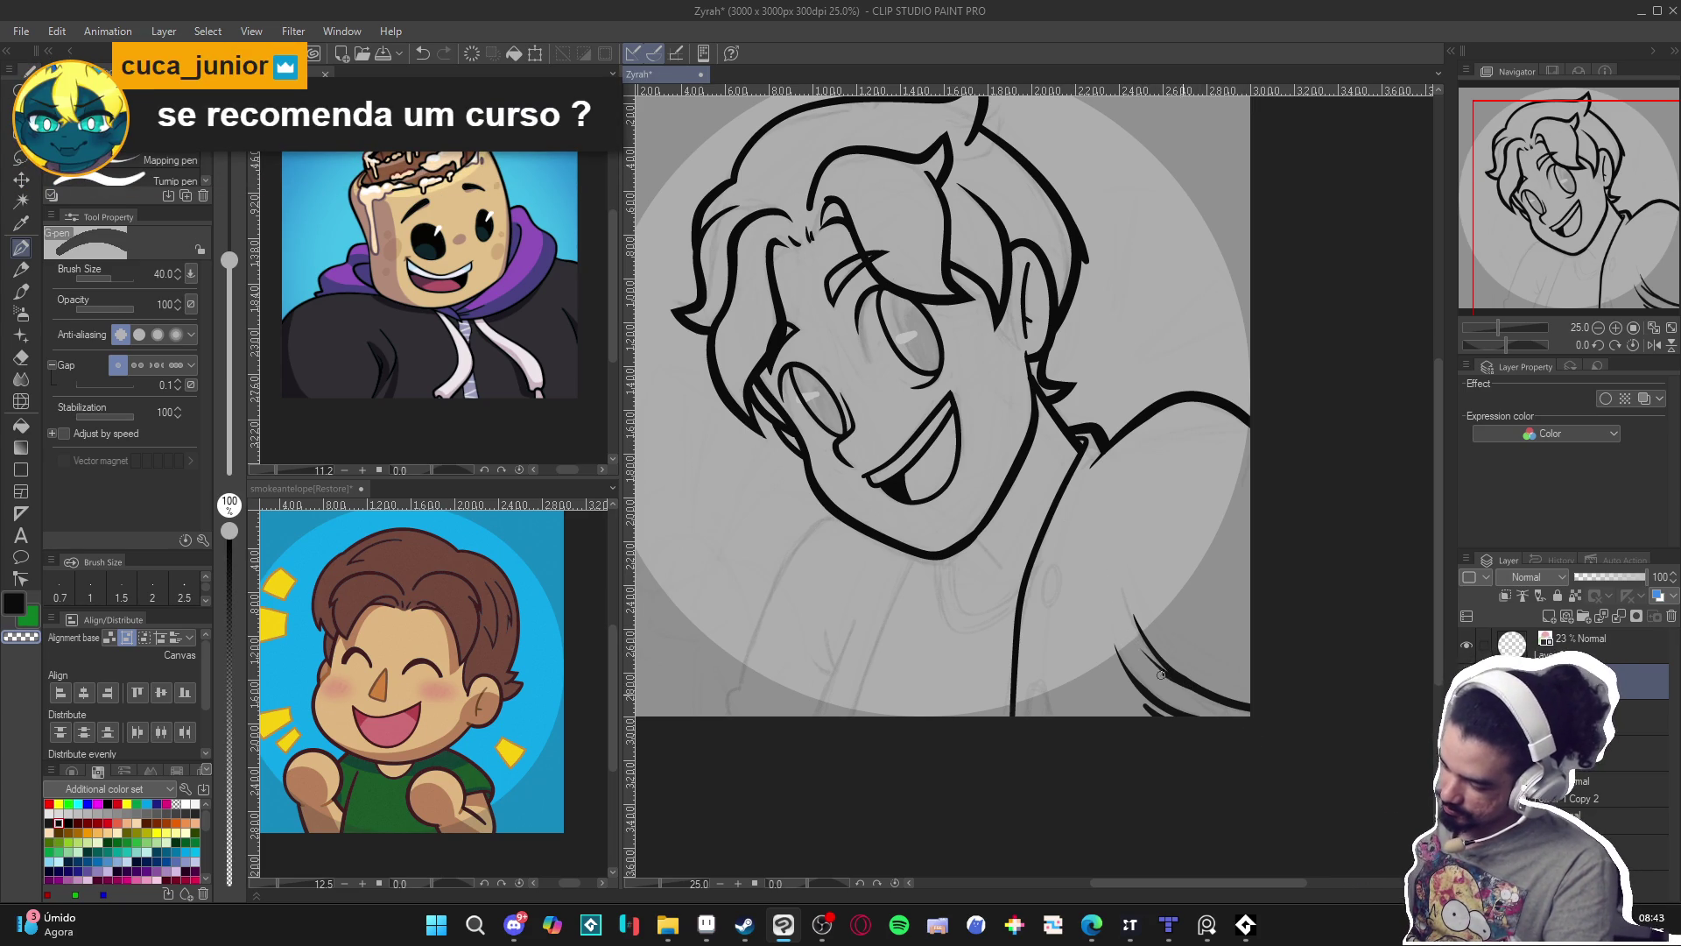
key(ctrl+z)
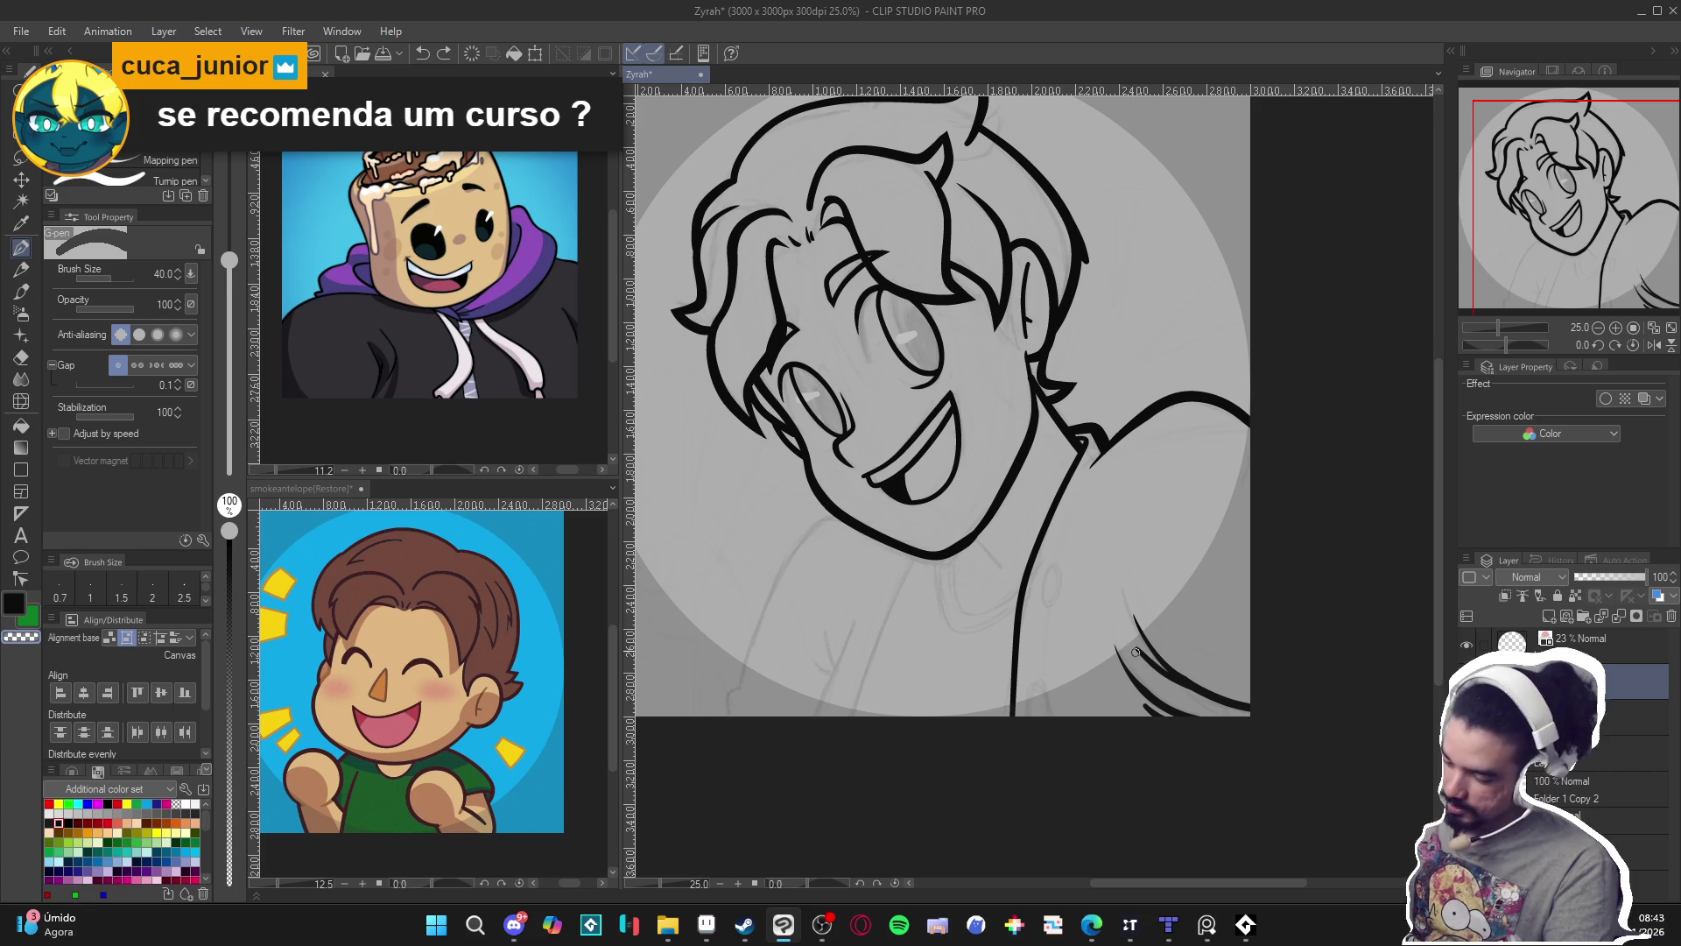
mouse_move(1138, 652)
mouse_down()
mouse_move(1214, 707)
mouse_move(1335, 733)
mouse_move(1299, 740)
mouse_up()
key(ctrl+z)
key(ctrl+z)
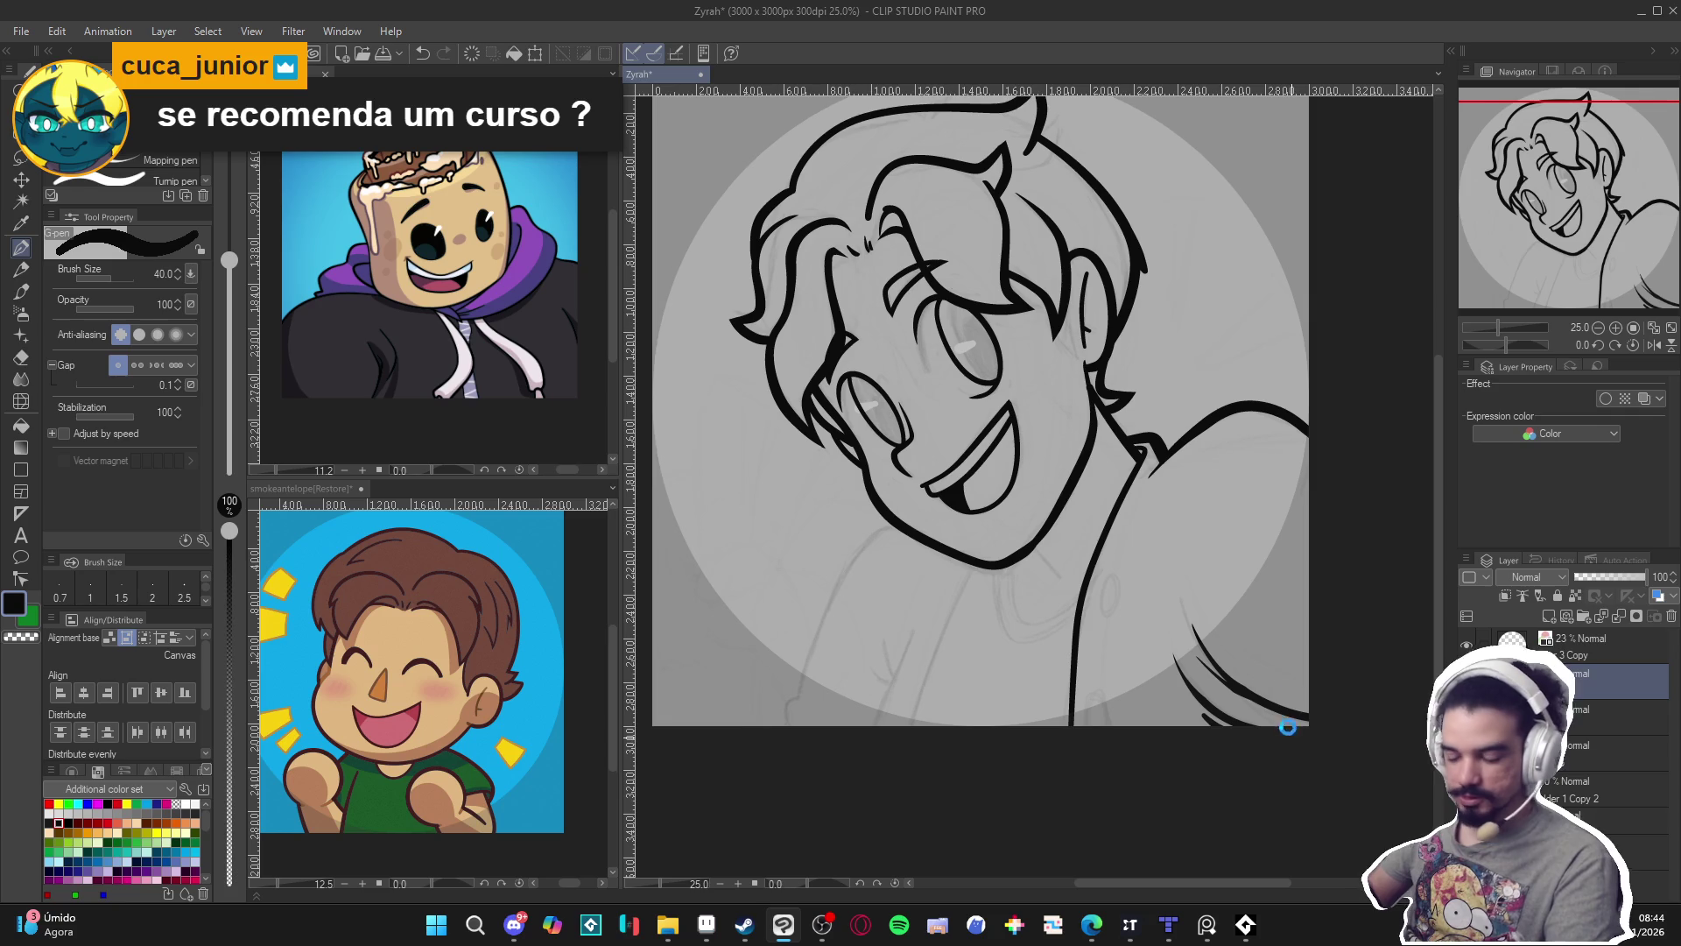
Save, and at pen size 25 draw a small oval button and an arch at the bottom edge.
key(ctrl+s)
key(bracketleft)
key(bracketleft)
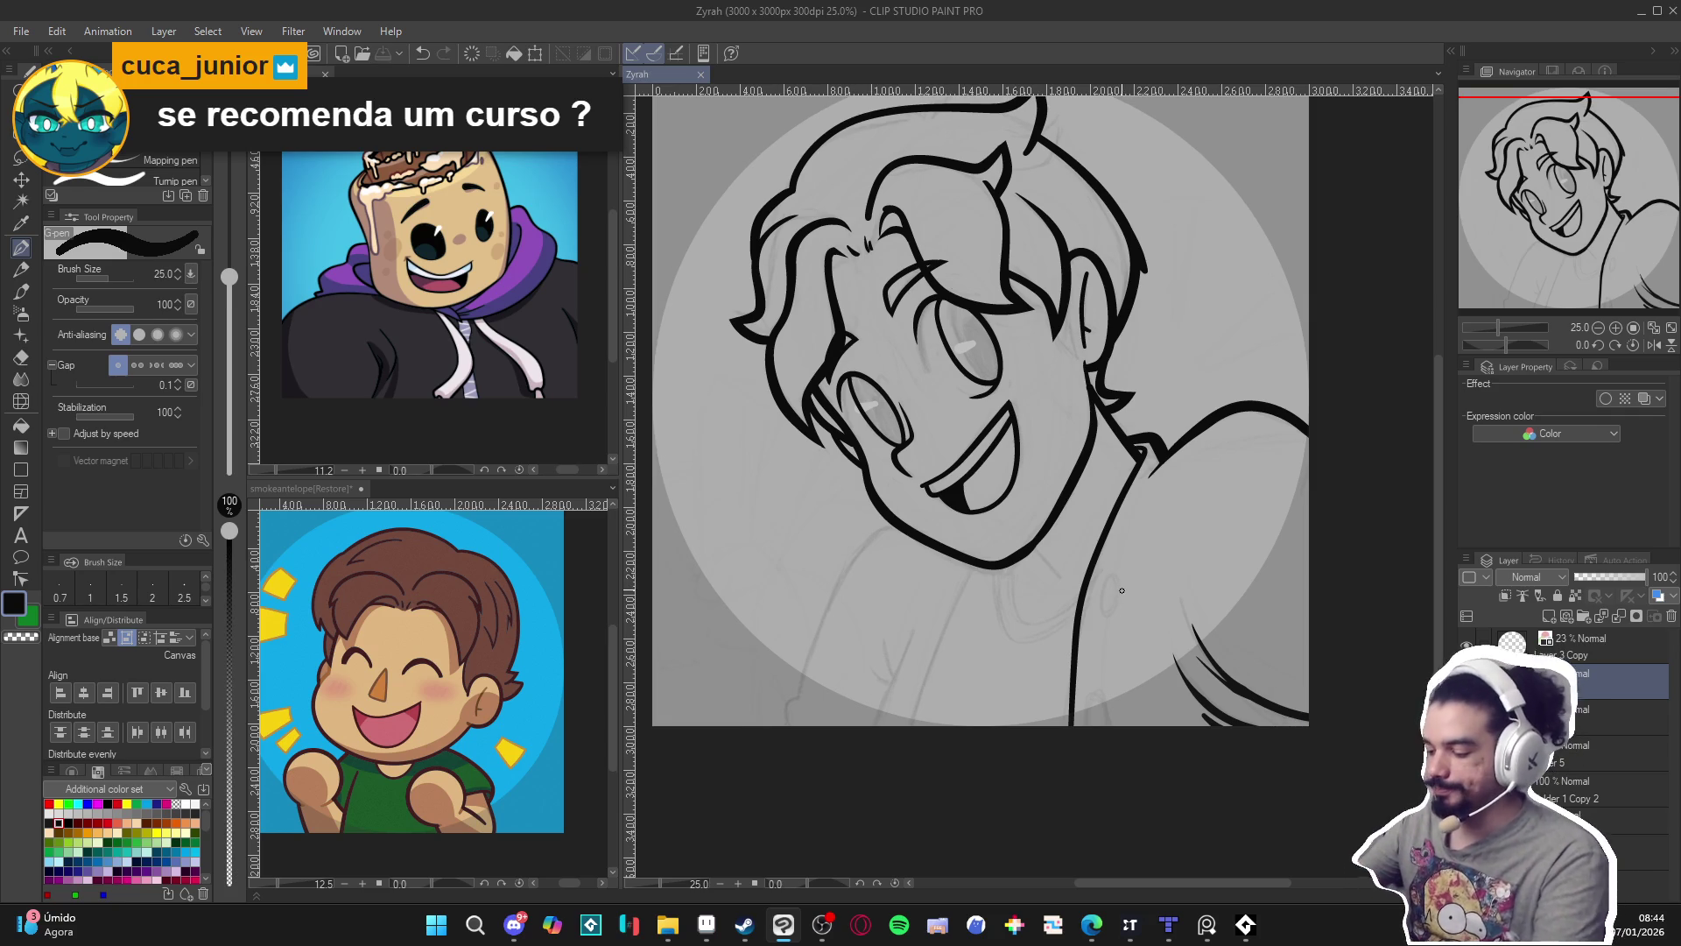
scroll(1115, 585, down, 2)
mouse_move(1121, 549)
mouse_down()
mouse_move(1109, 583)
mouse_move(1130, 579)
mouse_move(1125, 546)
mouse_move(1110, 576)
mouse_up()
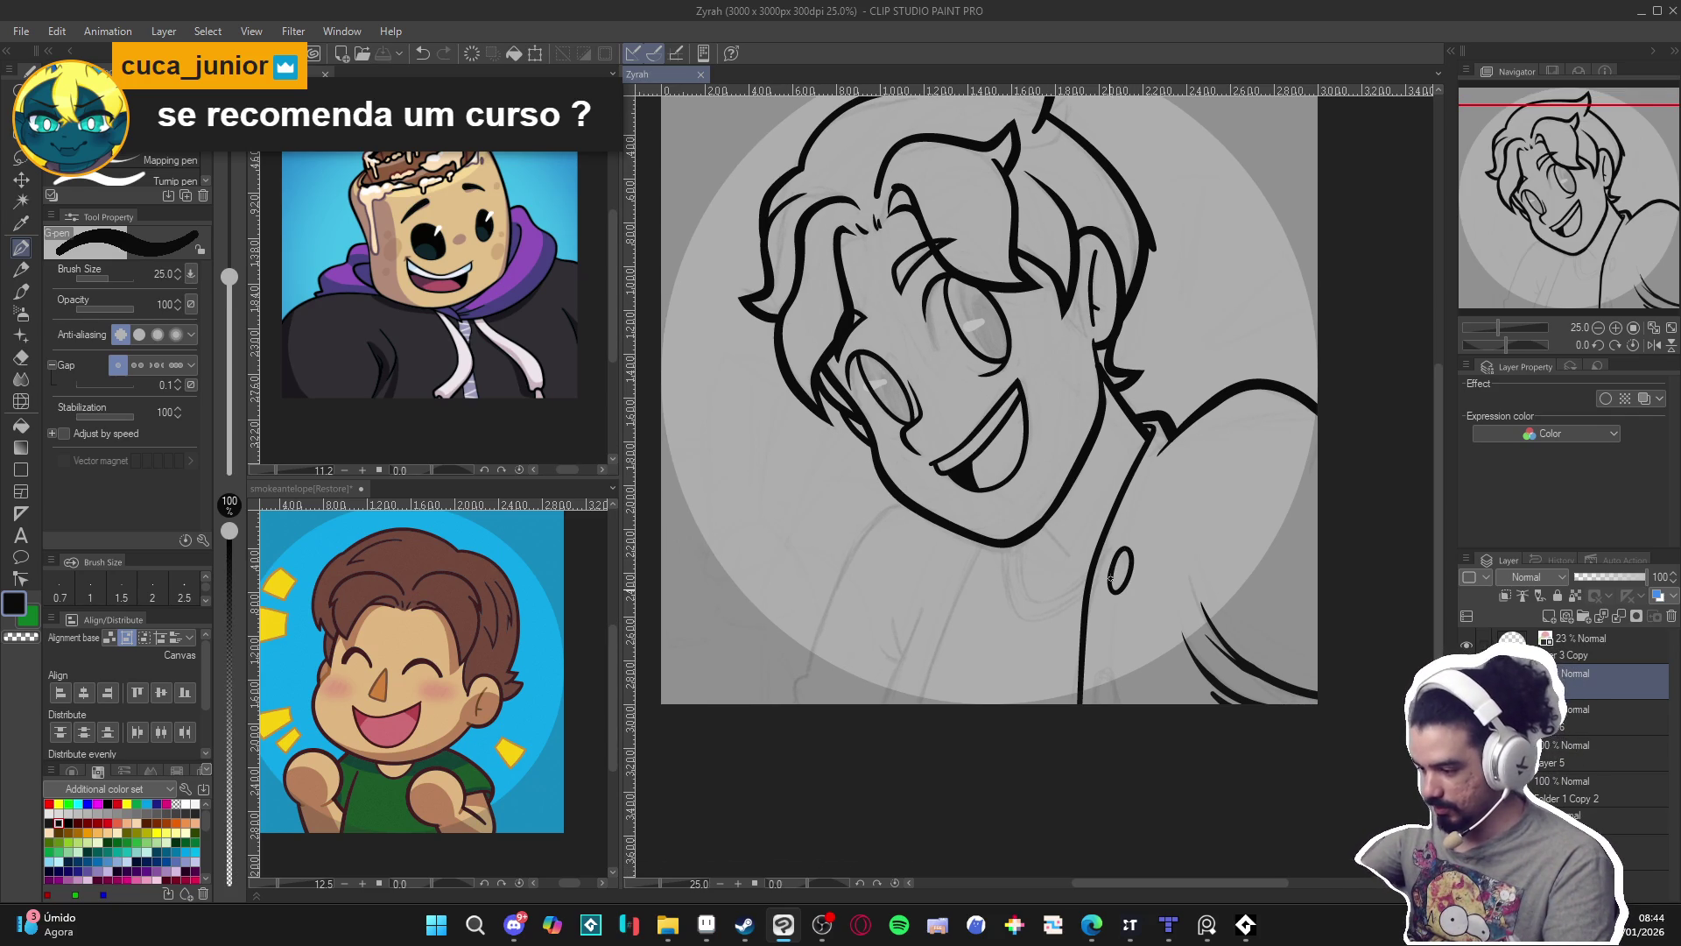
mouse_move(1101, 715)
mouse_down()
mouse_move(1103, 669)
mouse_move(1115, 735)
mouse_up()
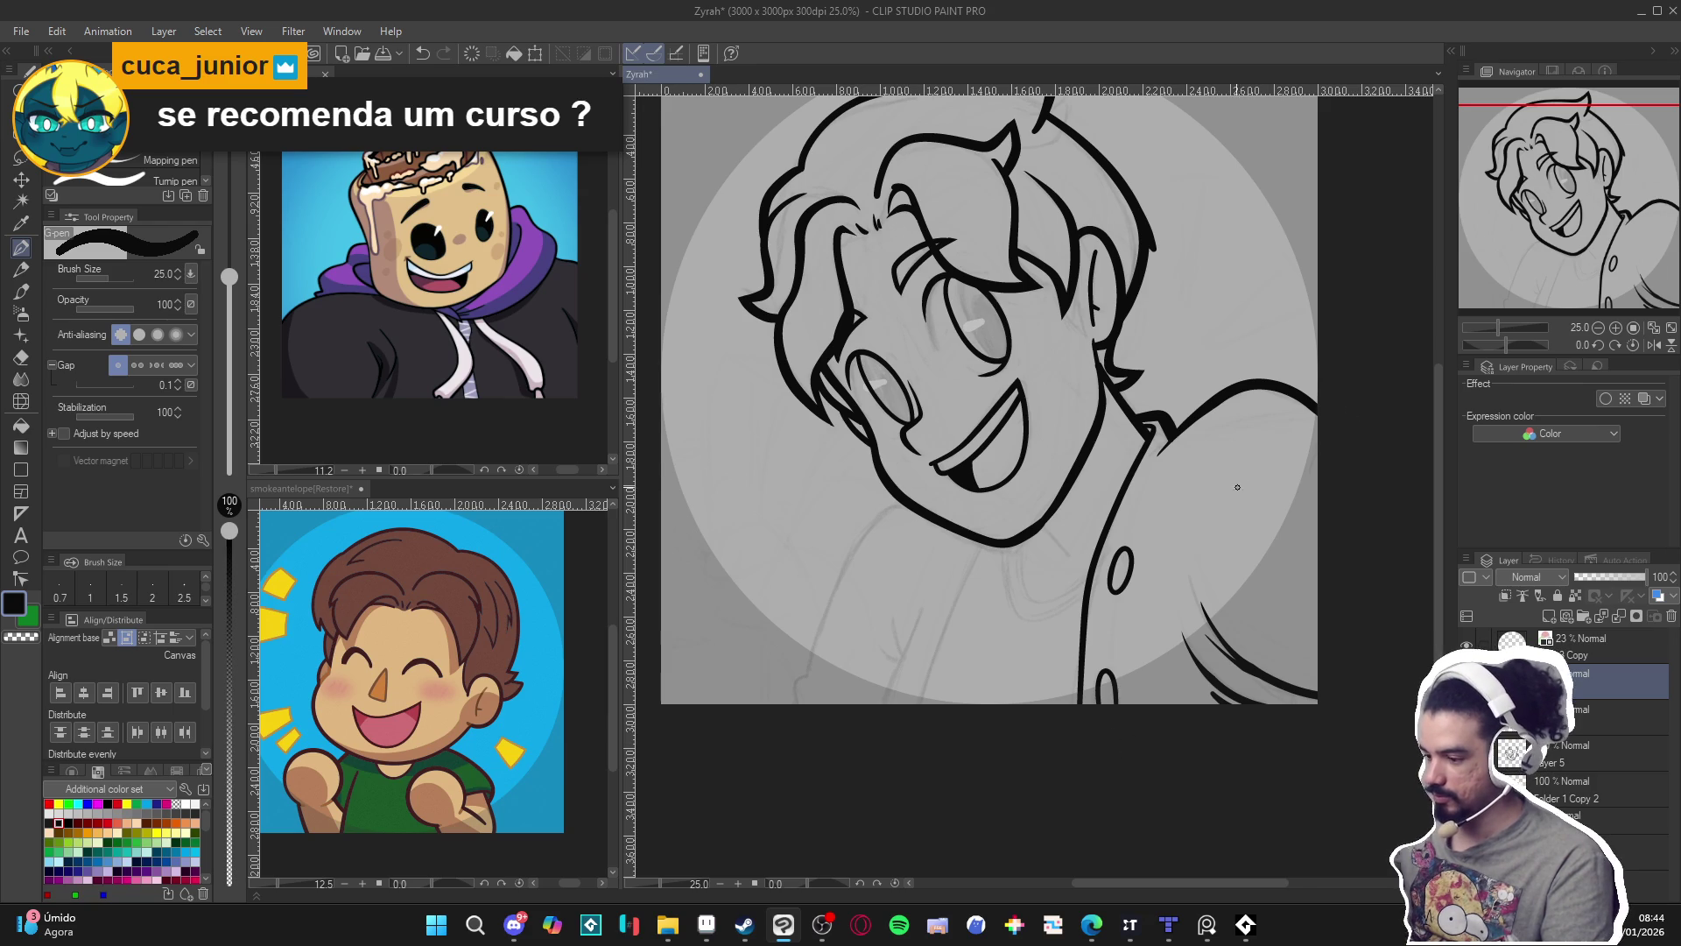
At pen size 40, draw a neck line under the jaw.
scroll(1242, 478, down, 1)
key(ctrl+s)
scroll(1222, 539, left, 1)
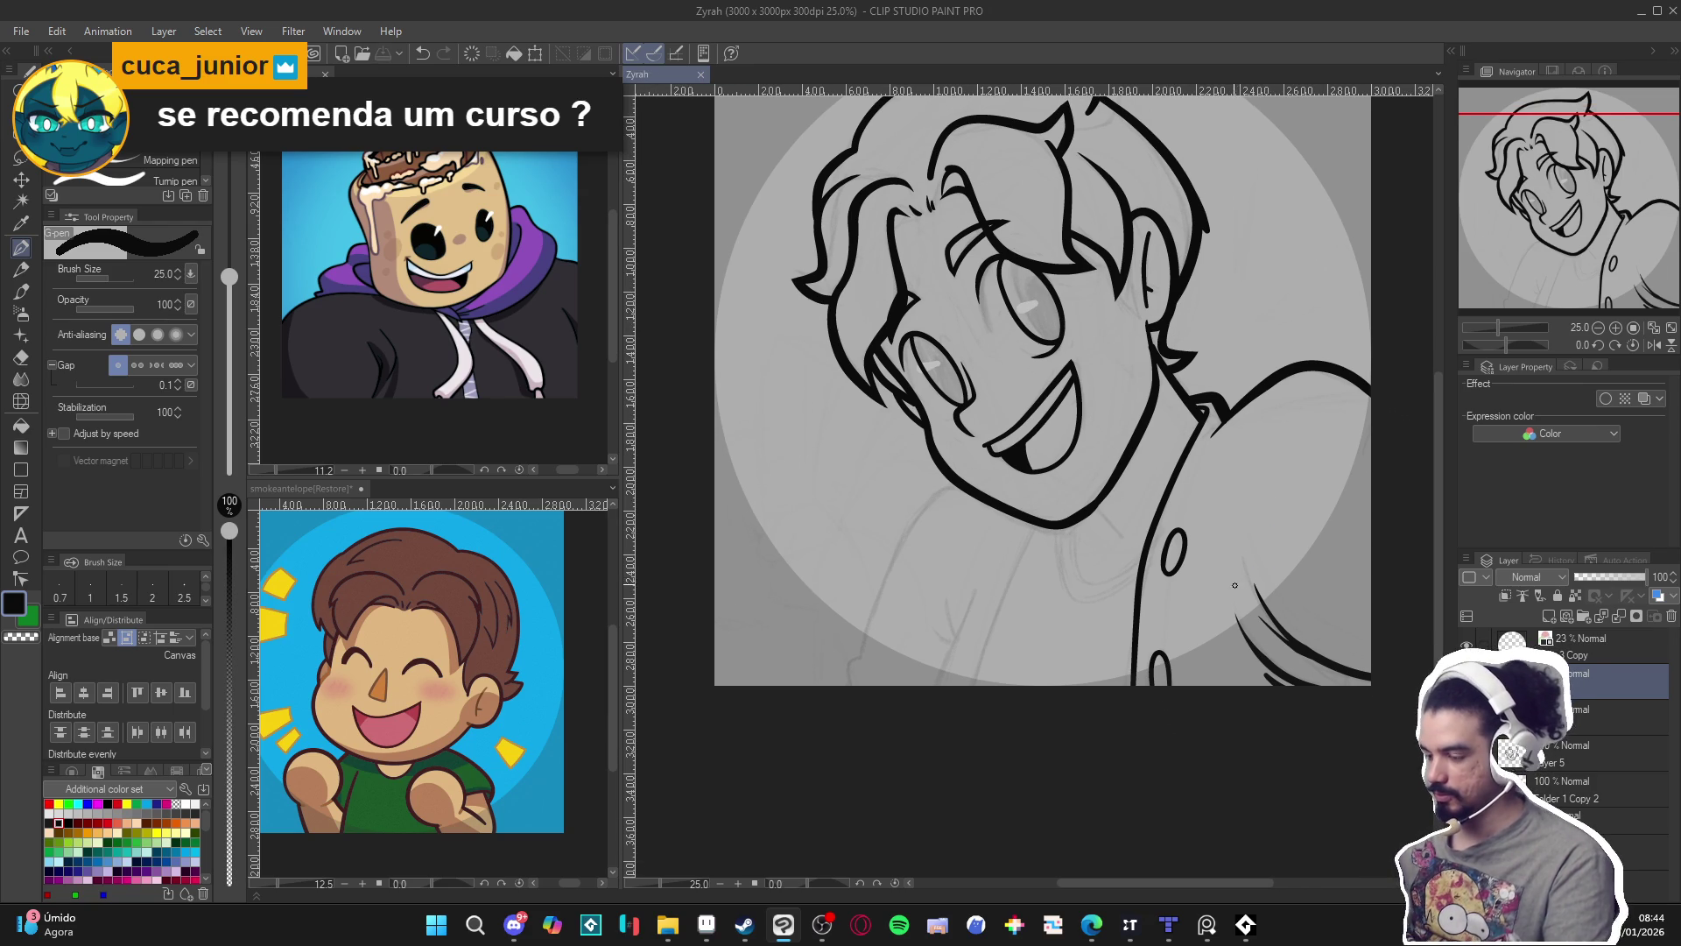
key(bracketright)
key(bracketright)
drag(1232, 624, 1250, 648)
key(ctrl+s)
mouse_move(1013, 517)
mouse_down()
mouse_move(945, 522)
mouse_move(876, 688)
mouse_move(858, 685)
mouse_up()
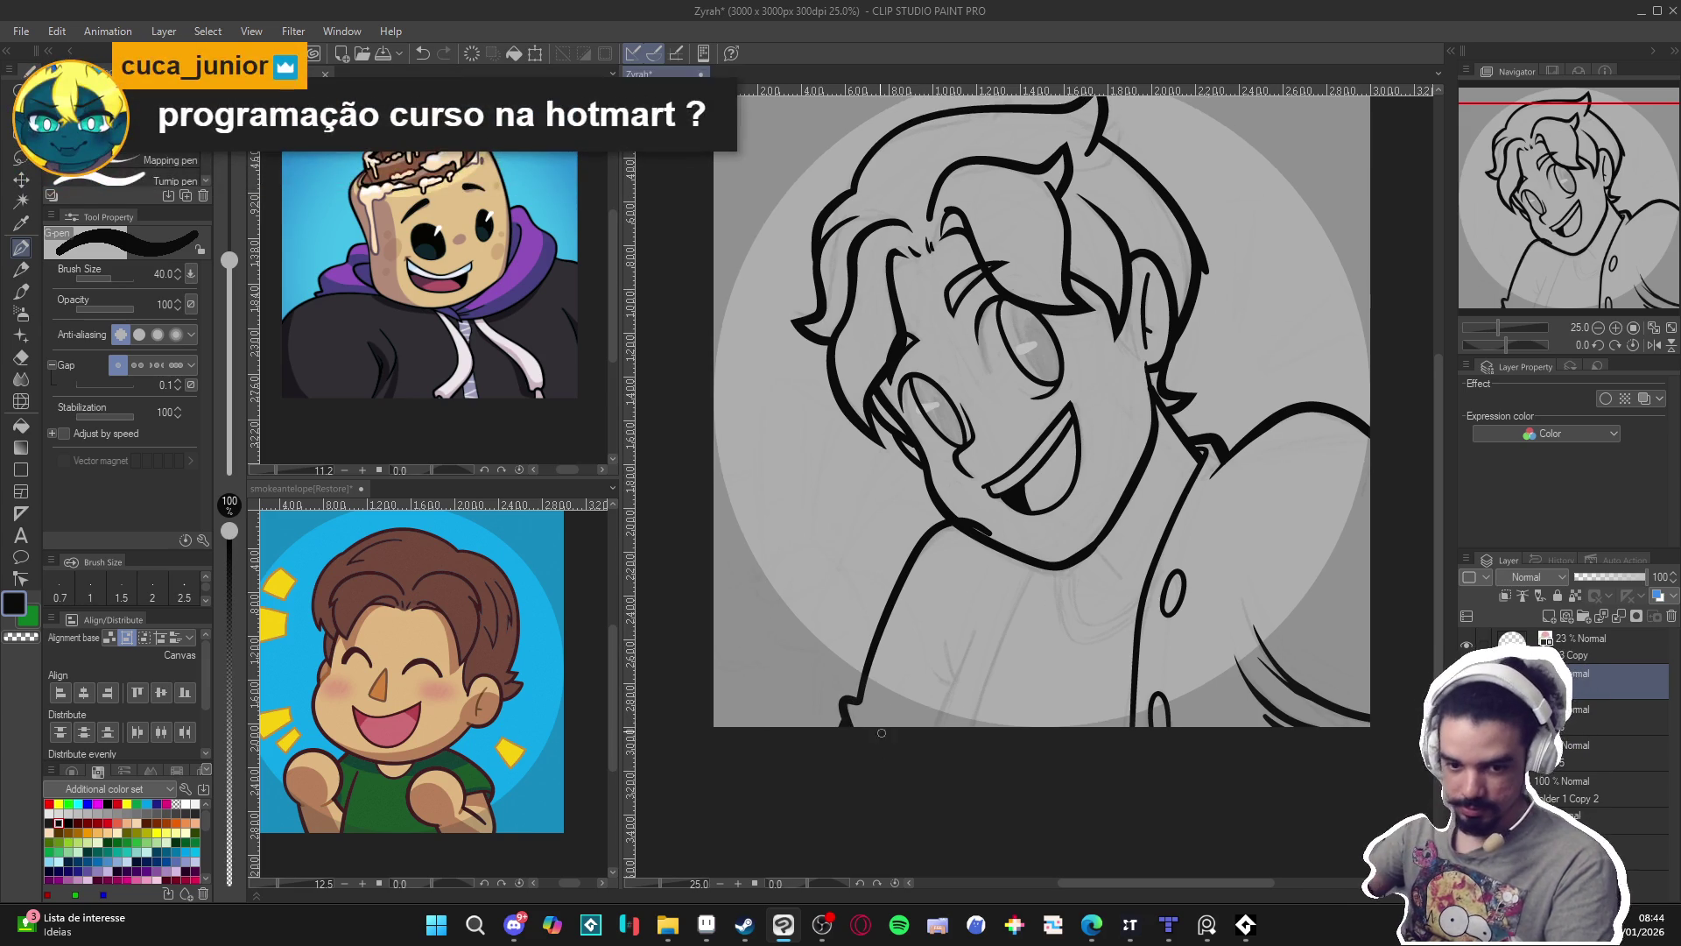
Back at size 25, try a lower-left stroke toward the bottom edge, then undo it.
key(ctrl+s)
key(bracketleft)
key(bracketleft)
scroll(919, 666, down, 1)
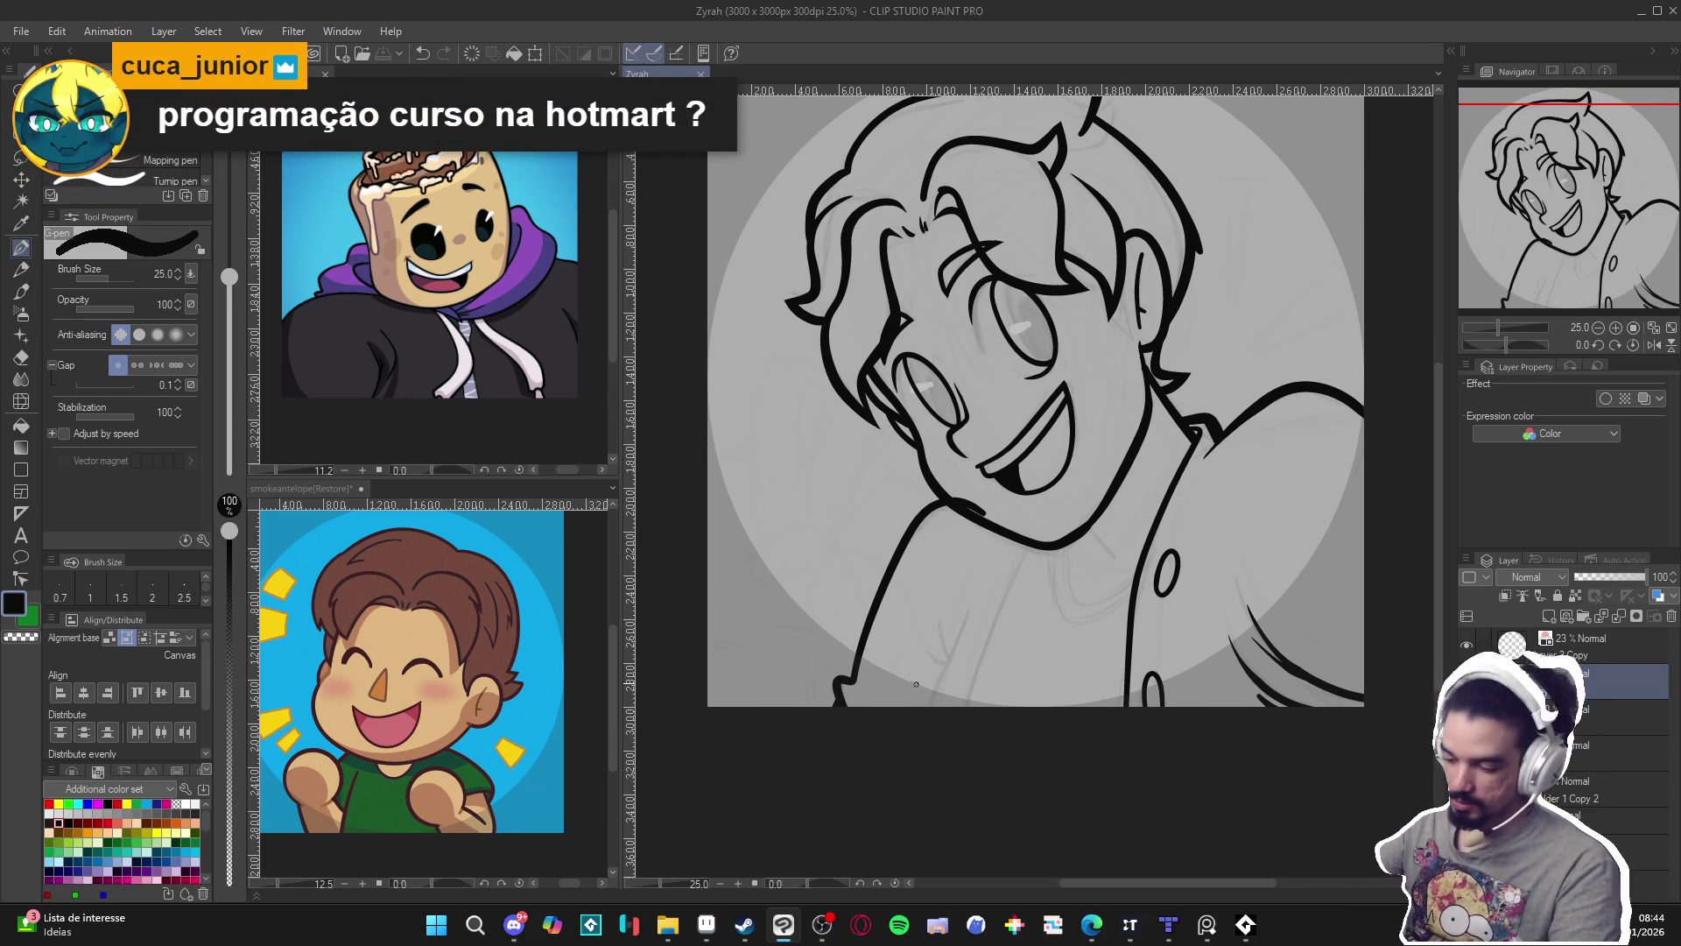
click(860, 691)
key(ctrl+z)
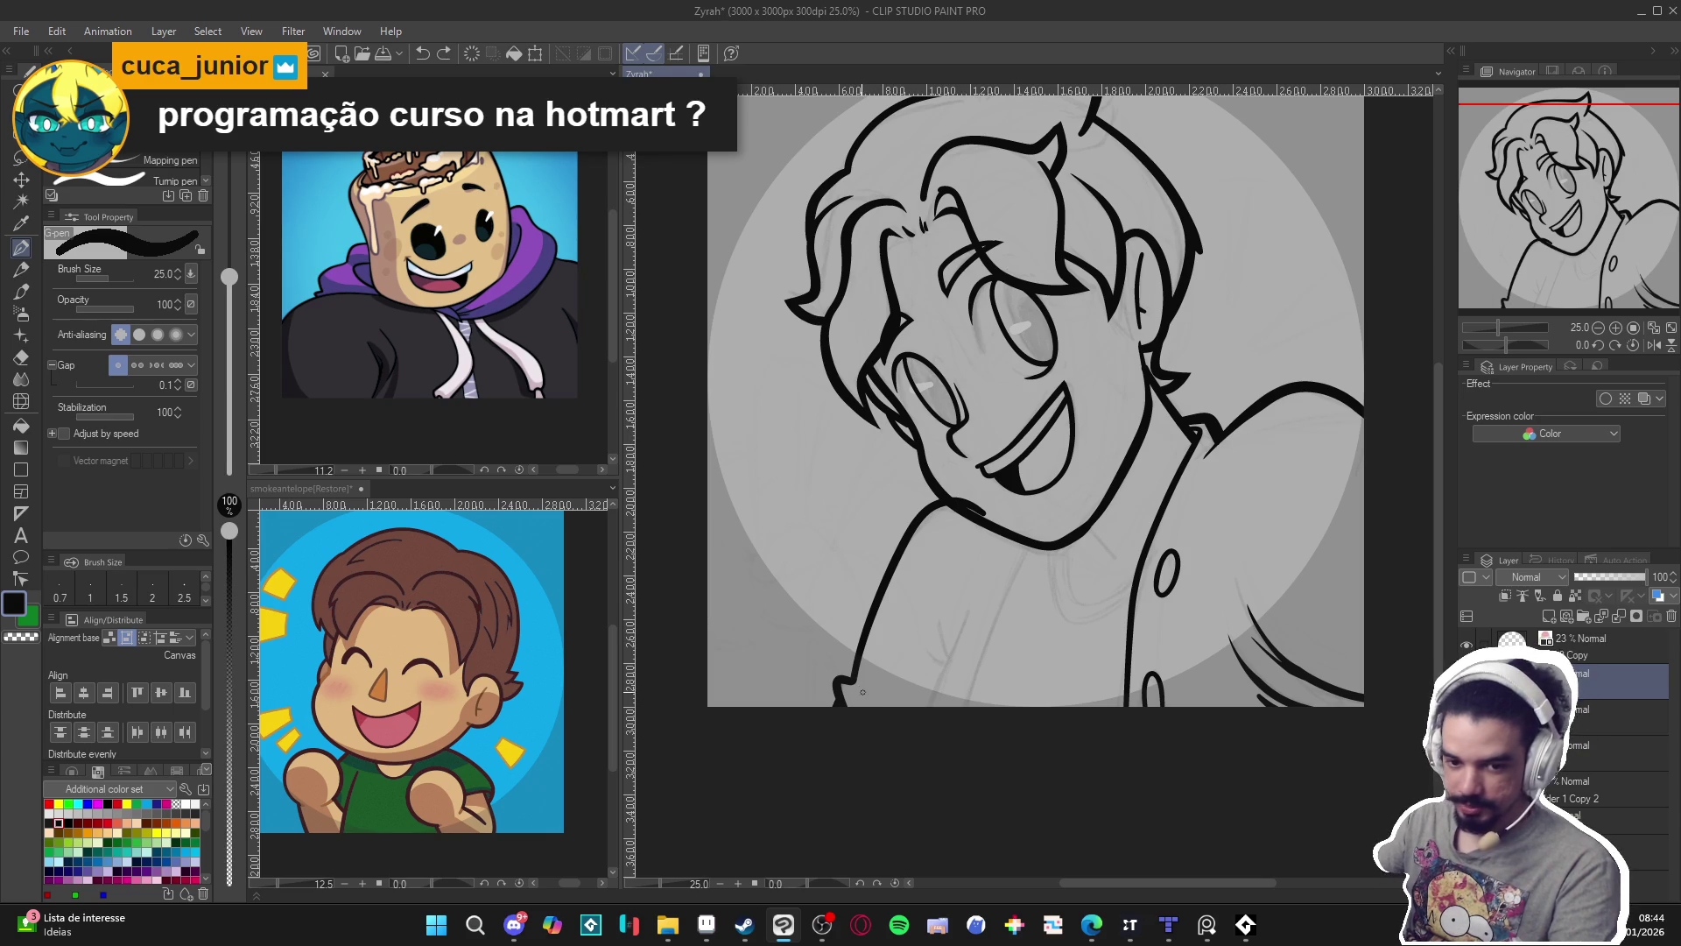
drag(860, 688, 918, 731)
key(ctrl+z)
key(ctrl+z)
key(ctrl+z)
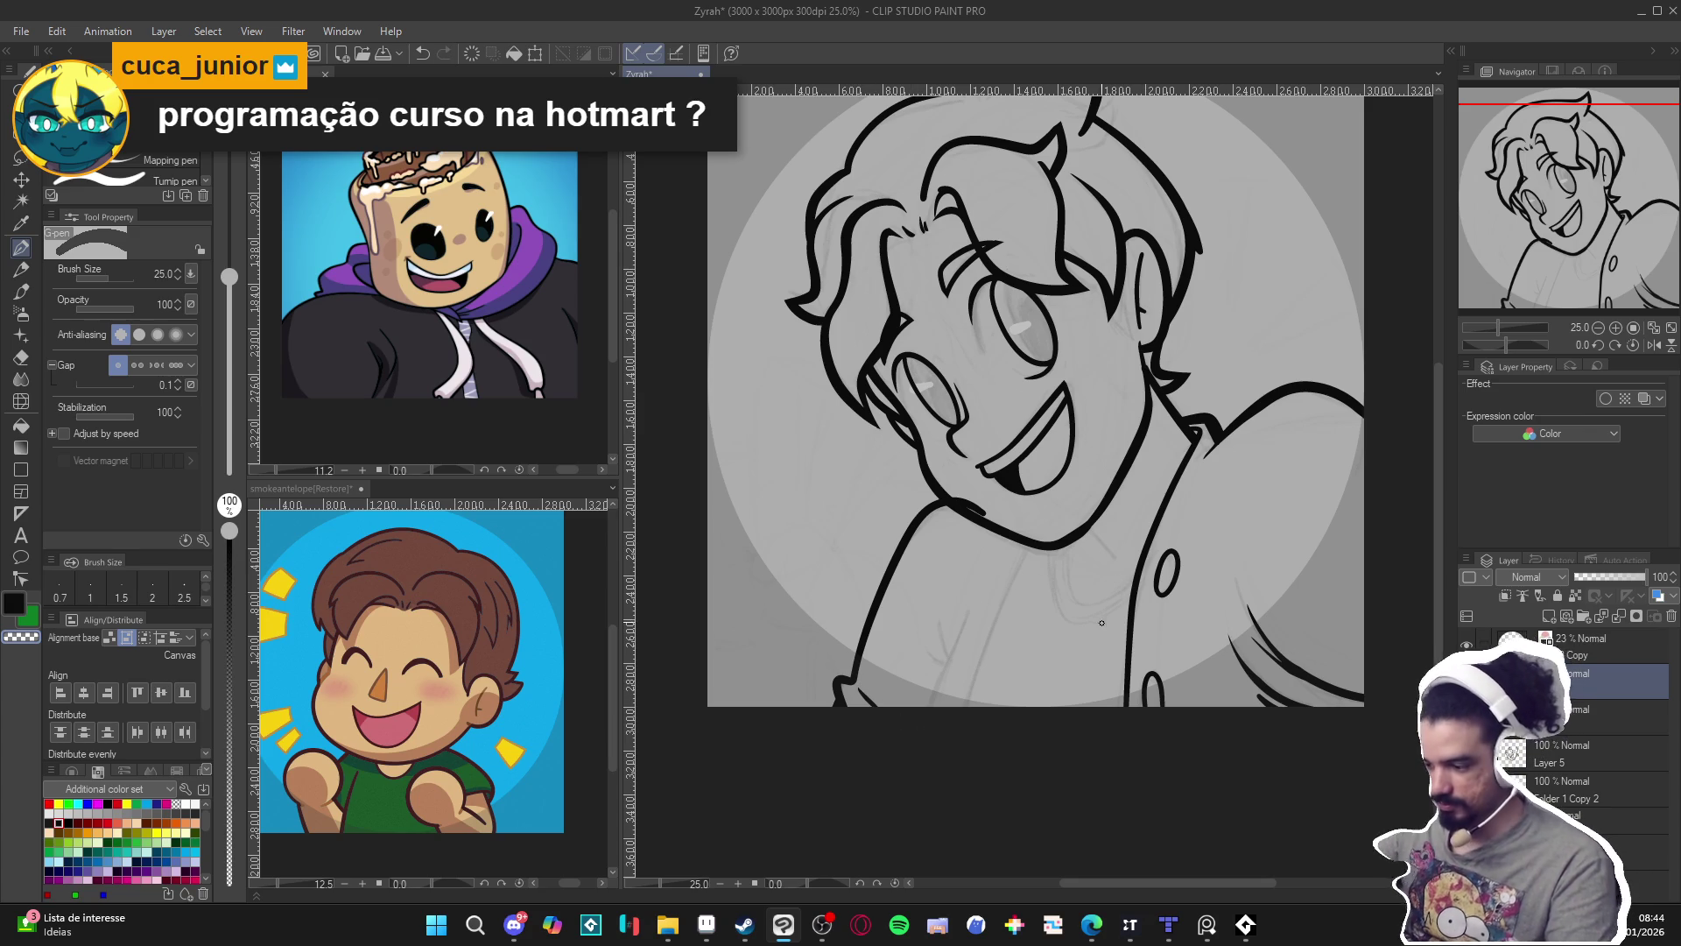
Erase the stray stroke near the chin with the kneaded eraser and return to the pen.
key(ctrl+s)
key(e)
drag(940, 500, 998, 530)
key(p)
key(ctrl+s)
Ink the jacket line down from the chest at size 40 after two trial lines at size 25.
key(bracketright)
key(bracketright)
key(bracketleft)
key(bracketleft)
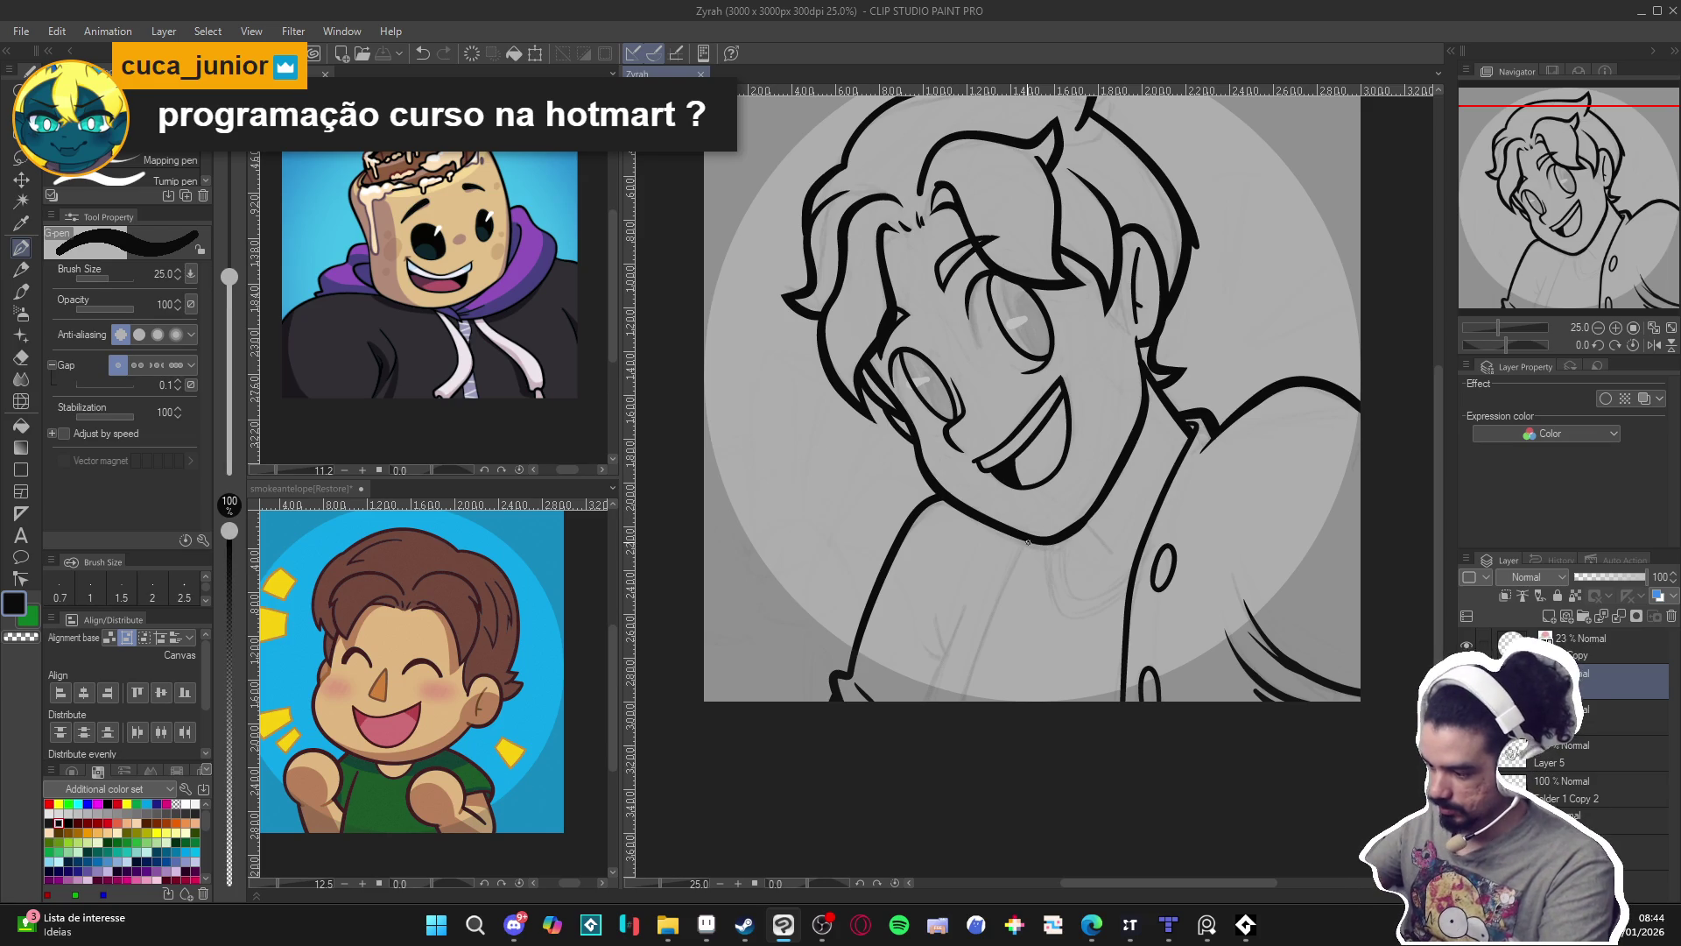
drag(1030, 536, 968, 700)
key(ctrl+z)
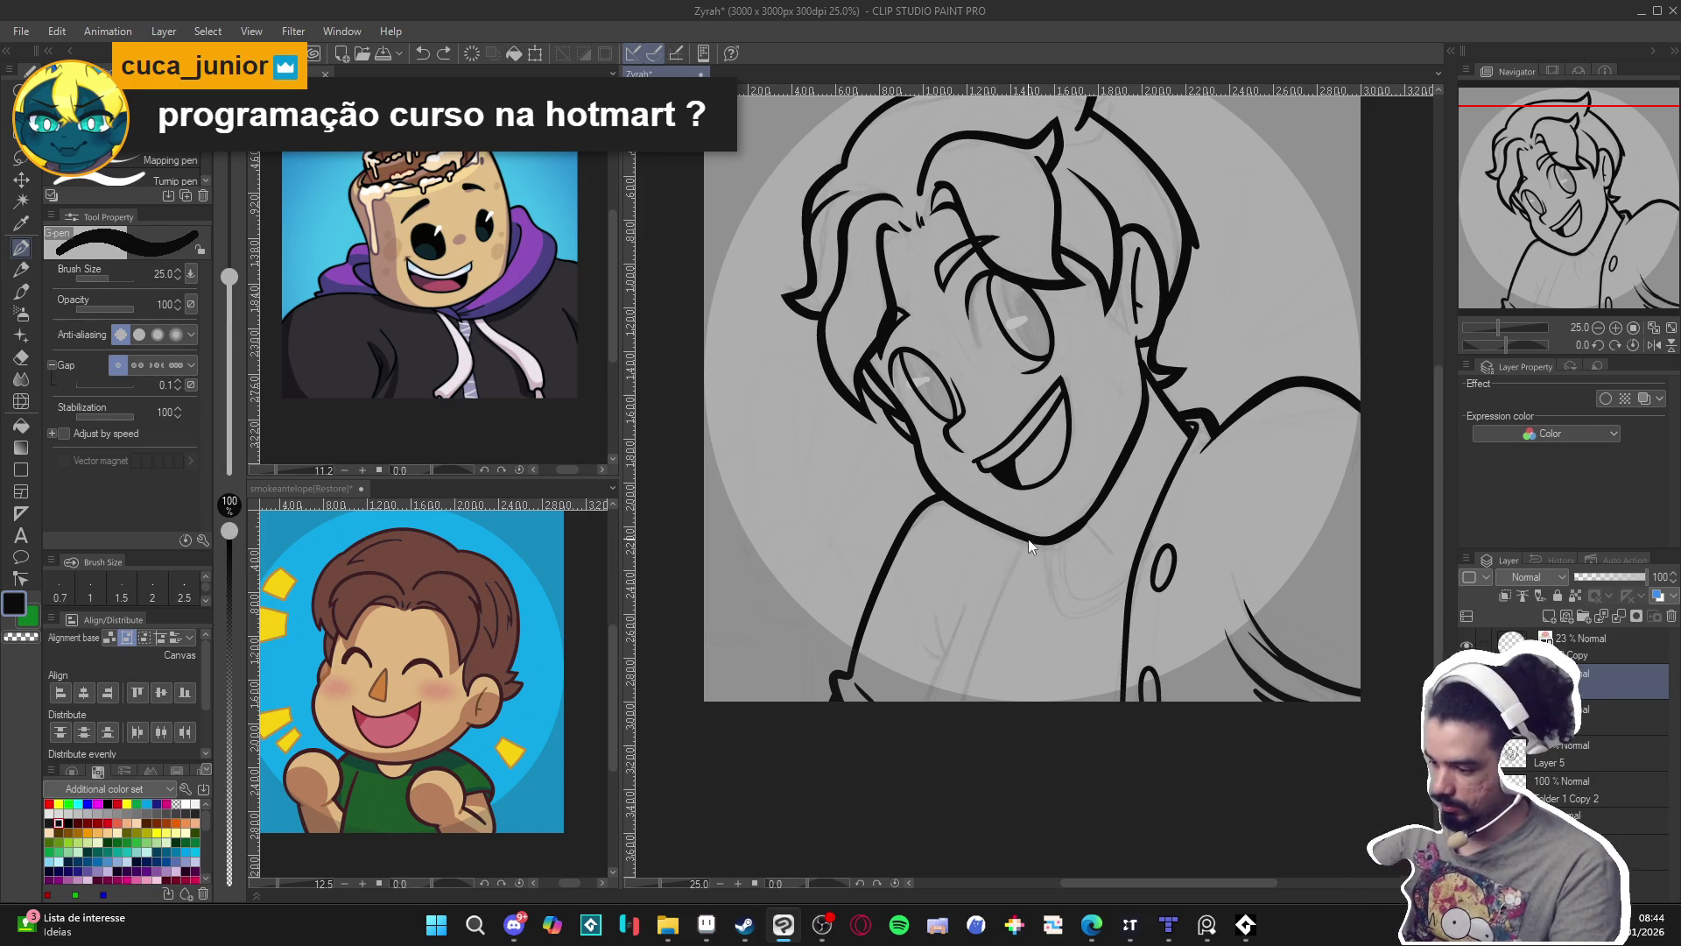
drag(1030, 537, 961, 700)
key(ctrl+z)
key(bracketright)
key(bracketright)
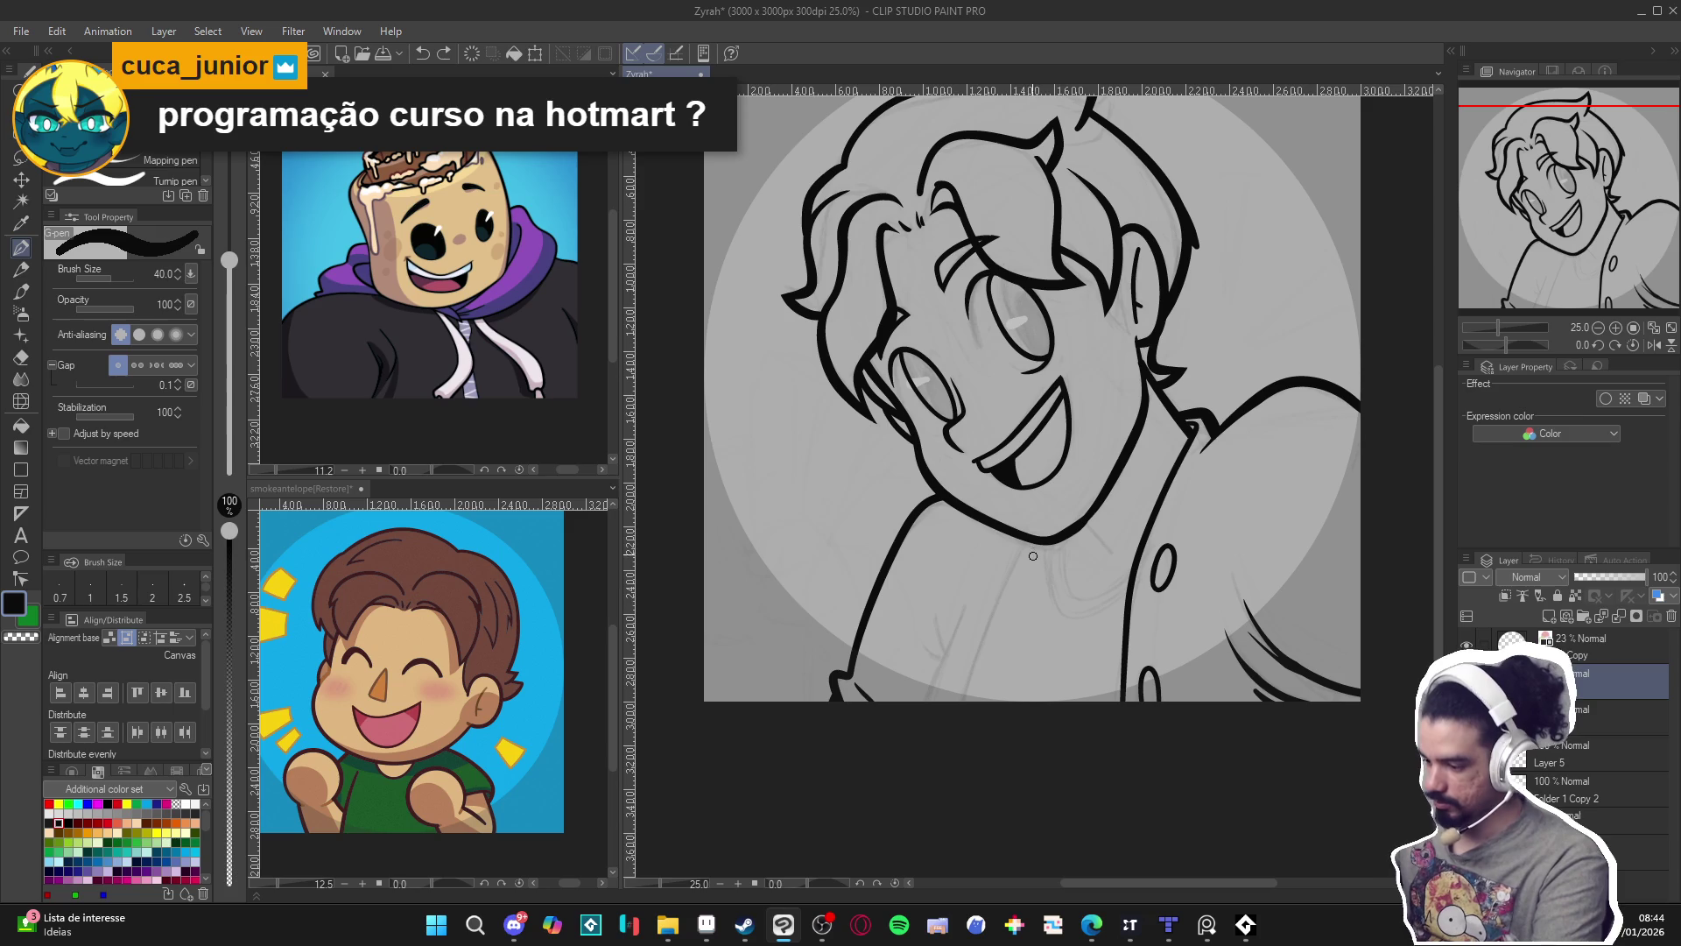
mouse_move(1029, 538)
mouse_down()
mouse_move(959, 701)
mouse_move(935, 670)
mouse_move(967, 605)
mouse_move(931, 604)
mouse_up()
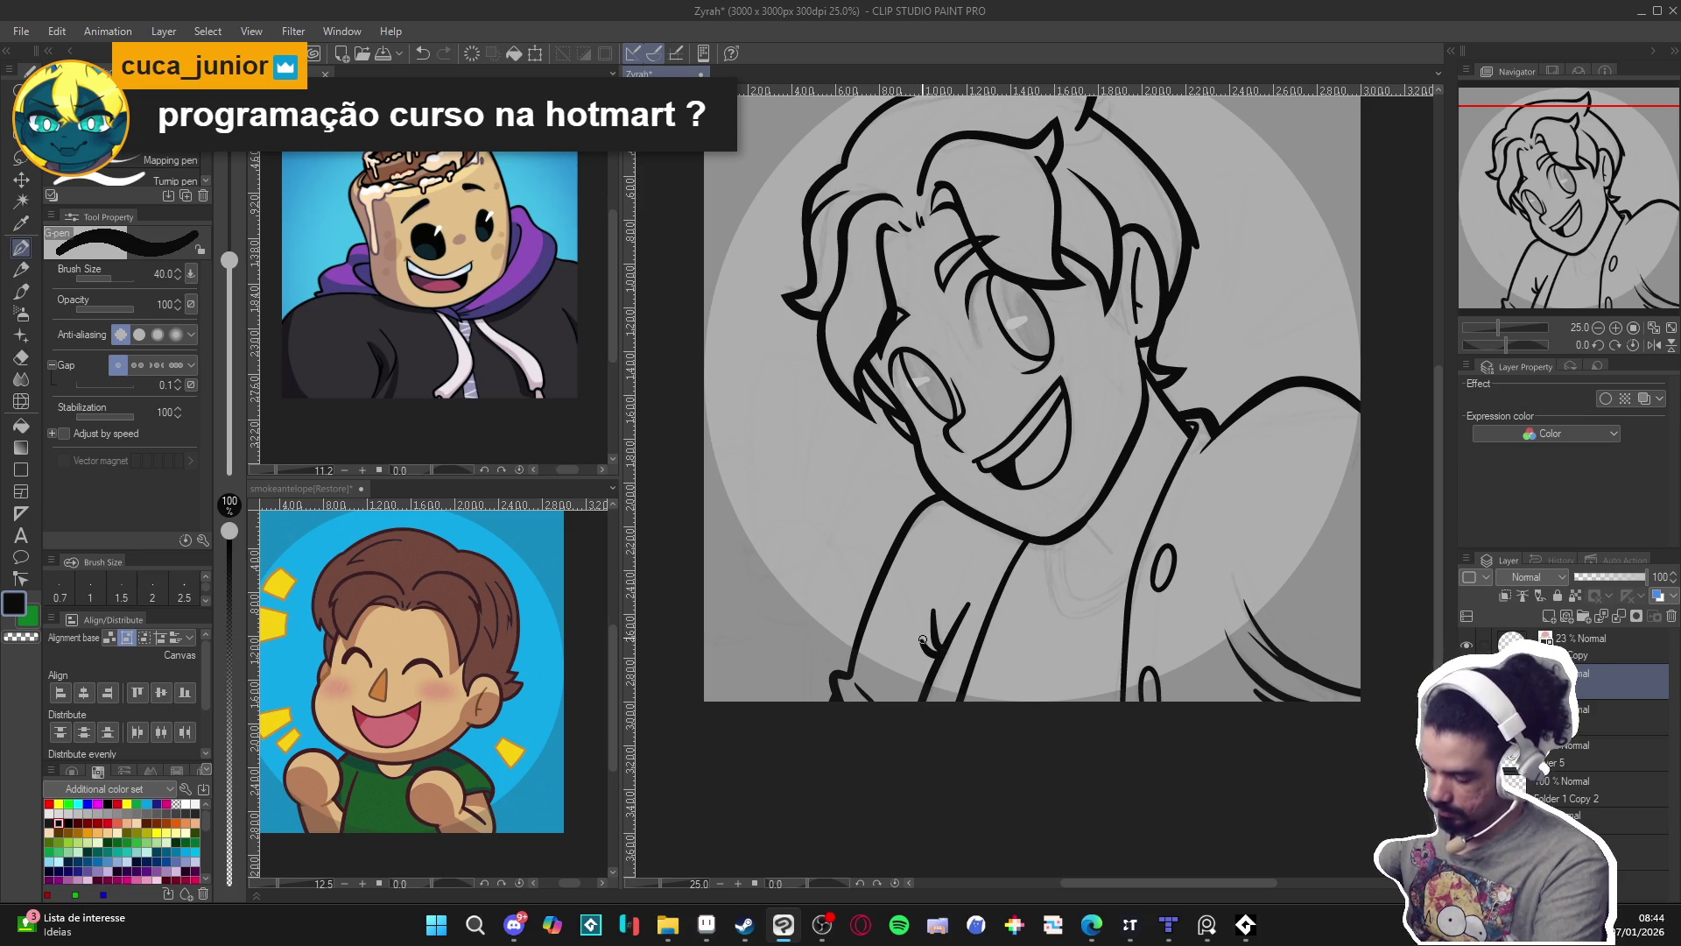
Trim the short chest stroke with transparent colour, then undo the trim.
key(c)
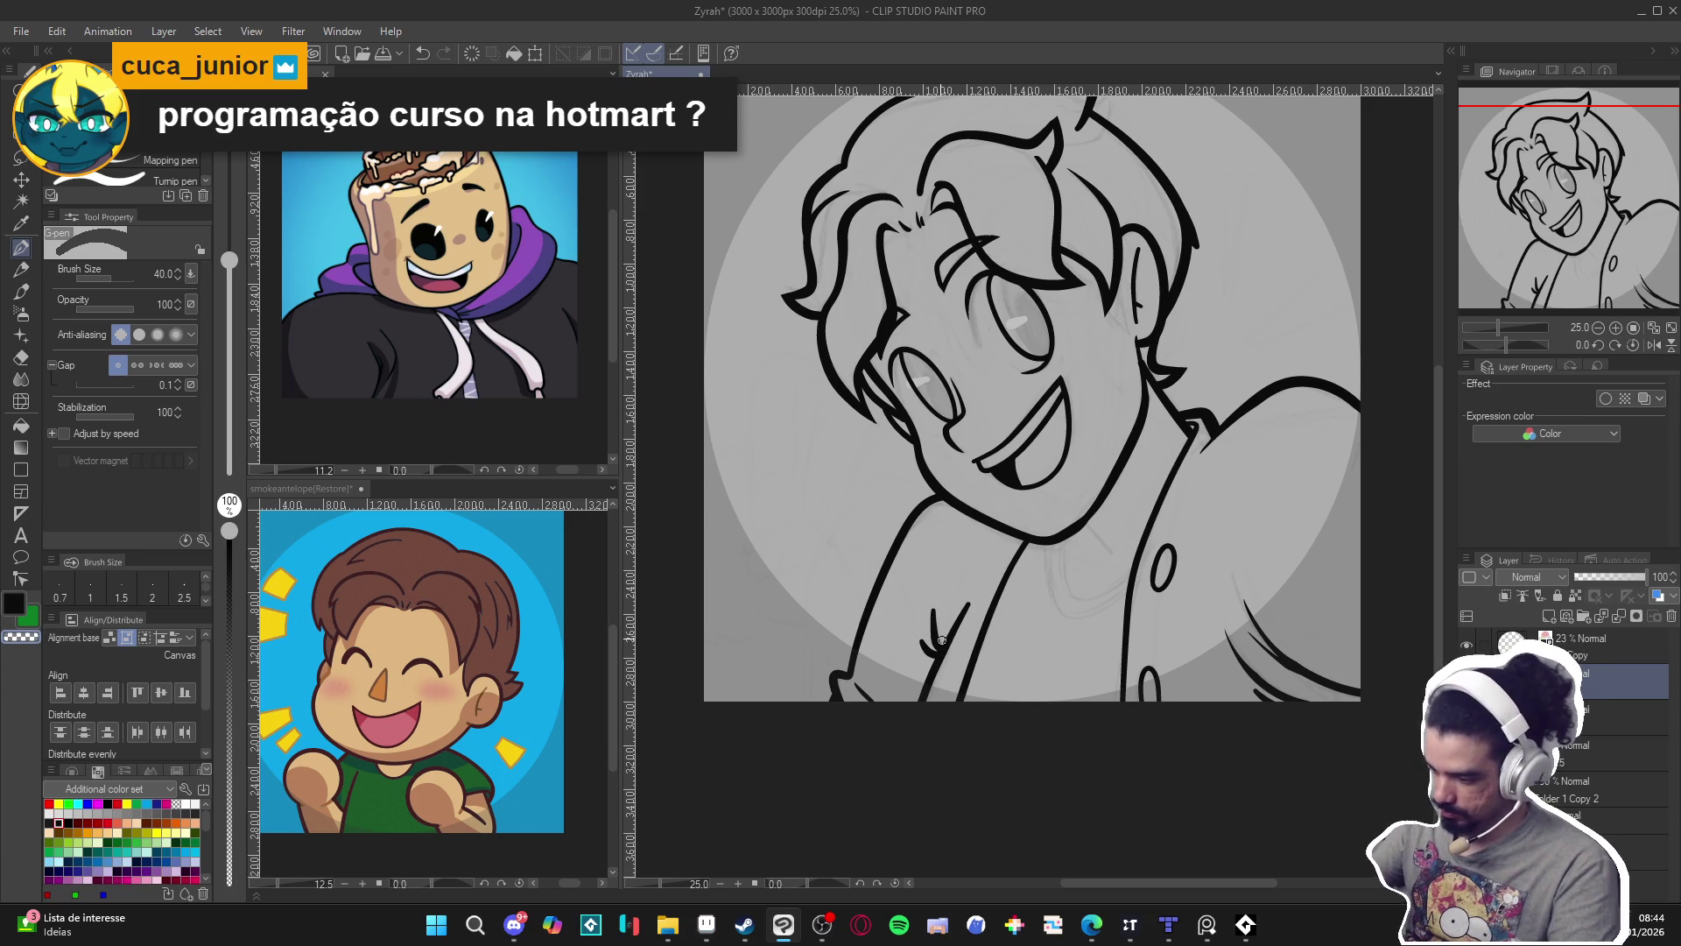
mouse_move(939, 631)
mouse_down()
mouse_move(936, 605)
mouse_move(920, 699)
mouse_move(974, 599)
mouse_up()
key(ctrl+z)
key(ctrl+z)
key(ctrl+z)
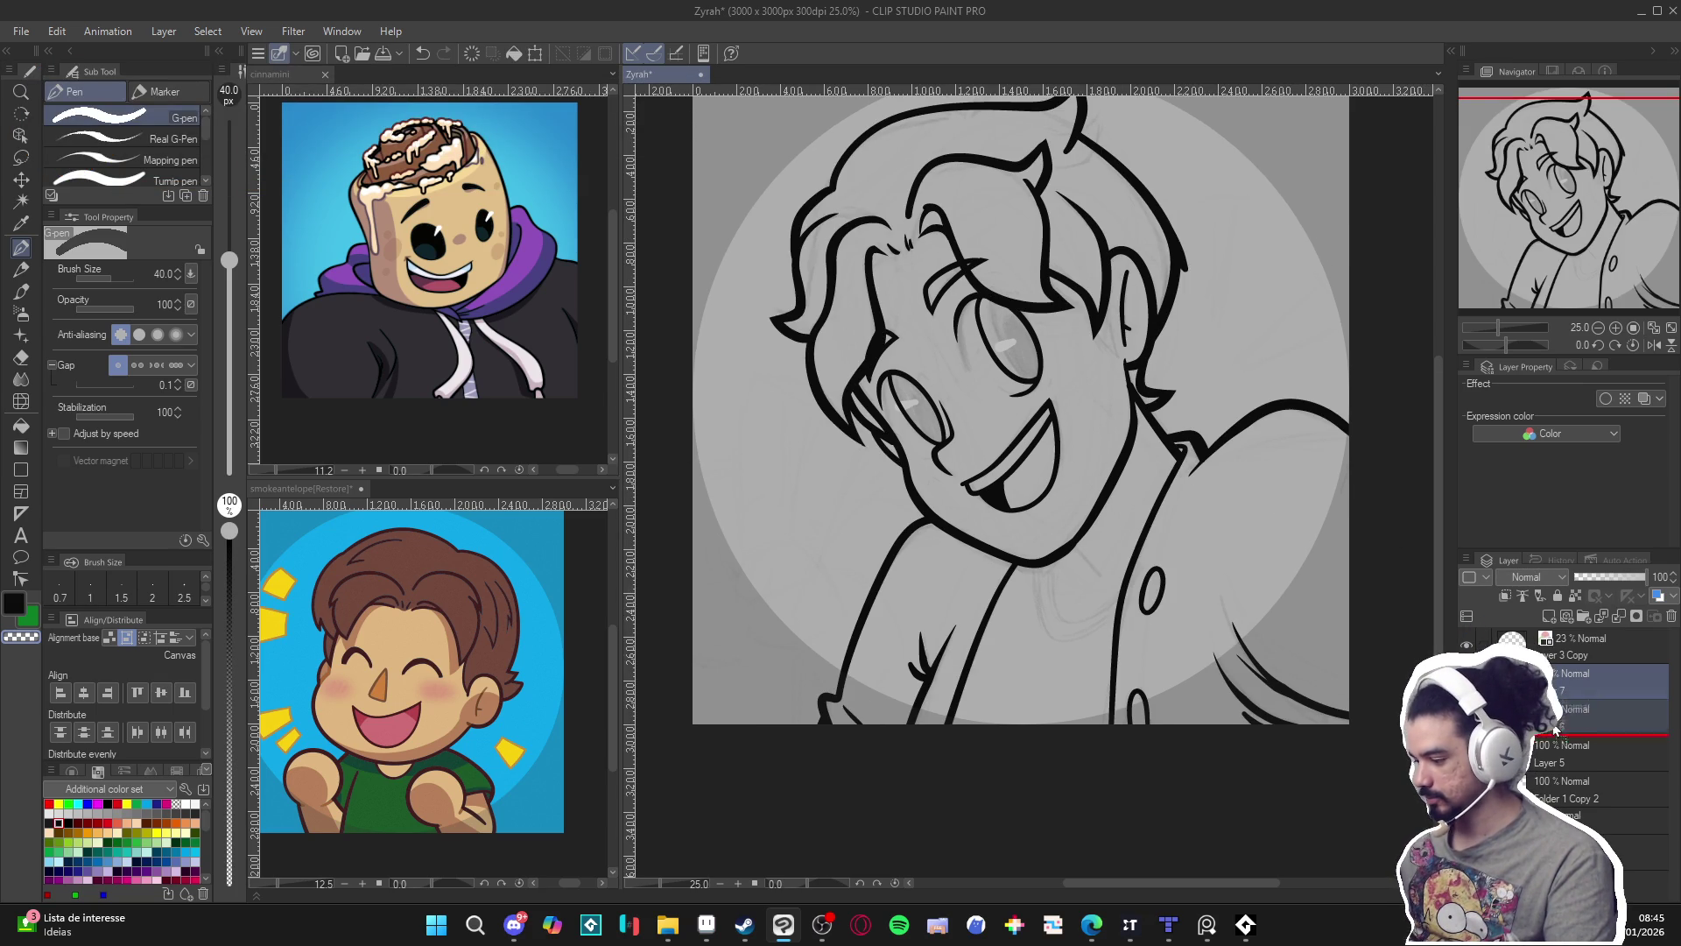
Move the inking layer below the next layer and save.
key(ctrl+bracketleft)
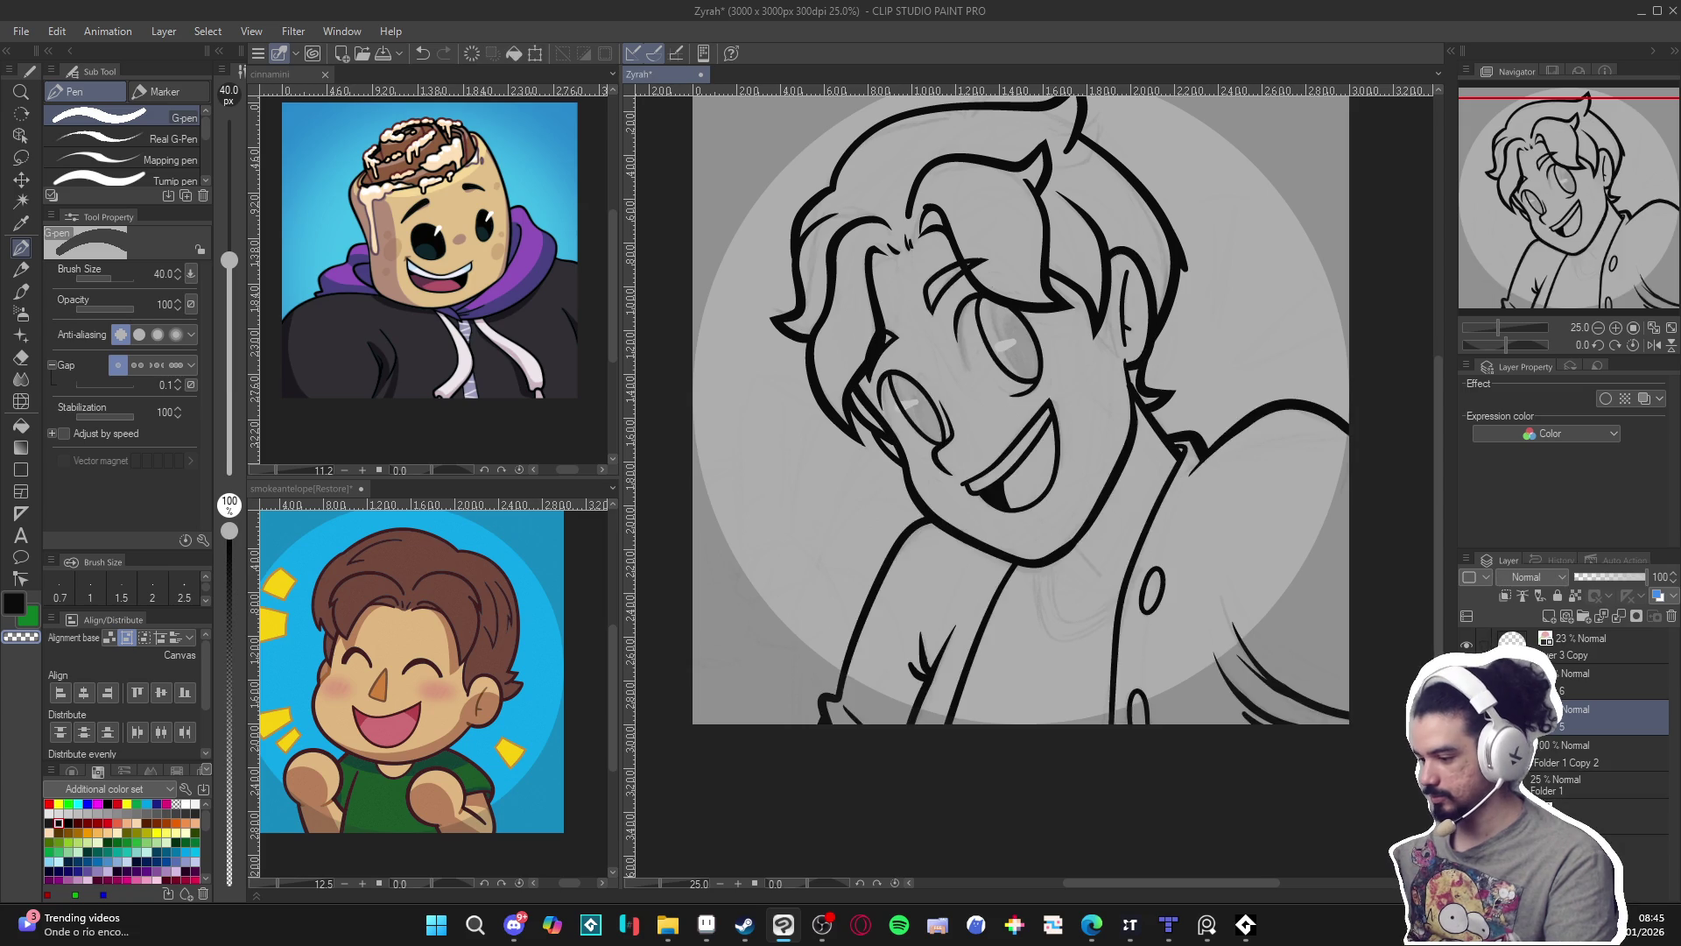
drag(1271, 683, 1240, 718)
key(ctrl+s)
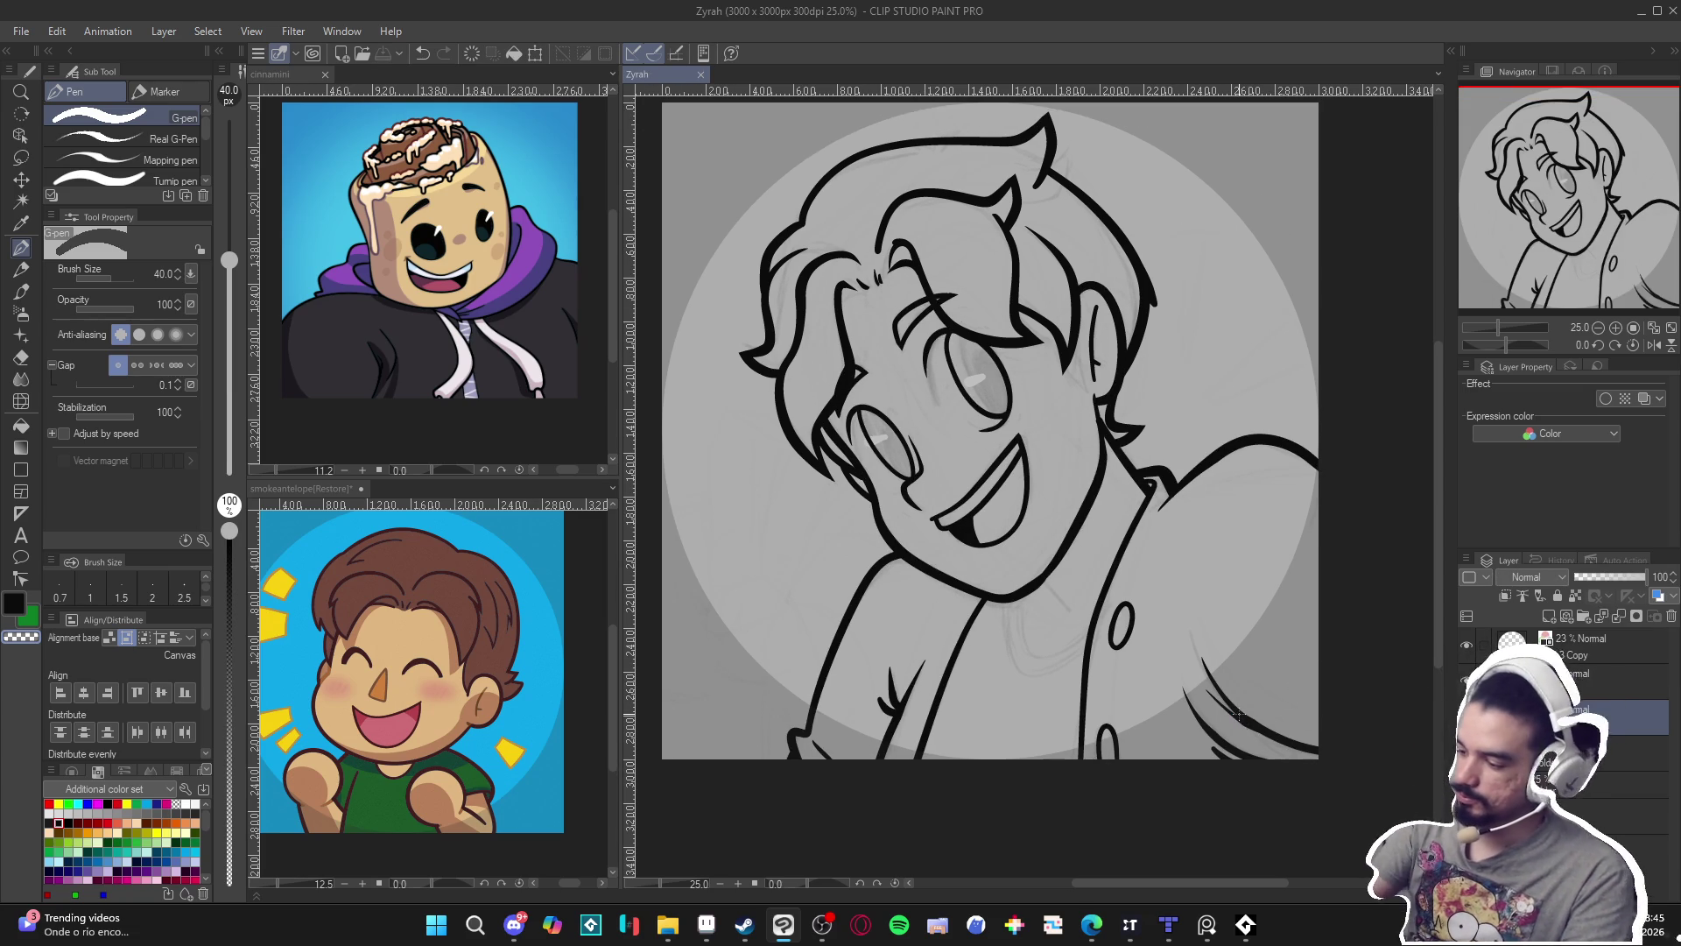
Auto-select the shirt and collar area on Layer 5, then return to the pen and deselect.
key(w)
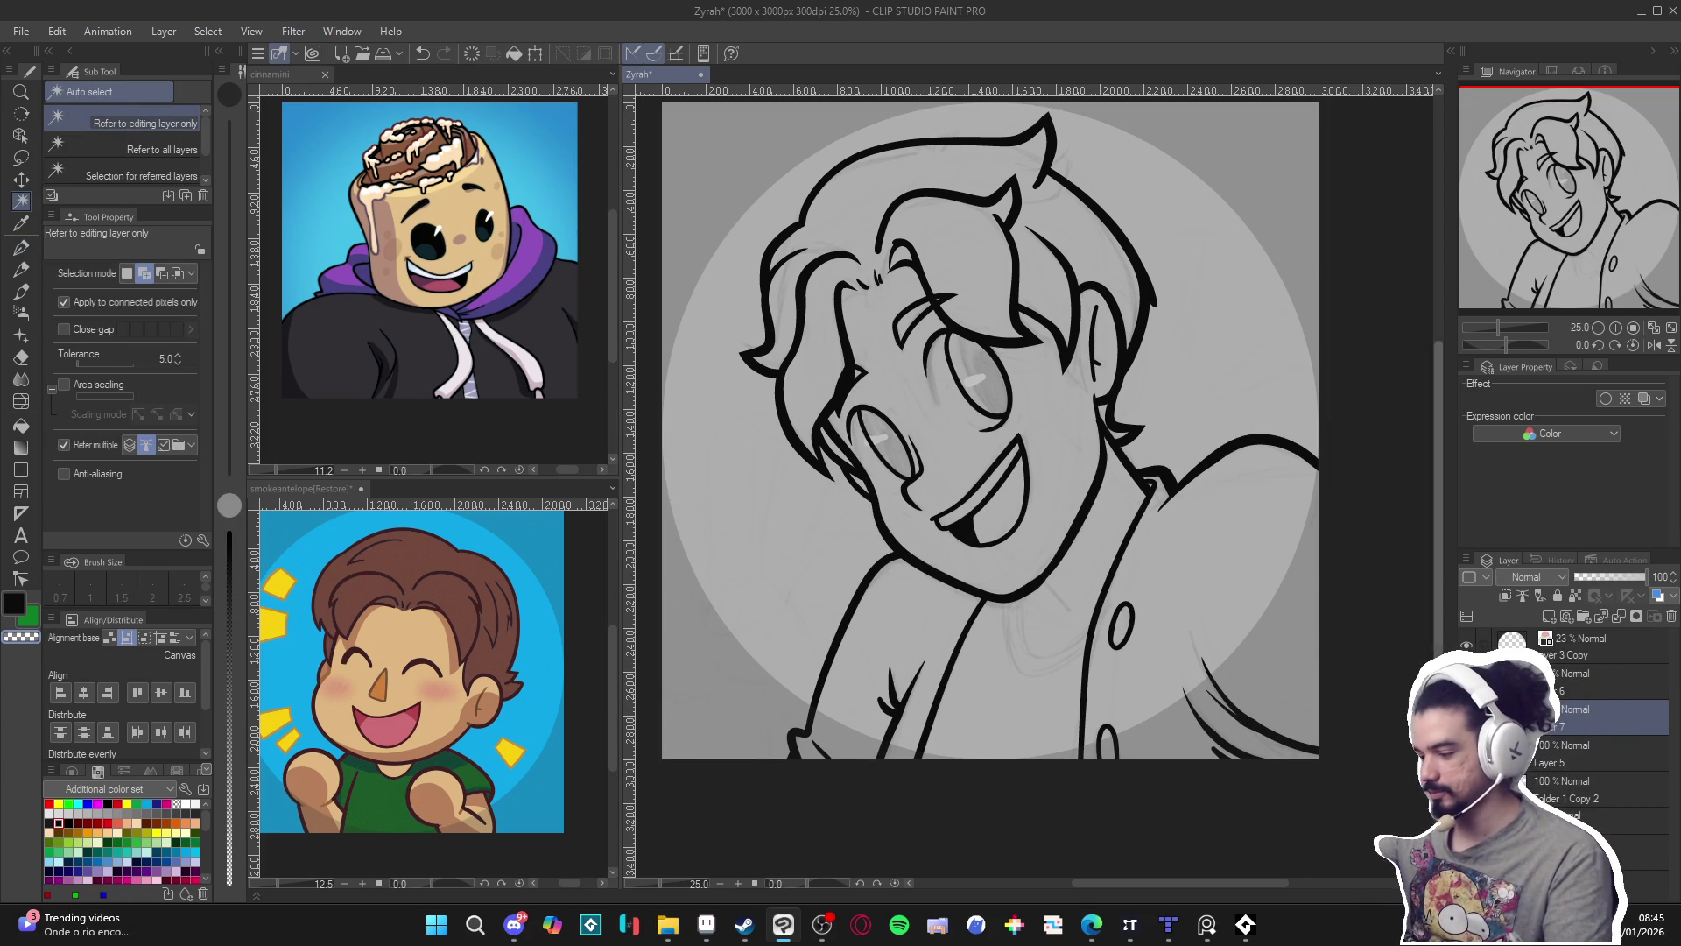
click(1538, 755)
click(1099, 526)
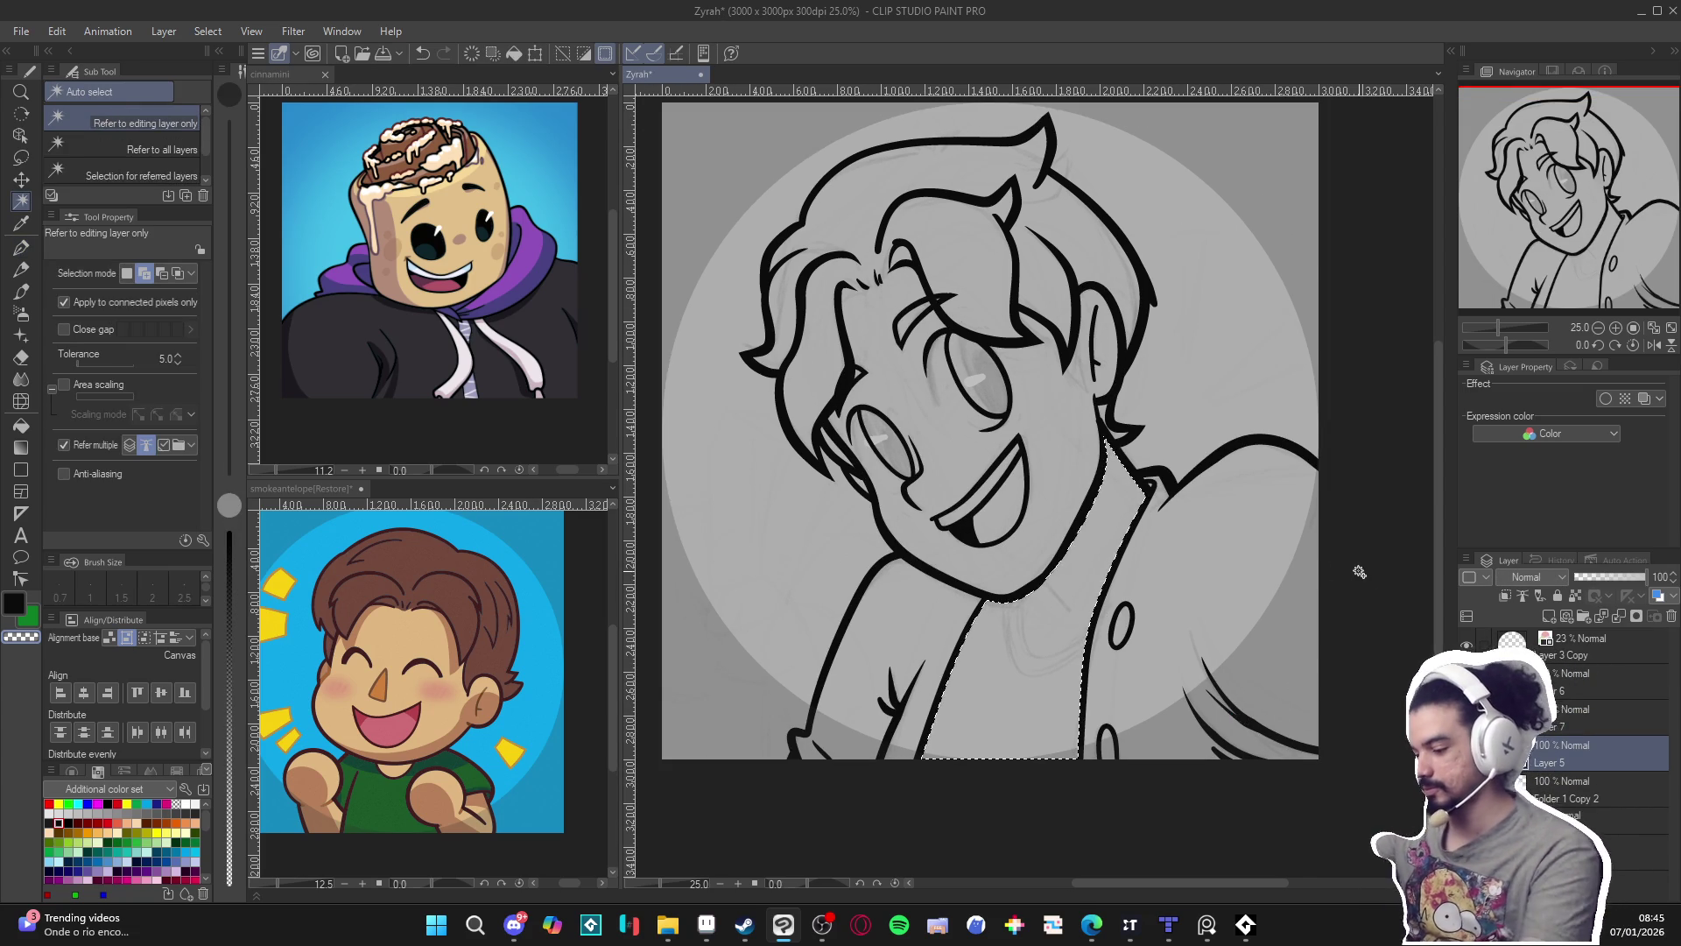
key(p)
key(ctrl+d)
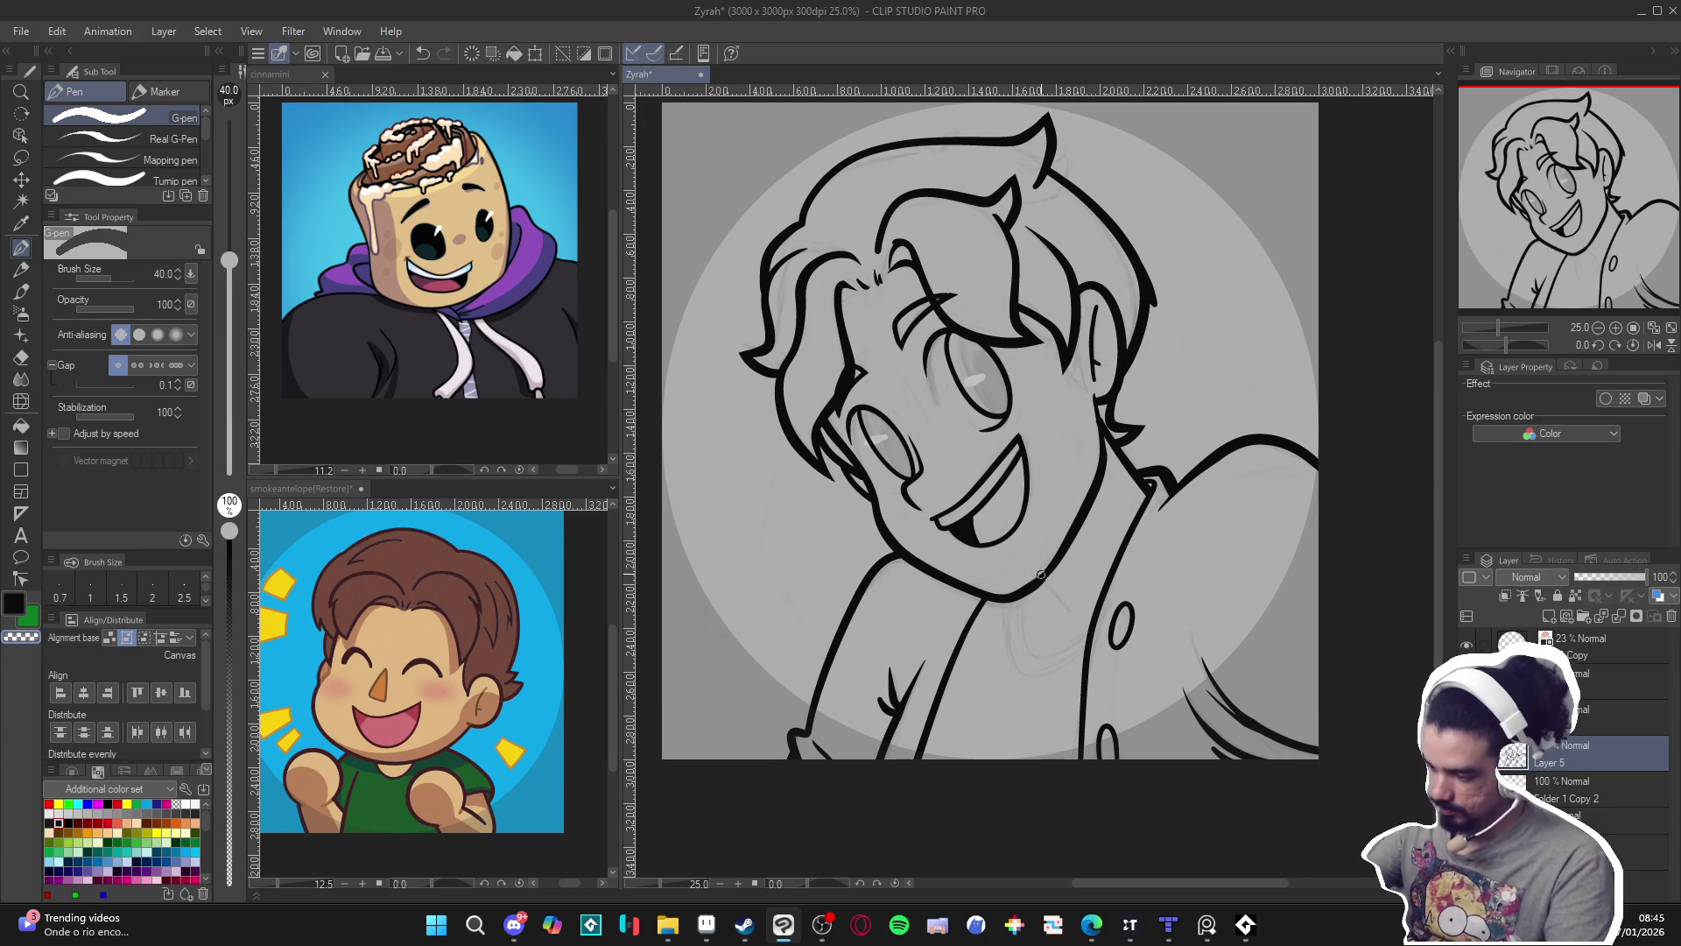
Ink a short collar stroke, undo it, and adjust the layer and view before inking again.
mouse_move(1044, 578)
mouse_down()
mouse_move(1072, 610)
mouse_move(1060, 599)
mouse_up()
key(ctrl+z)
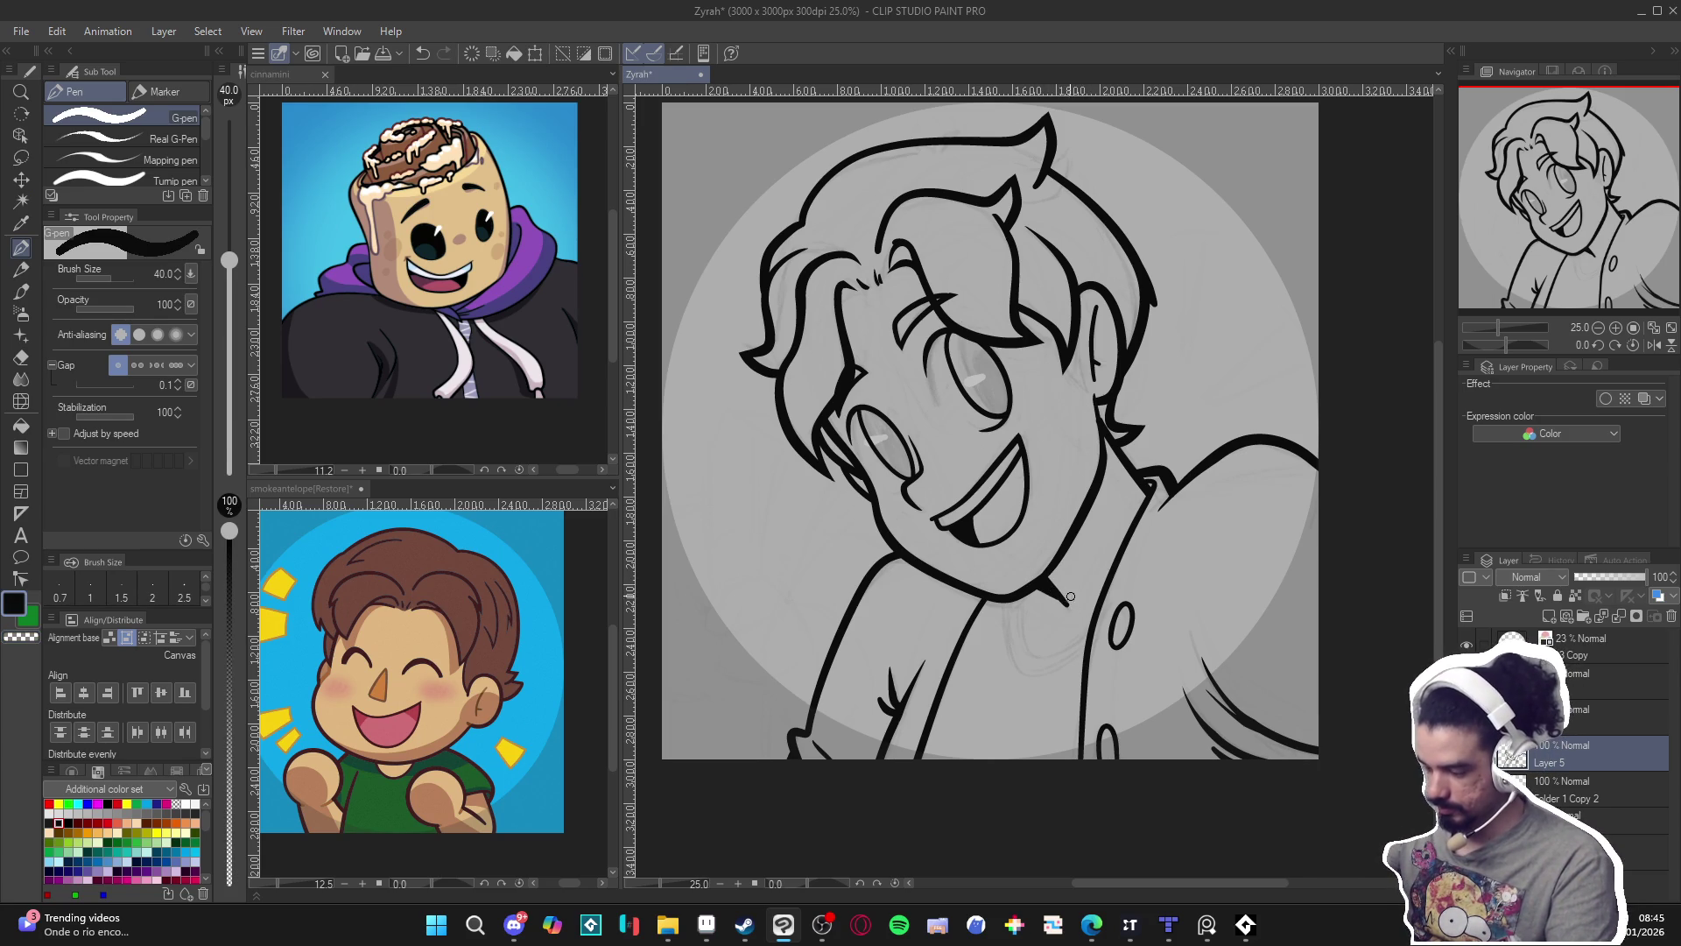
scroll(1204, 618, down, 1)
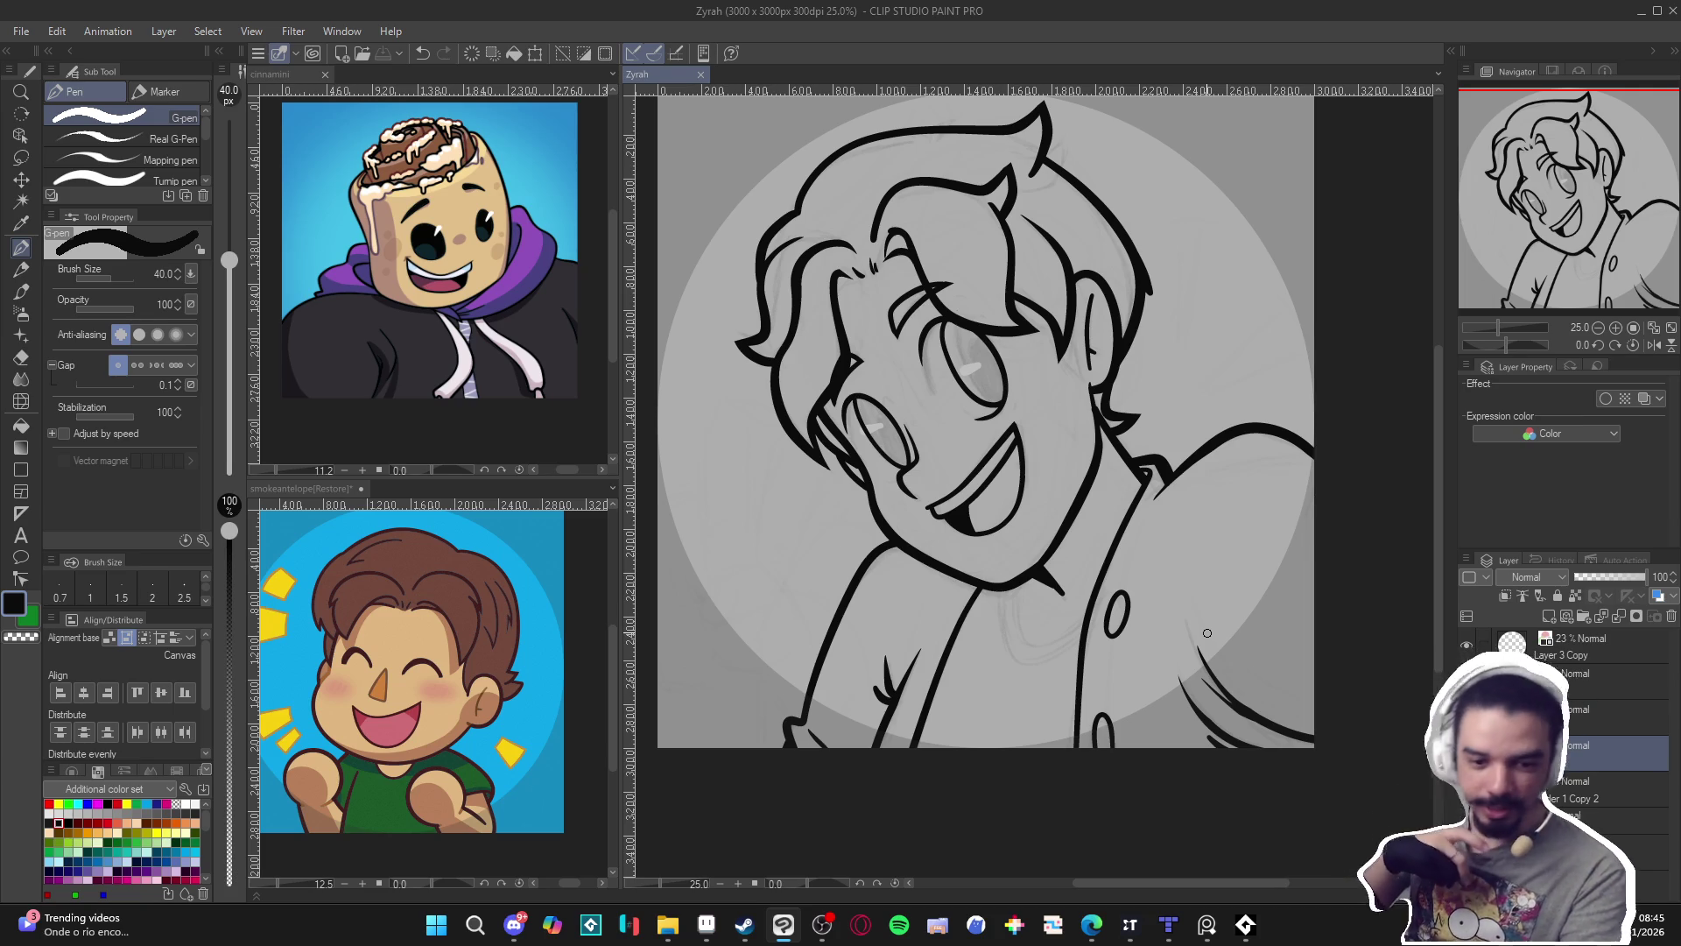
scroll(1077, 703, up, 1)
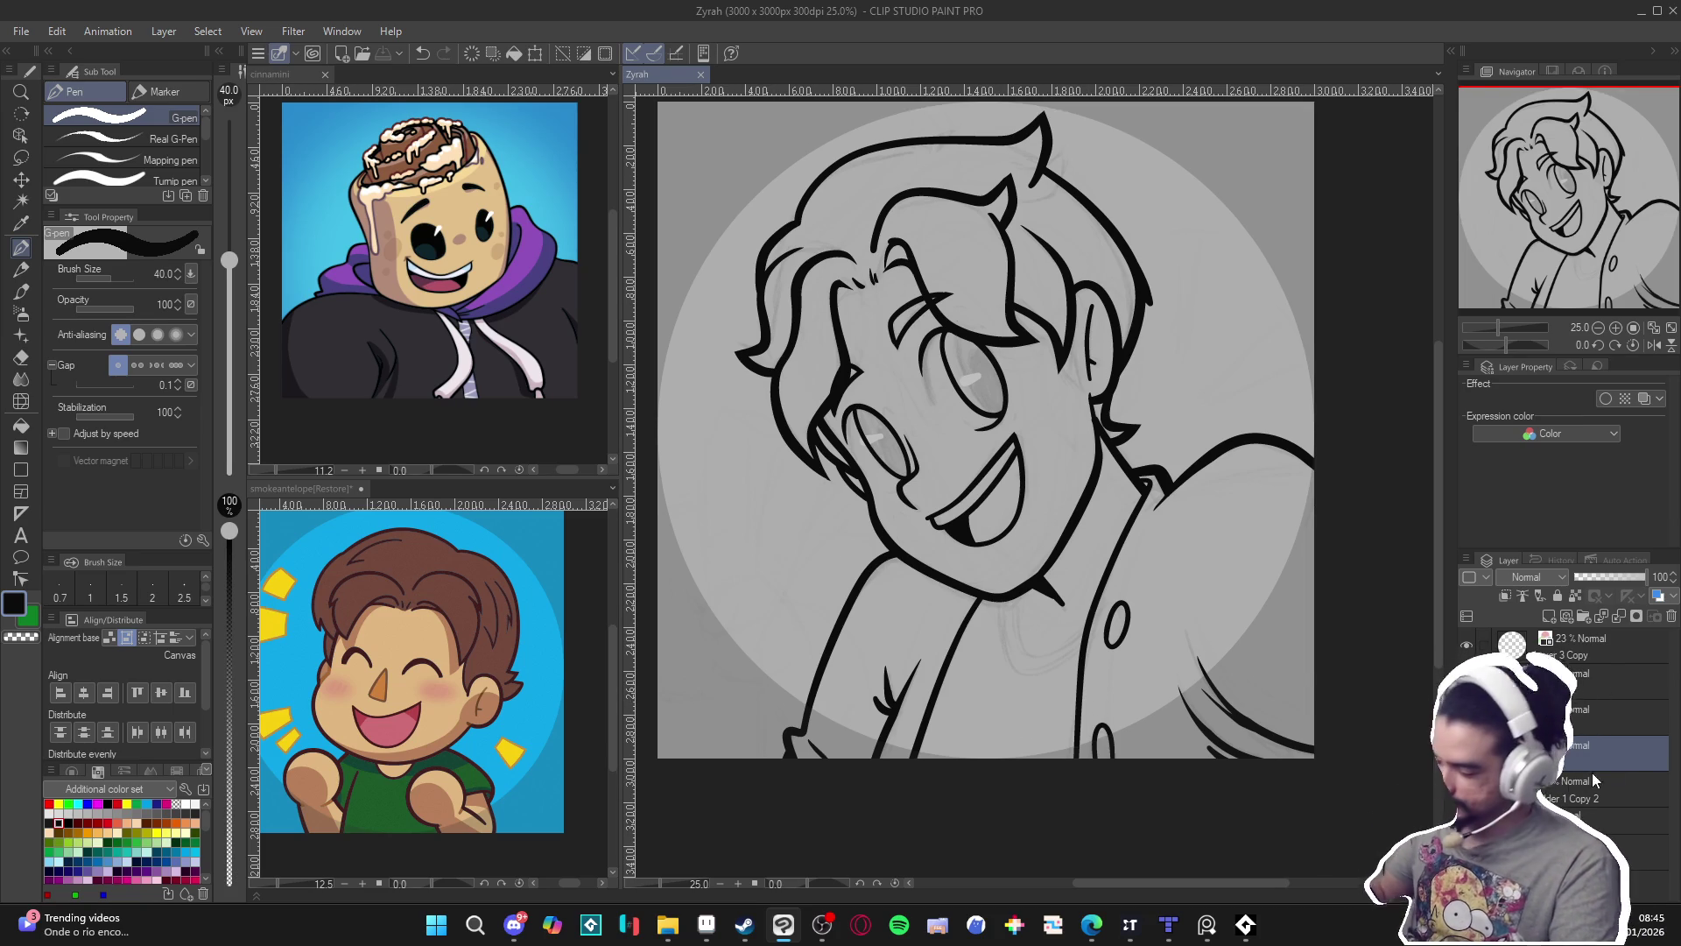
click(1425, 768)
key(w)
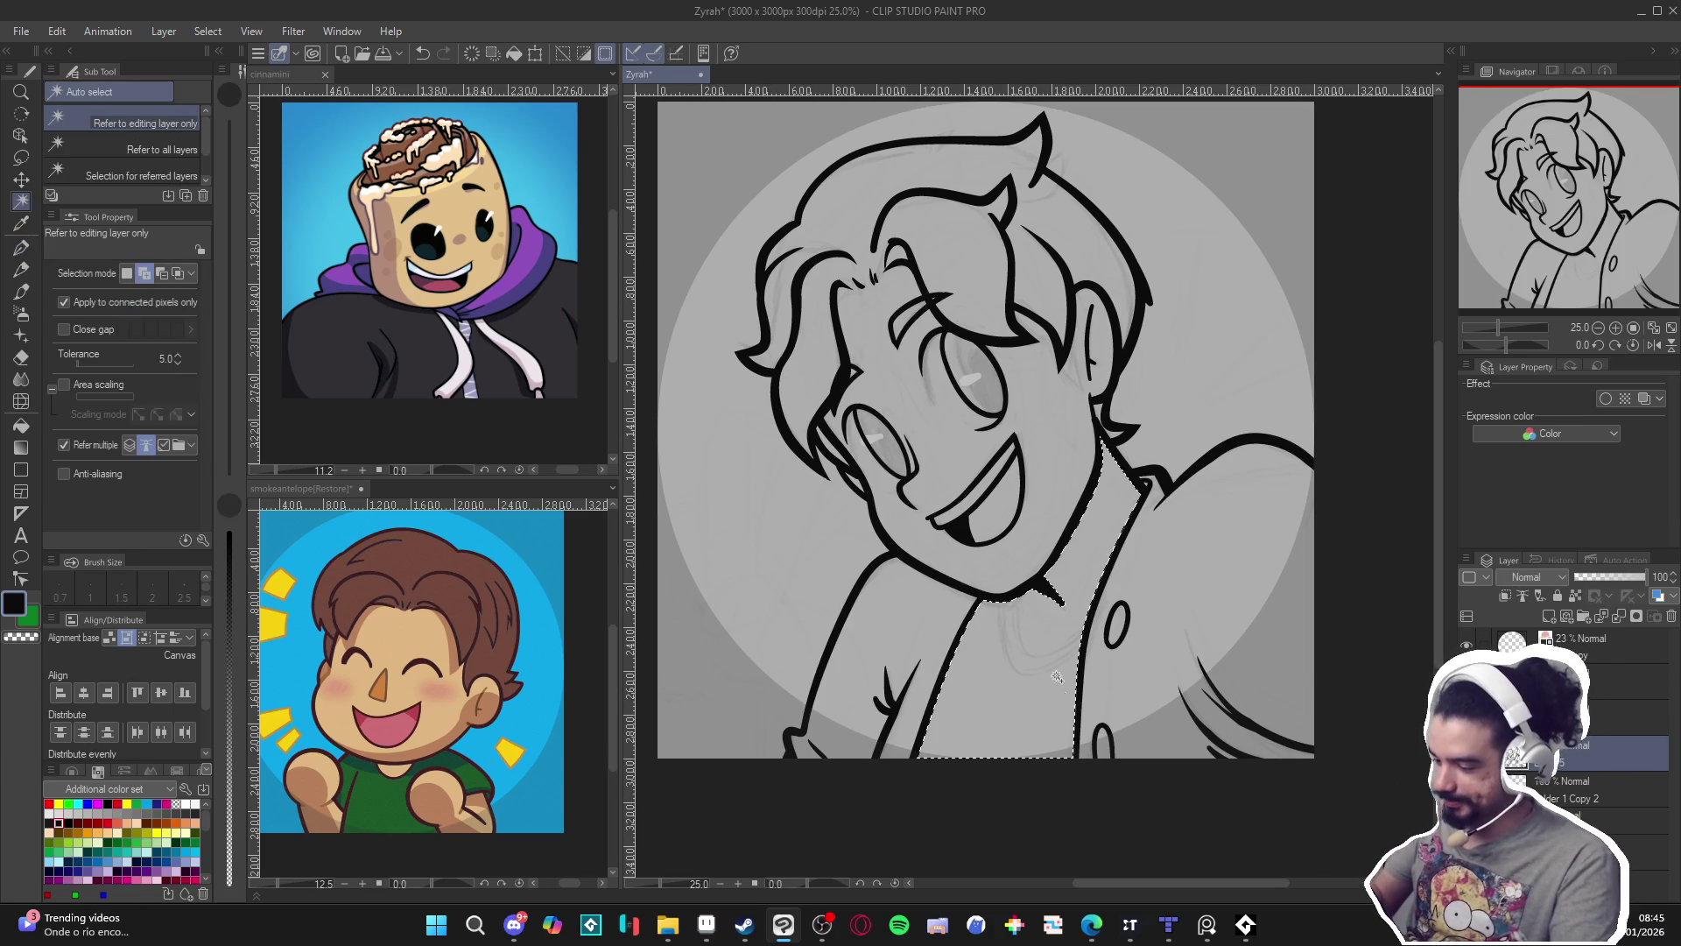
key(p)
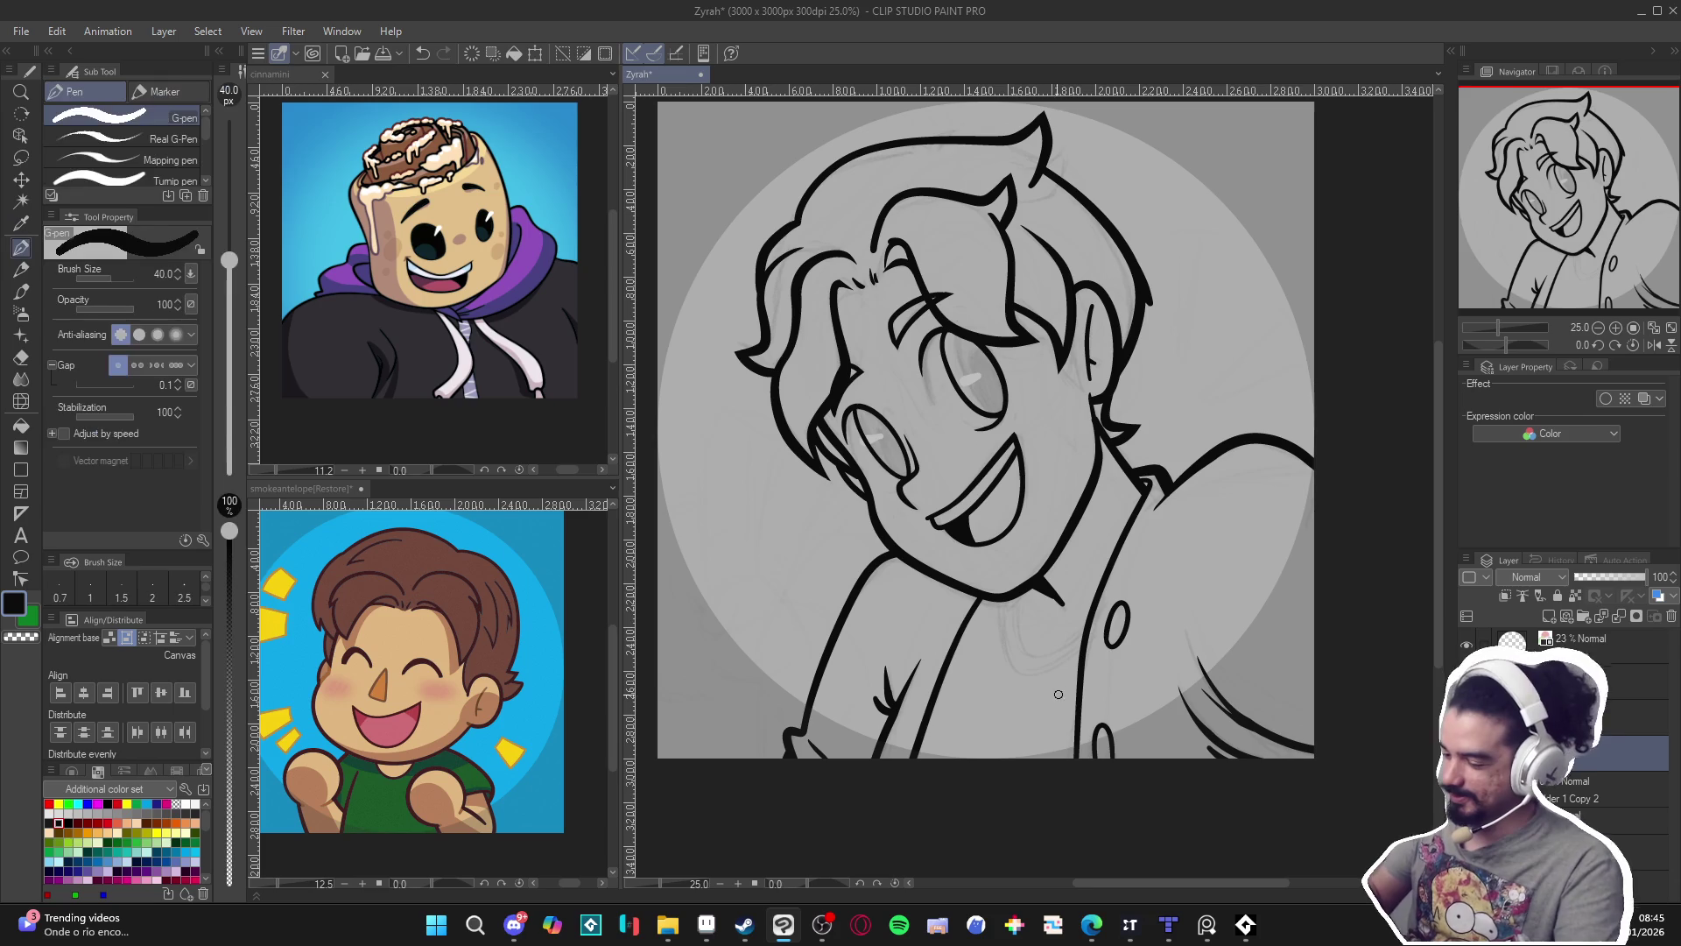
drag(1102, 710, 1092, 723)
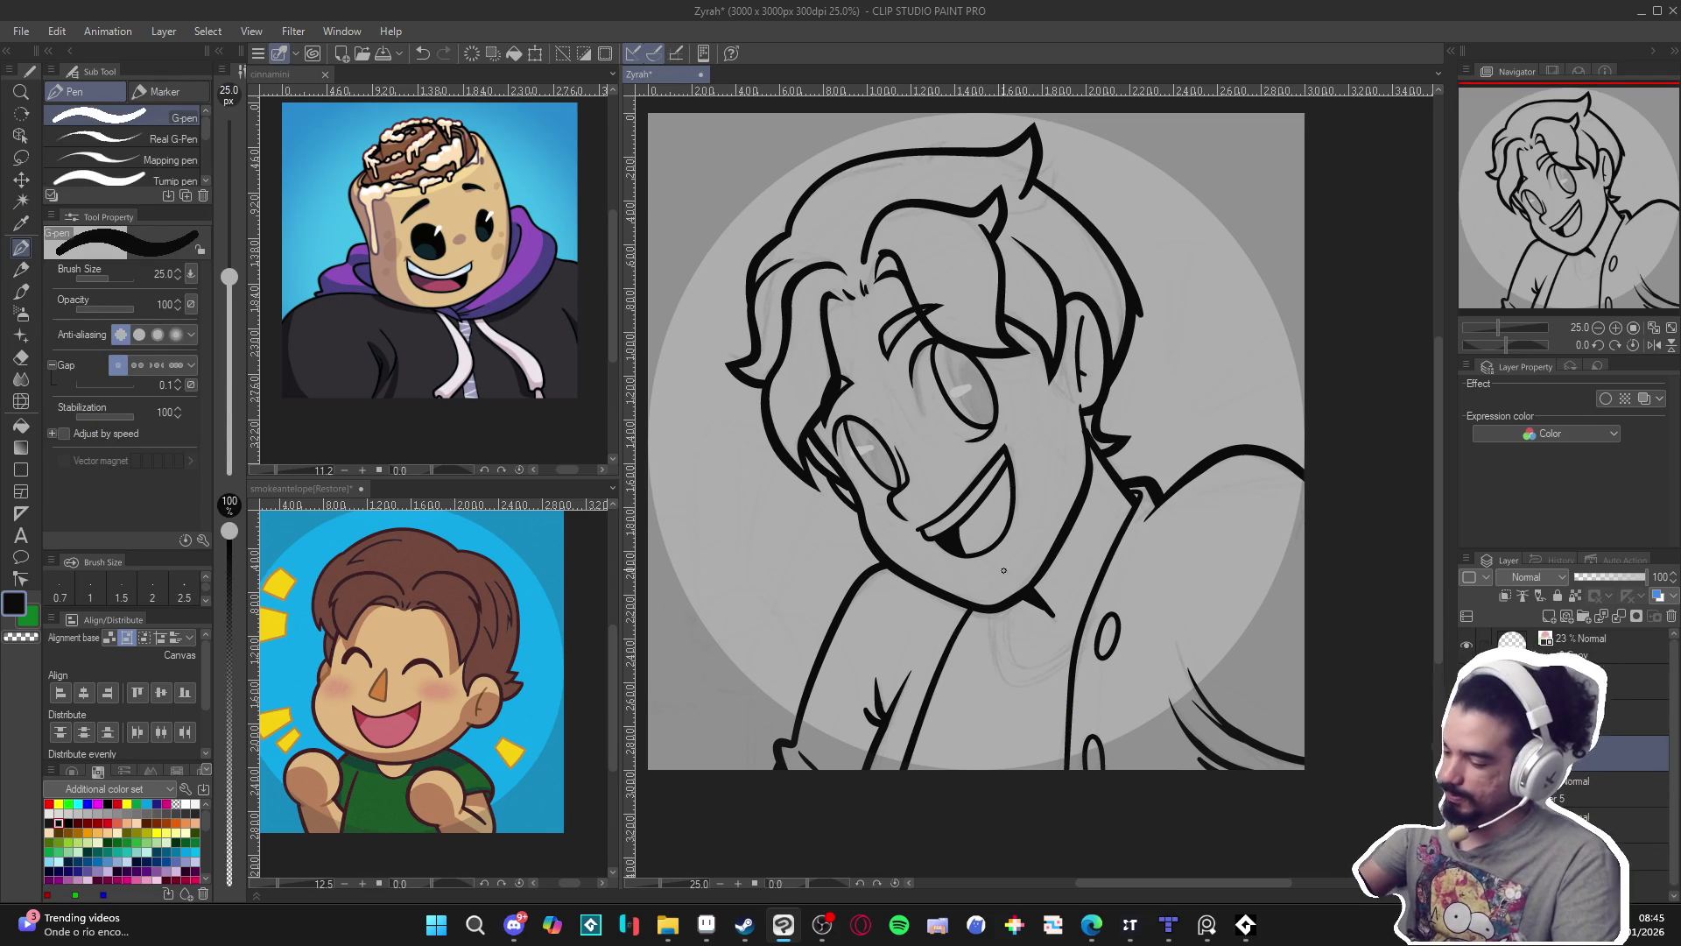
Ink the rounded shirt neckline below the chin, redrawing it several times, and save.
mouse_move(989, 613)
mouse_down()
mouse_move(995, 649)
mouse_move(1051, 683)
mouse_move(1070, 658)
mouse_up()
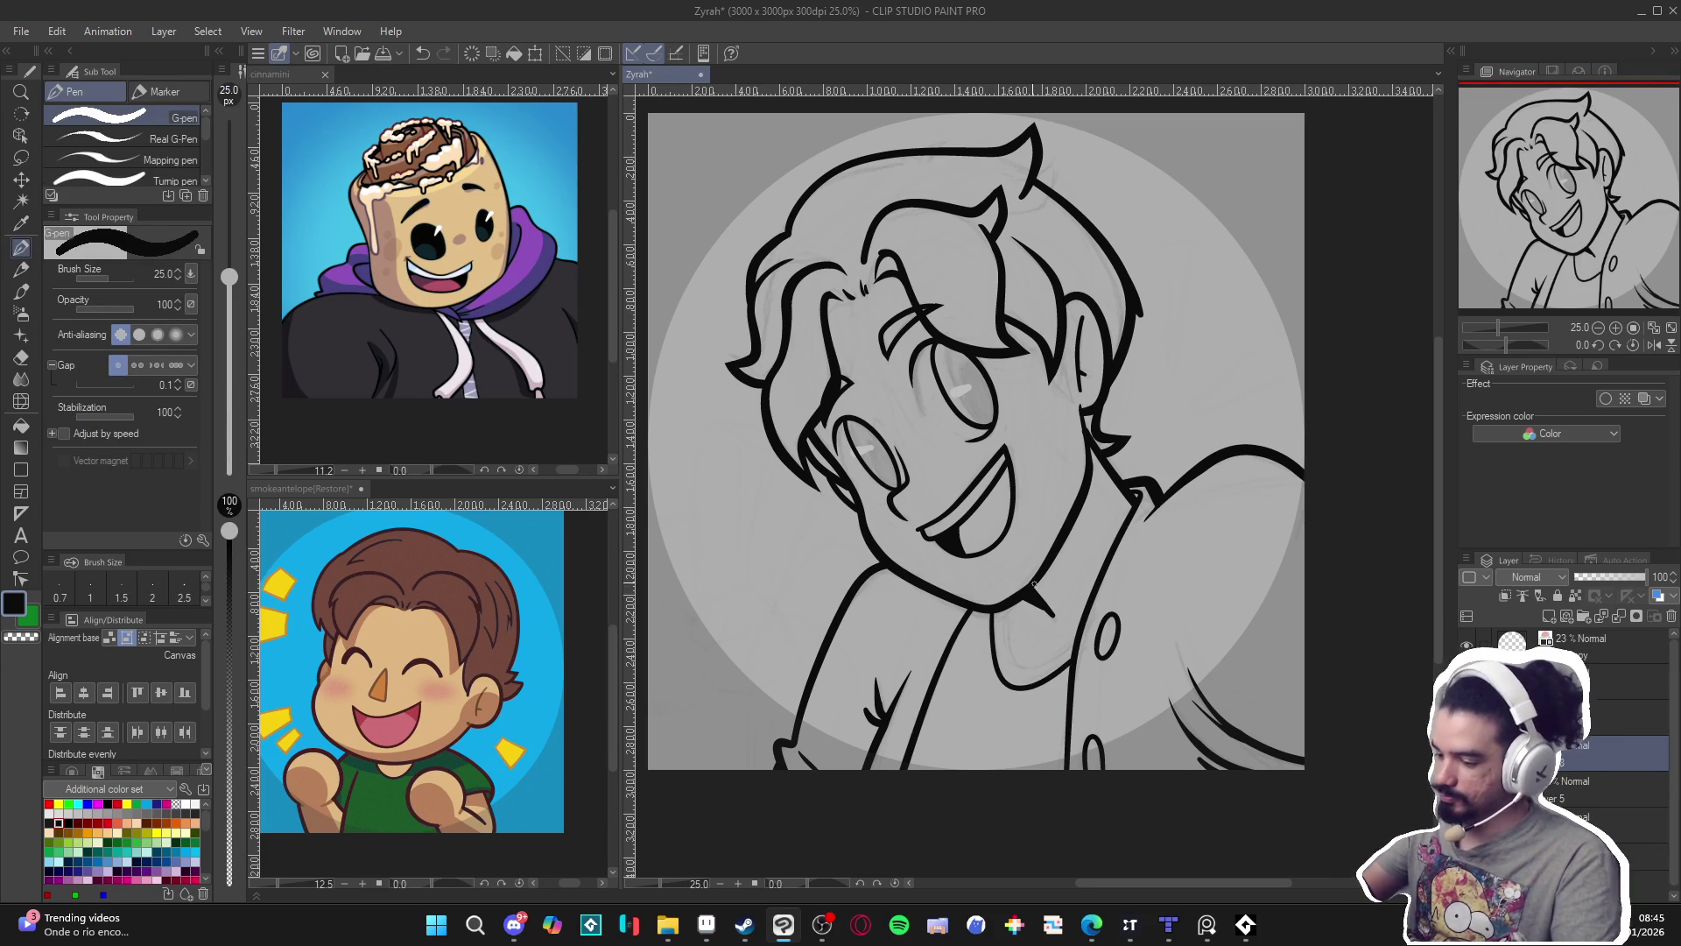
mouse_move(1010, 604)
mouse_down()
mouse_move(1032, 670)
mouse_move(1072, 641)
mouse_move(1029, 670)
mouse_move(1003, 613)
mouse_up()
key(ctrl+z)
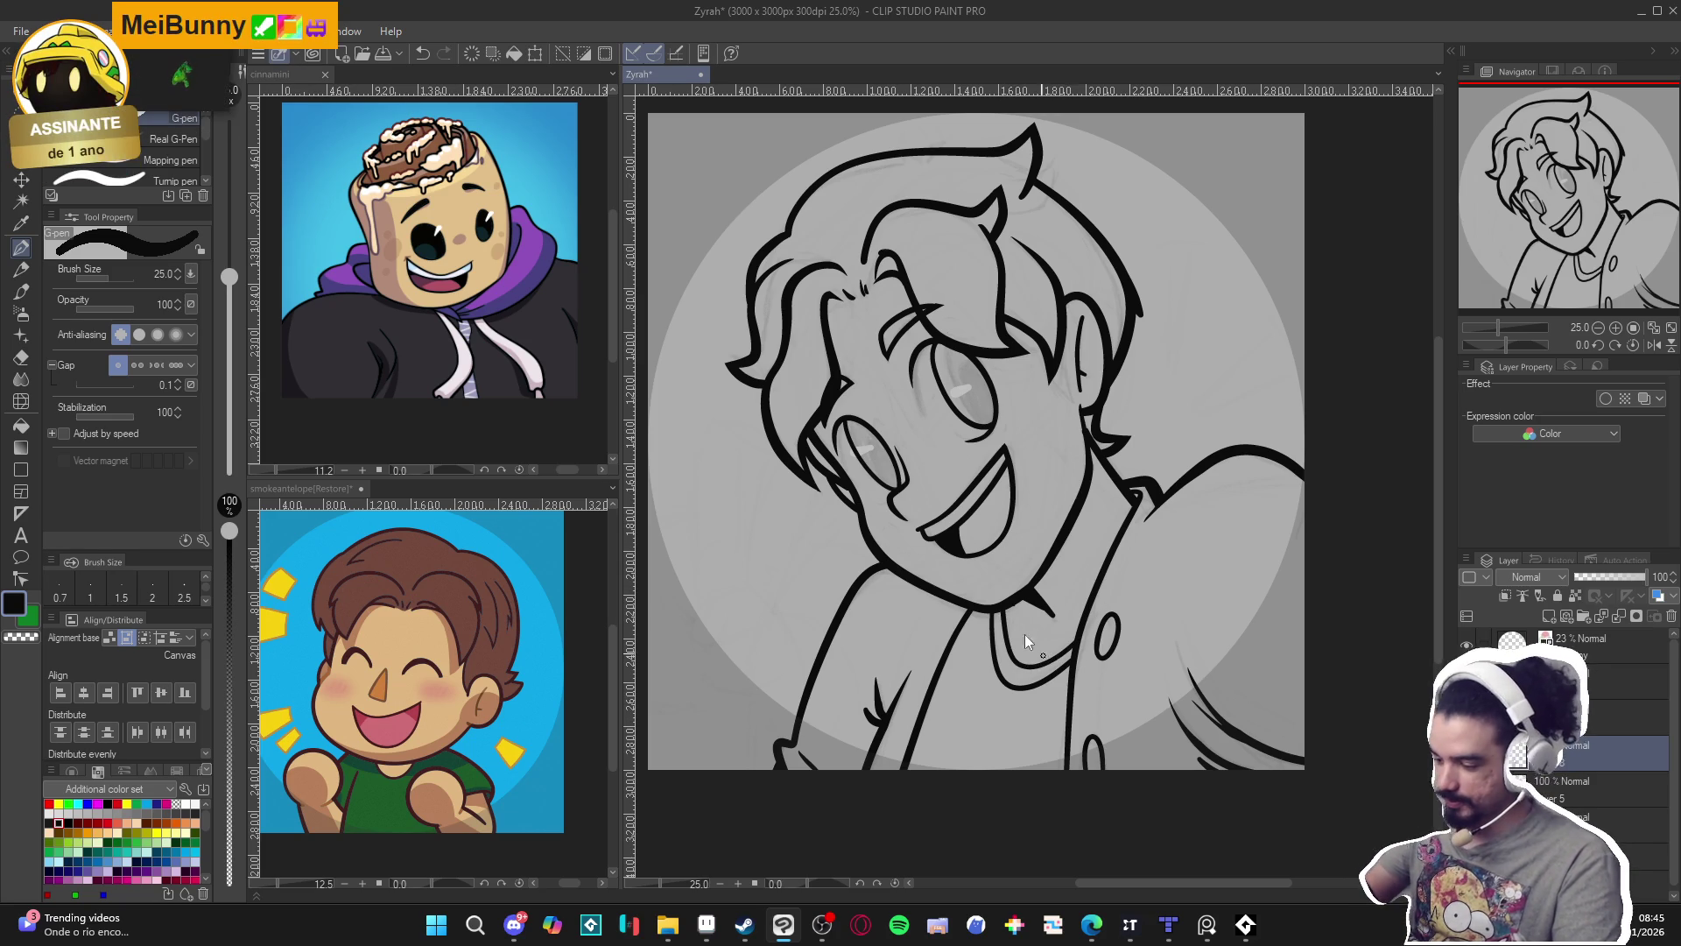
key(ctrl+z)
mouse_move(1003, 605)
mouse_down()
mouse_move(1029, 688)
mouse_move(1072, 644)
mouse_up()
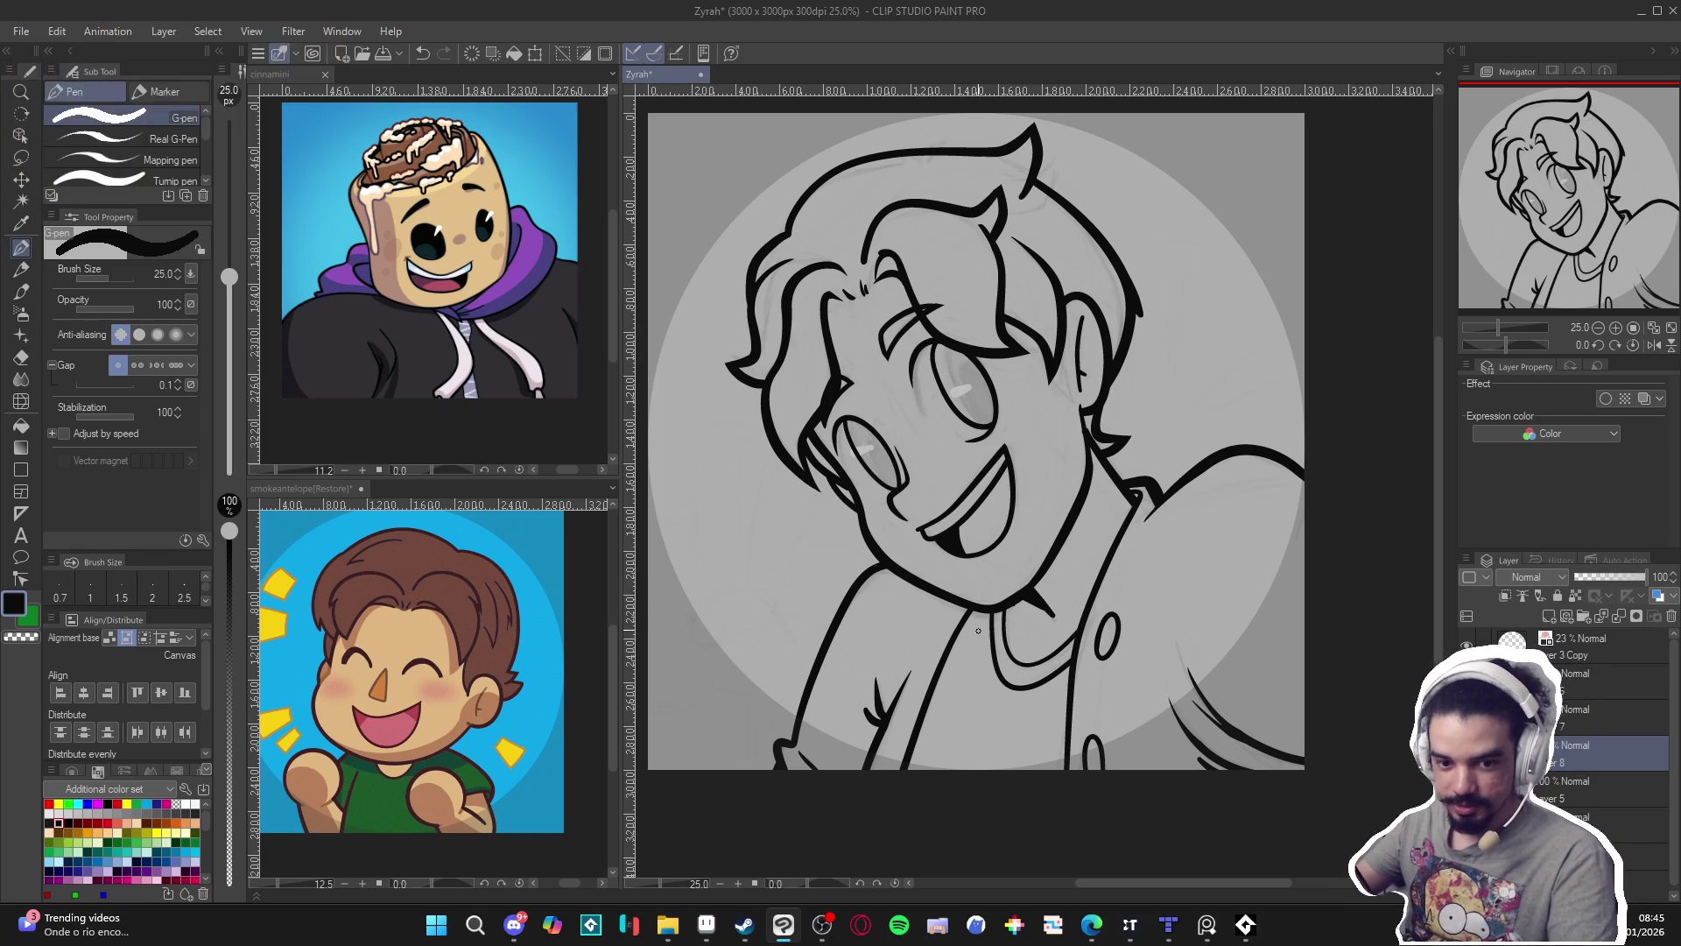
key(ctrl+z)
mouse_move(1012, 602)
mouse_down()
mouse_move(1025, 667)
mouse_move(1068, 637)
mouse_move(1013, 657)
mouse_move(1081, 615)
mouse_up()
key(ctrl+z)
drag(1215, 482, 1199, 492)
key(ctrl+s)
Compare the drawing with and without the collar lines by repeatedly undoing and redoing.
scroll(1150, 531, down, 2)
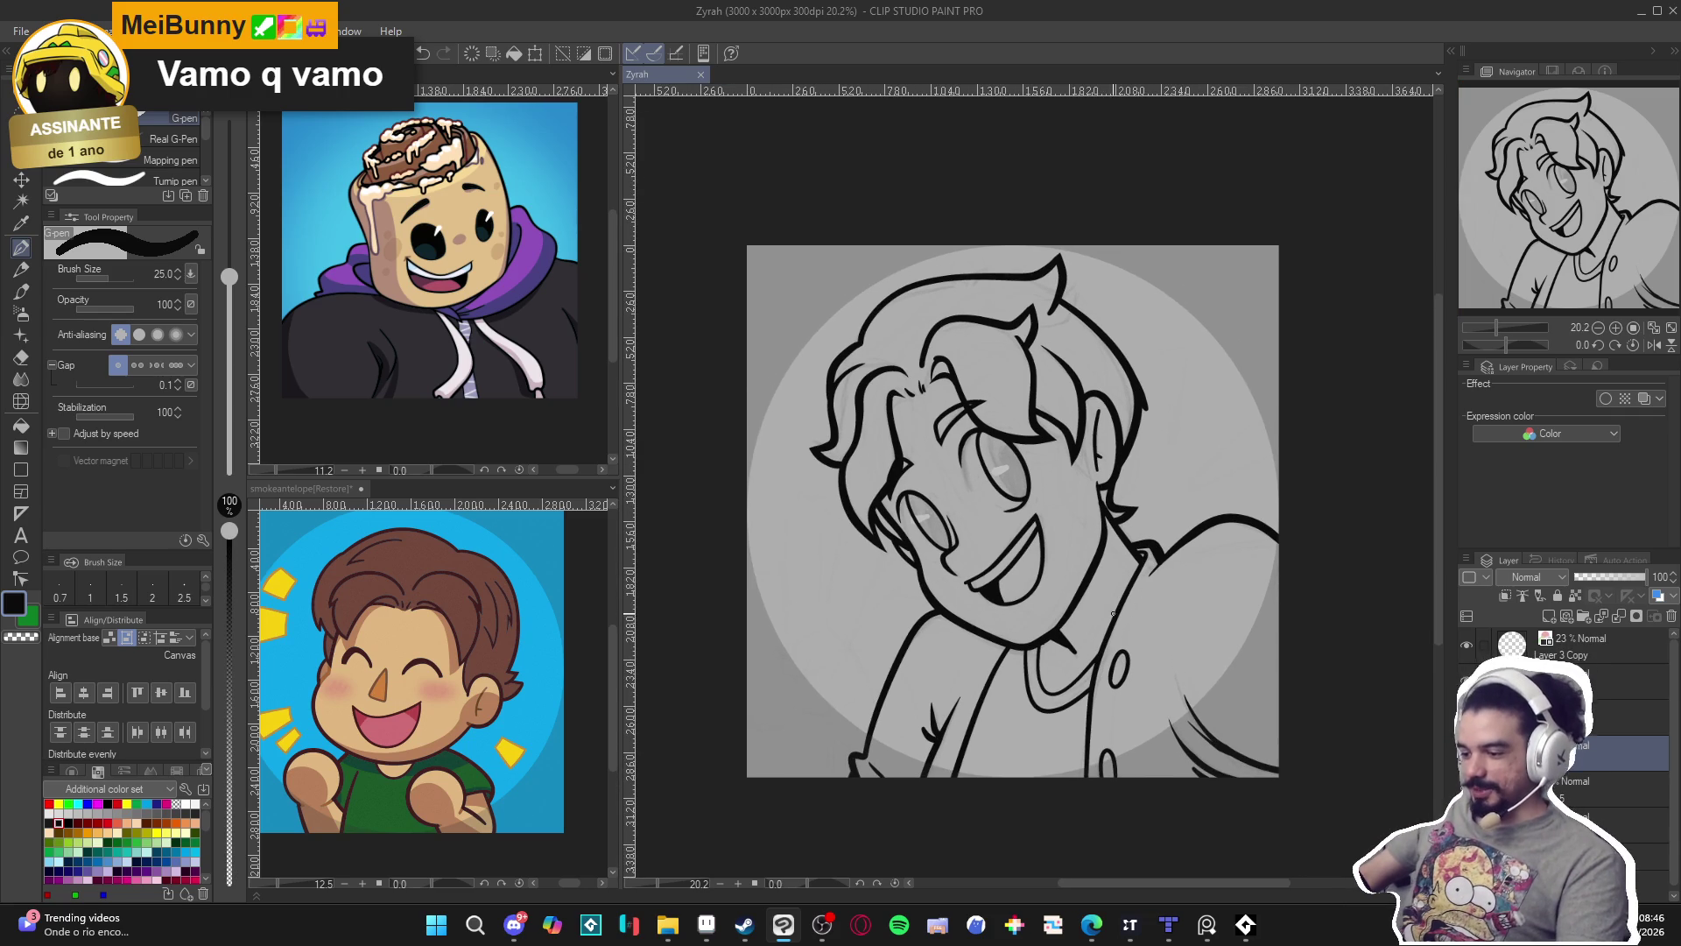
scroll(1086, 606, down, 1)
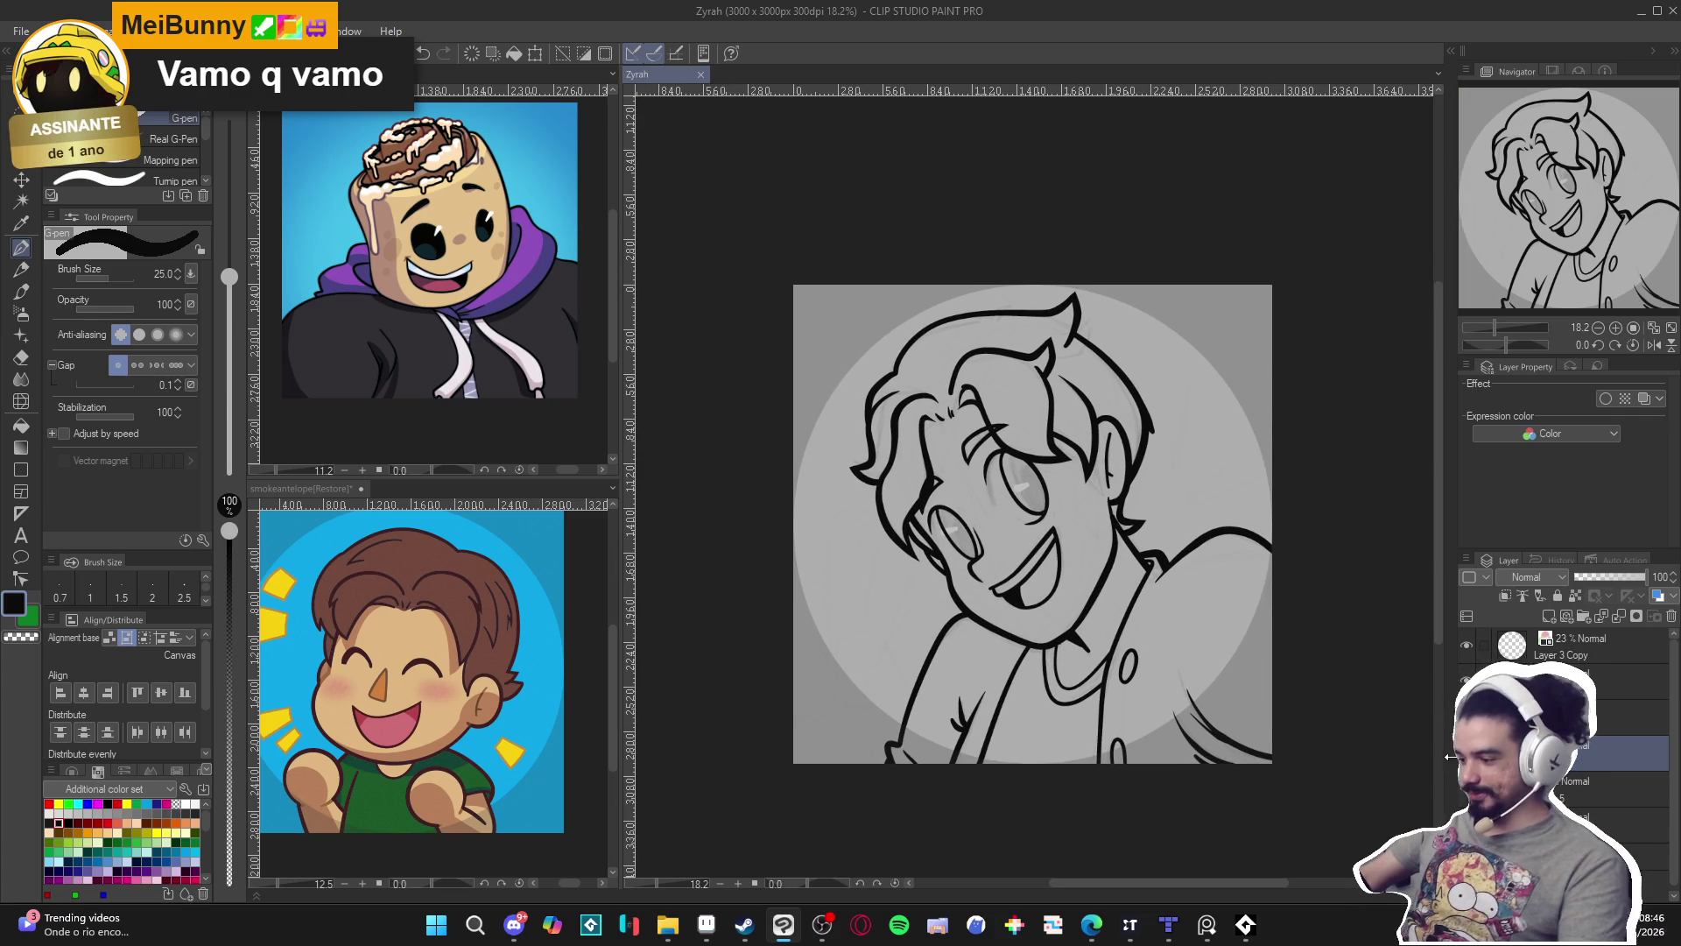
key(ctrl+z)
key(ctrl+y)
key(ctrl+z)
key(ctrl+y)
key(ctrl+z)
key(ctrl+y)
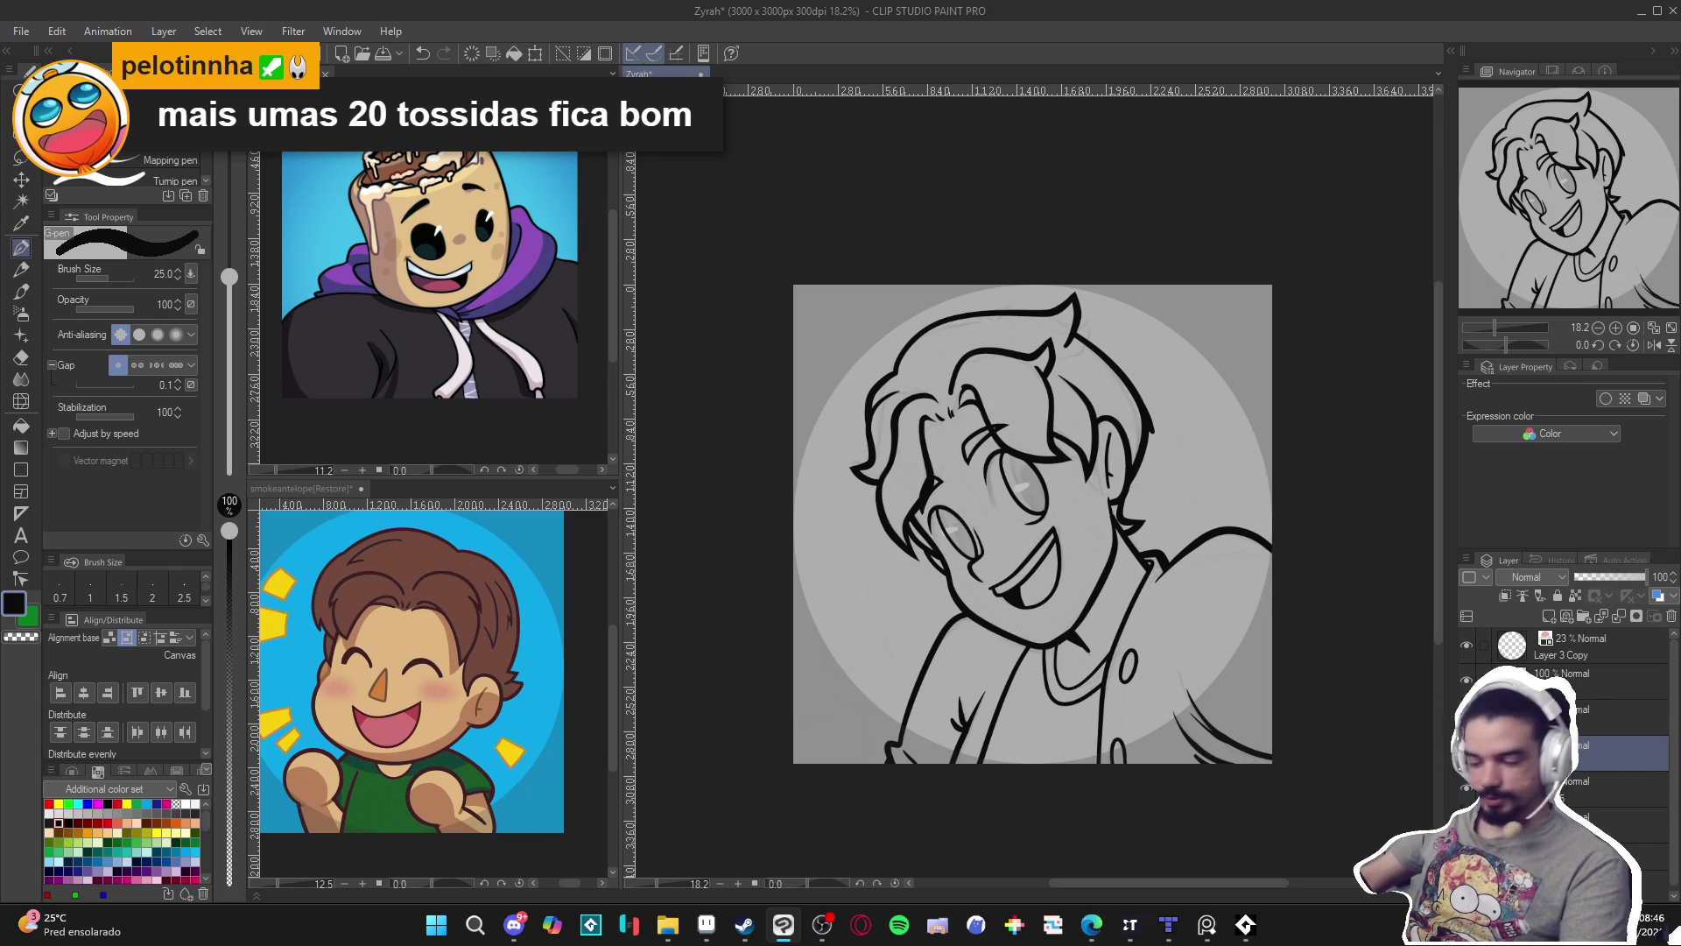
key(ctrl+z)
key(ctrl+y)
key(ctrl+z)
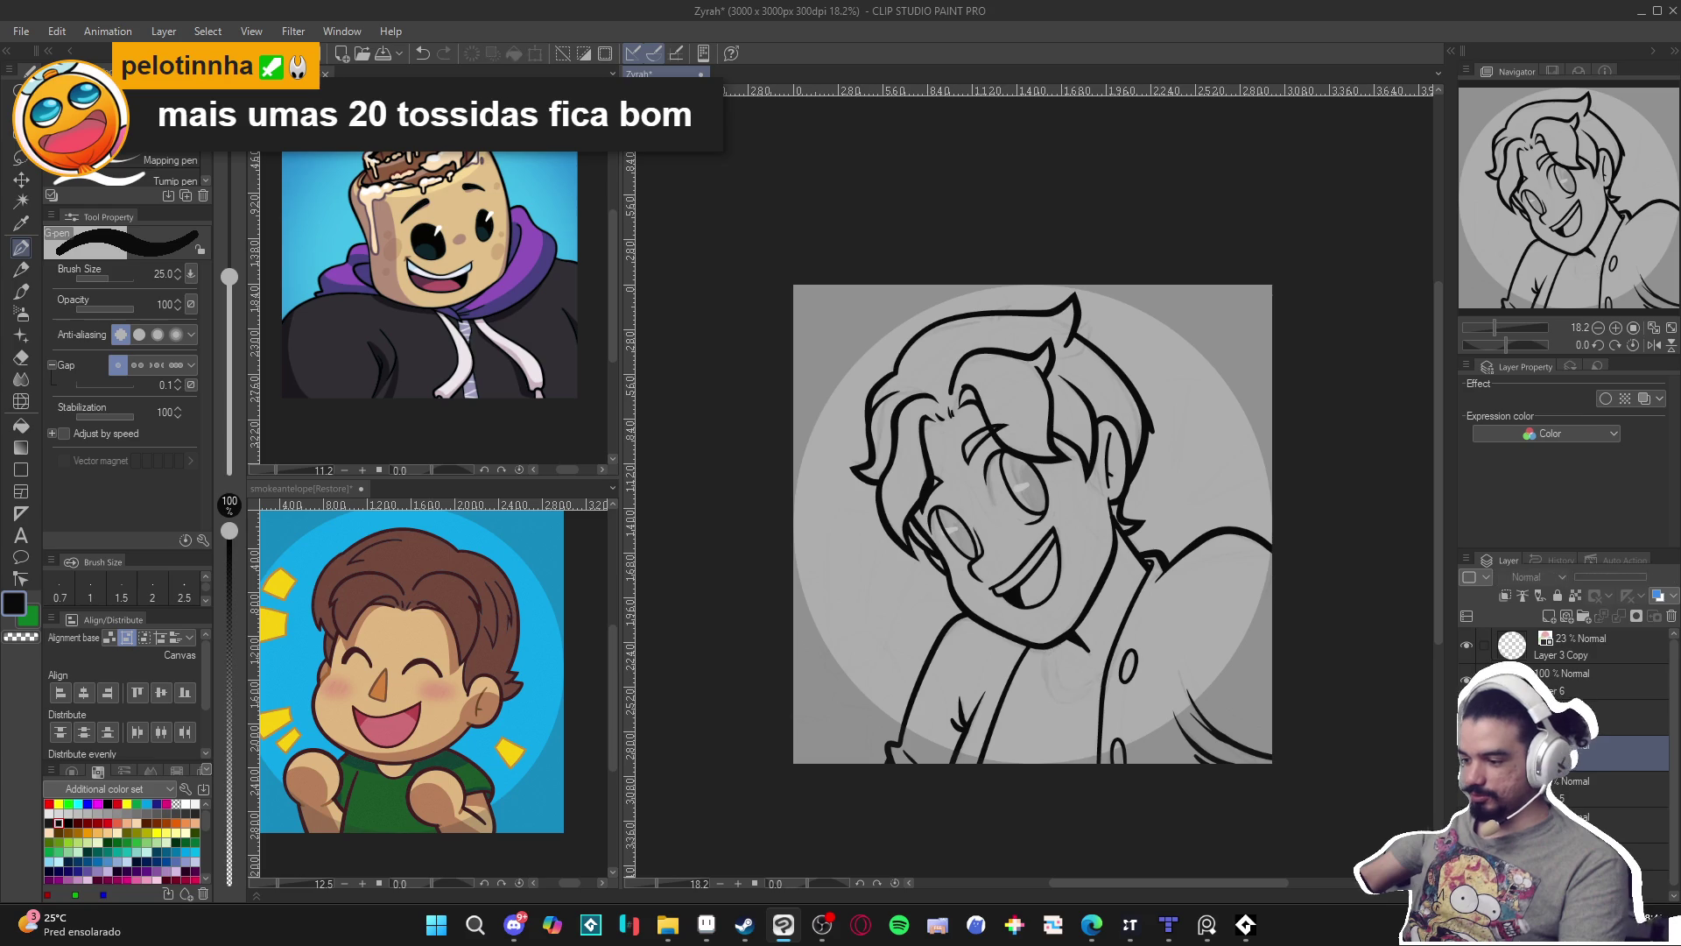
key(ctrl+y)
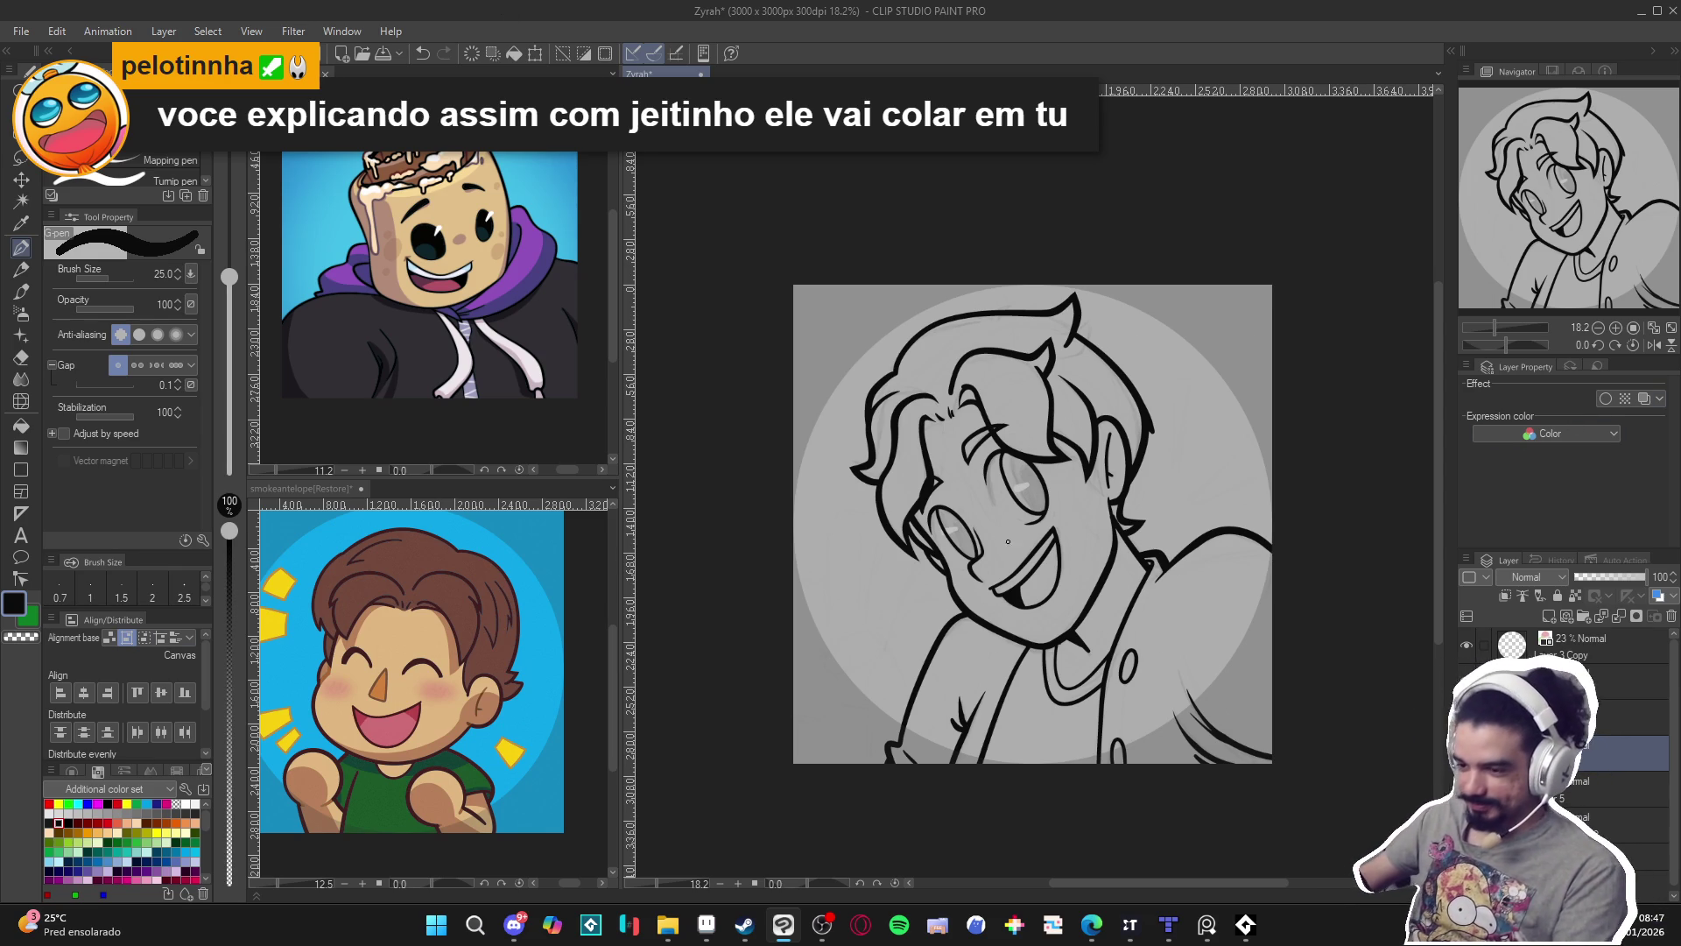
Temporarily delete the main line art, then undo to bring it back.
scroll(1298, 675, up, 1)
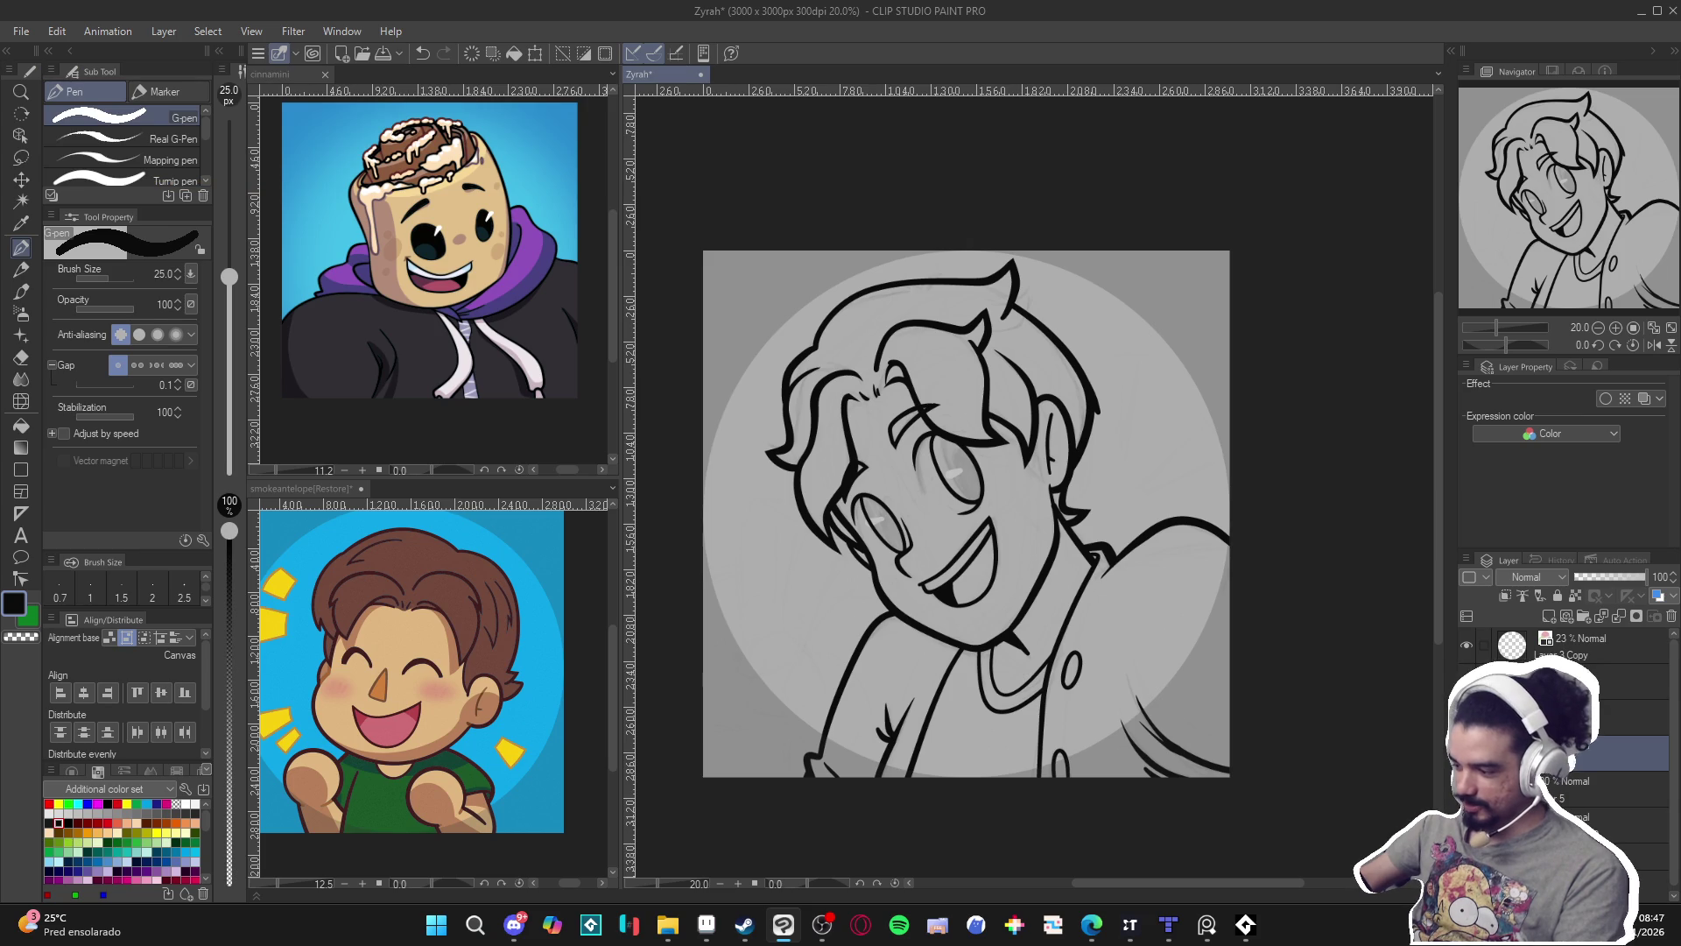
key(Delete)
key(ctrl+z)
key(ctrl+y)
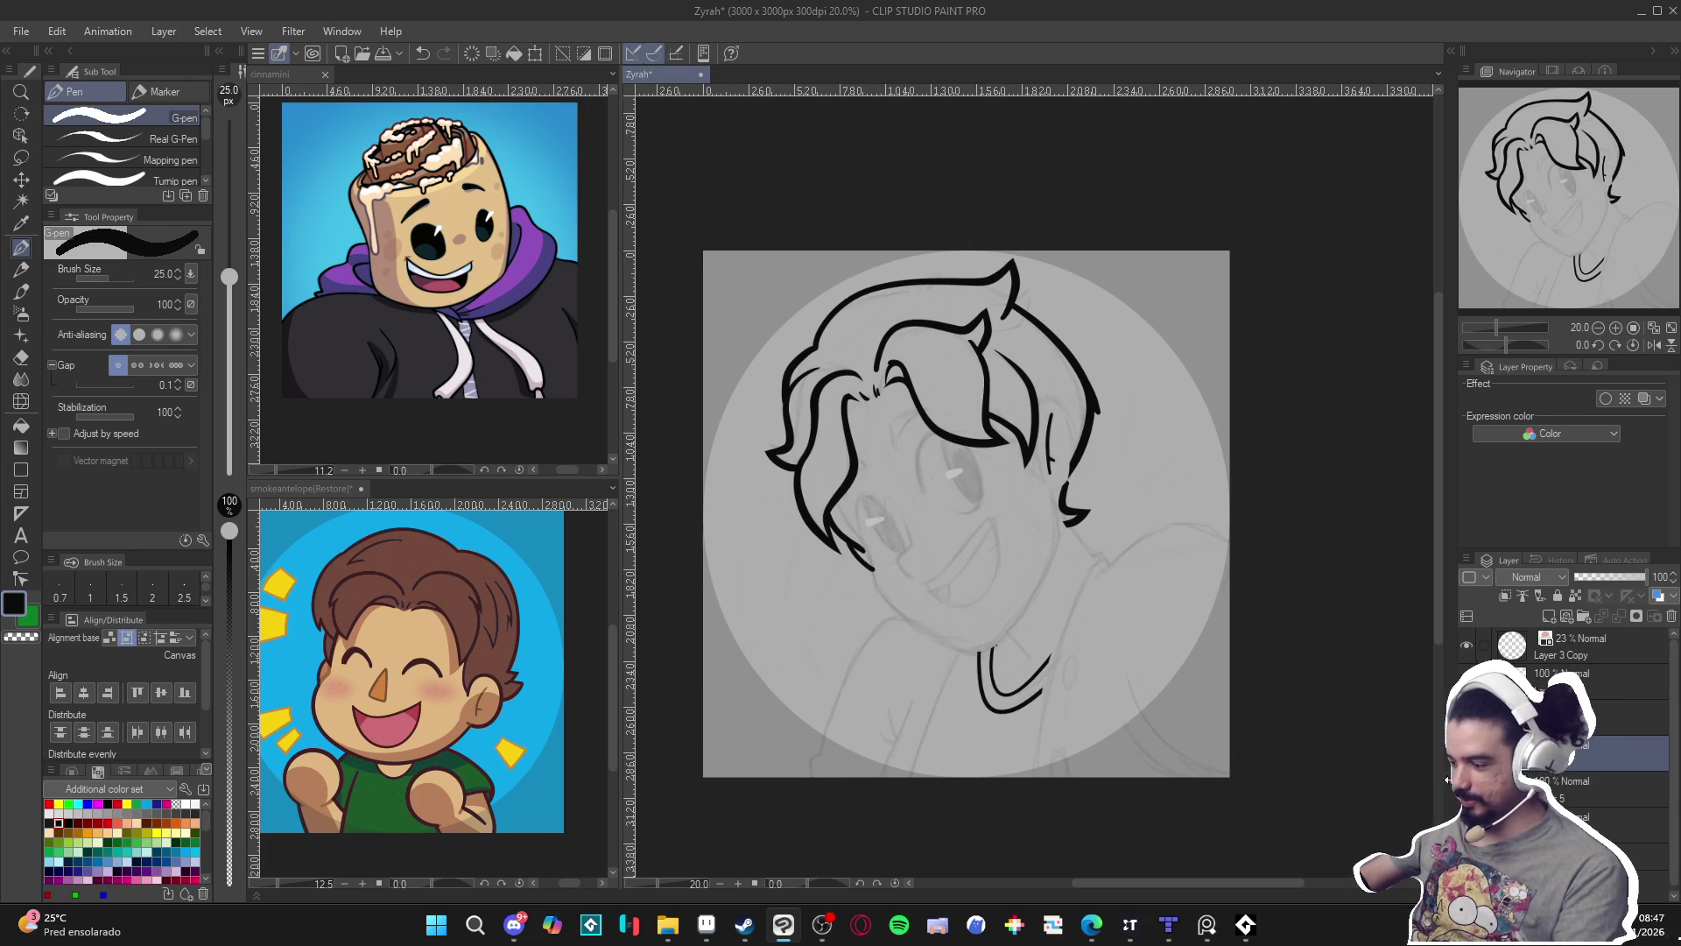
key(ctrl+z)
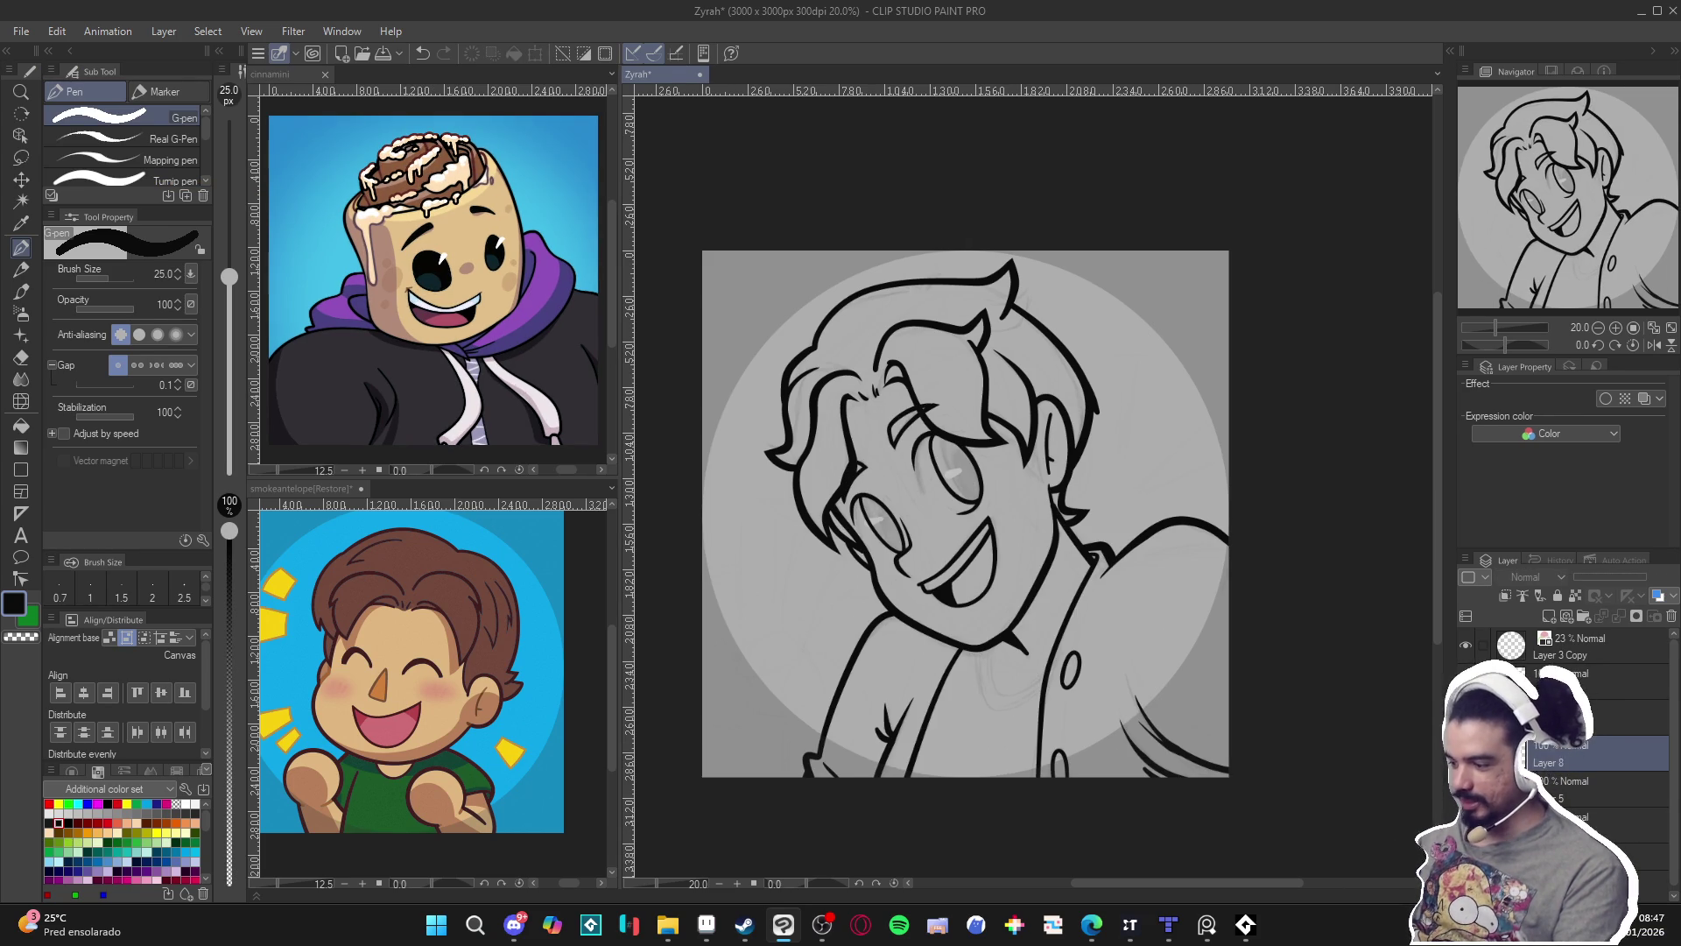
Save, restore the collar stroke, and toggle it off and on to compare.
scroll(1283, 608, up, 2)
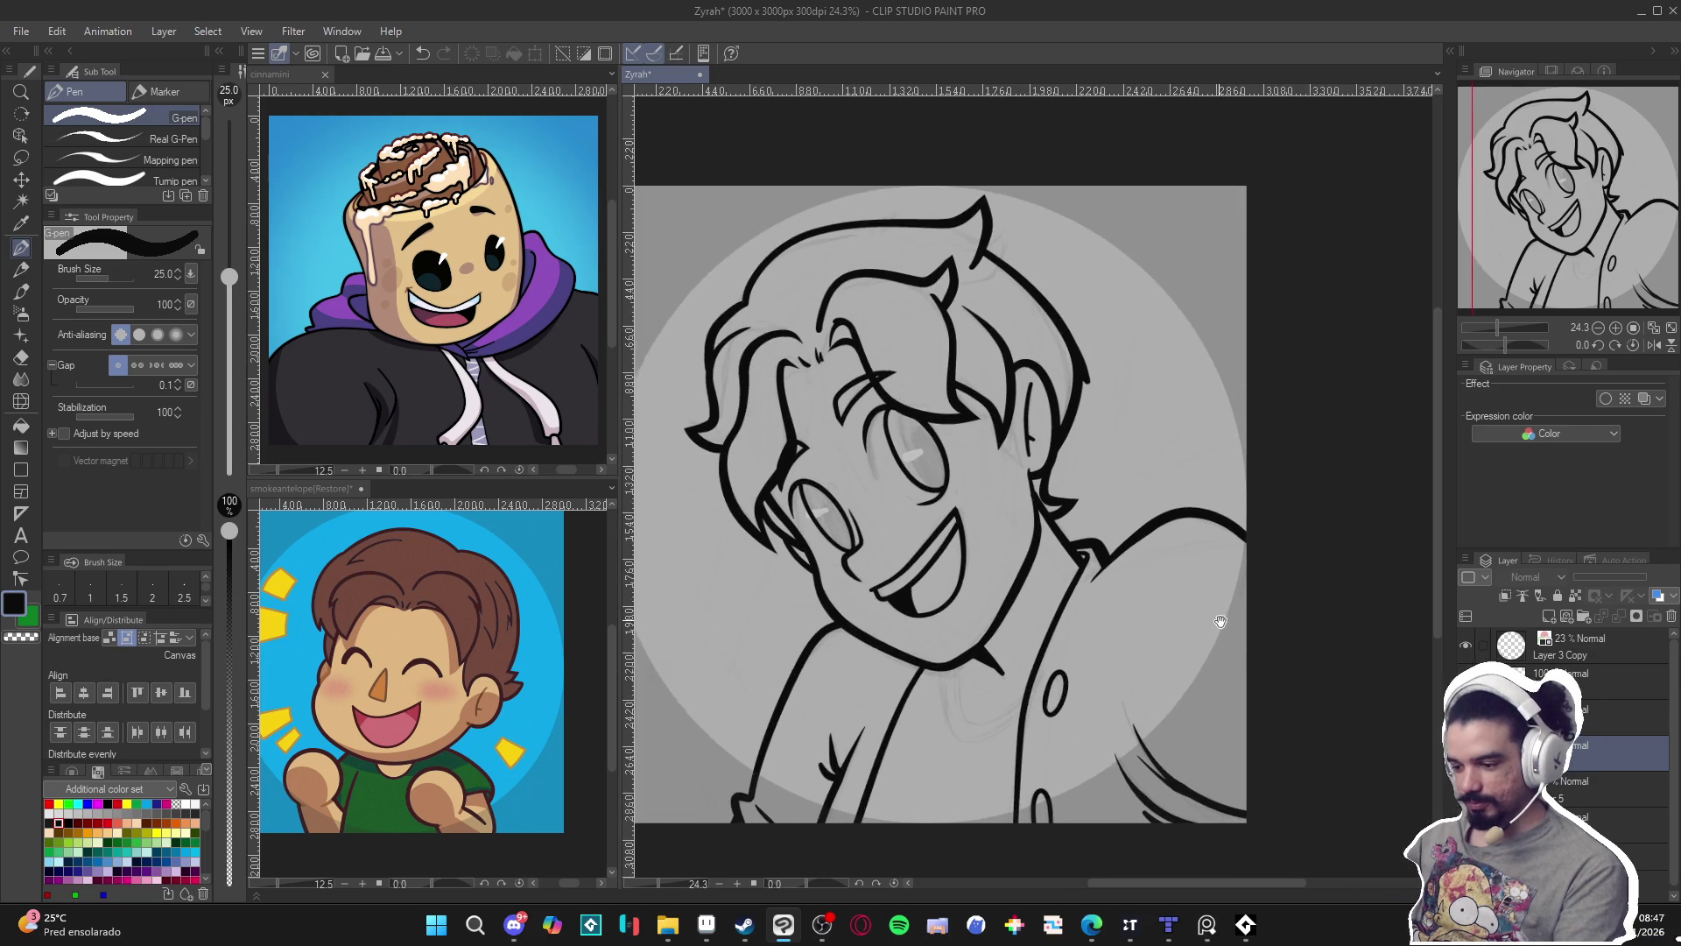
key(ctrl+s)
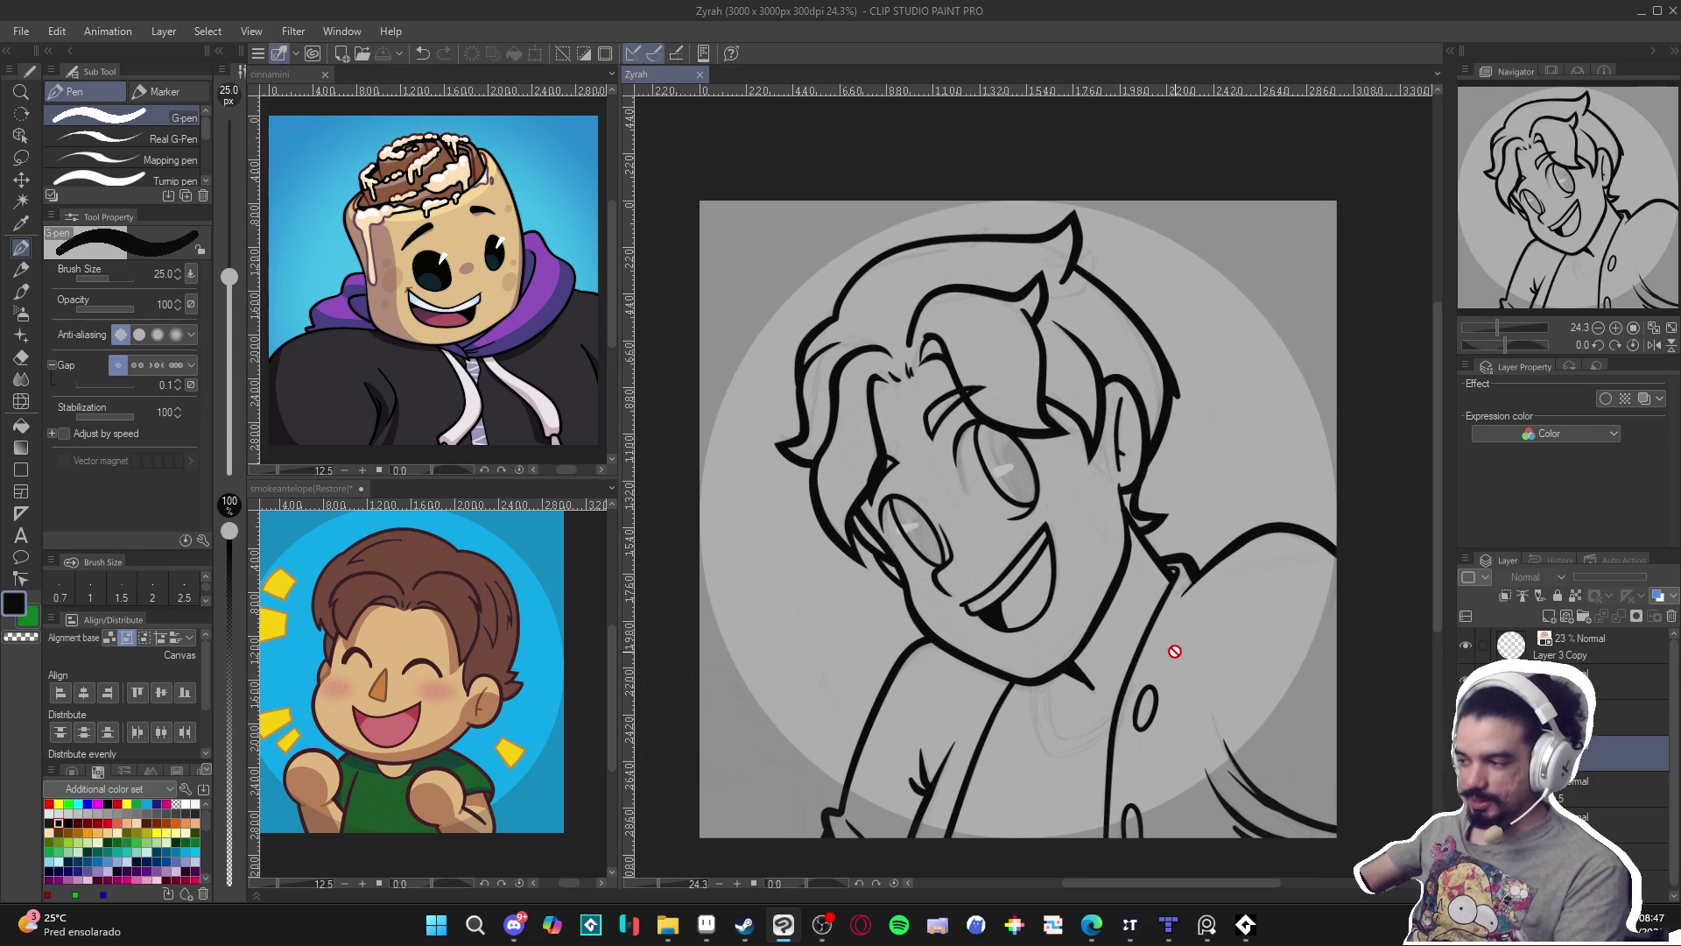
key(ctrl+y)
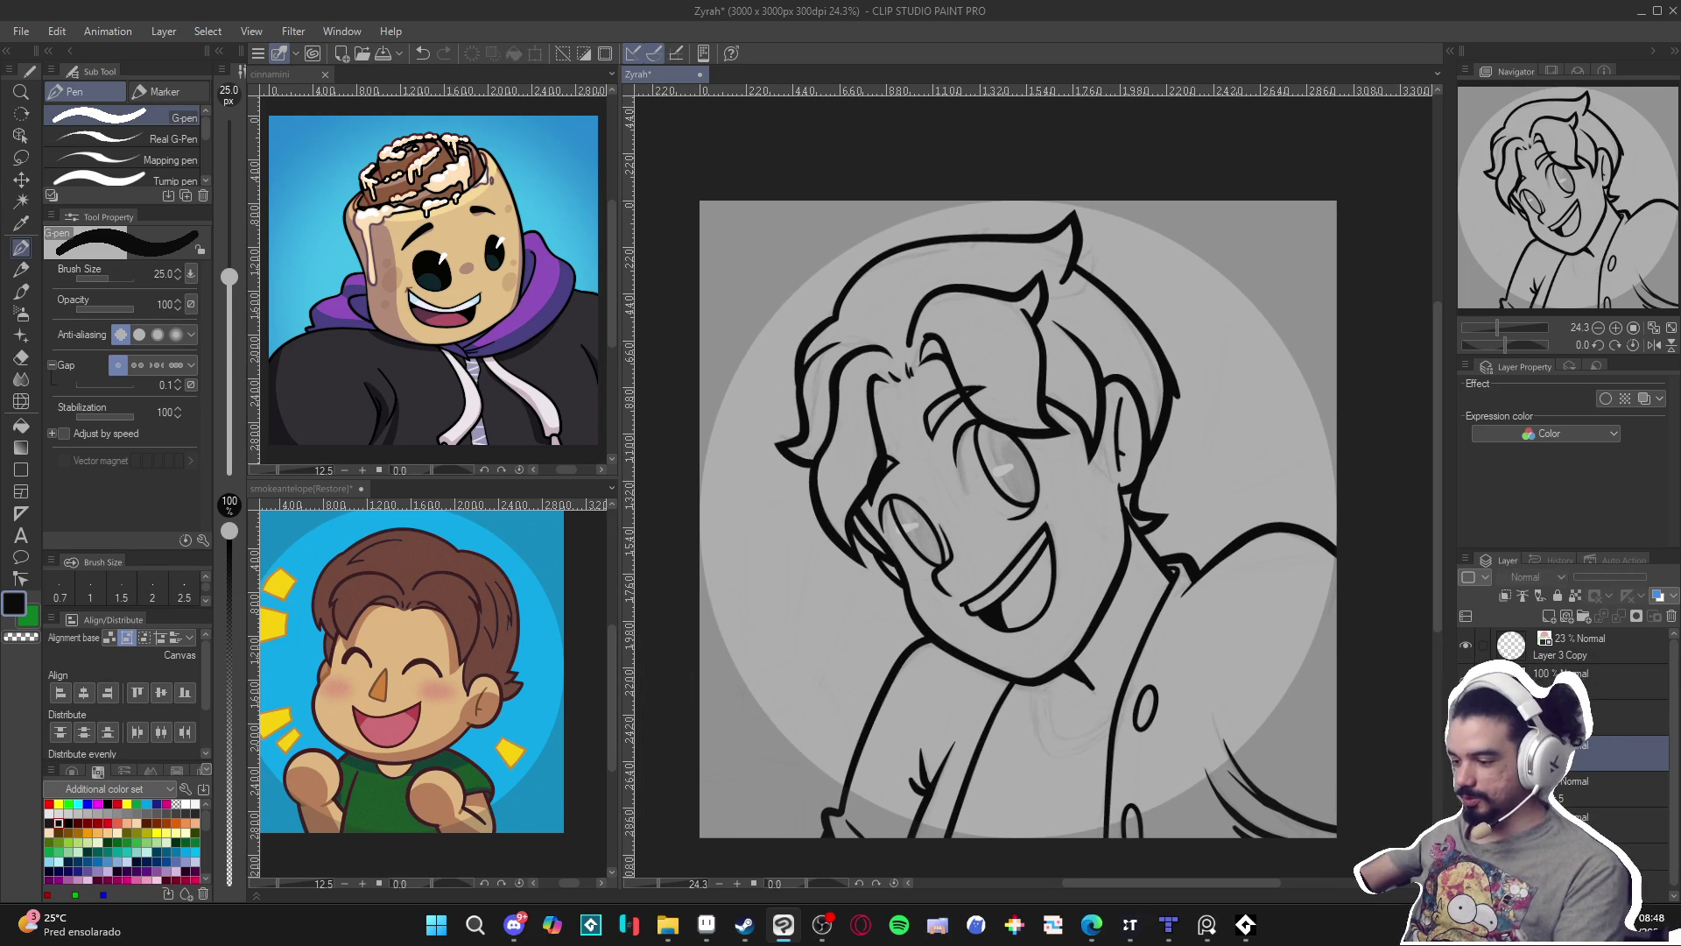
key(ctrl+z)
key(ctrl+y)
key(ctrl+z)
key(ctrl+y)
key(ctrl+z)
key(ctrl+y)
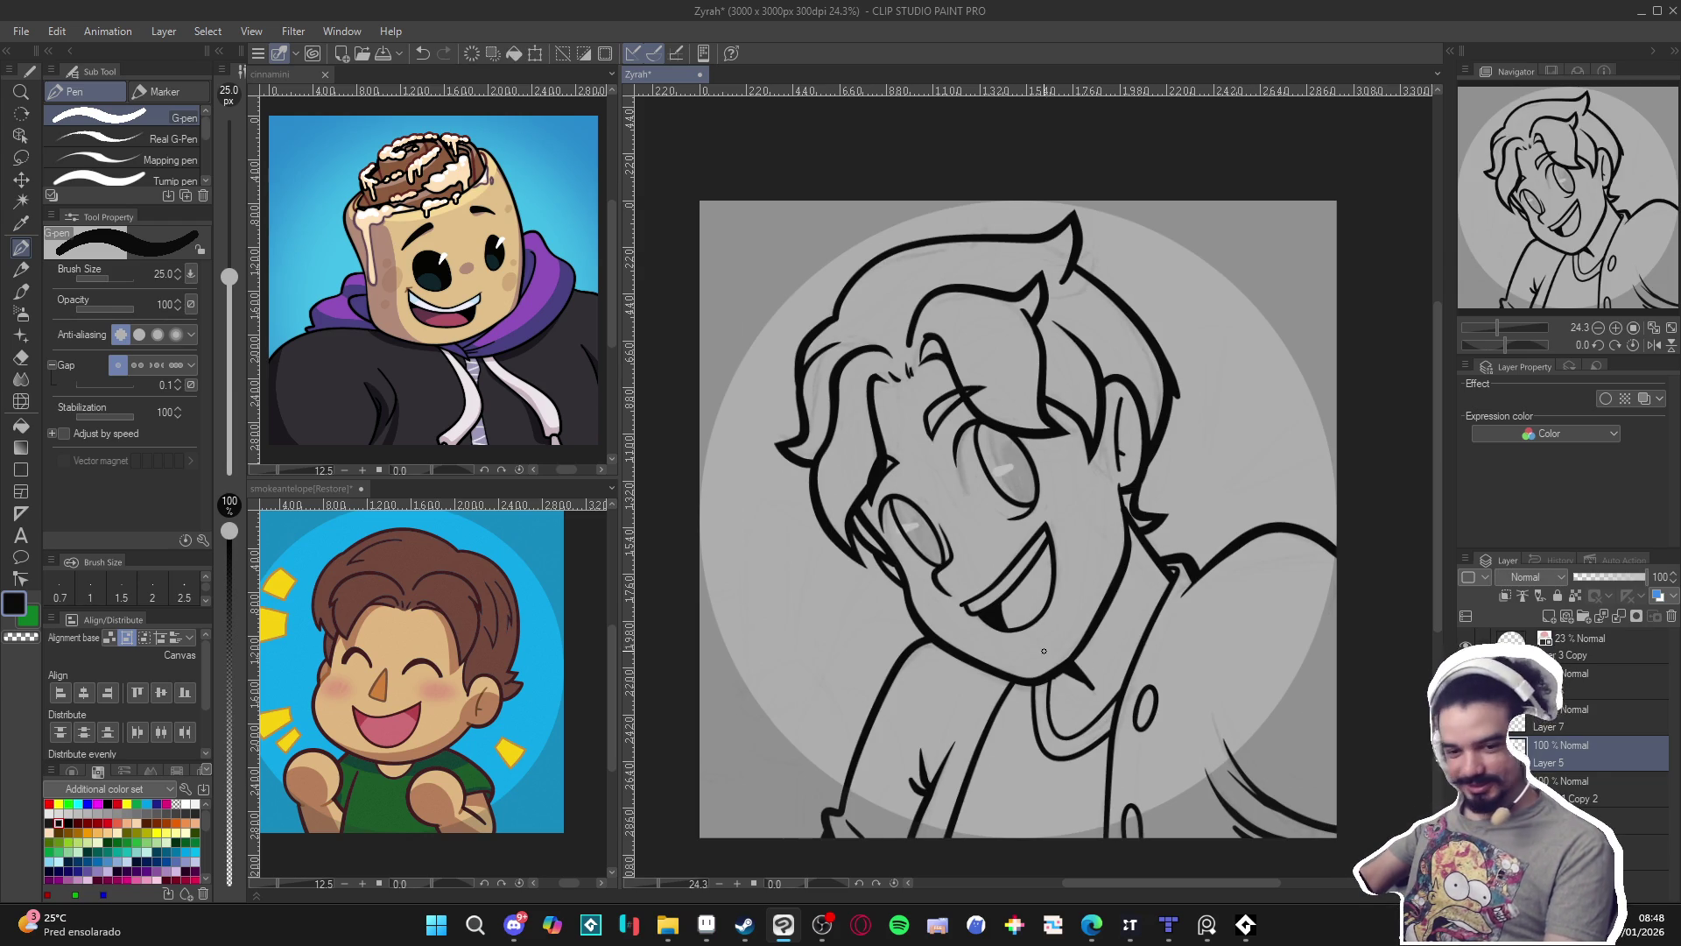
Compare the lower face lines by undoing and redoing, zoom out and save.
drag(1069, 656, 1084, 678)
key(ctrl+s)
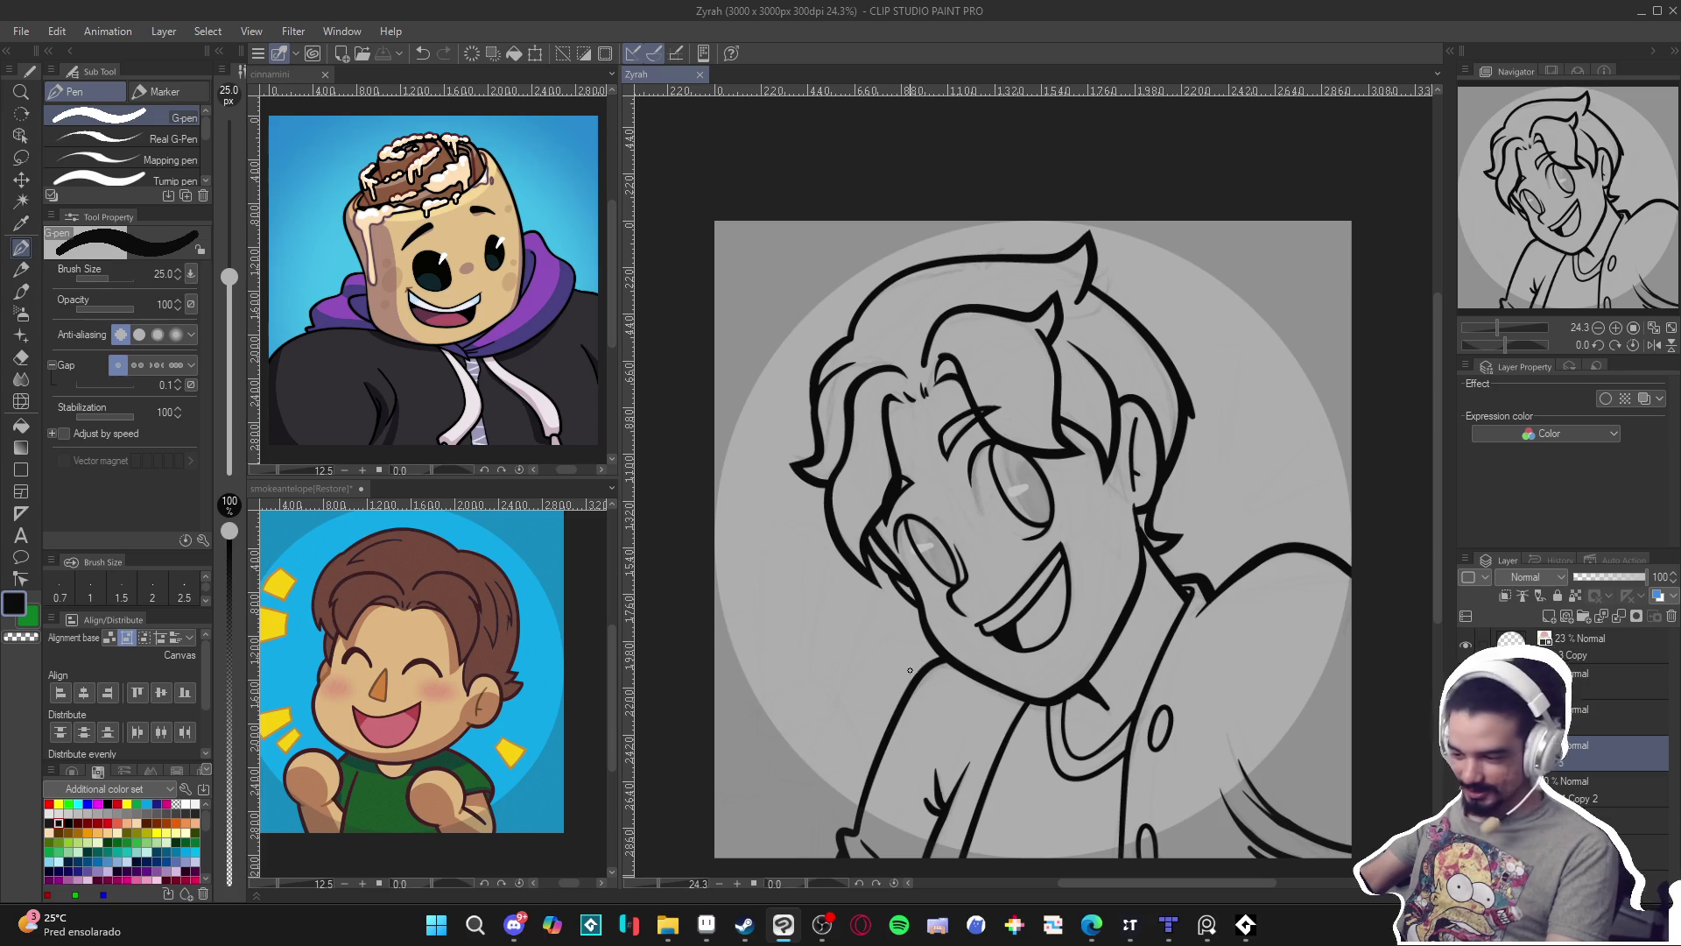
drag(935, 694, 895, 644)
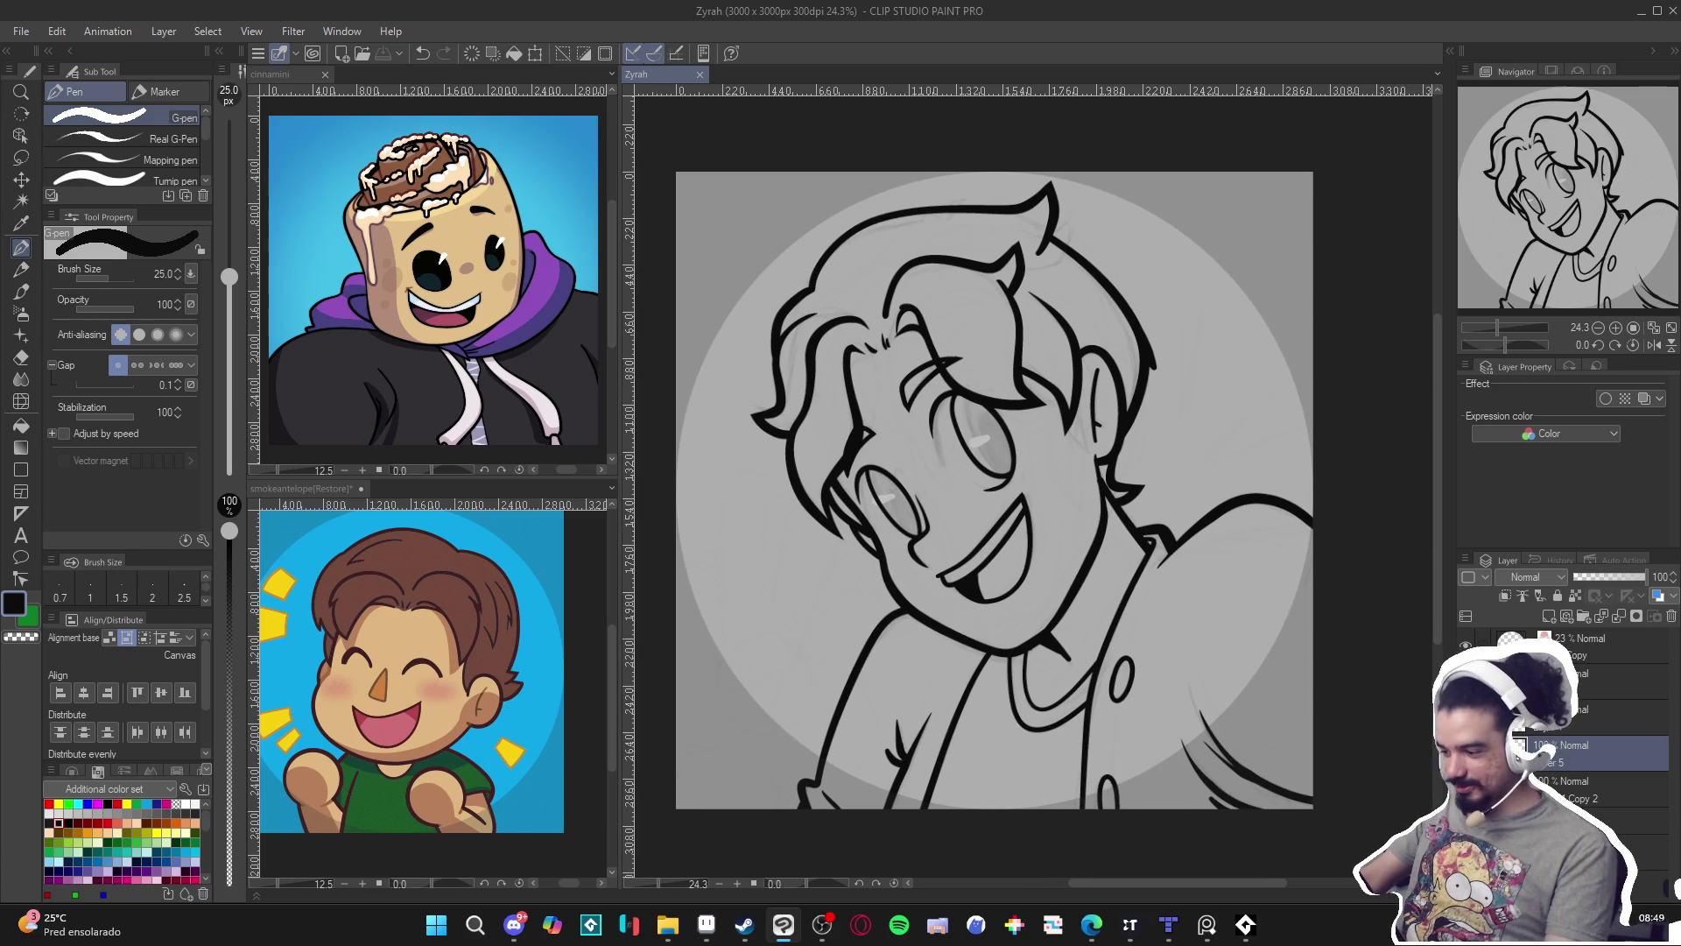
key(ctrl+z)
key(ctrl+y)
scroll(1294, 701, down, 1)
key(ctrl+s)
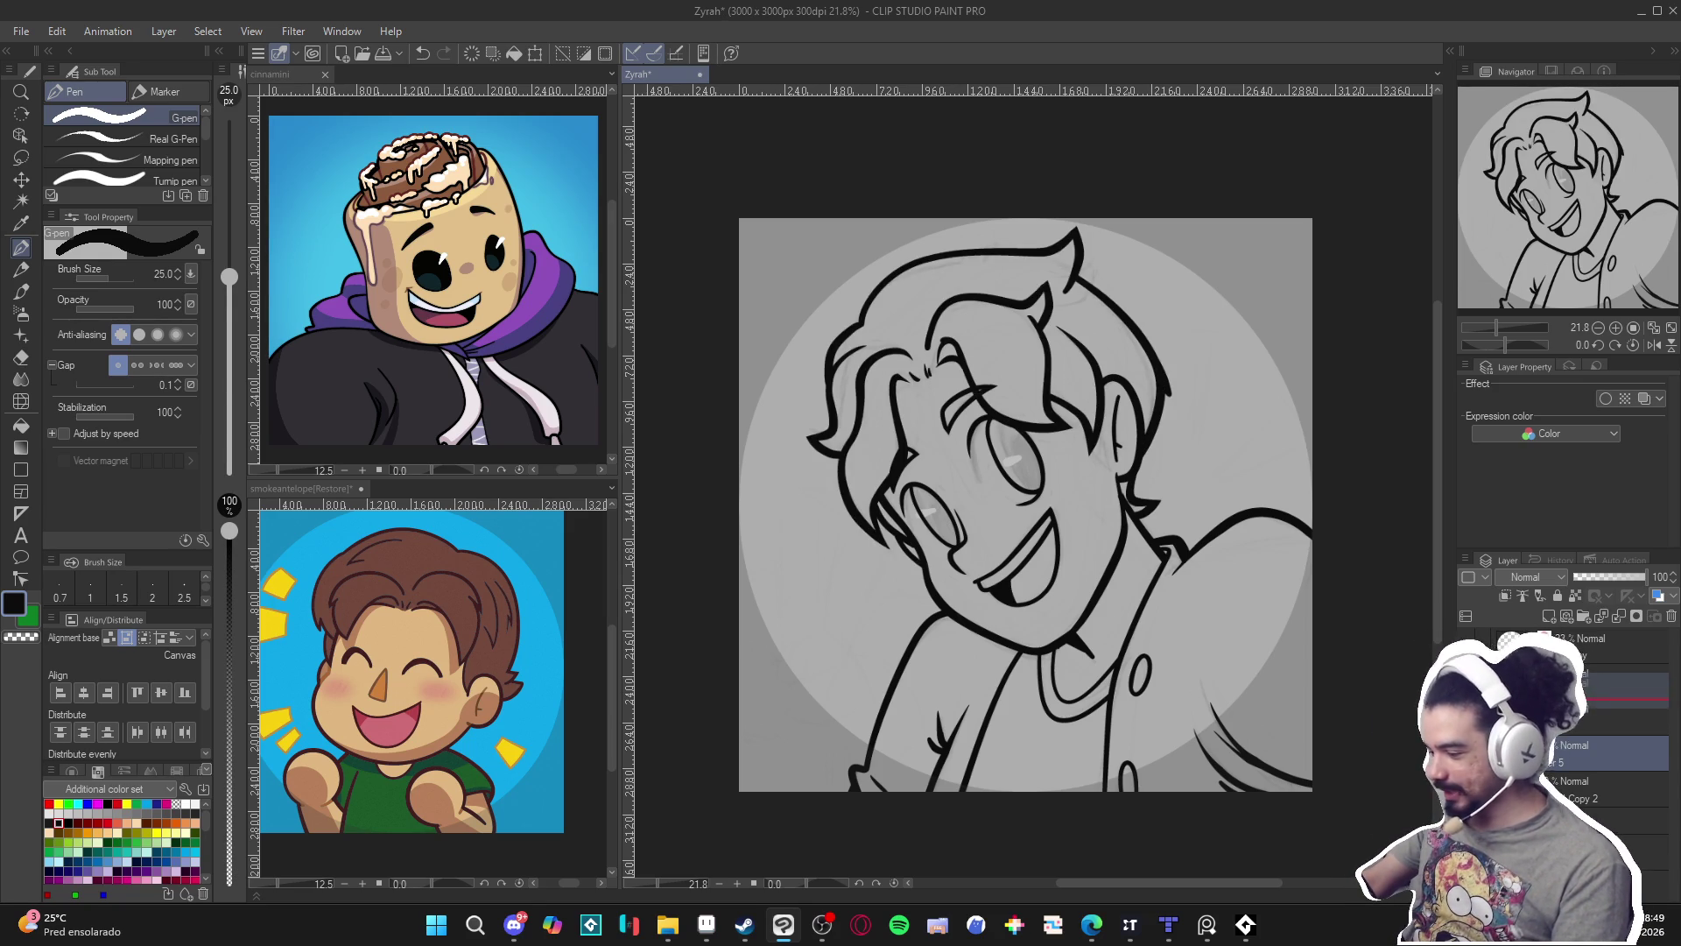
Toggle the grey eye-shading layer's visibility several times to check it.
click(1620, 716)
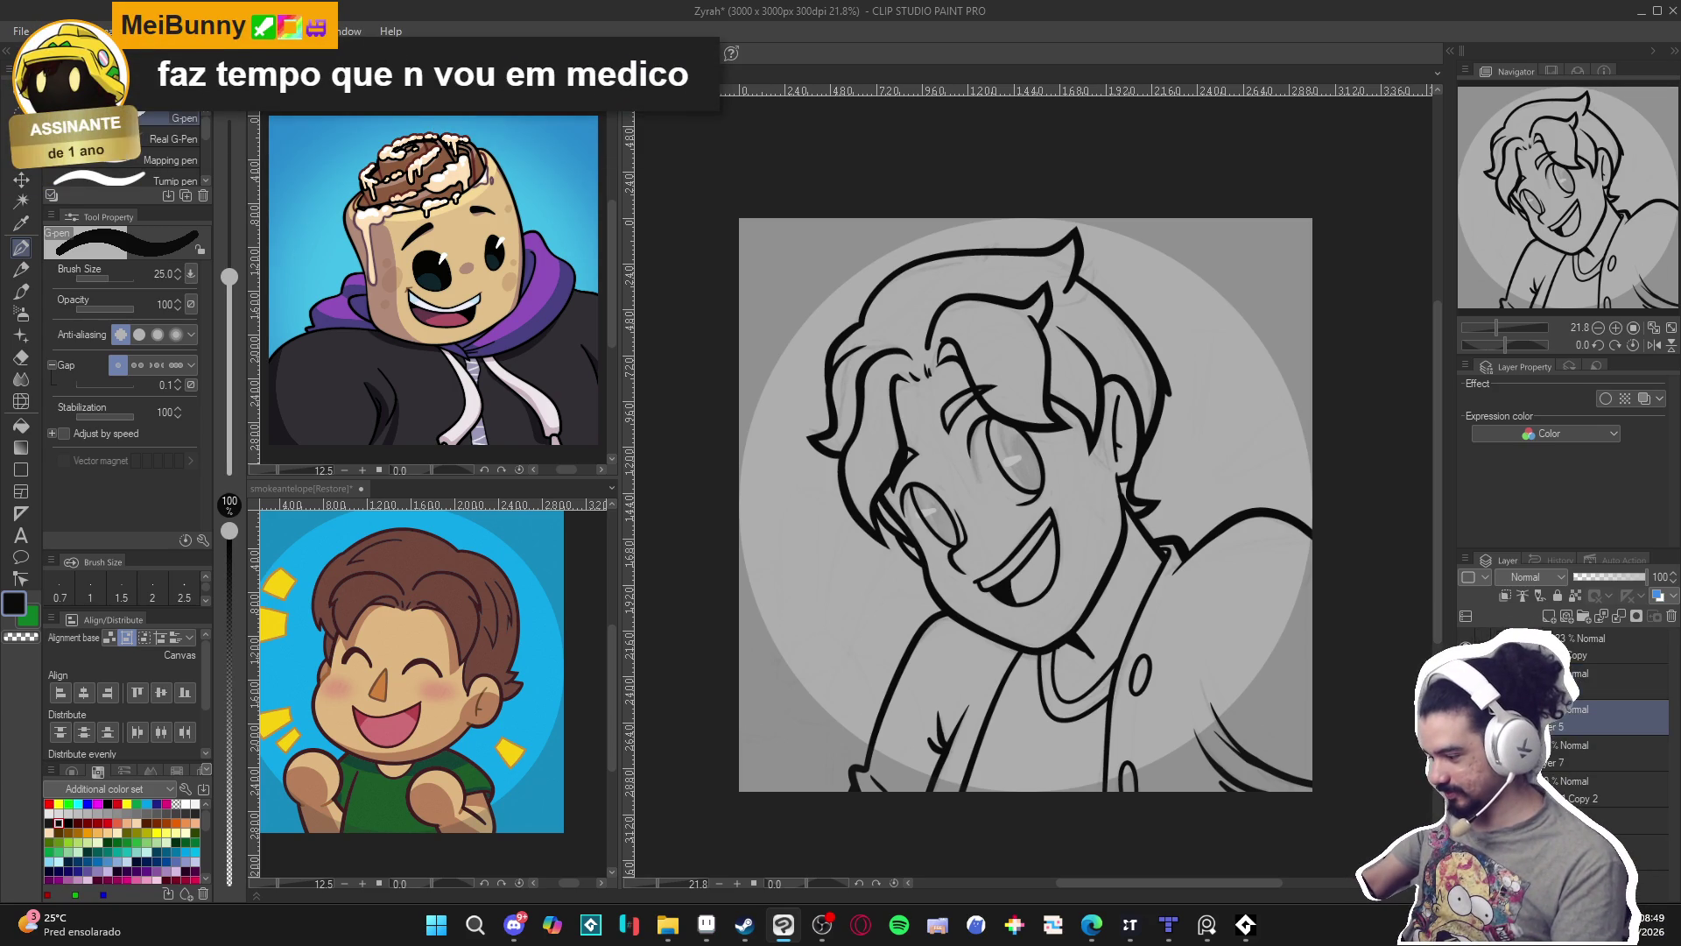
click(1467, 709)
click(1467, 709)
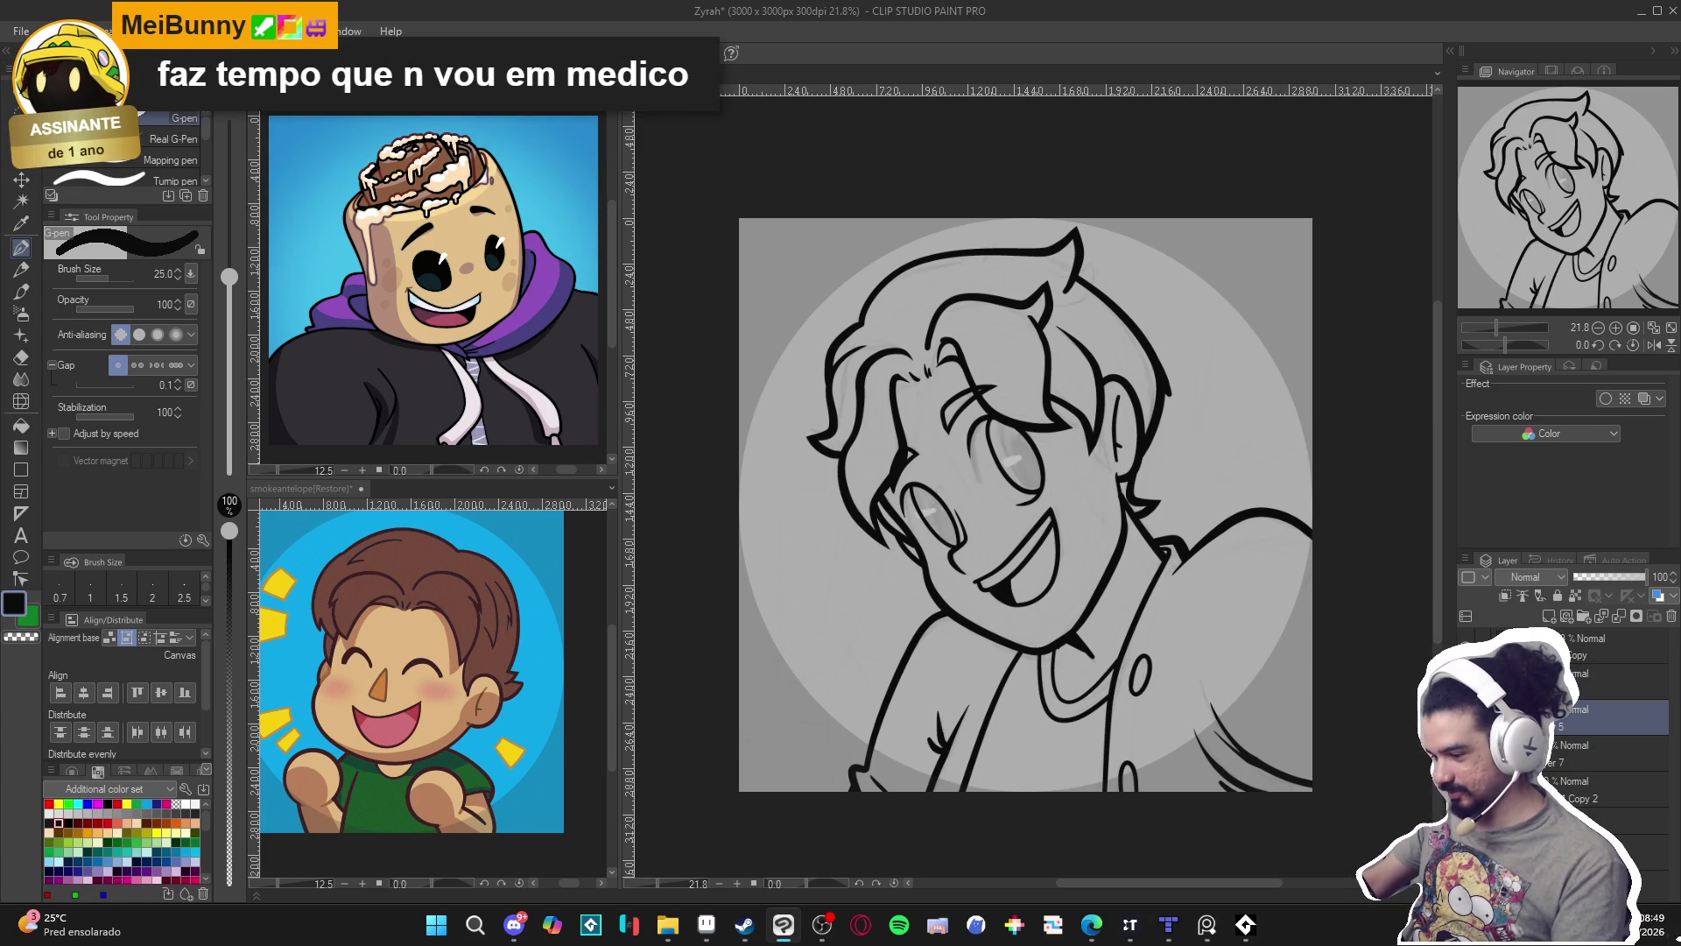
click(1467, 710)
click(1467, 709)
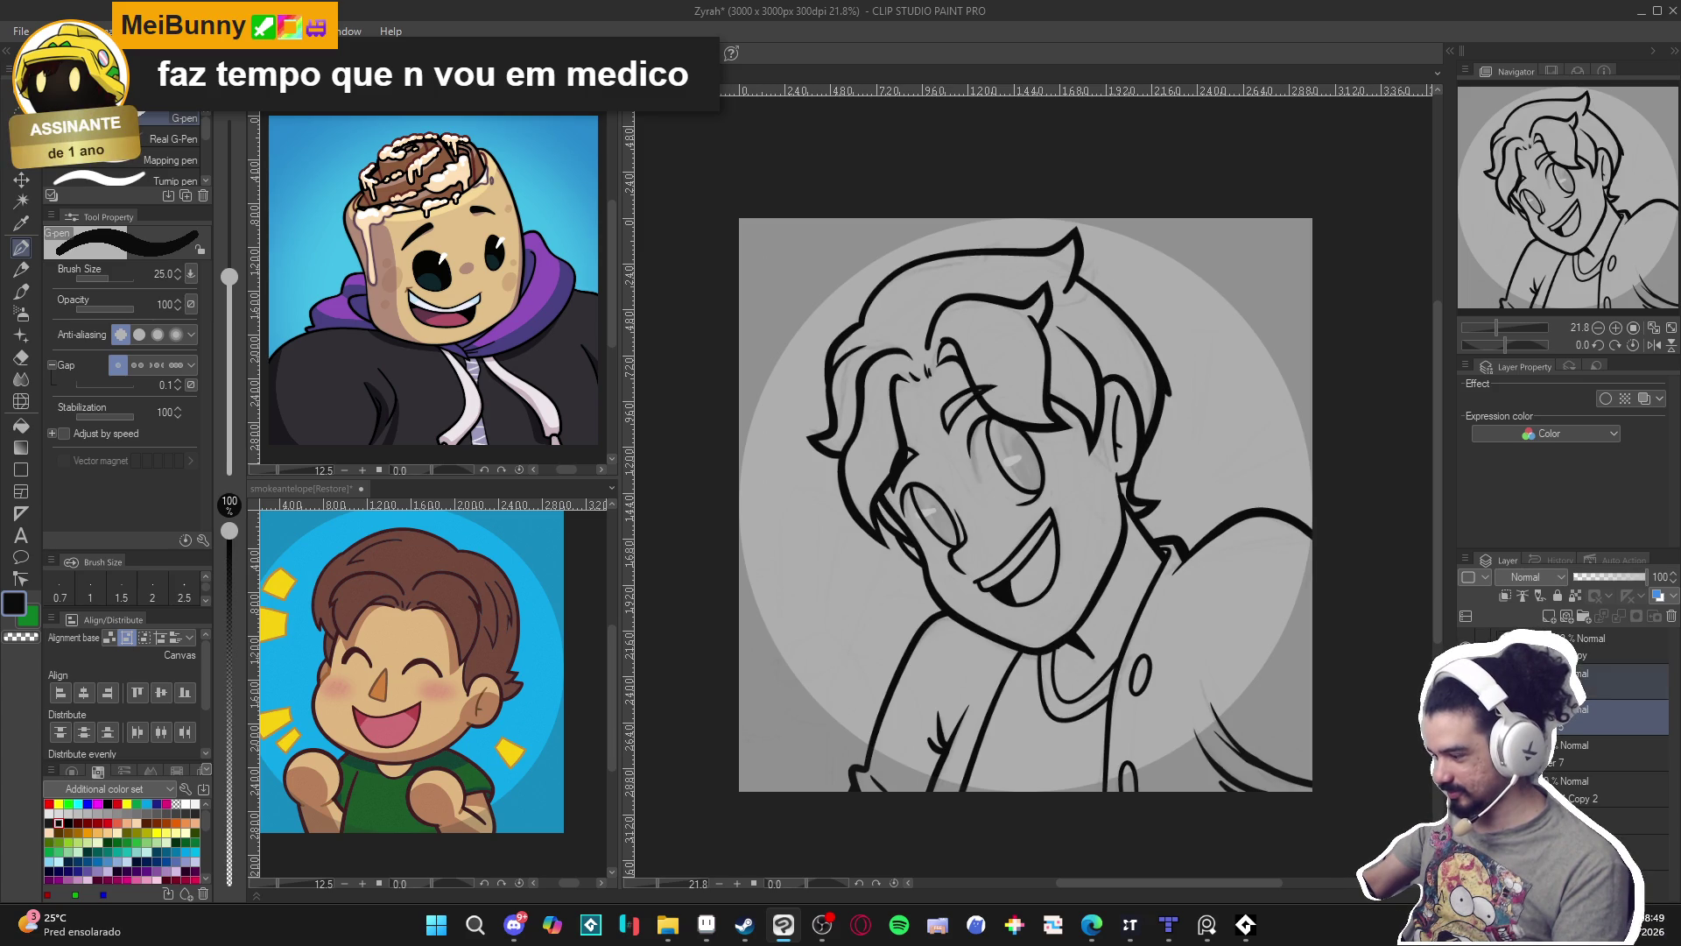
click(1575, 745)
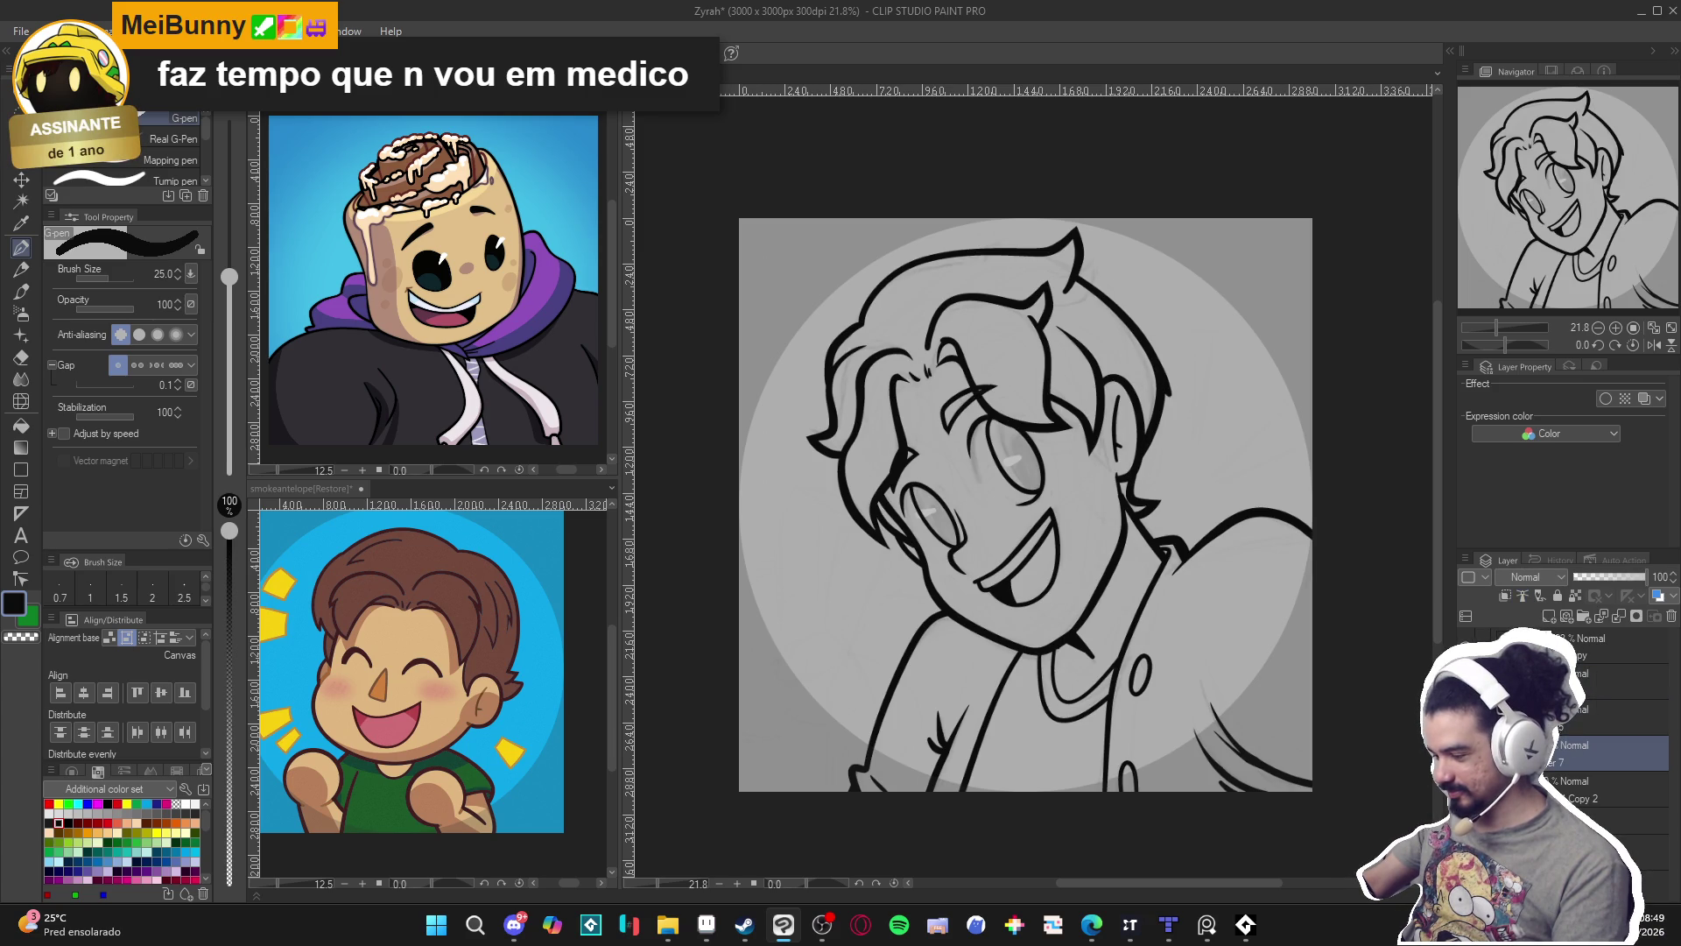
click(1467, 710)
click(1467, 709)
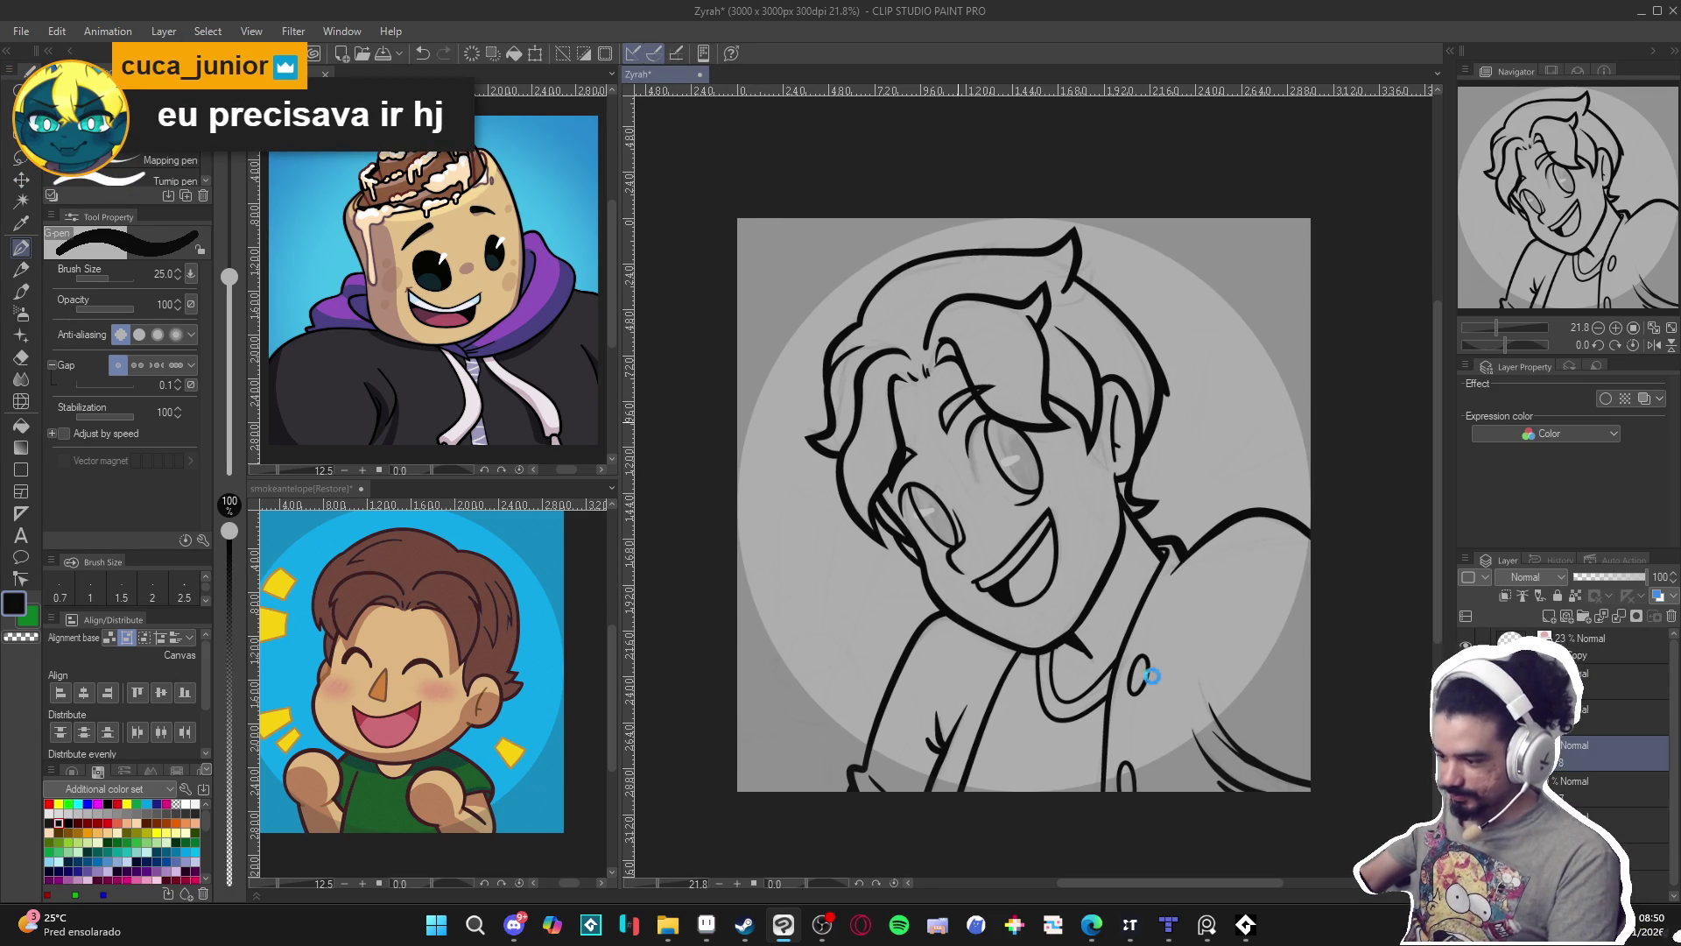
Save, then try filling the avatar with the reference skin tone and undo the misplaced fill.
key(ctrl+s)
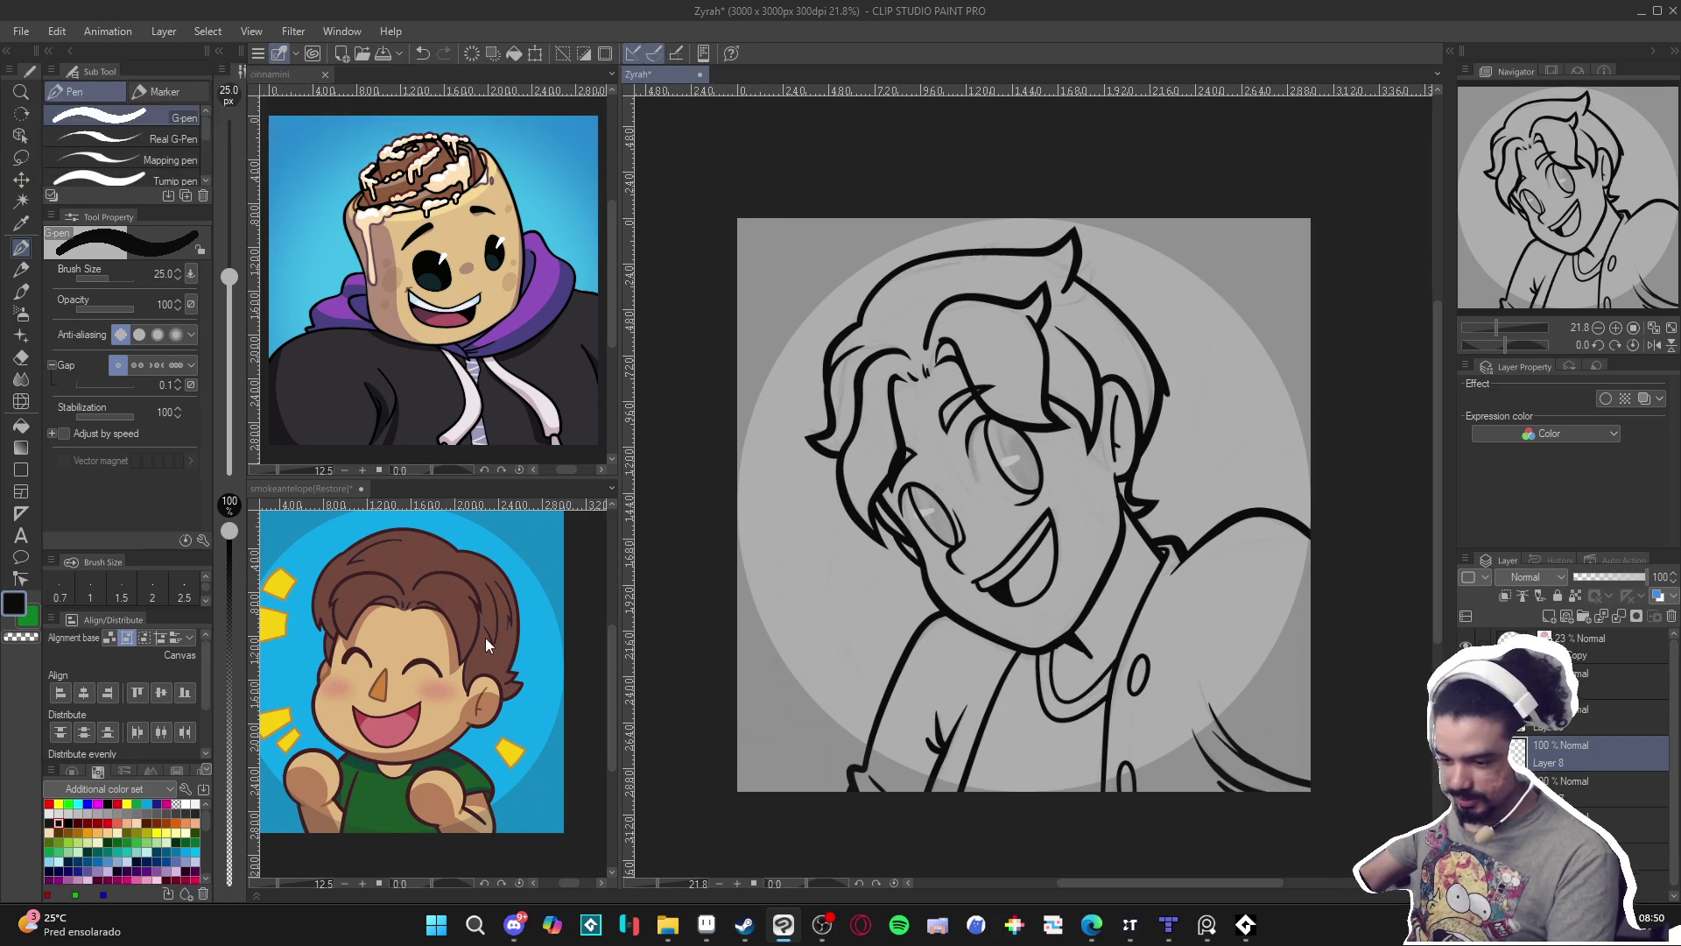
key(g)
key(g)
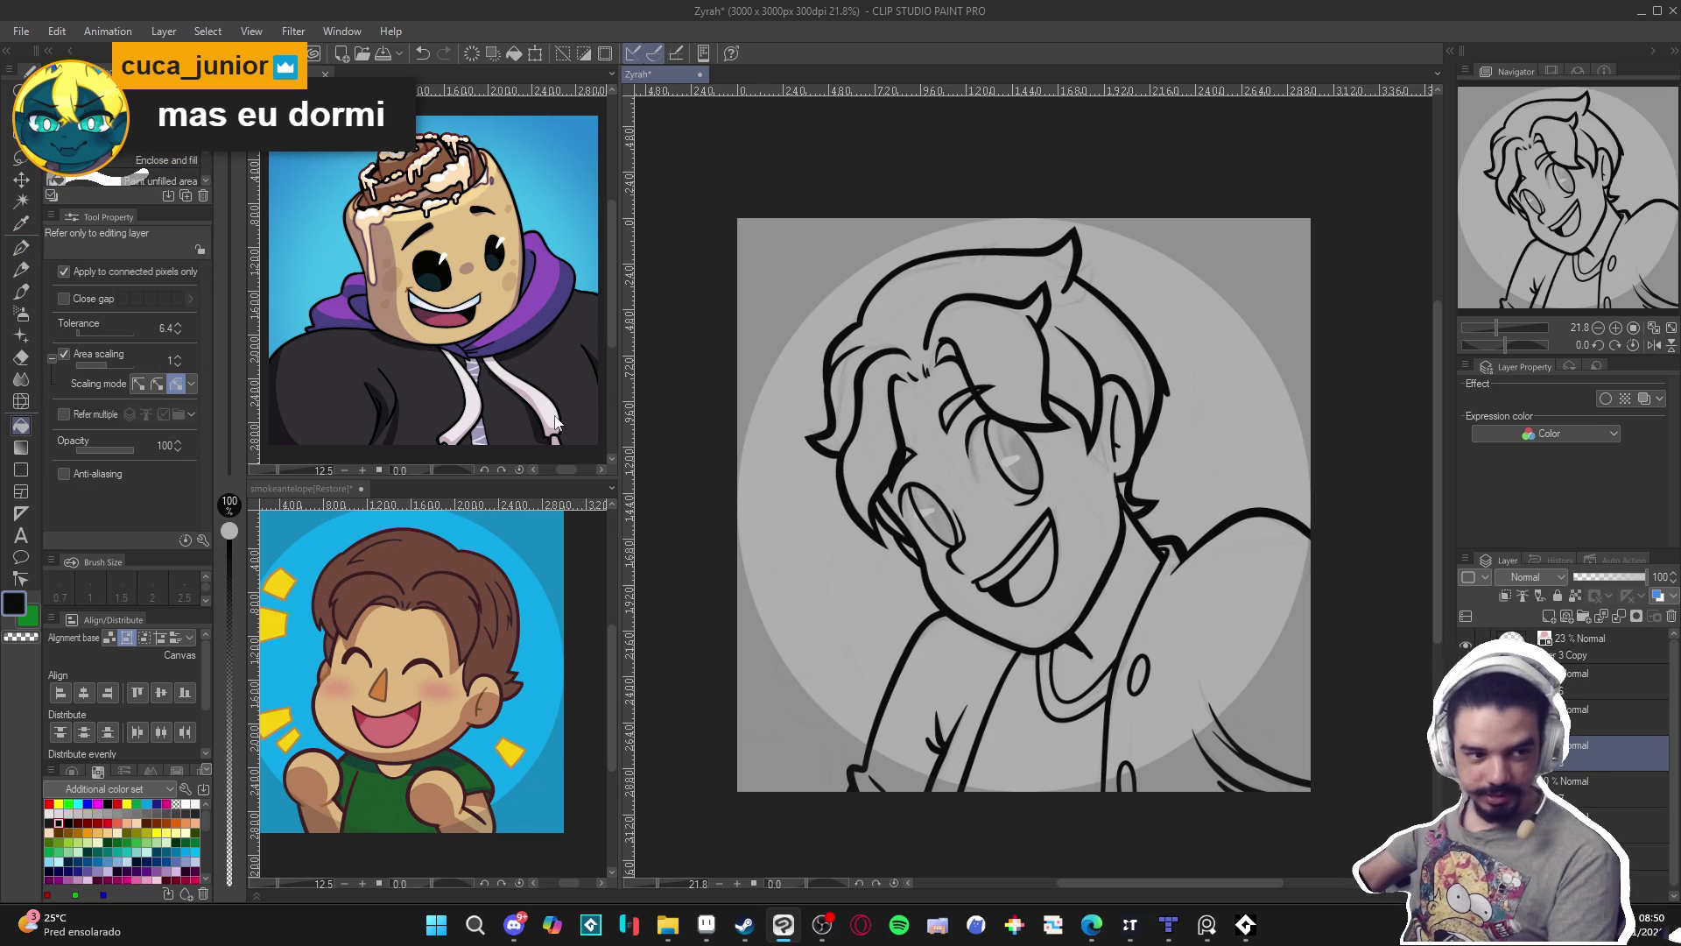
click(469, 256)
click(424, 630)
alt+click(424, 631)
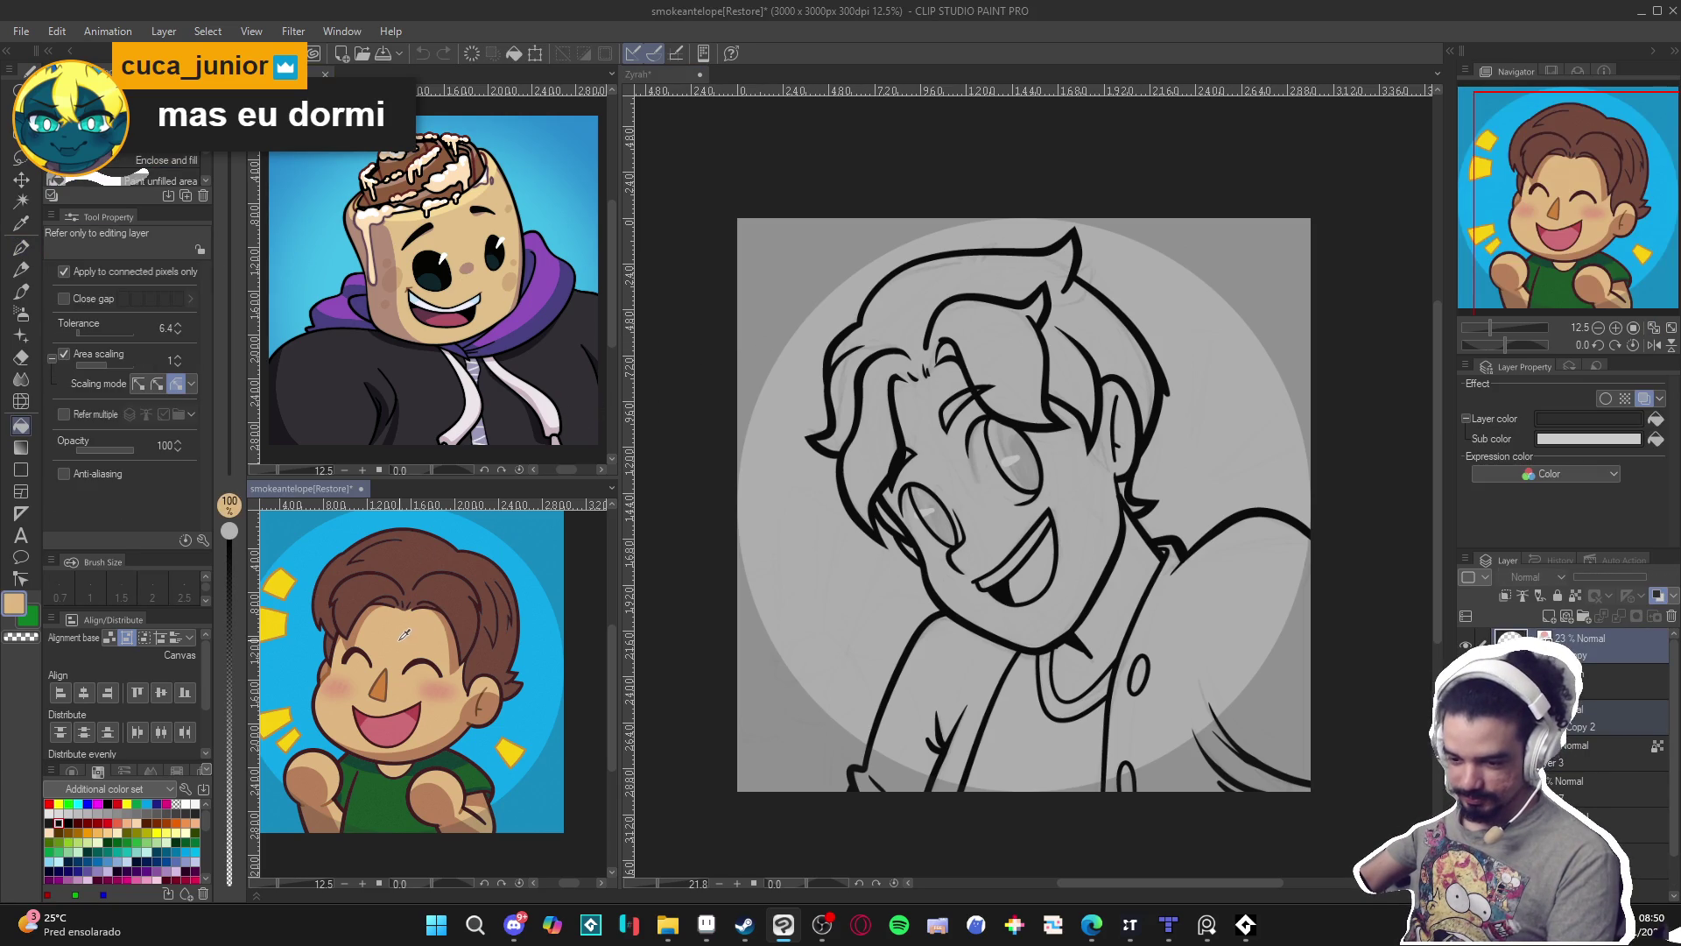
click(993, 471)
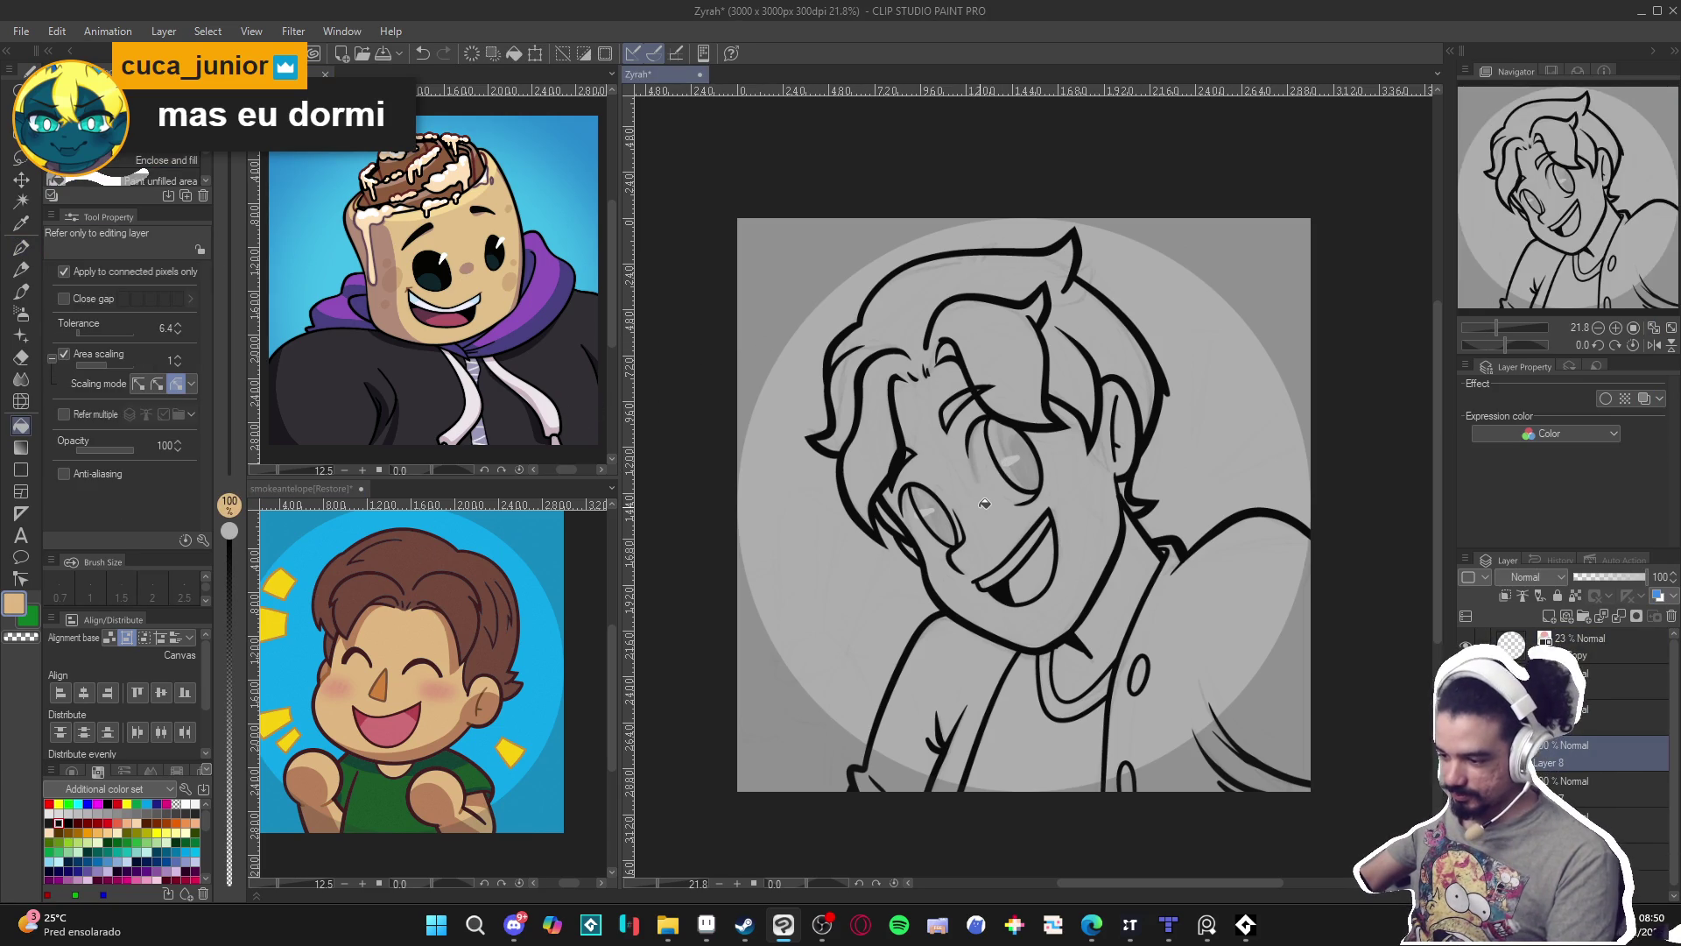
click(983, 503)
key(ctrl+z)
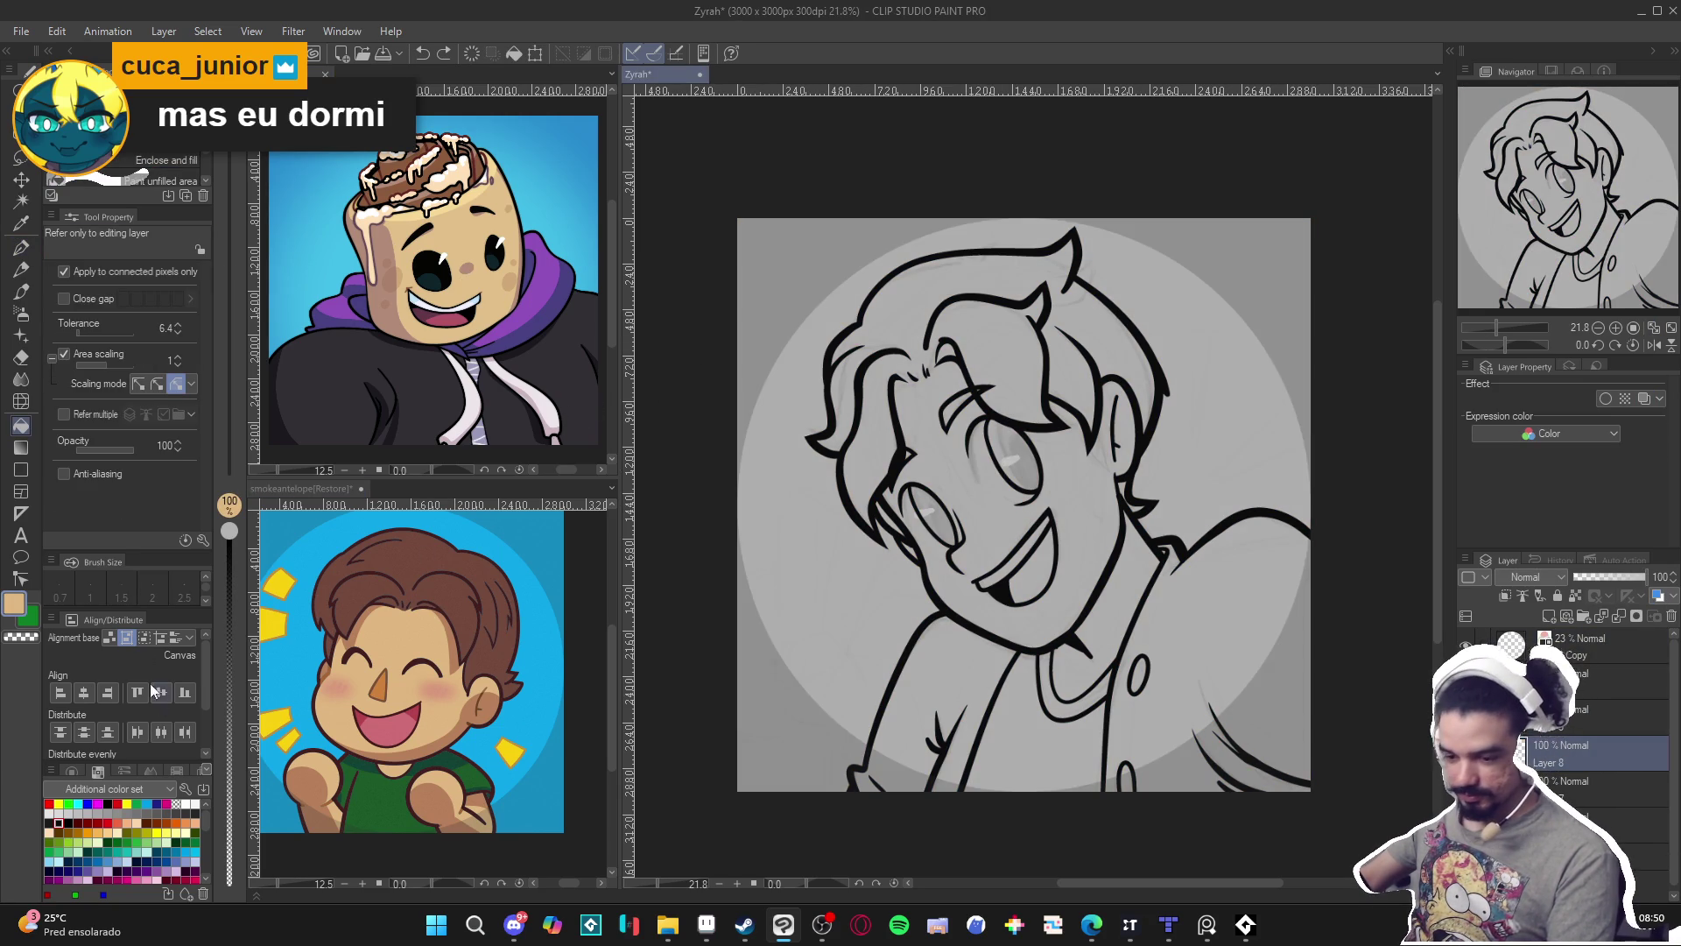
Make fills respect other layers' line art, close the gap under the hair, and fill the face and neck with skin tone.
click(93, 415)
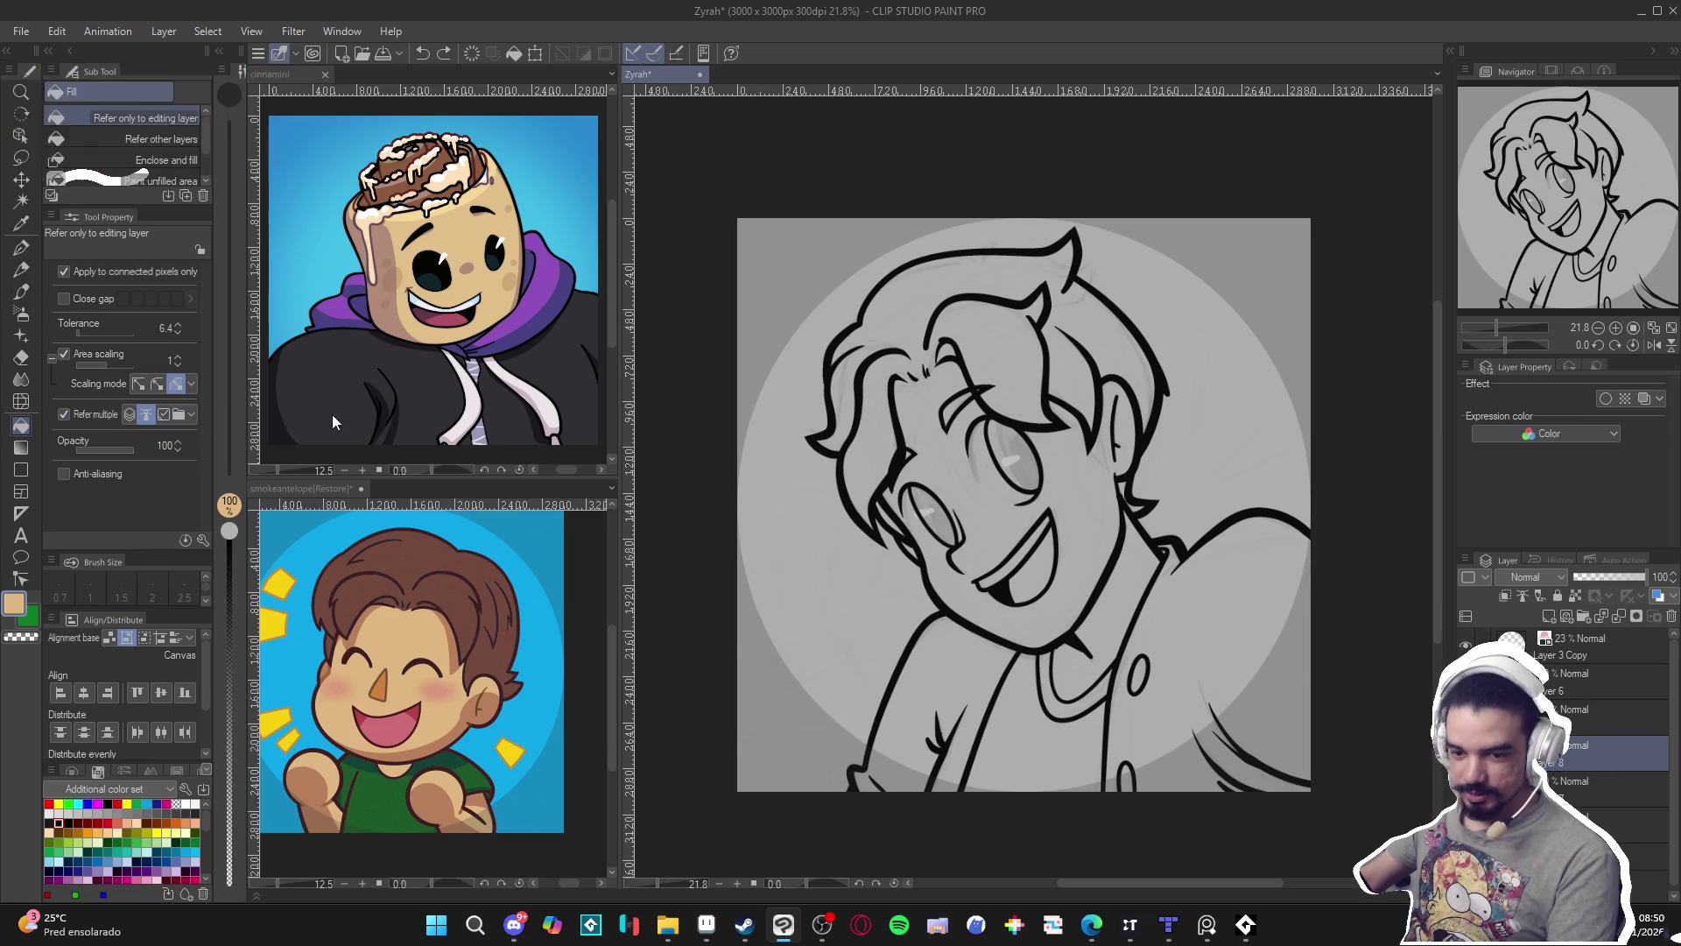
click(985, 536)
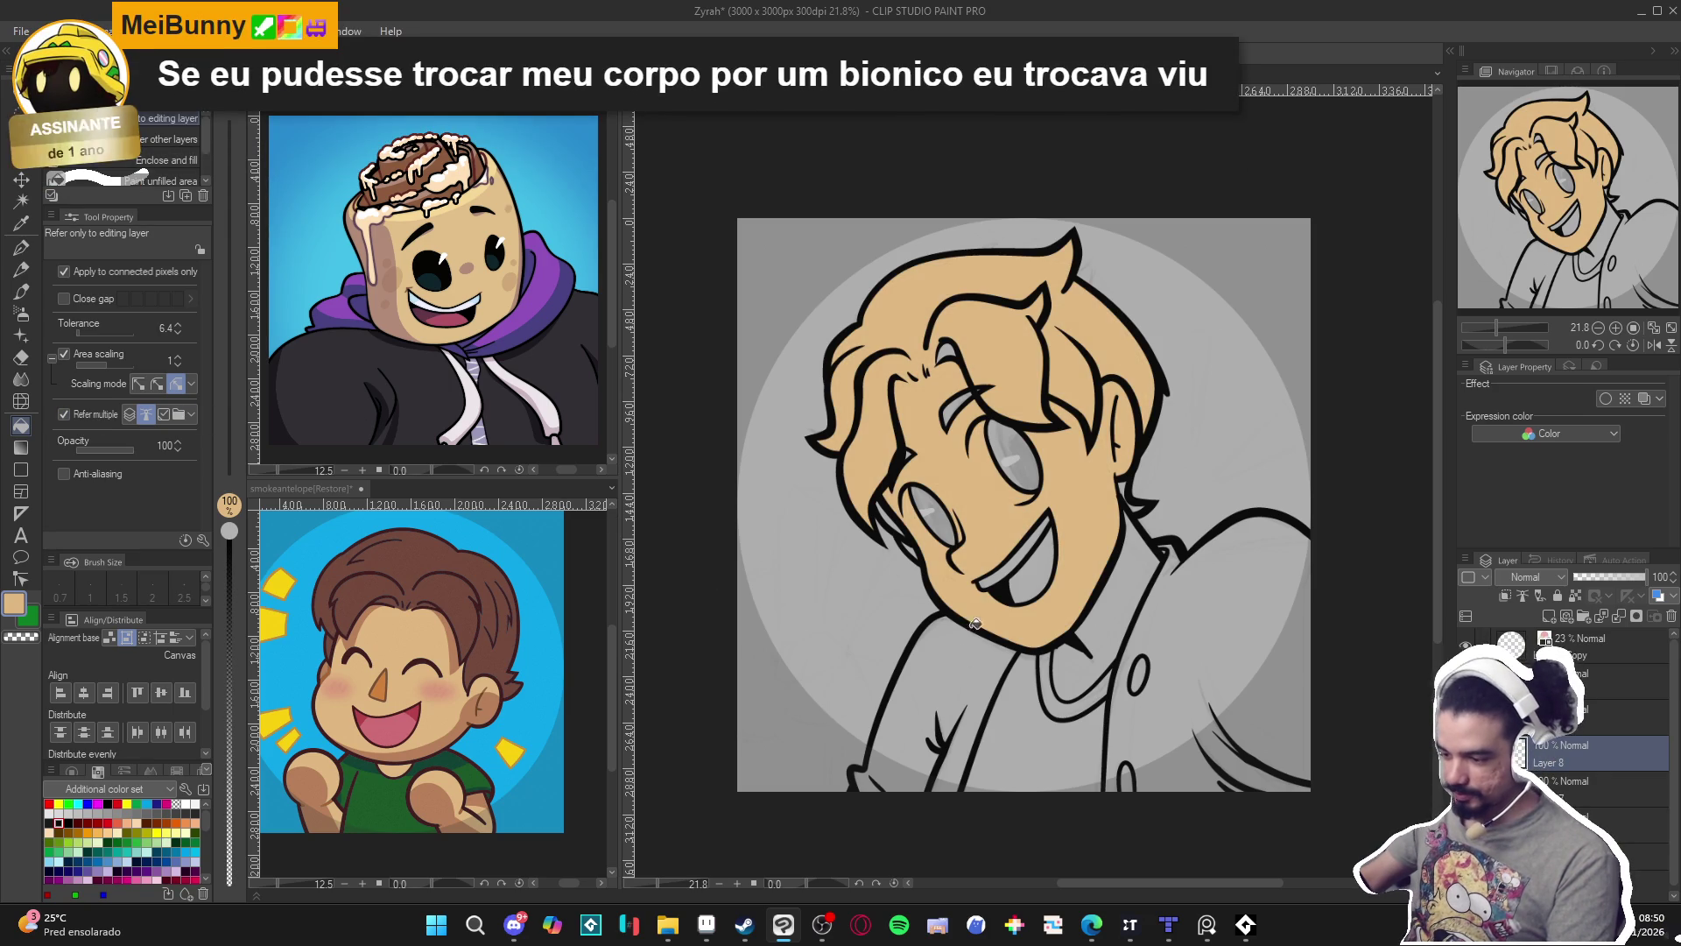
key(ctrl+z)
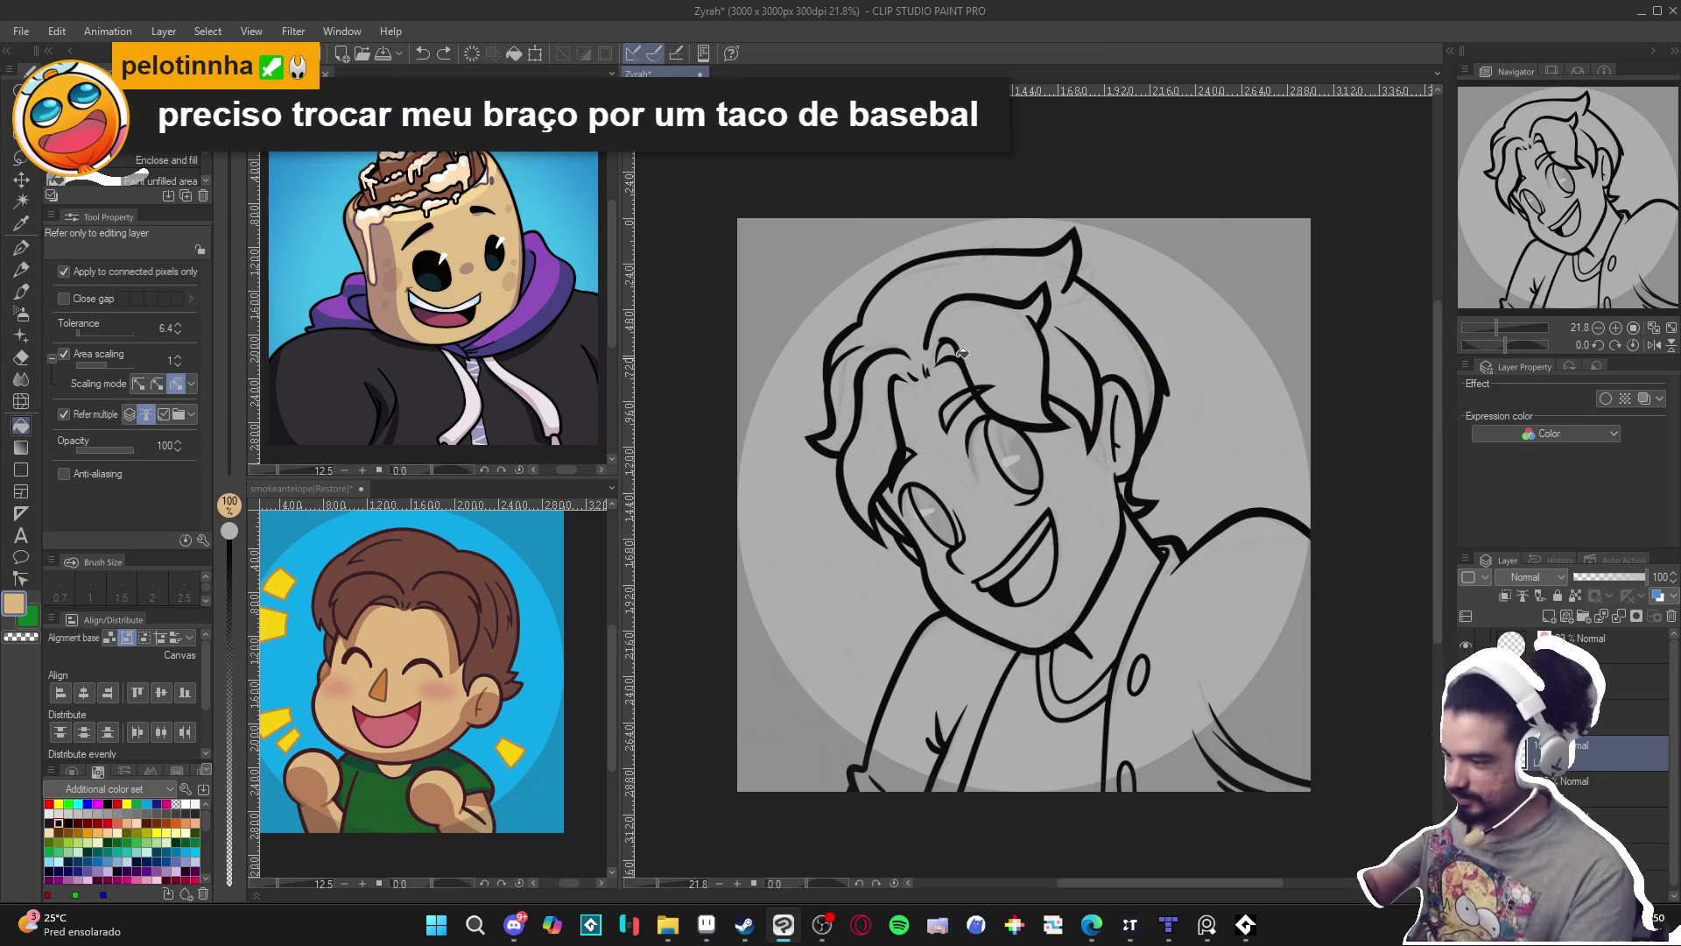
key(p)
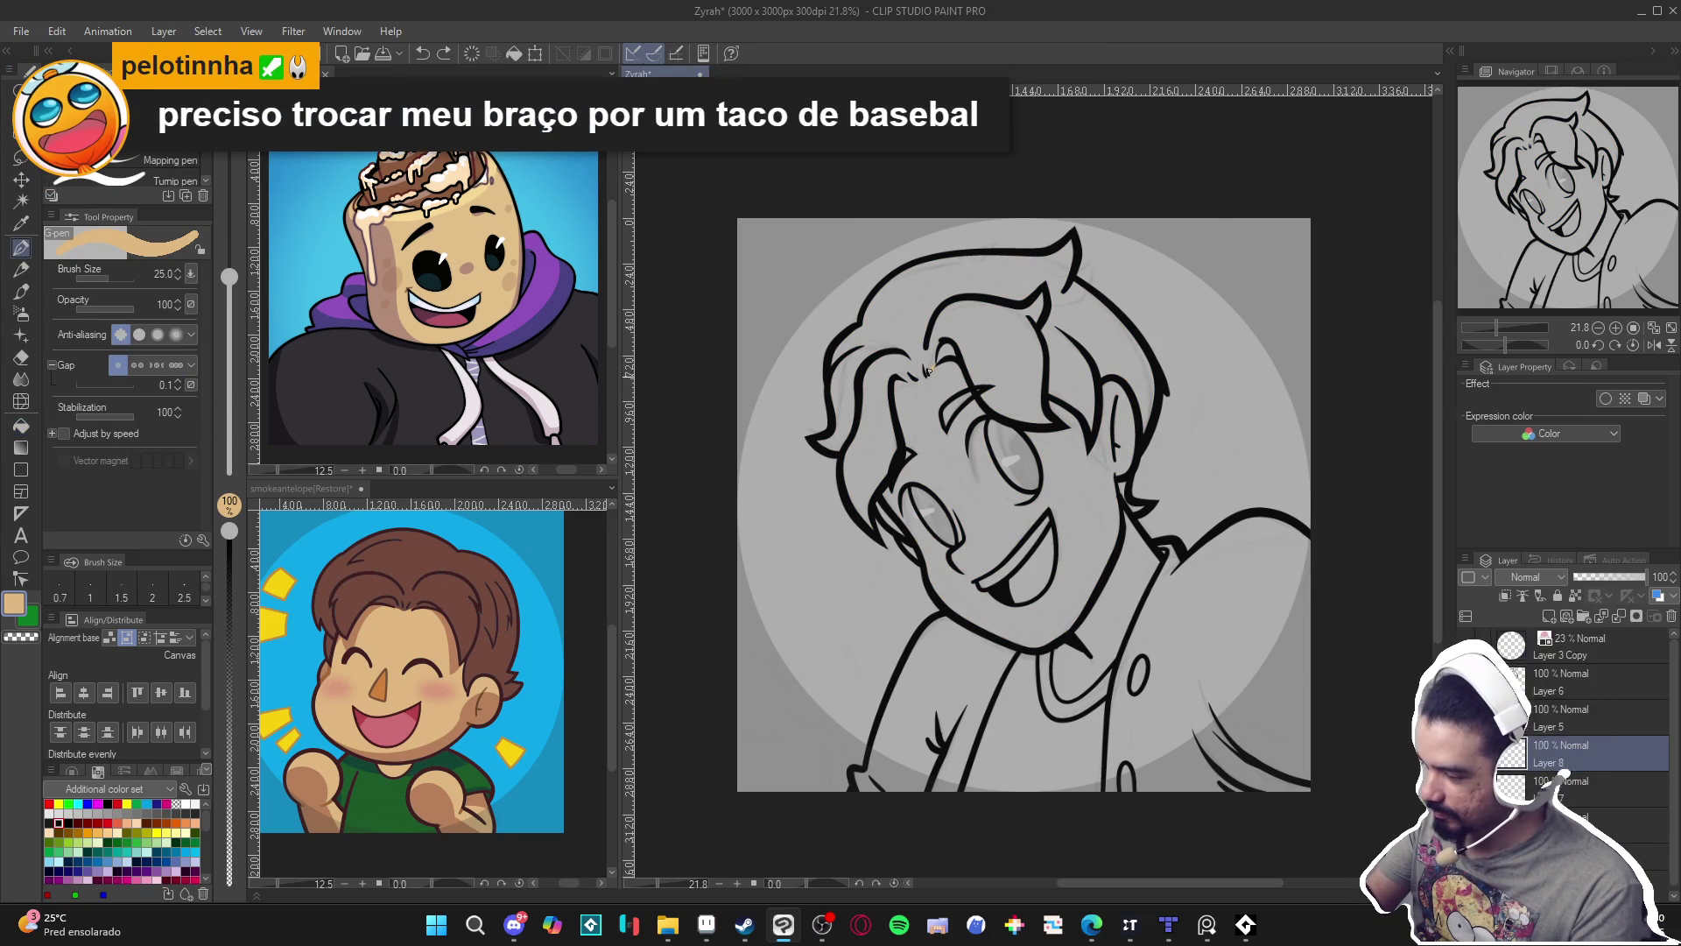
drag(914, 380, 929, 375)
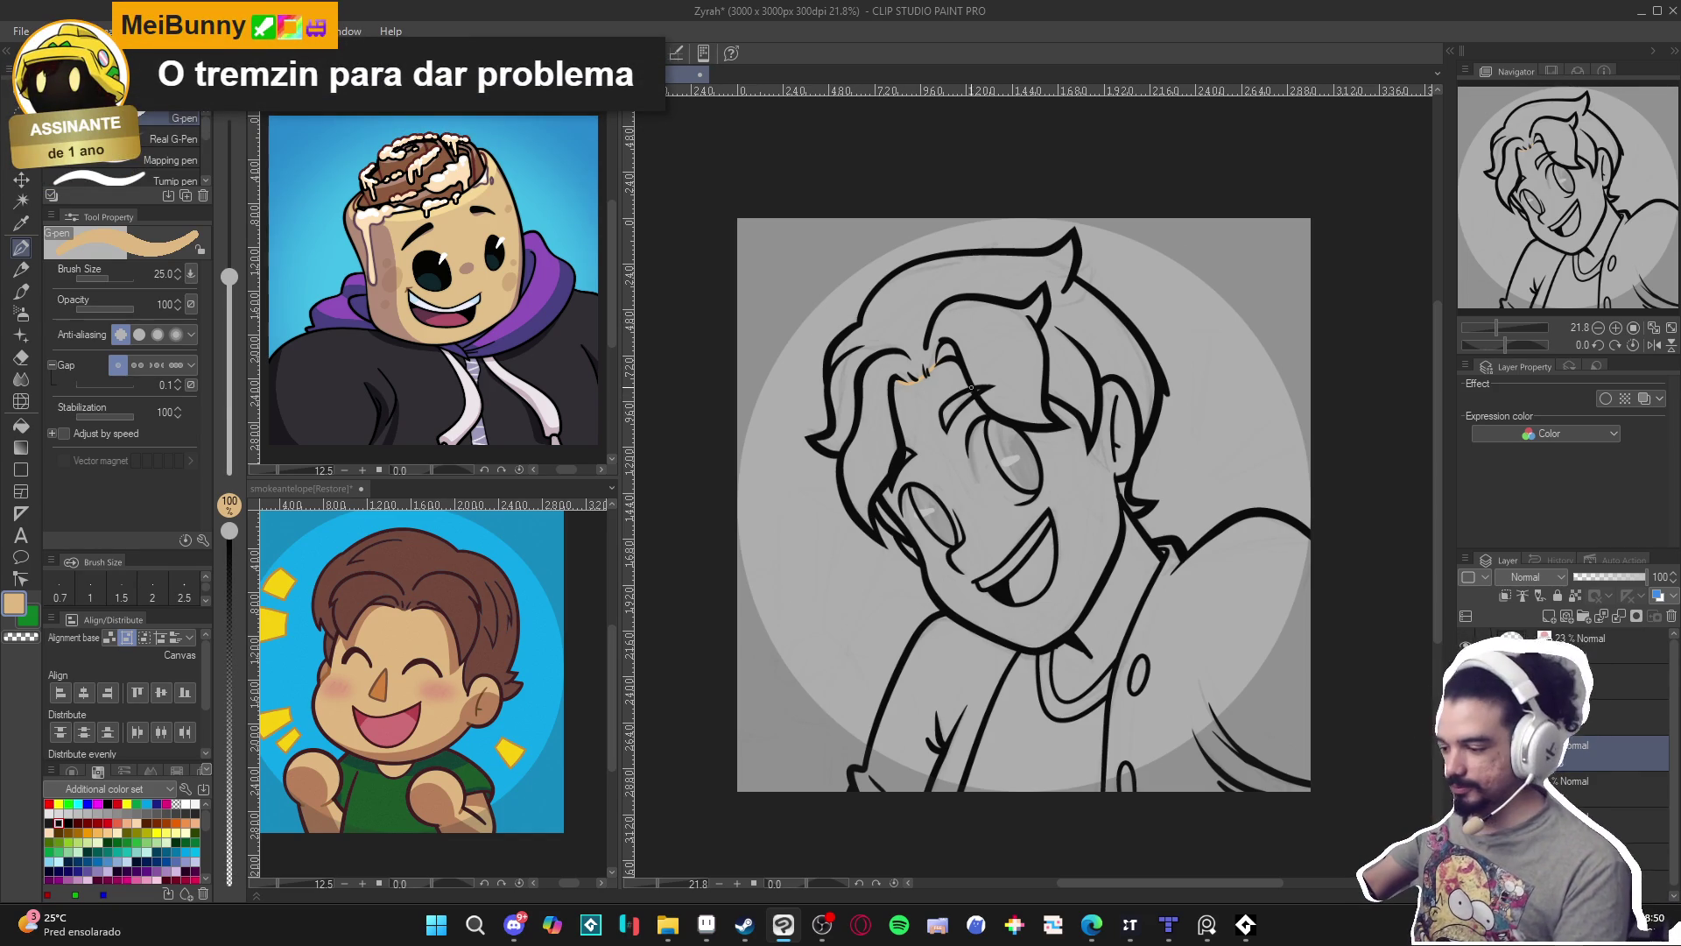
key(g)
click(961, 465)
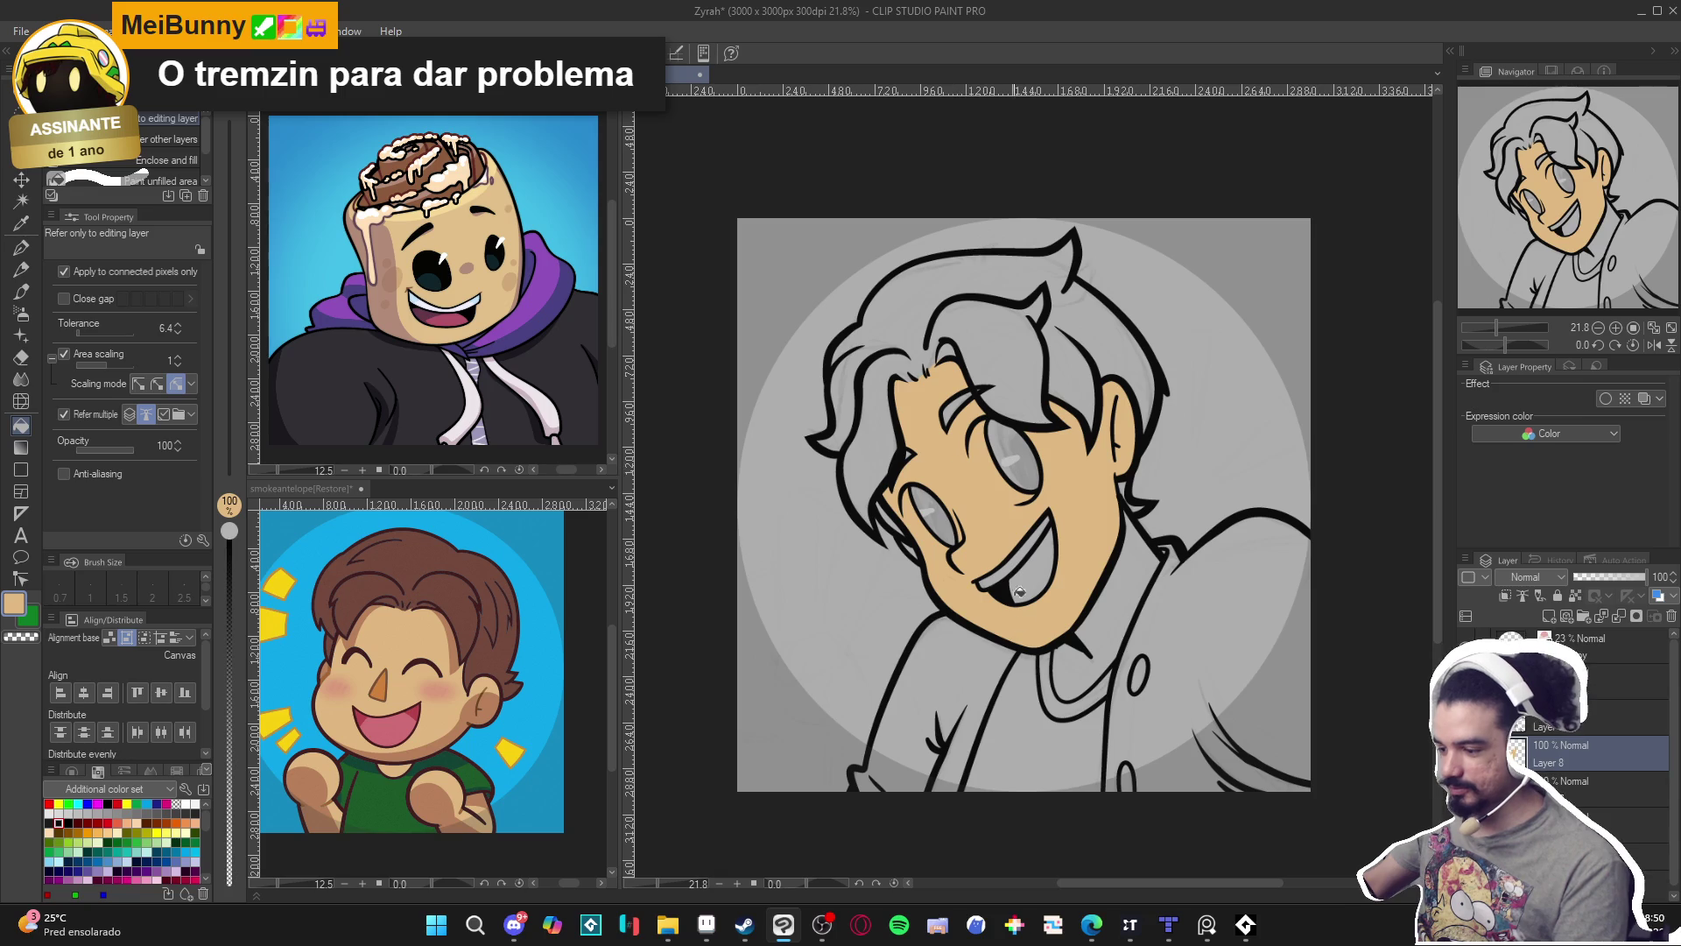
click(1077, 670)
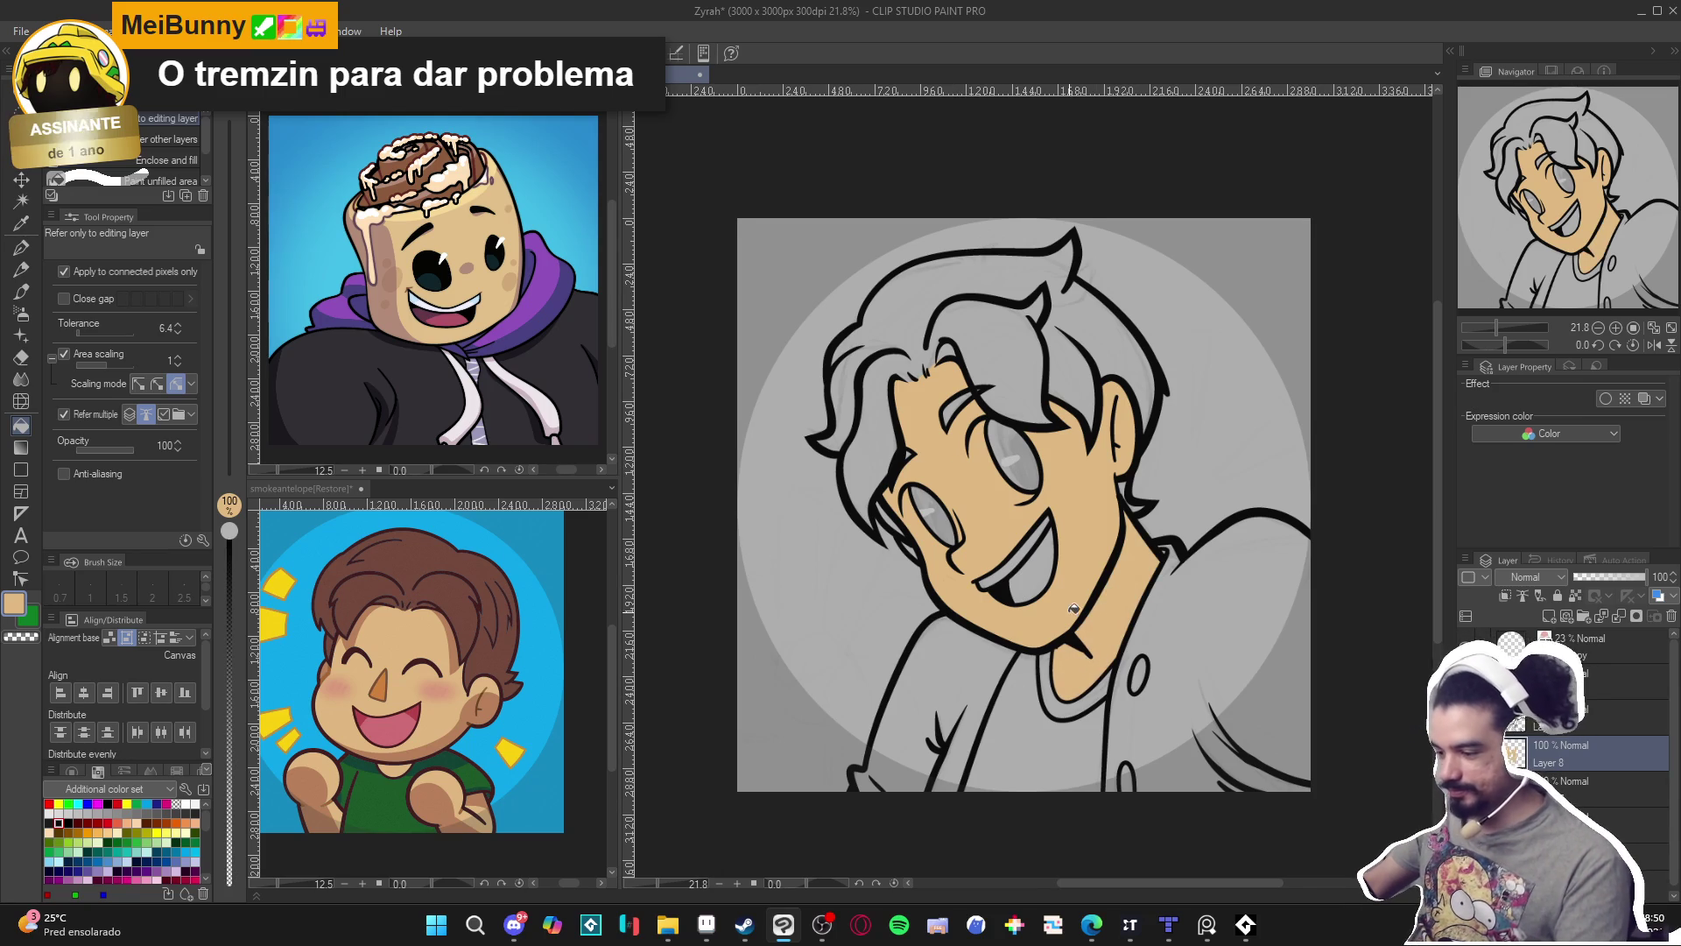
drag(1074, 608, 1053, 603)
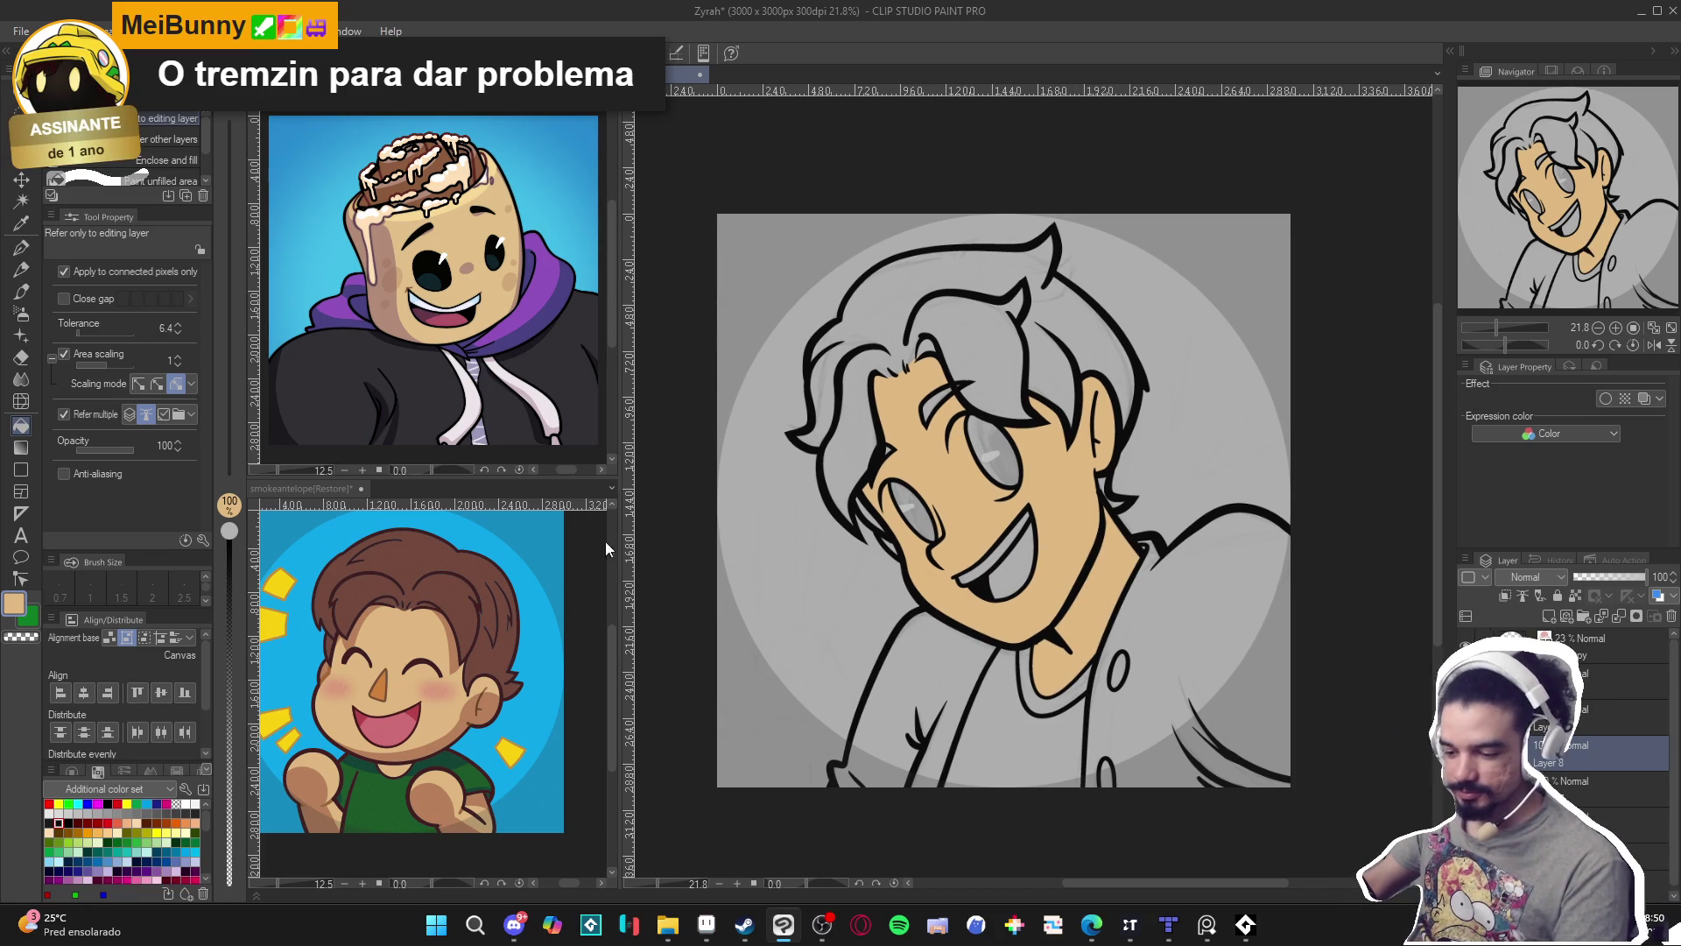
Fill the hair and the small gap near the left eye with the reference brown.
alt+click(476, 587)
click(935, 351)
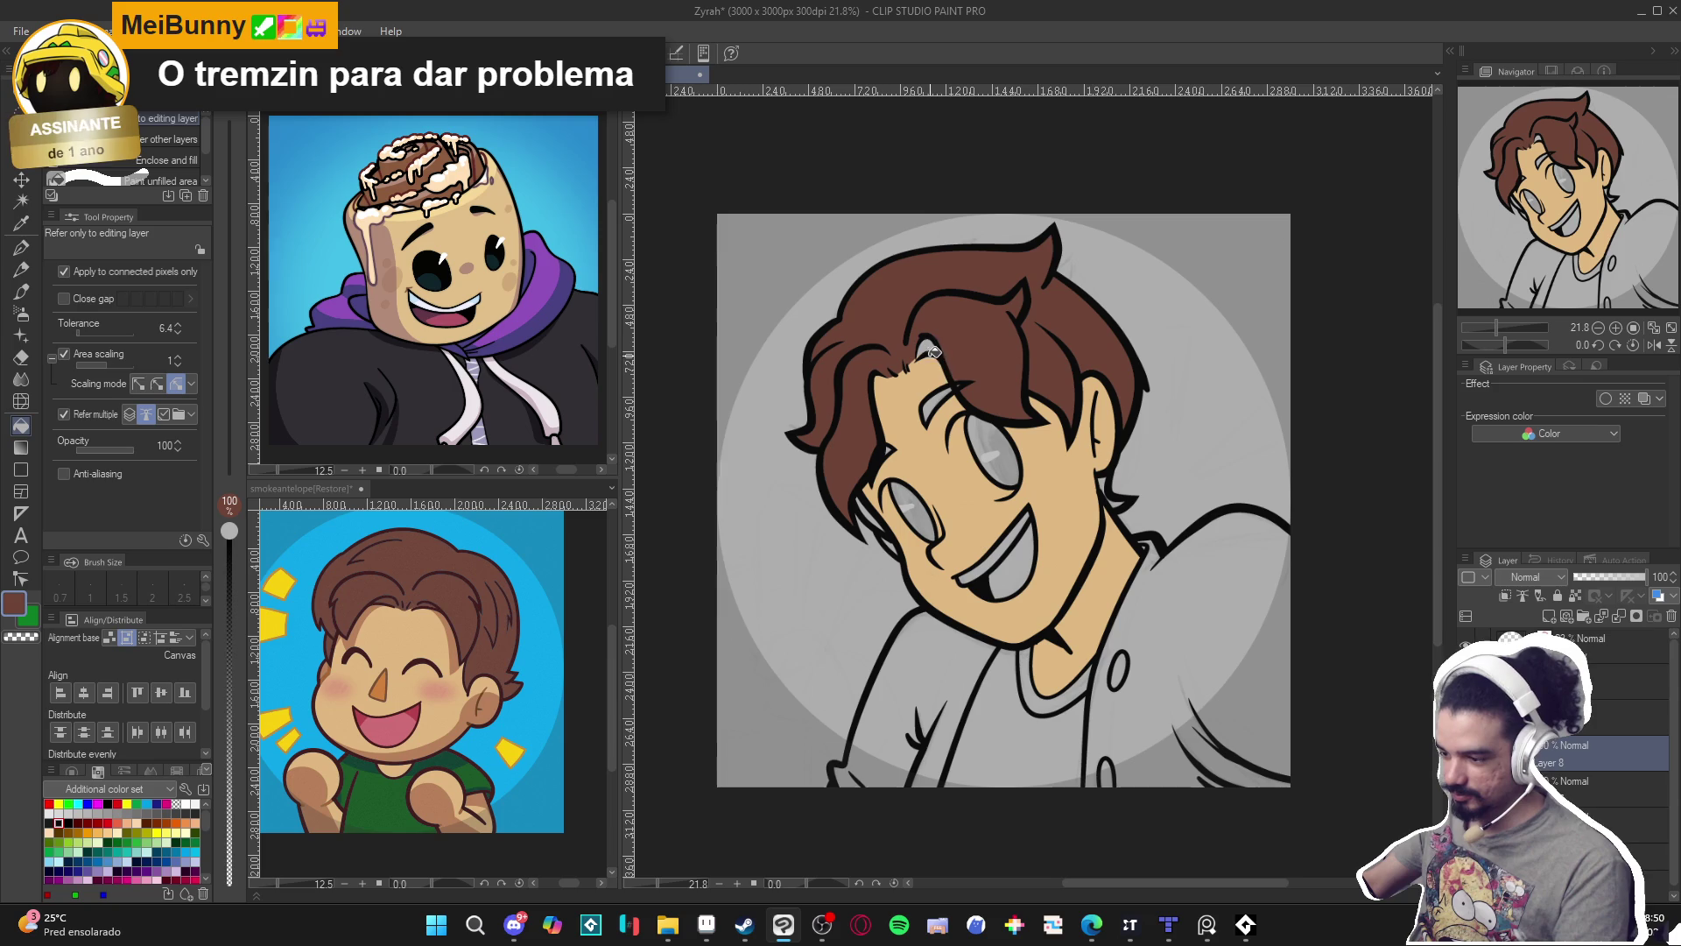
click(934, 409)
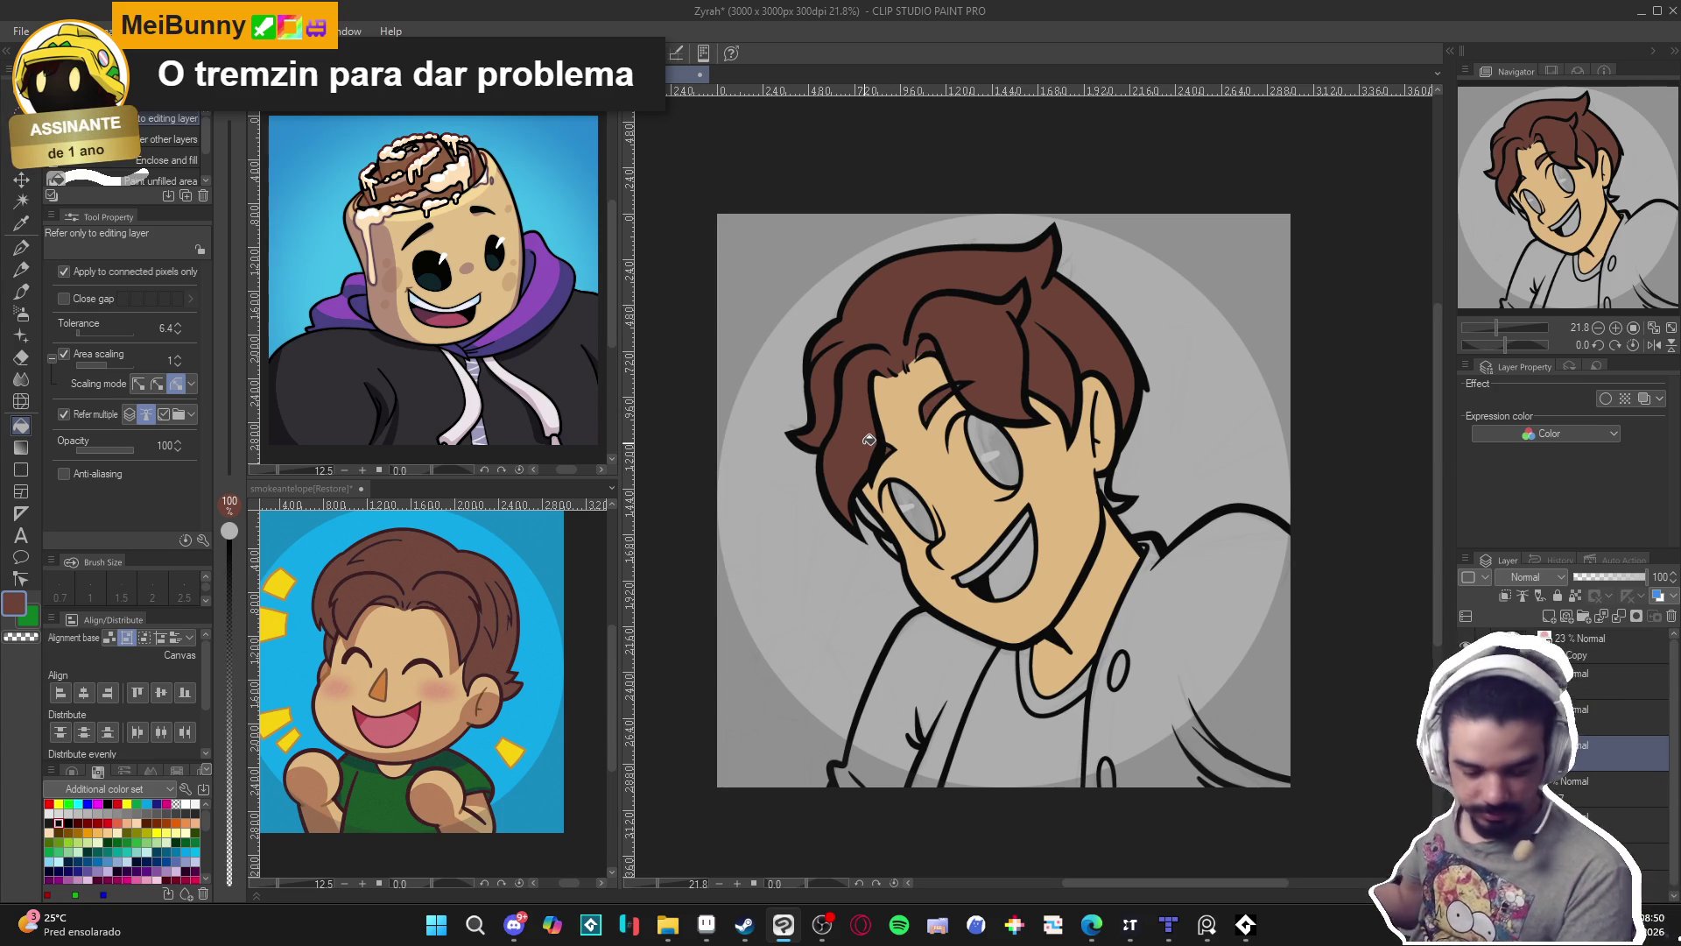
key(p)
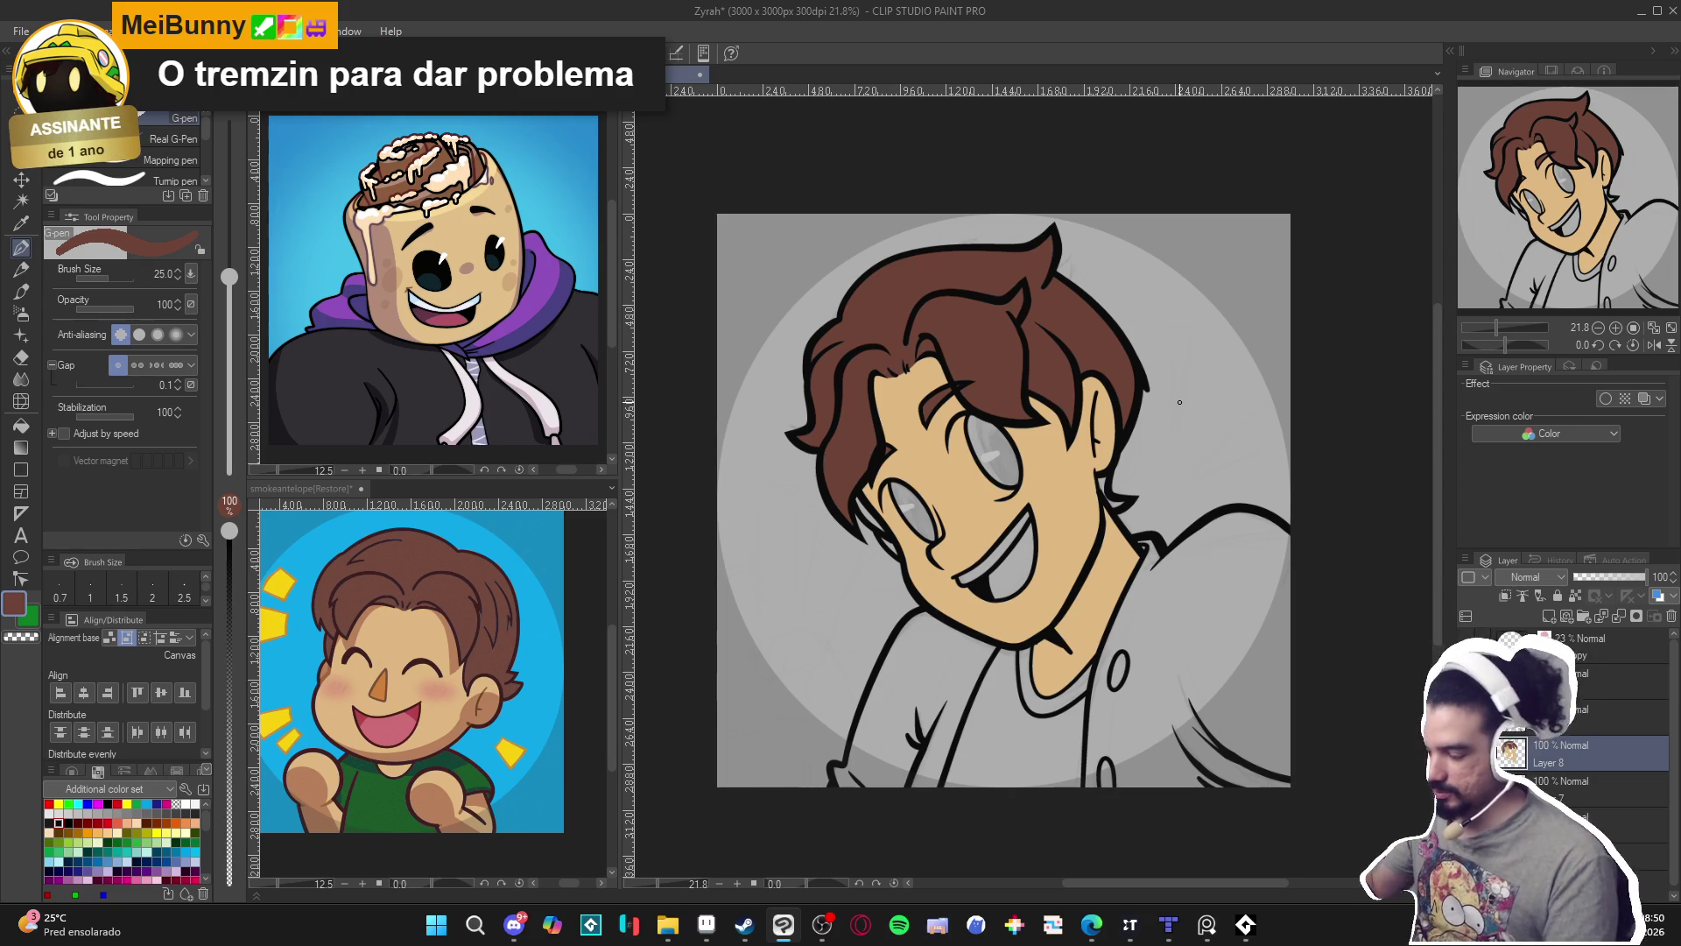
key(g)
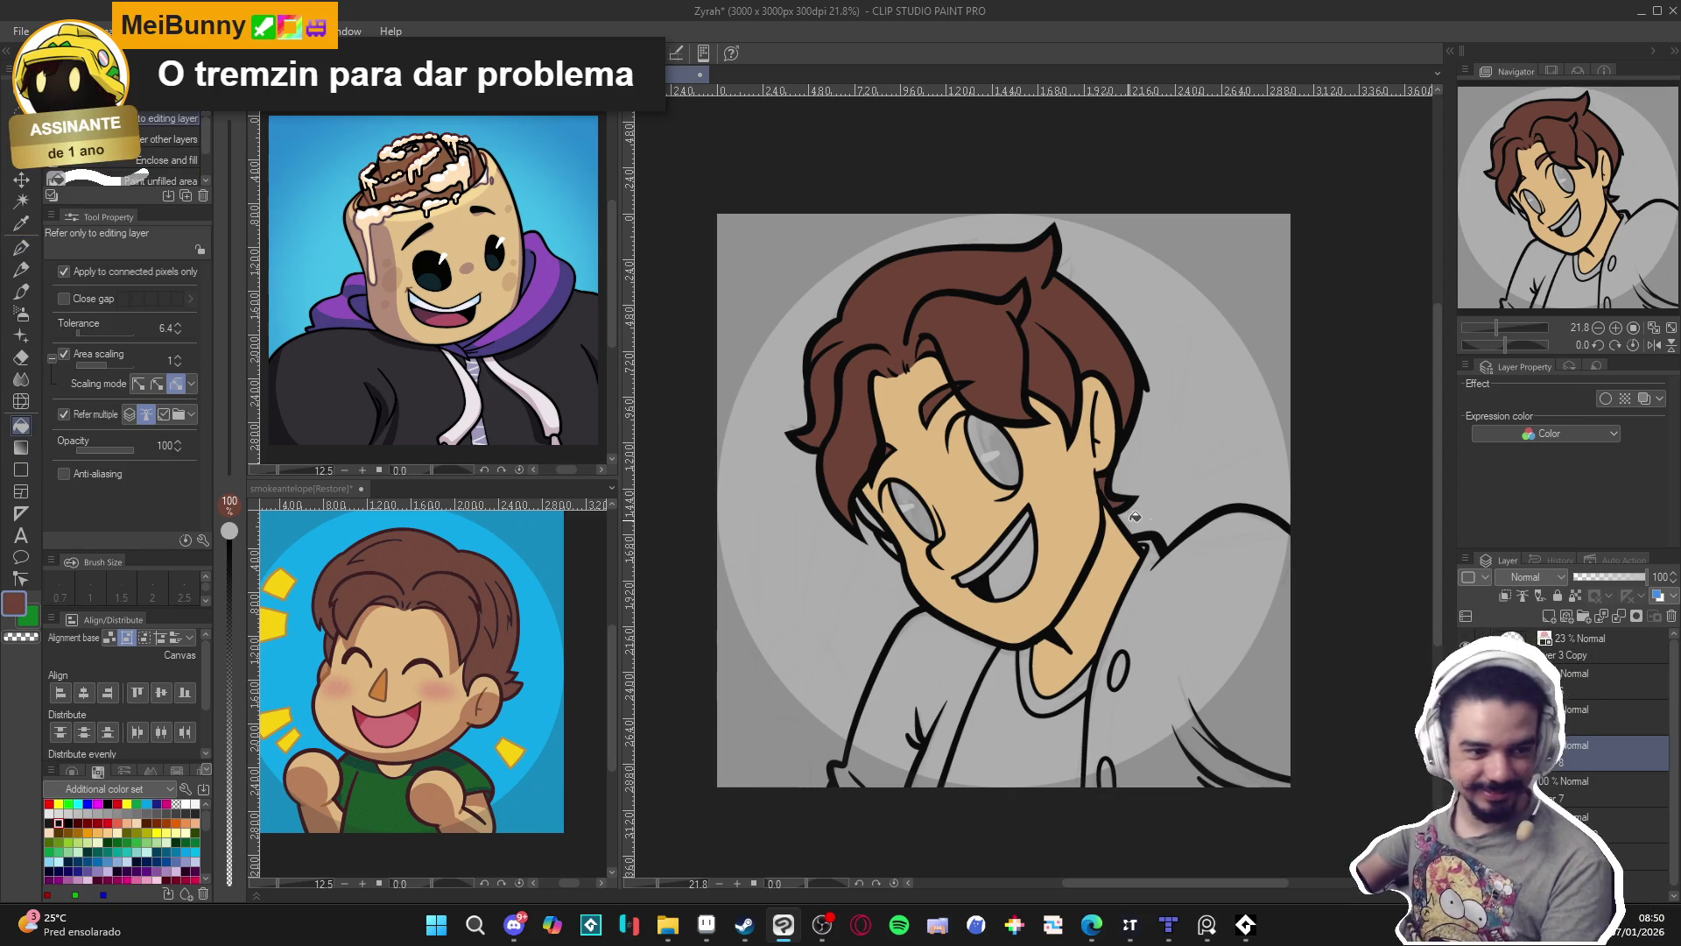
Fill the open mouth pink, then take a near-white from the cinnamini reference back to Zyrah.
alt+click(408, 713)
click(1007, 557)
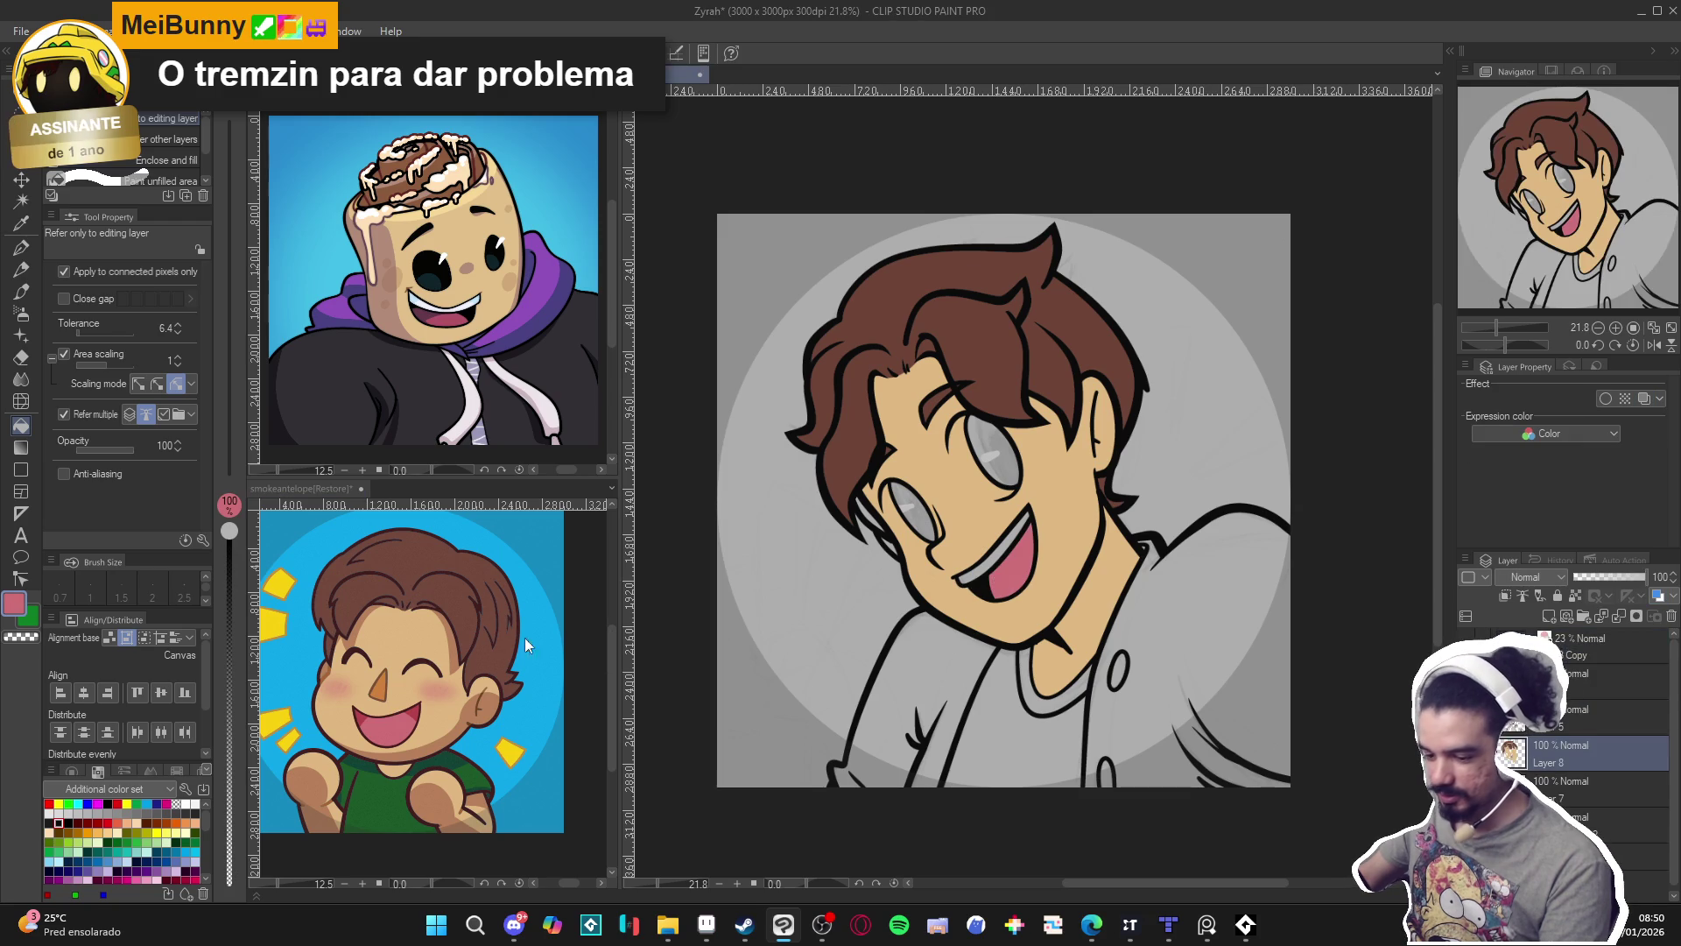
alt+click(464, 306)
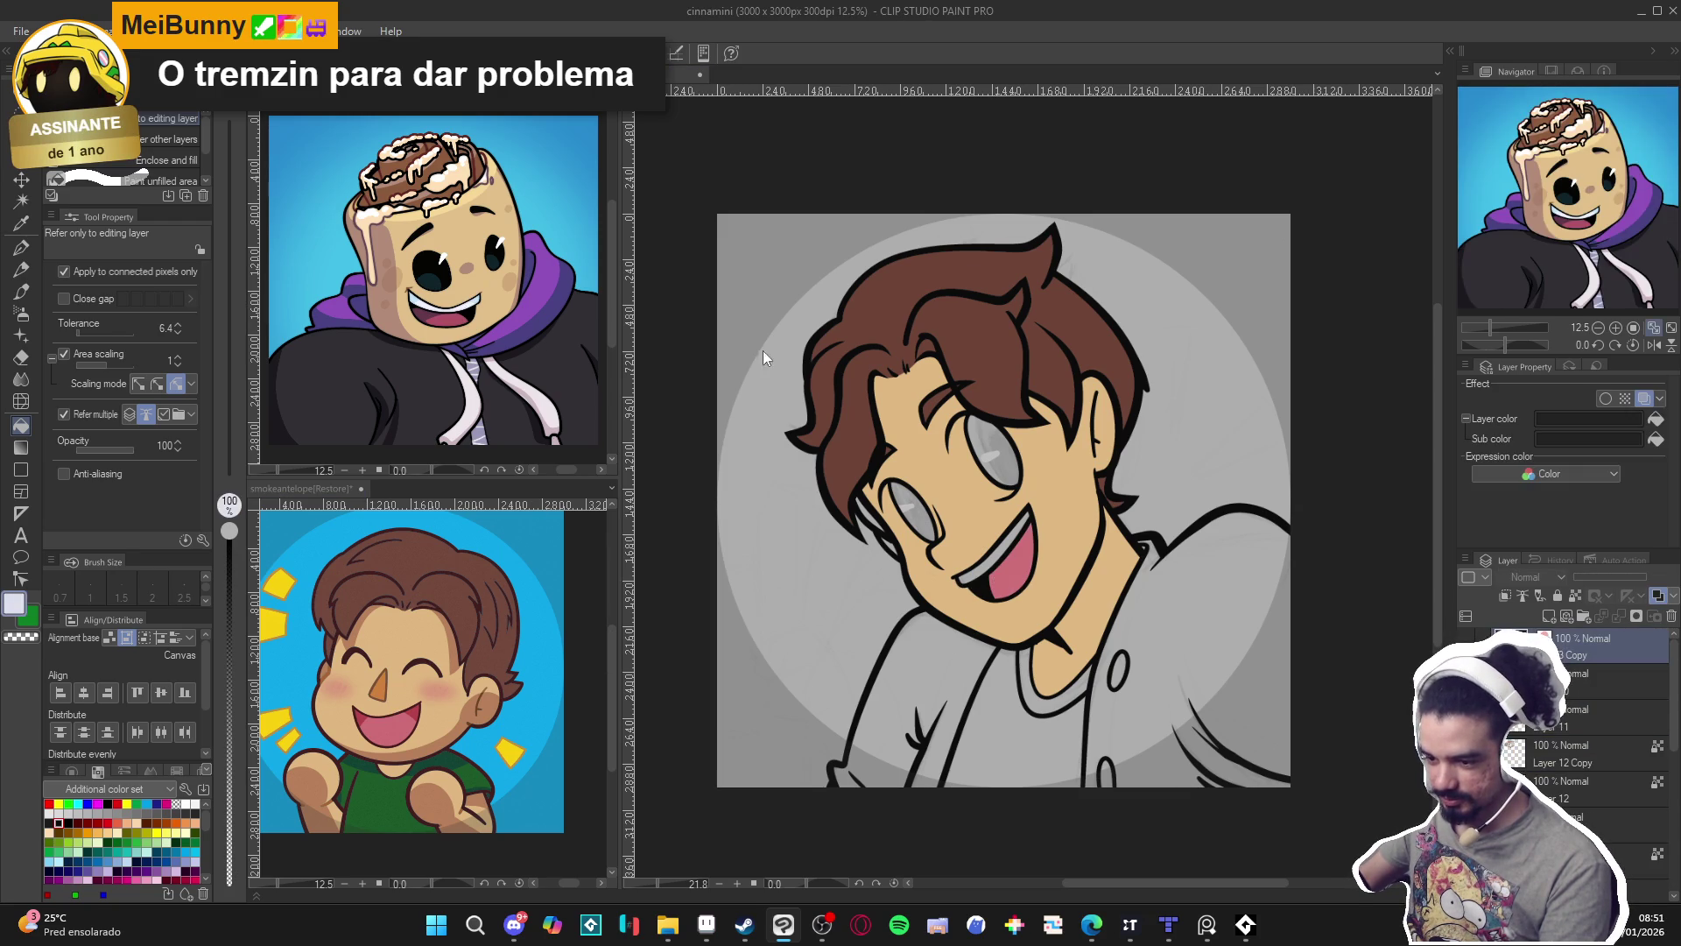
click(988, 564)
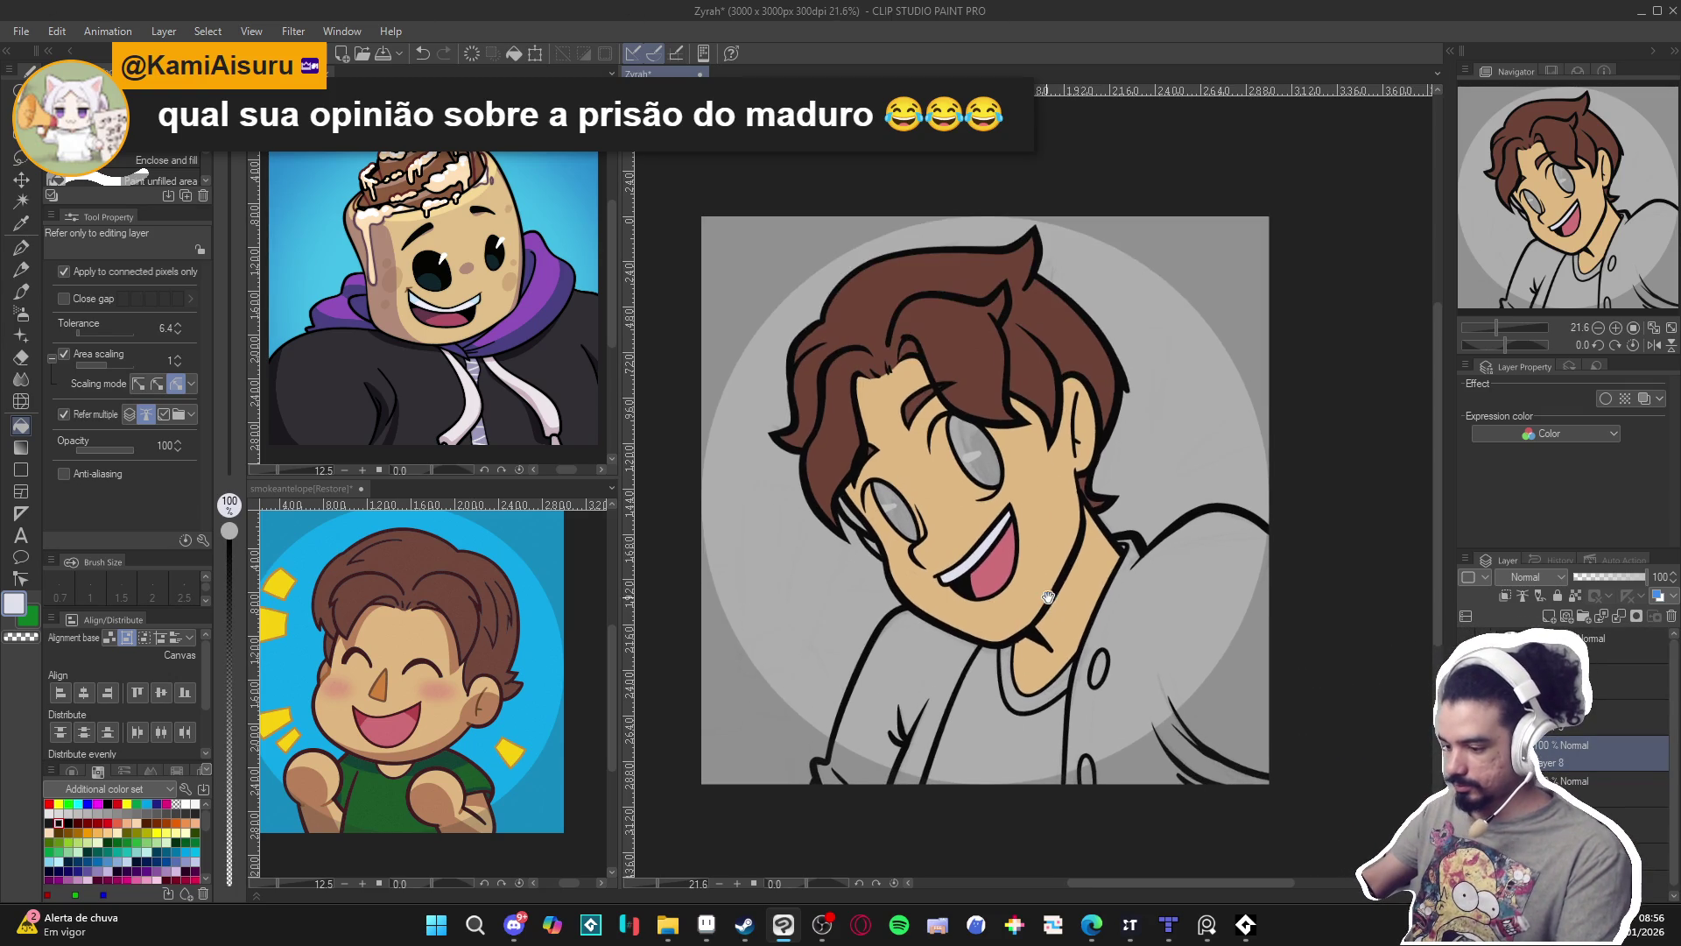
Save the Zyrah file and fill both jacket halves and the remaining gaps white.
key(g)
drag(973, 675, 992, 670)
key(ctrl+s)
drag(885, 664, 864, 666)
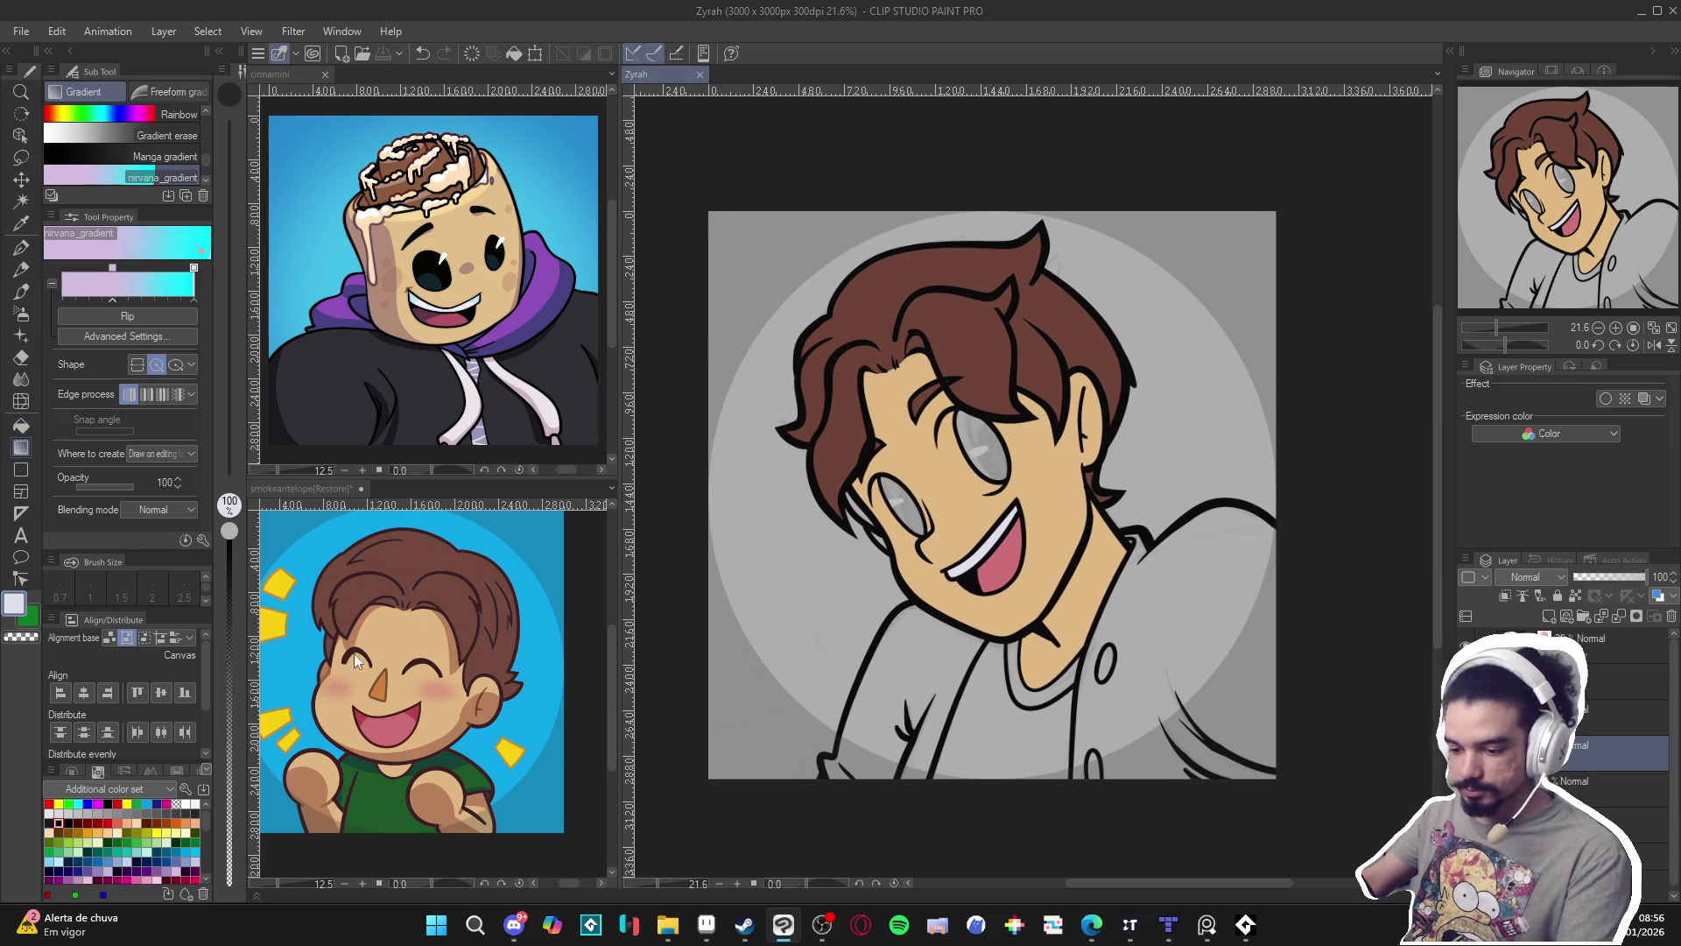
key(g)
click(903, 681)
click(1159, 661)
drag(1074, 707, 1058, 702)
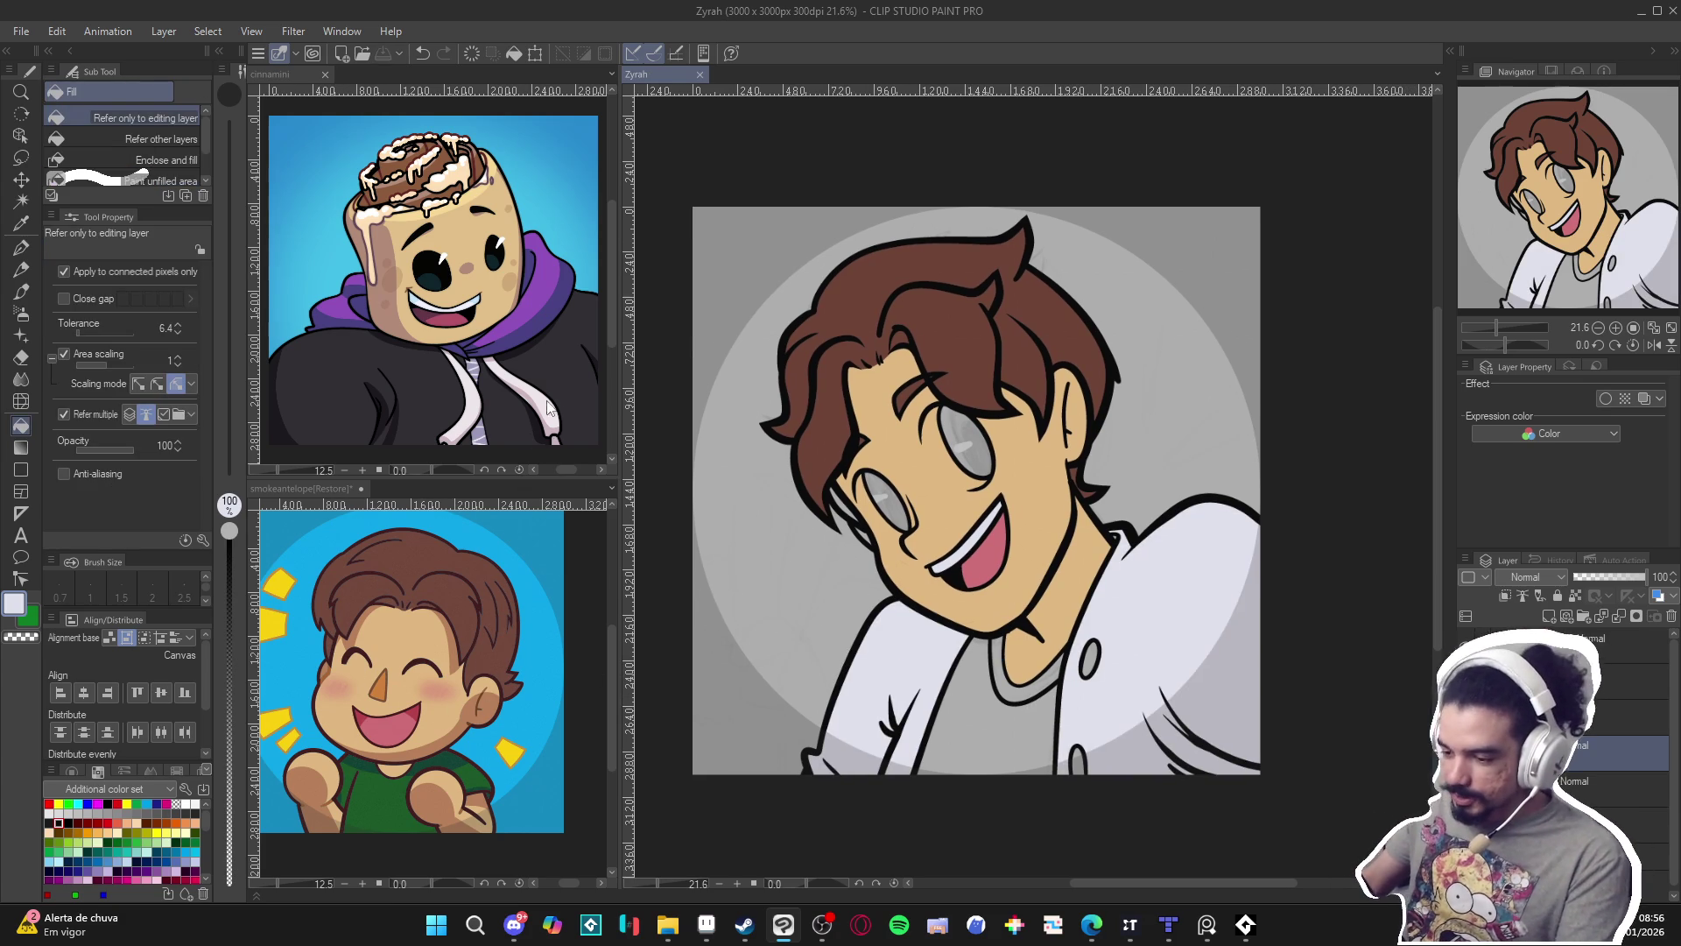
Fill the upper, lower and remaining jacket buttons dark grey.
key(alt)
mouse_move(1174, 930)
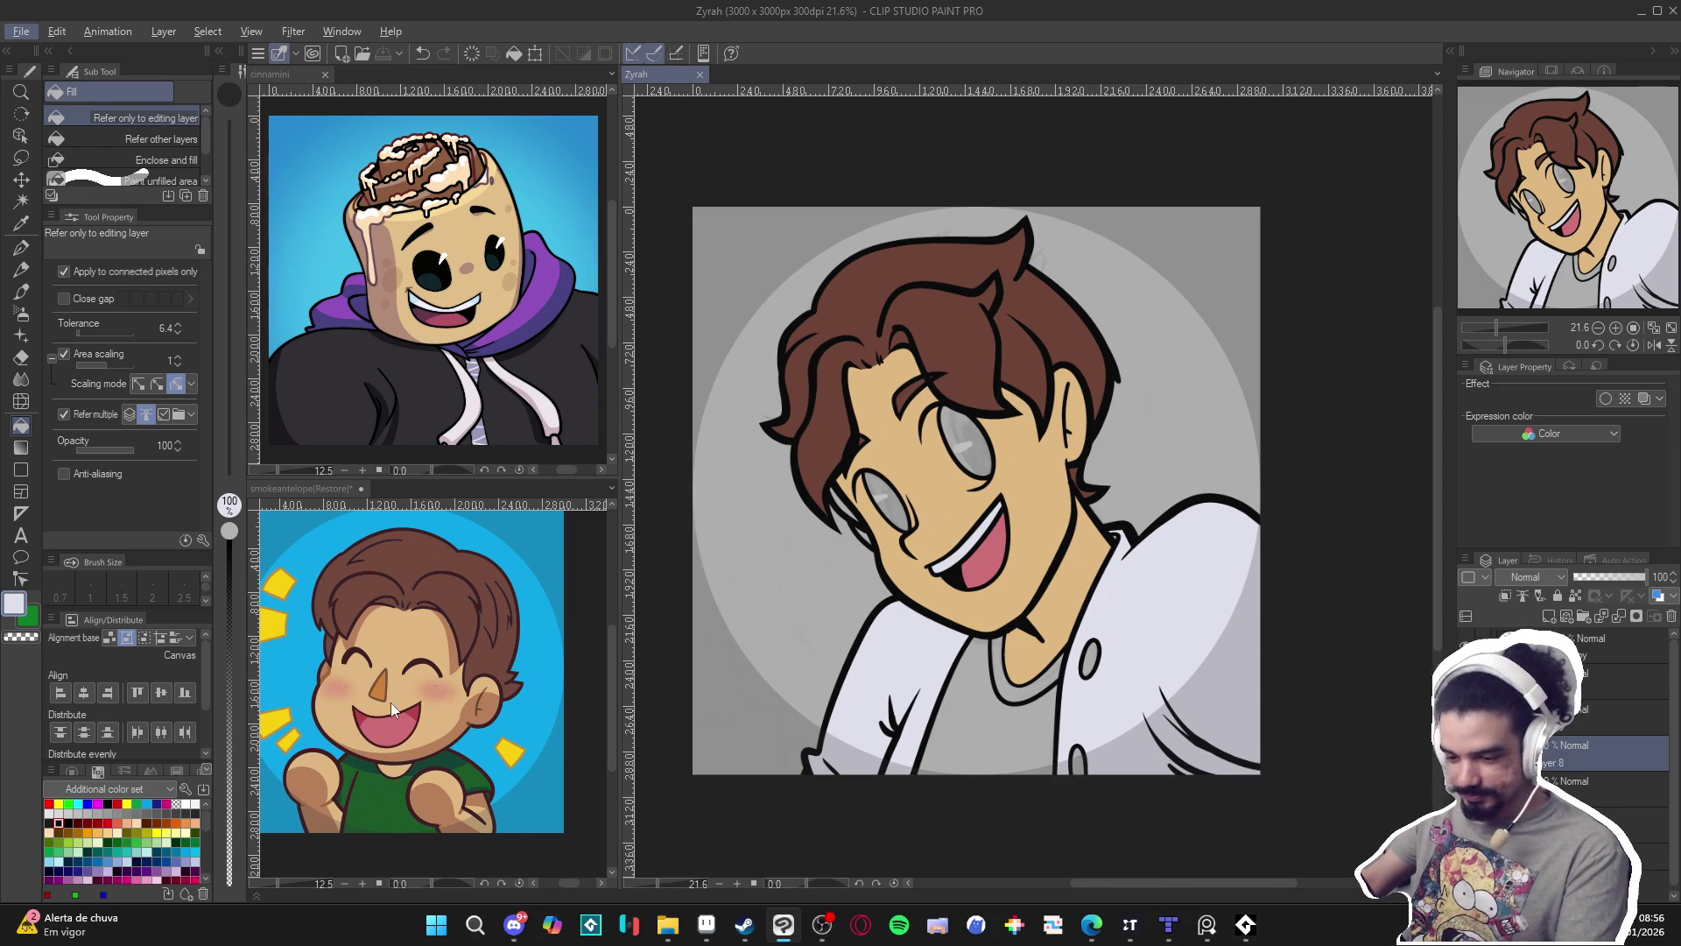
click(185, 813)
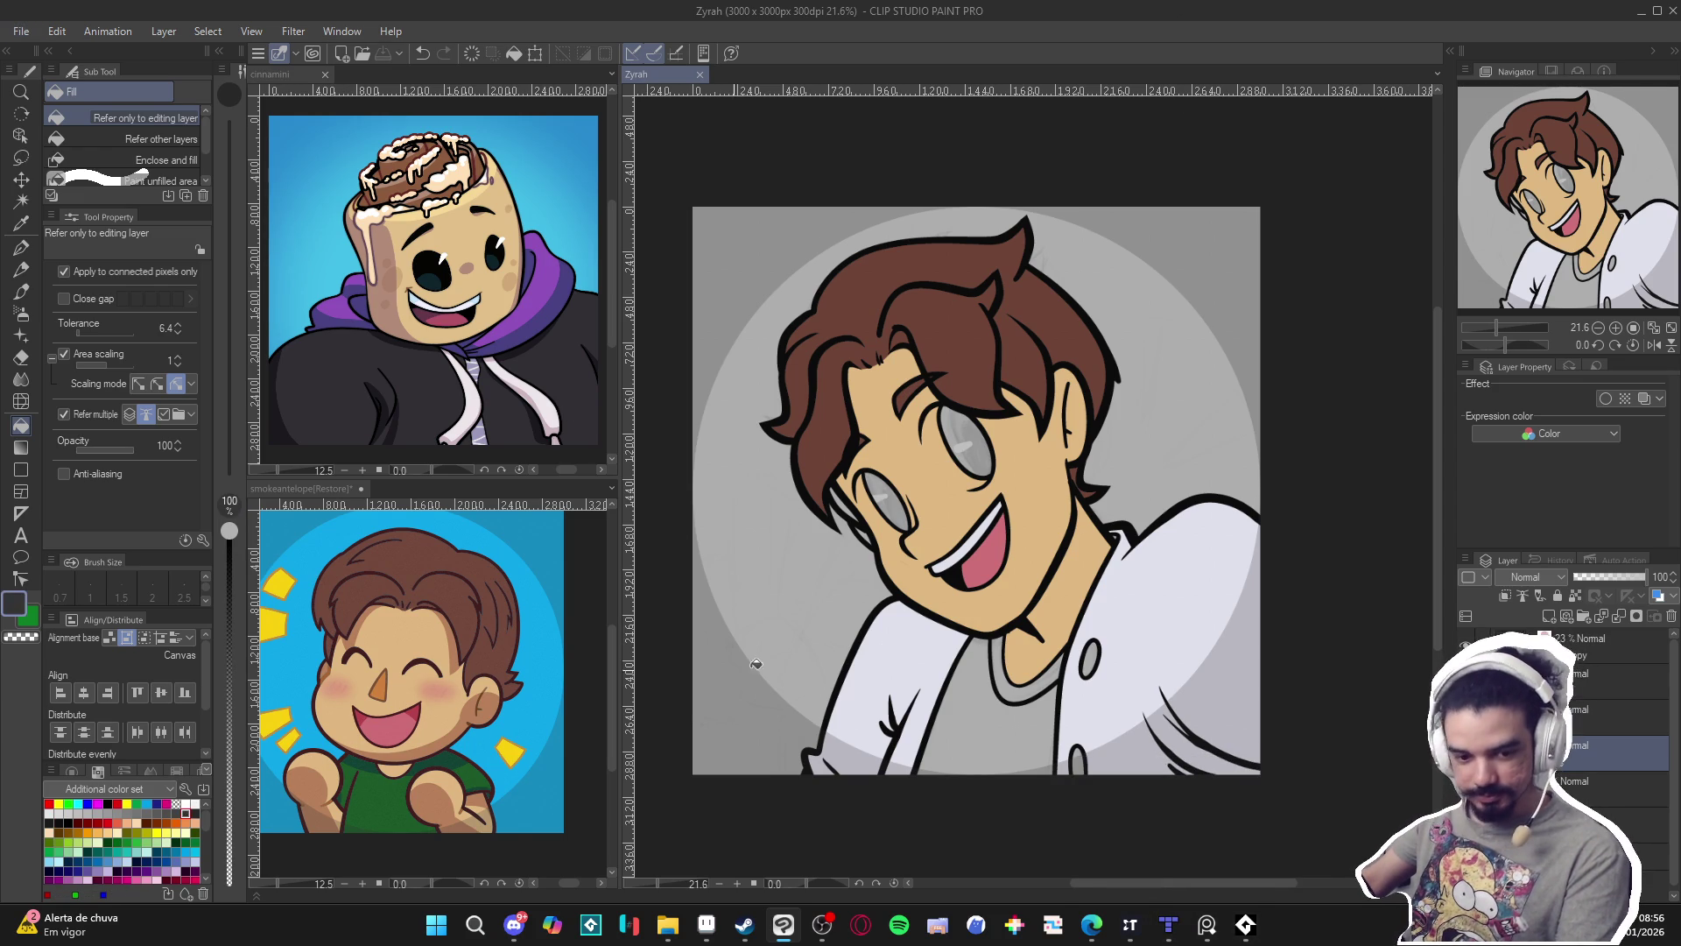
click(1095, 662)
click(1080, 757)
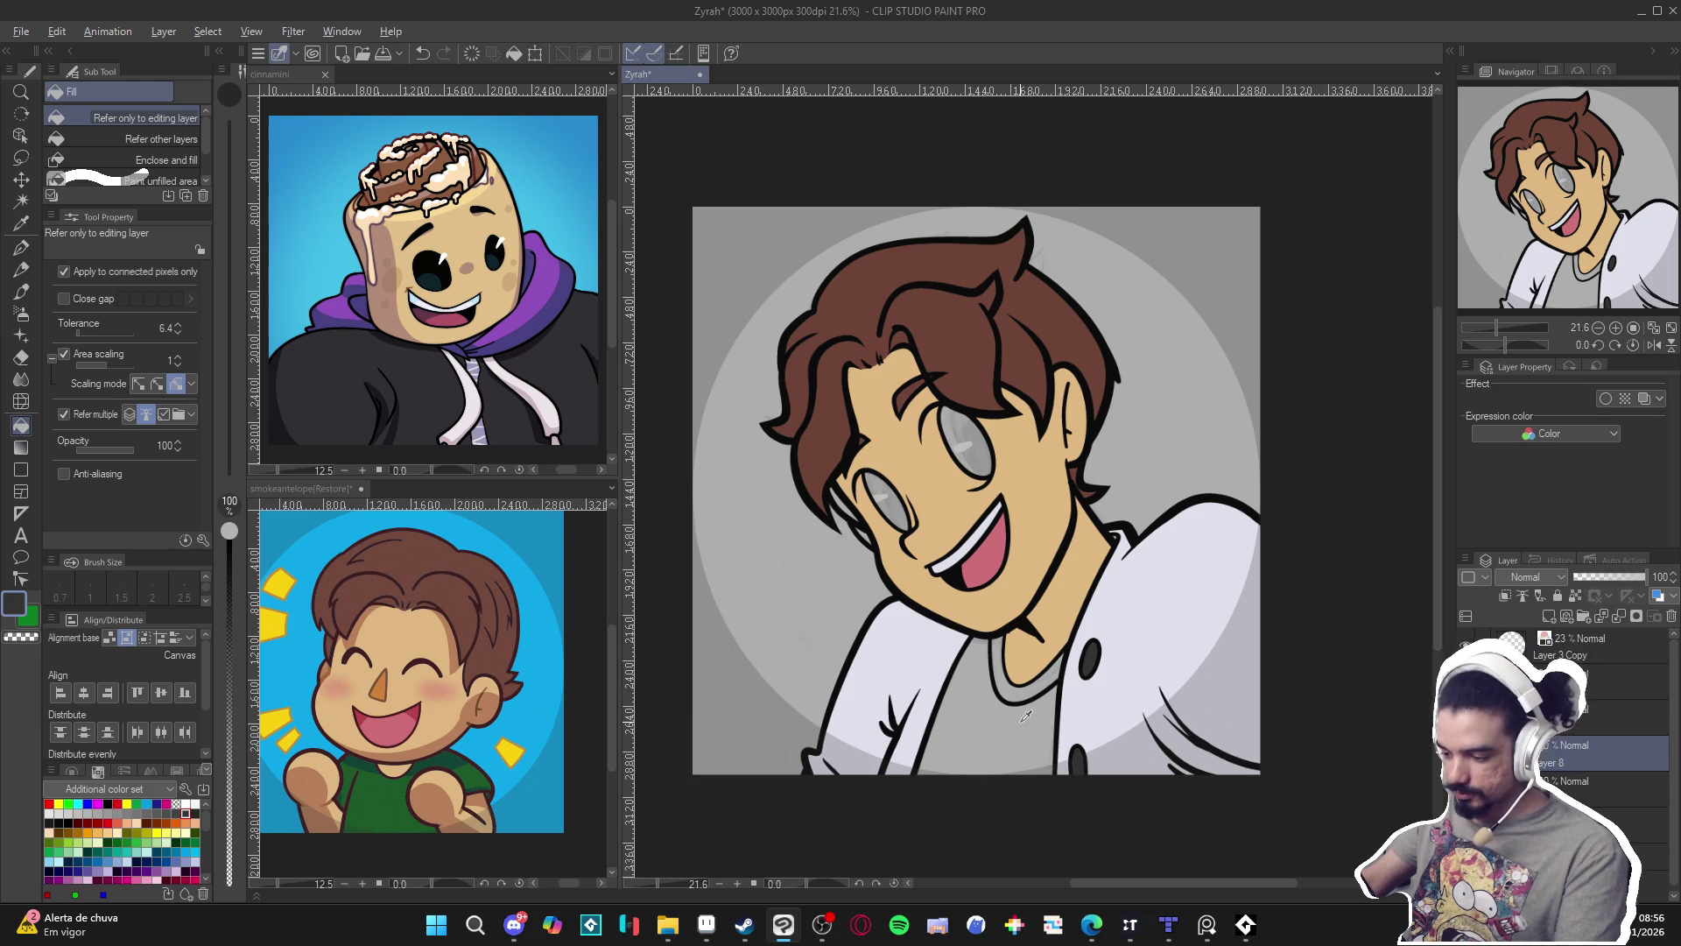
double_click(18, 610)
click(787, 208)
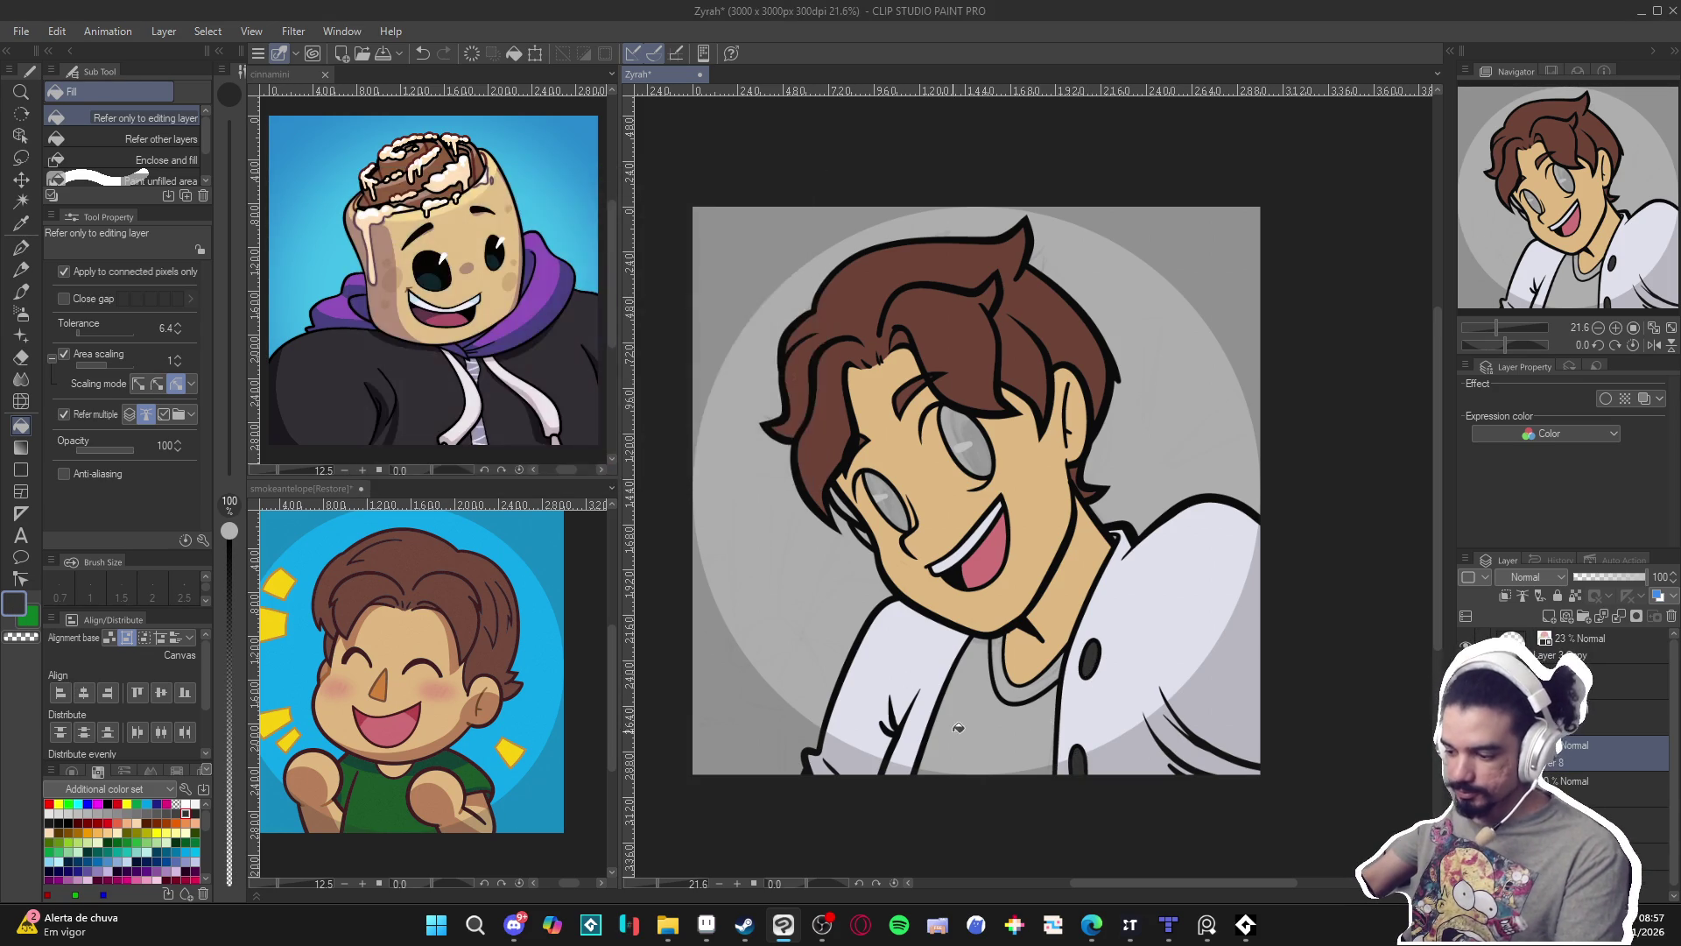
click(979, 725)
Change the drawing colour to near-black 1B1A1A and fill the shirt under the chin.
double_click(17, 610)
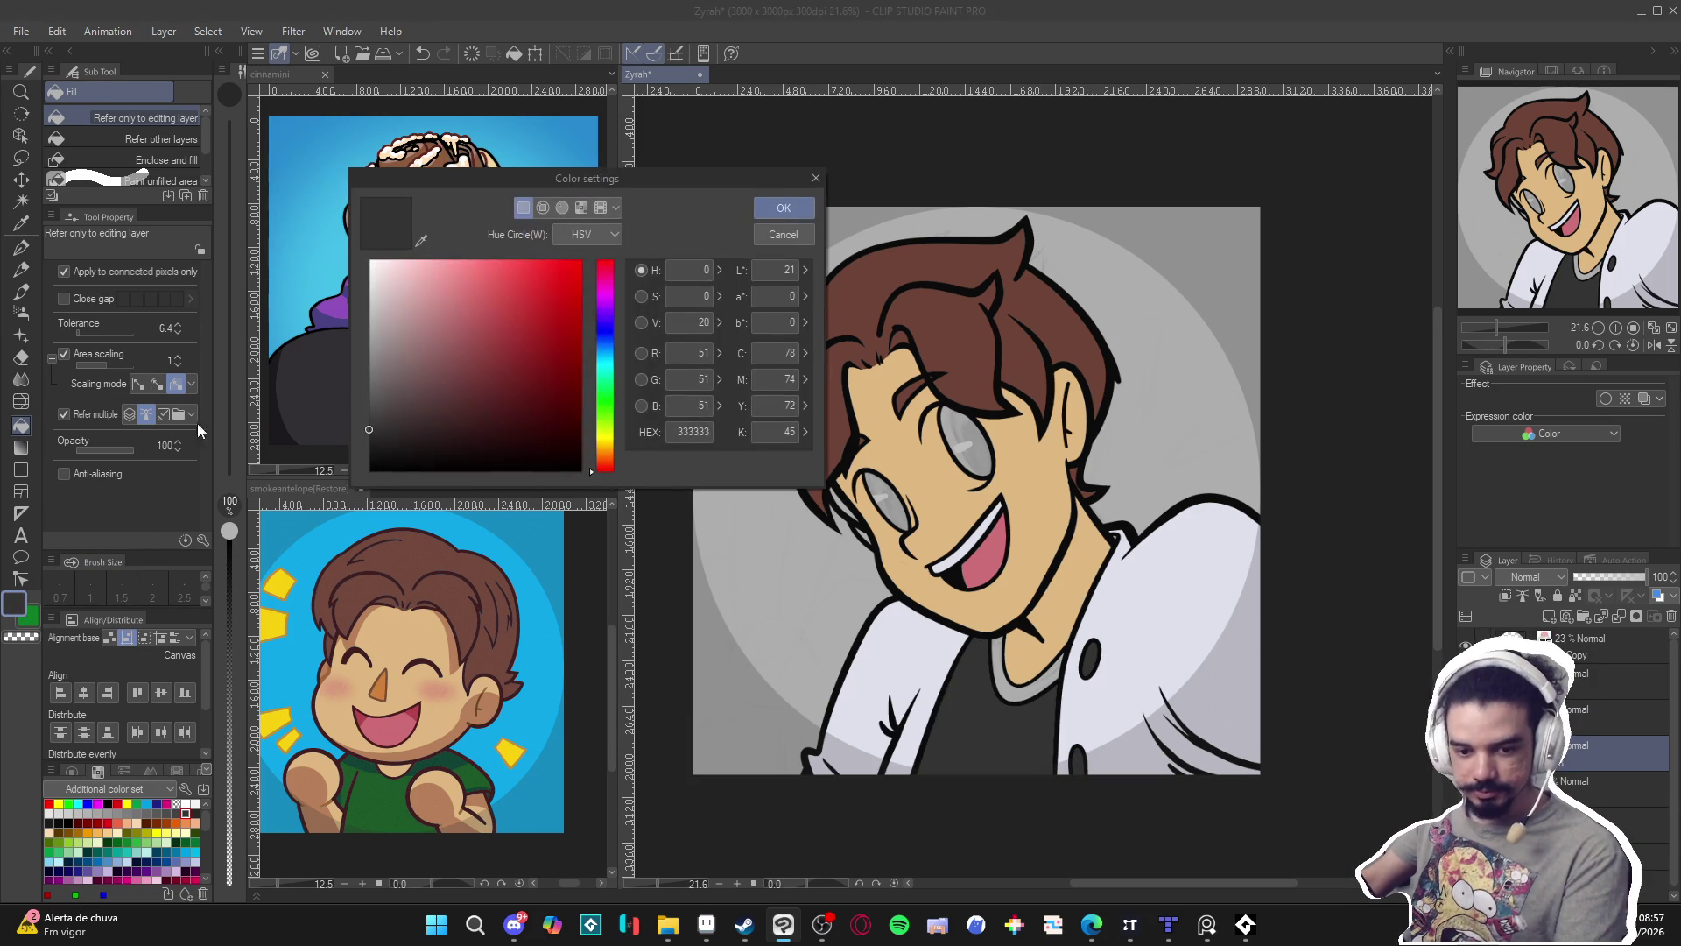
click(377, 449)
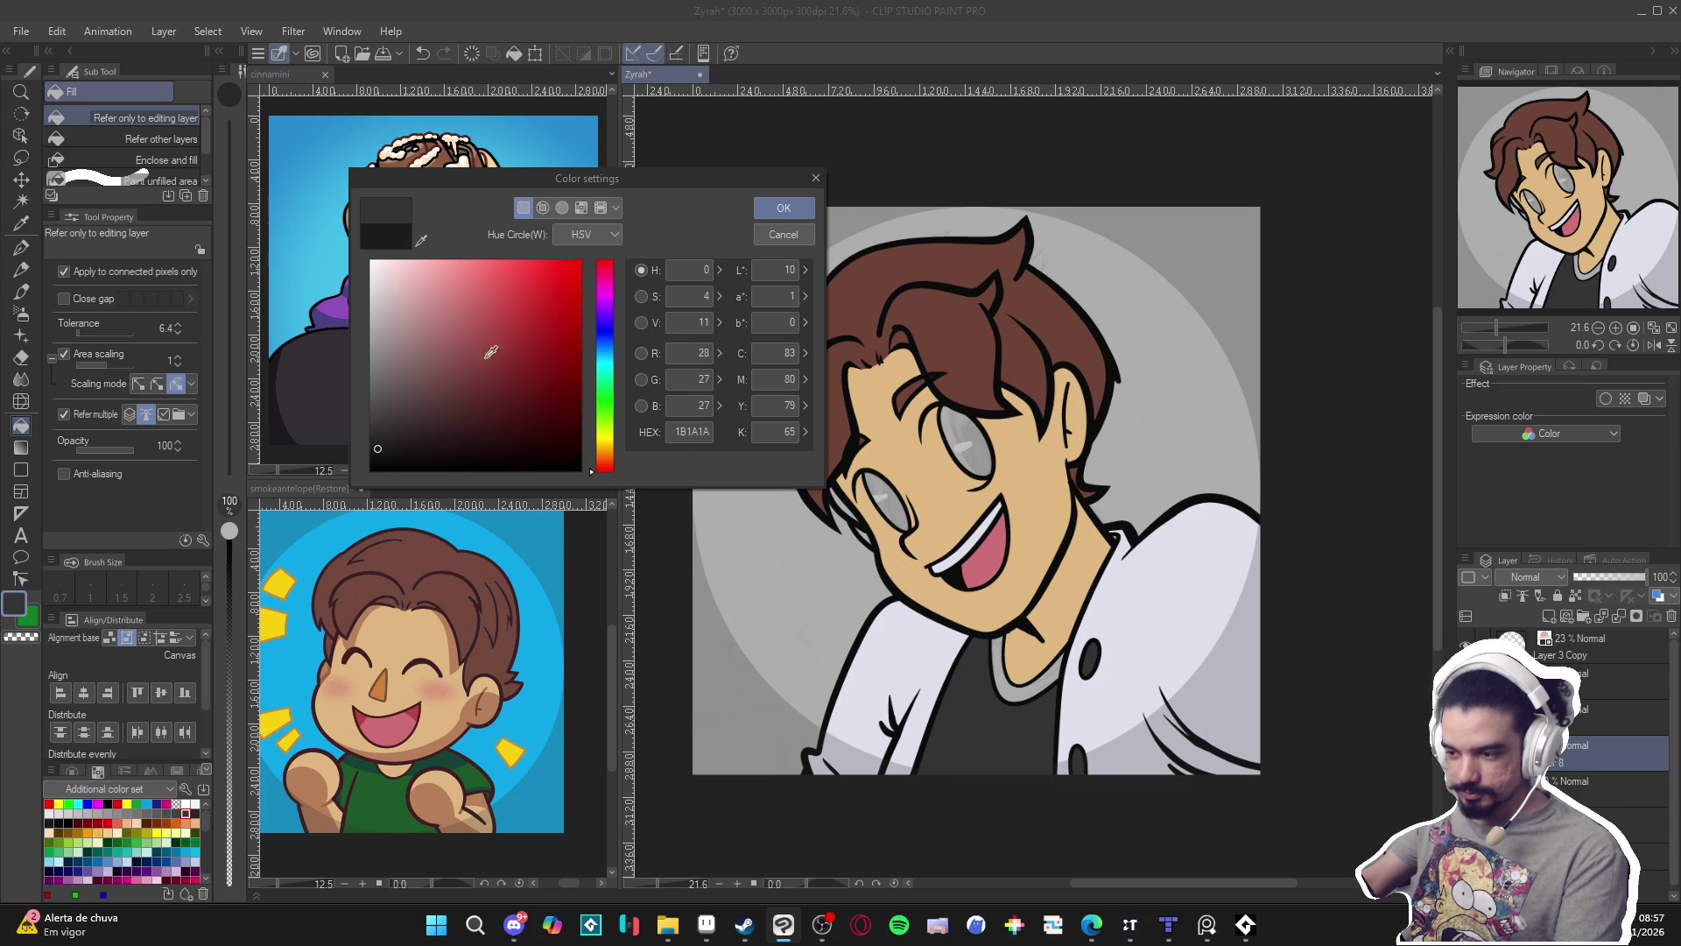
click(774, 209)
click(1034, 692)
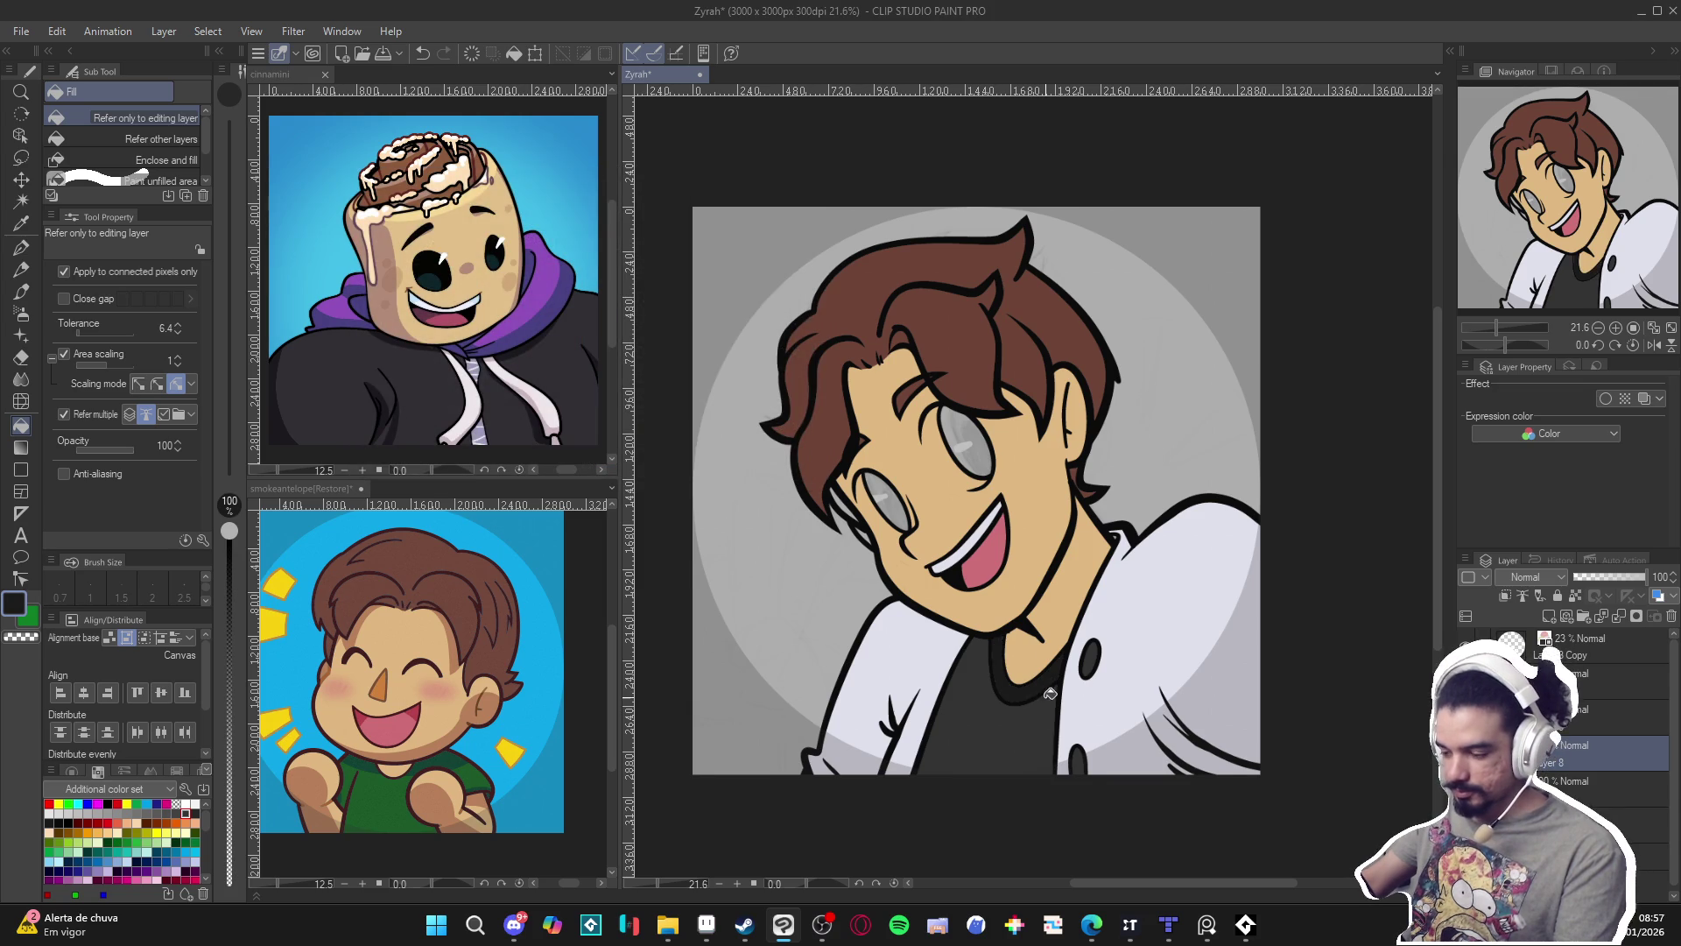
scroll(1014, 693, right, 2)
scroll(1013, 693, right, 1)
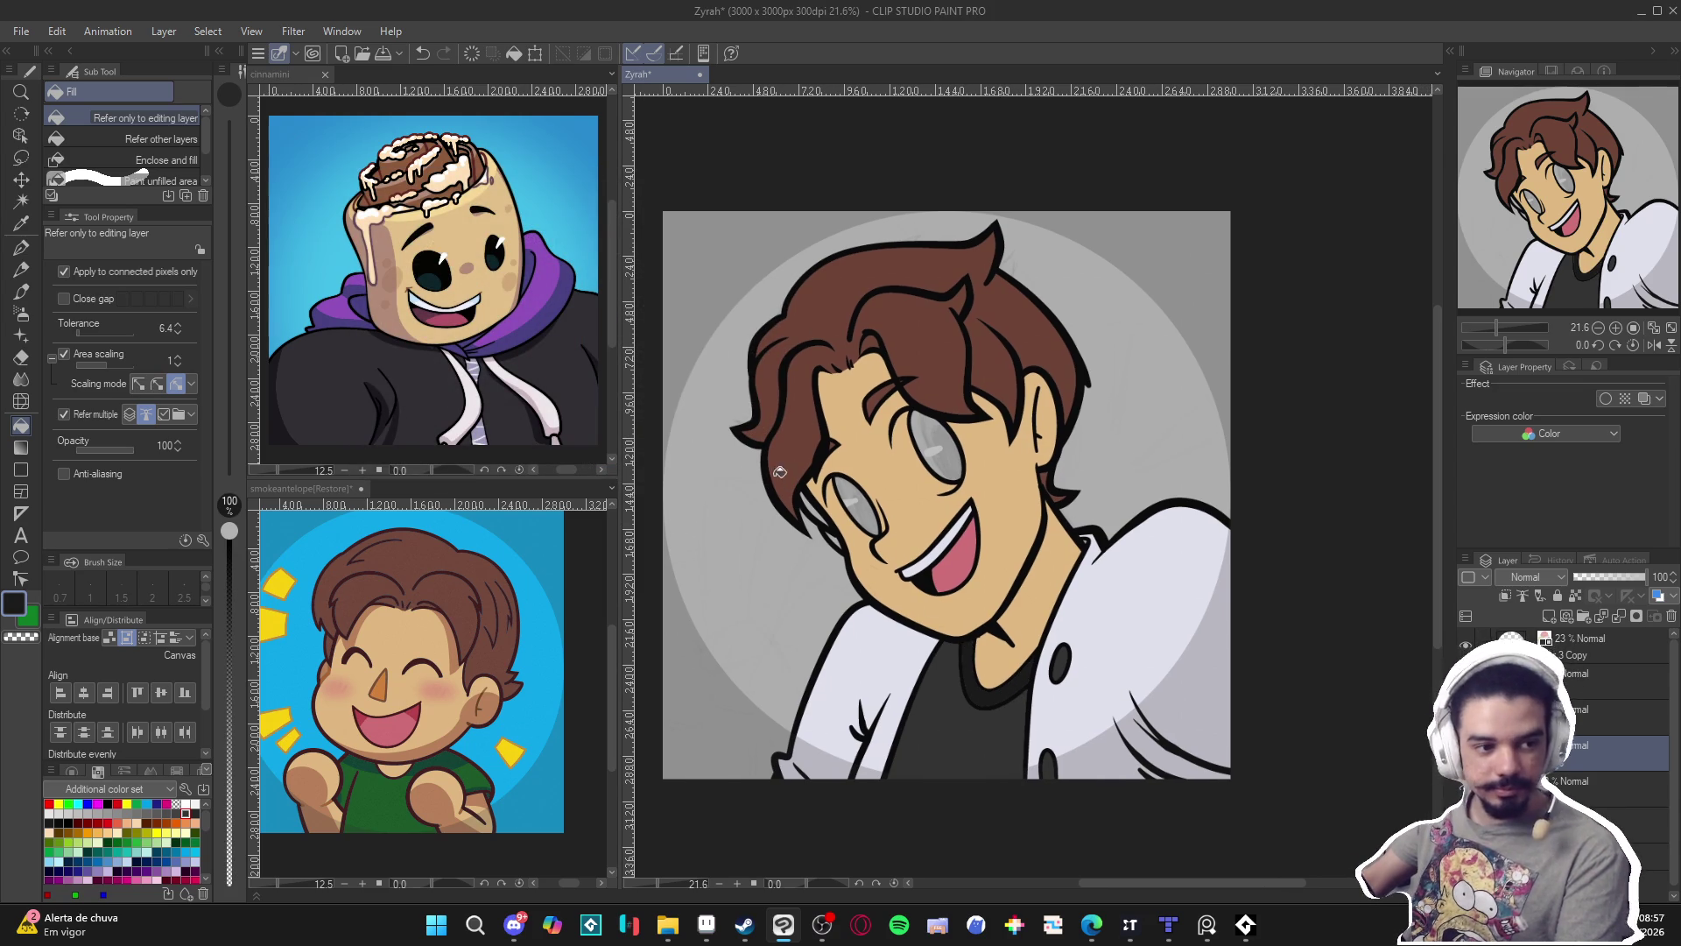
Fill the left and right eyes solid black.
click(860, 506)
click(935, 445)
drag(933, 449, 947, 455)
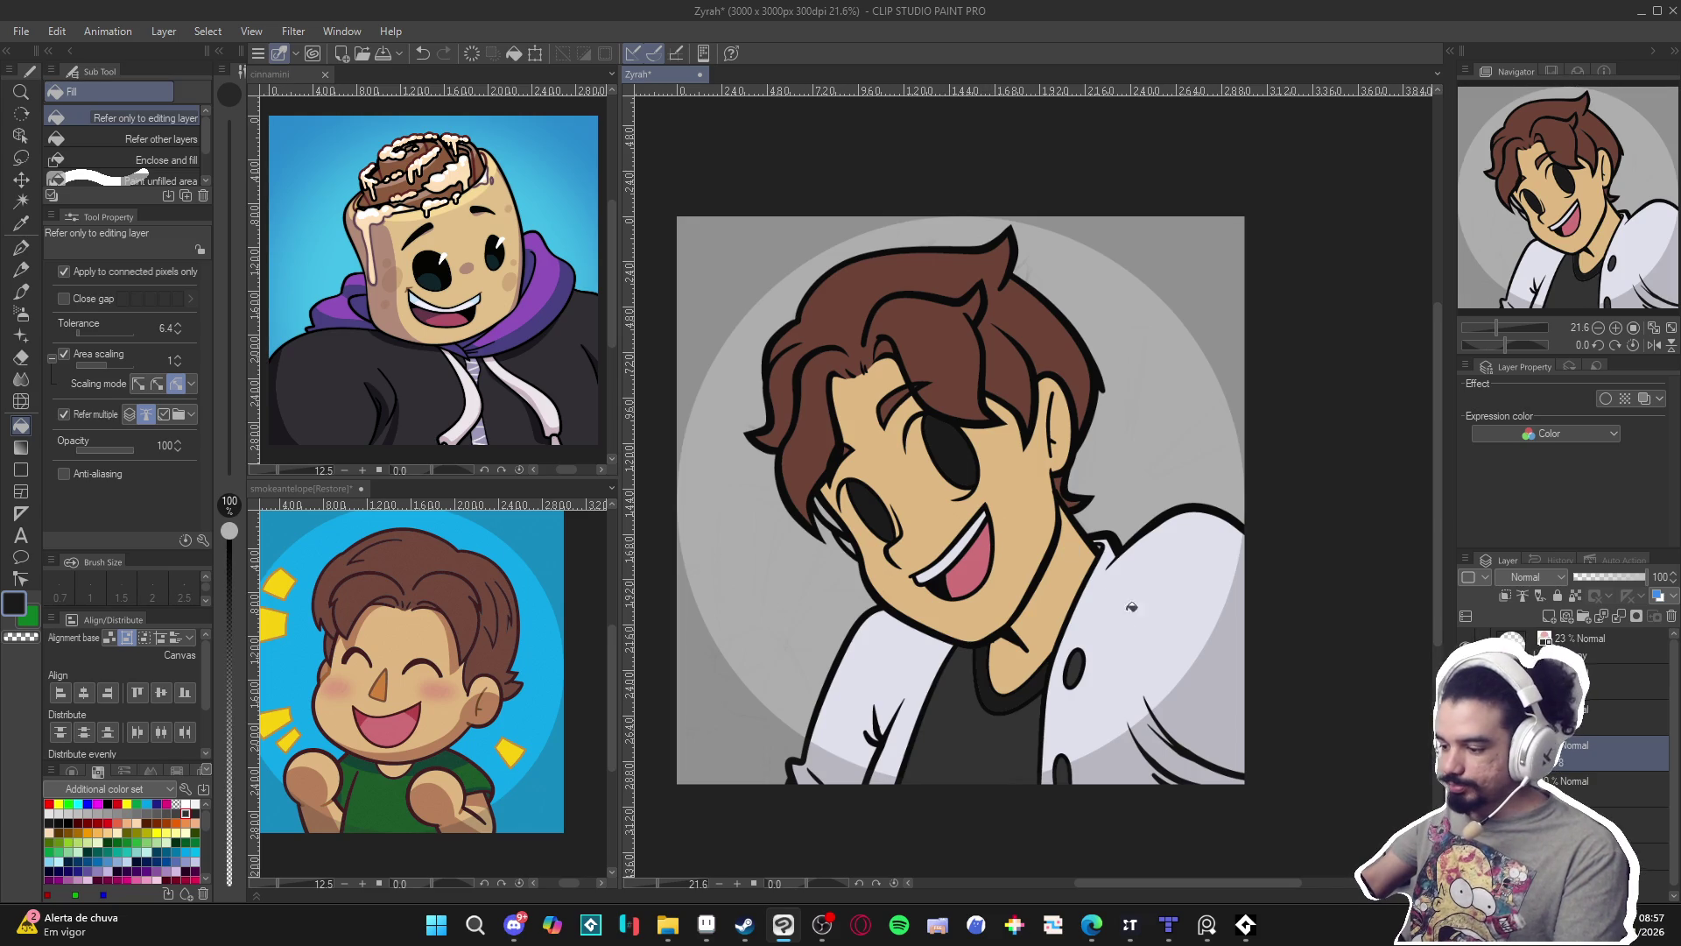
scroll(828, 499, up, 3)
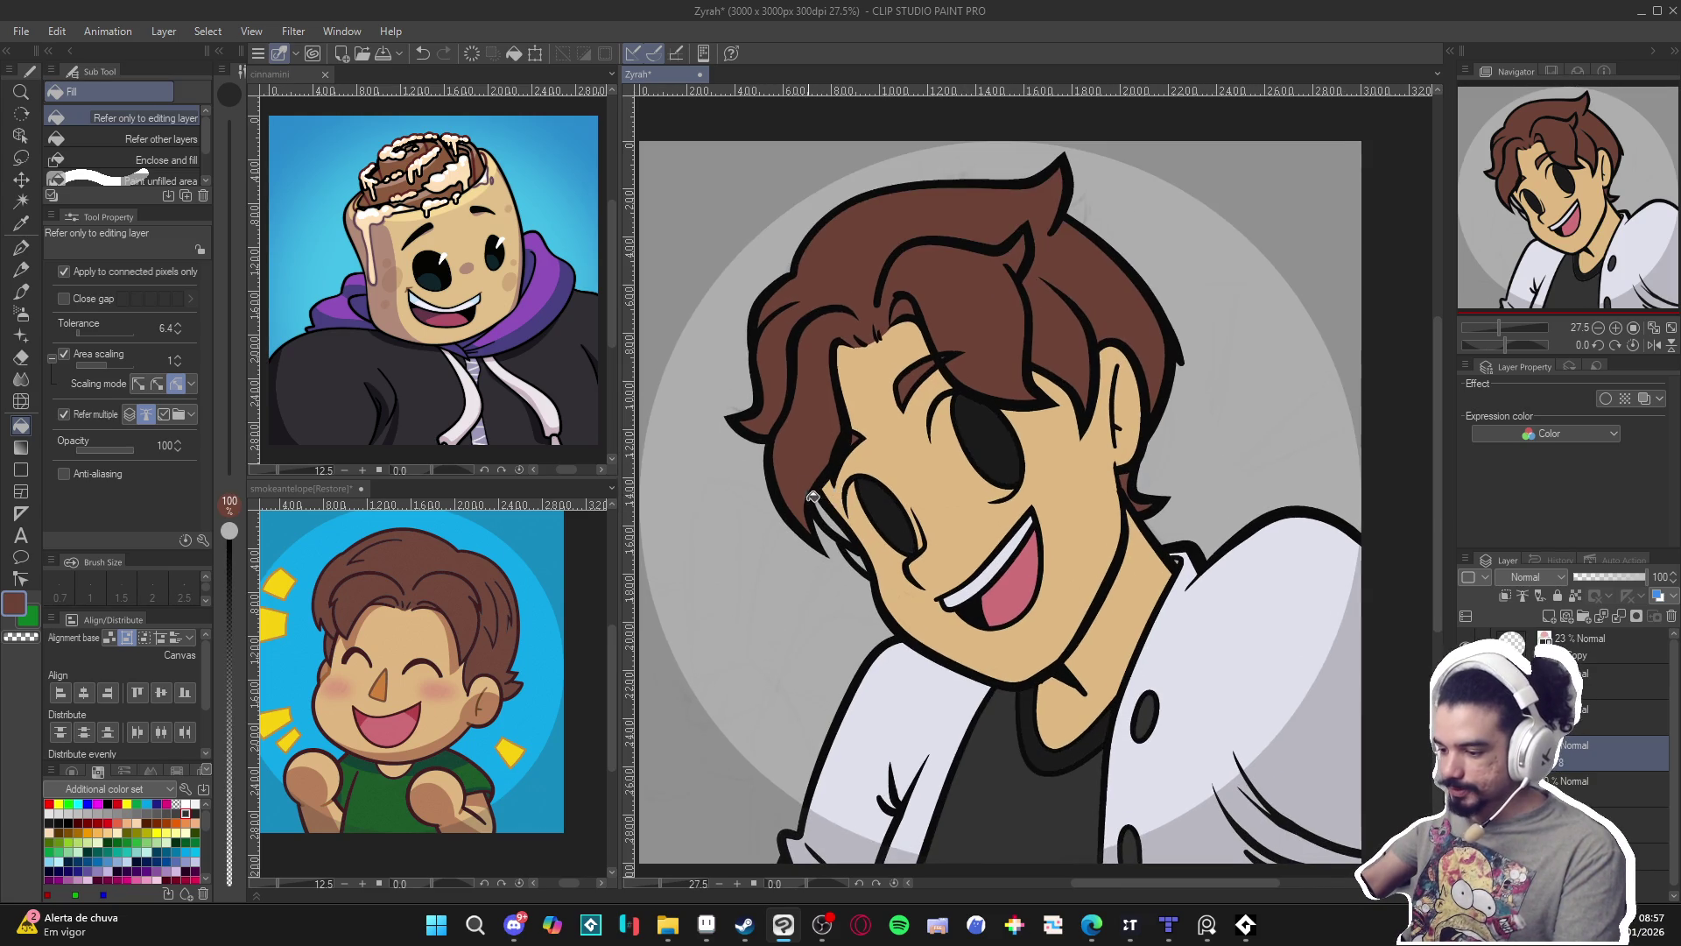
Sample the skin tan, shift its hue to reddish DF9C81, and save the drawing.
alt+click(907, 557)
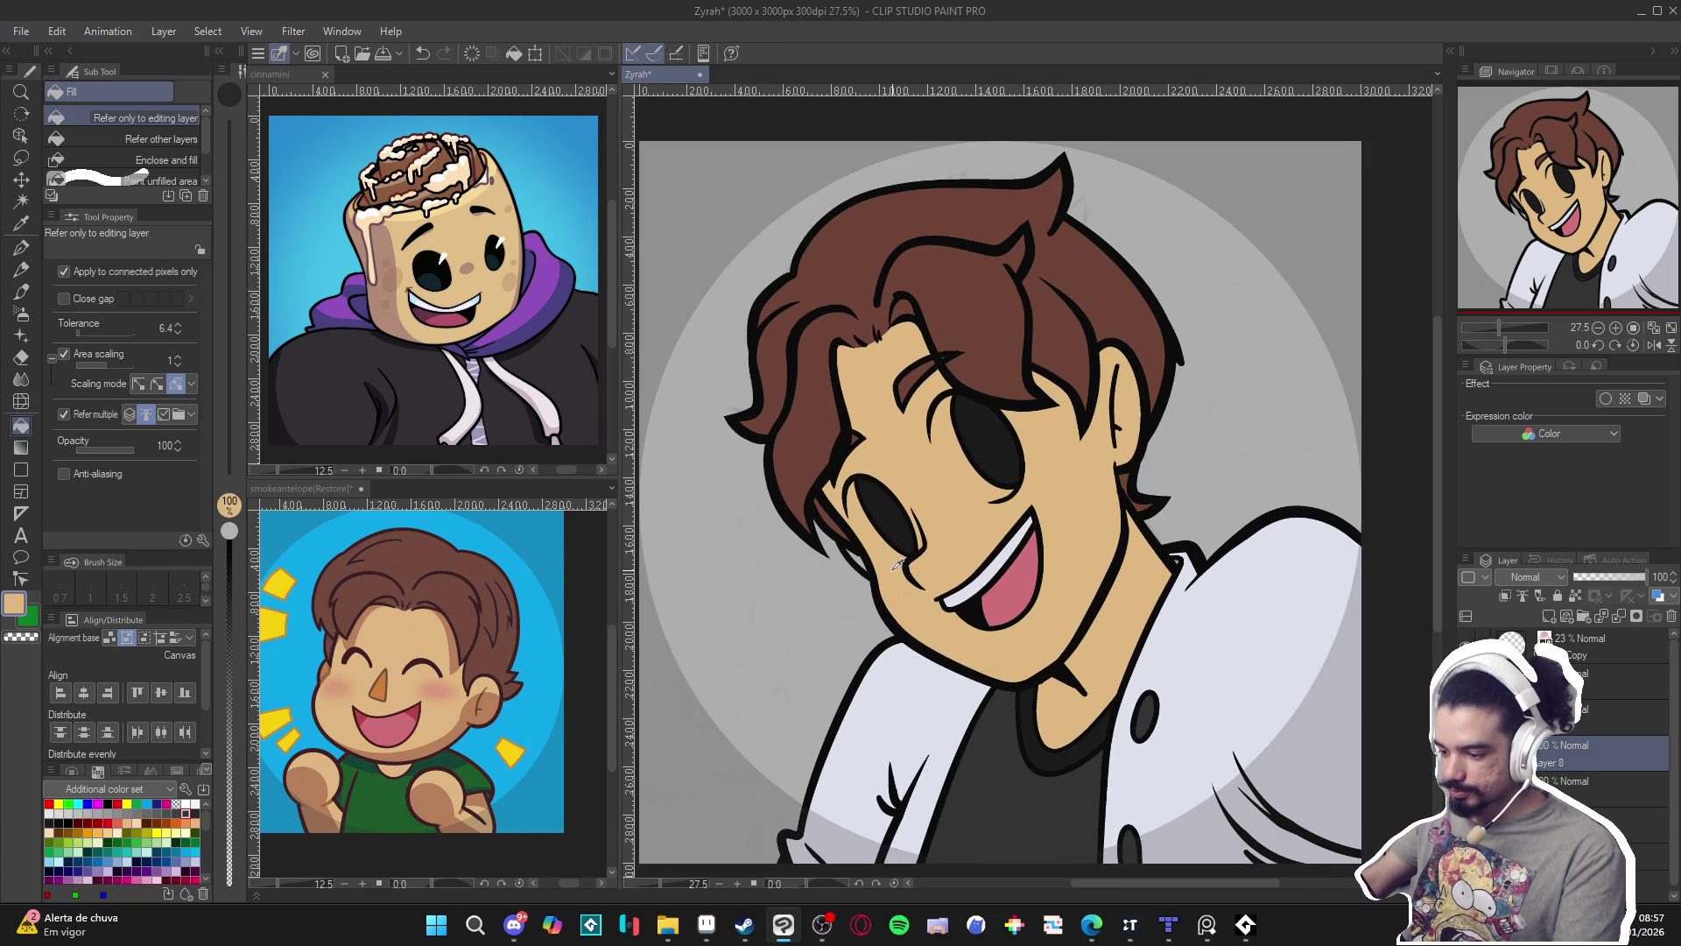
click(14, 603)
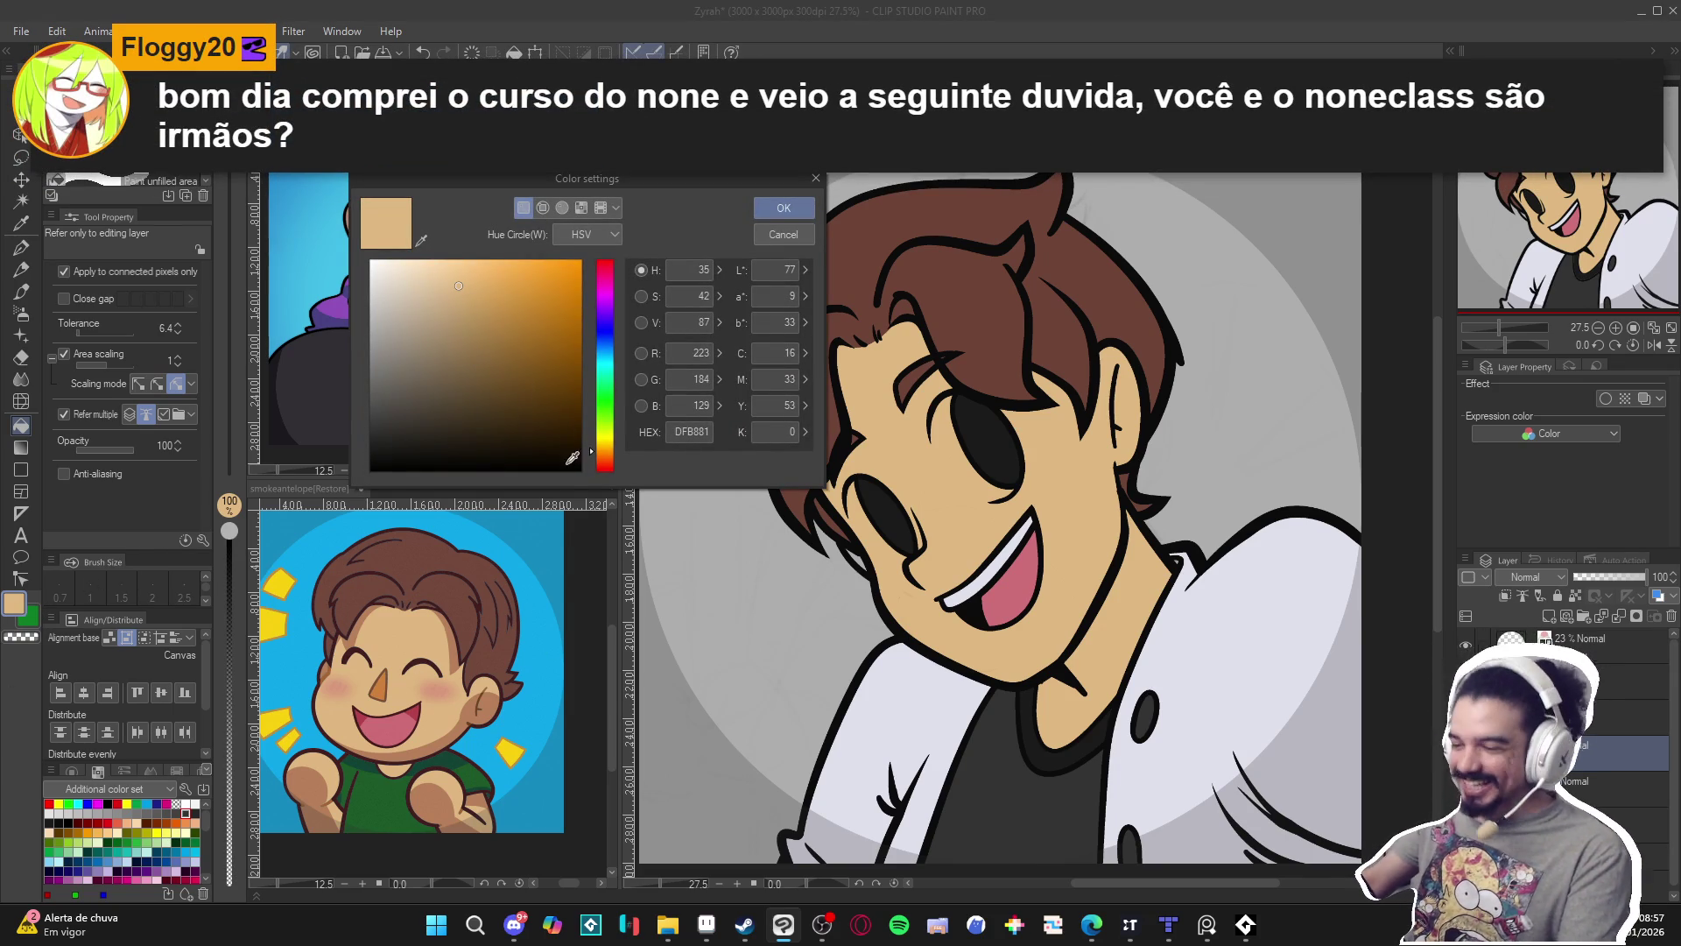
drag(592, 457, 586, 464)
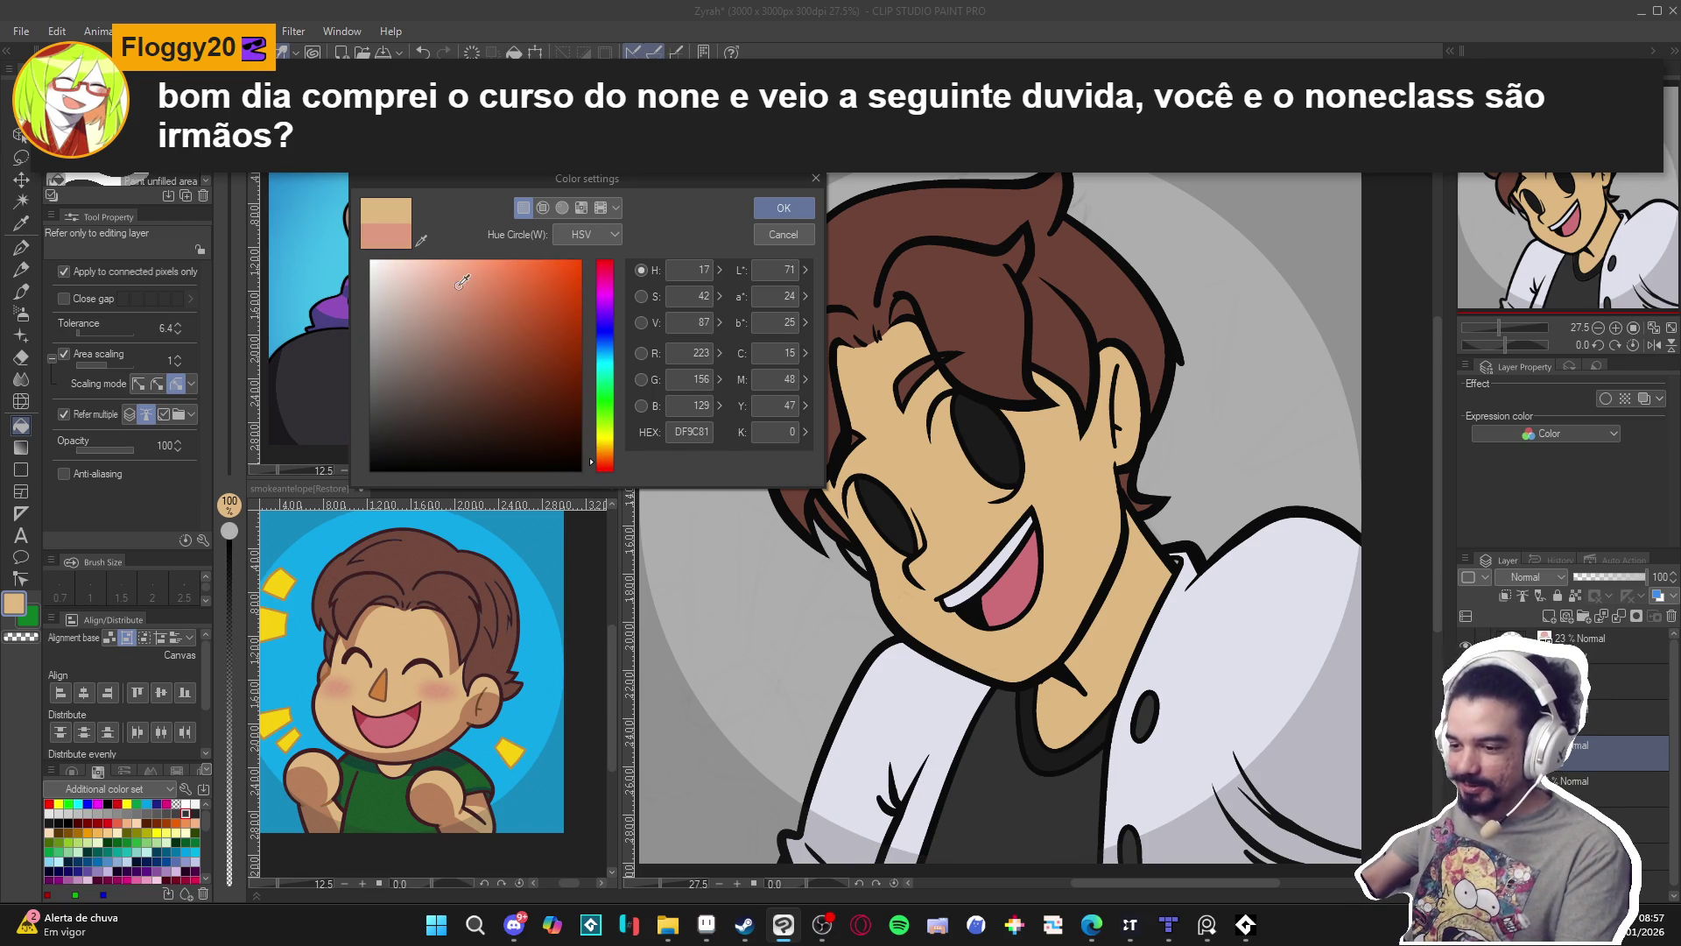
click(786, 210)
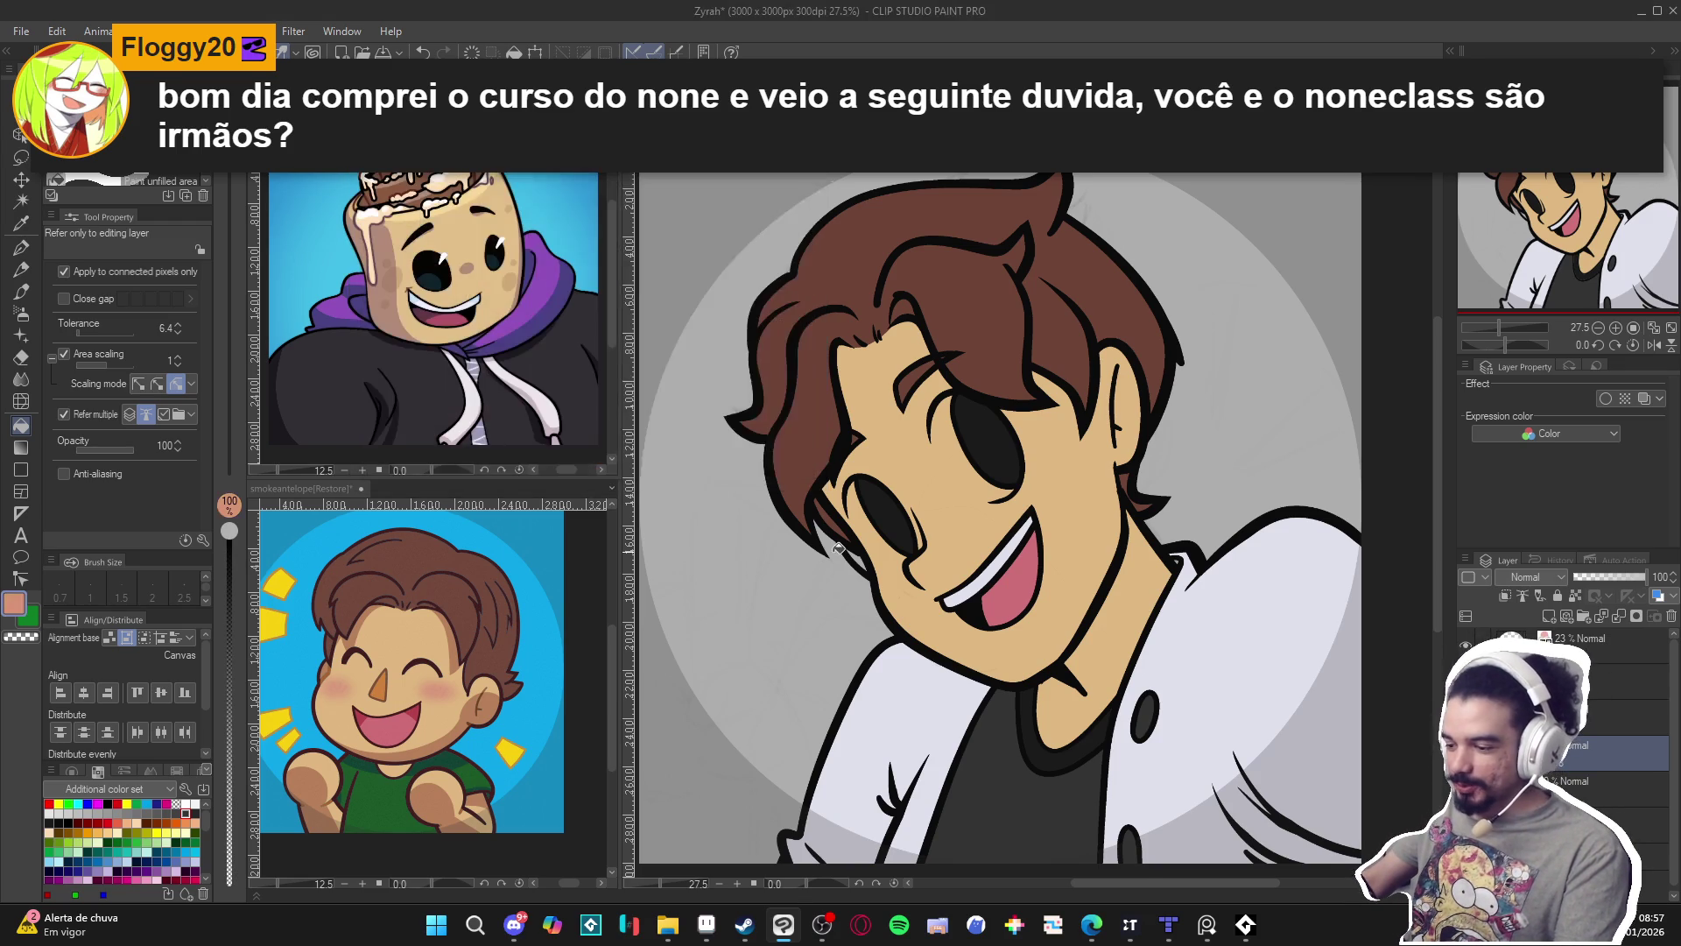
scroll(838, 548, up, 1)
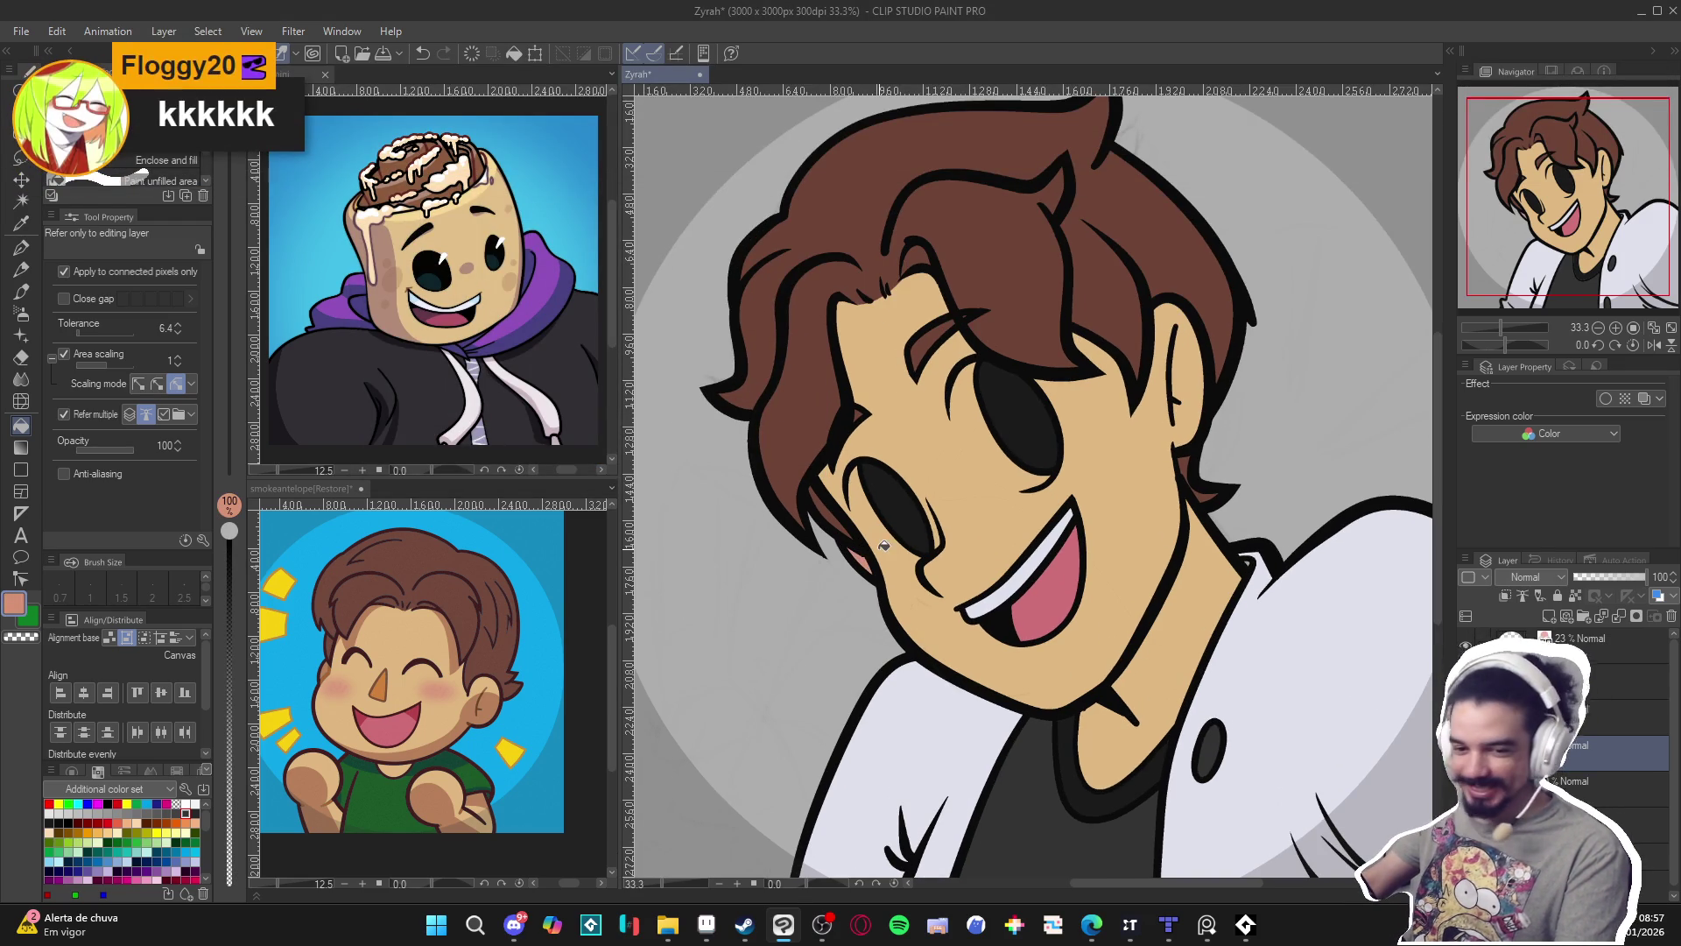
scroll(876, 546, down, 2)
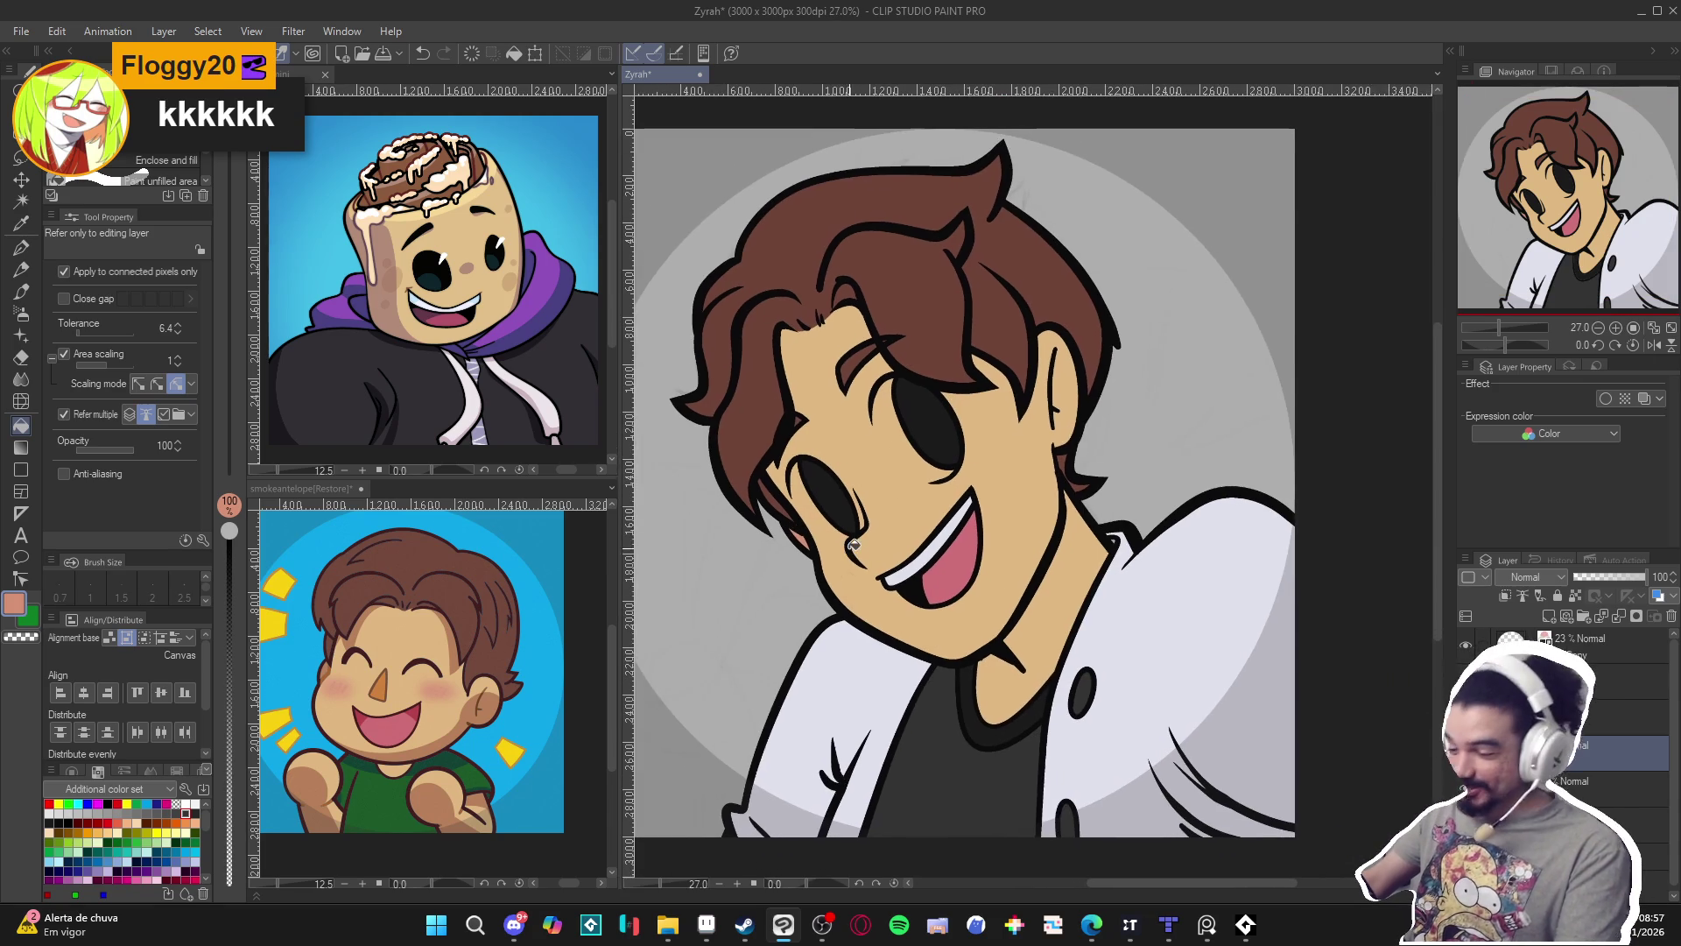
scroll(854, 545, down, 2)
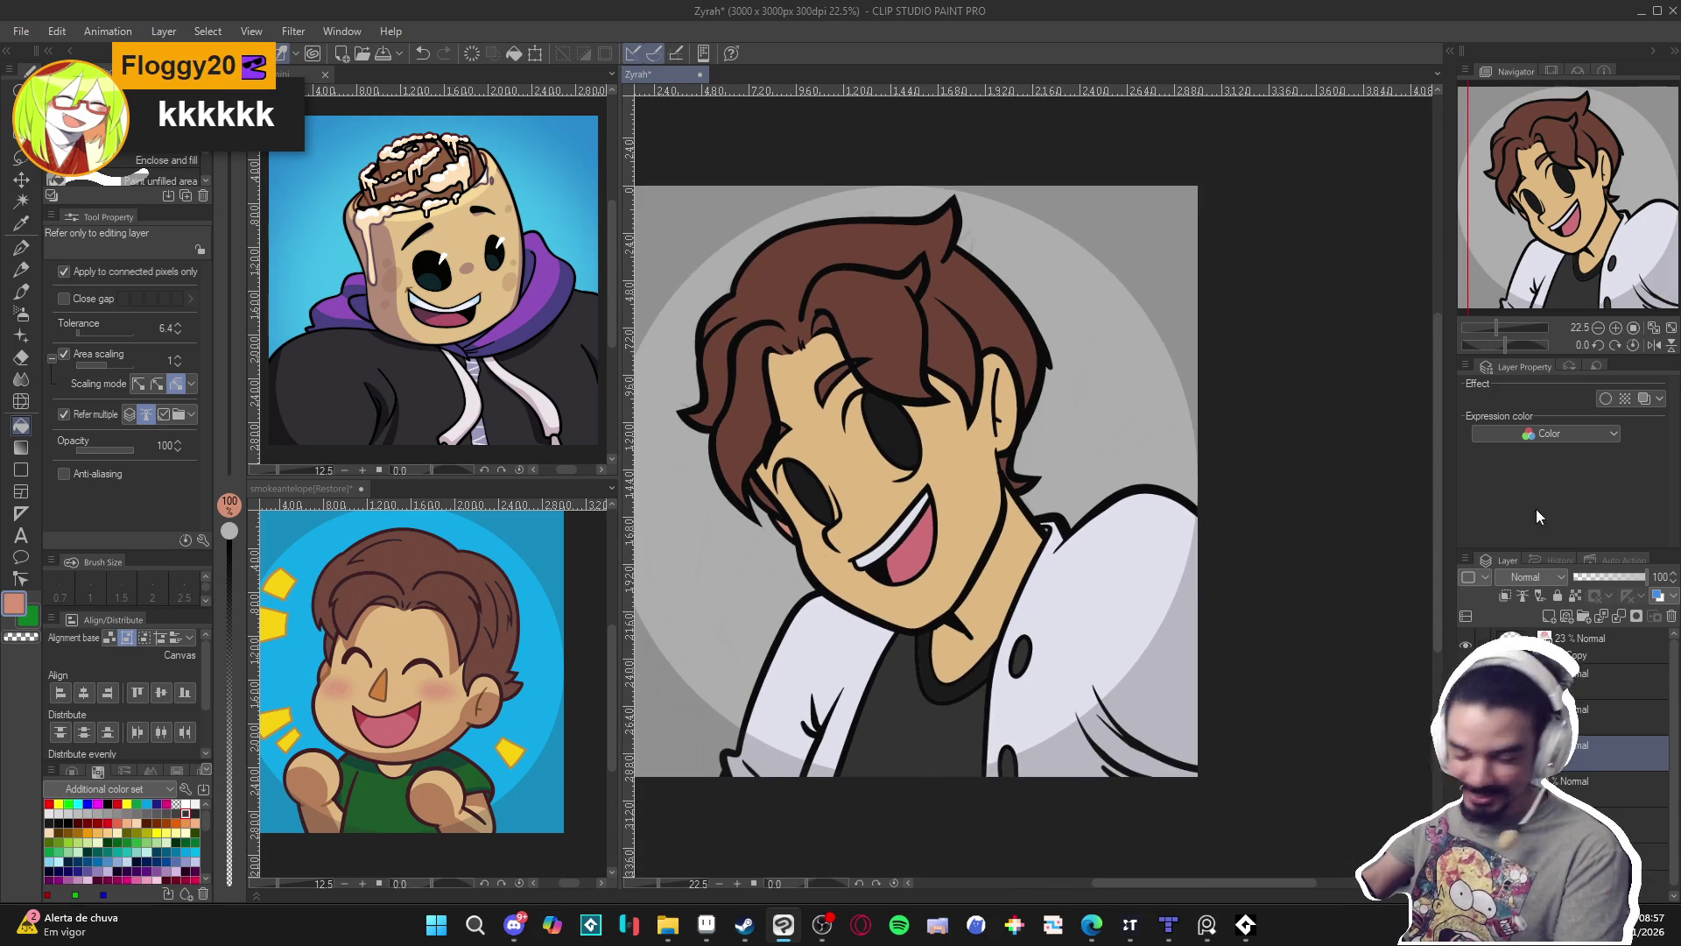
key(ctrl+s)
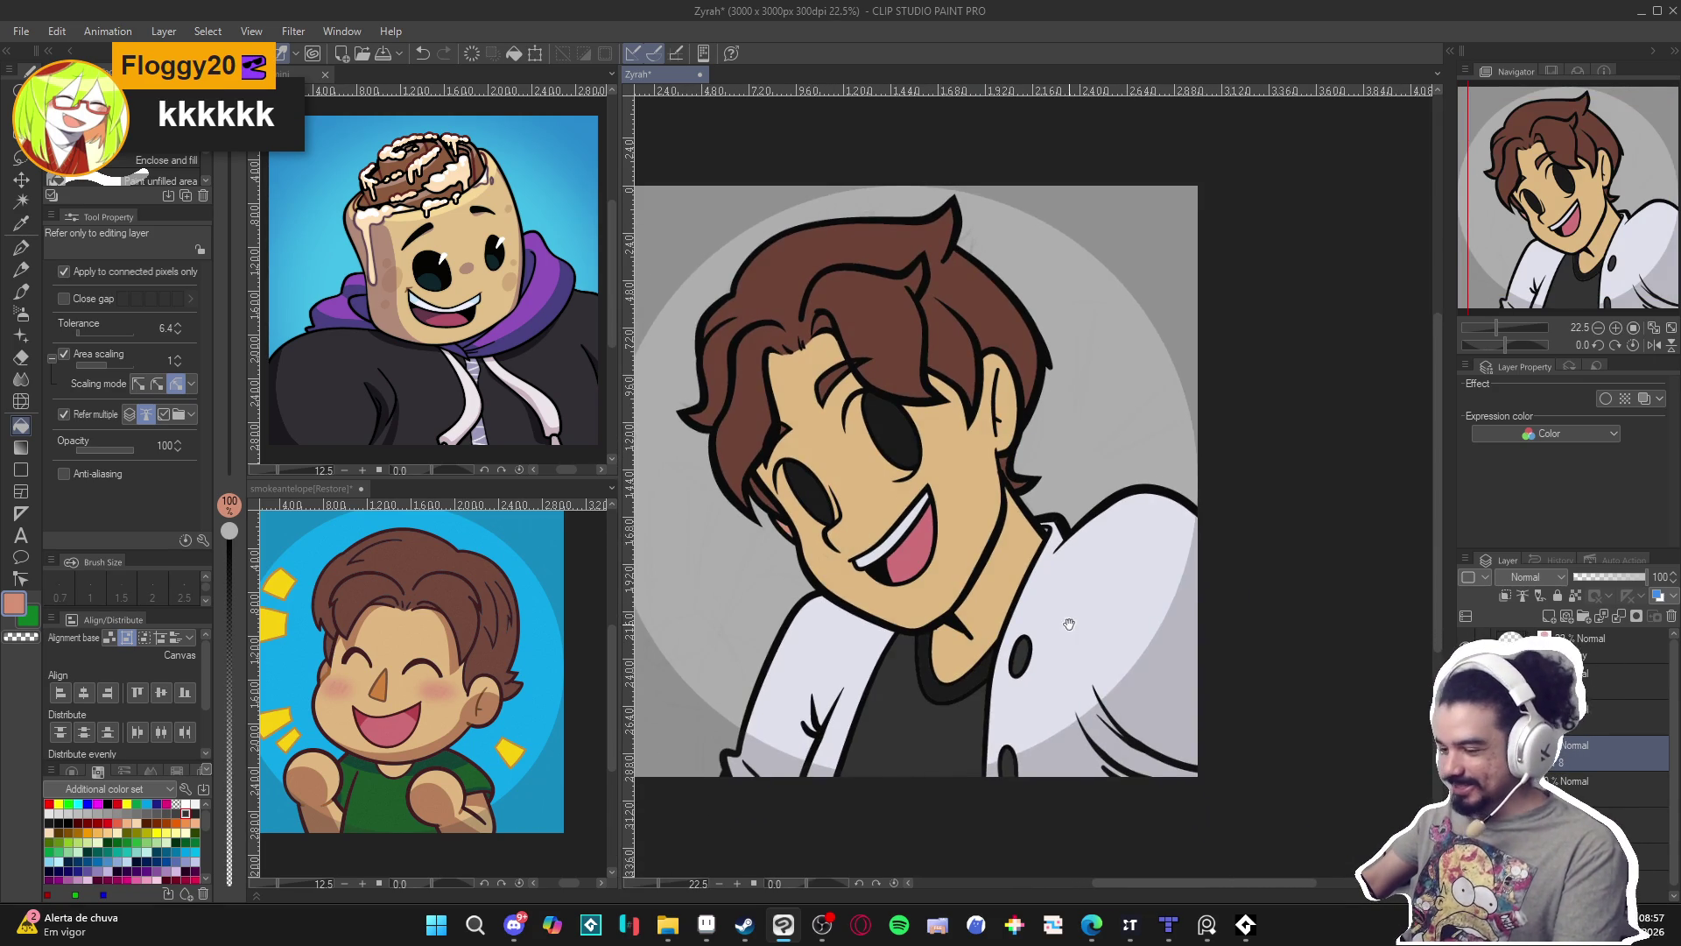
Take white from the teeth, tilt the canvas, and draw a white highlight along the left eye.
scroll(842, 493, up, 2)
scroll(793, 578, up, 1)
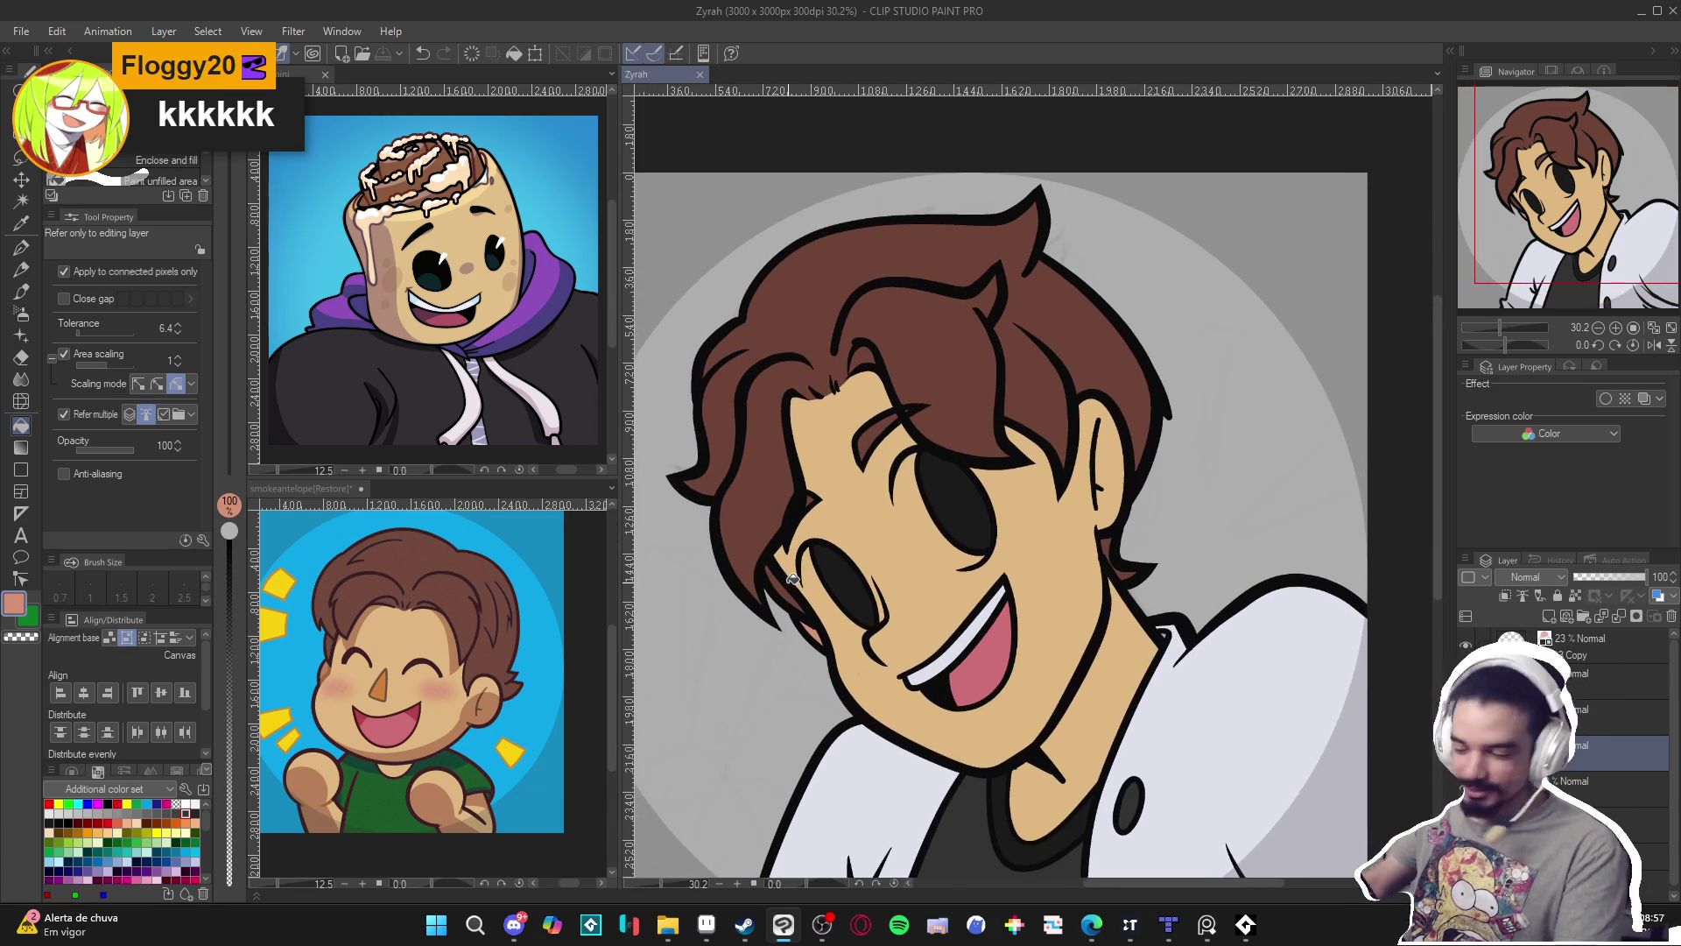
key(p)
alt+click(987, 618)
mouse_move(987, 618)
mouse_down()
mouse_move(910, 473)
mouse_move(920, 383)
mouse_up()
drag(805, 385, 802, 479)
Fill the whites of both eyes and return the canvas rotation to upright.
key(g)
click(801, 429)
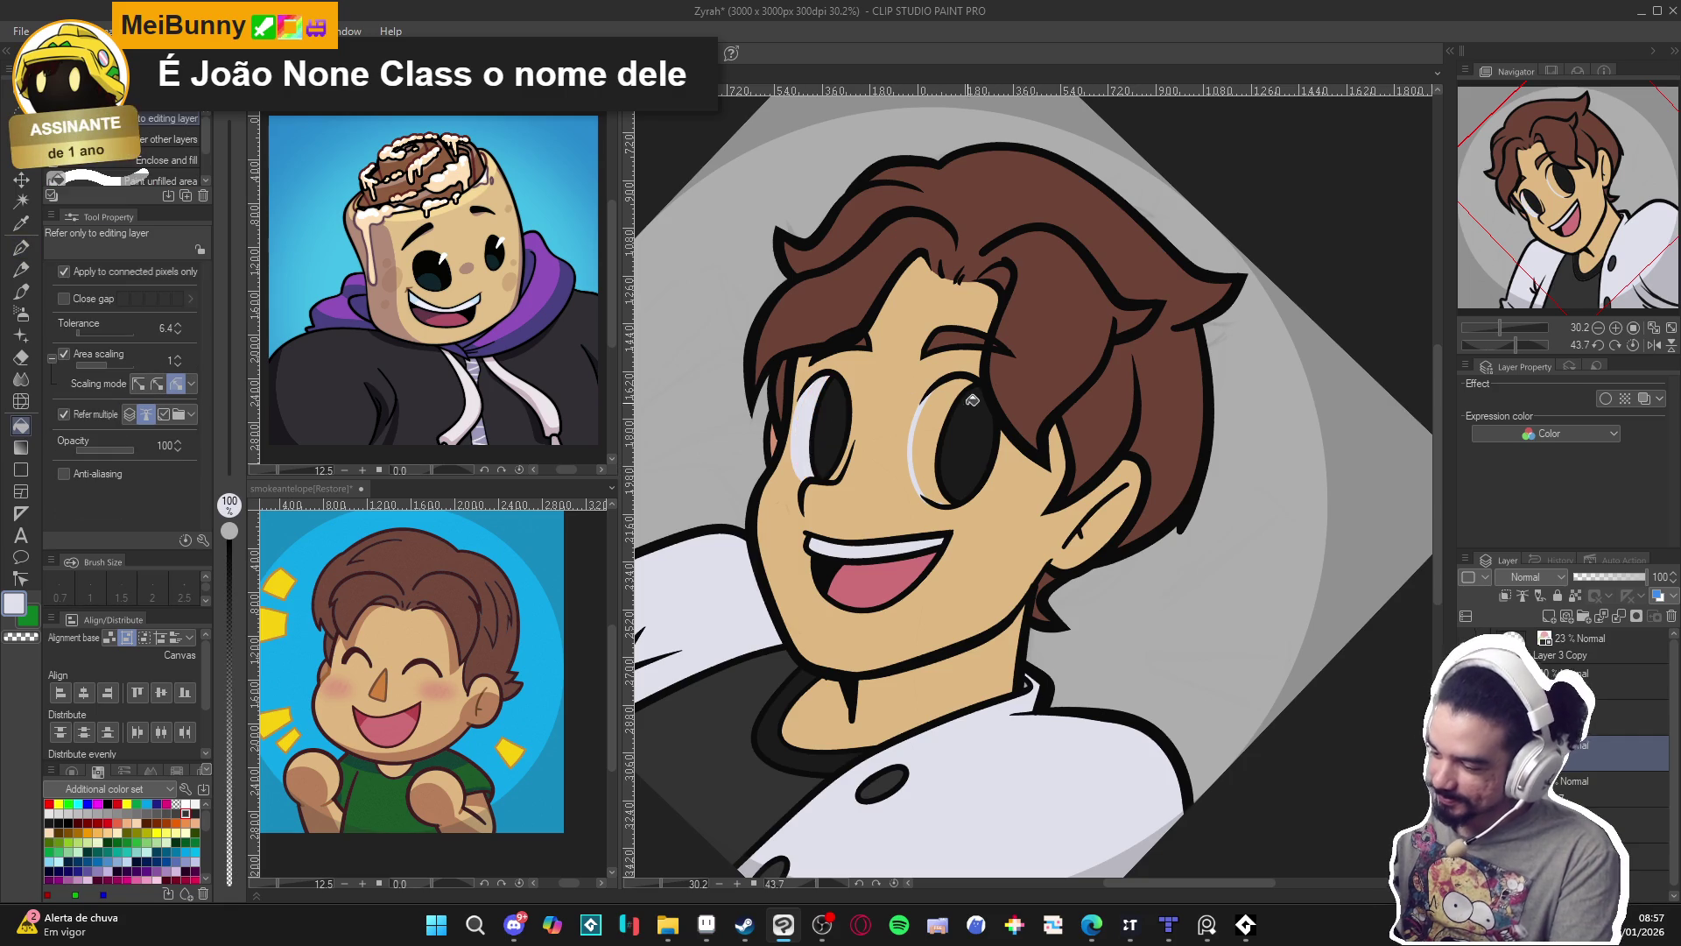
click(933, 419)
key(p)
key(at)
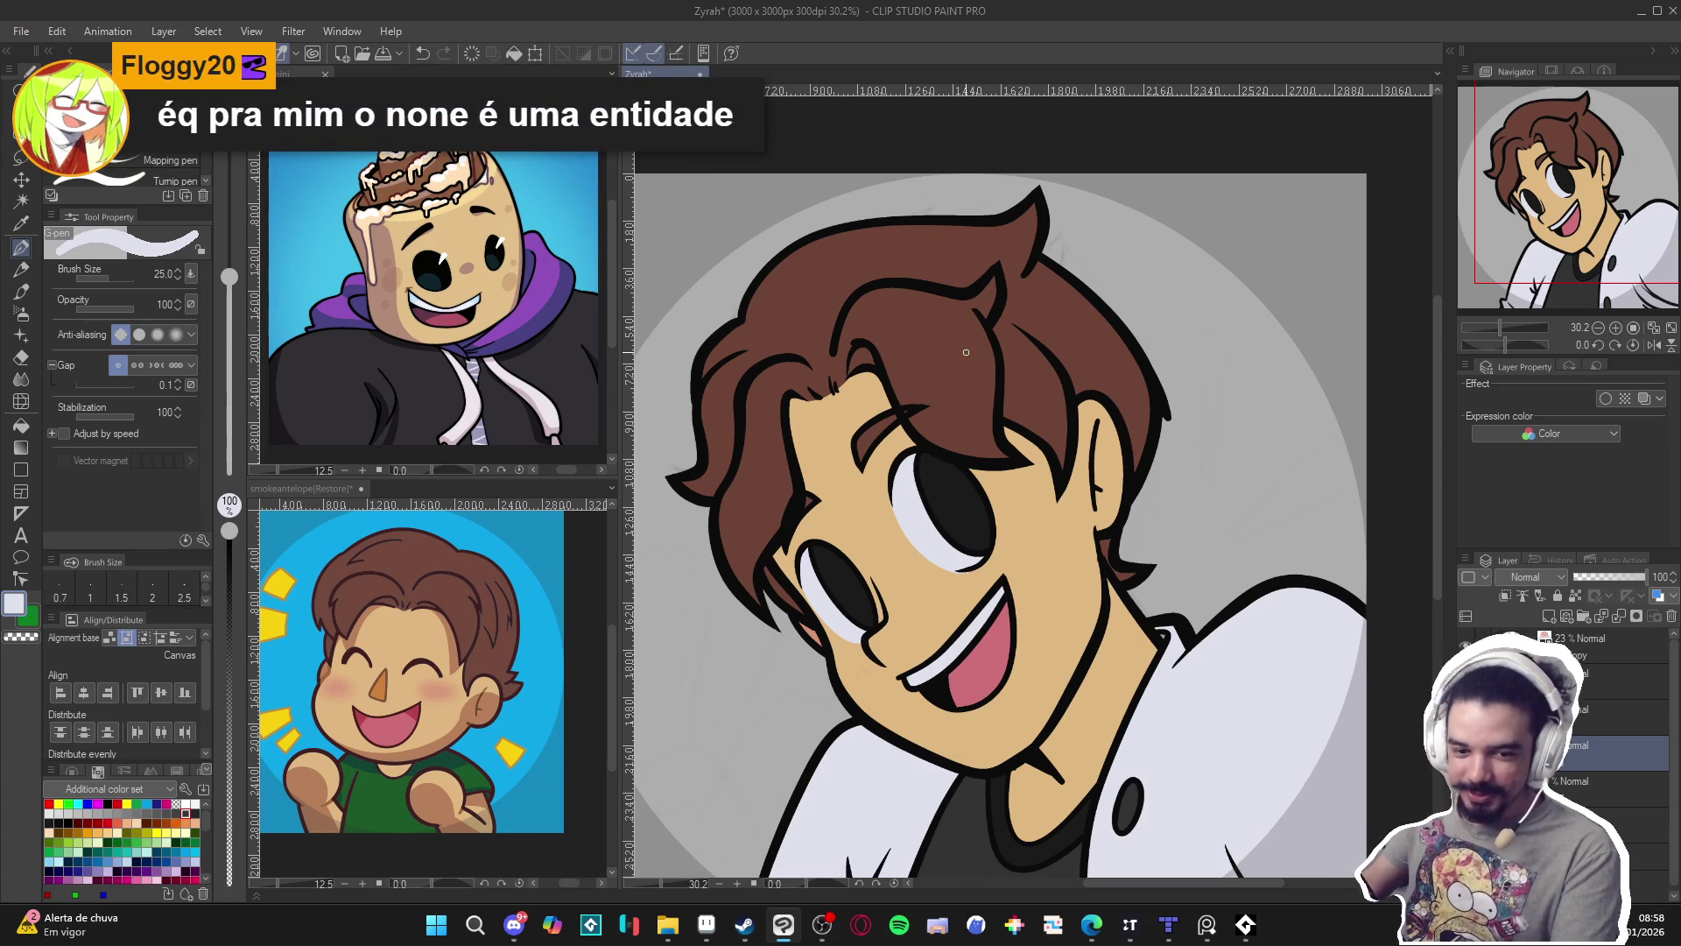
scroll(938, 500, down, 1)
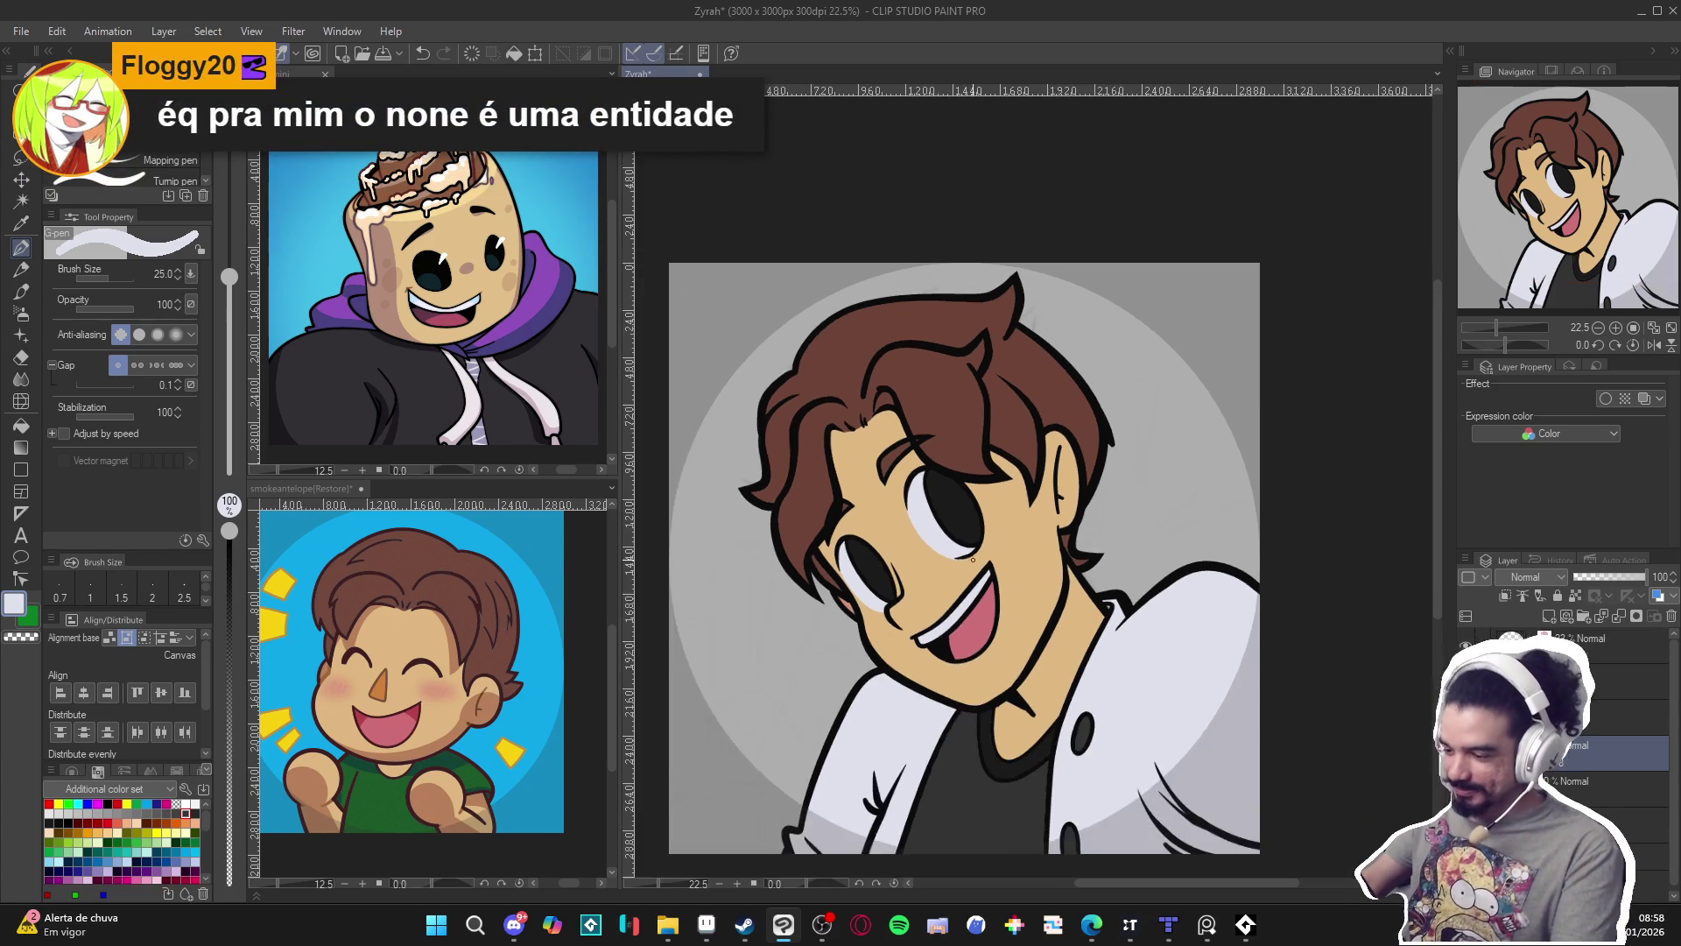
drag(985, 559, 950, 578)
scroll(972, 570, down, 1)
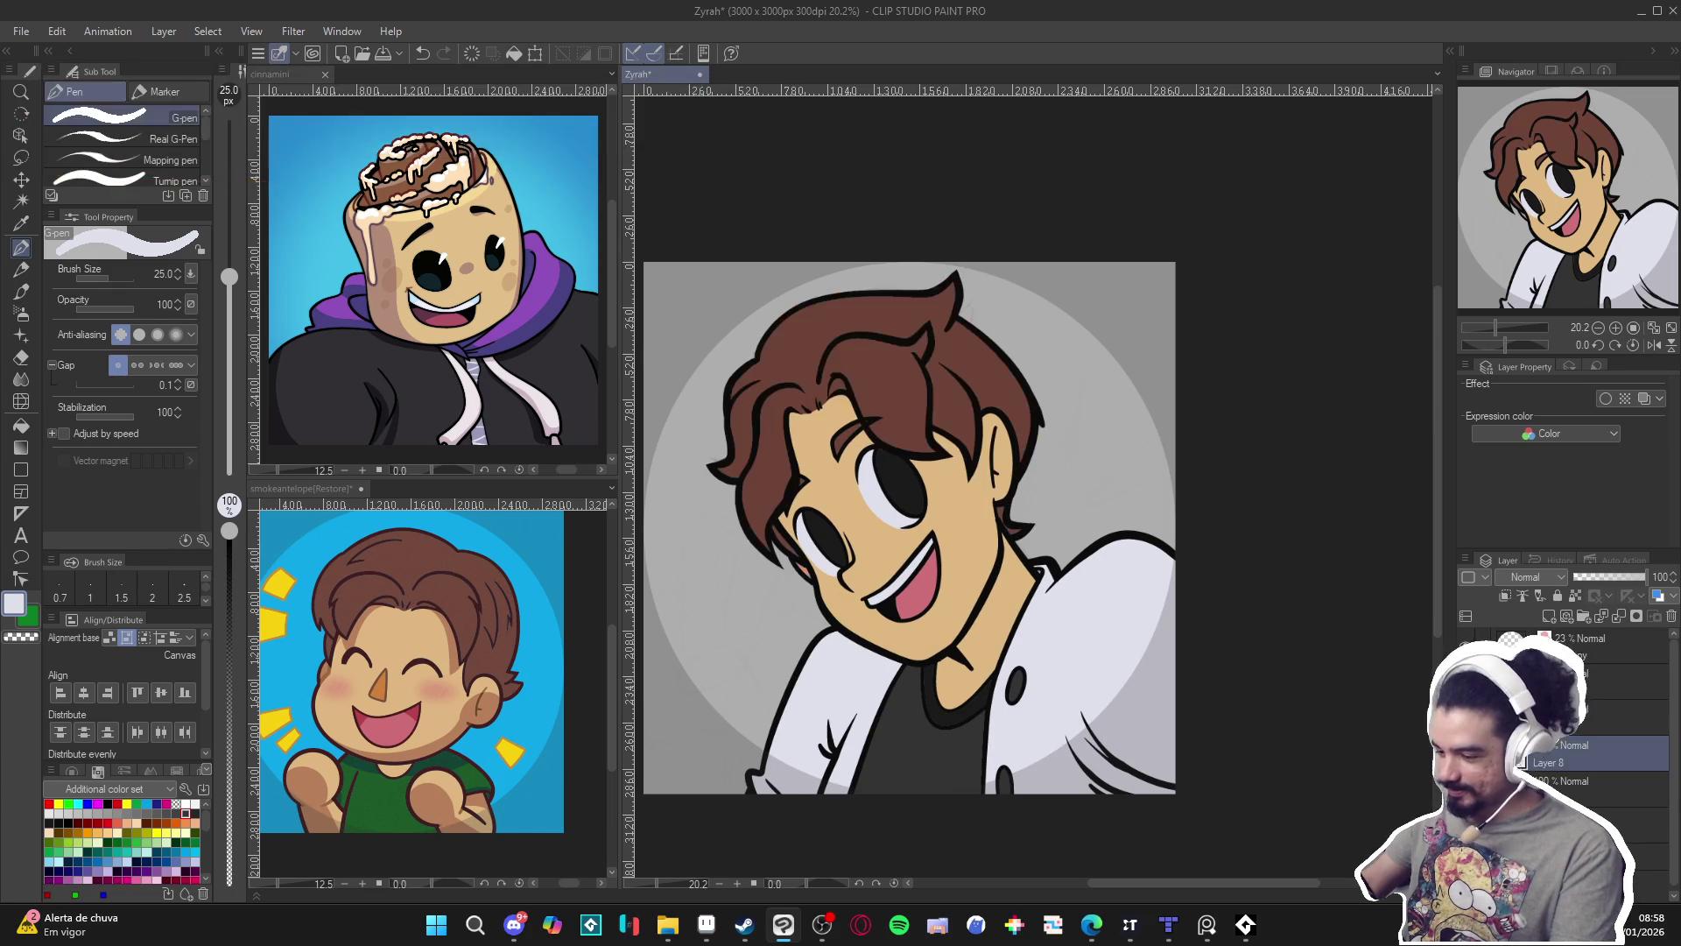
key(ctrl+c)
key(ctrl+v)
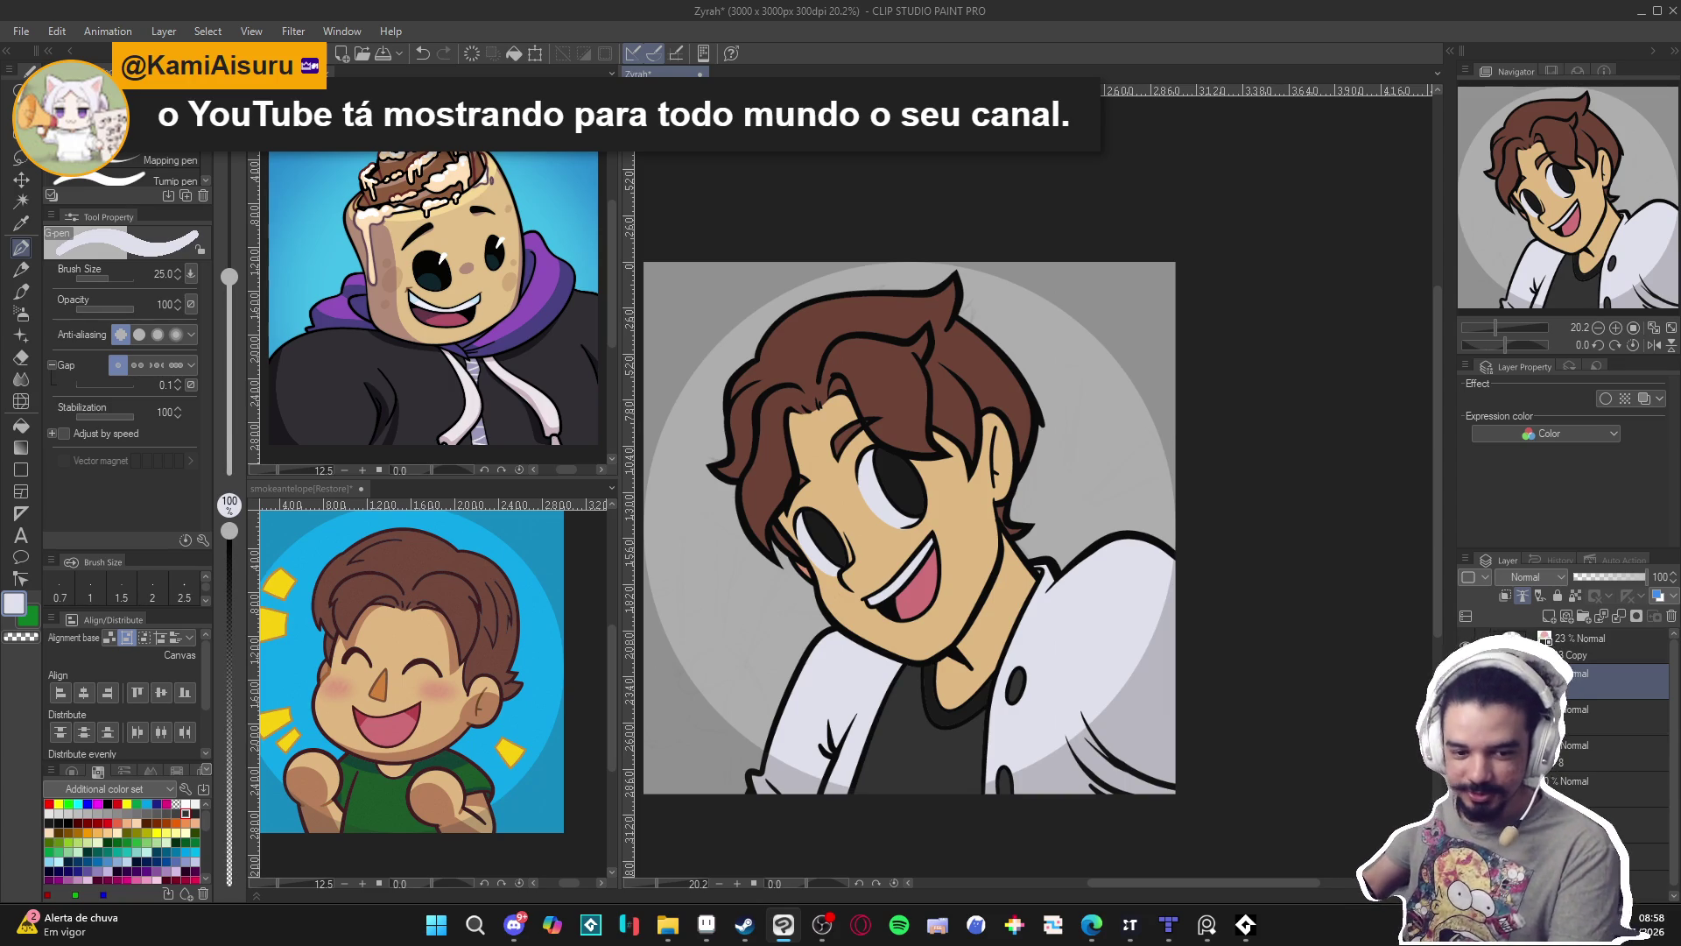
key(alt+Tab)
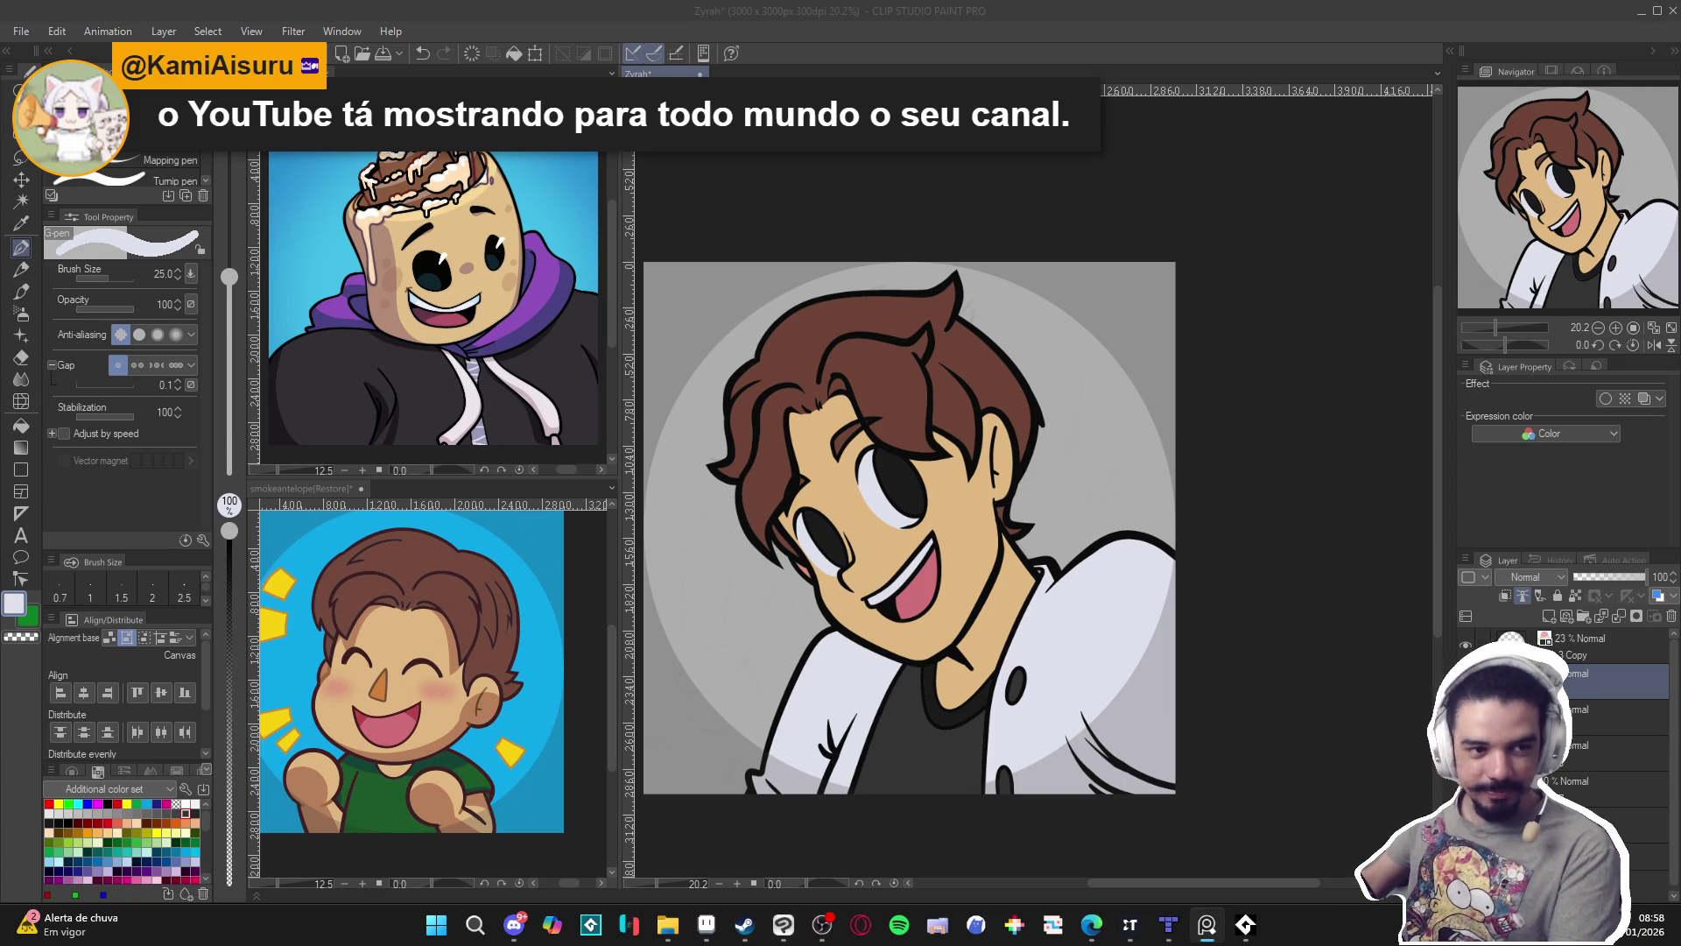
key(alt+Tab)
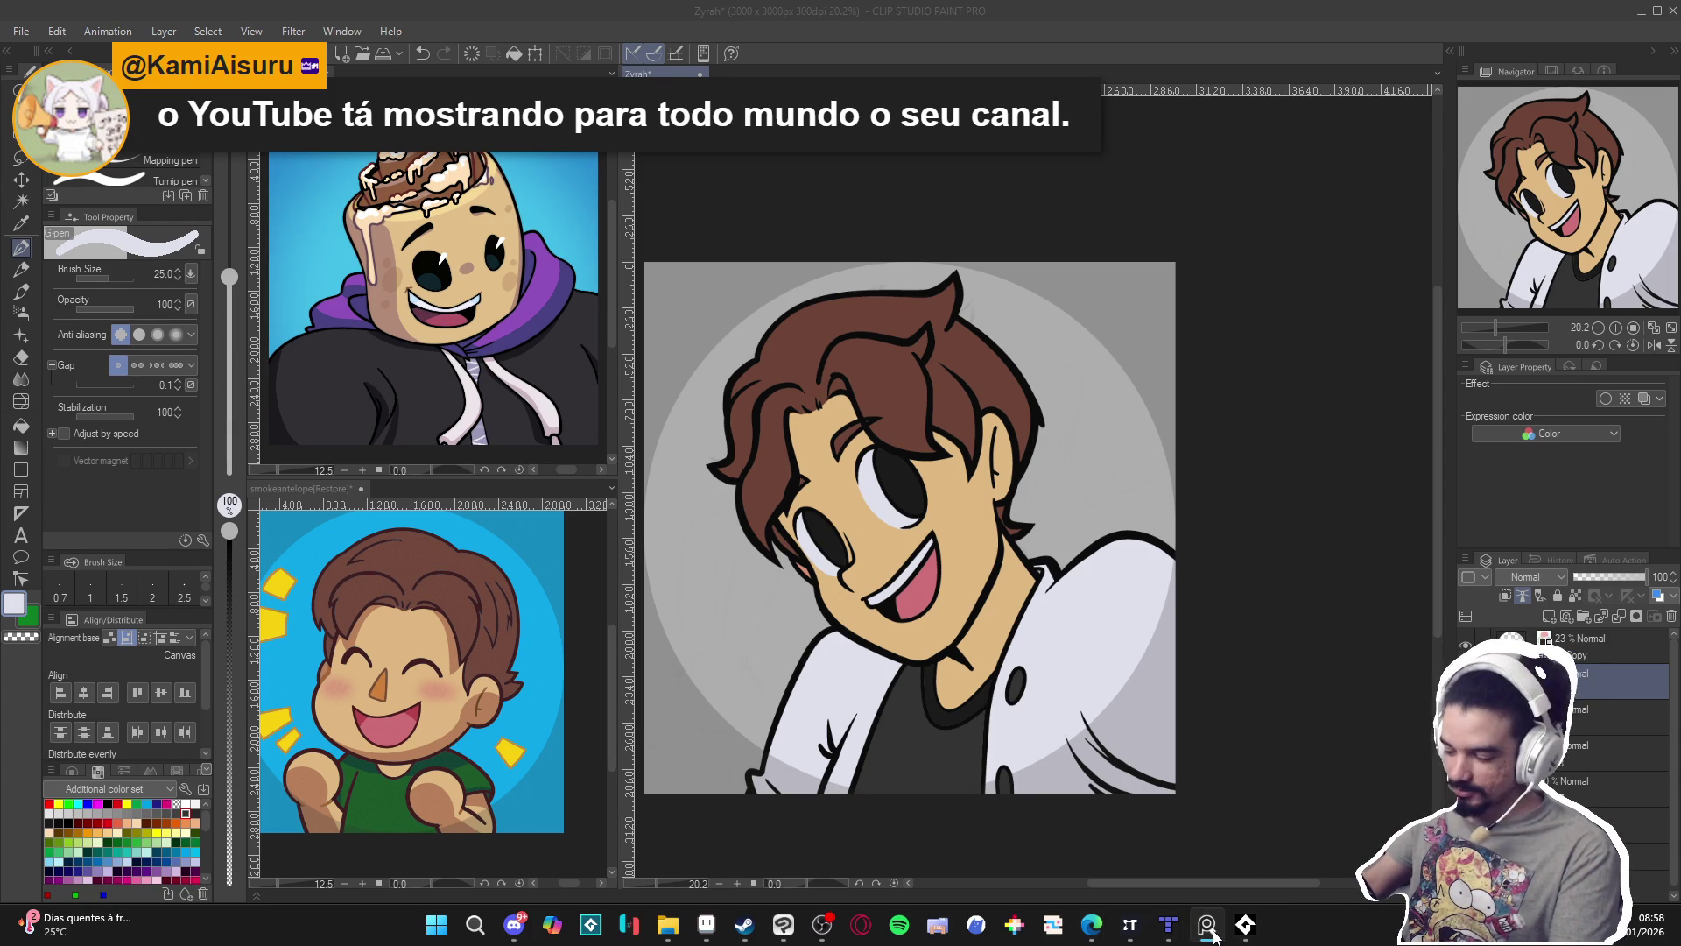
mouse_move(1206, 926)
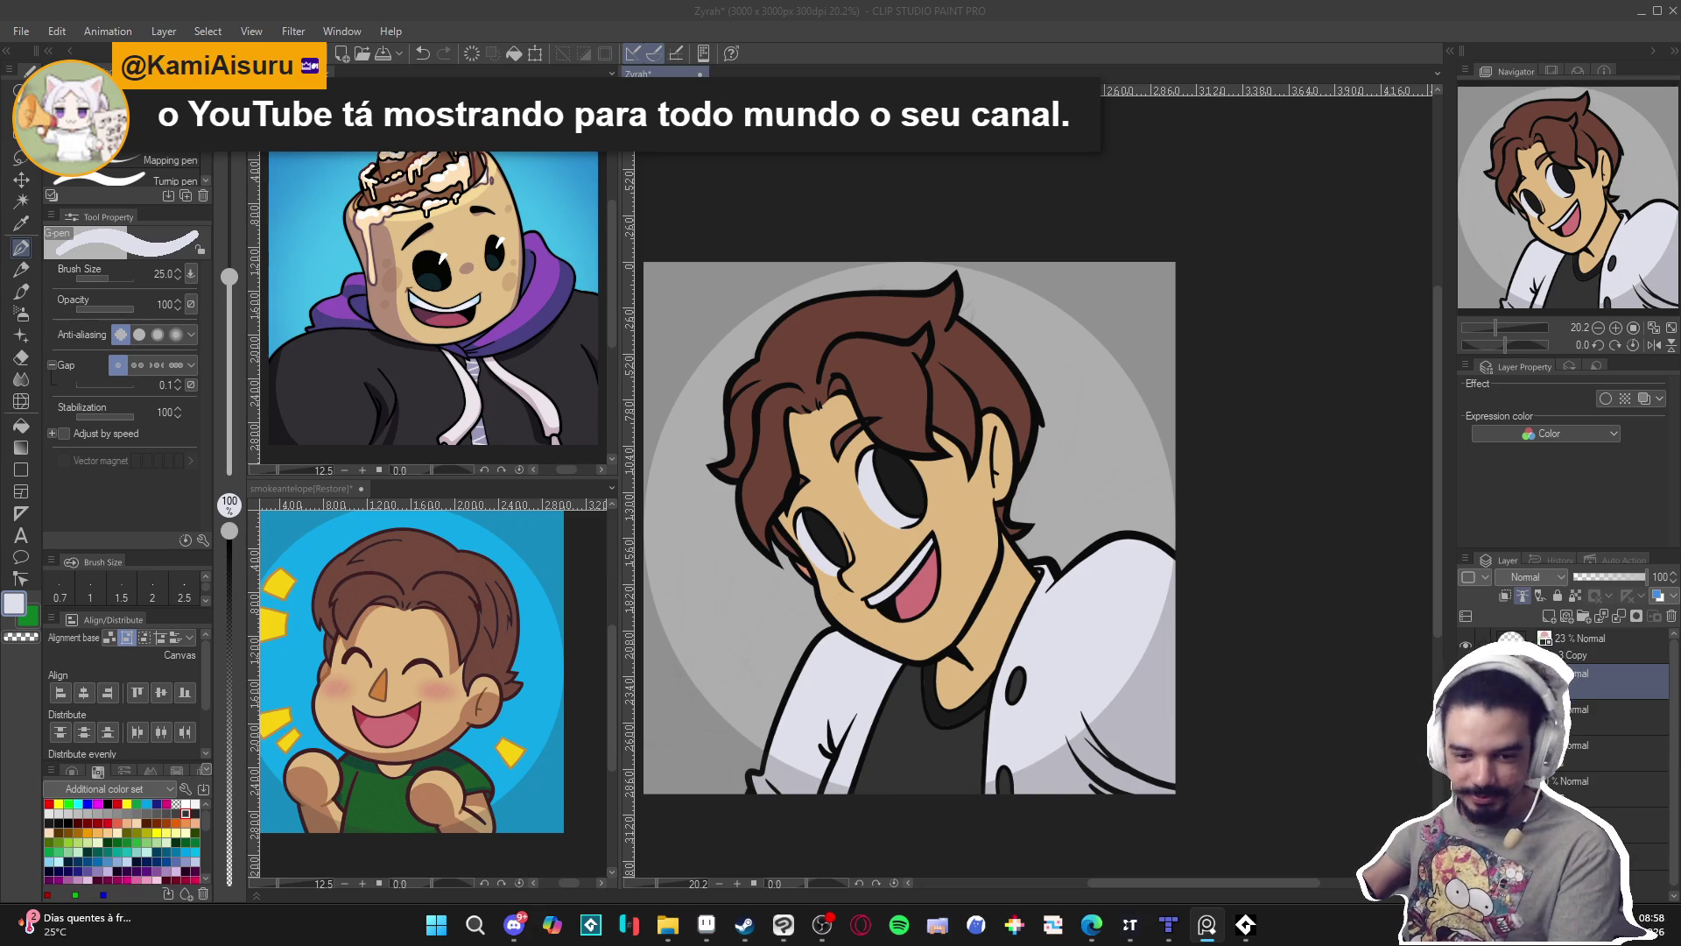
click(1086, 7)
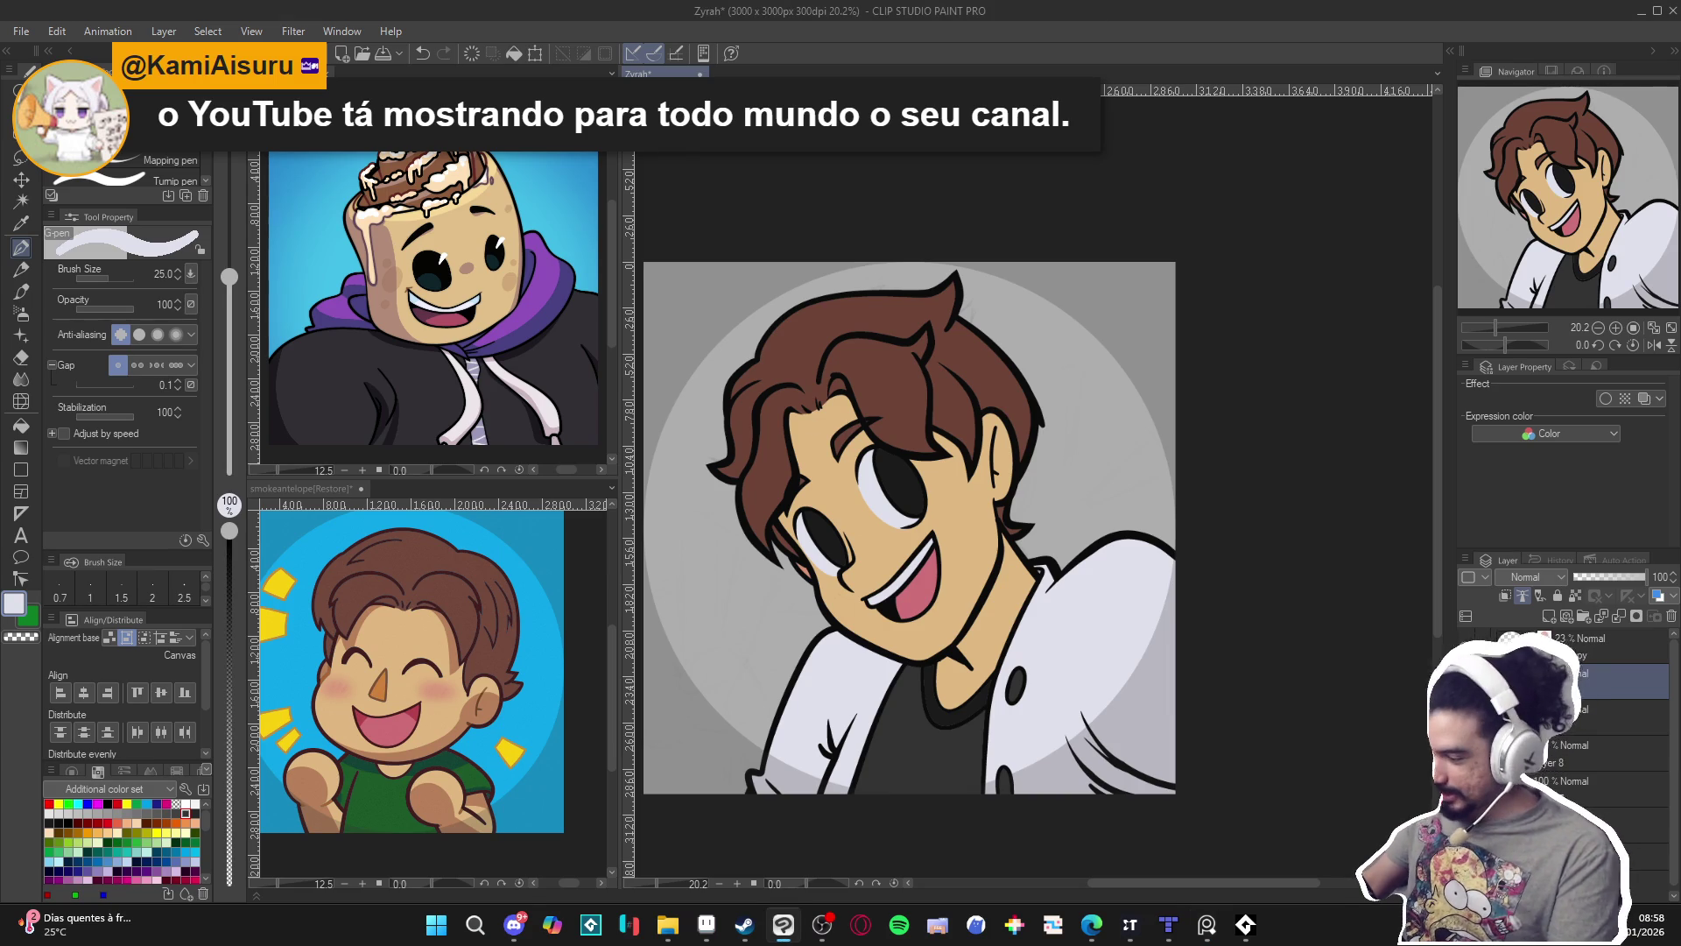
On the background layer, fill the grey backdrop and outer area with reference blue, ignoring other layers.
click(1621, 788)
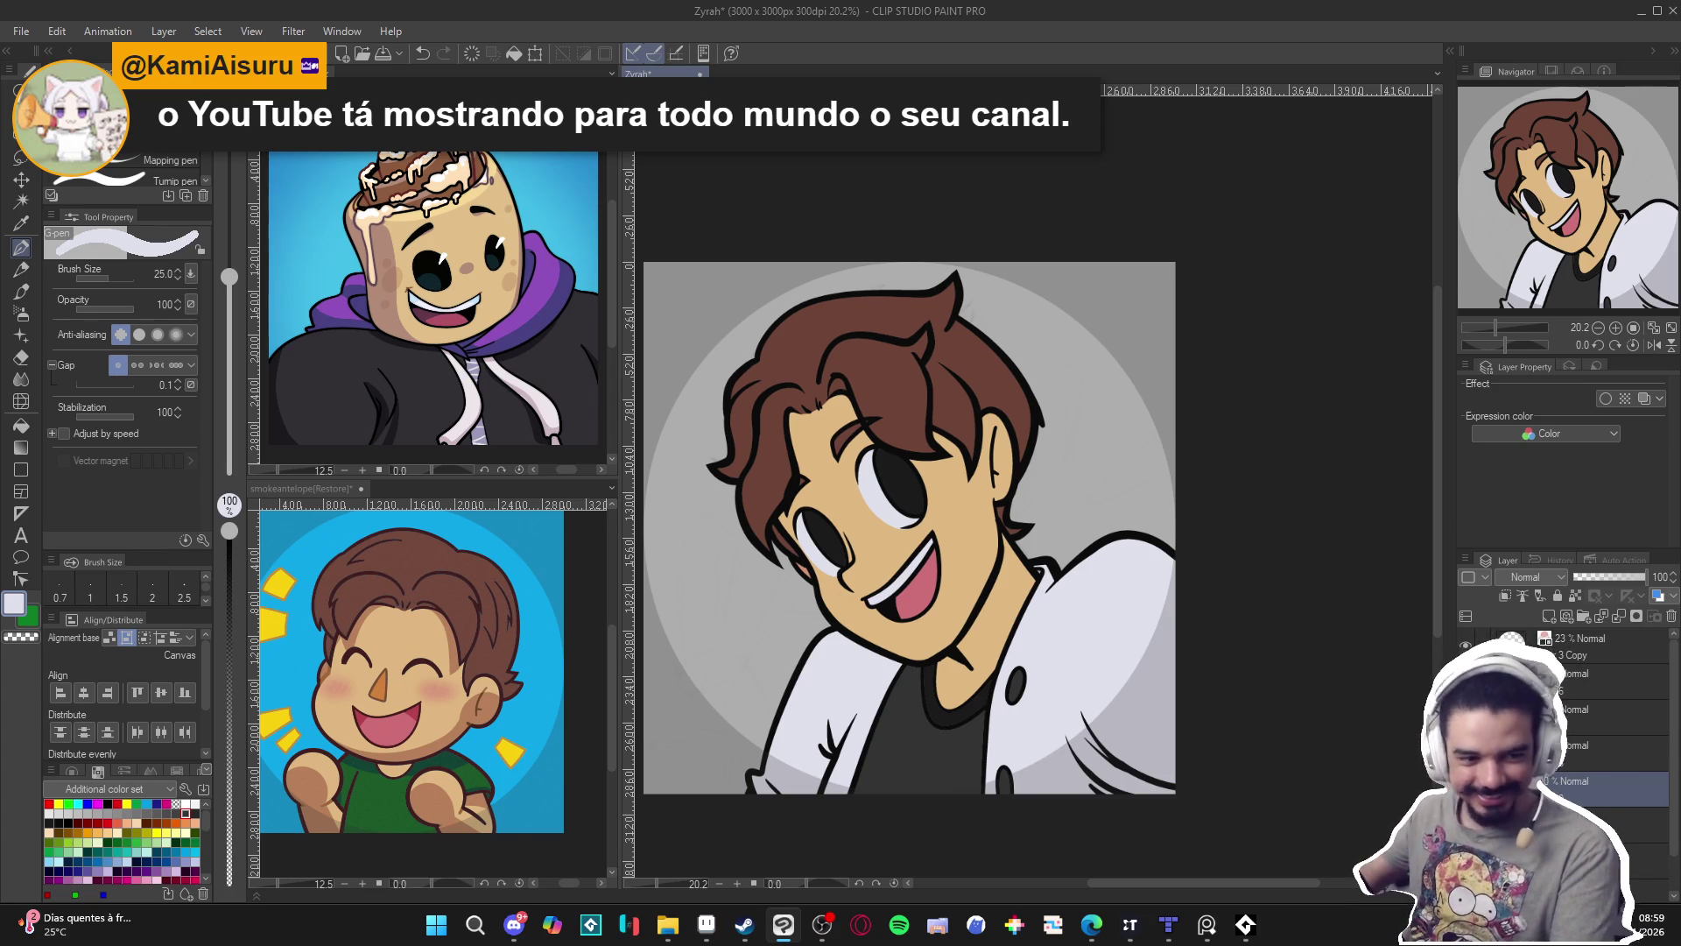
key(g)
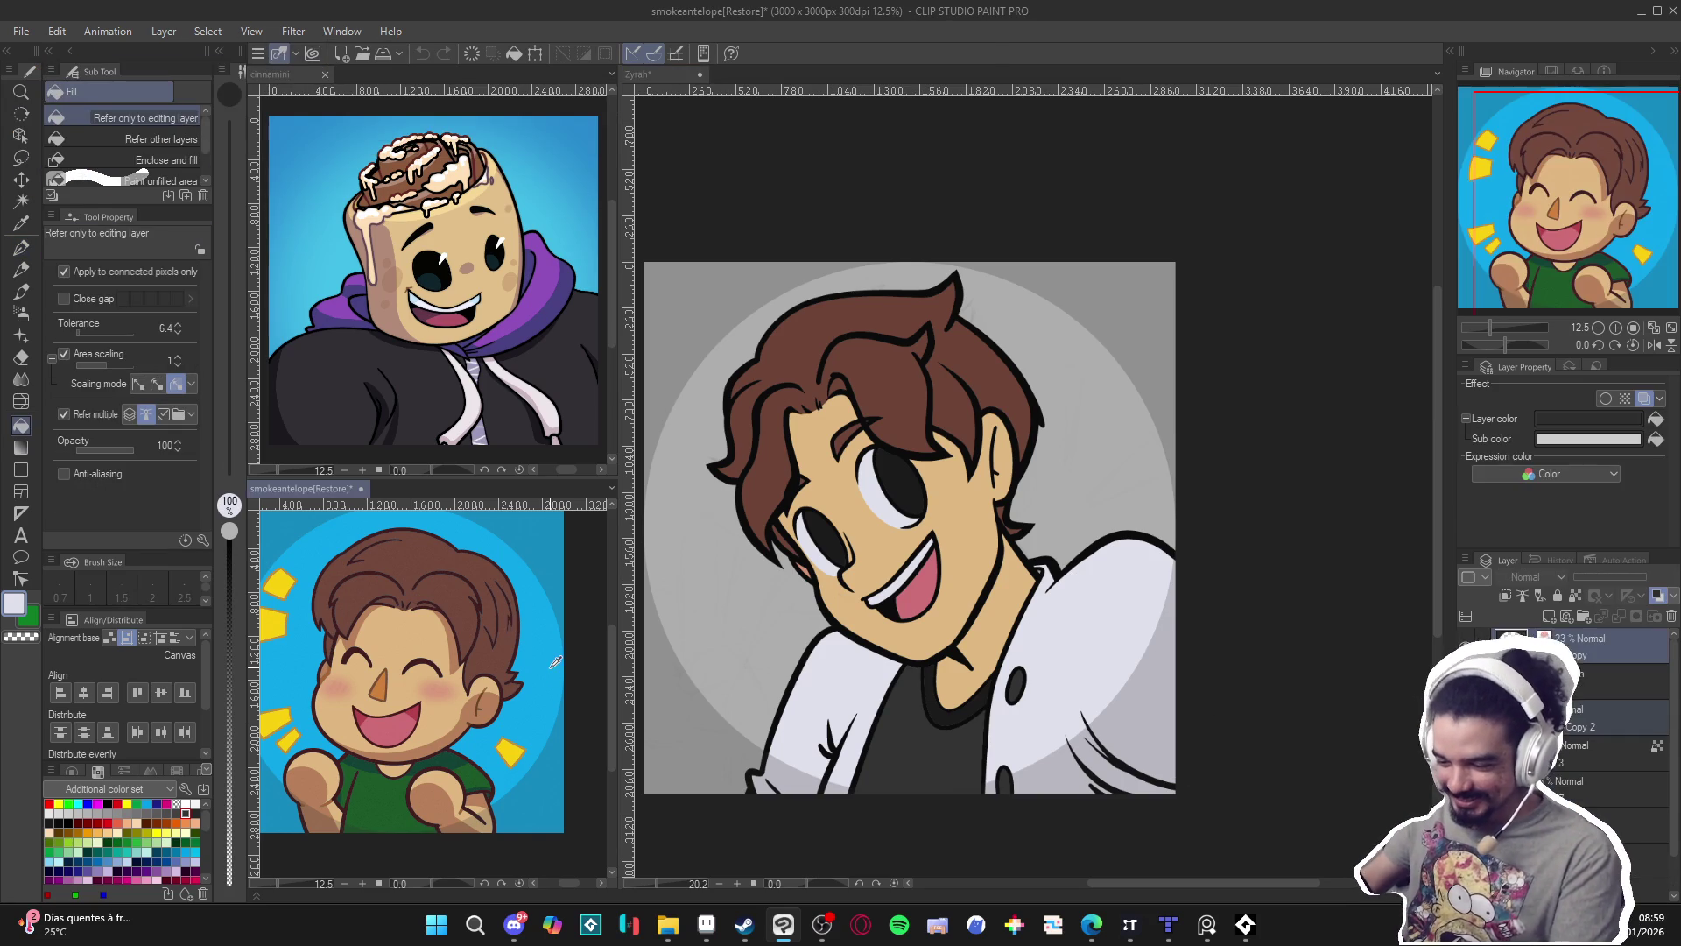
alt+click(550, 667)
click(777, 625)
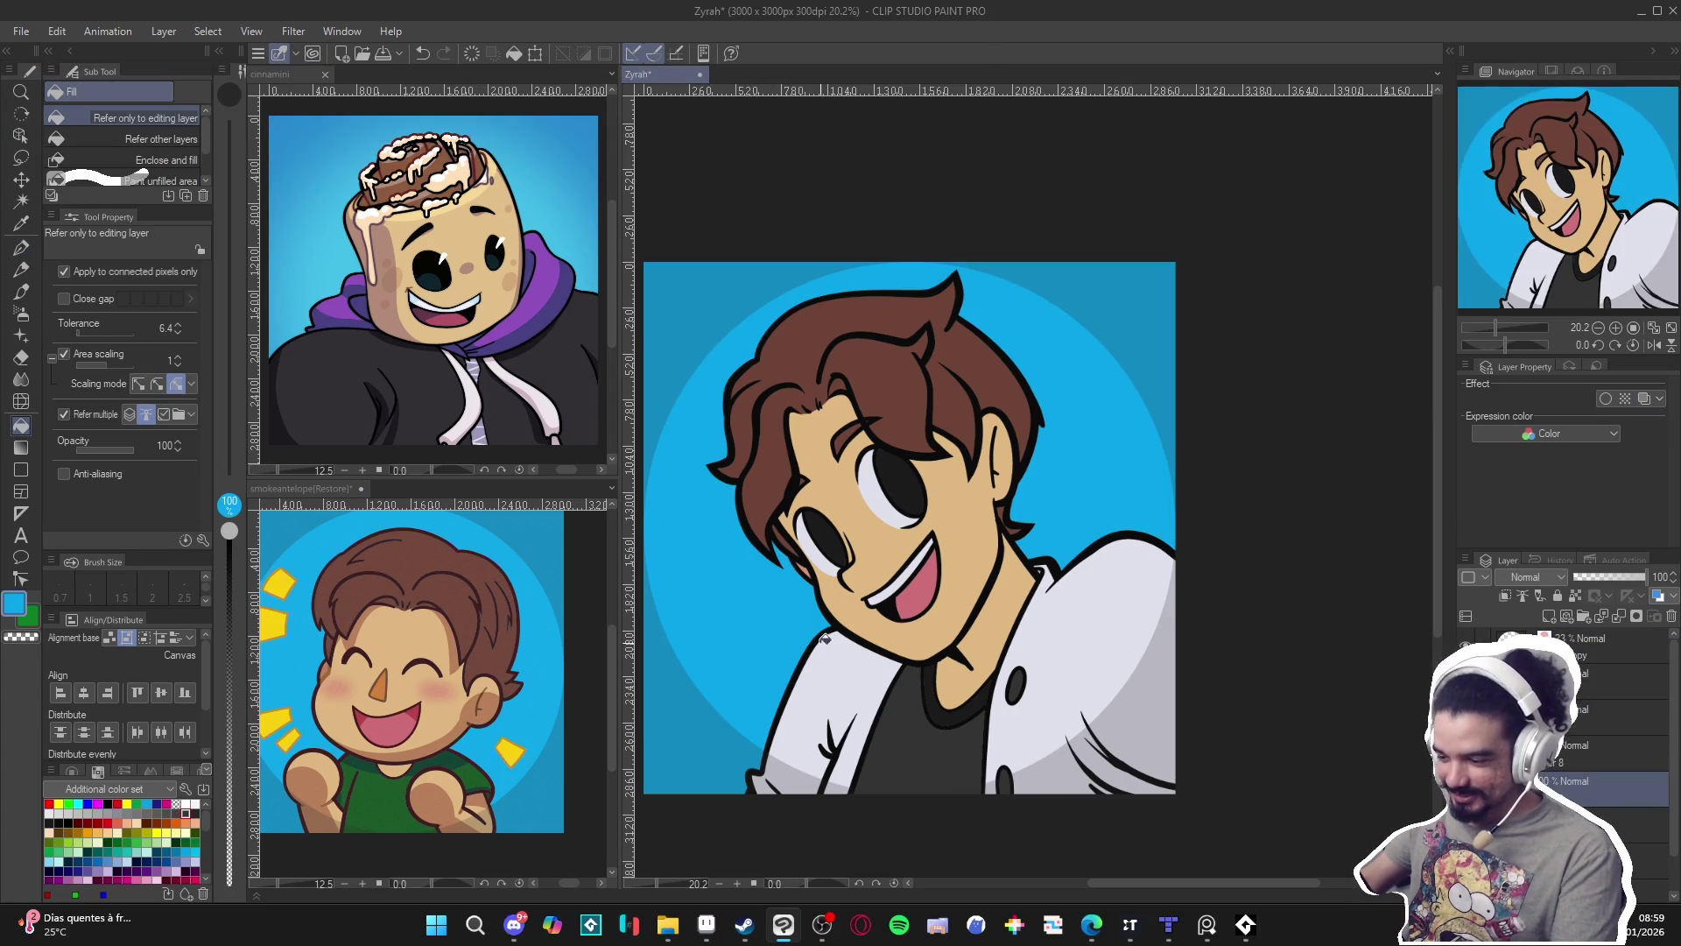
drag(896, 691, 983, 698)
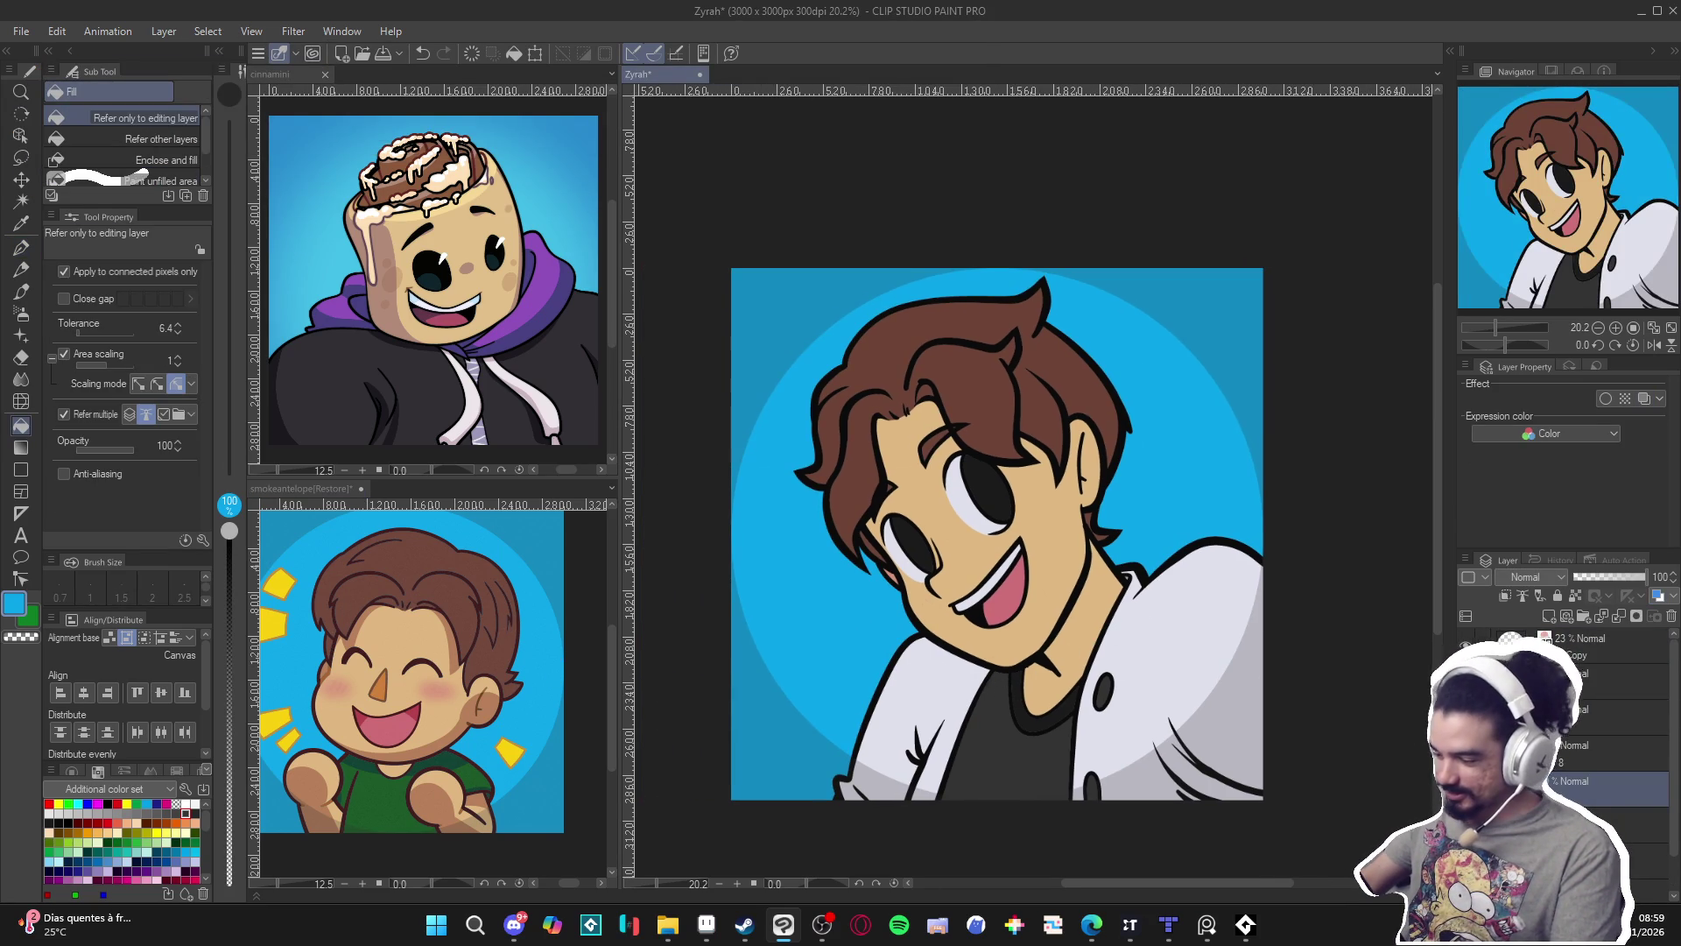
key(ctrl+z)
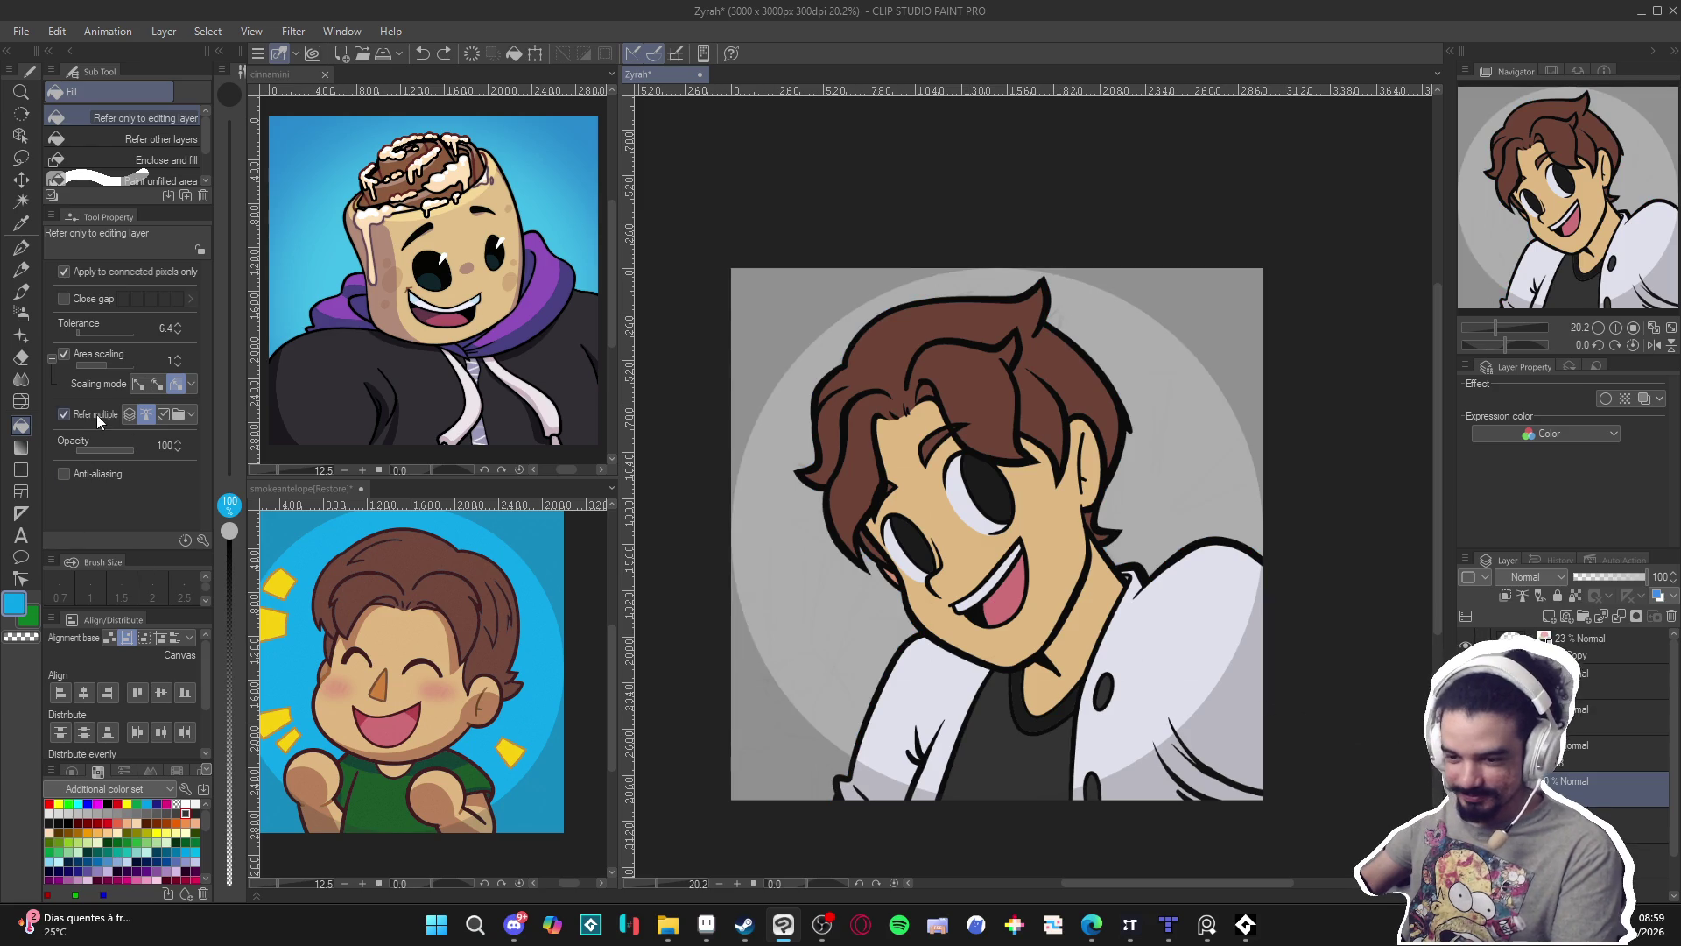
click(98, 419)
click(827, 631)
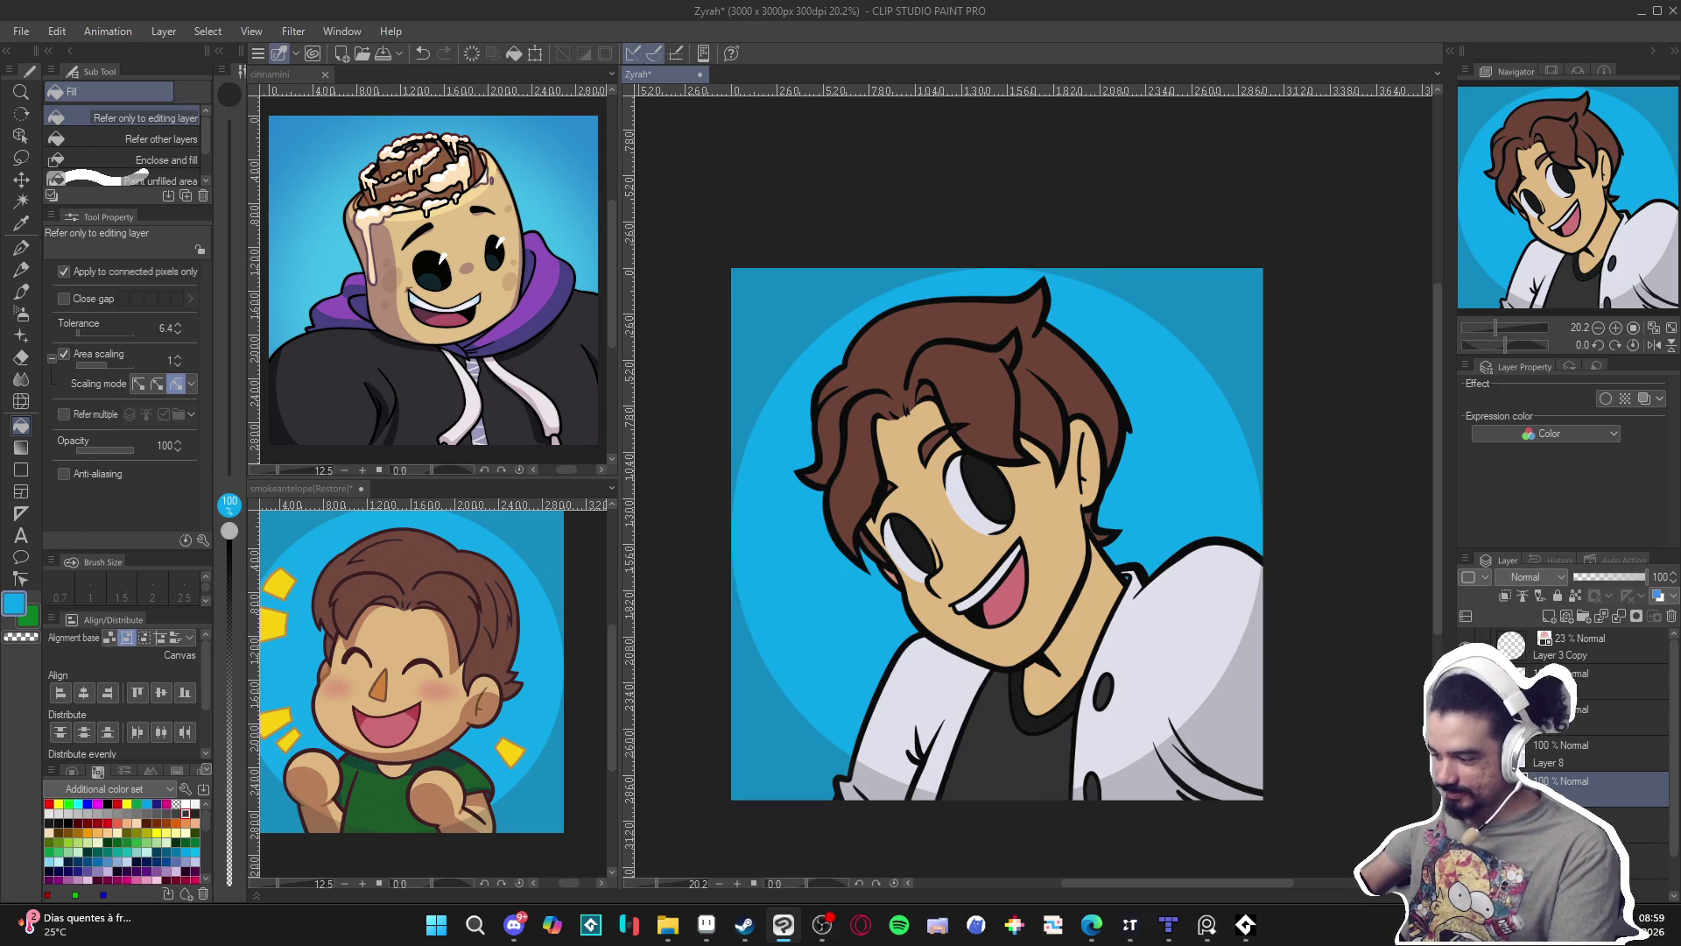
click(762, 368)
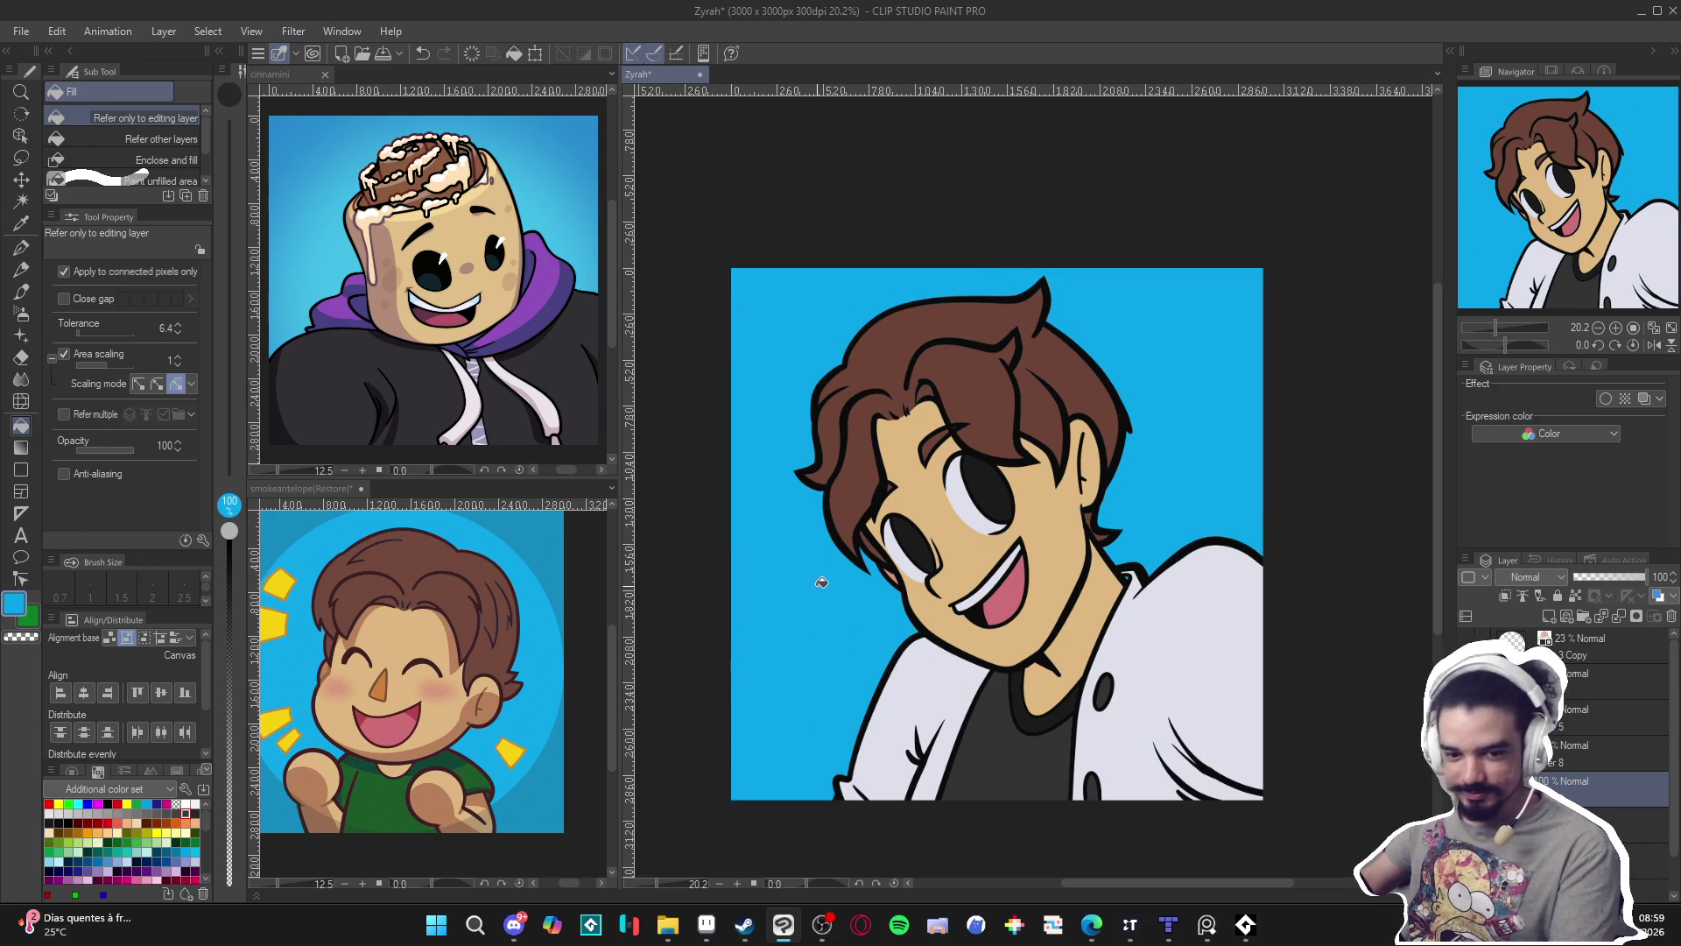
key(b)
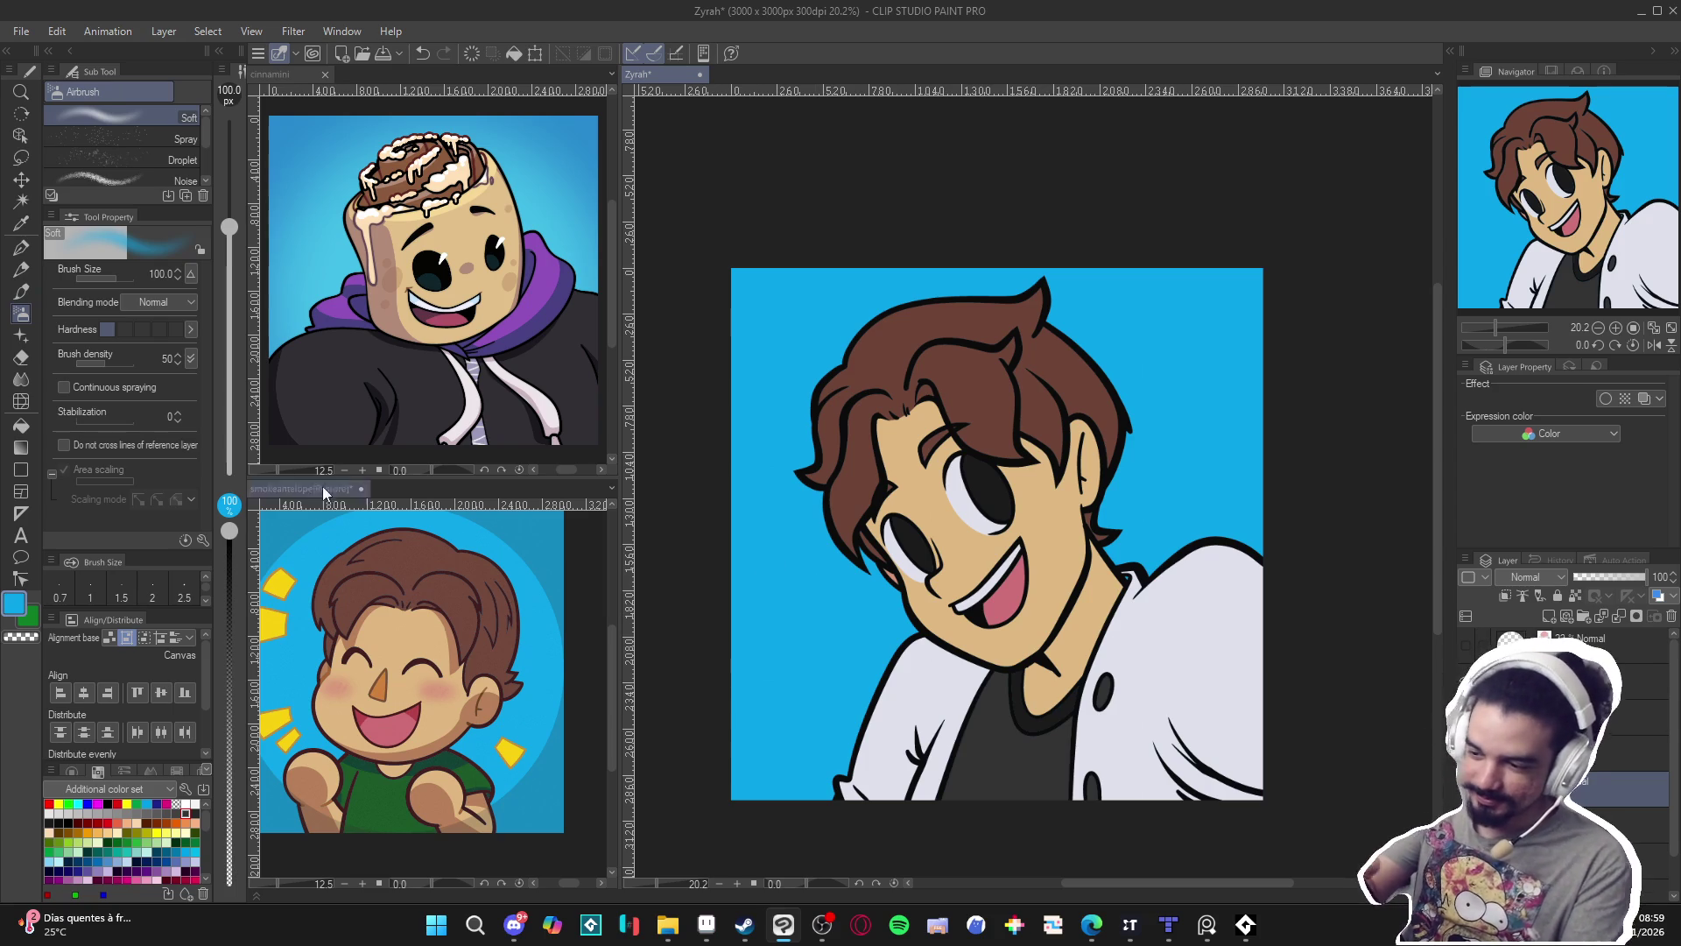
Spray deep purple 4D21AF with a 2000 px airbrush across the top and lower-left corner.
click(14, 604)
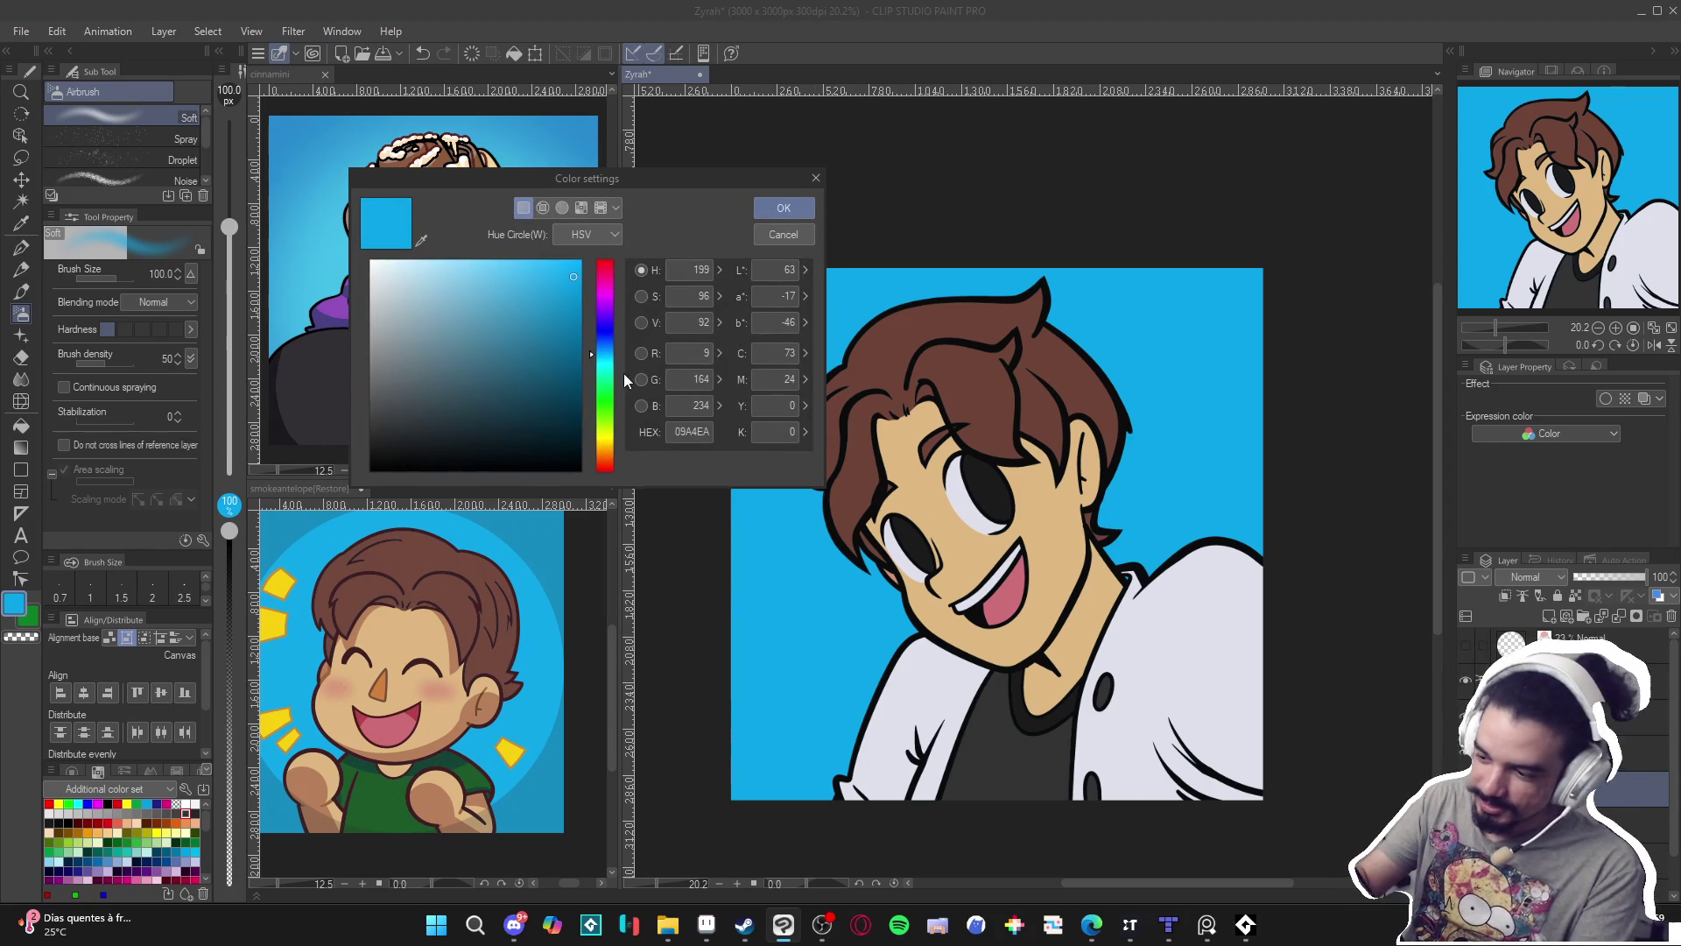
drag(590, 354, 596, 319)
click(541, 326)
click(780, 211)
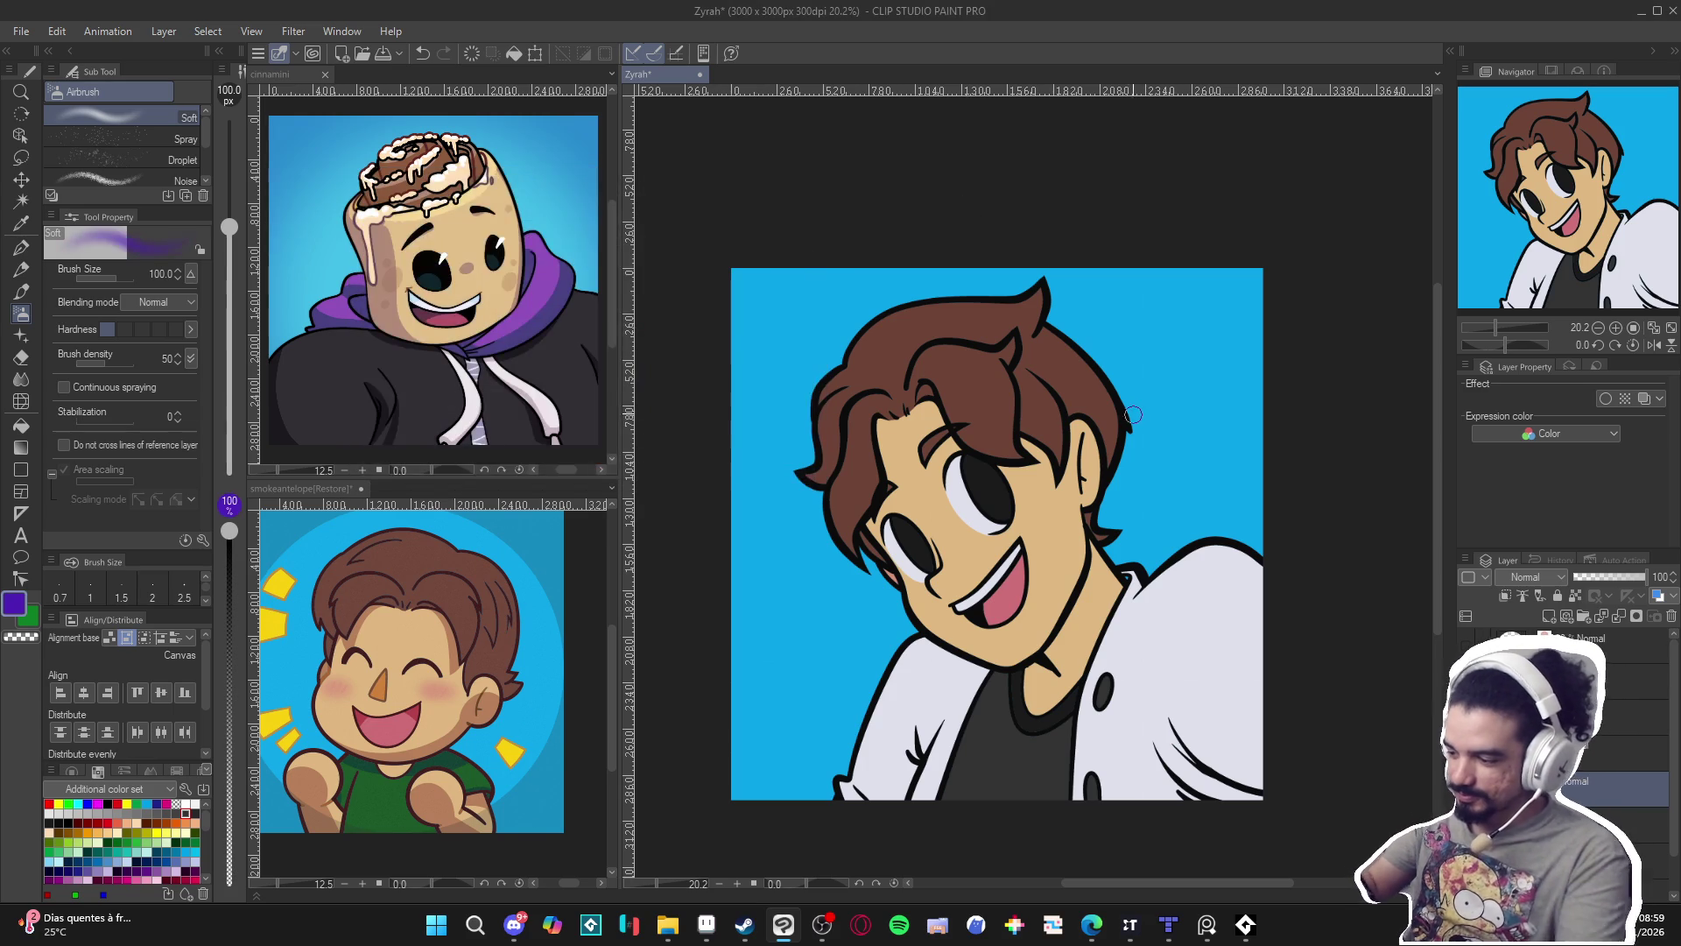
key(bracketright)
mouse_move(1254, 485)
mouse_down()
mouse_move(1276, 282)
mouse_move(1238, 271)
mouse_move(1130, 169)
mouse_move(714, 271)
mouse_move(1182, 114)
mouse_move(771, 411)
mouse_move(805, 749)
mouse_up()
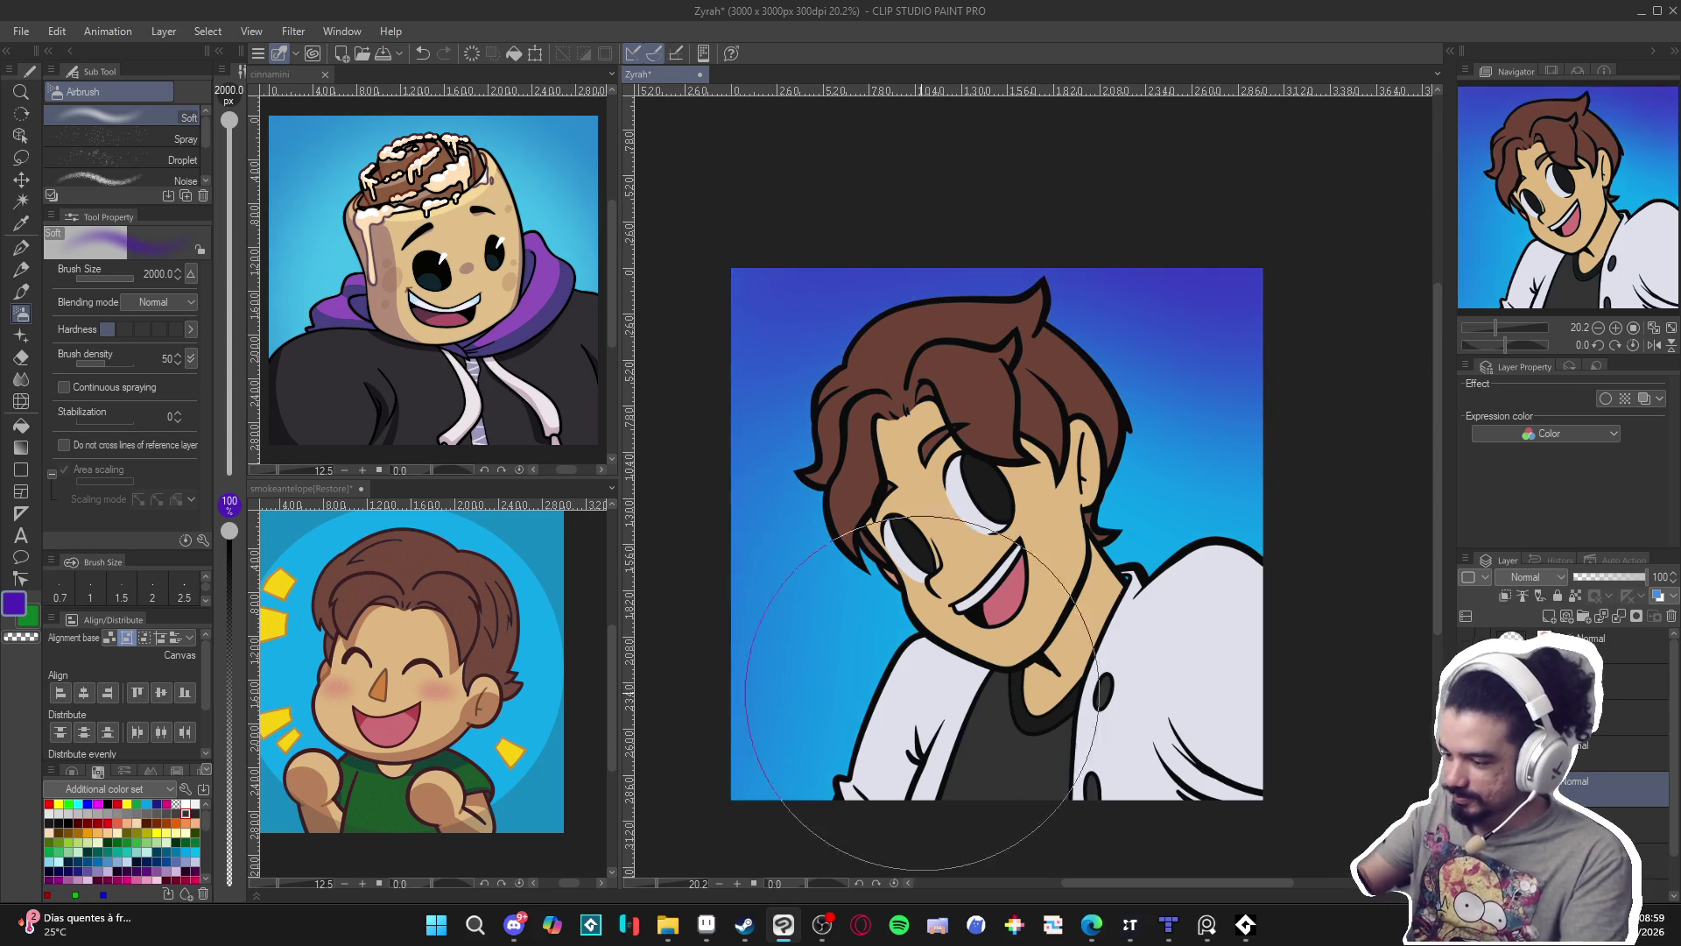
drag(979, 661, 989, 583)
mouse_move(727, 560)
mouse_down()
mouse_move(753, 569)
mouse_move(648, 482)
mouse_up()
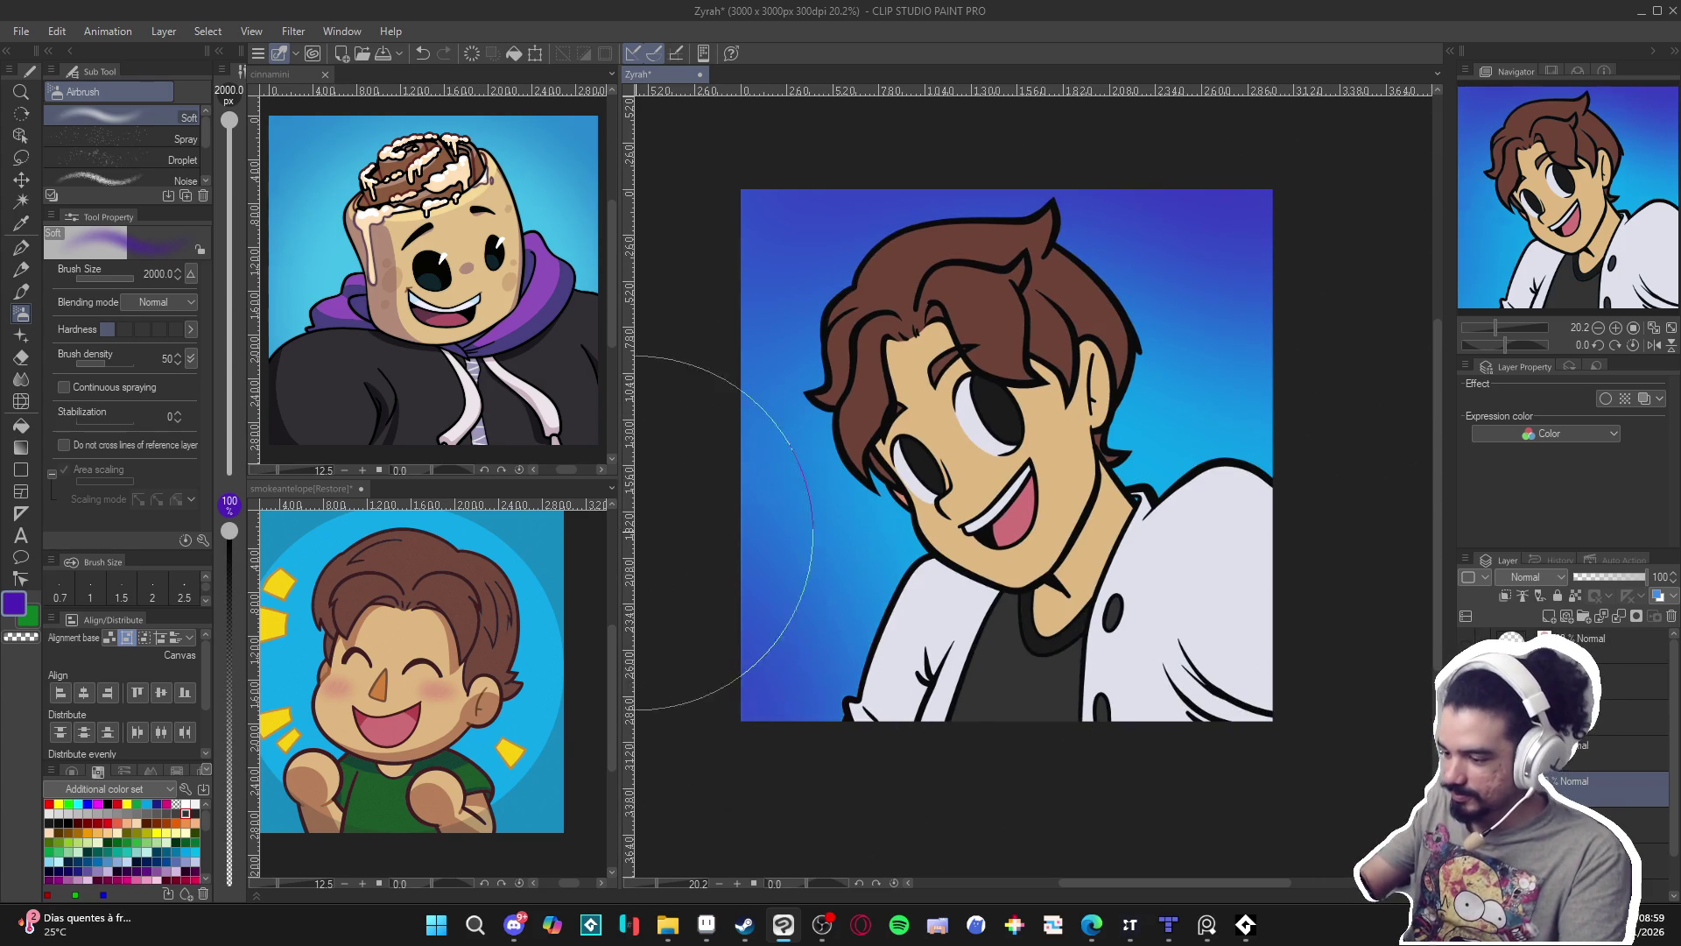
Pick the reference light blue and shrink the airbrush to 80 px, undoing a stray stroke near the jacket.
alt+click(527, 681)
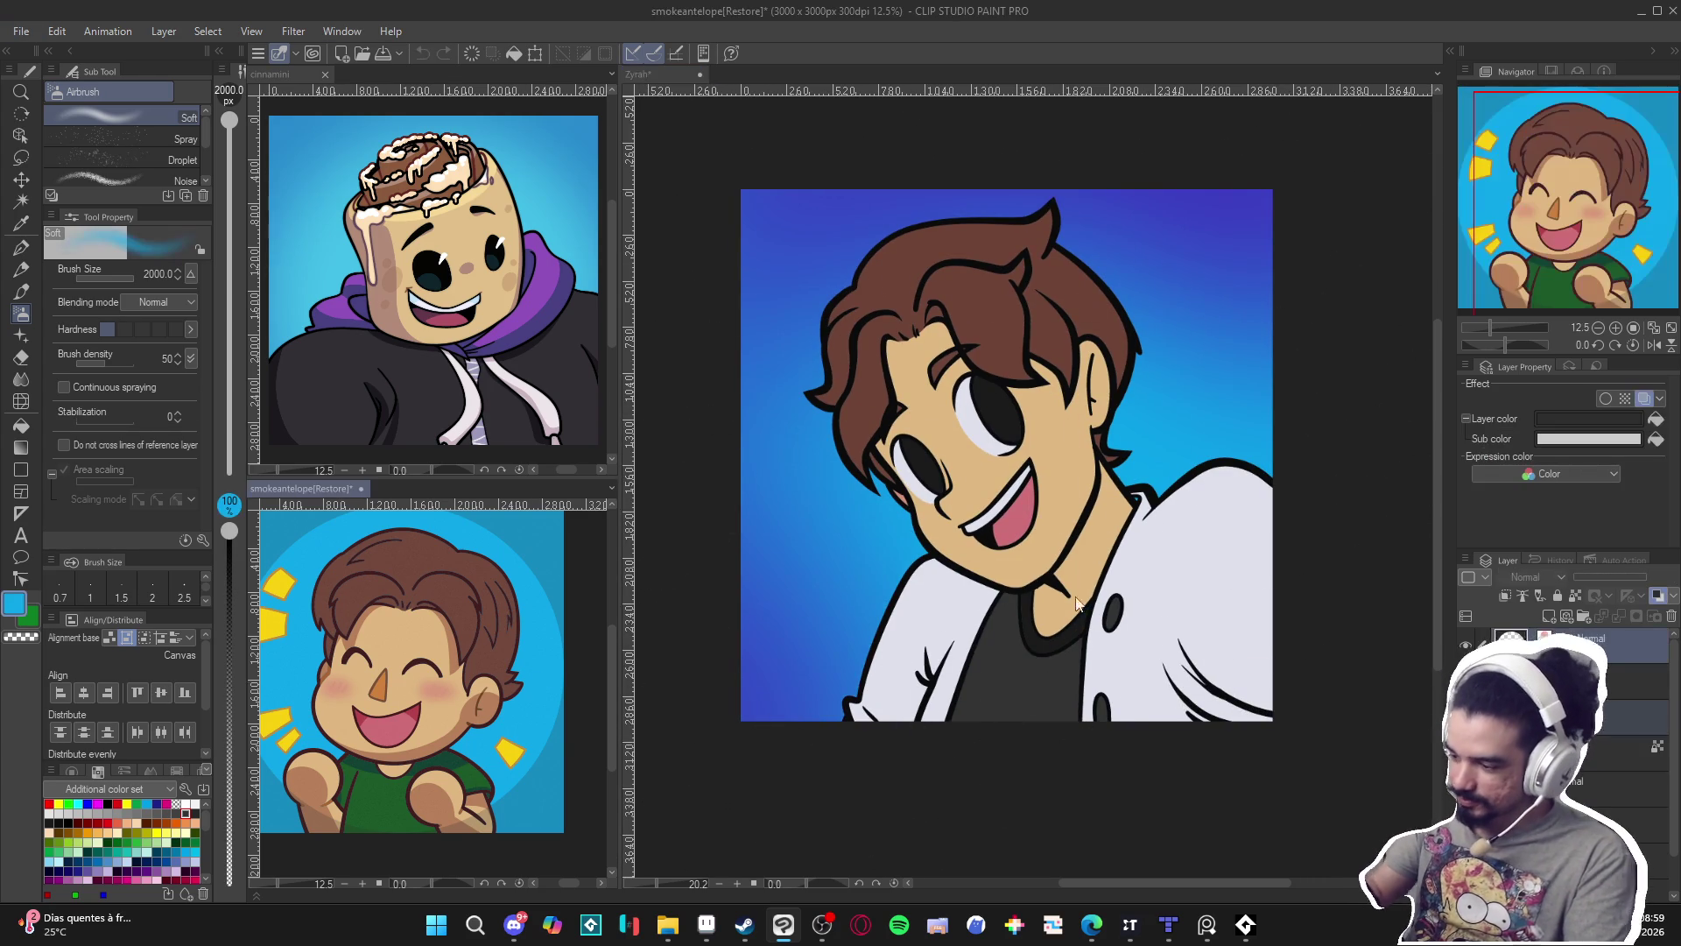
key(bracketleft)
key(bracketleft)
key(bracketleft)
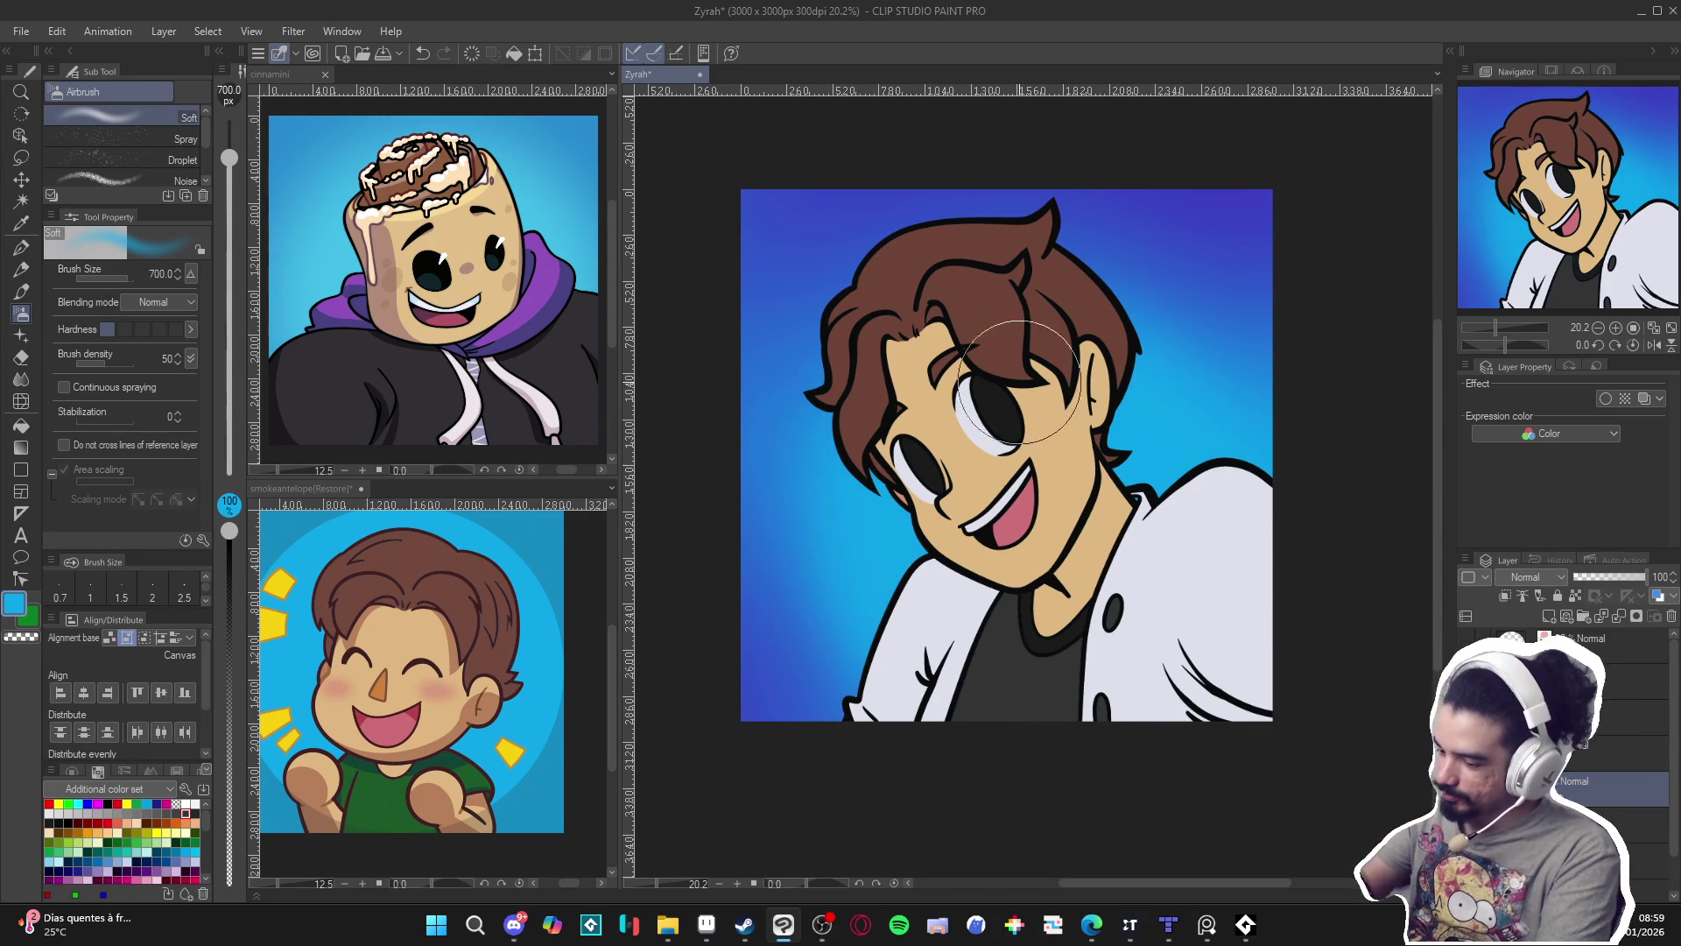
key(bracketleft)
key(bracketleft)
key(bracketleft)
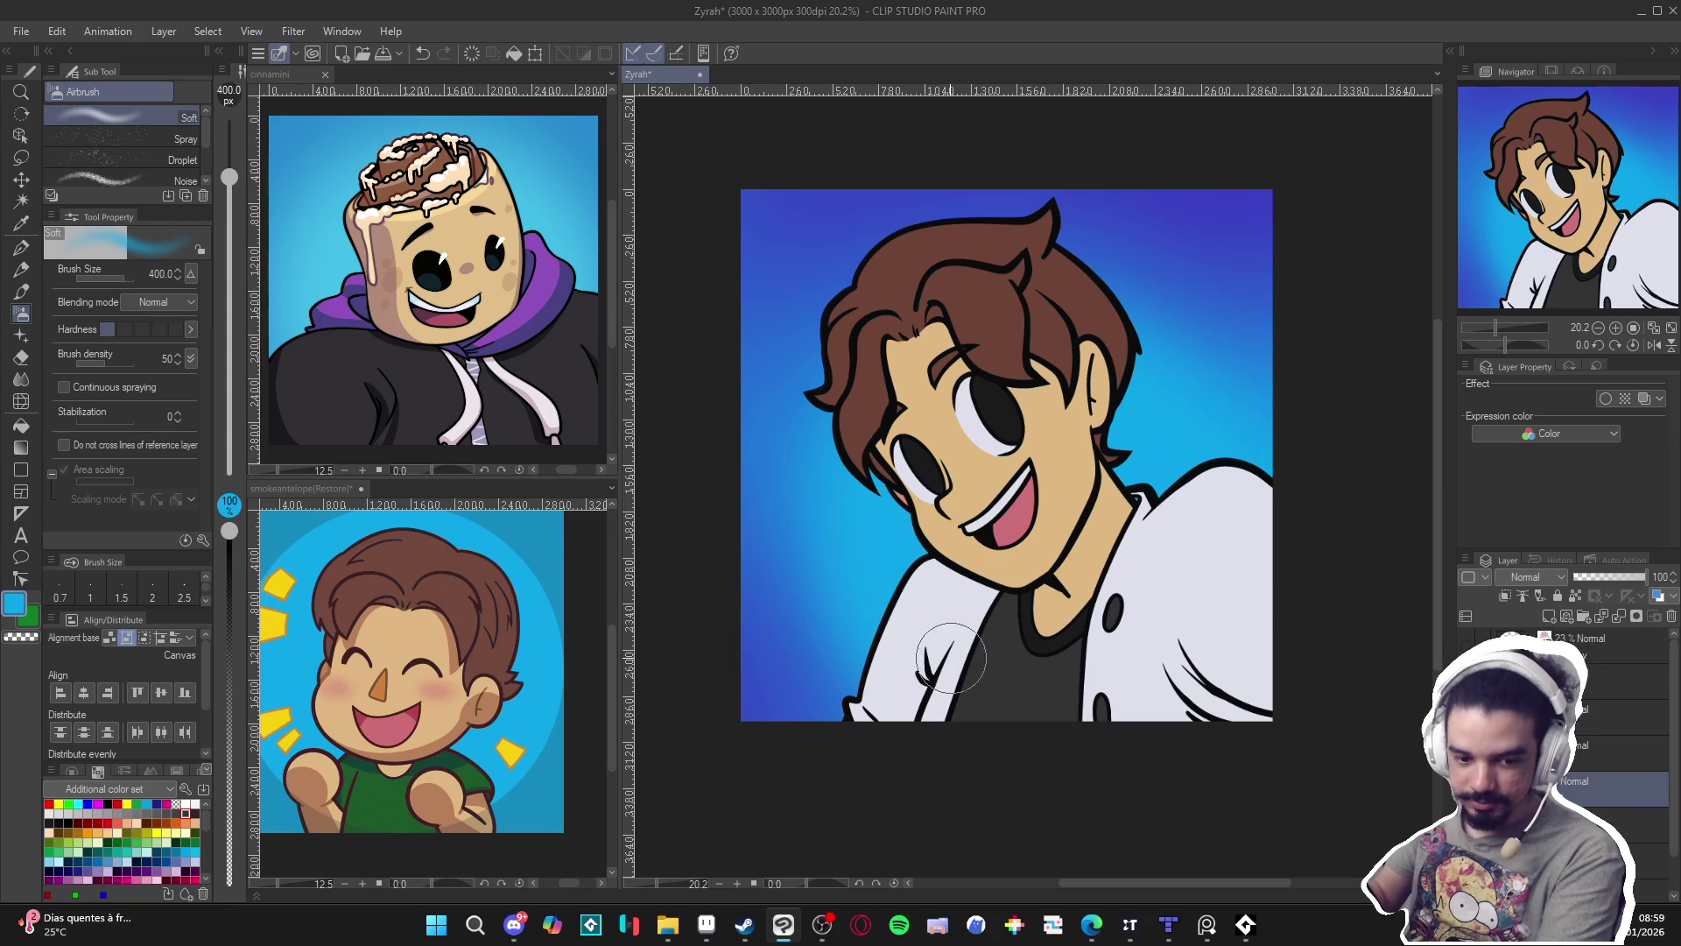
key(bracketleft)
key(bracketleft)
key(bracketleft)
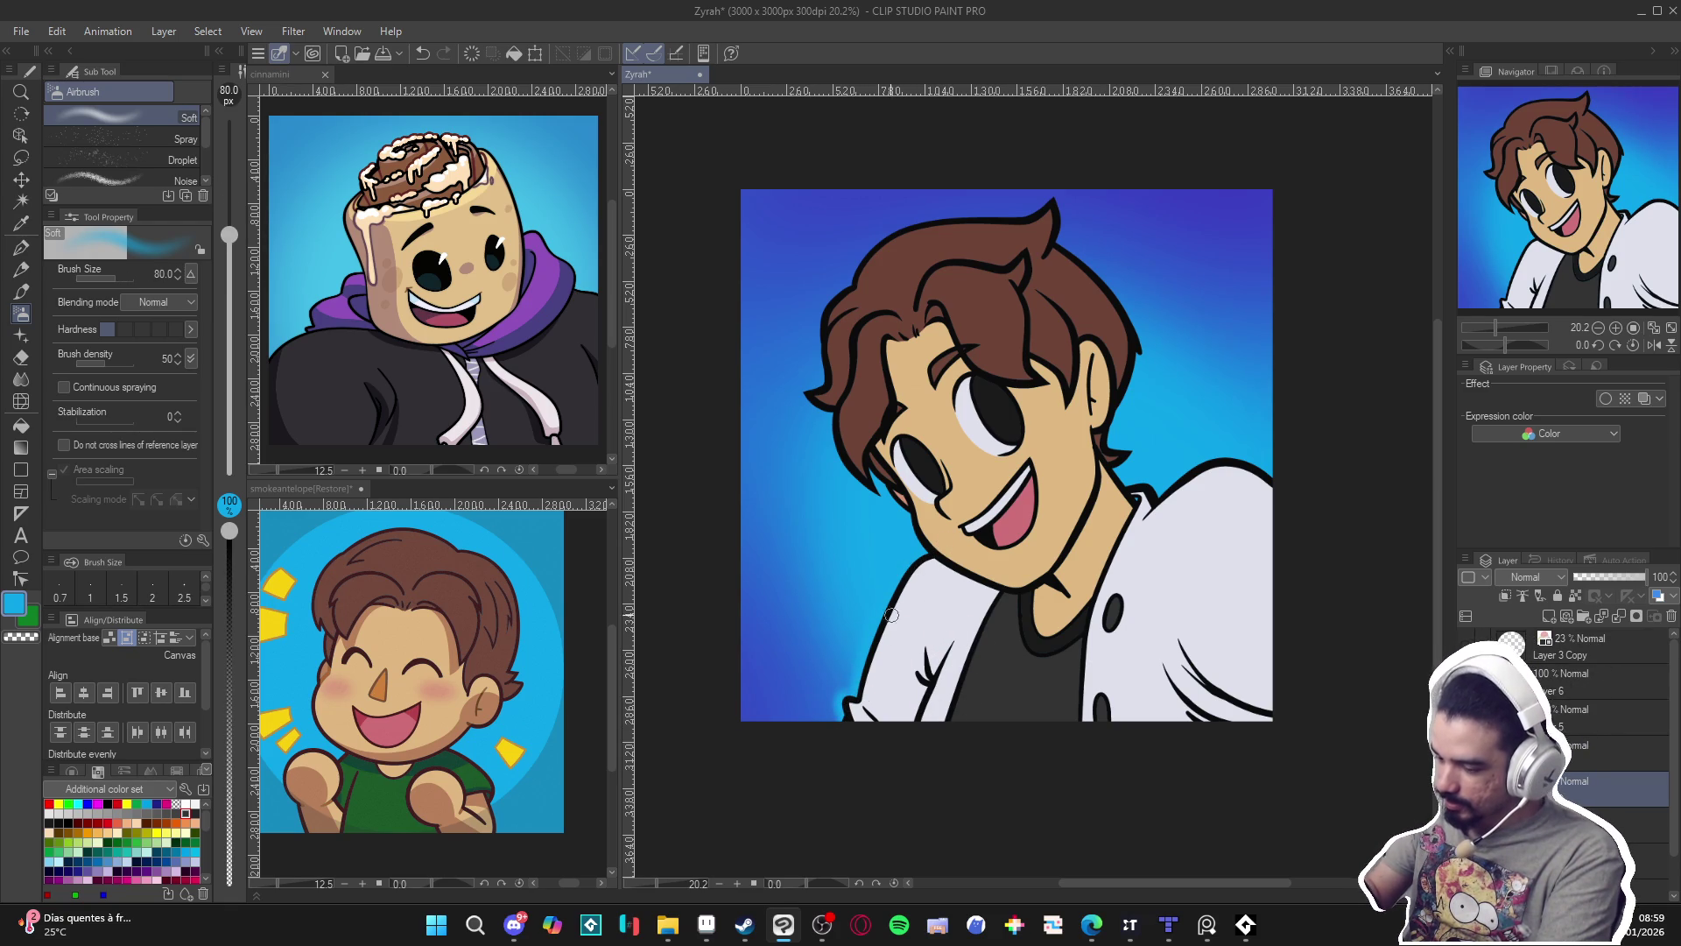
key(ctrl+z)
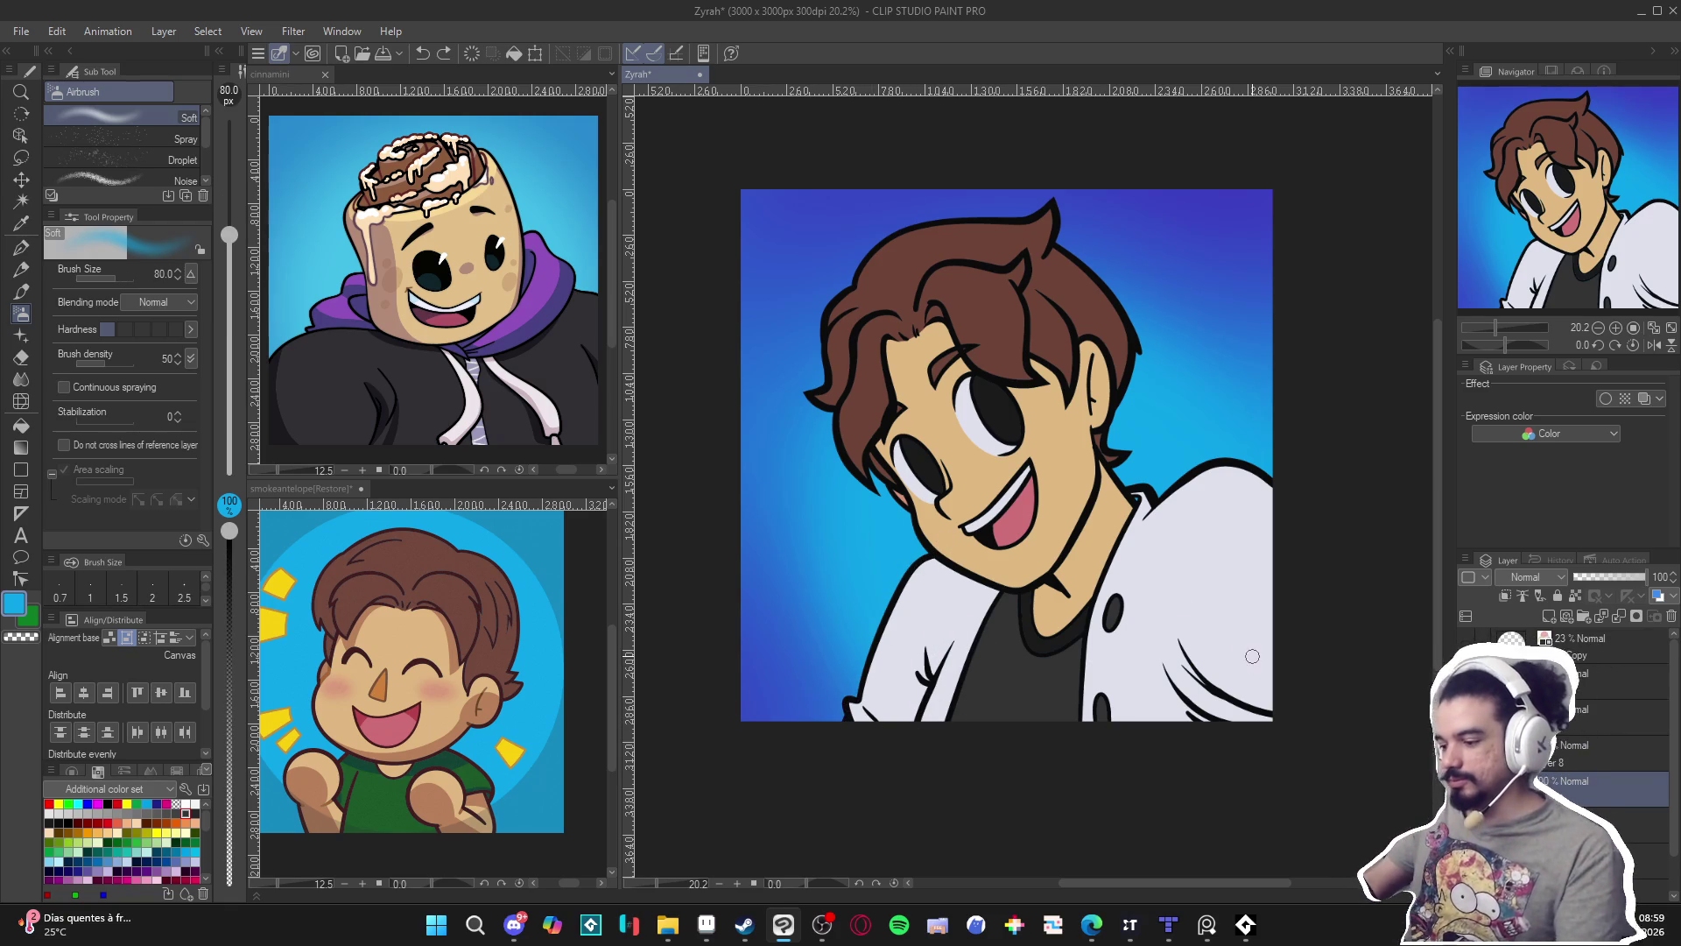
scroll(1126, 622, down, 2)
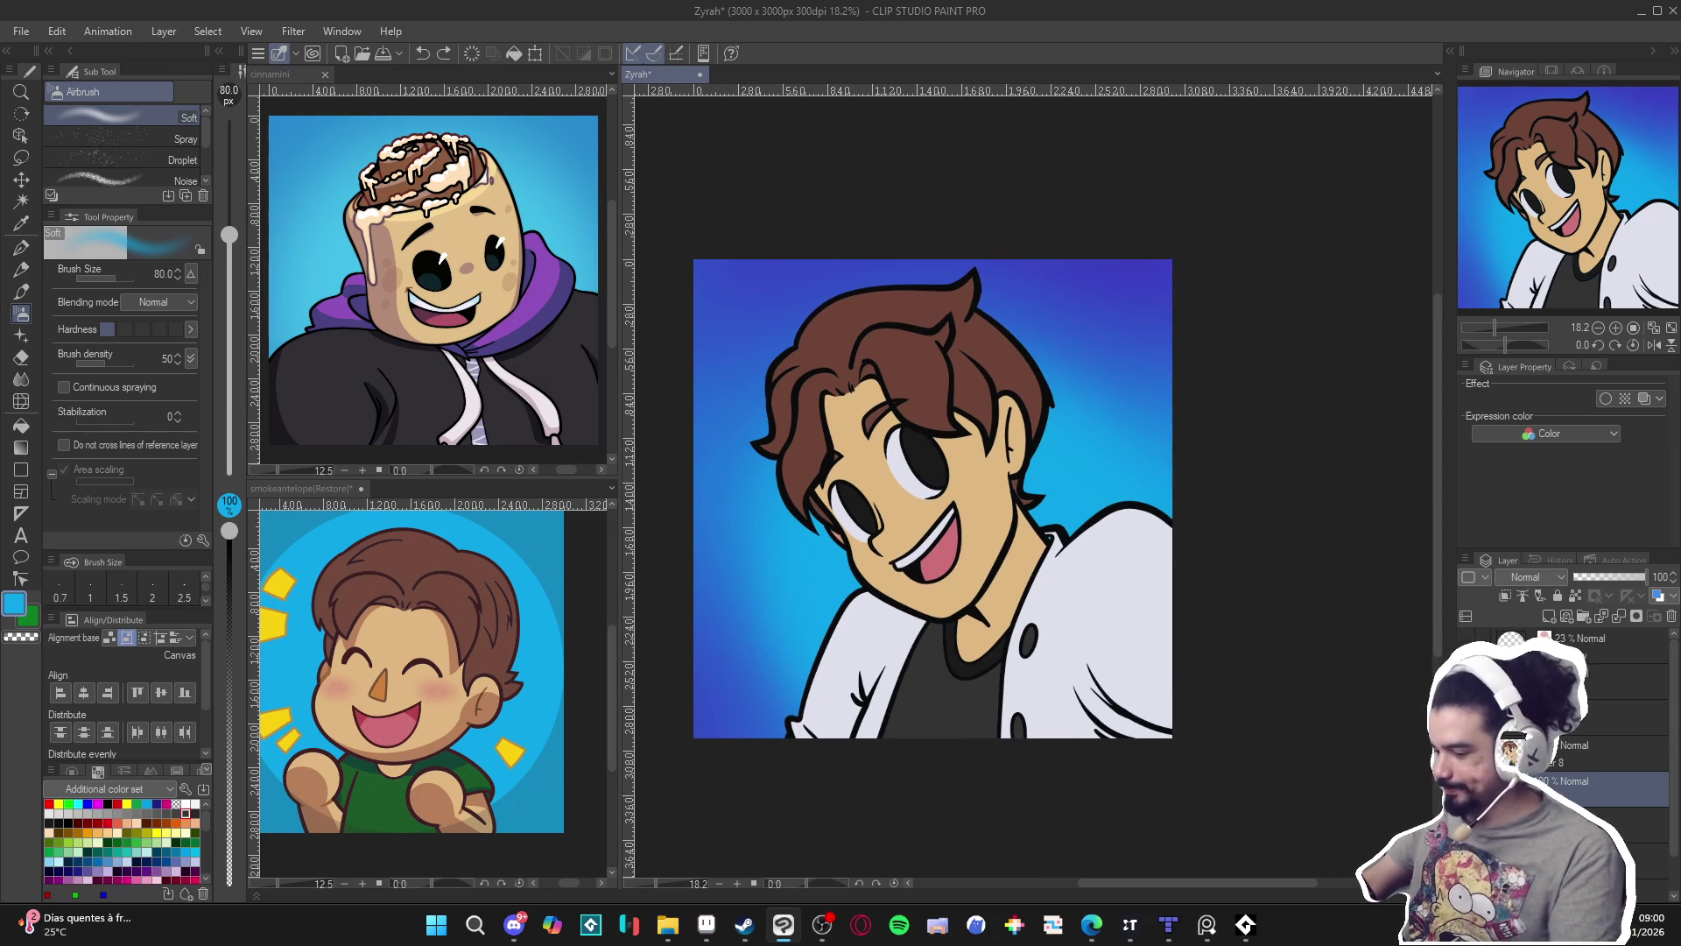
On the upper layer, dab white highlights into both eyes with a size-70 G-pen.
click(1629, 681)
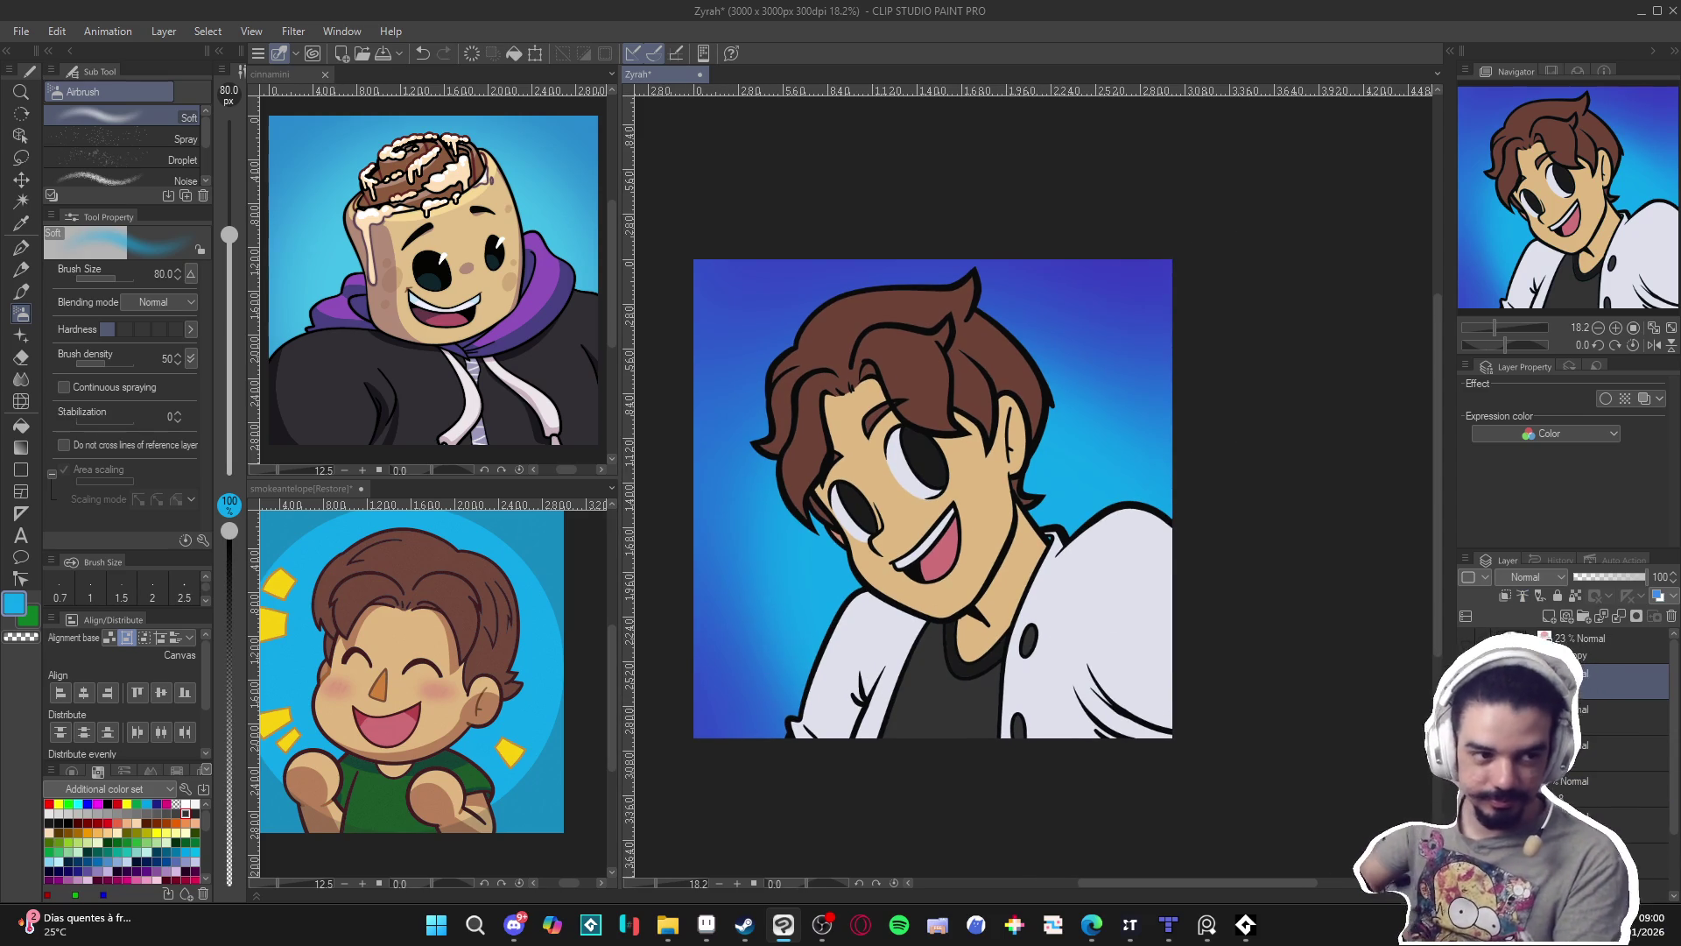
scroll(925, 462, up, 3)
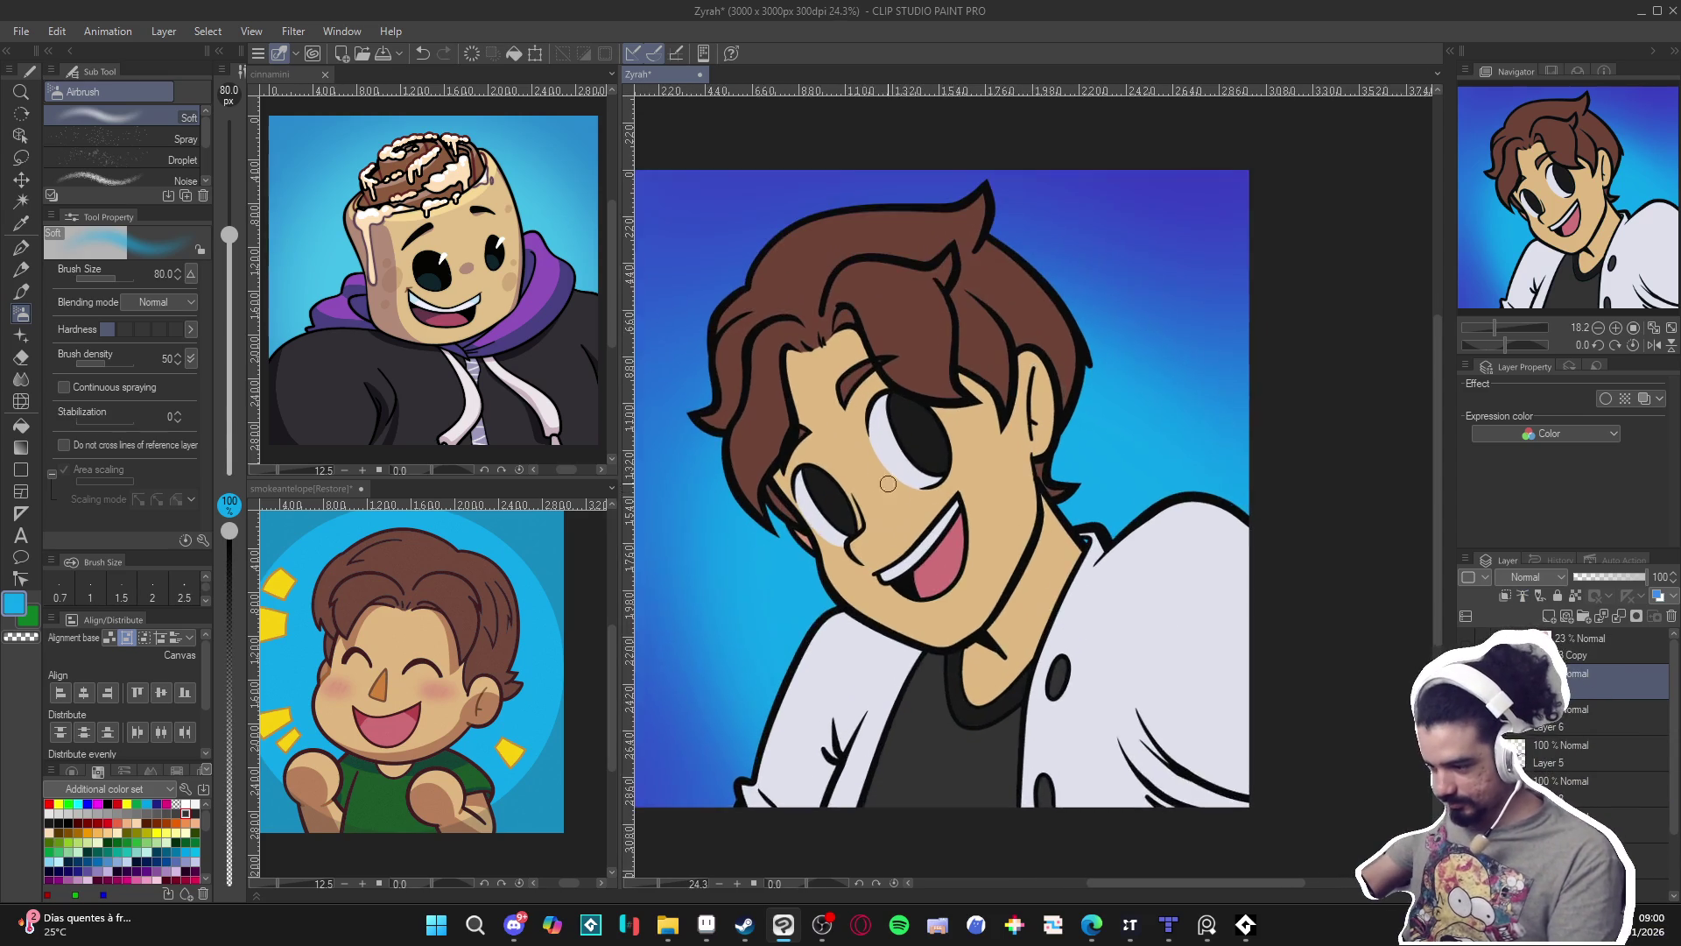
alt+click(923, 466)
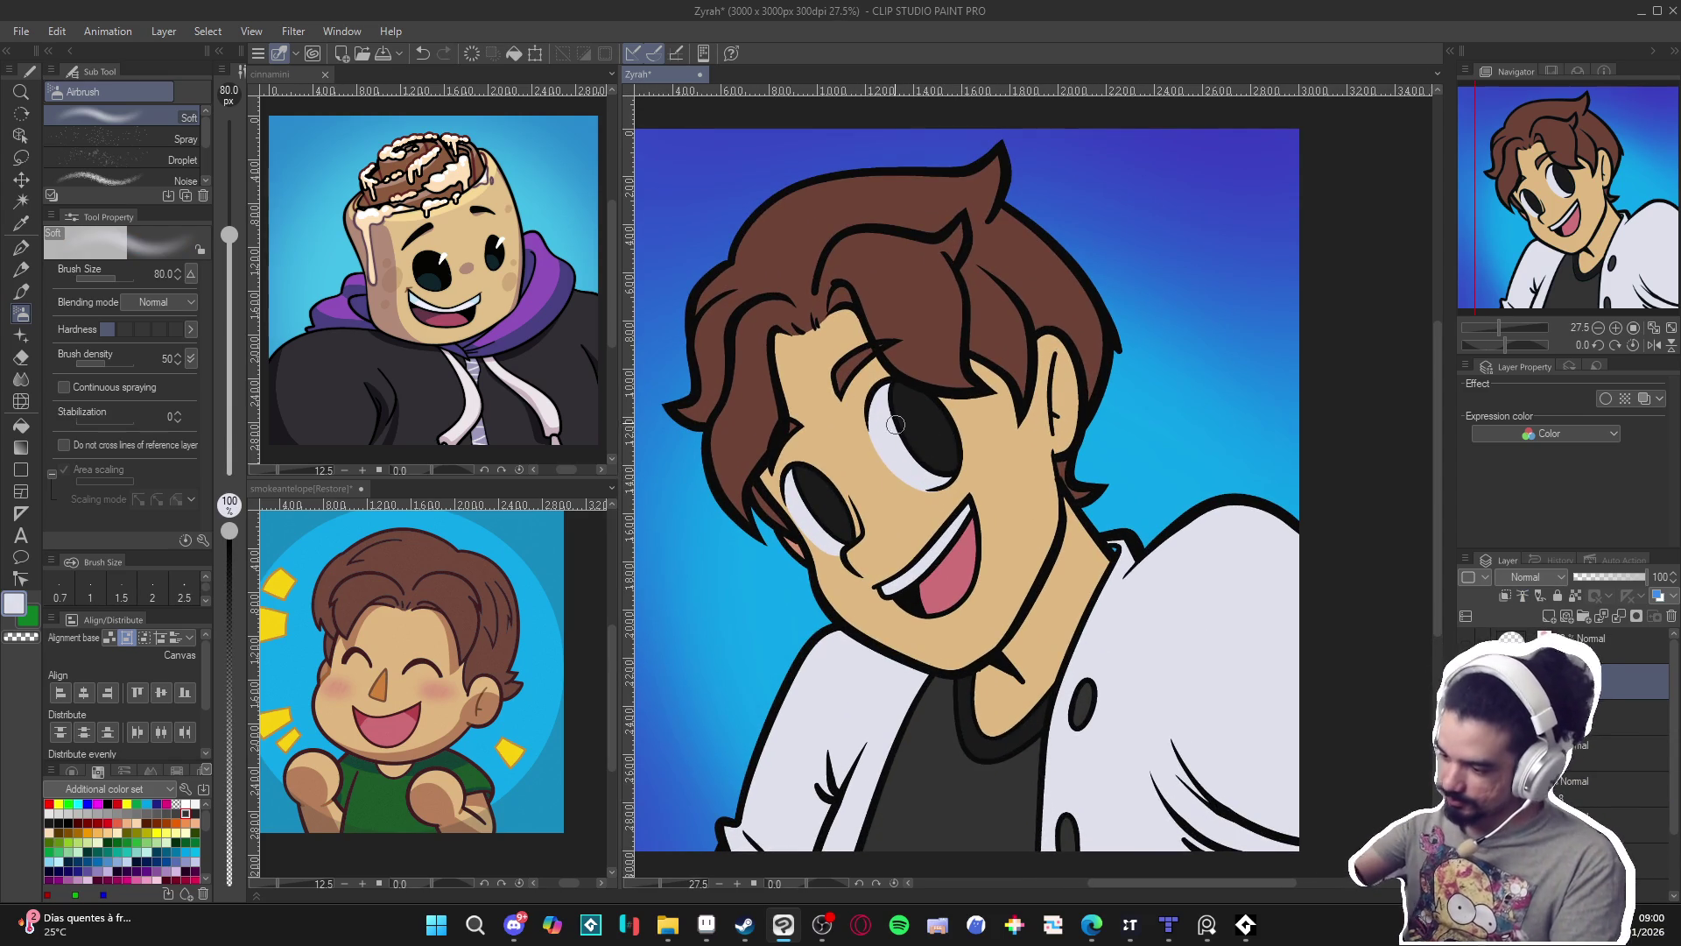
key(ctrl+z)
key(p)
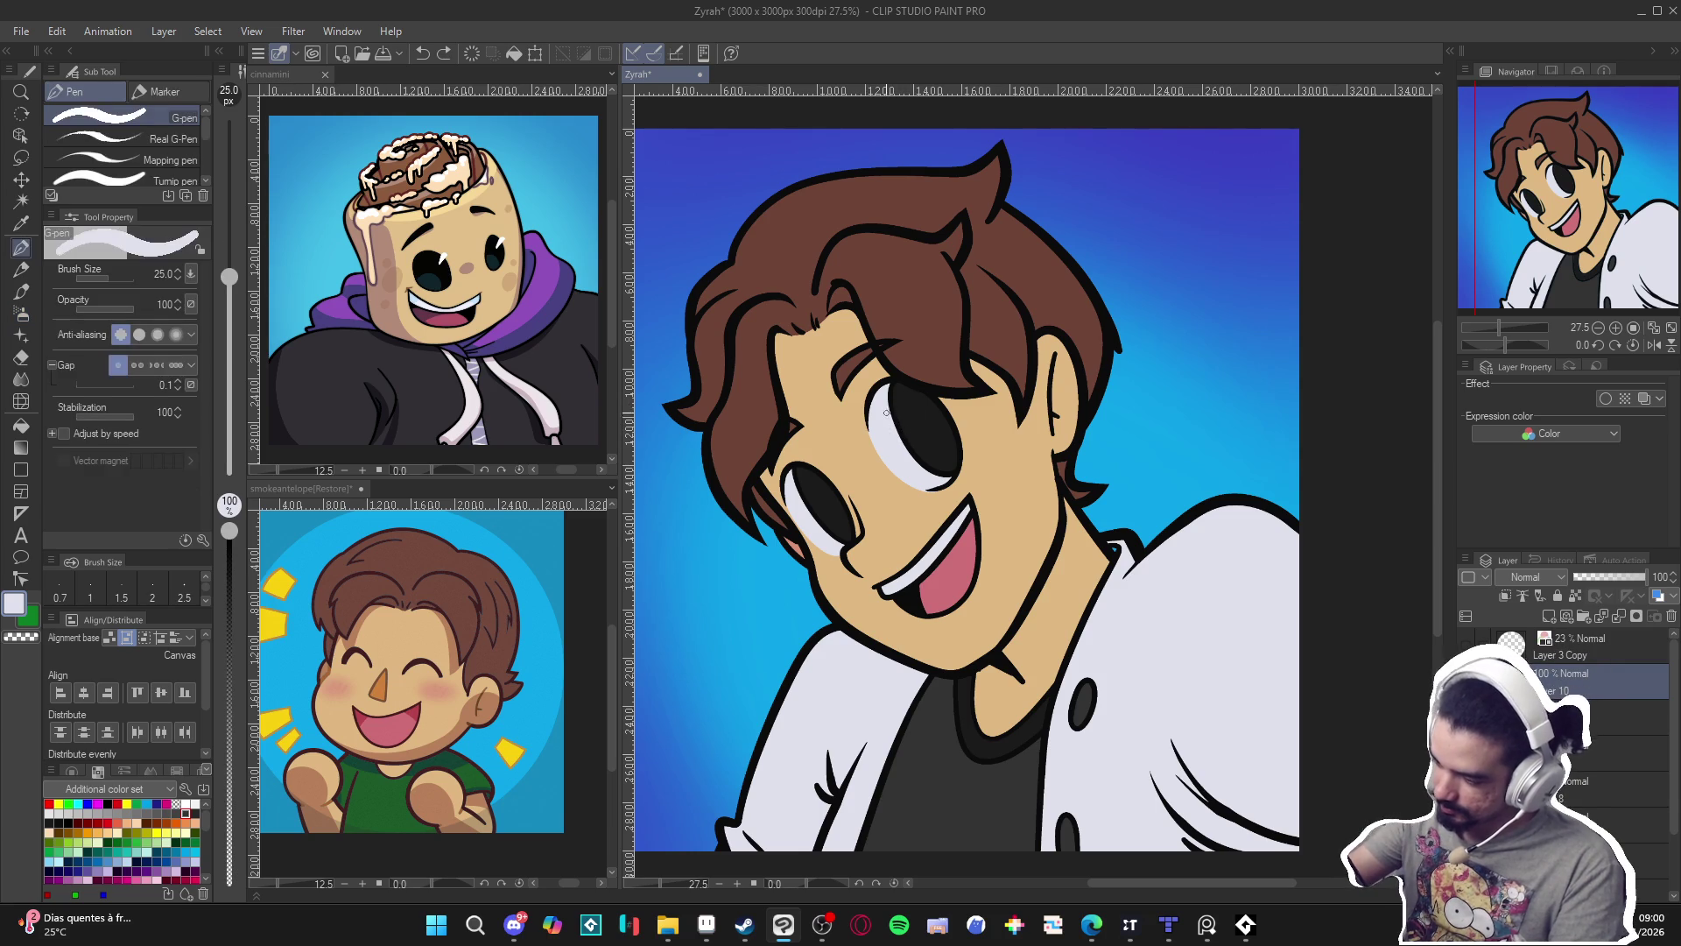
key(bracketright)
key(bracketright)
key(bracketright)
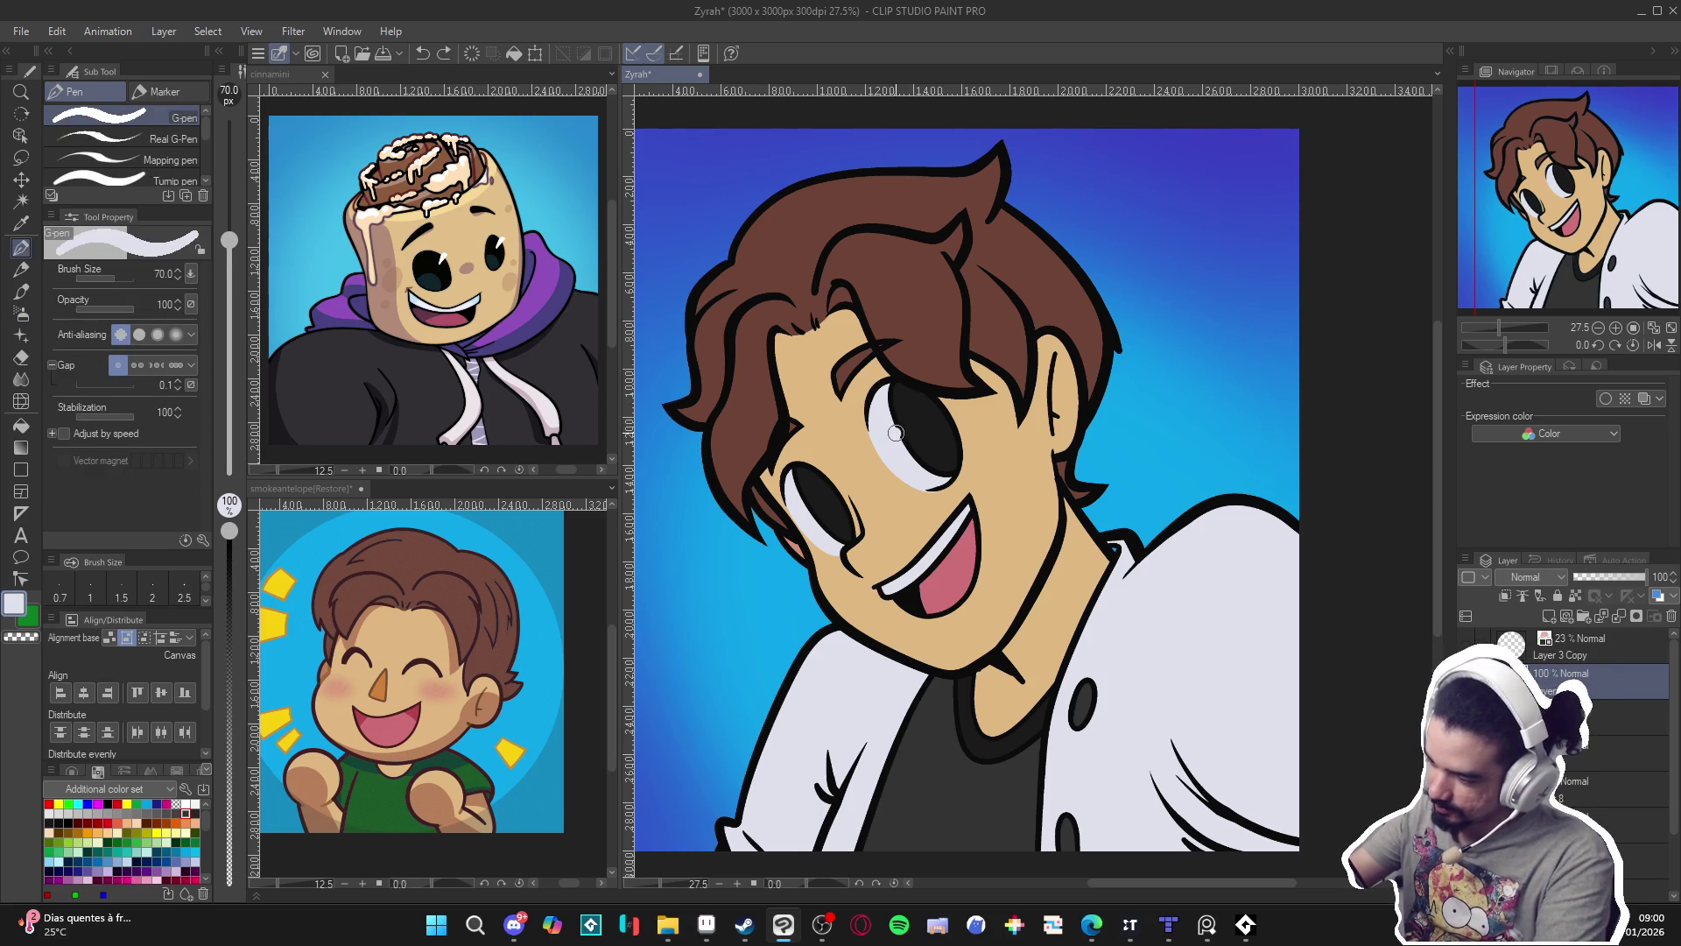
drag(893, 433, 905, 415)
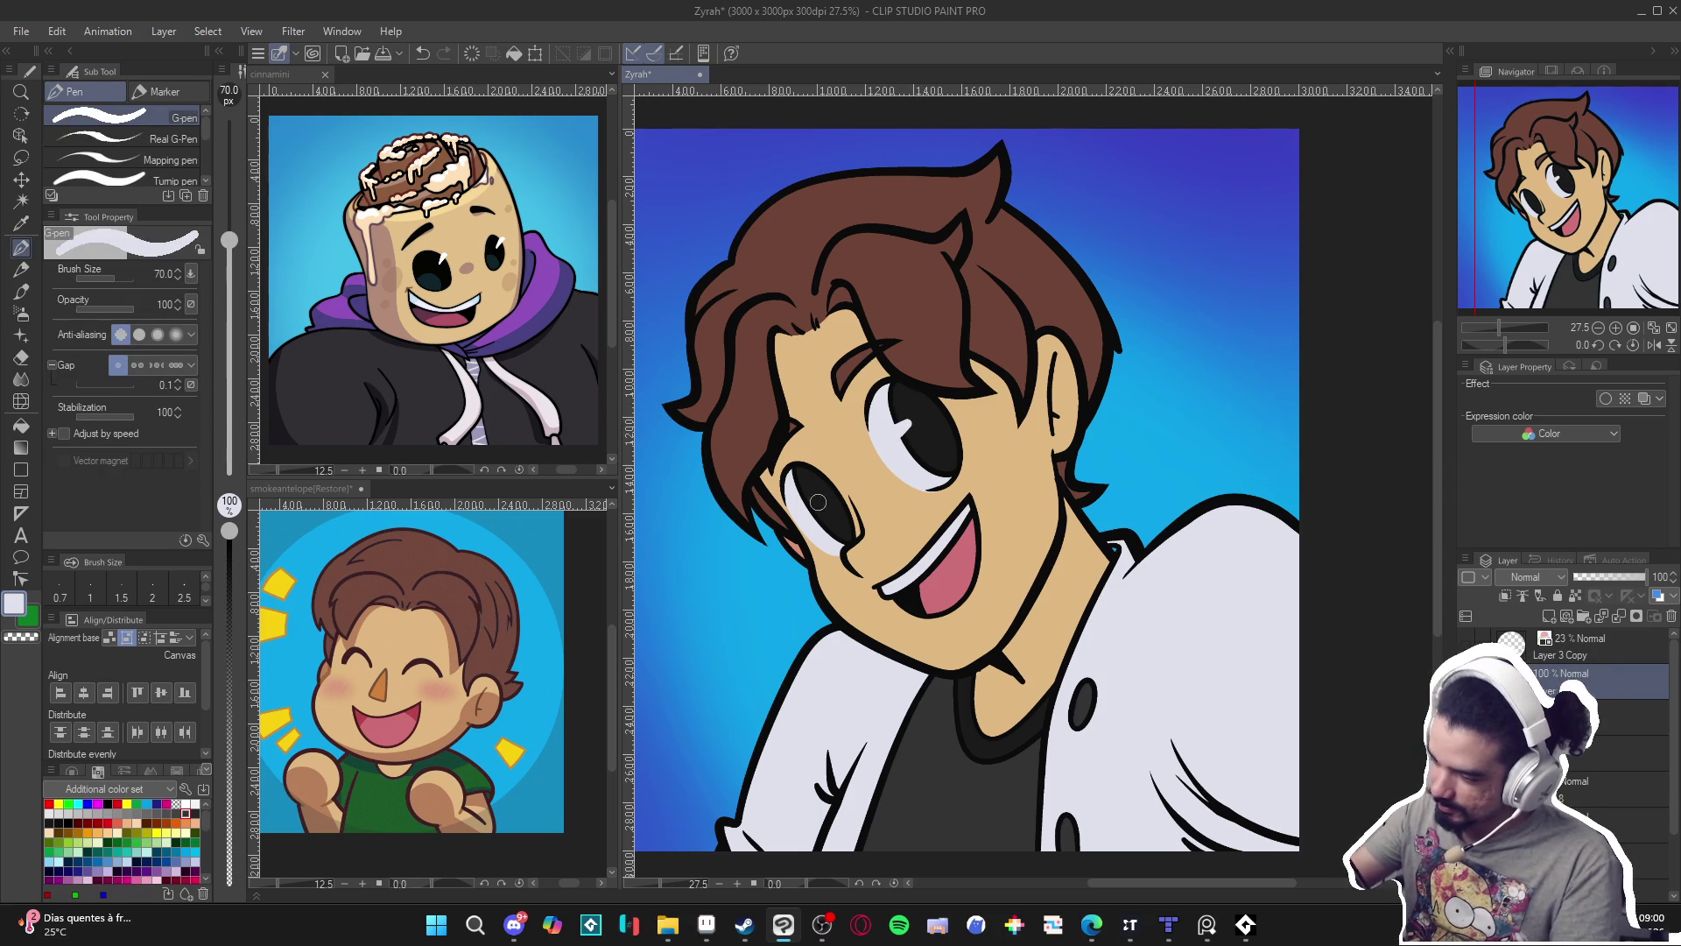
drag(793, 508, 819, 495)
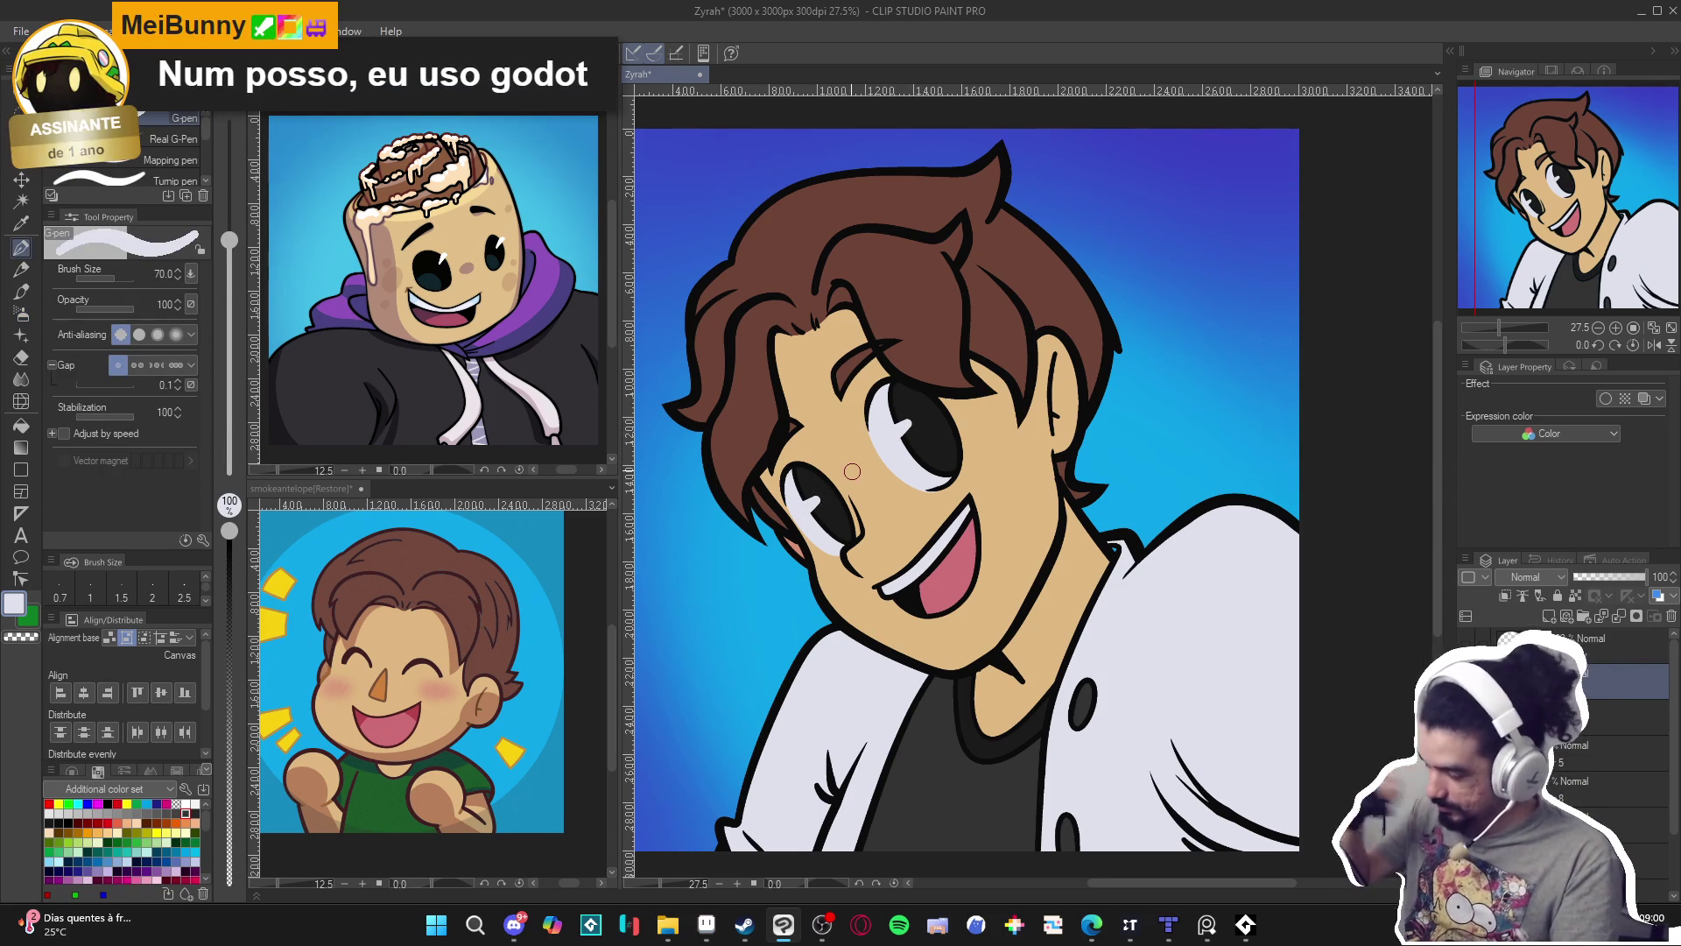
scroll(910, 520, down, 2)
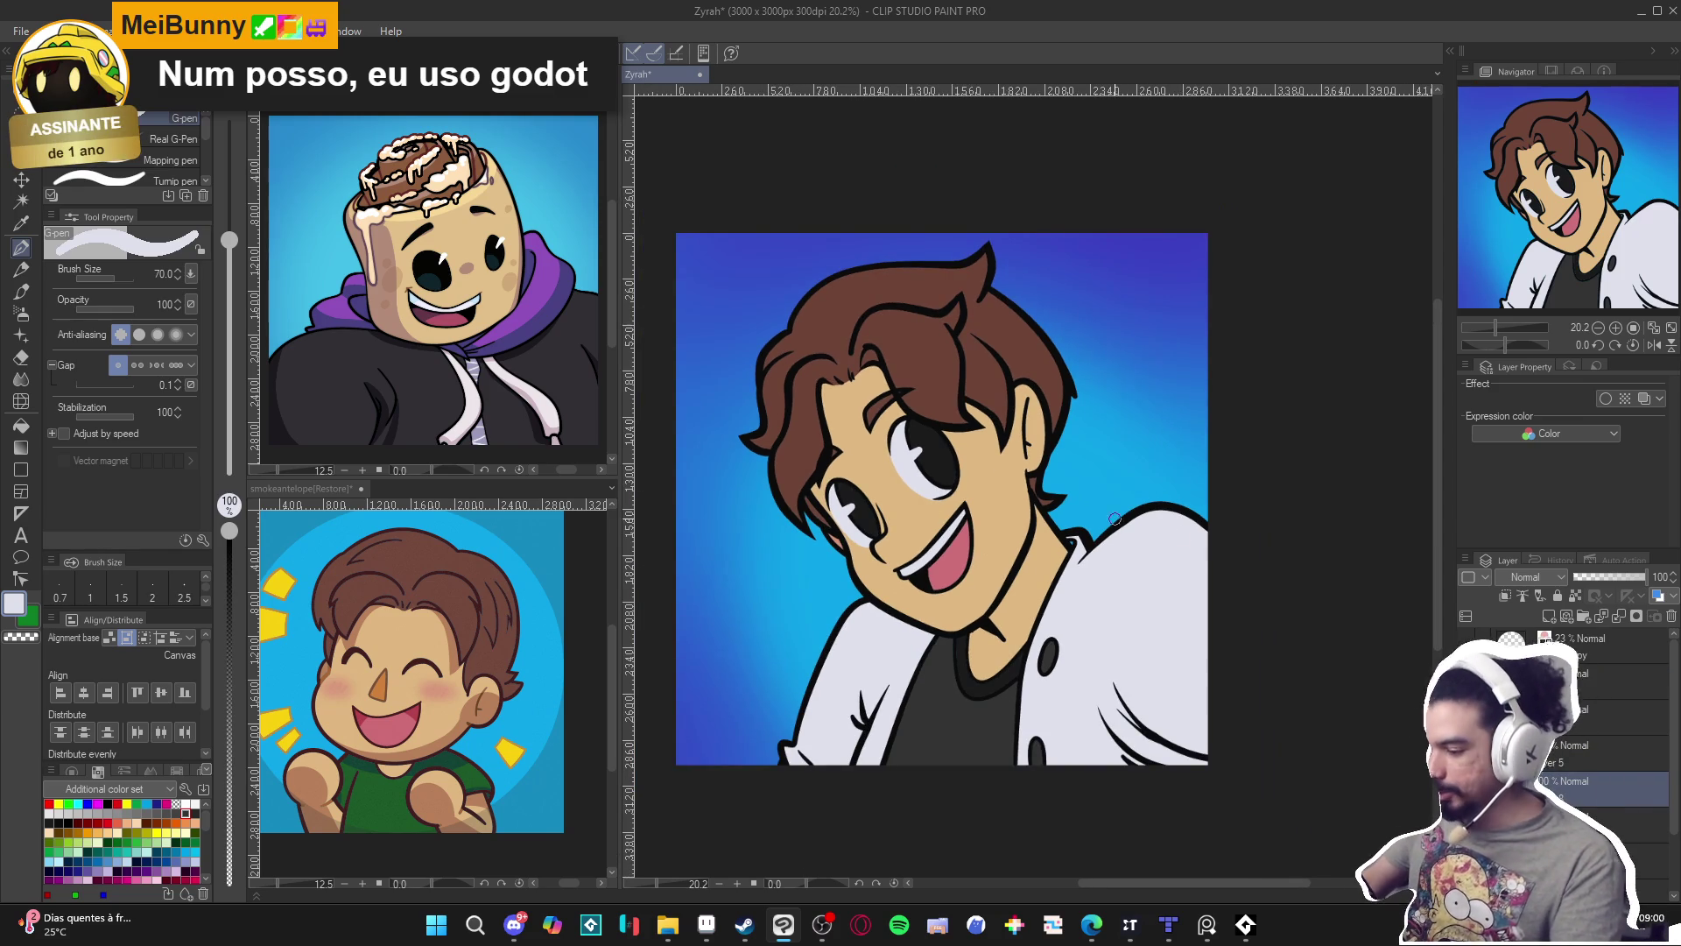
scroll(845, 497, up, 1)
Shade the irises with hair brown using the G-pen at 22% opacity, then save.
key(b)
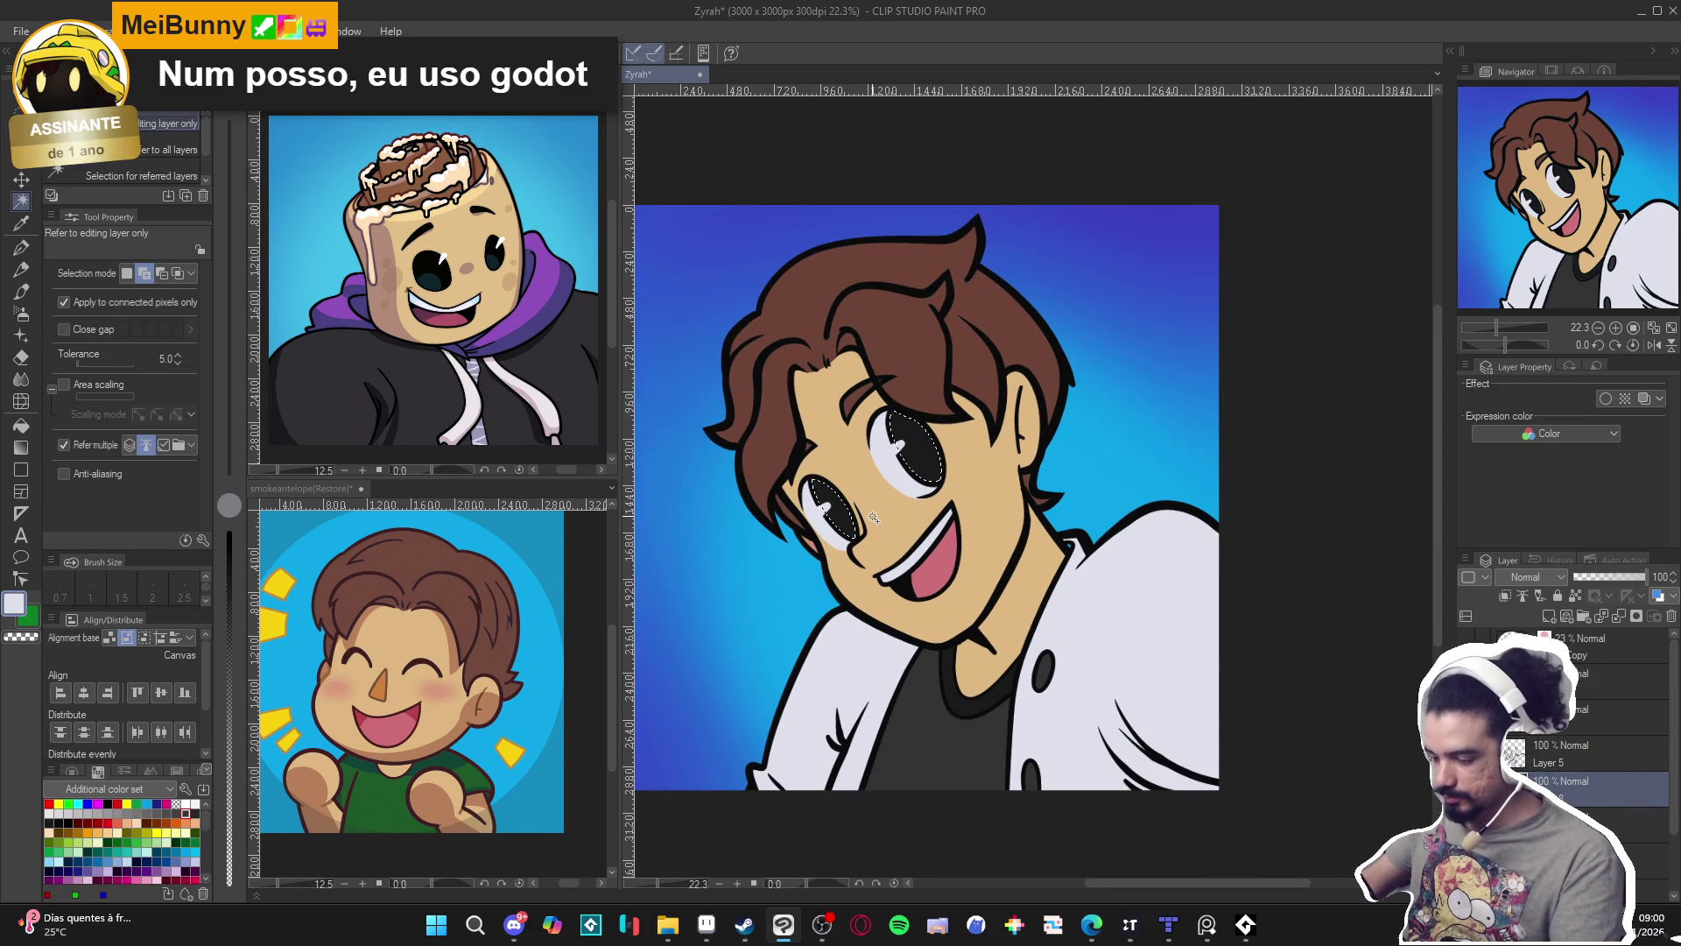
key(b)
alt+click(732, 486)
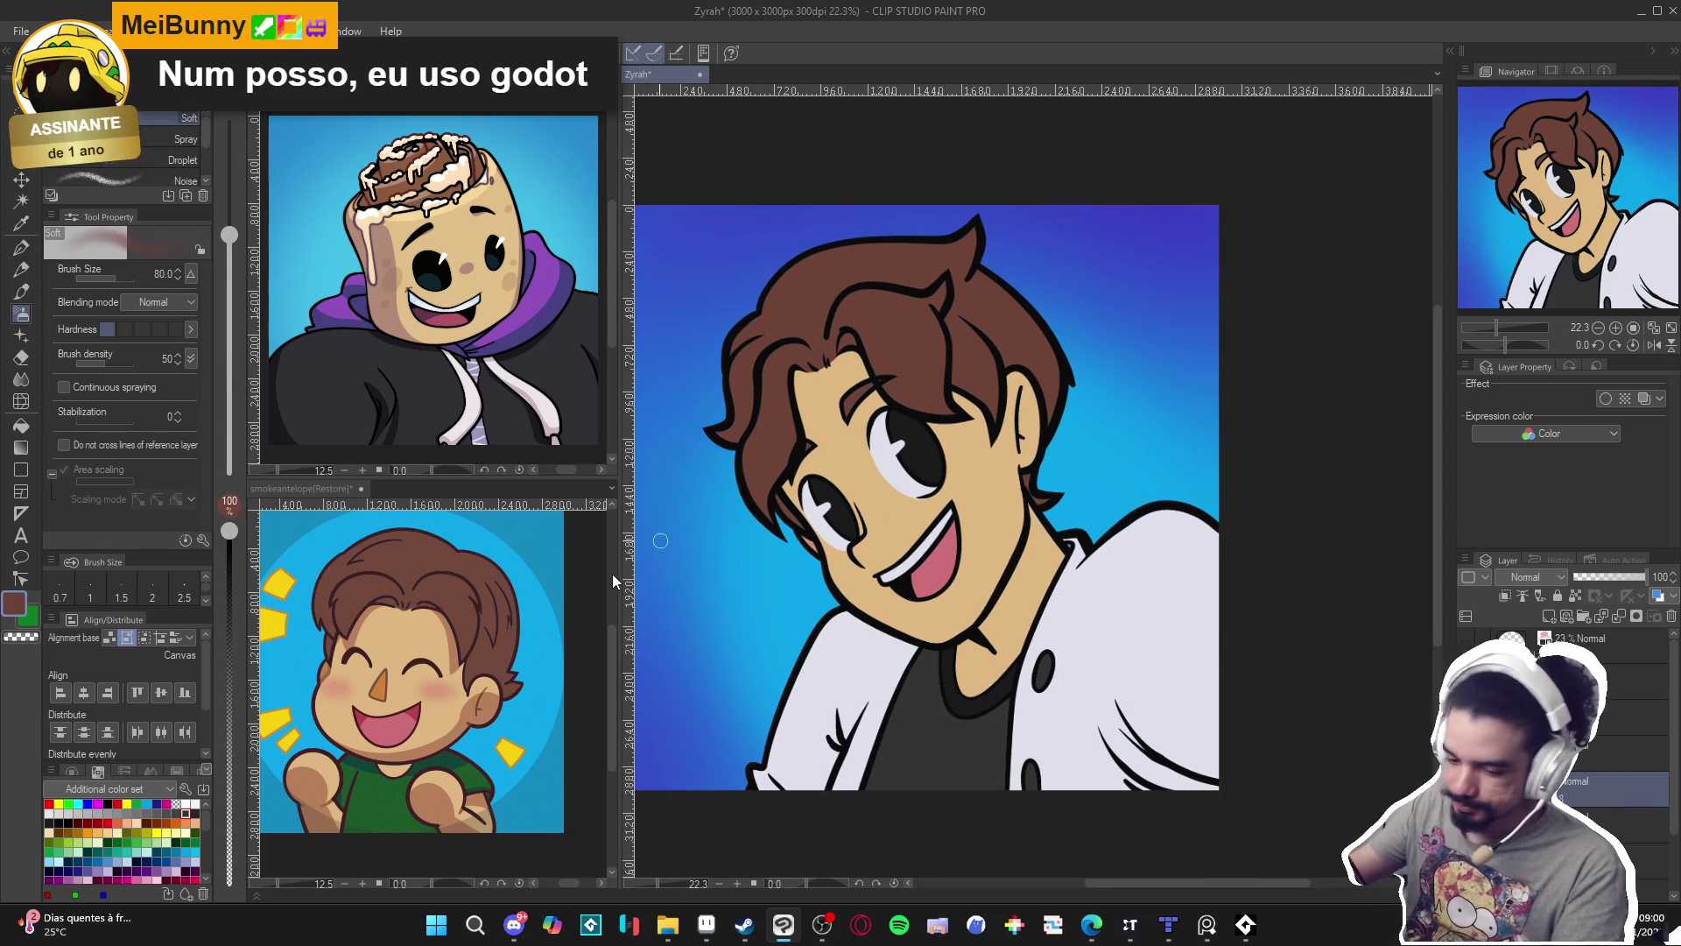
click(228, 812)
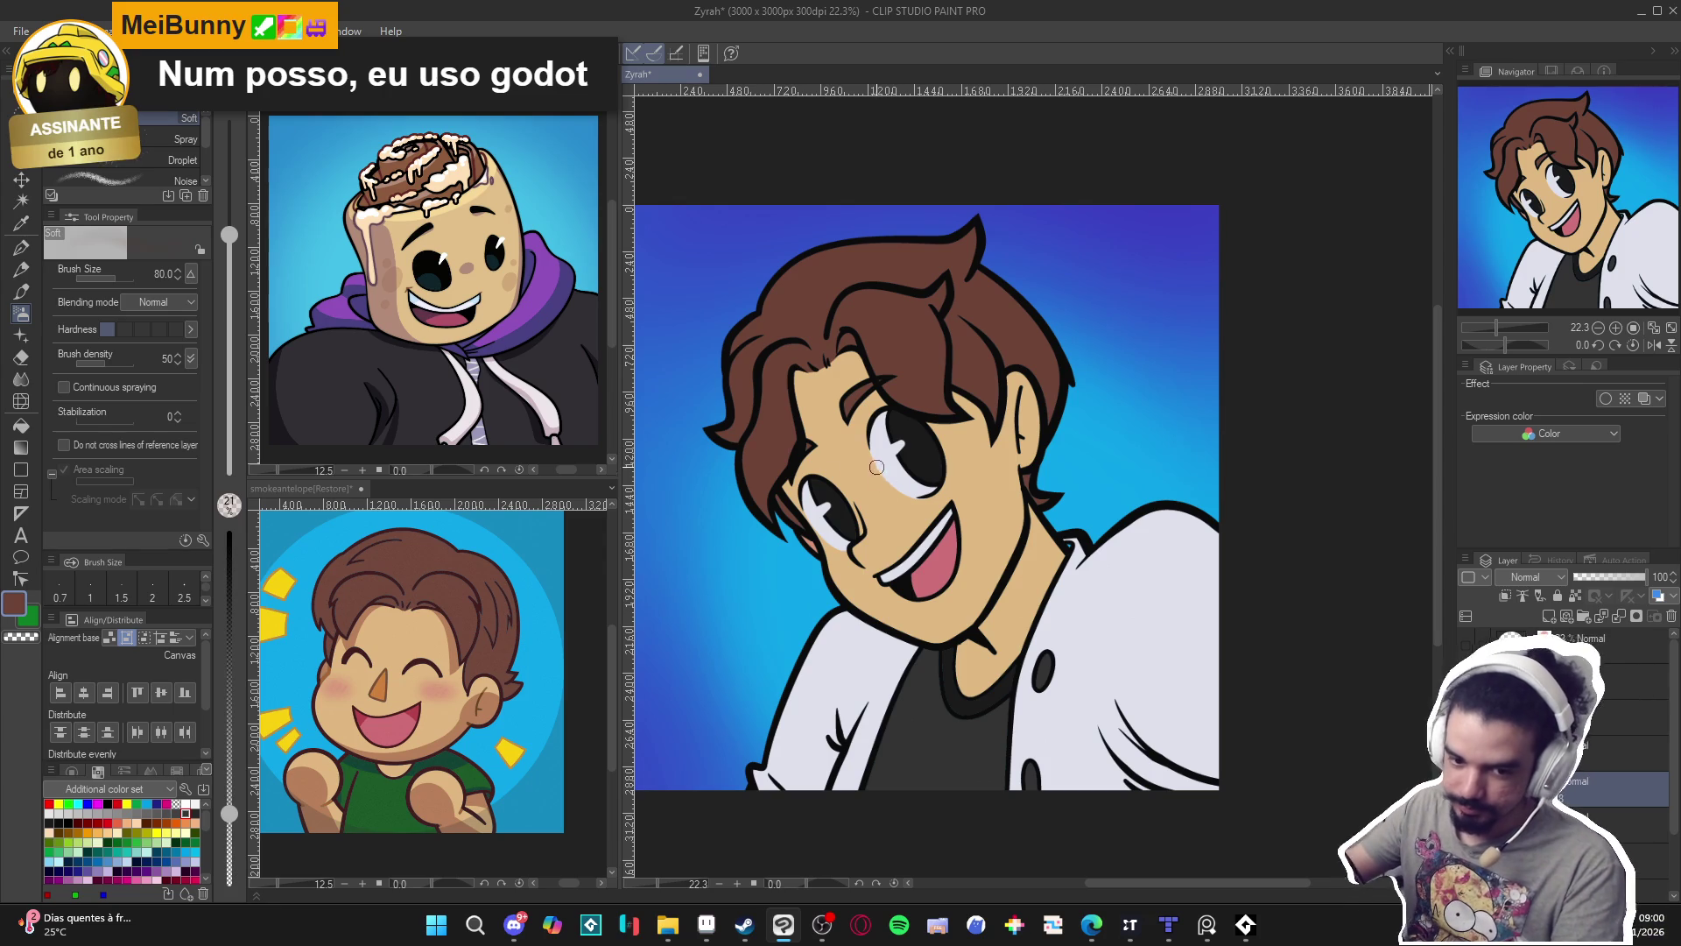
key(p)
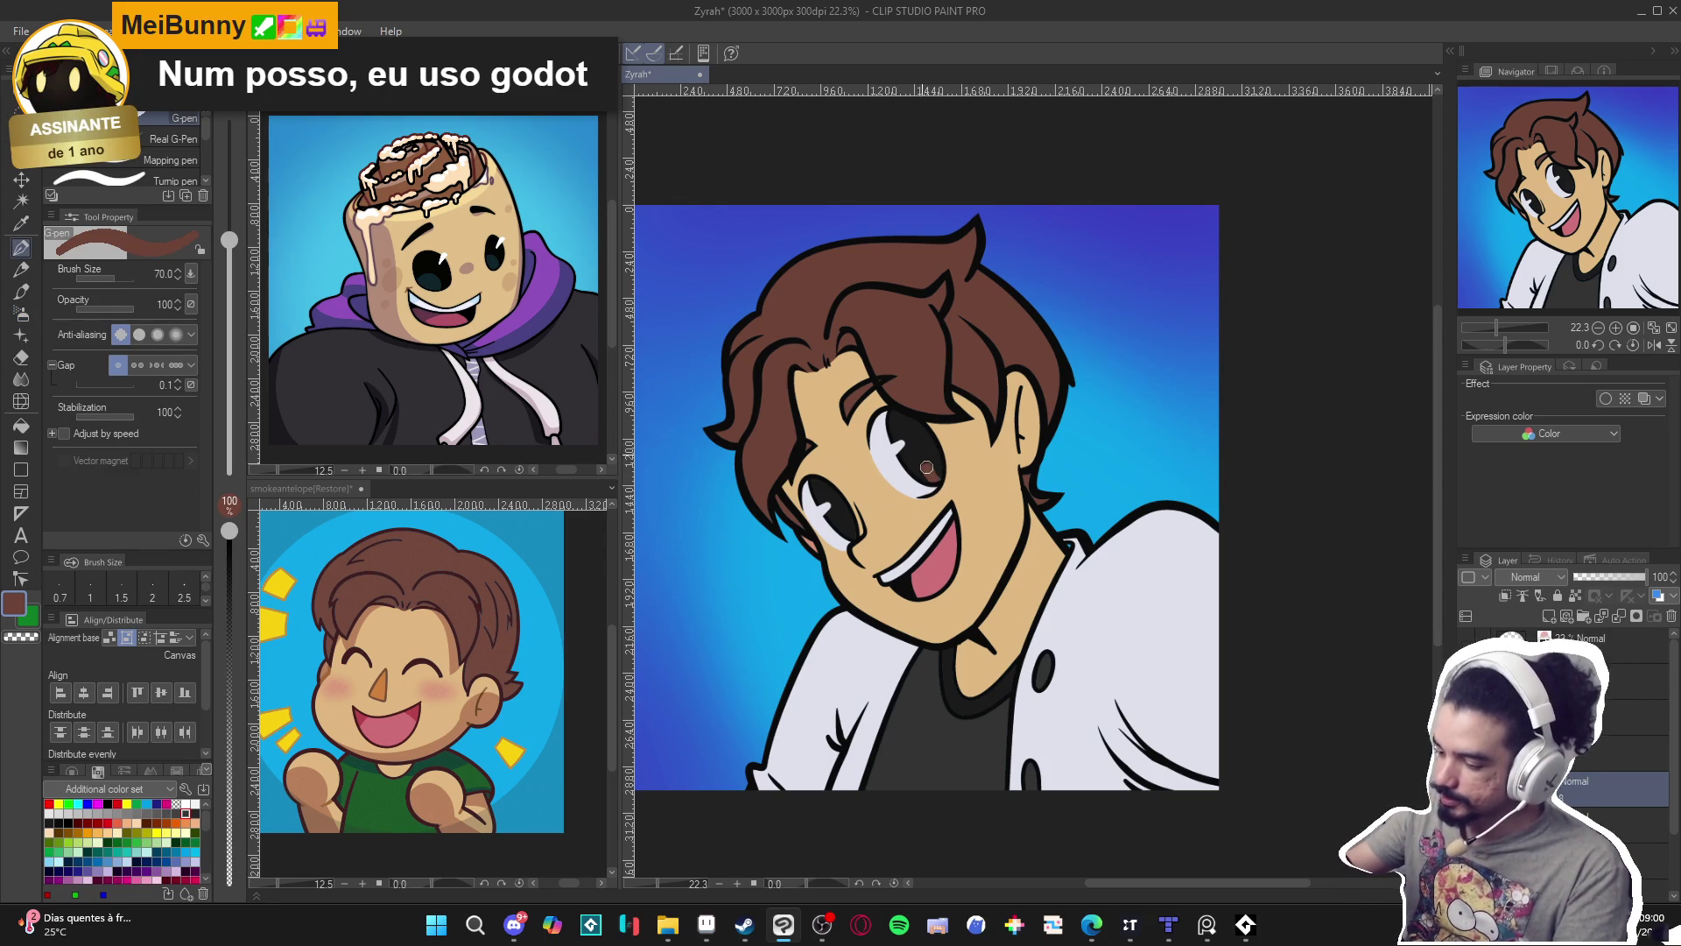
click(229, 812)
mouse_move(932, 477)
mouse_down()
mouse_move(935, 445)
mouse_move(947, 479)
mouse_up()
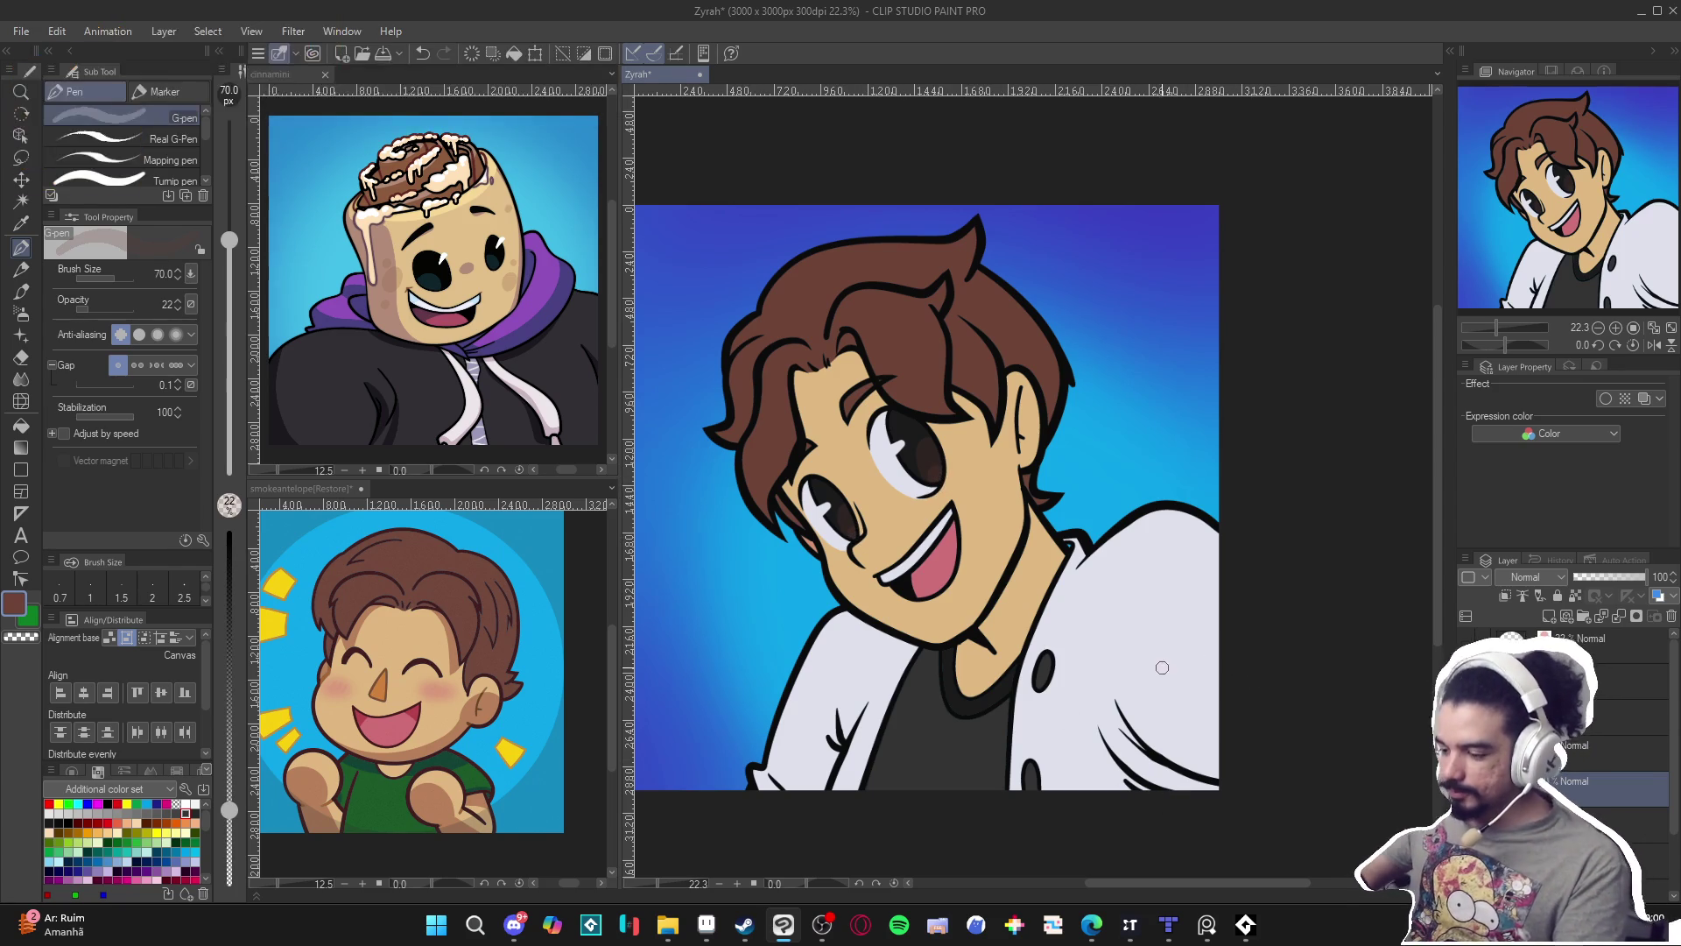
scroll(1148, 641, down, 2)
key(ctrl+s)
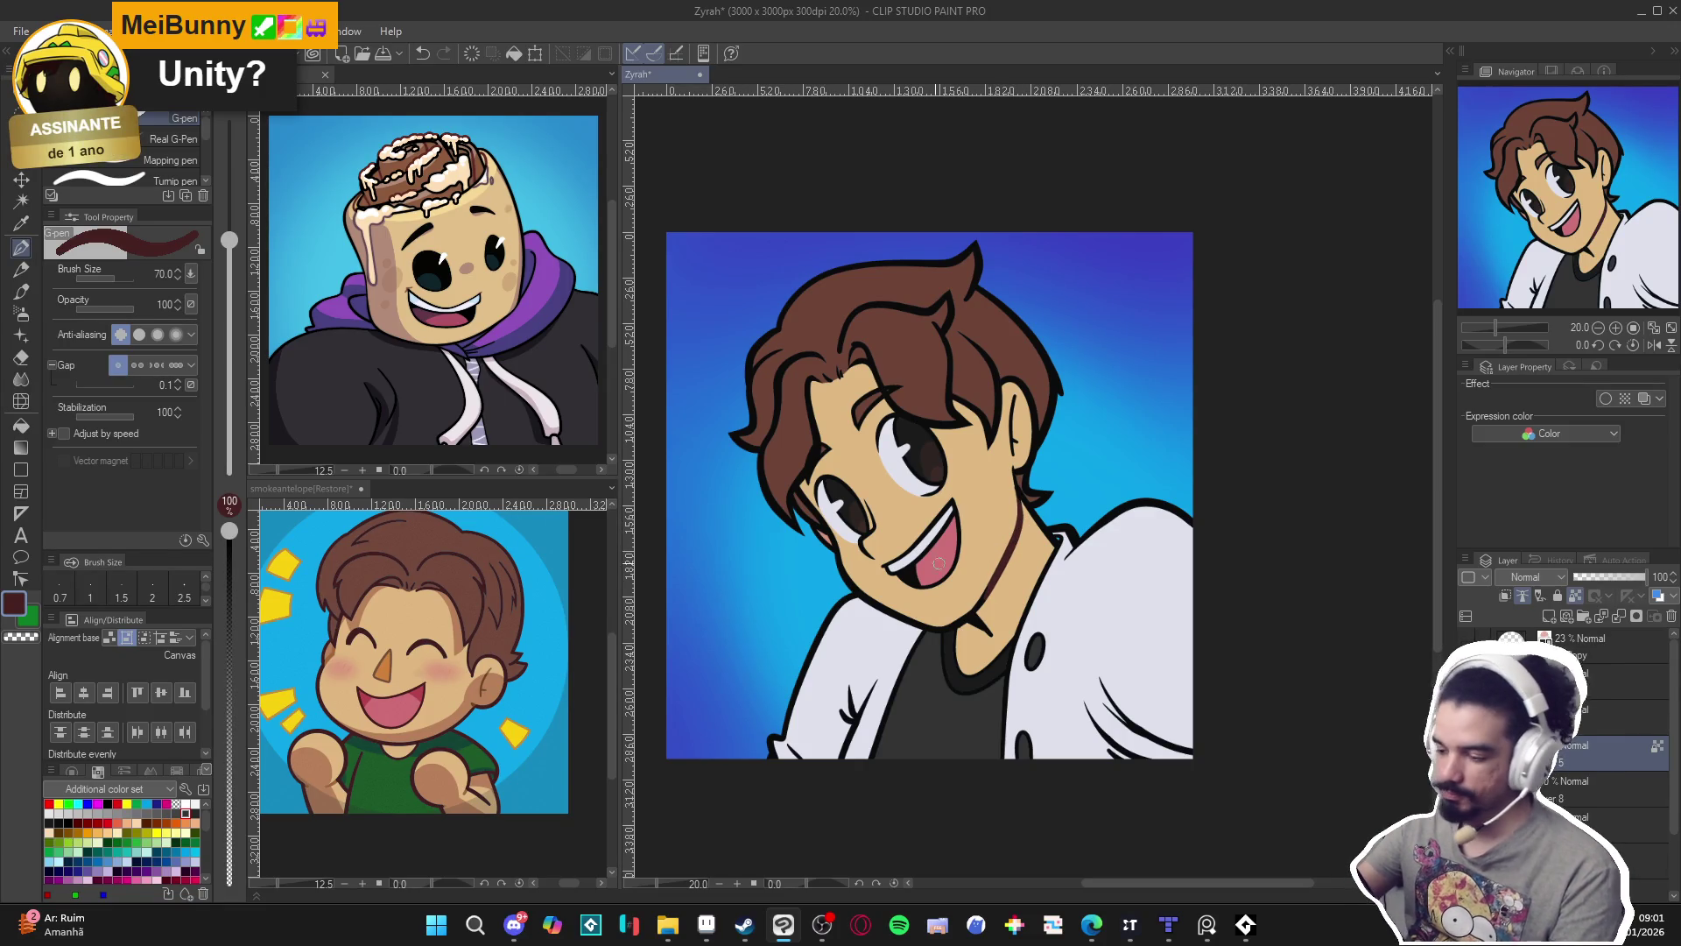
double_click(14, 603)
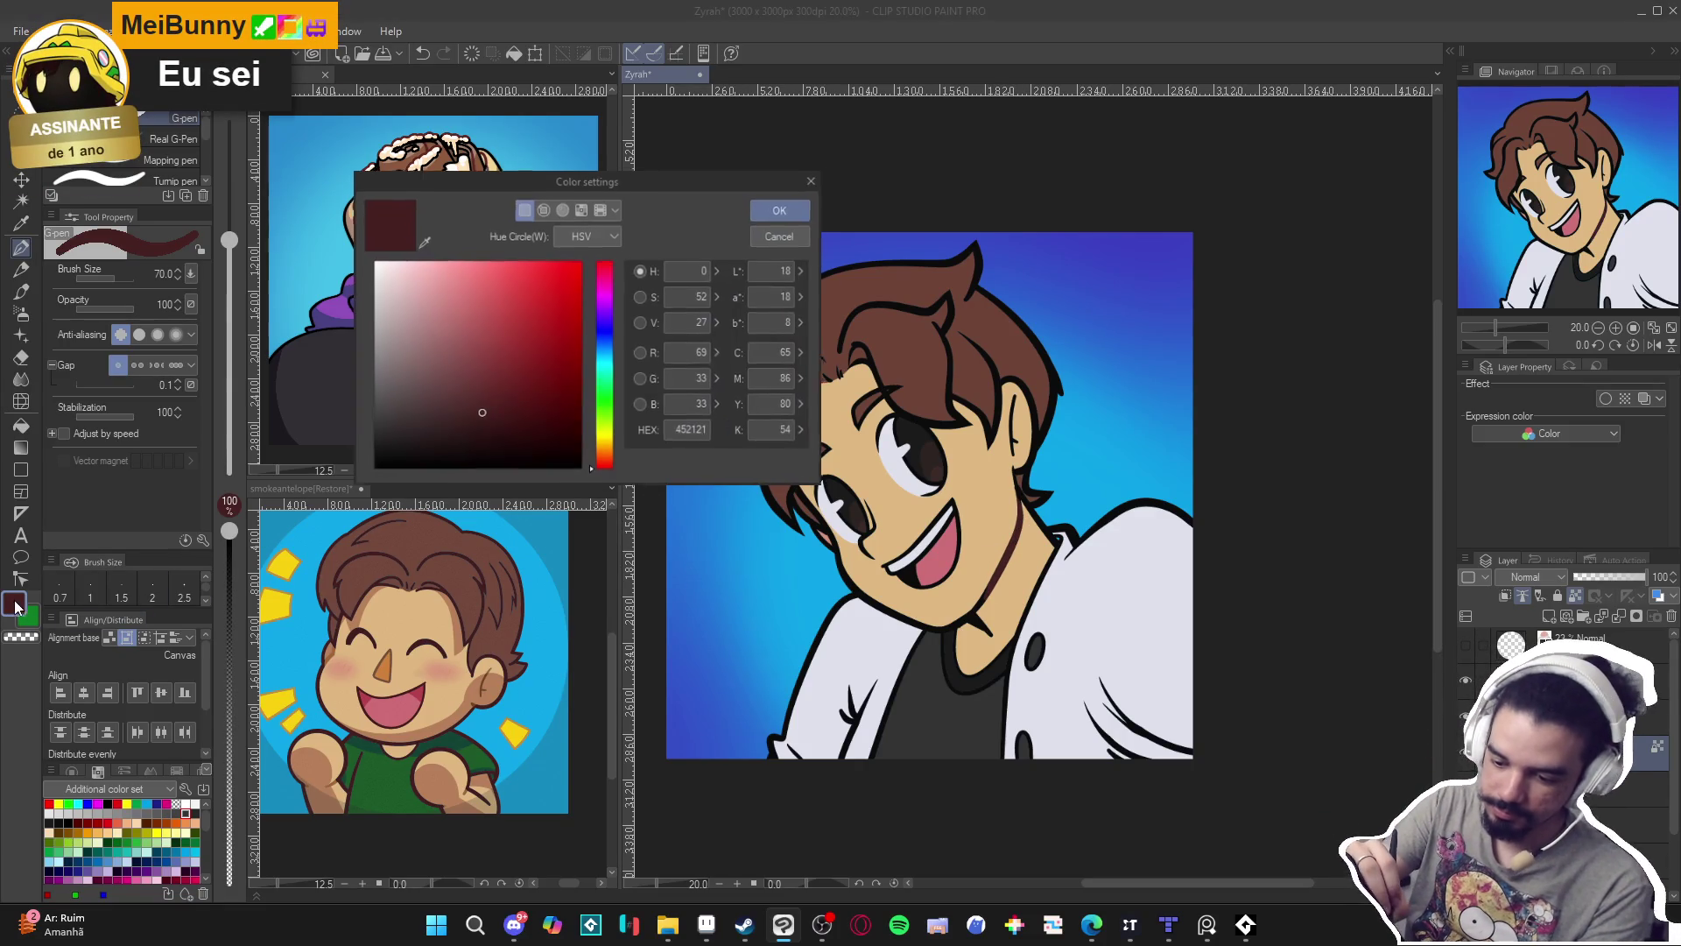
drag(480, 414, 498, 416)
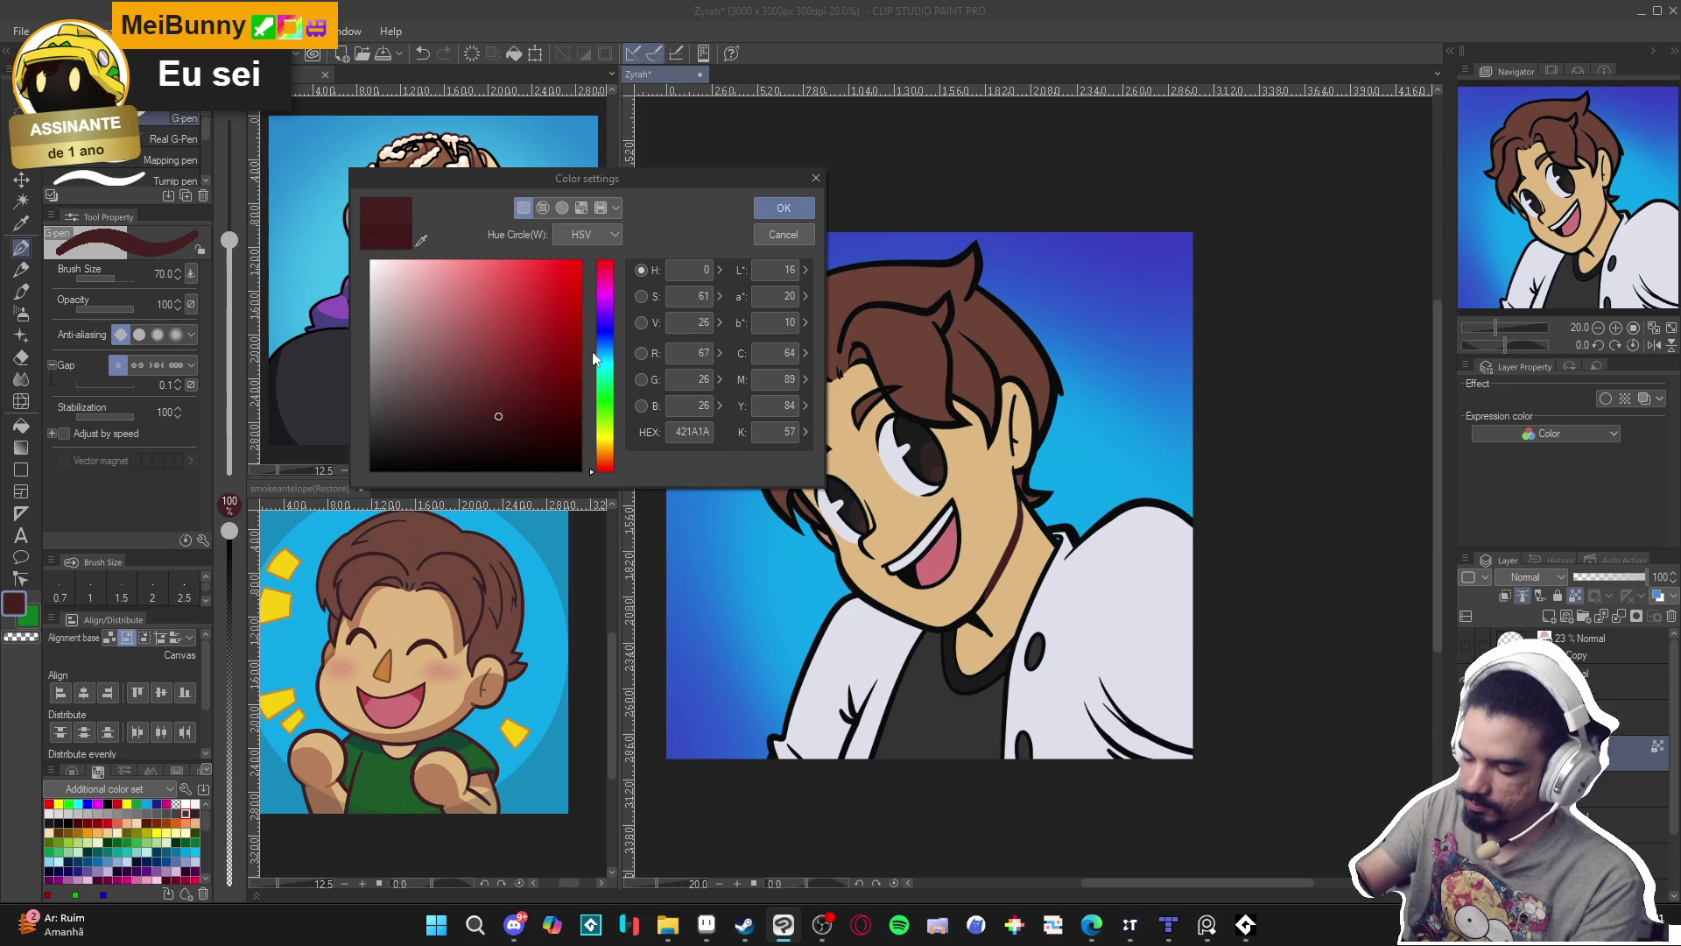
click(595, 470)
click(521, 392)
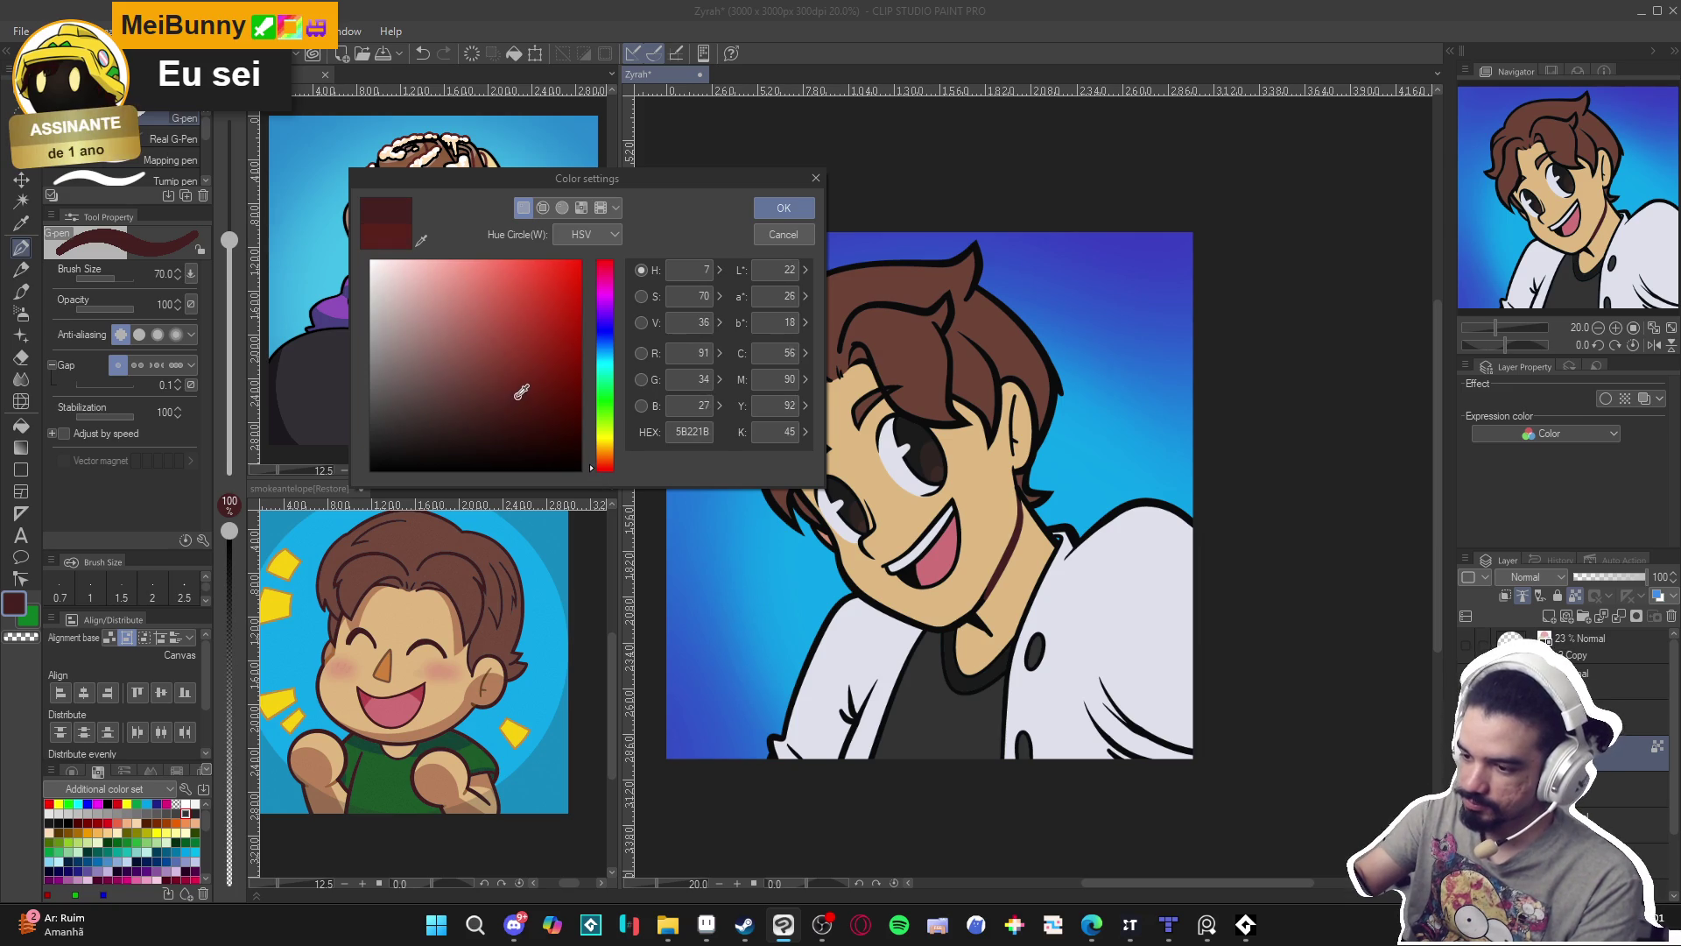
click(775, 236)
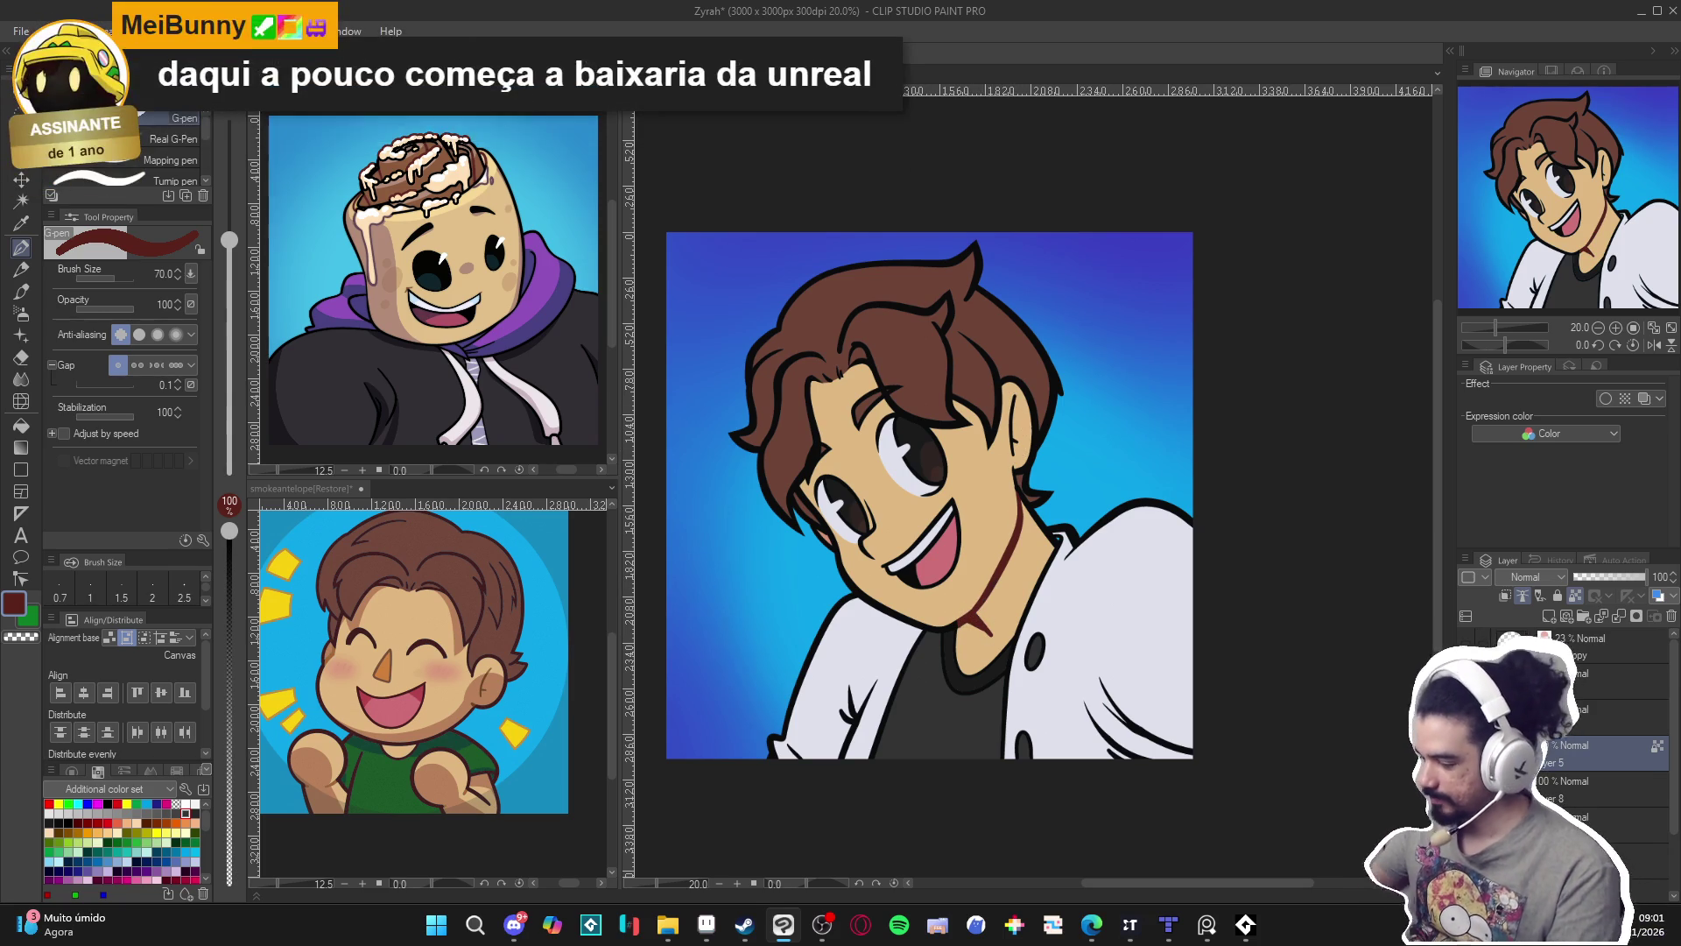
key(alt+bracketright)
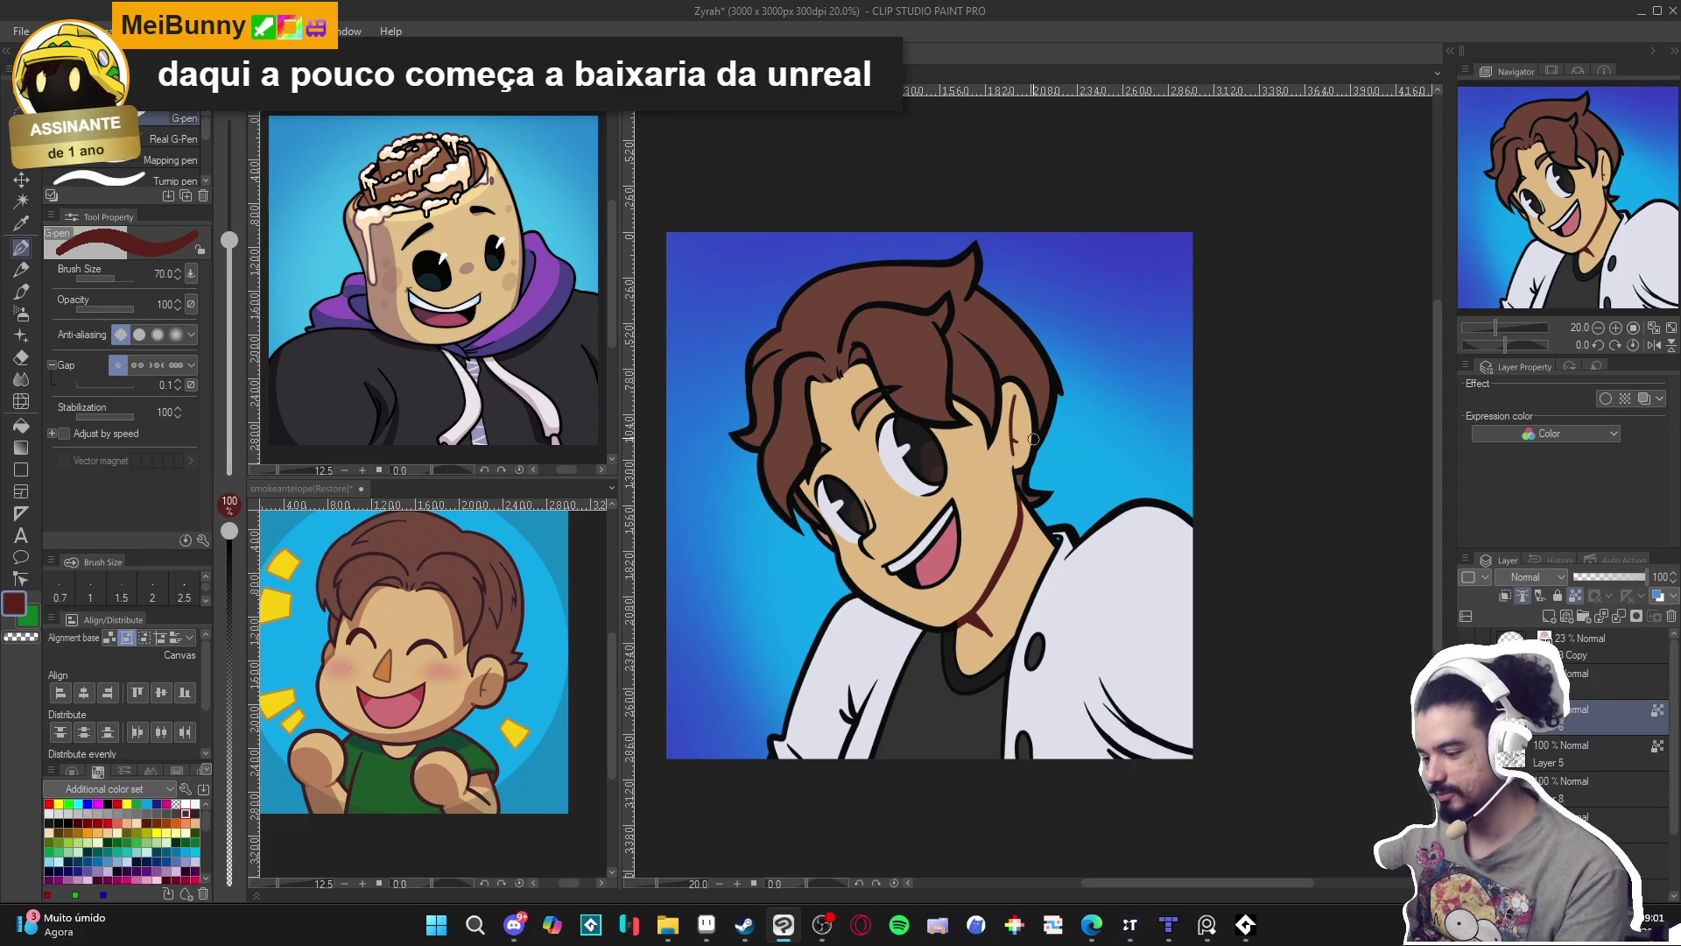
scroll(1036, 544, down, 2)
scroll(1044, 580, down, 2)
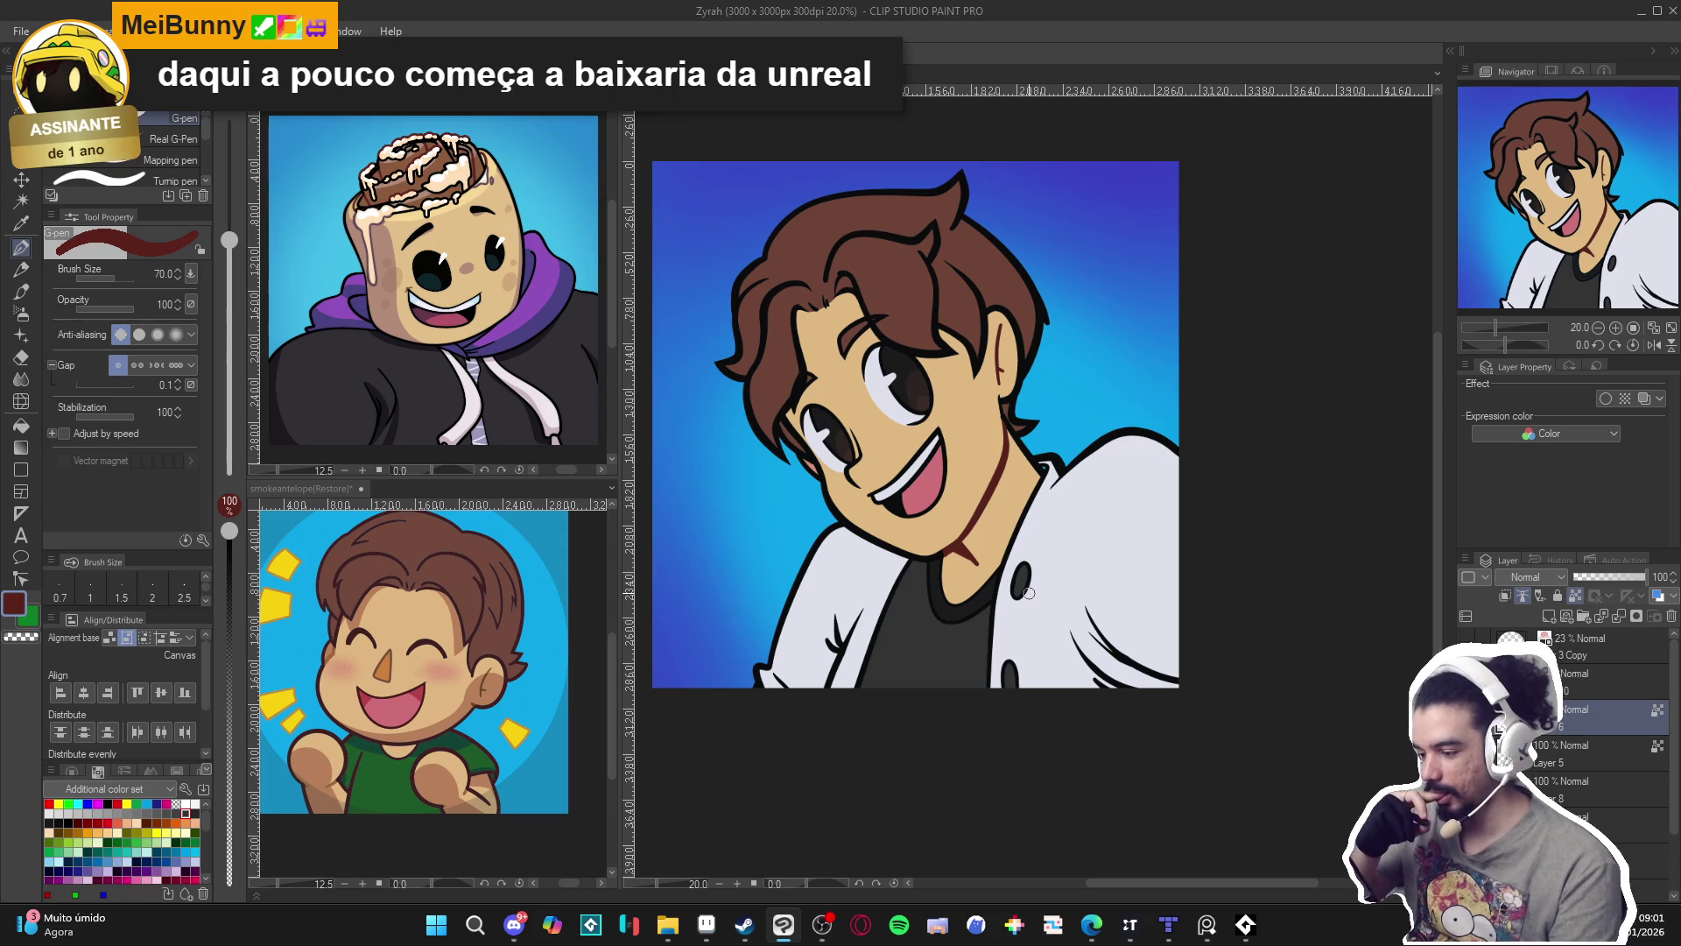
Switch to Layer 8 for the jacket shading and save the artwork.
click(1559, 793)
alt+click(1098, 517)
click(1043, 469)
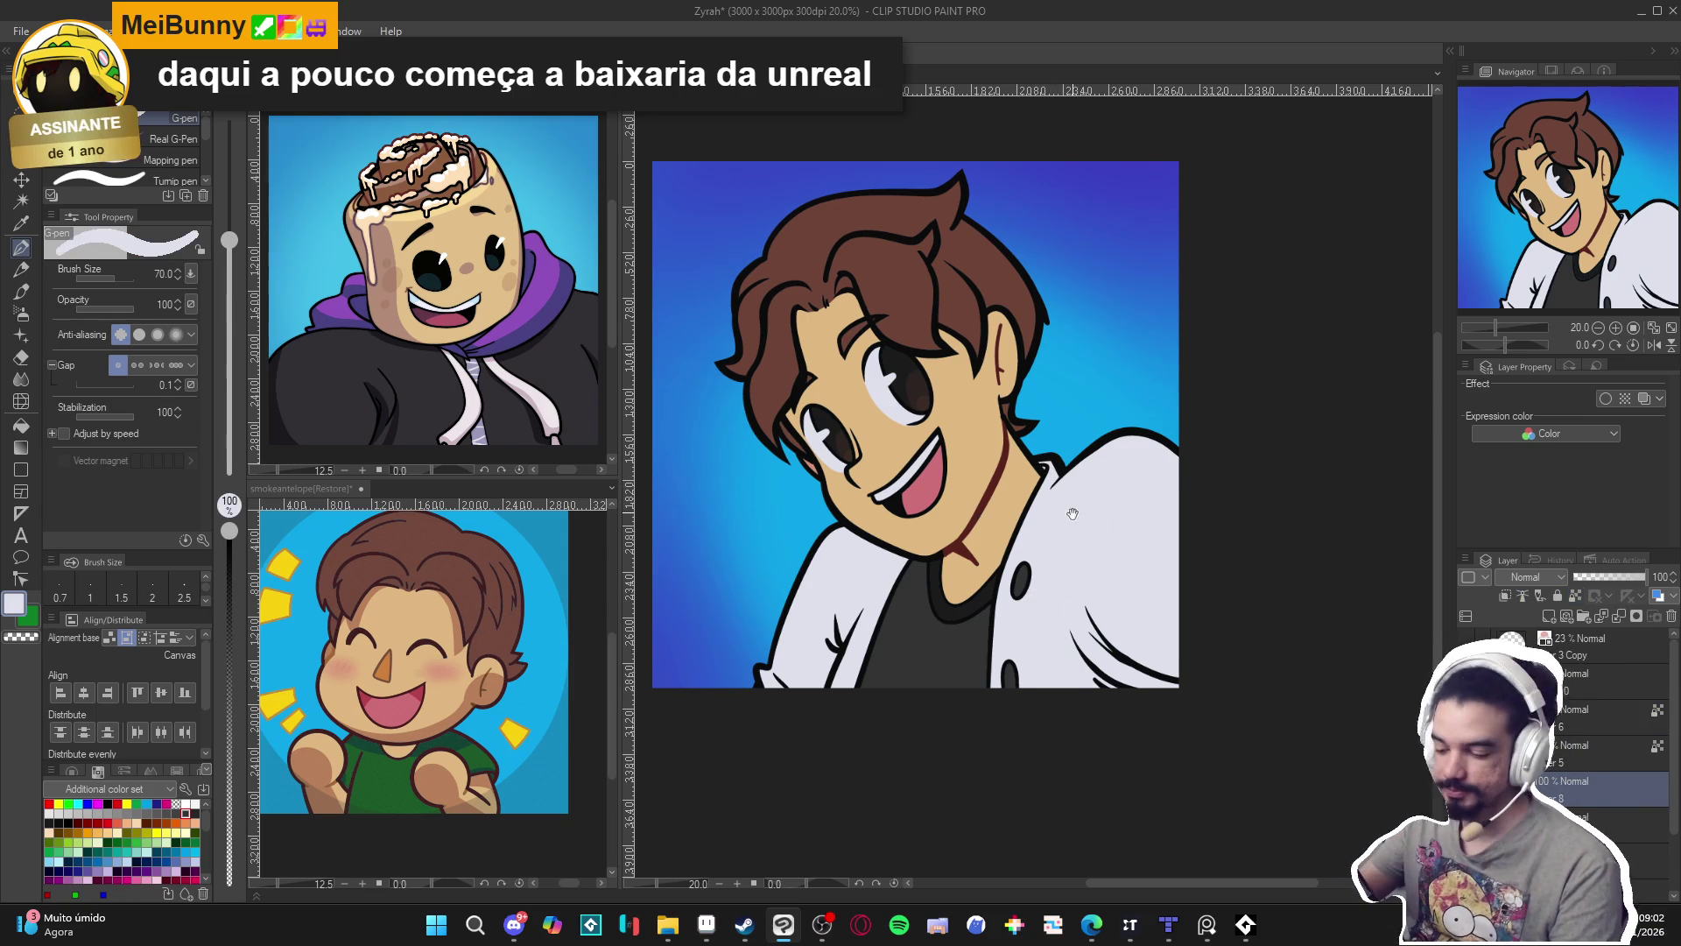
drag(1070, 514, 1071, 523)
key(ctrl+s)
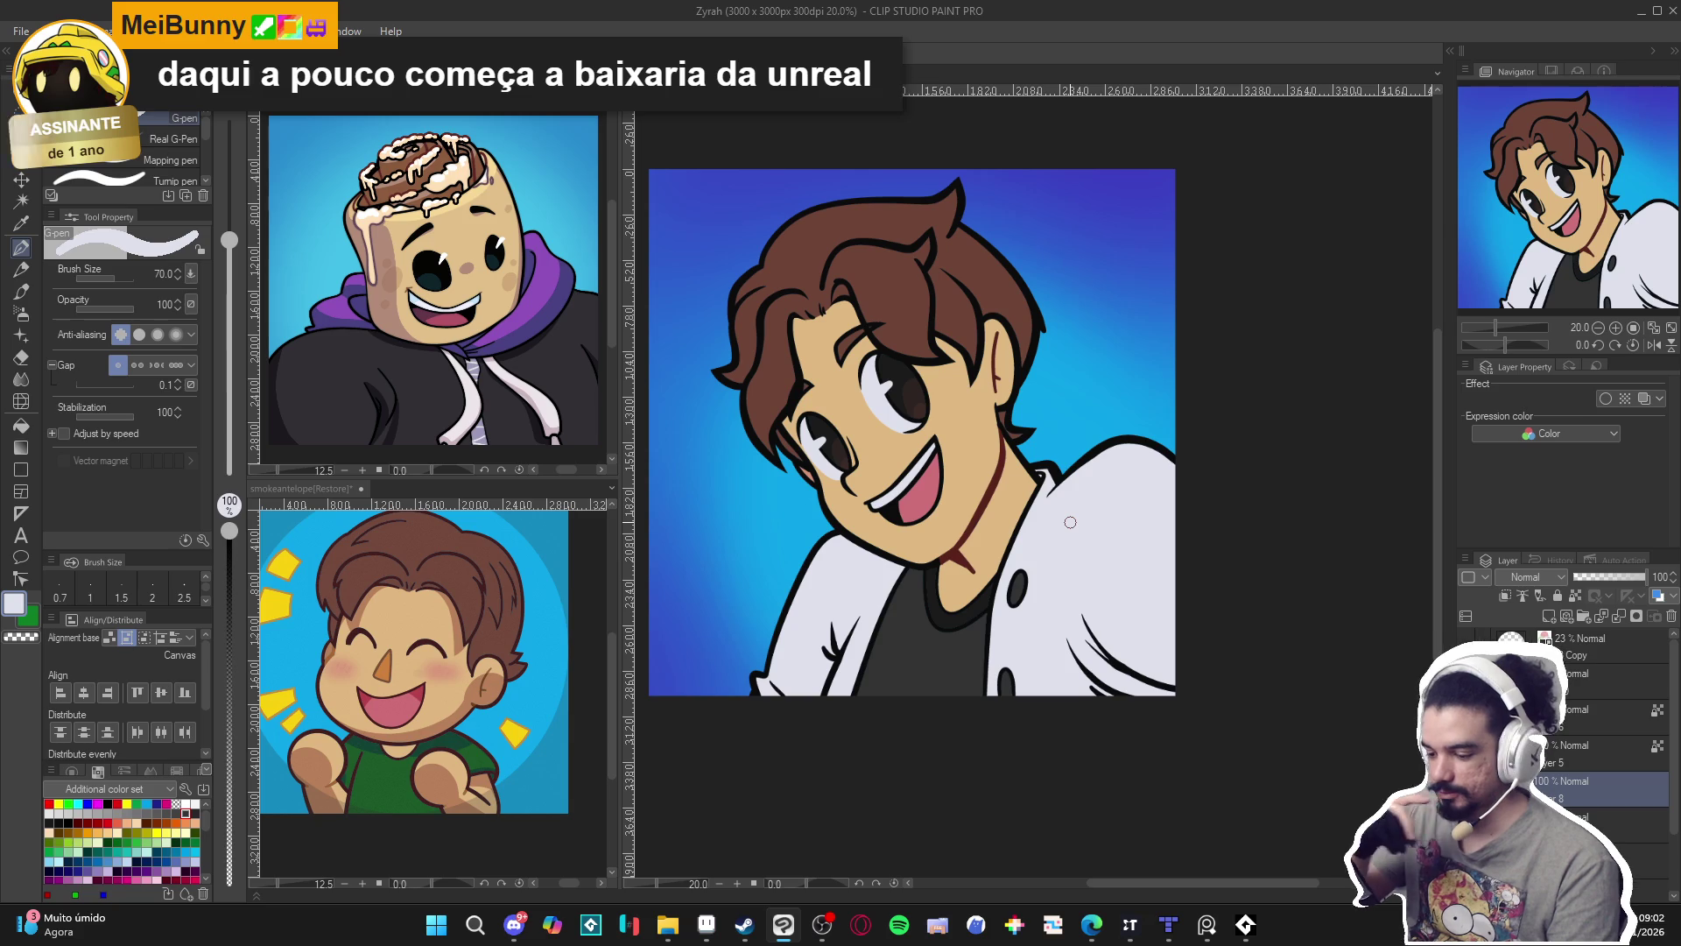
Mix a darker purple-grey shading colour from the jacket's white in Color settings.
drag(1150, 553, 1132, 574)
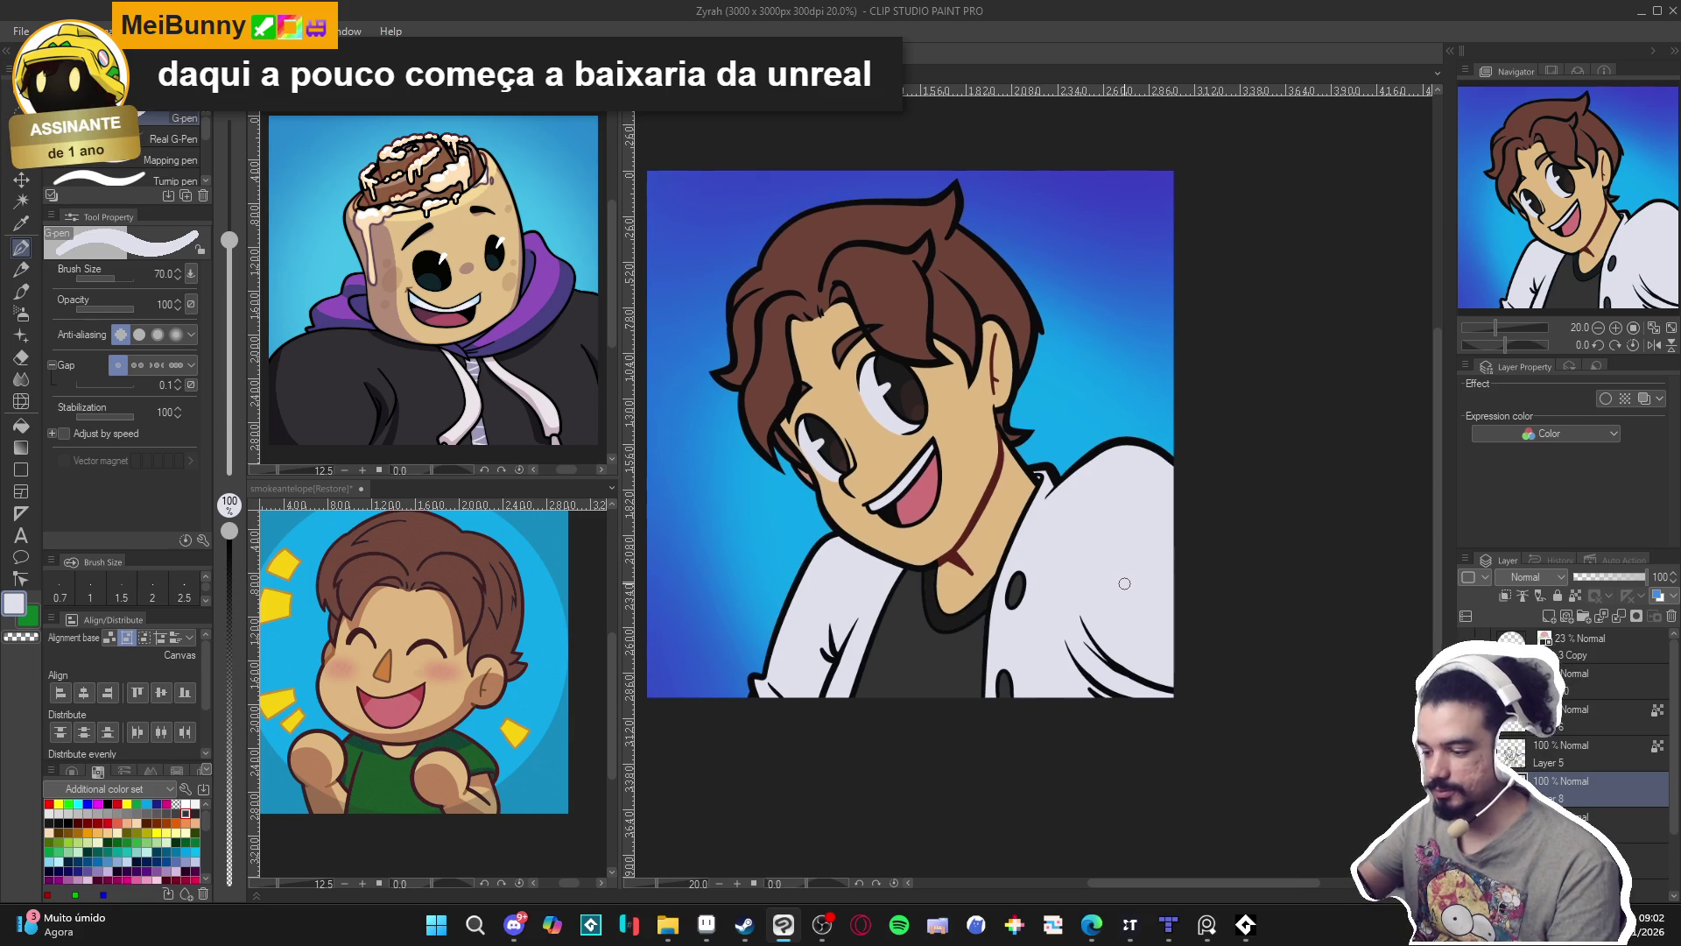
alt+click(755, 627)
click(797, 659)
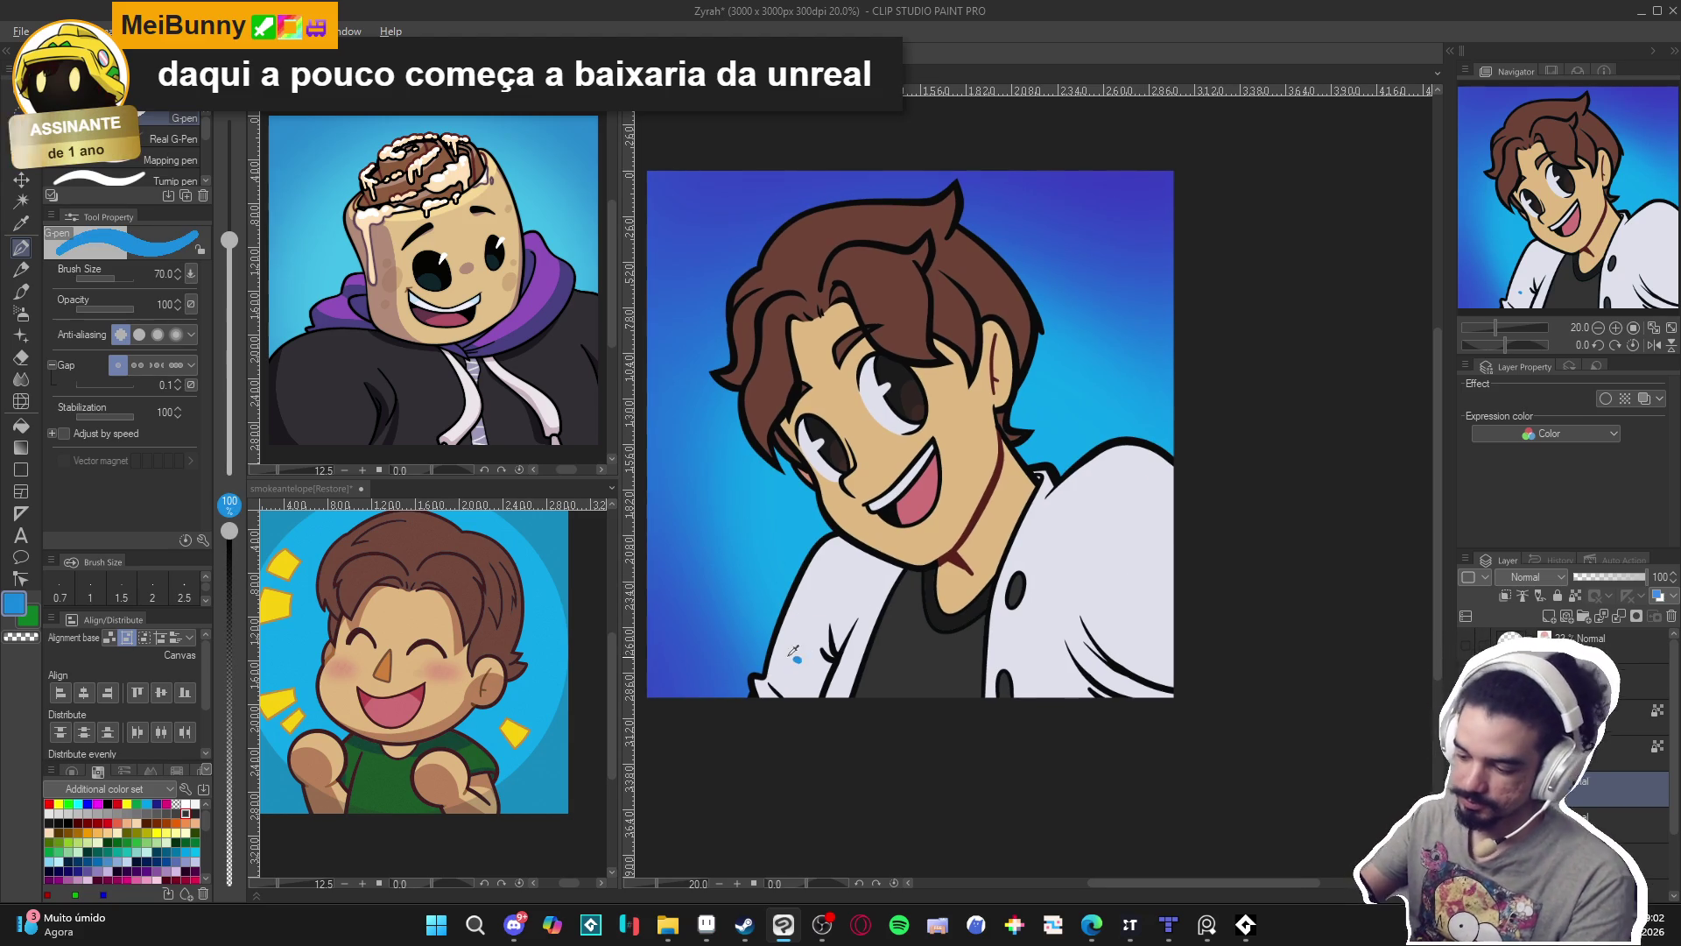
alt+click(834, 616)
click(14, 603)
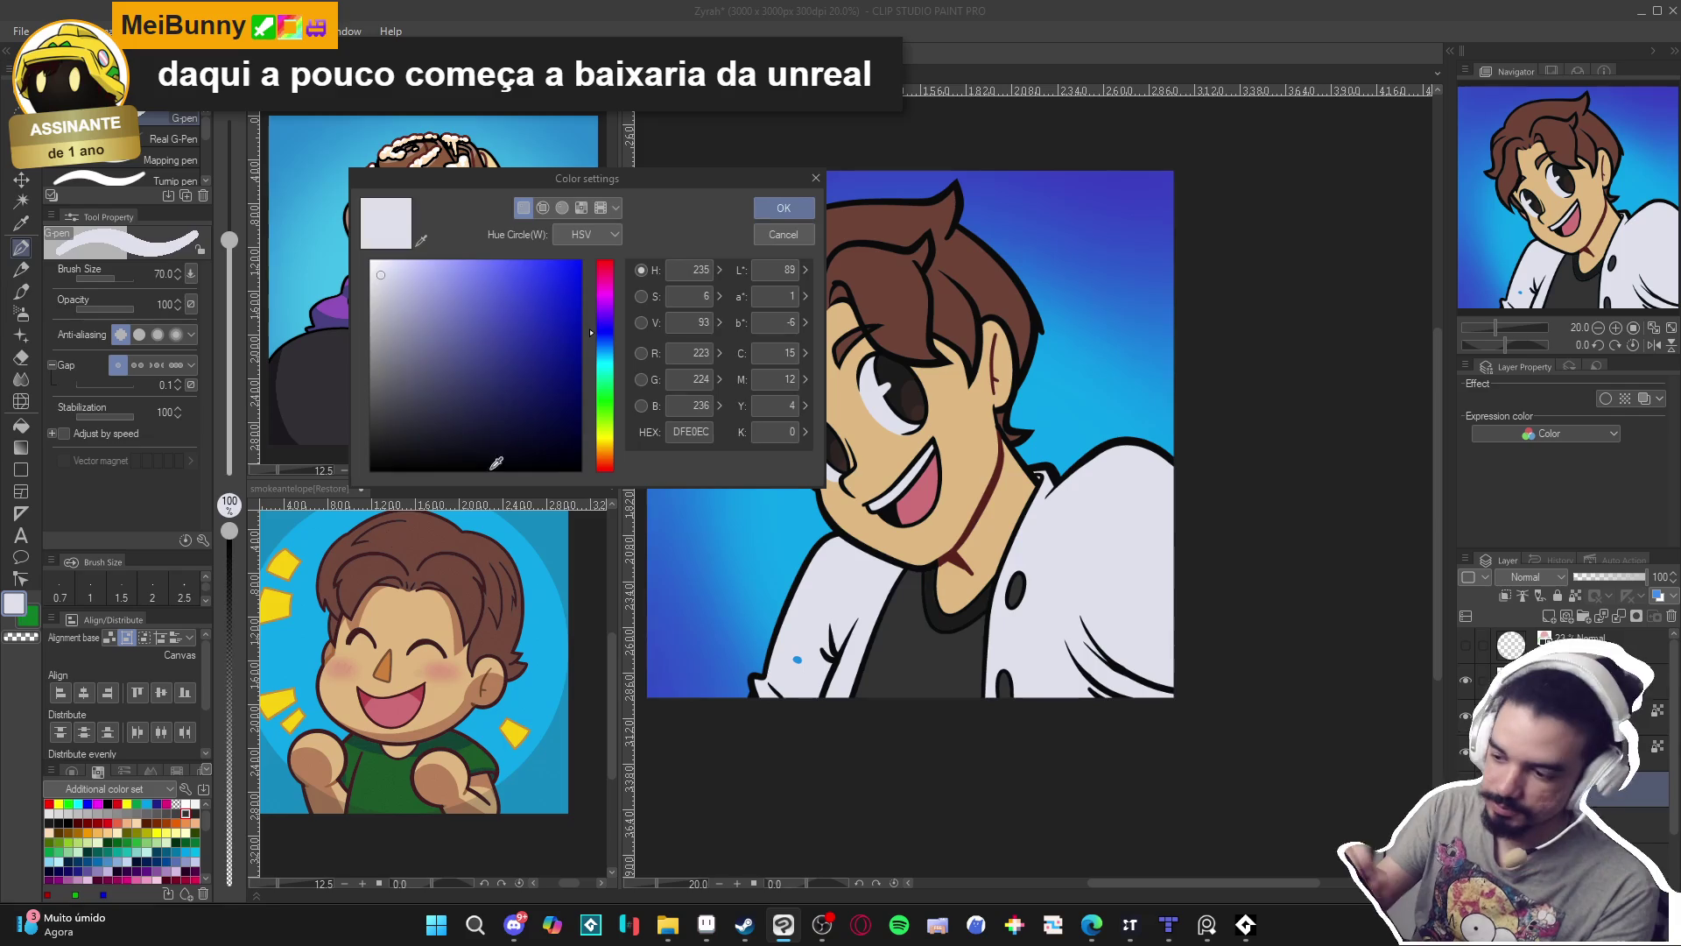
click(406, 324)
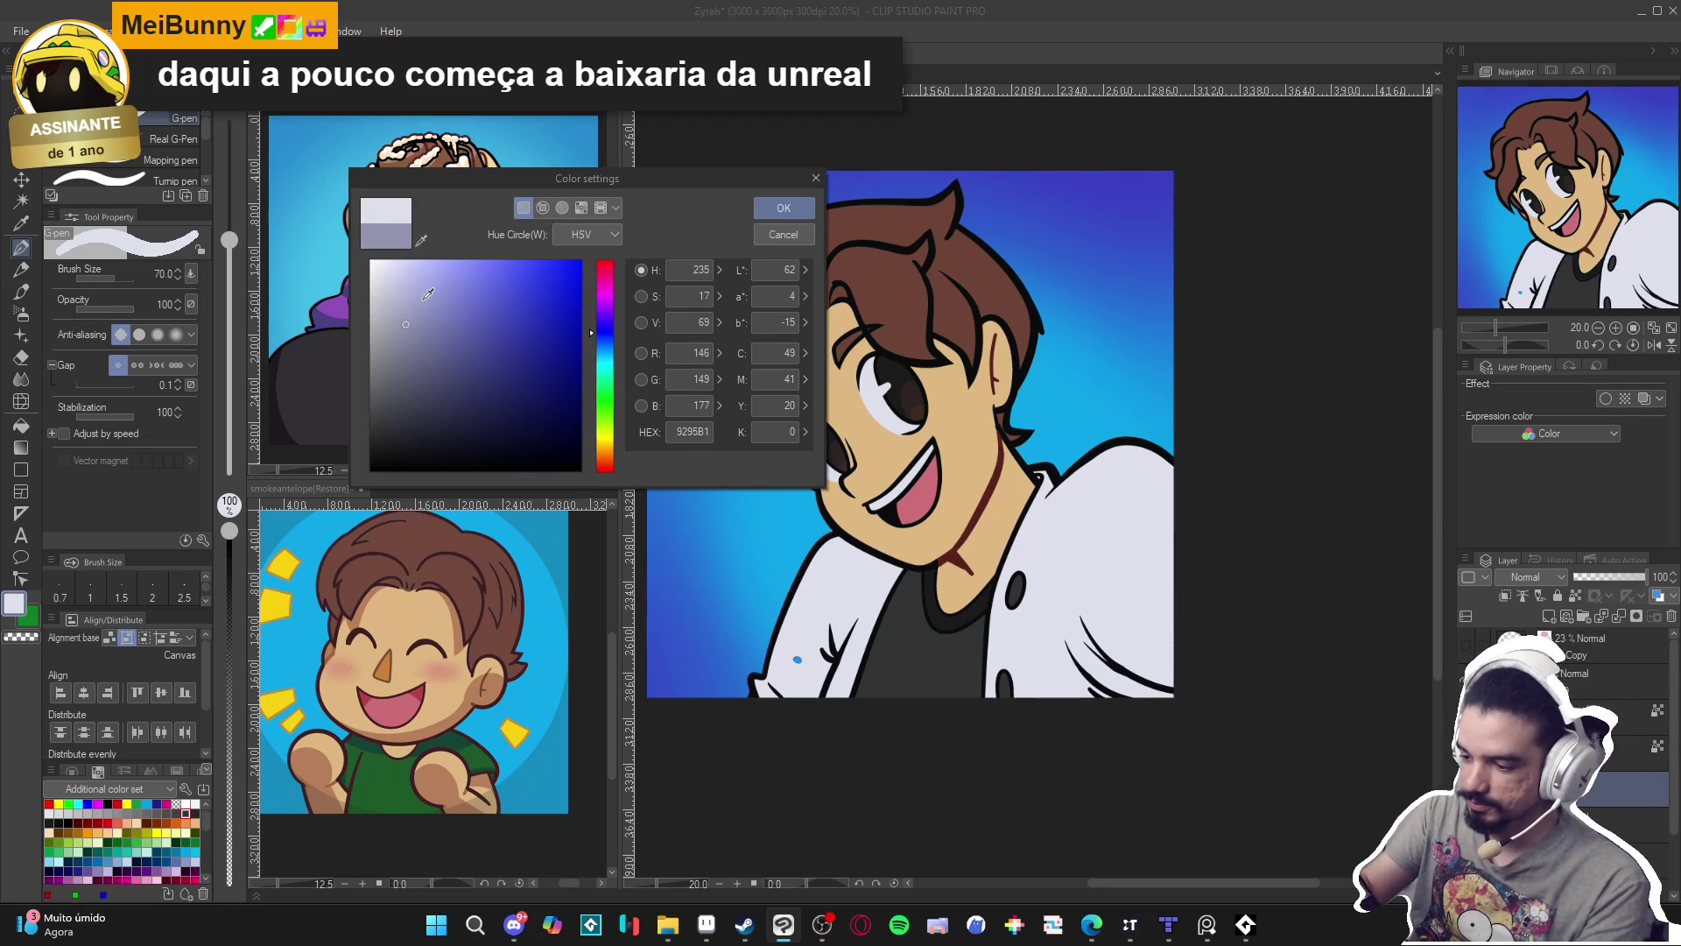
drag(596, 340, 591, 330)
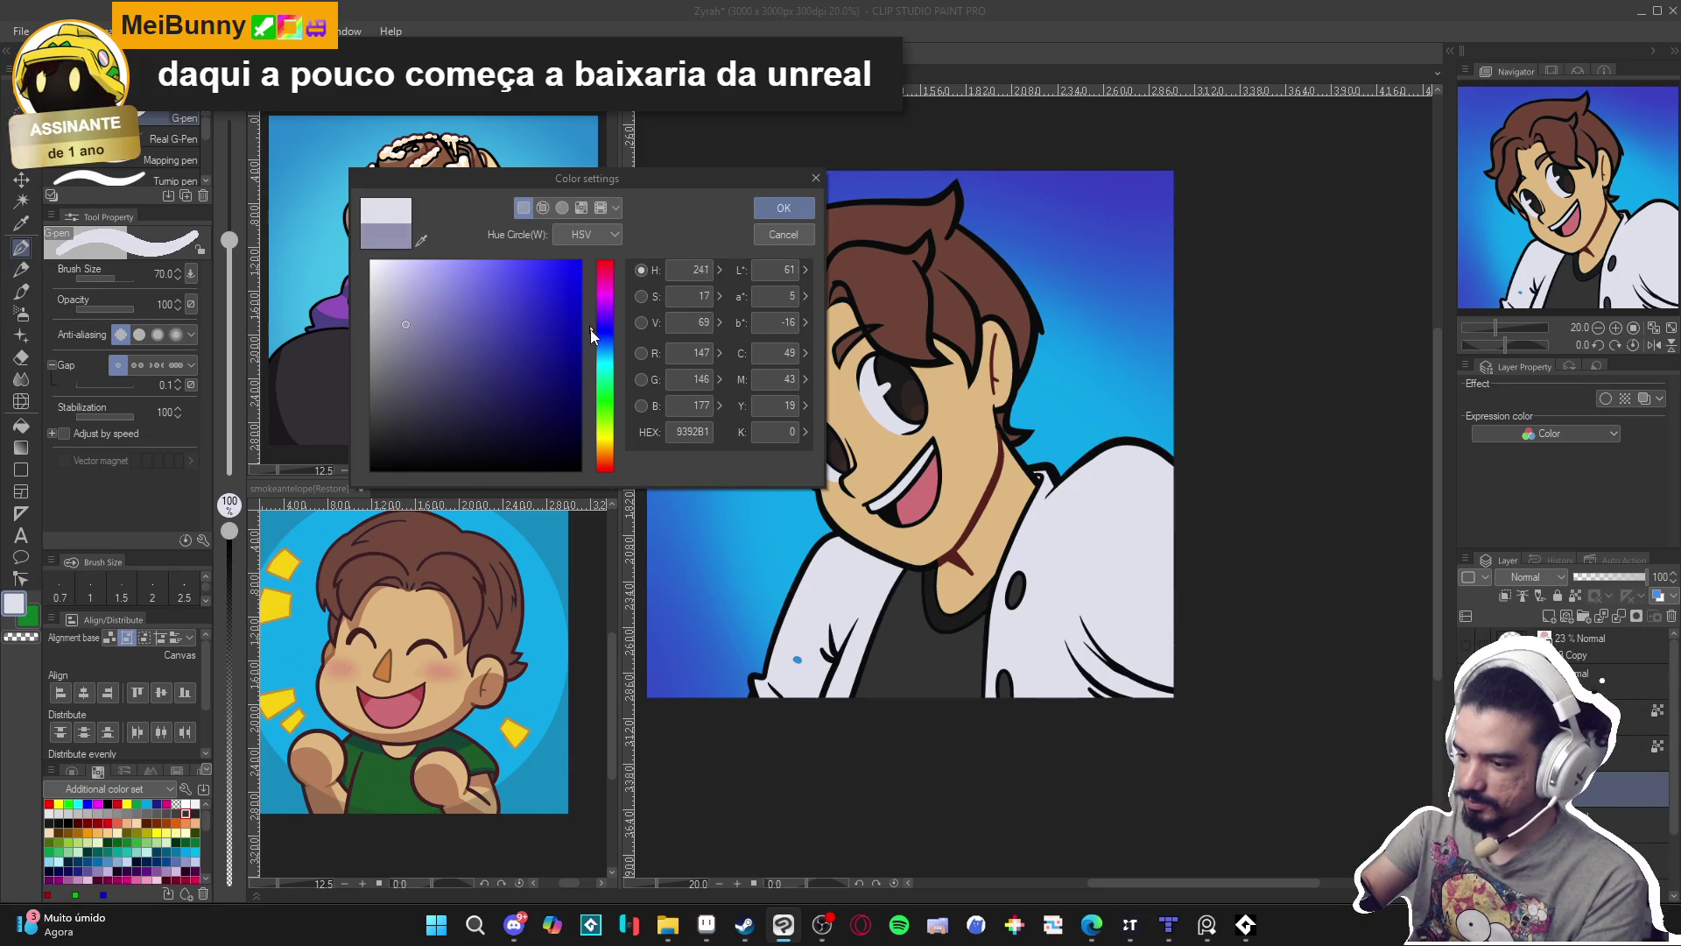
drag(414, 343, 422, 345)
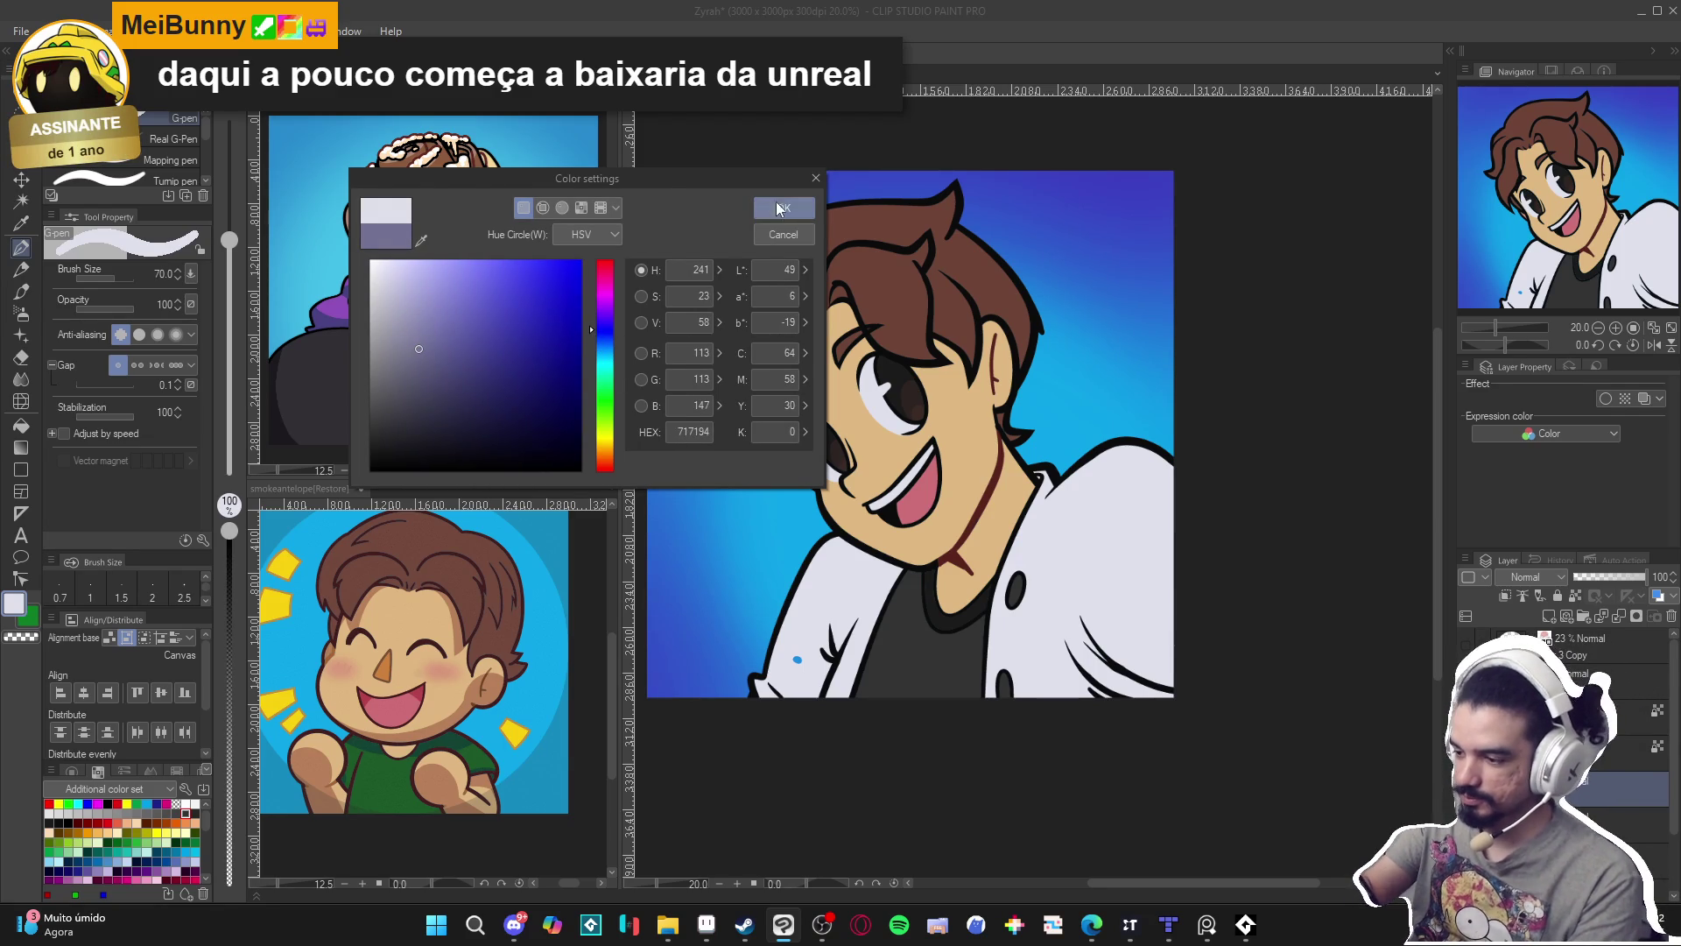
click(784, 208)
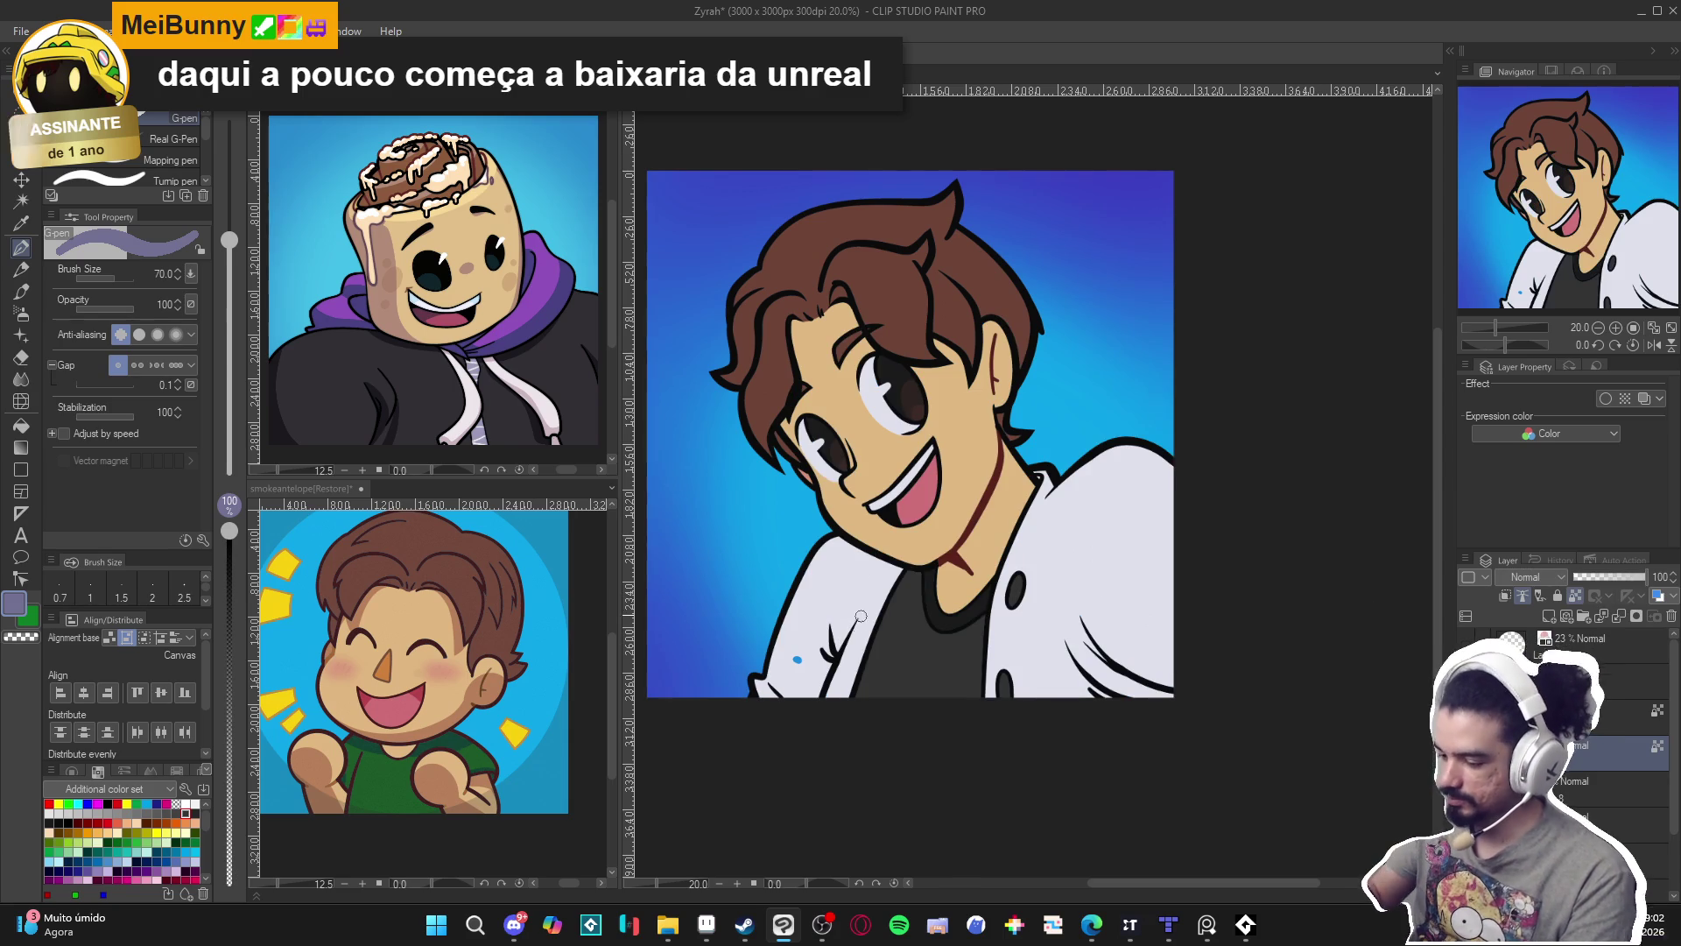
Shade the left jacket purple-grey, undo the right-edge strokes, return to white and save.
drag(843, 615, 827, 655)
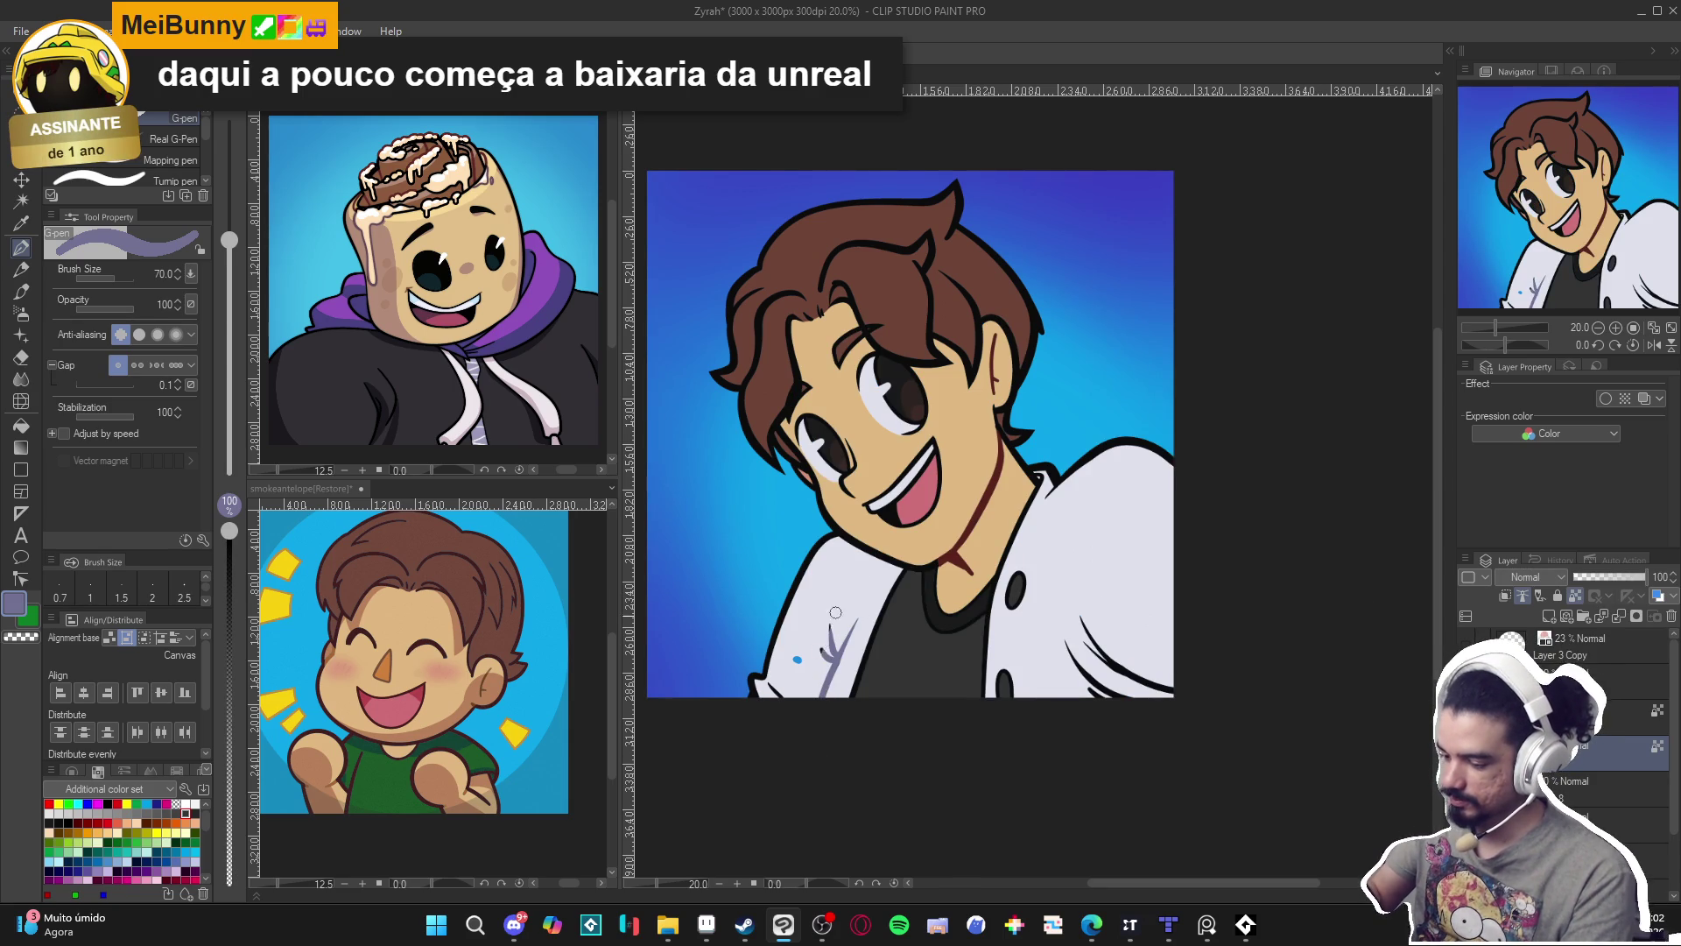
mouse_move(1193, 692)
mouse_down()
mouse_move(1107, 648)
mouse_move(1124, 667)
mouse_up()
key(ctrl+z)
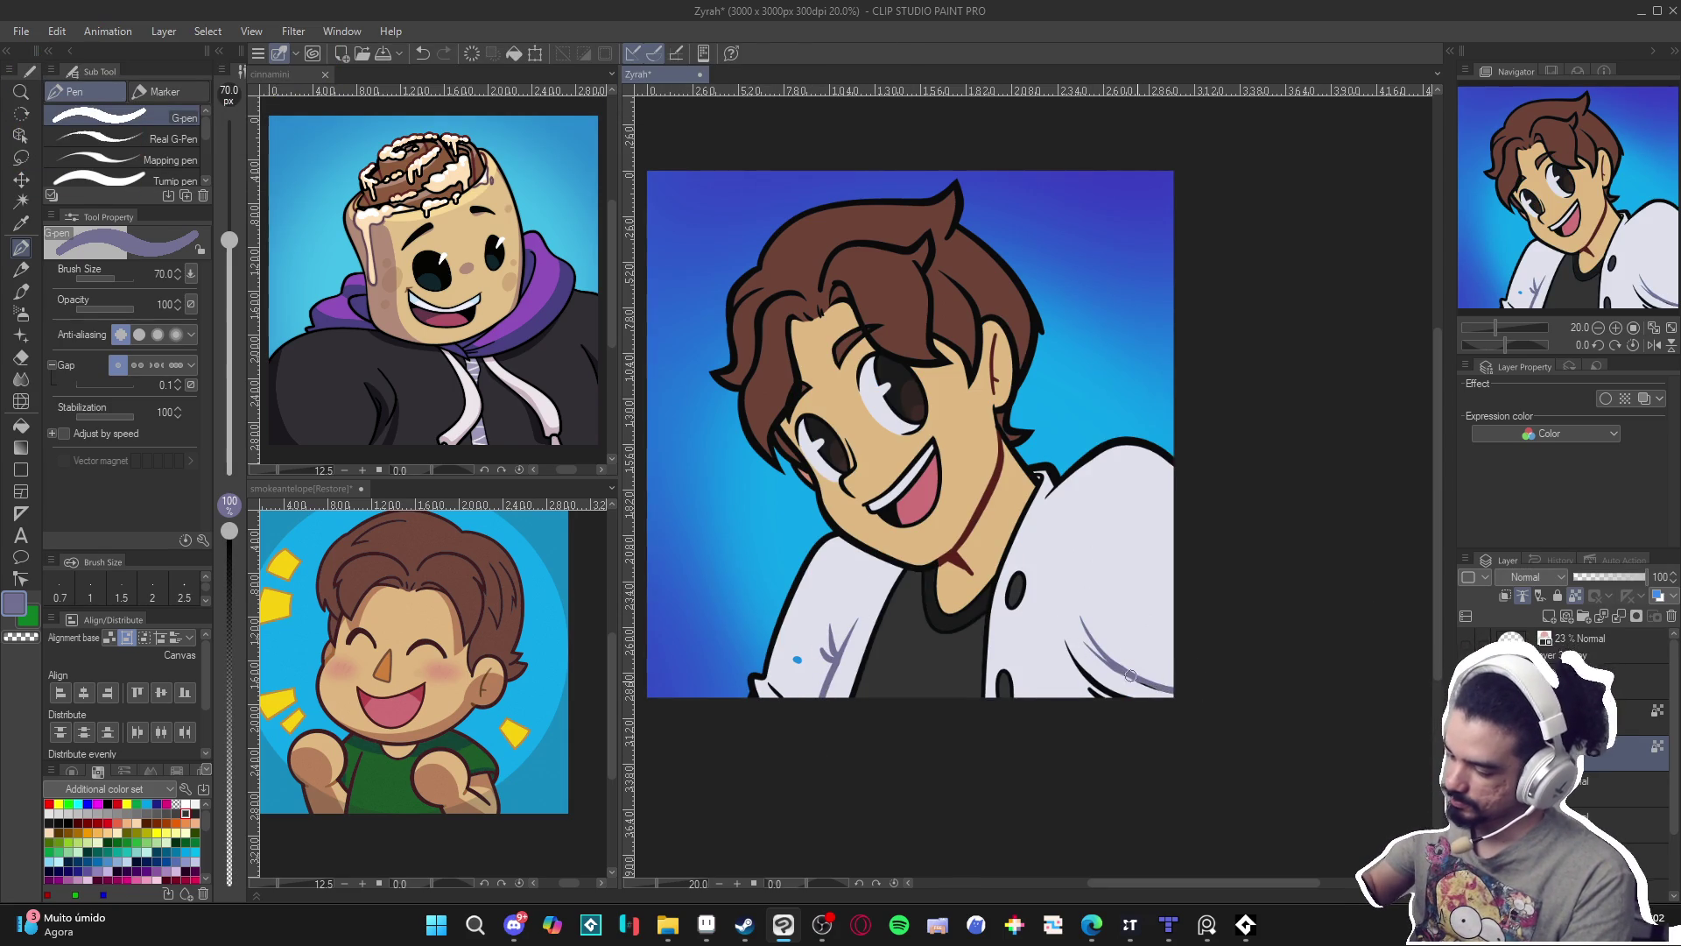
key(ctrl+z)
key(ctrl+z)
key(ctrl+z)
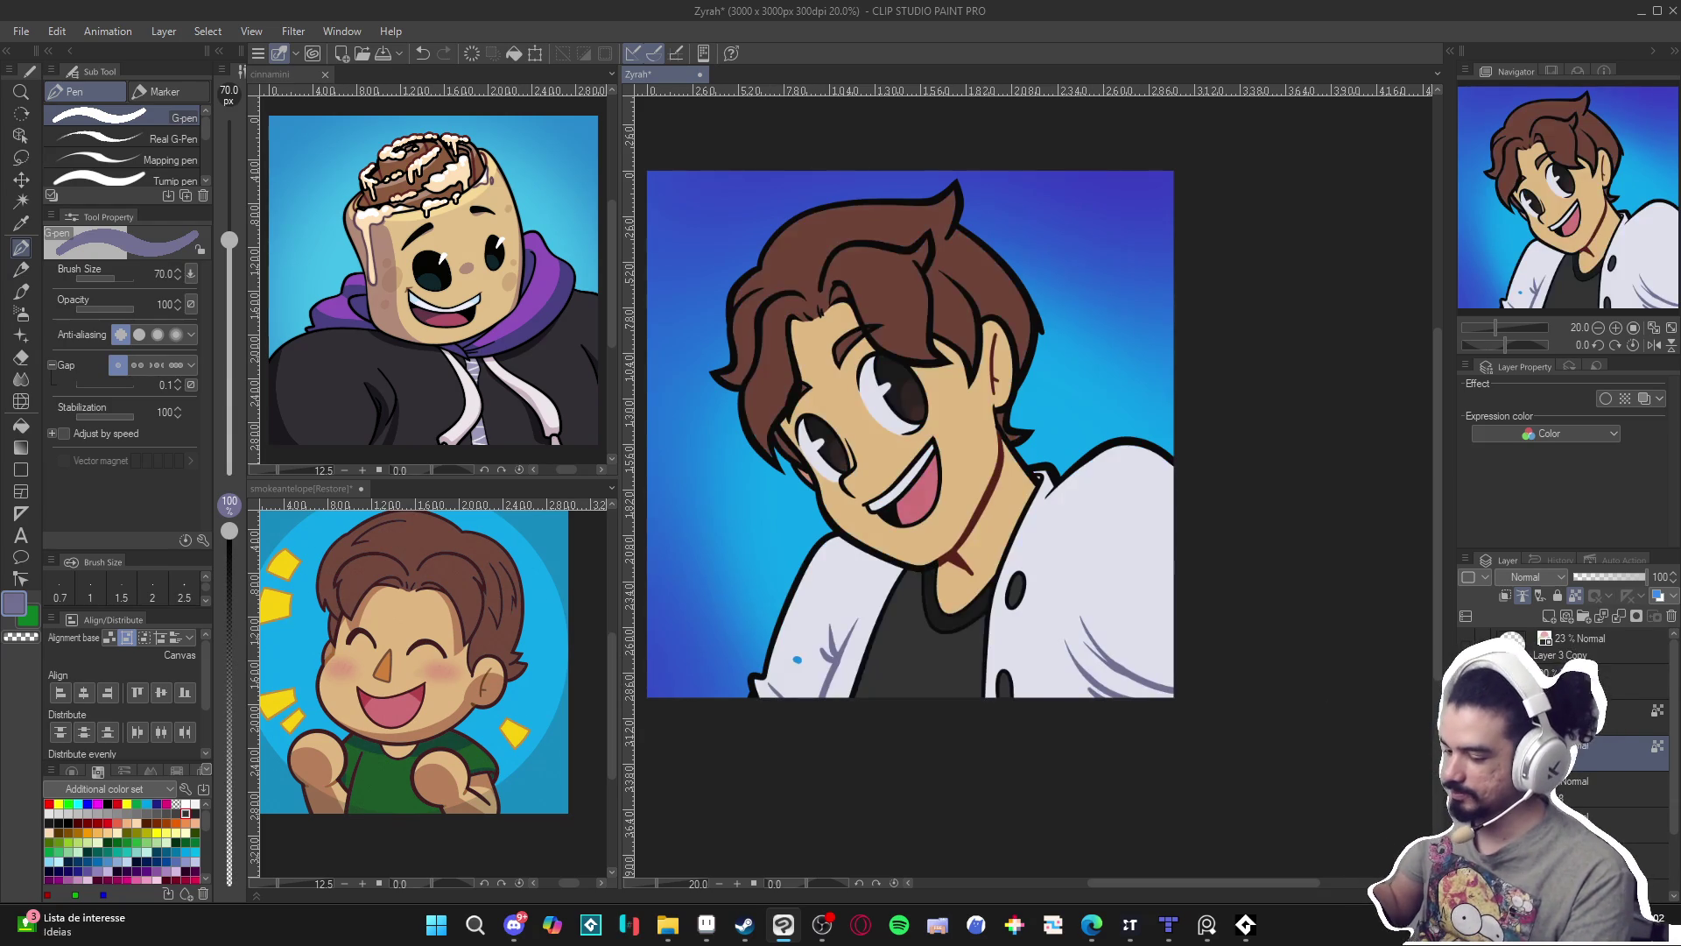
alt+click(794, 661)
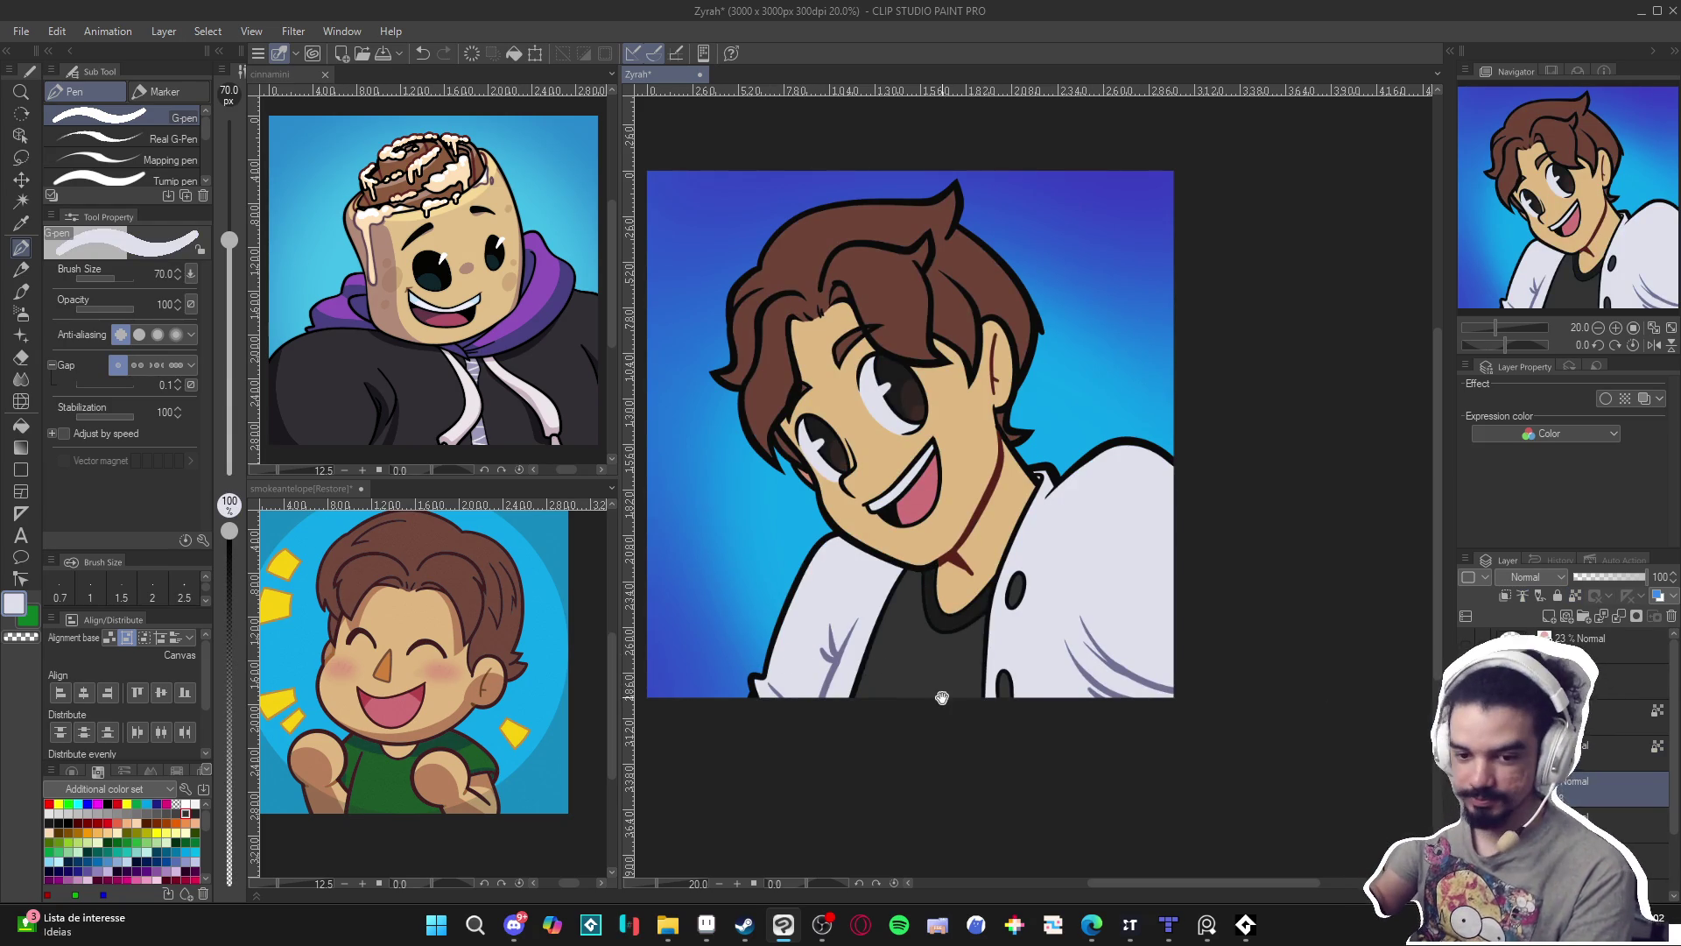
key(ctrl+s)
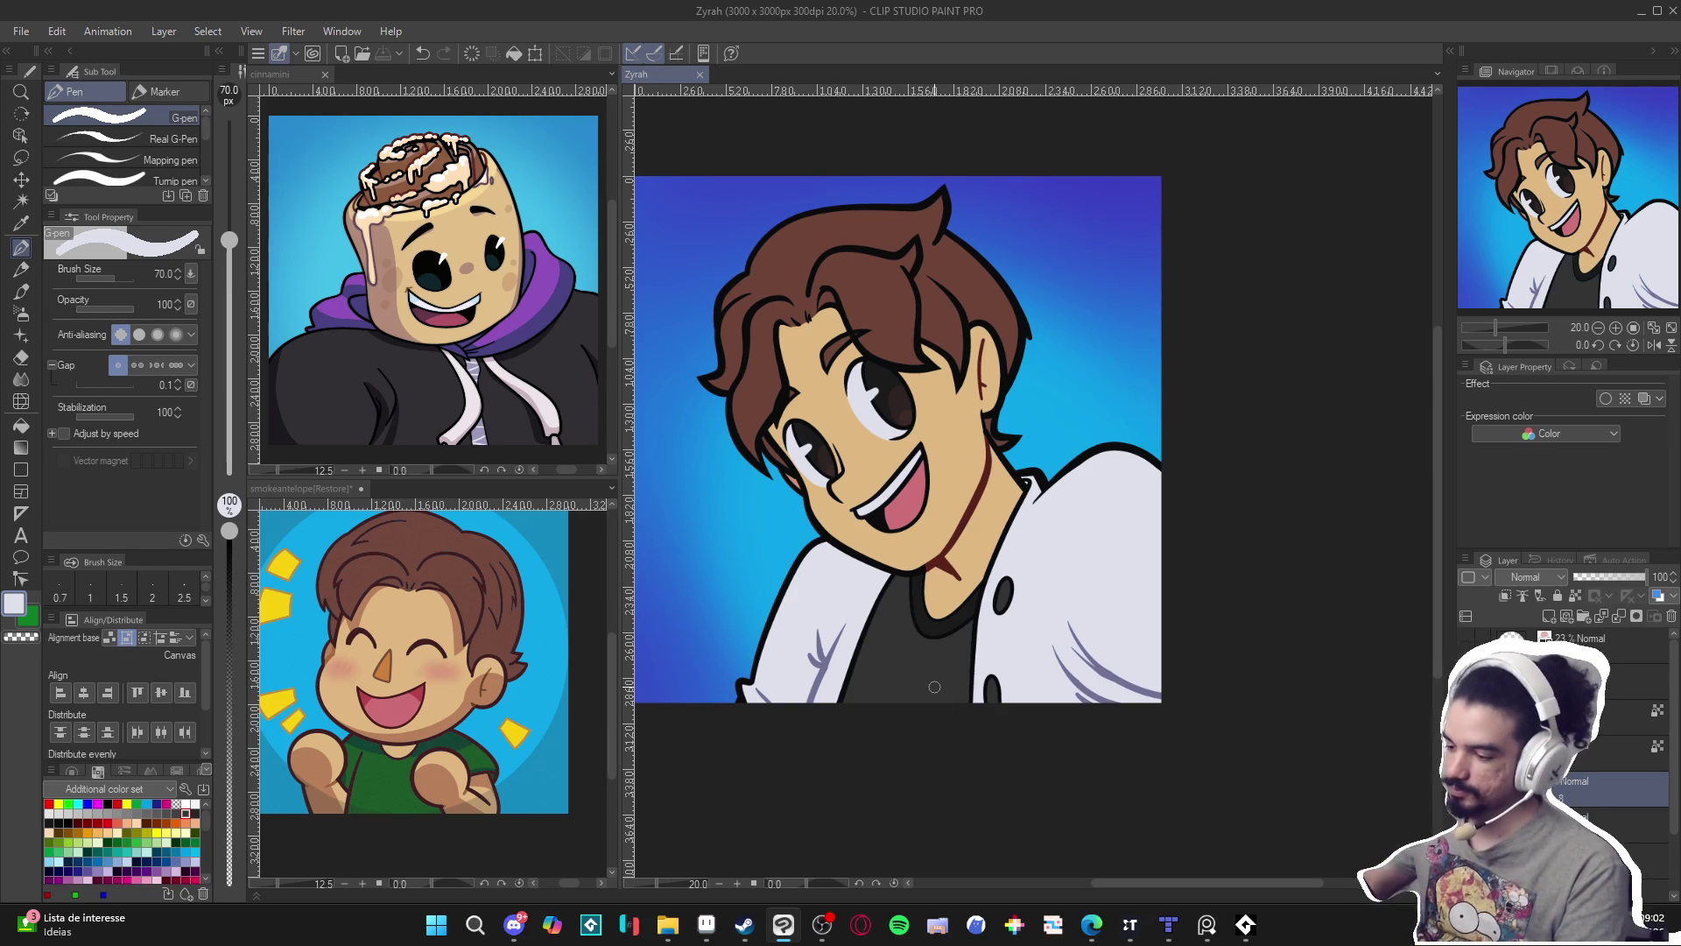
Undo the last change, toggle between Auto select and the G-pen, and save Zyrah.
scroll(906, 624, down, 1)
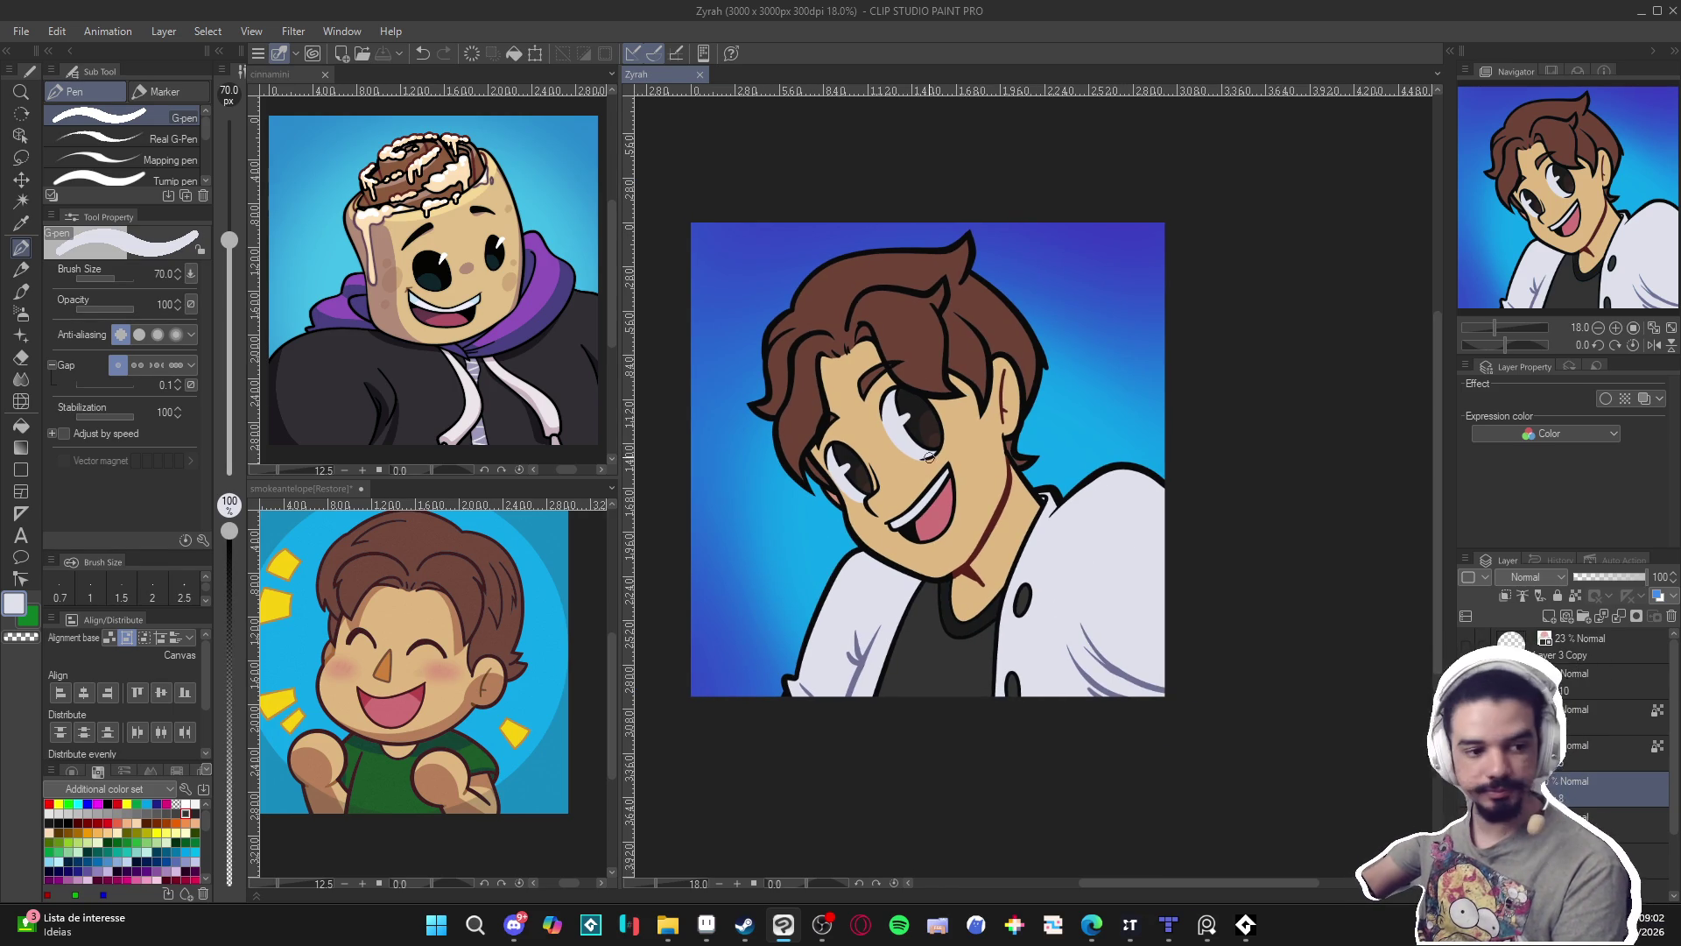
scroll(926, 440, up, 1)
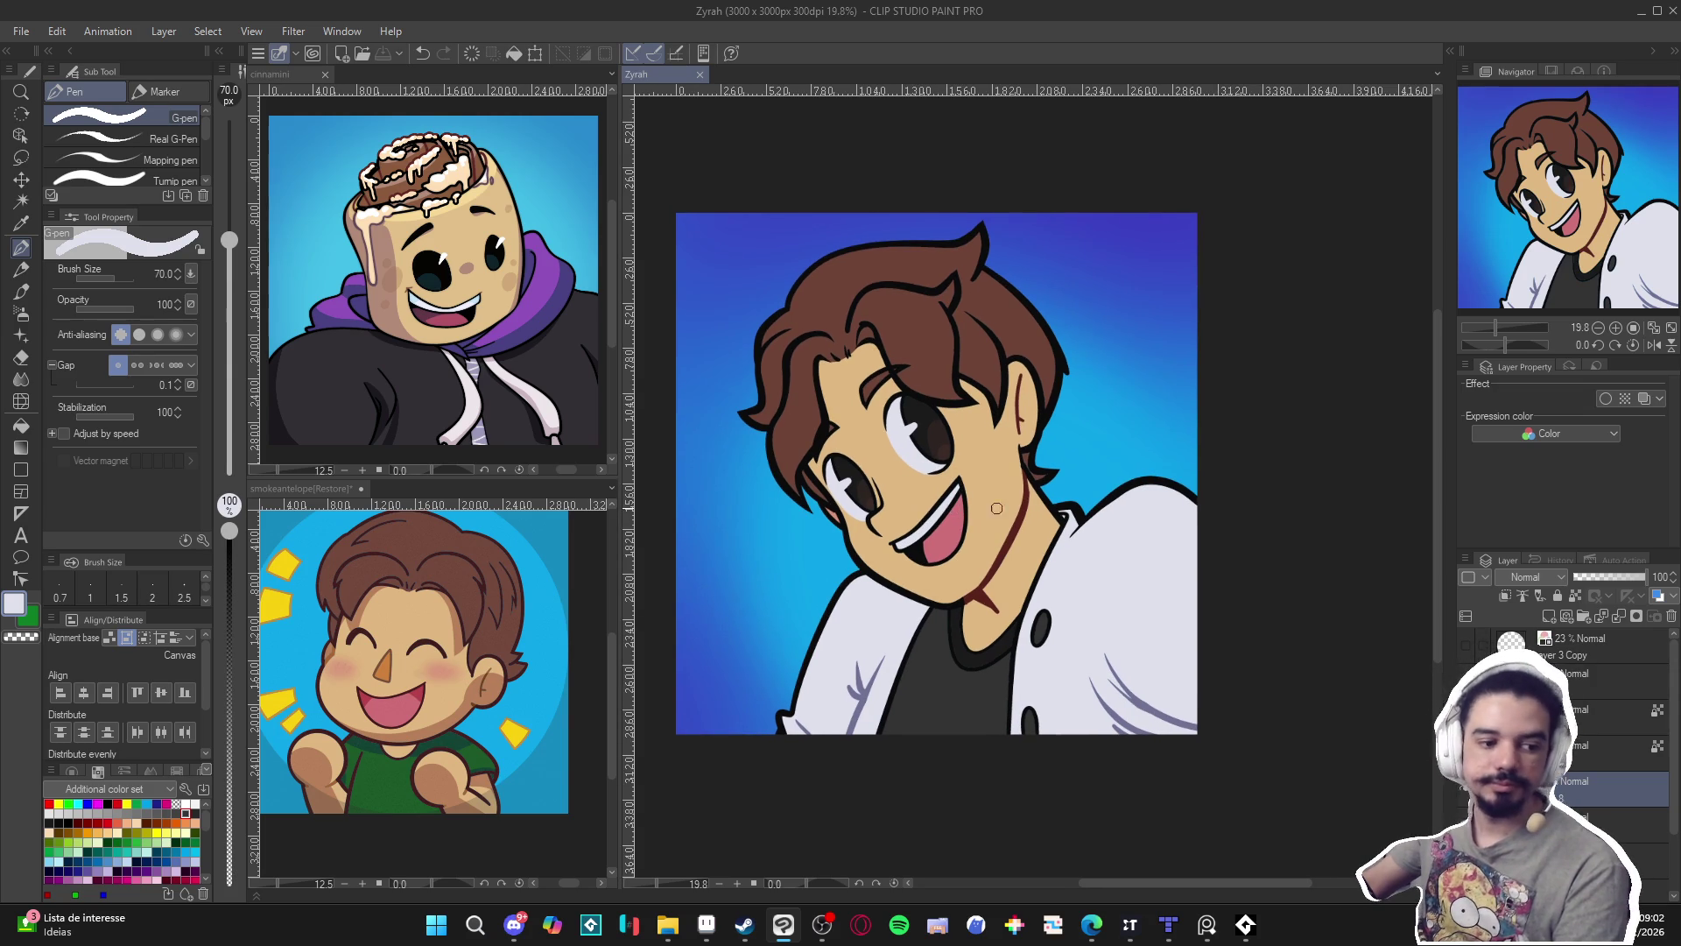
scroll(1226, 613, right, 1)
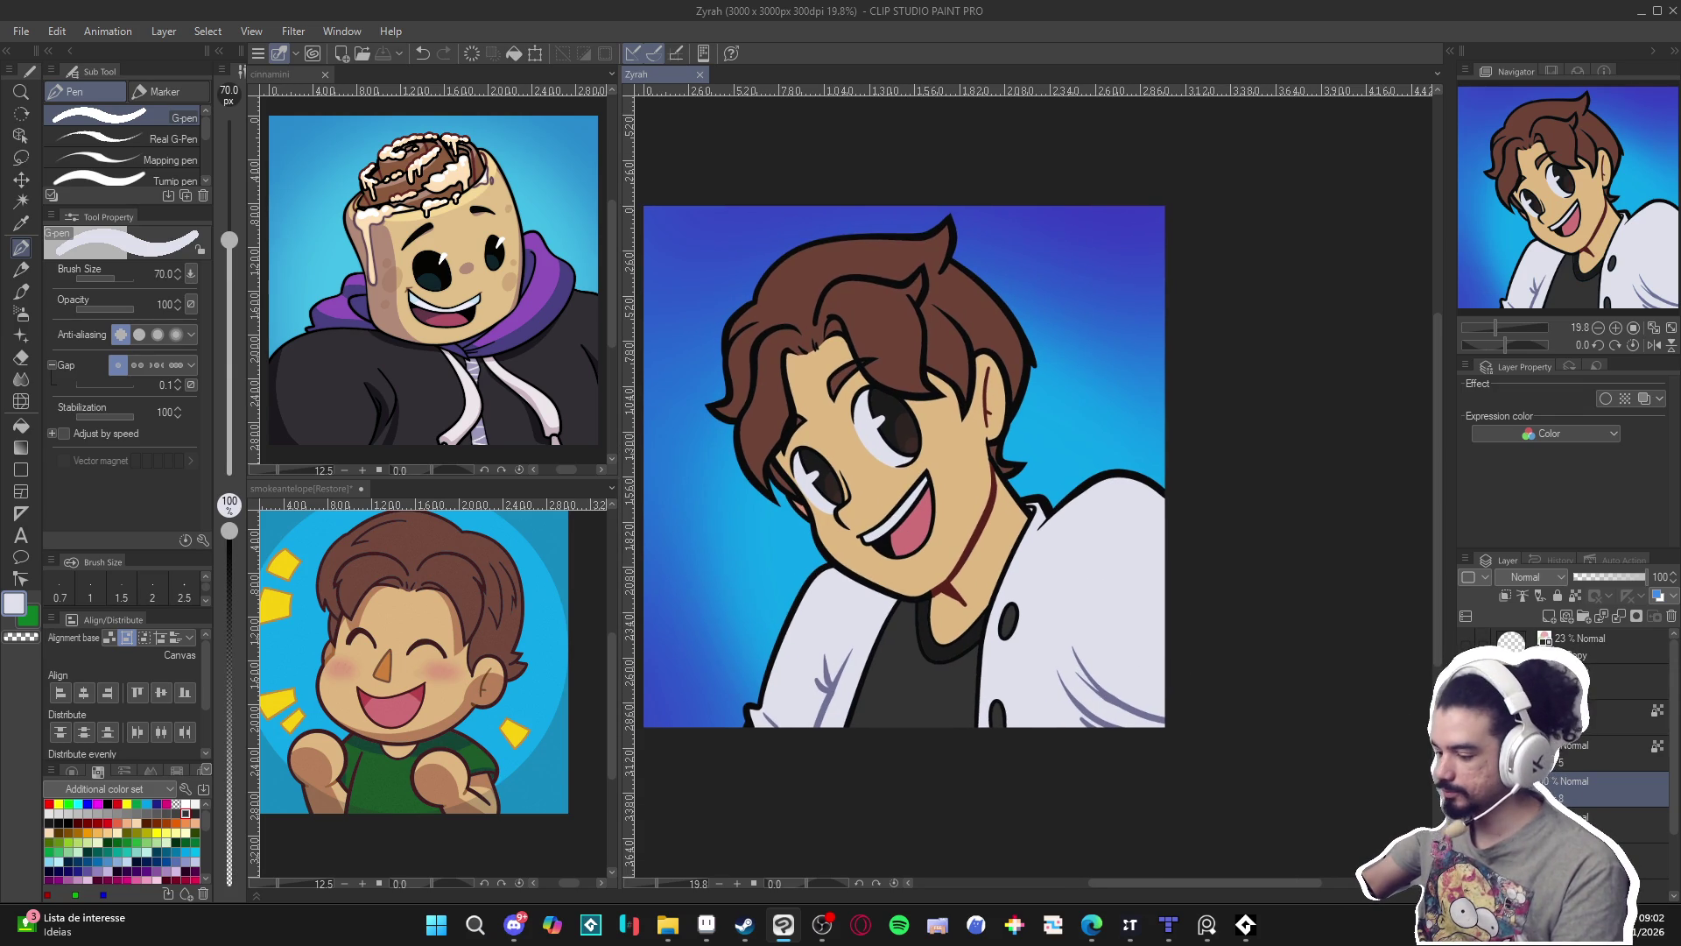
key(ctrl+z)
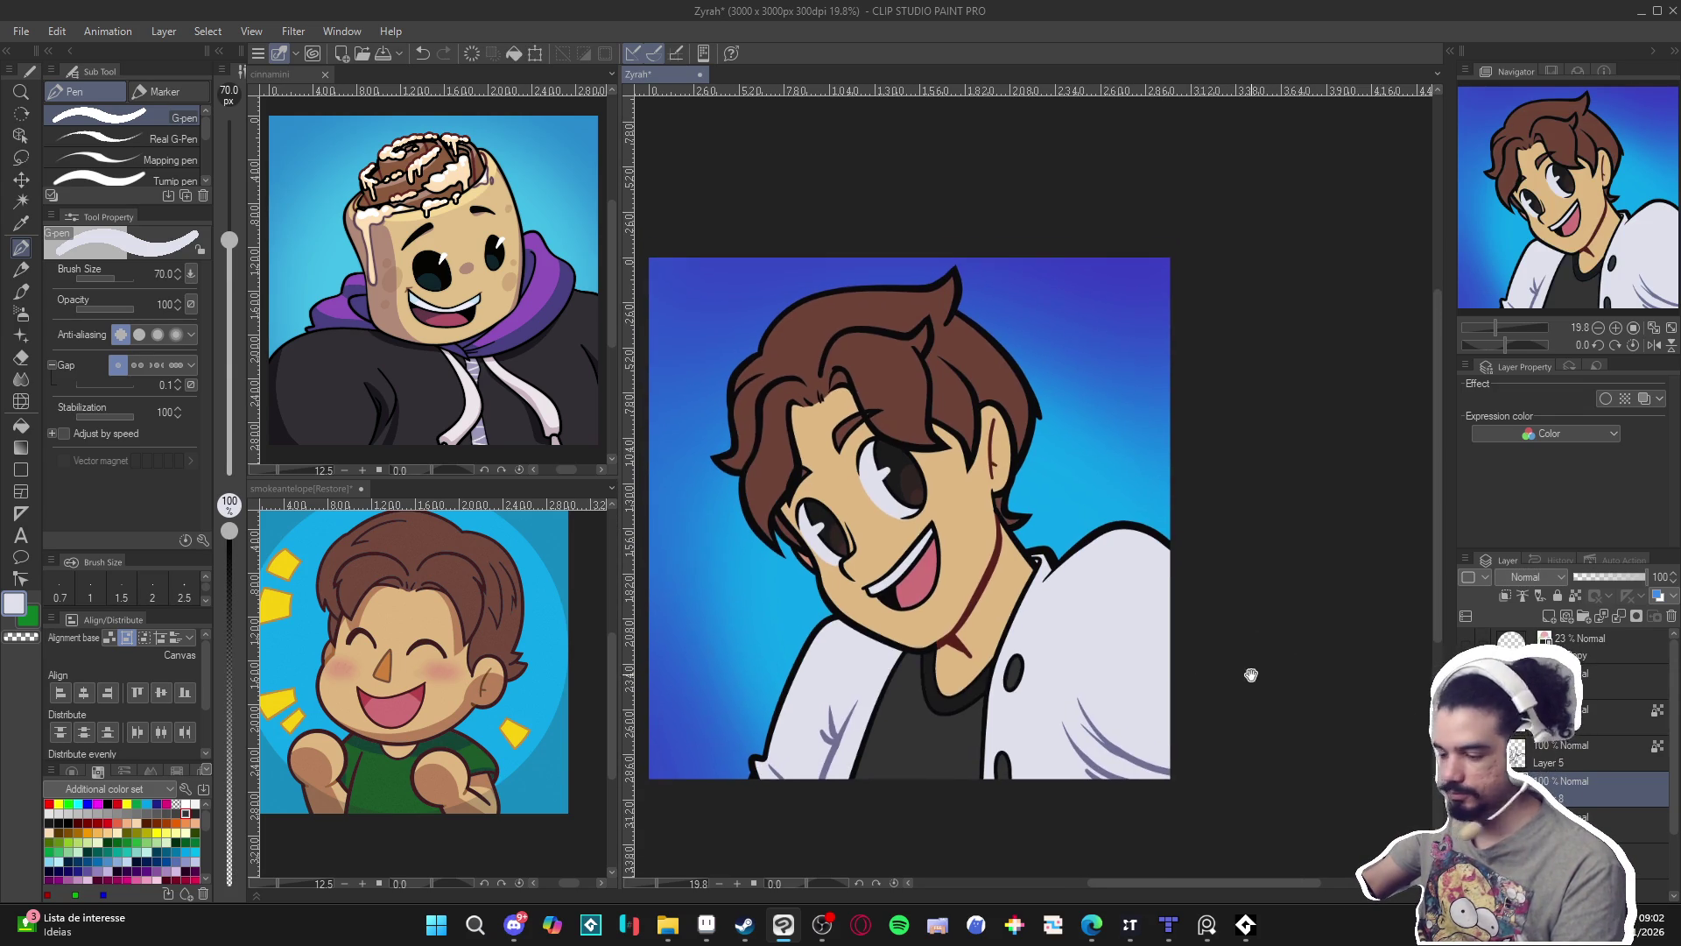
drag(1245, 622, 1249, 675)
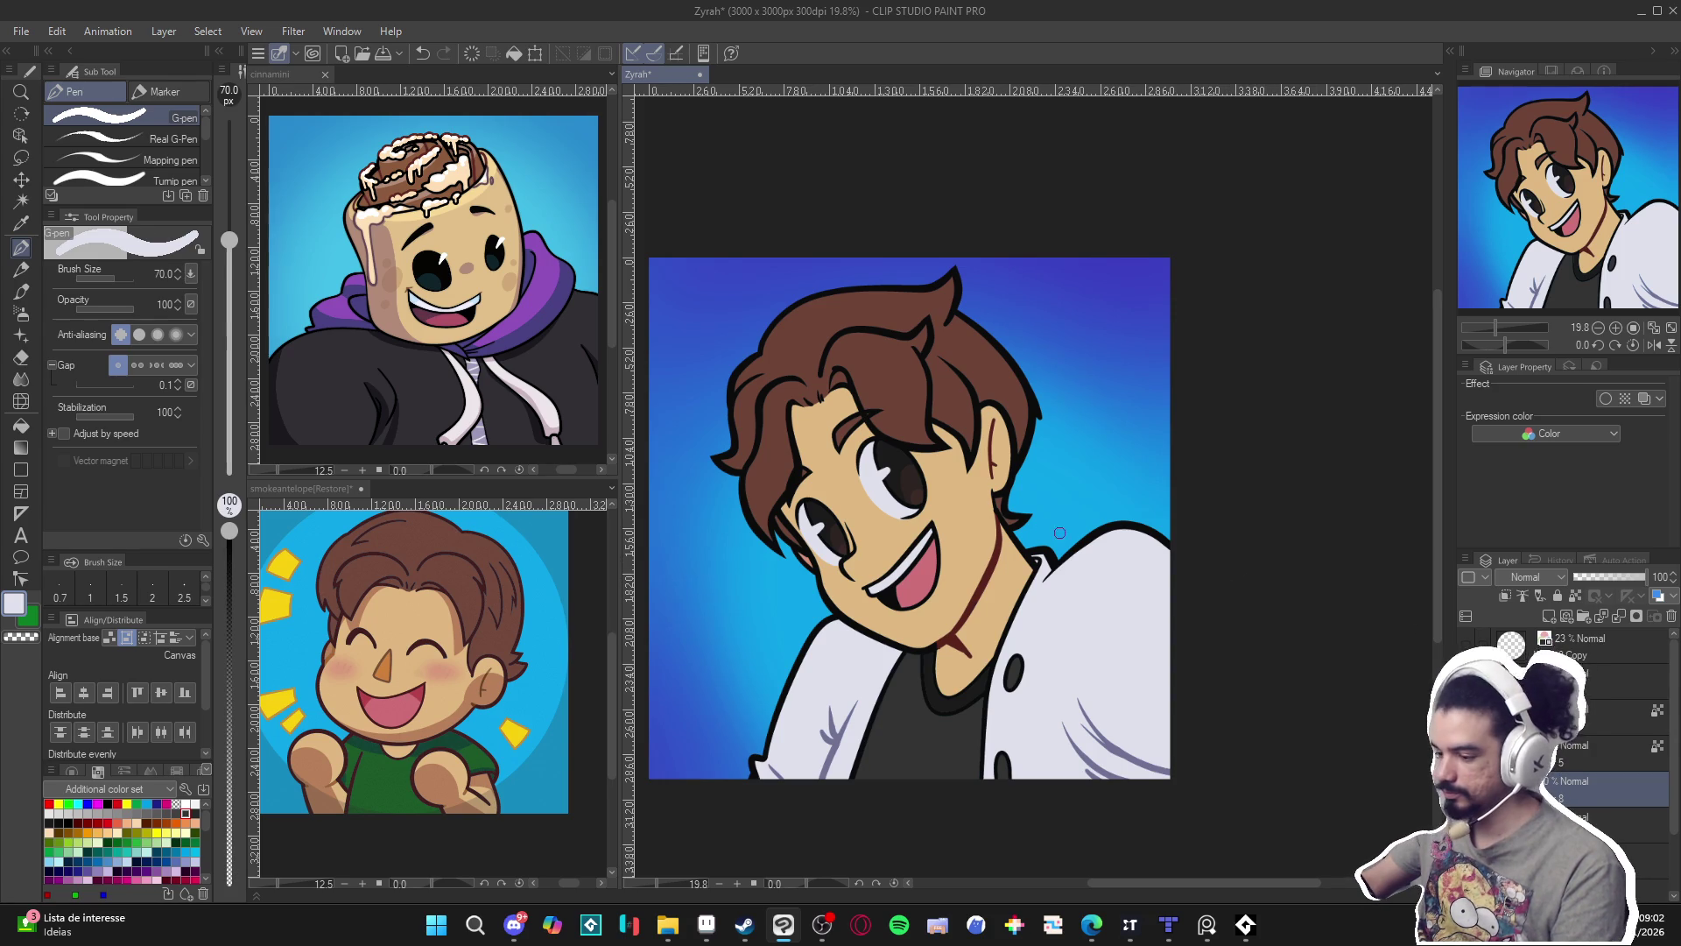
key(w)
key(p)
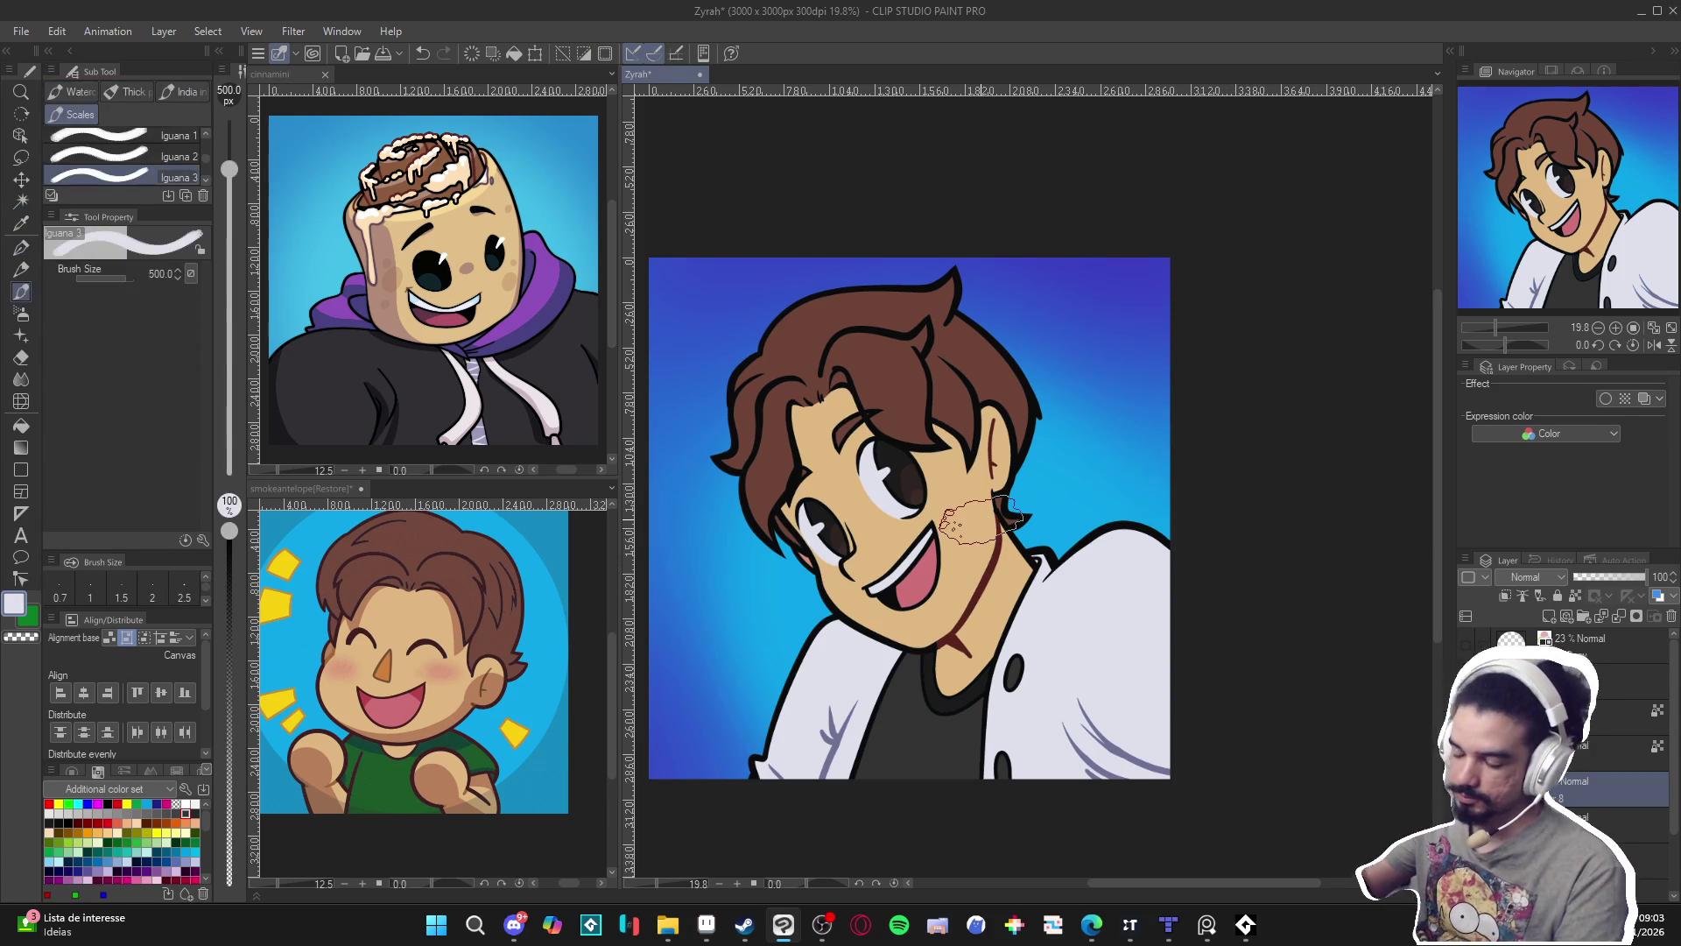
key(ctrl+s)
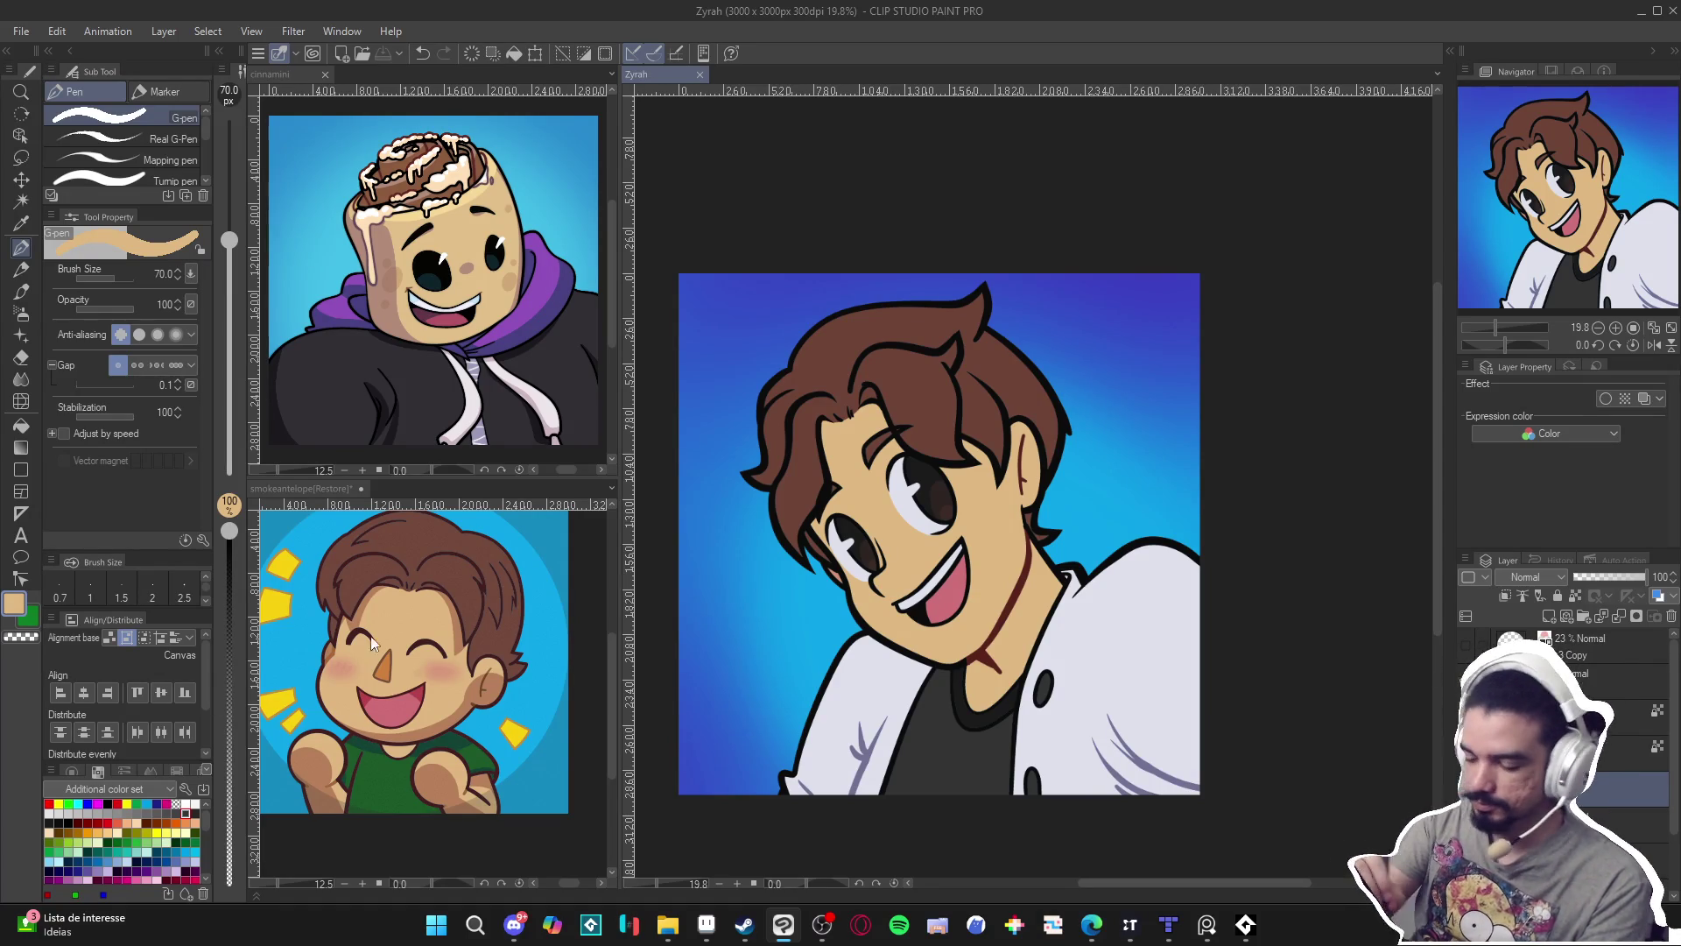
Set a darker brown skin shadow tone and paint a shadow under the eyebrow.
click(14, 604)
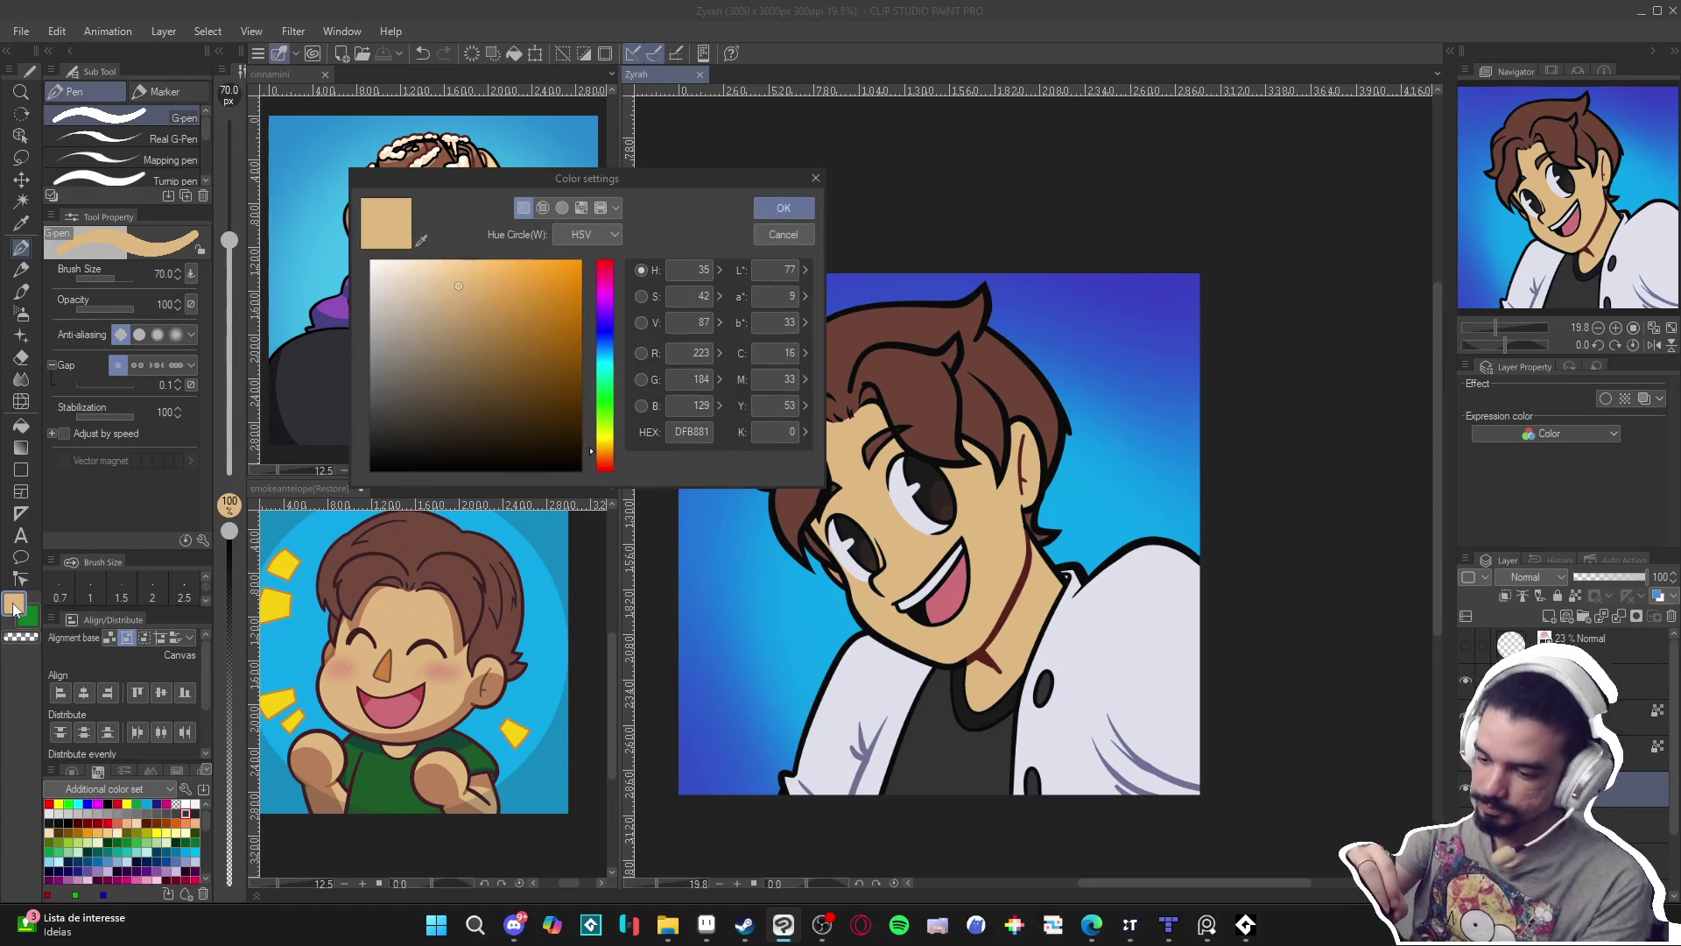
drag(479, 298, 473, 304)
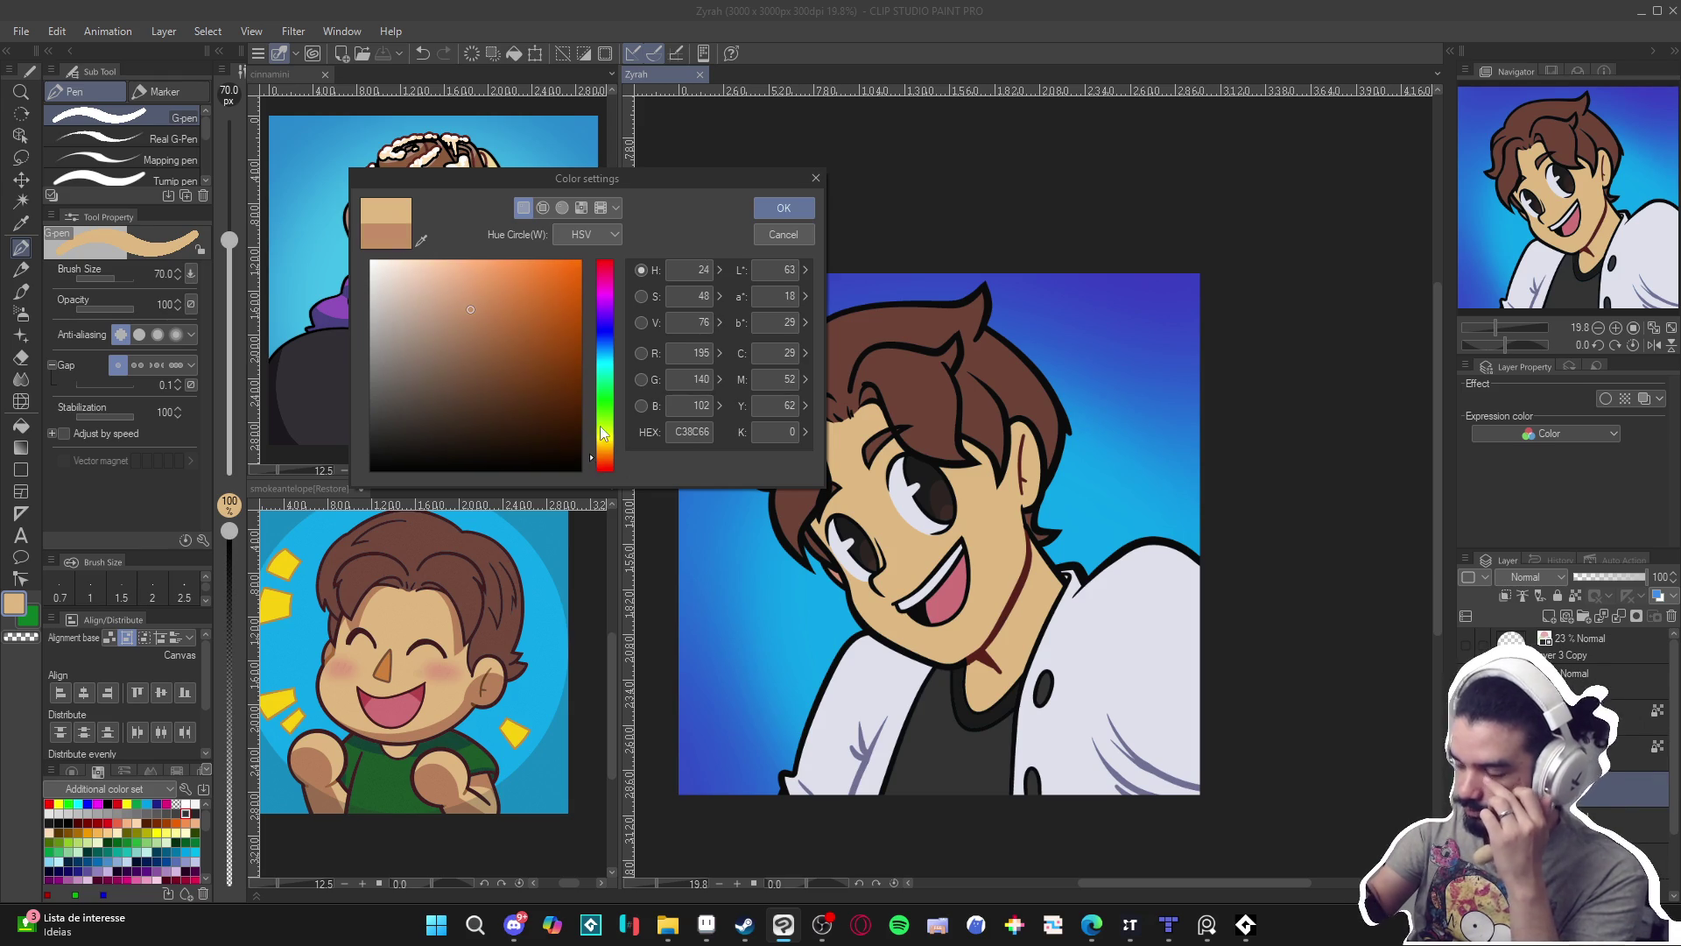
click(784, 207)
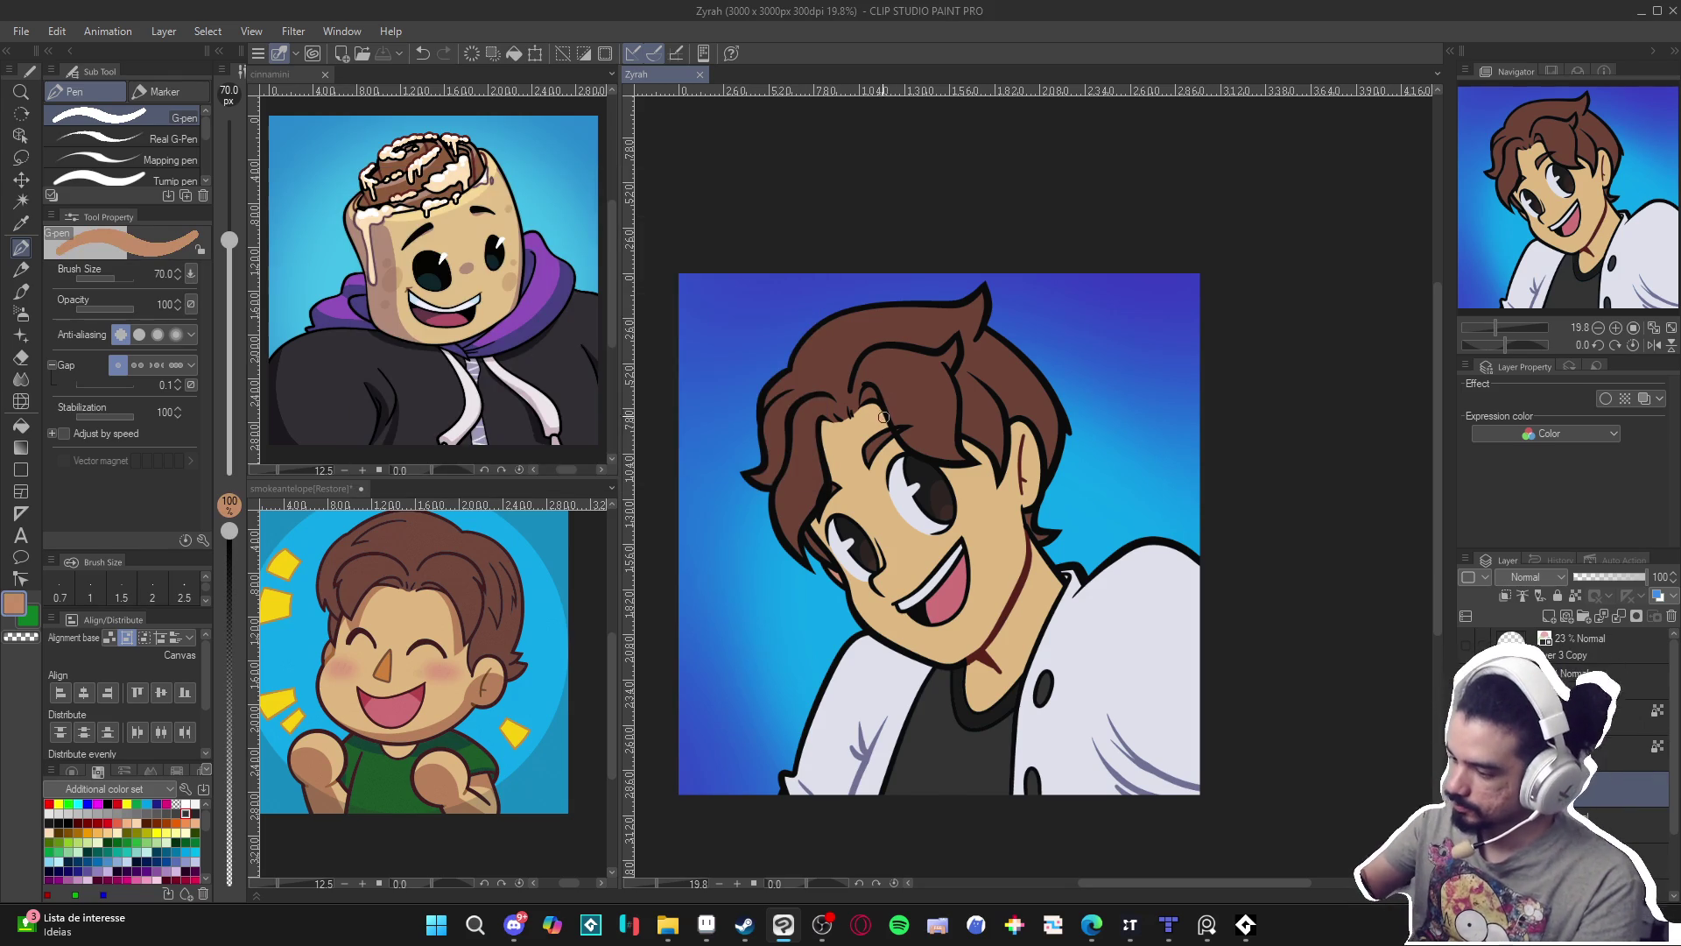
drag(944, 484, 989, 475)
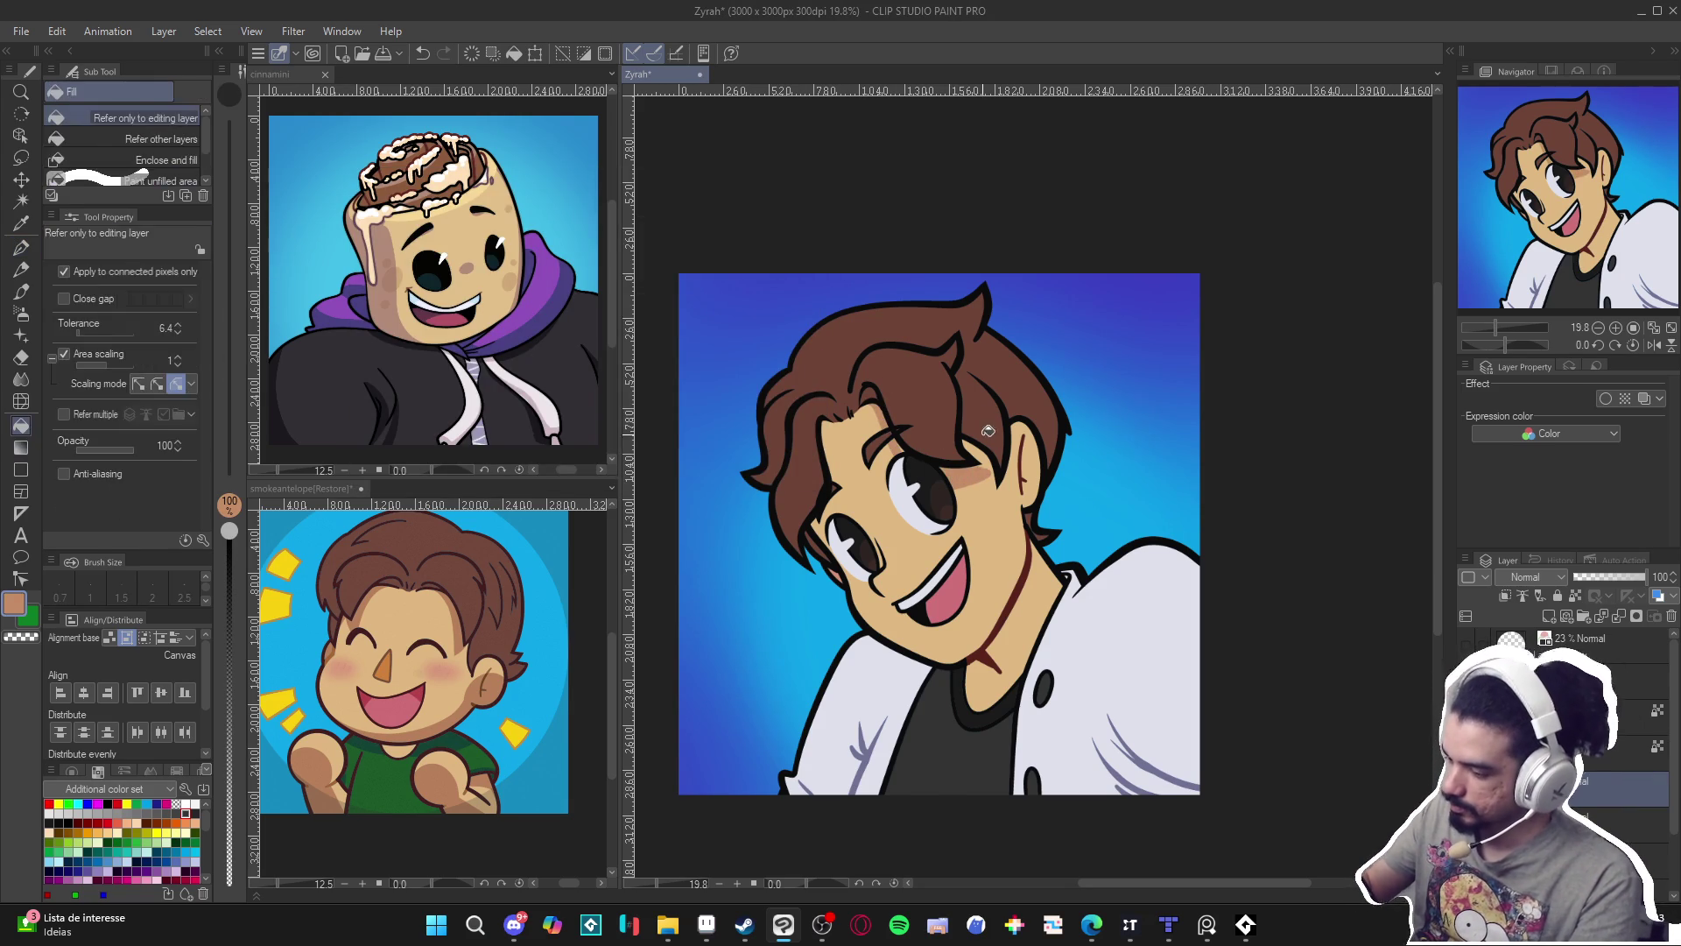
Pick an even darker brown shade, then re-sample the beige skin and shadow colours.
double_click(15, 606)
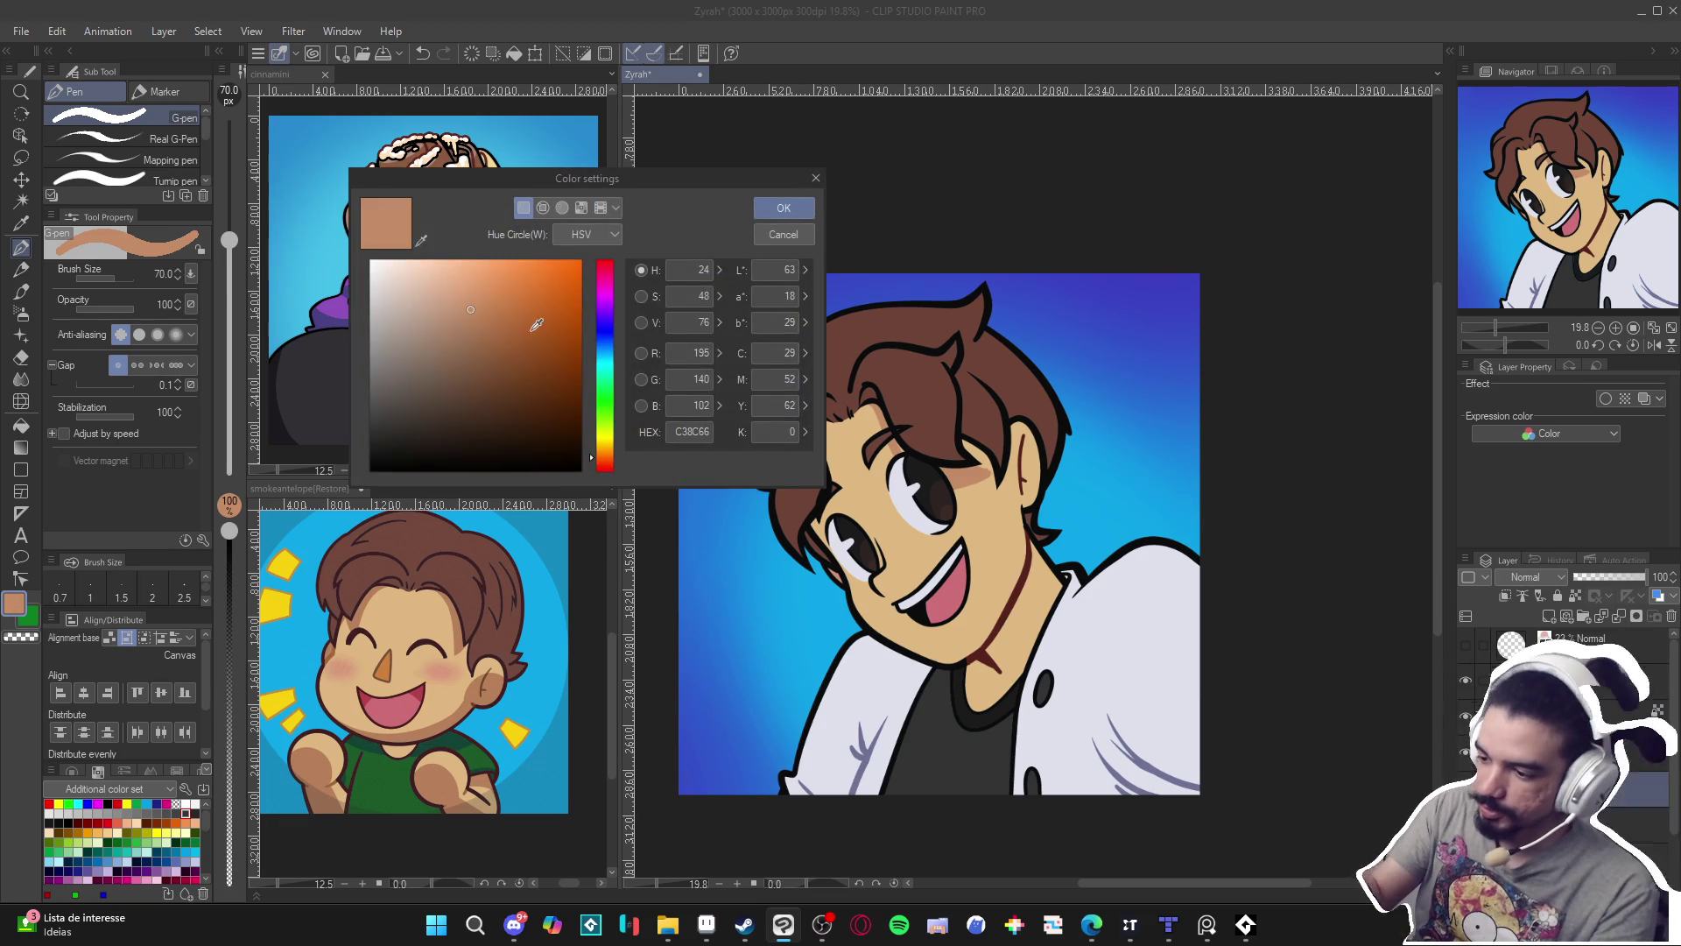
click(493, 335)
drag(595, 466, 596, 473)
click(783, 207)
key(g)
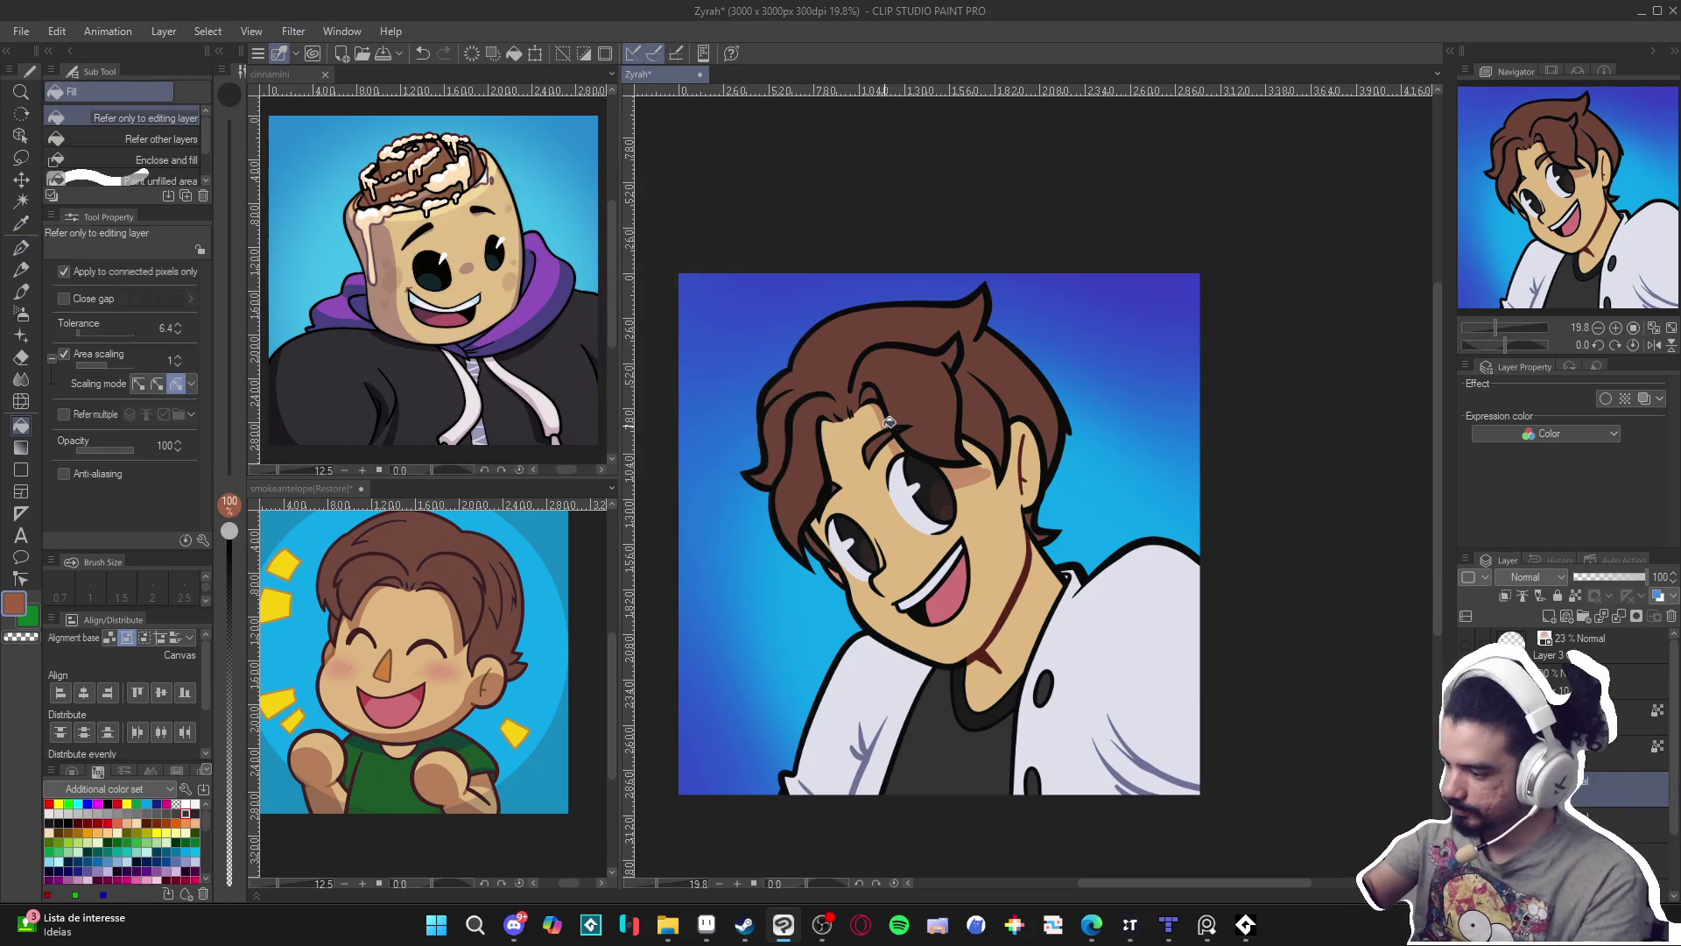
key(p)
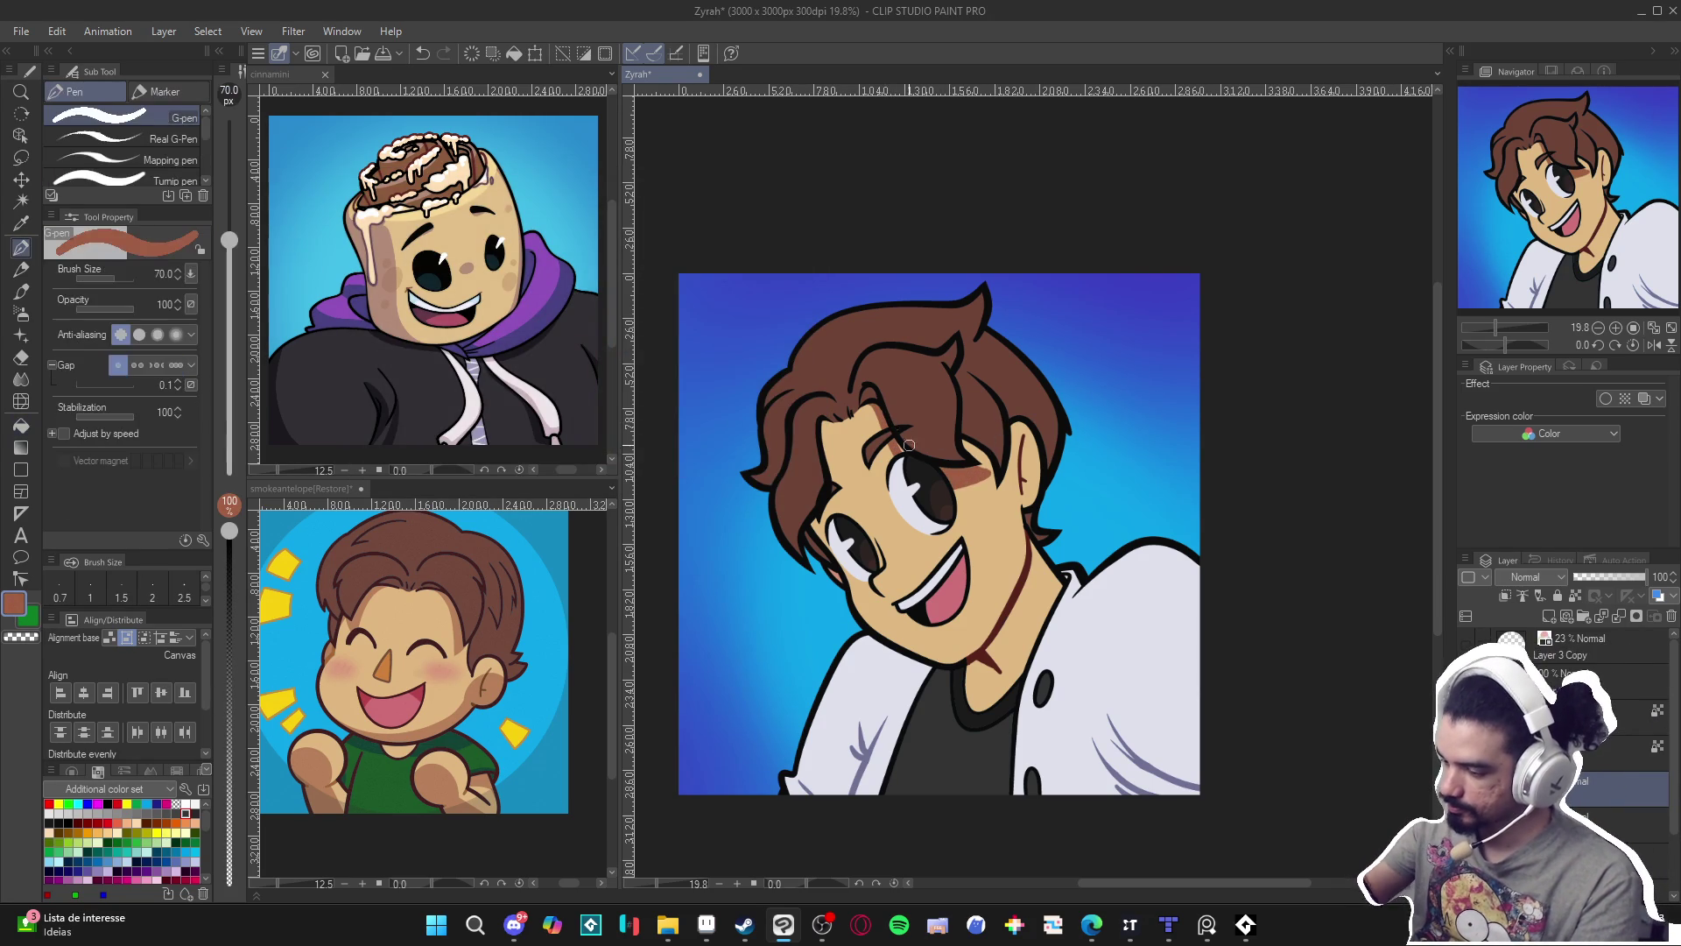
alt+click(994, 489)
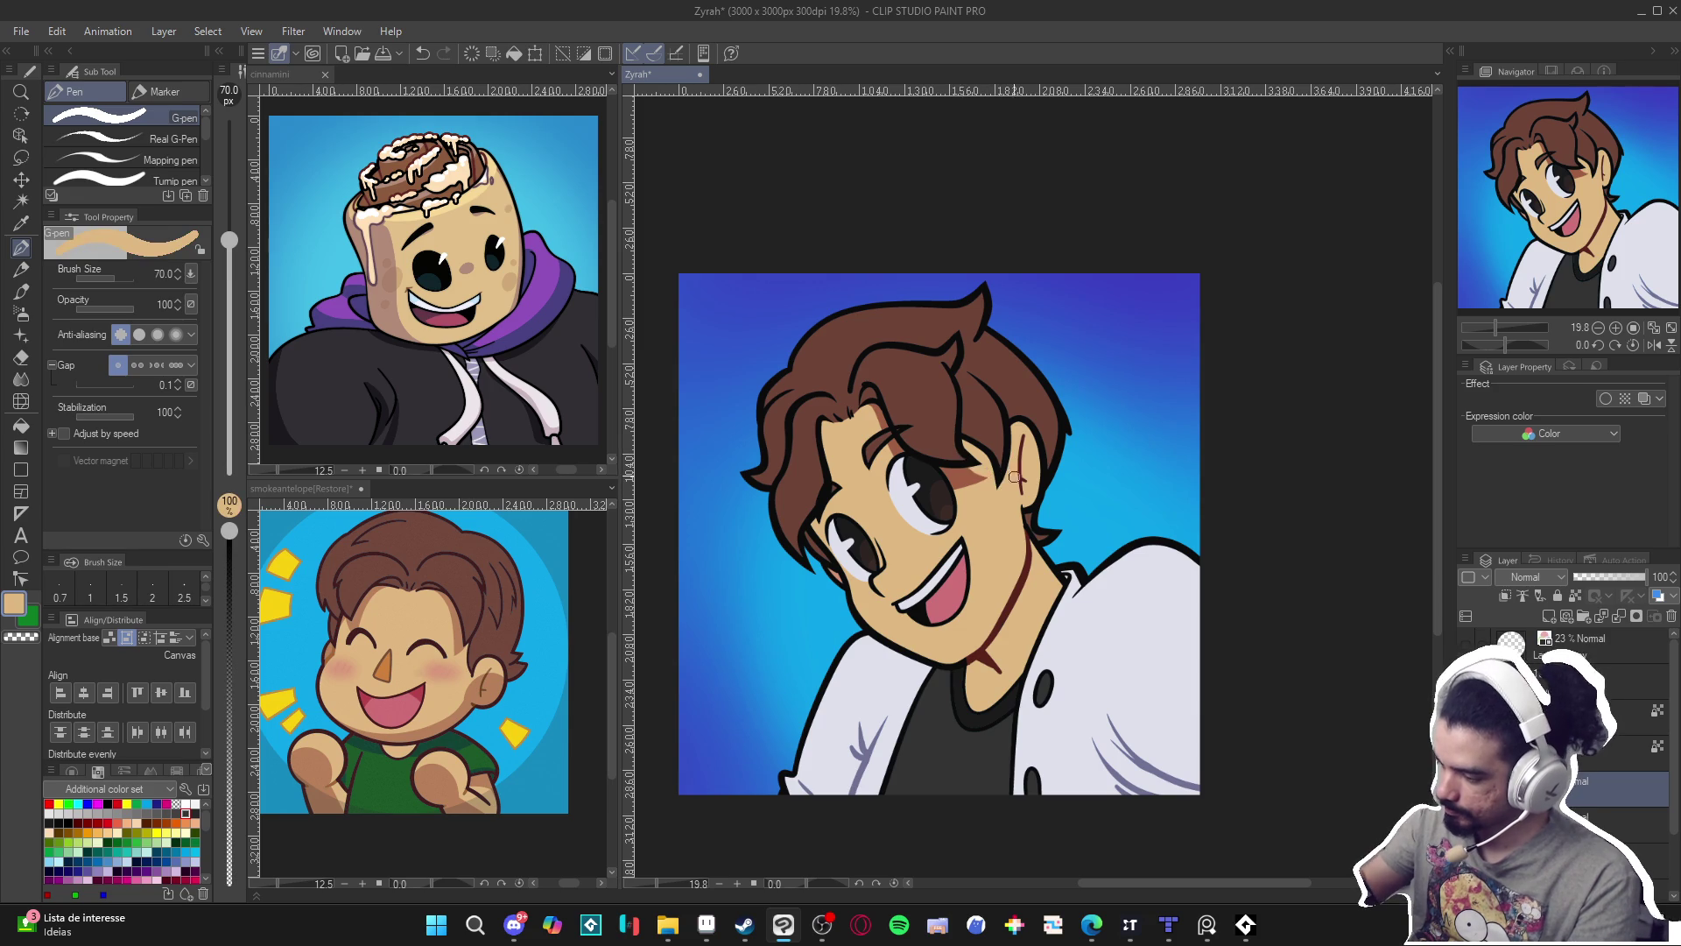
alt+click(971, 466)
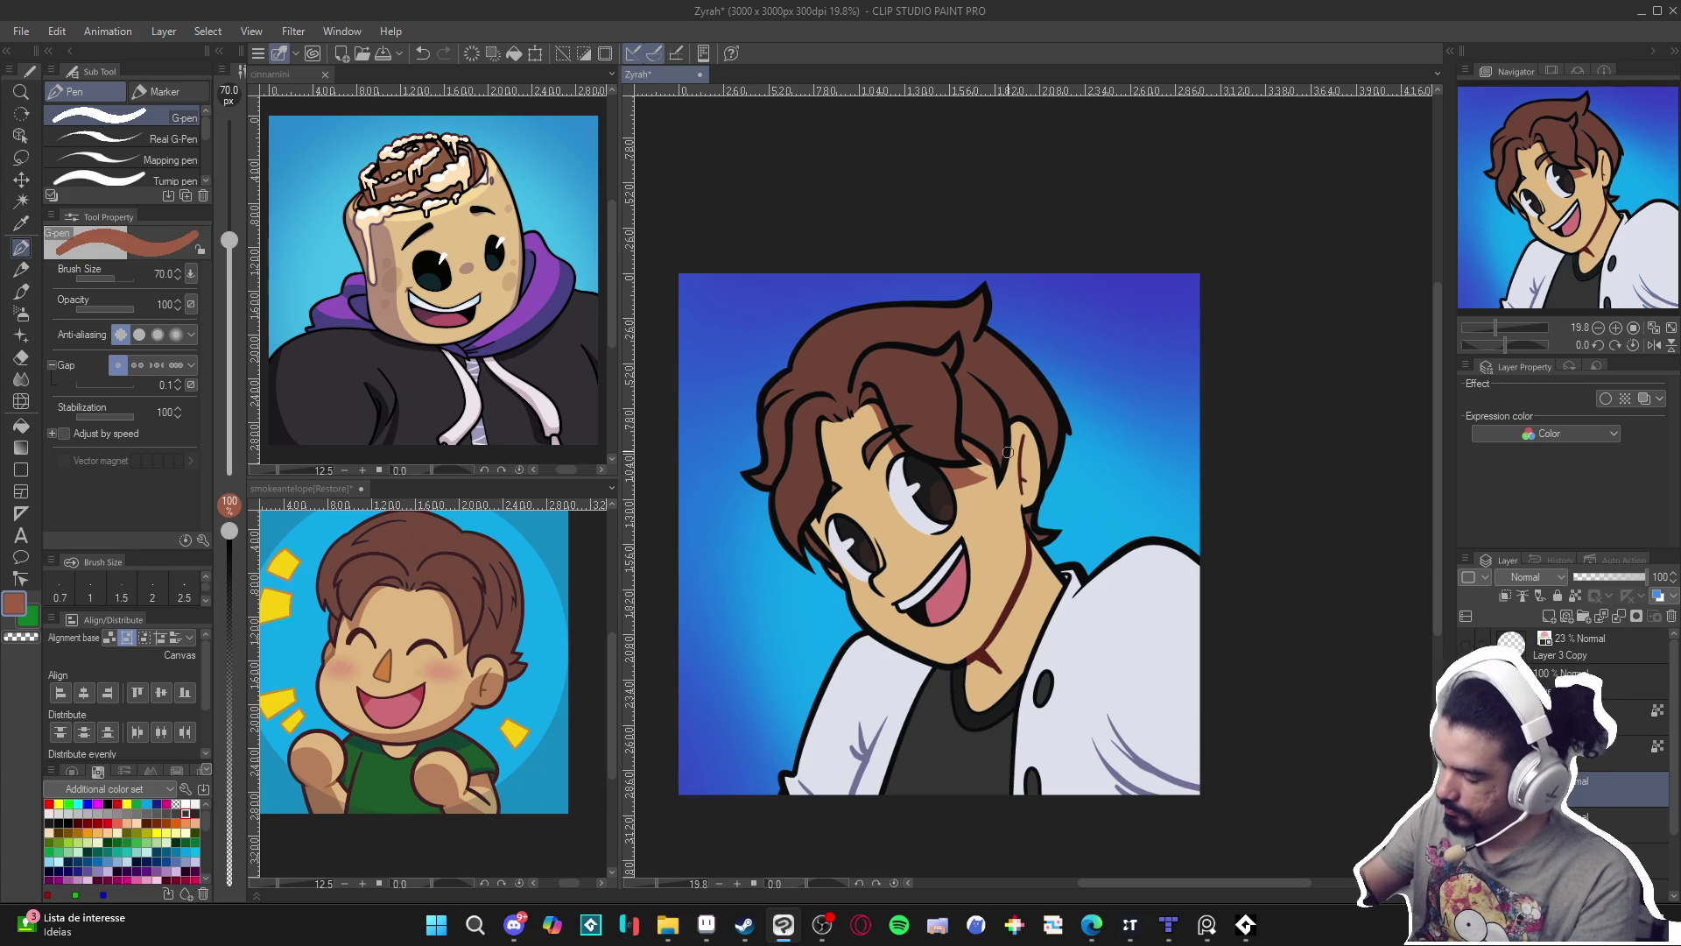
Shade along the hair edge beside the face and tidy the cheek mark with beige.
mouse_move(831, 421)
mouse_down()
mouse_move(836, 521)
mouse_move(813, 535)
mouse_move(816, 523)
mouse_up()
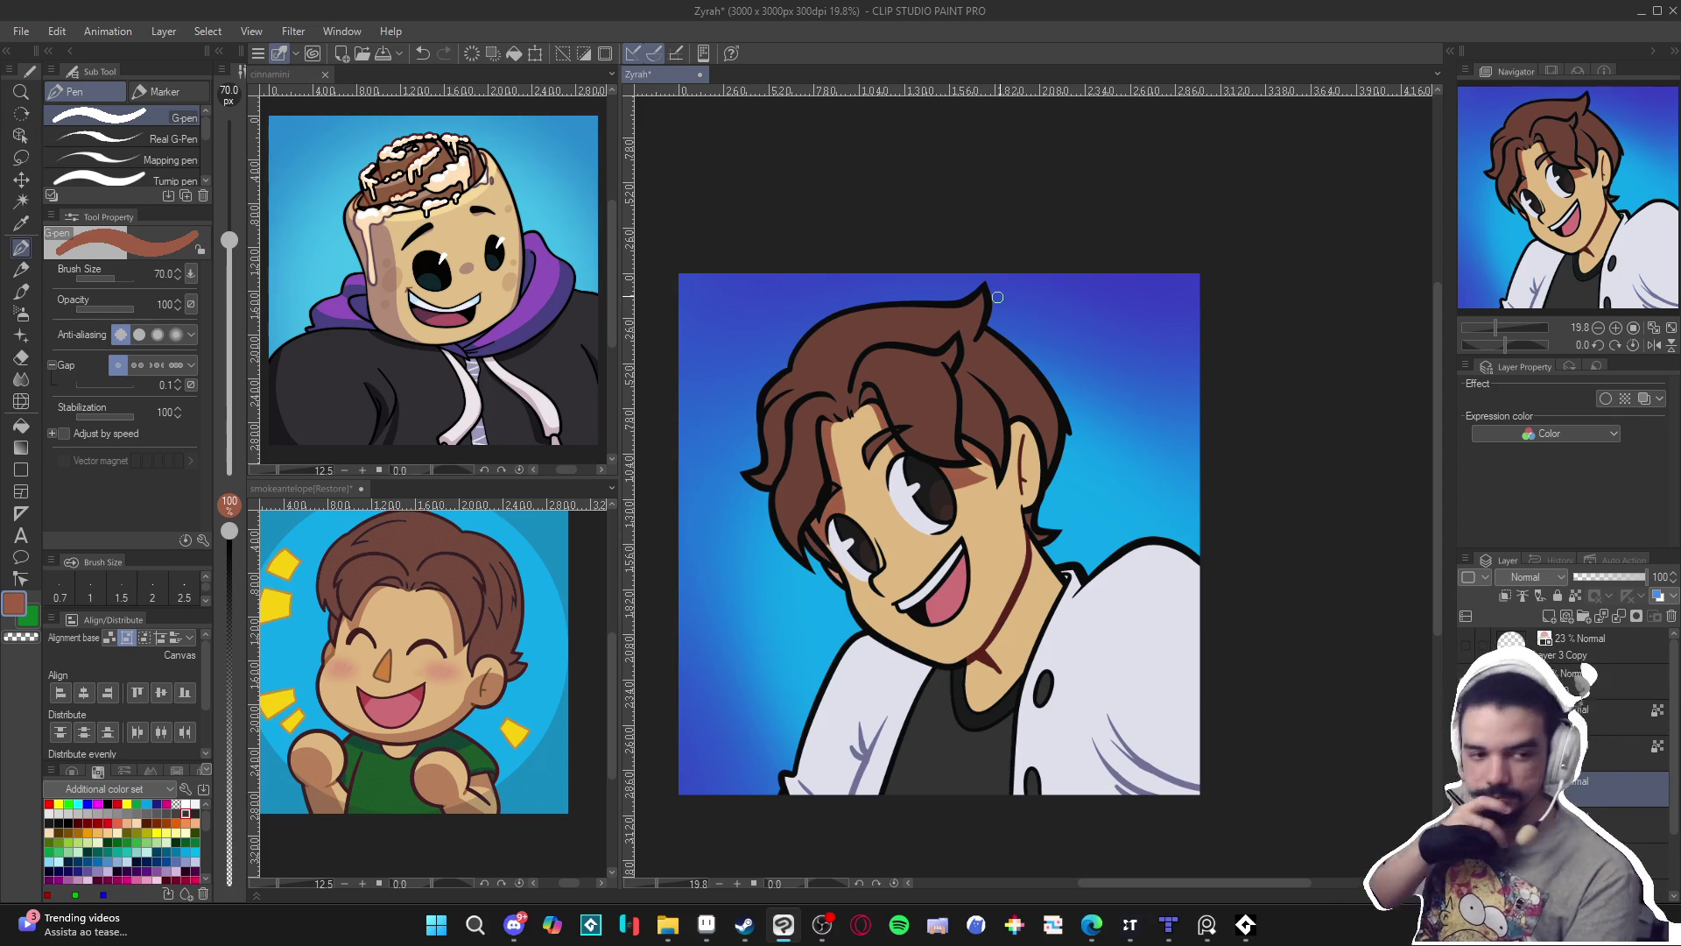
mouse_move(880, 585)
mouse_down()
mouse_move(894, 580)
mouse_move(881, 590)
mouse_up()
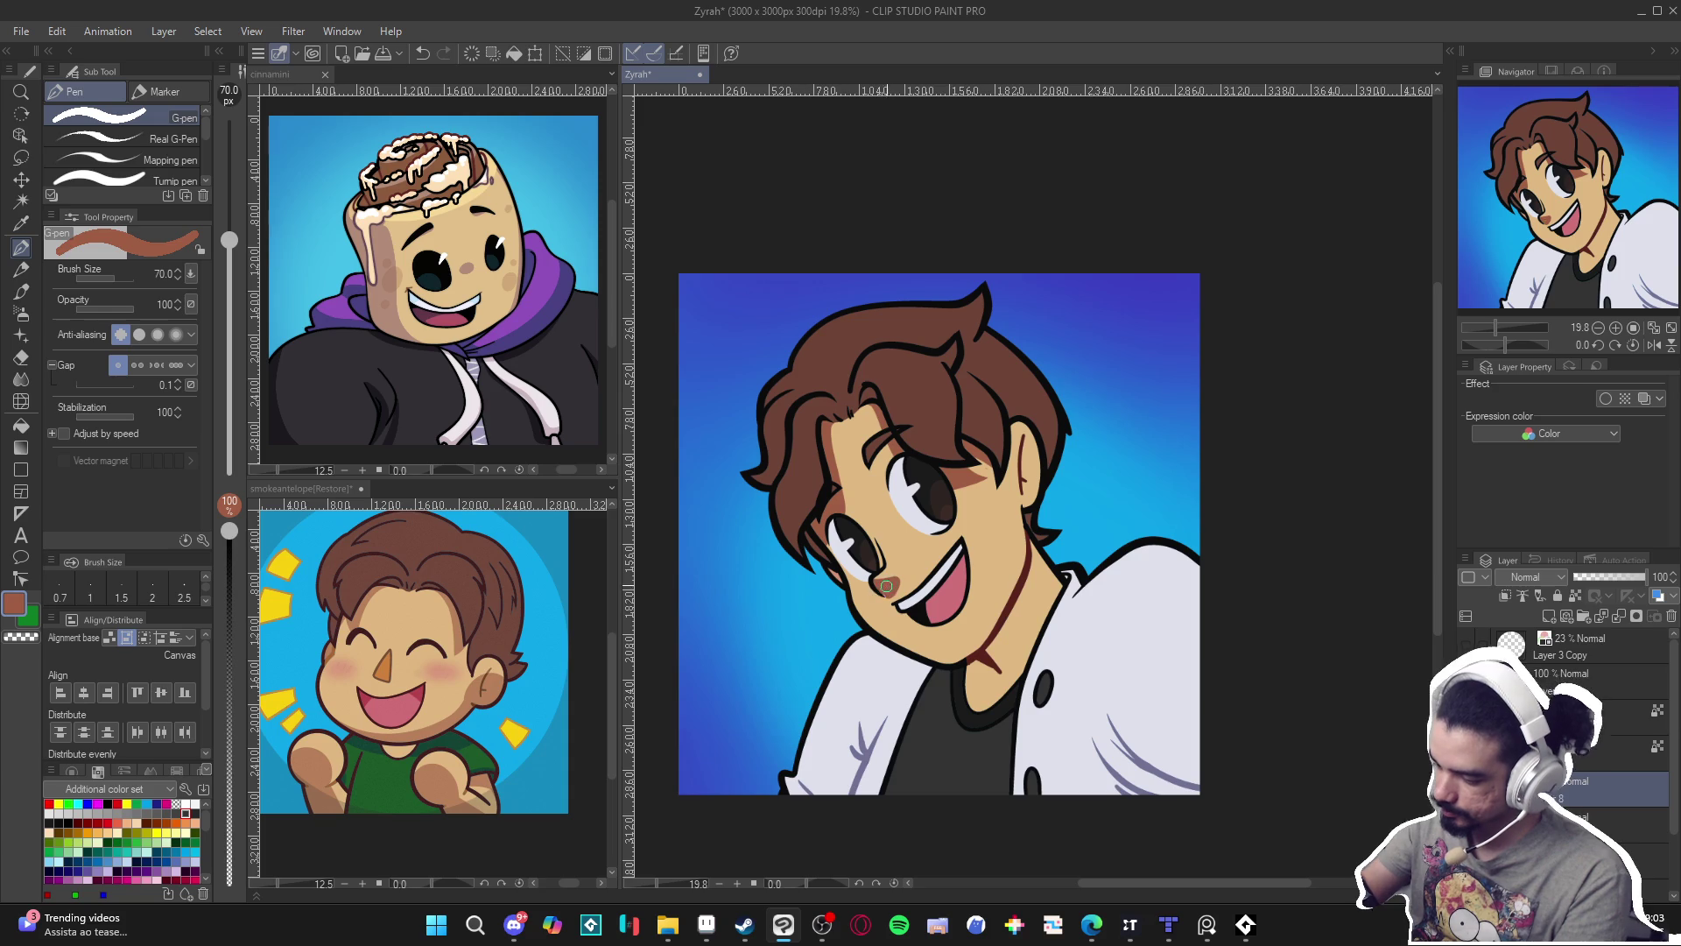
alt+click(969, 538)
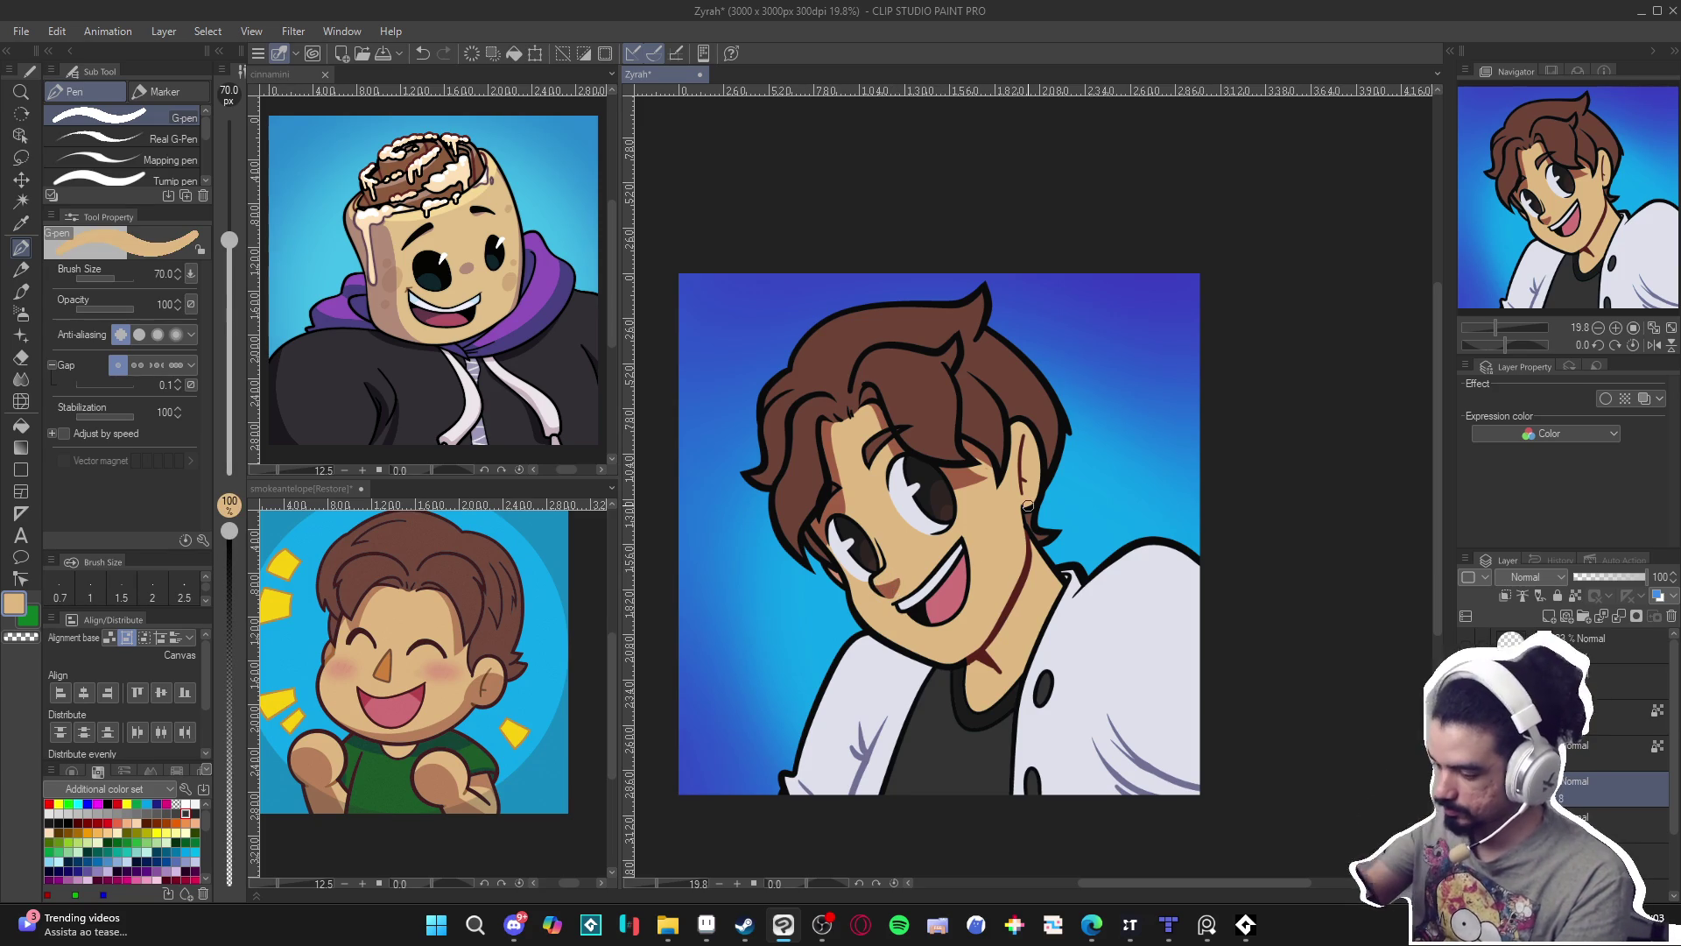
drag(896, 572, 894, 595)
alt+click(902, 581)
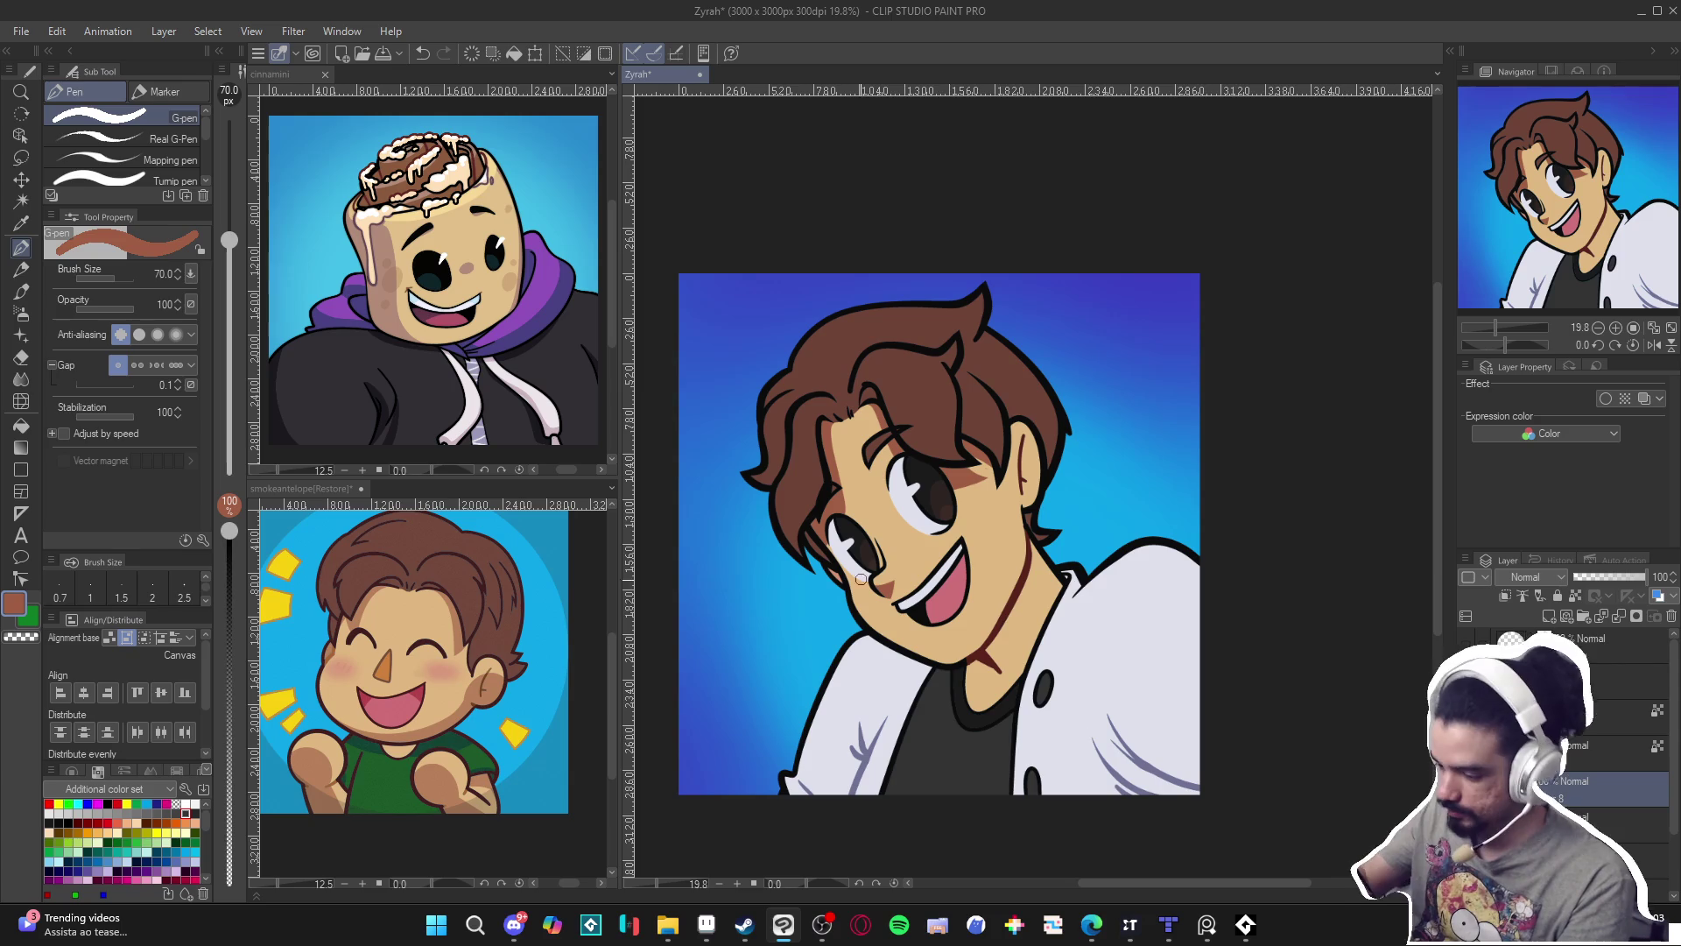
Redraw the jaw shadow line and fill the neck with the darker brown.
mouse_move(885, 639)
mouse_down()
mouse_move(930, 658)
mouse_move(982, 647)
mouse_up()
key(ctrl+z)
drag(980, 642, 1040, 541)
key(g)
key(g)
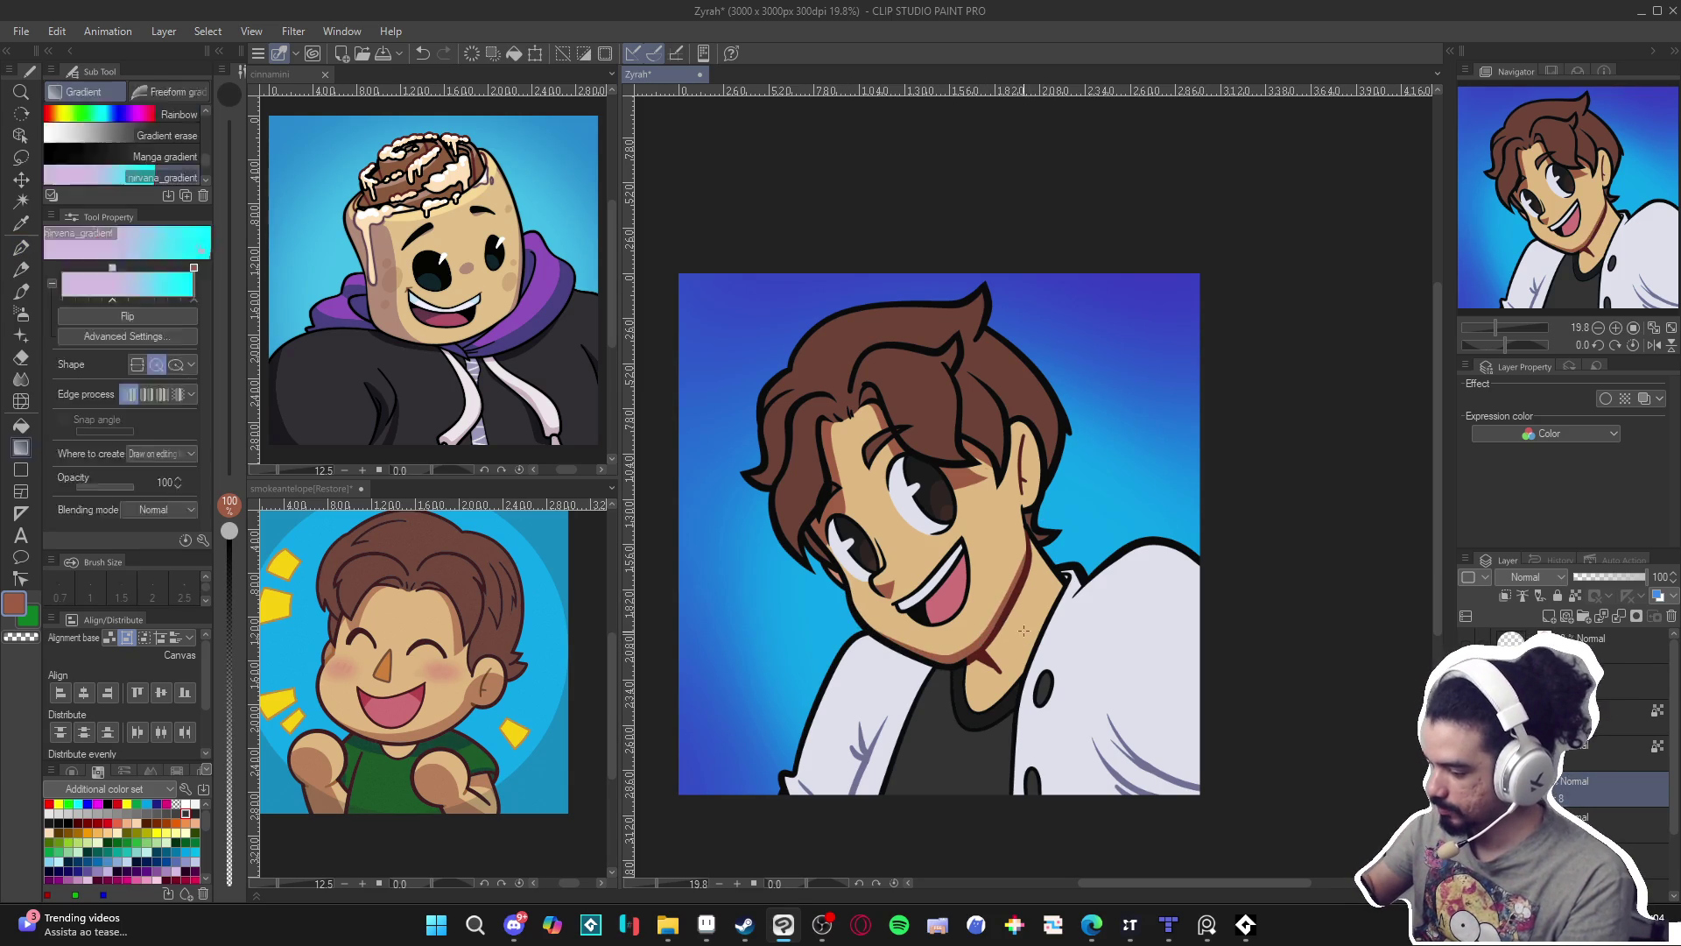
click(1055, 582)
key(p)
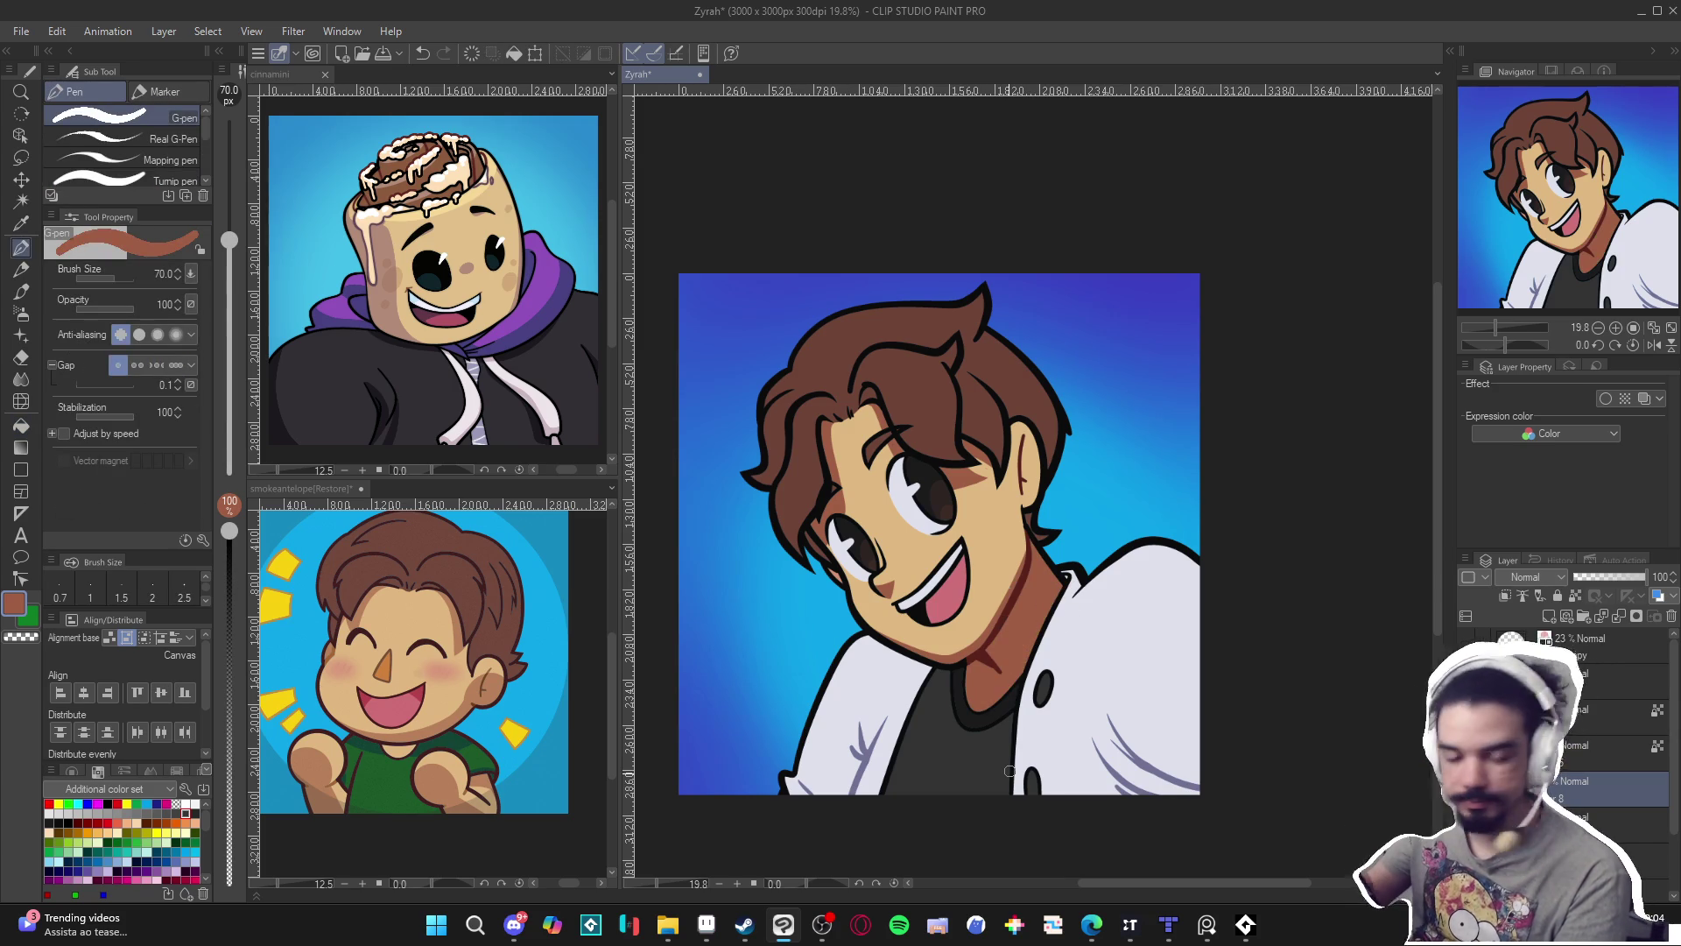
Draw a thin dark shadow line beside the ear and sample the mouth's pink.
drag(983, 682, 979, 686)
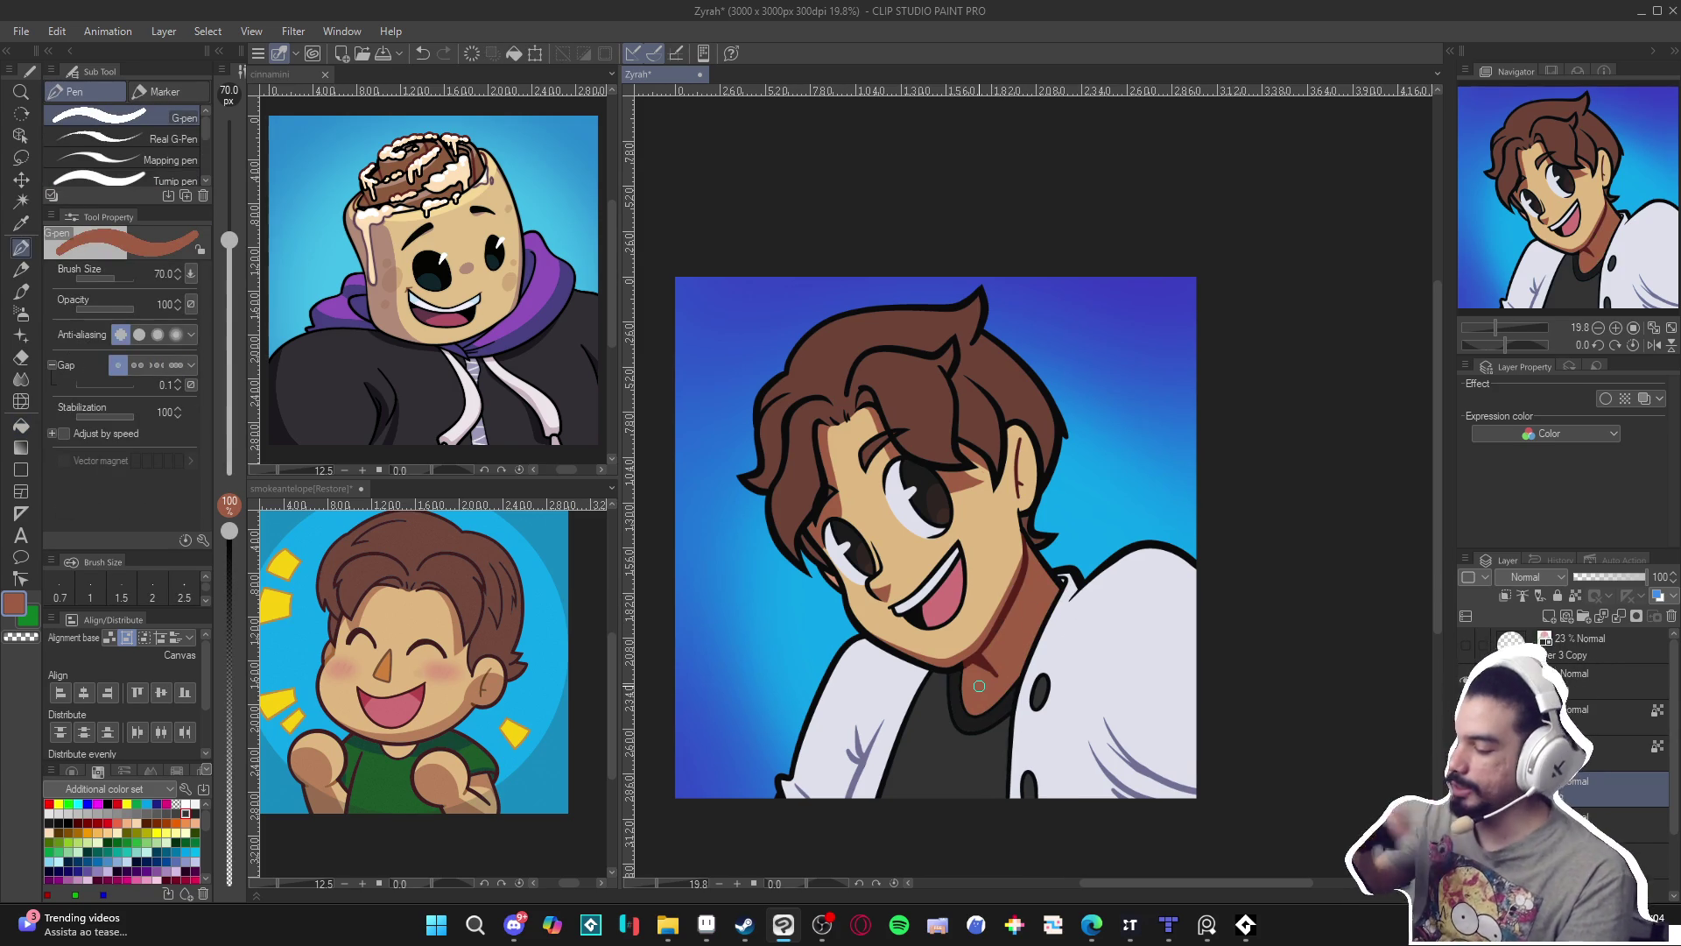
drag(1014, 436, 1023, 504)
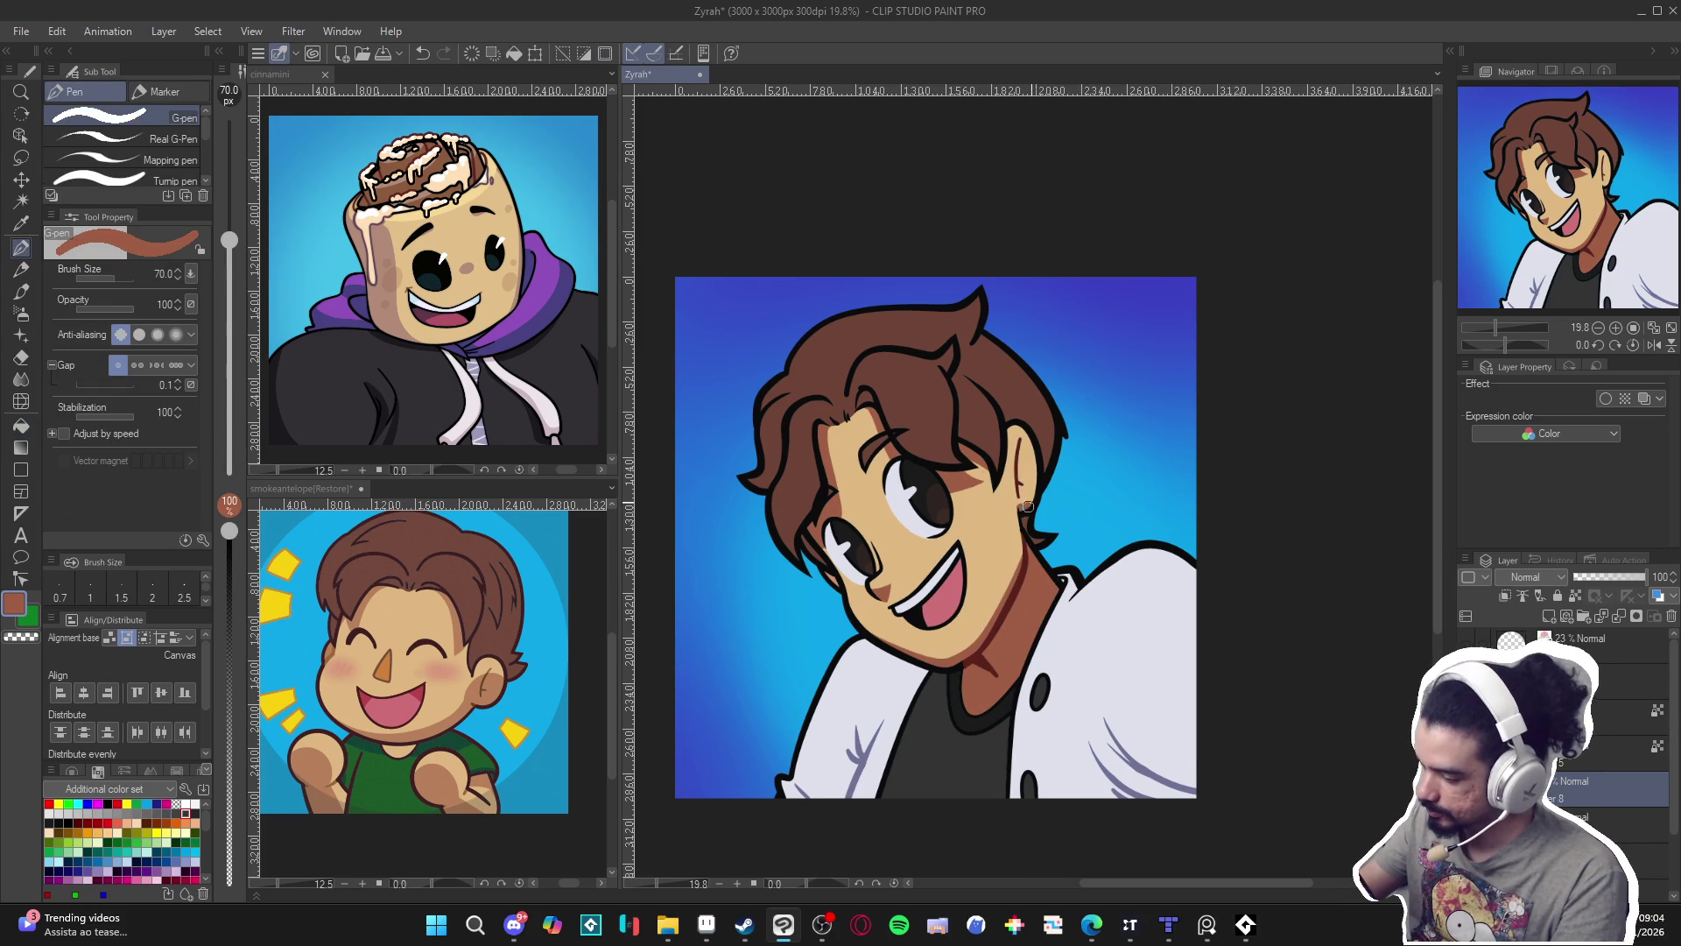
drag(1003, 712, 987, 672)
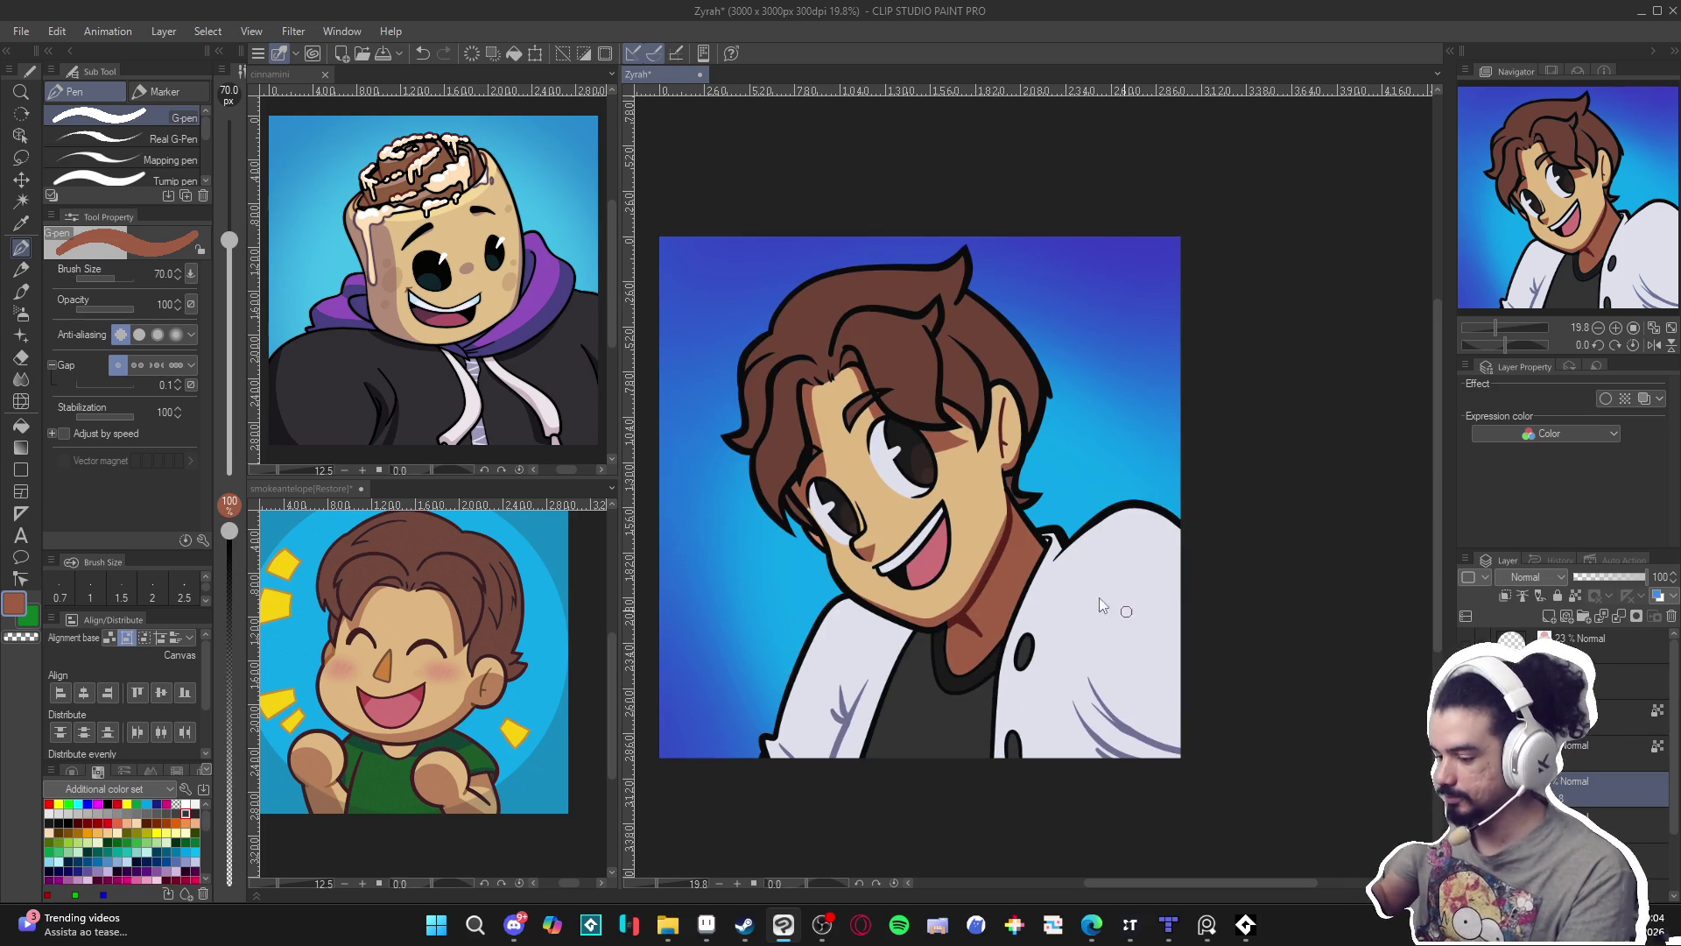
alt+click(936, 563)
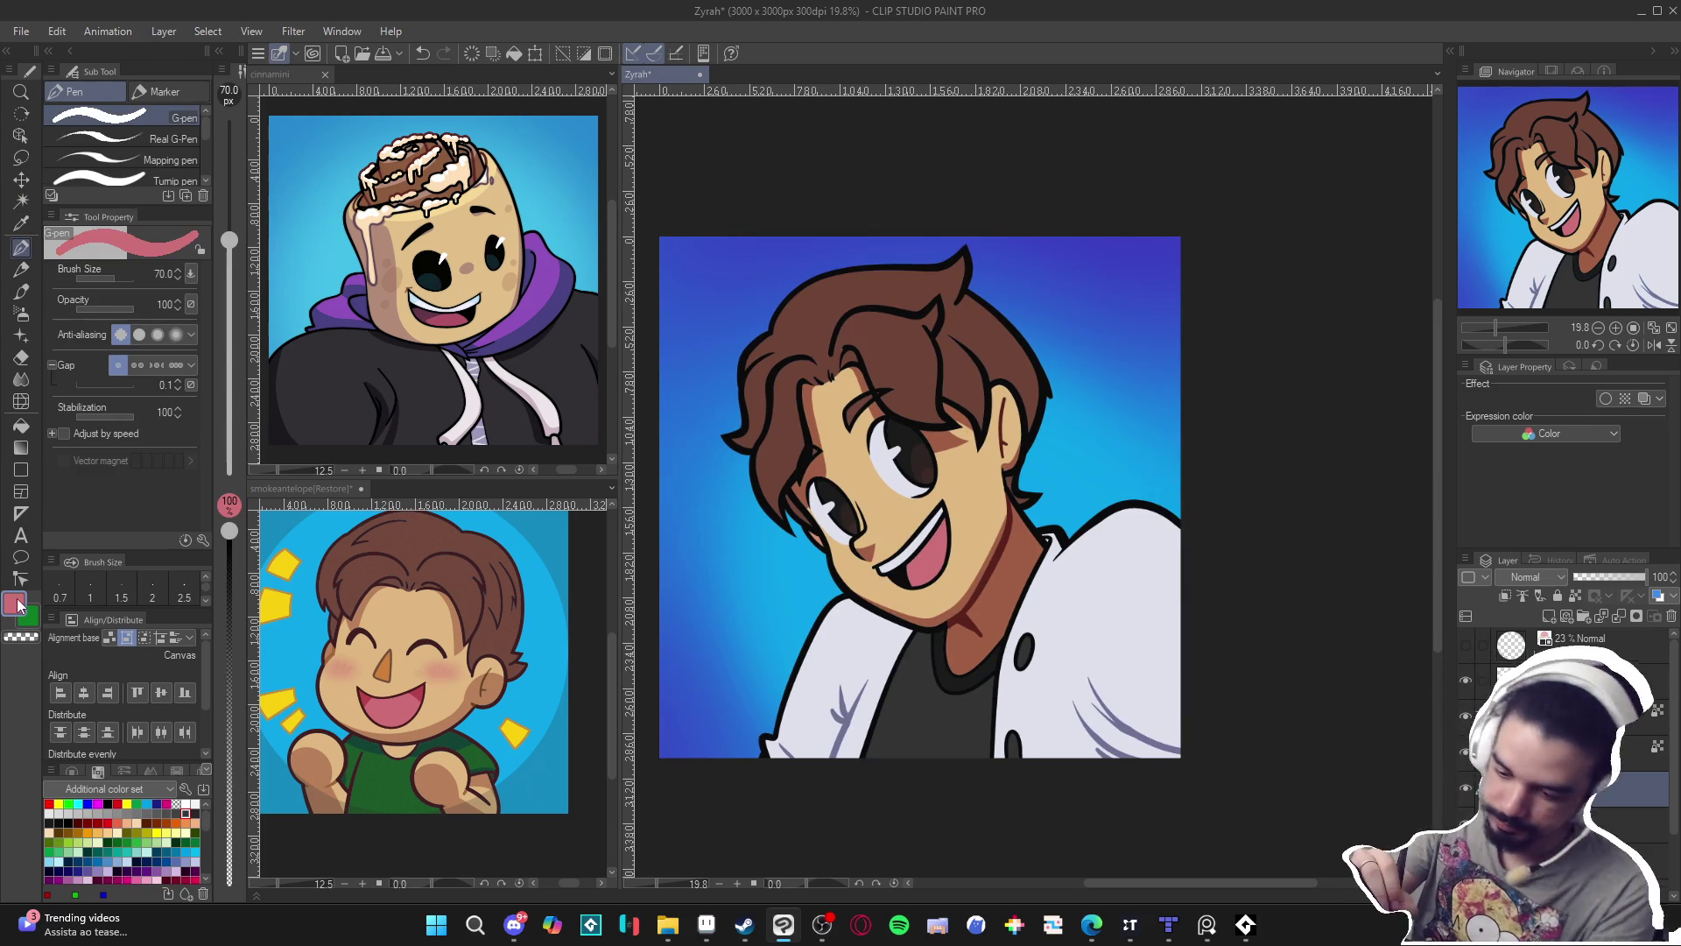
Mix a darker red-pink and shade the right edge of the mouth.
click(16, 604)
click(490, 321)
drag(489, 320, 500, 338)
click(600, 261)
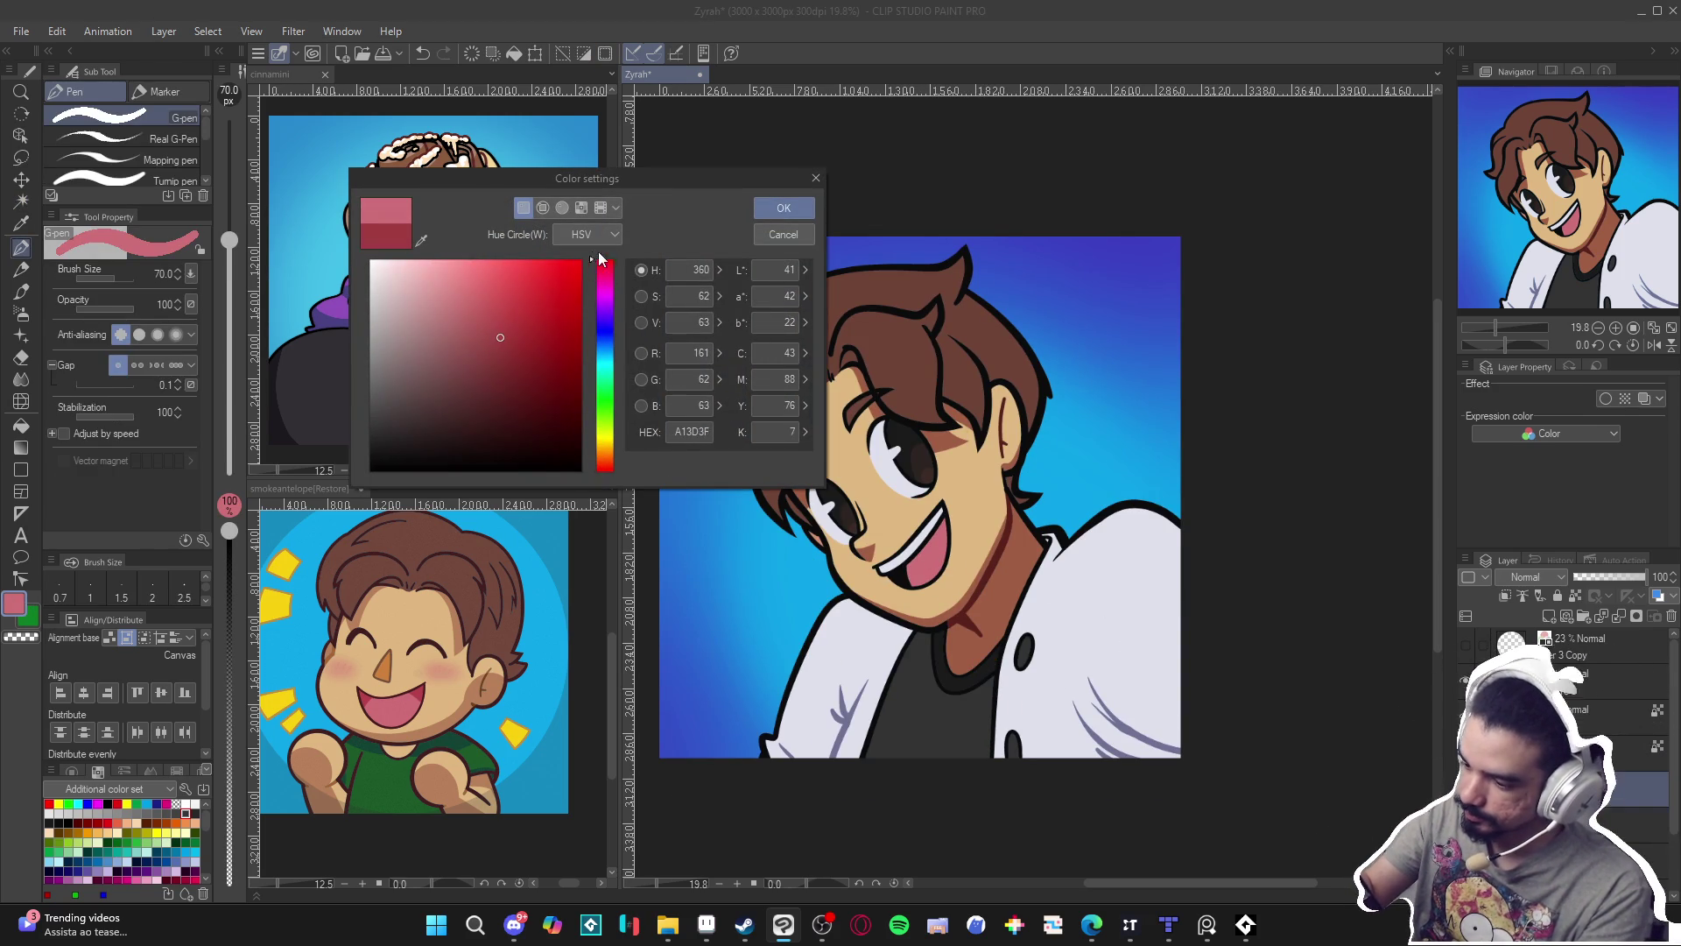
click(784, 211)
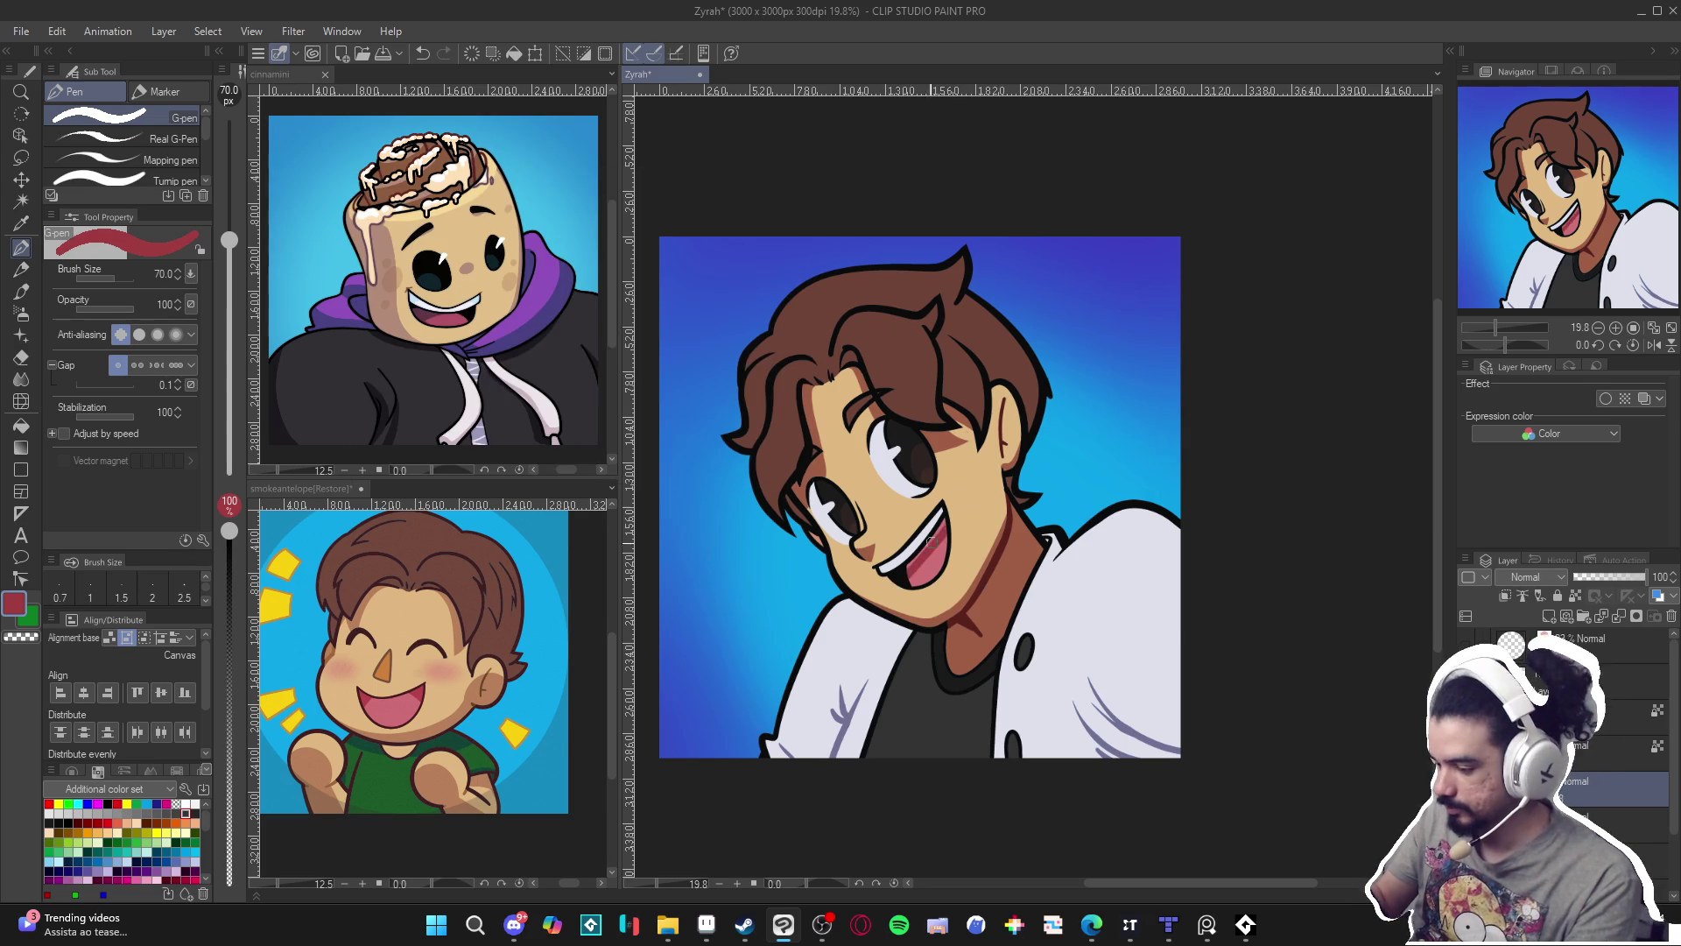
drag(951, 525, 945, 602)
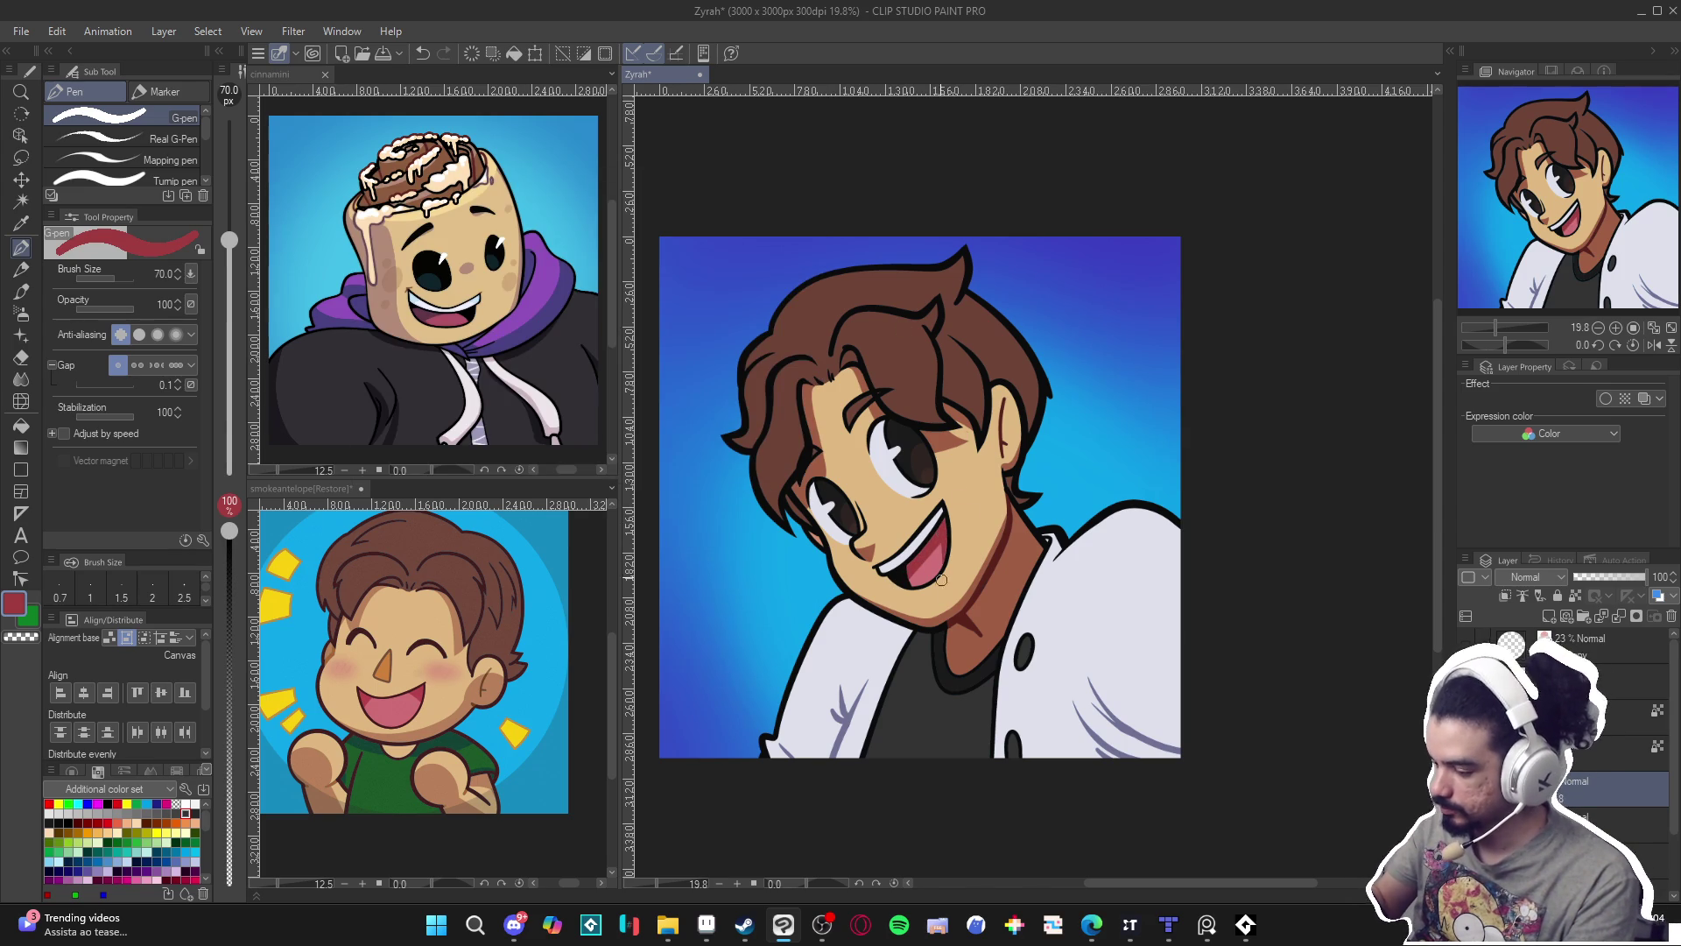
Clear the selection, move to Layer 5, sample the mouth's maroon and save.
scroll(921, 541, up, 1)
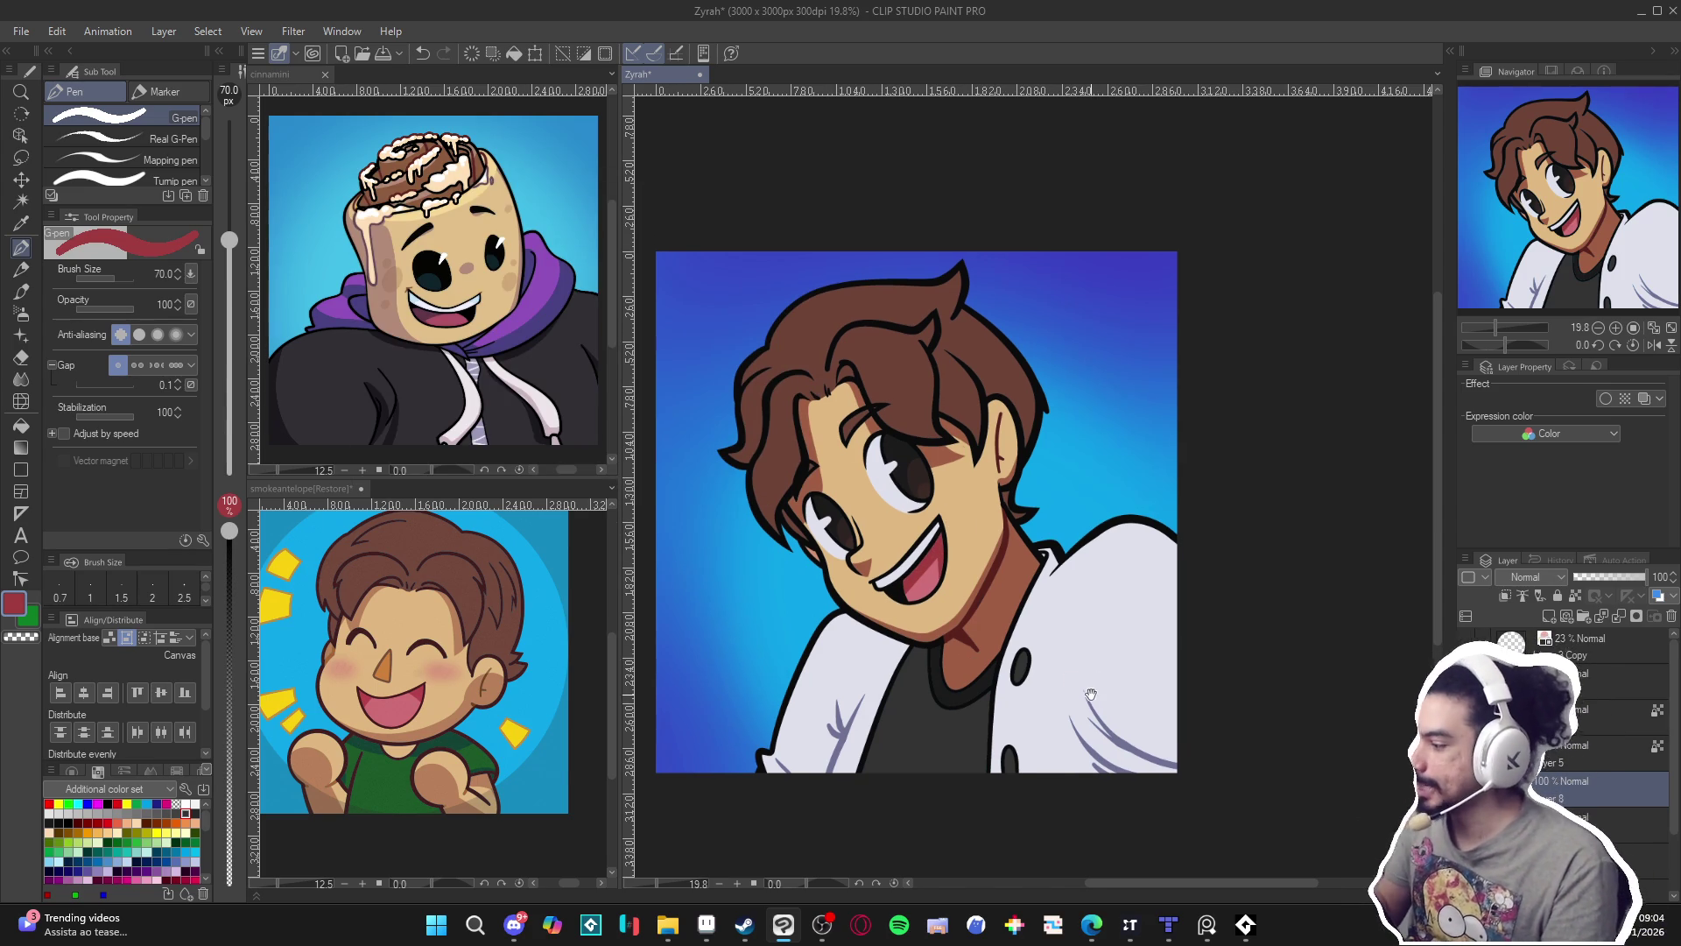
drag(1092, 696, 1101, 705)
key(ctrl+d)
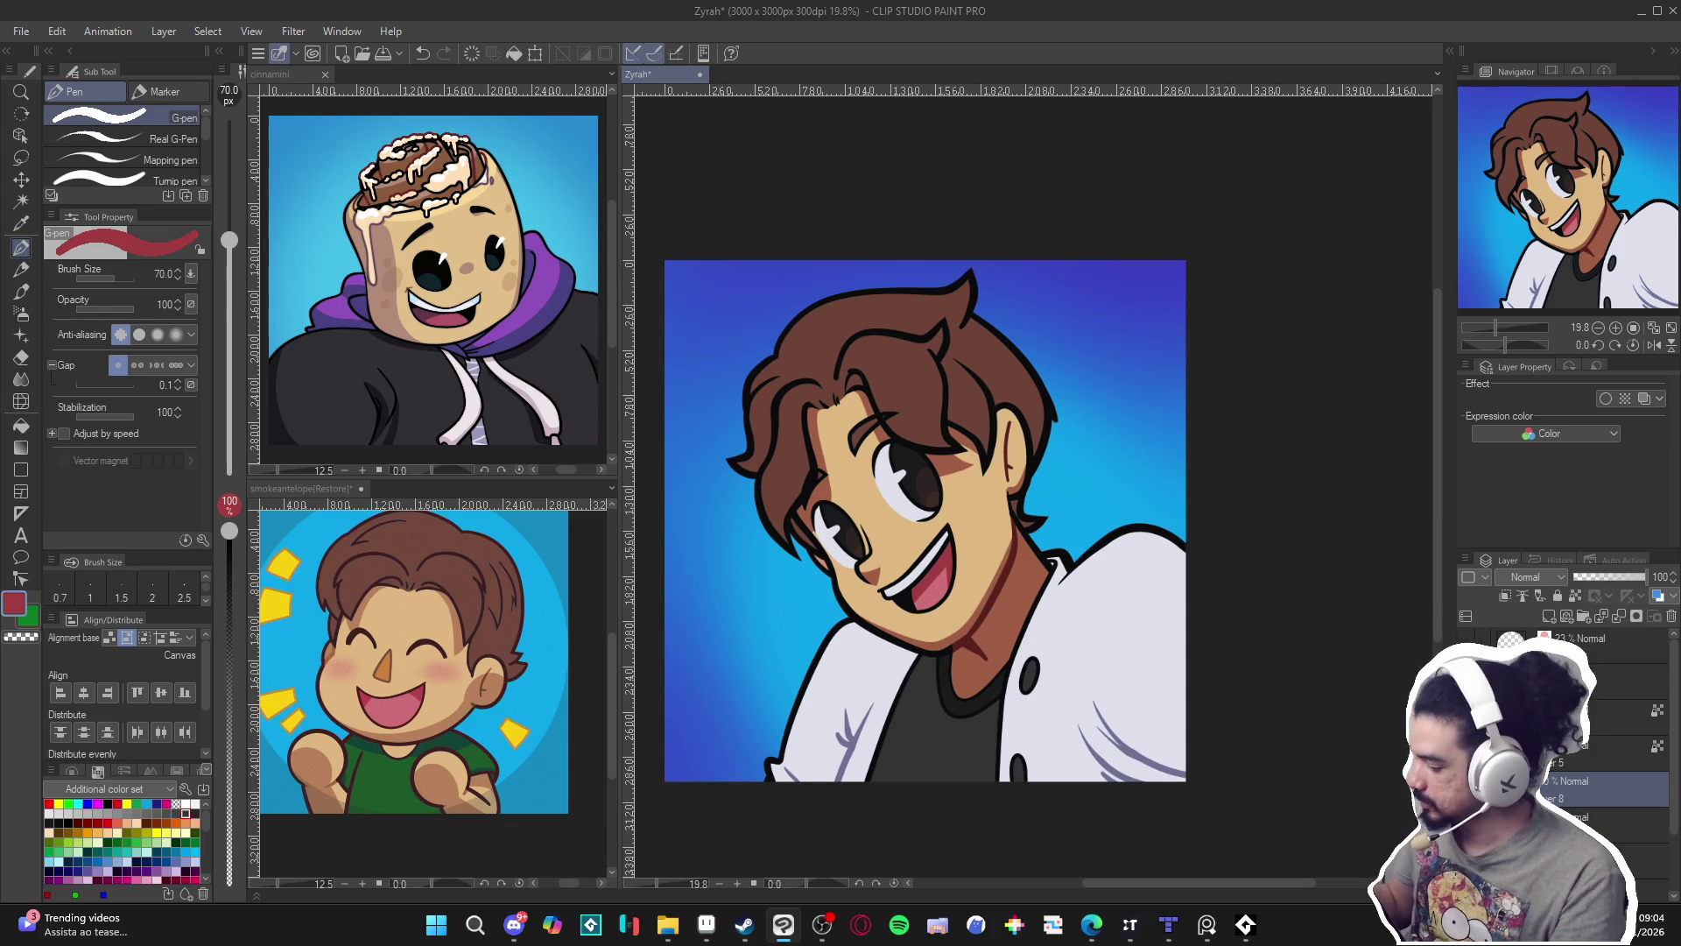
click(1615, 751)
alt+click(999, 576)
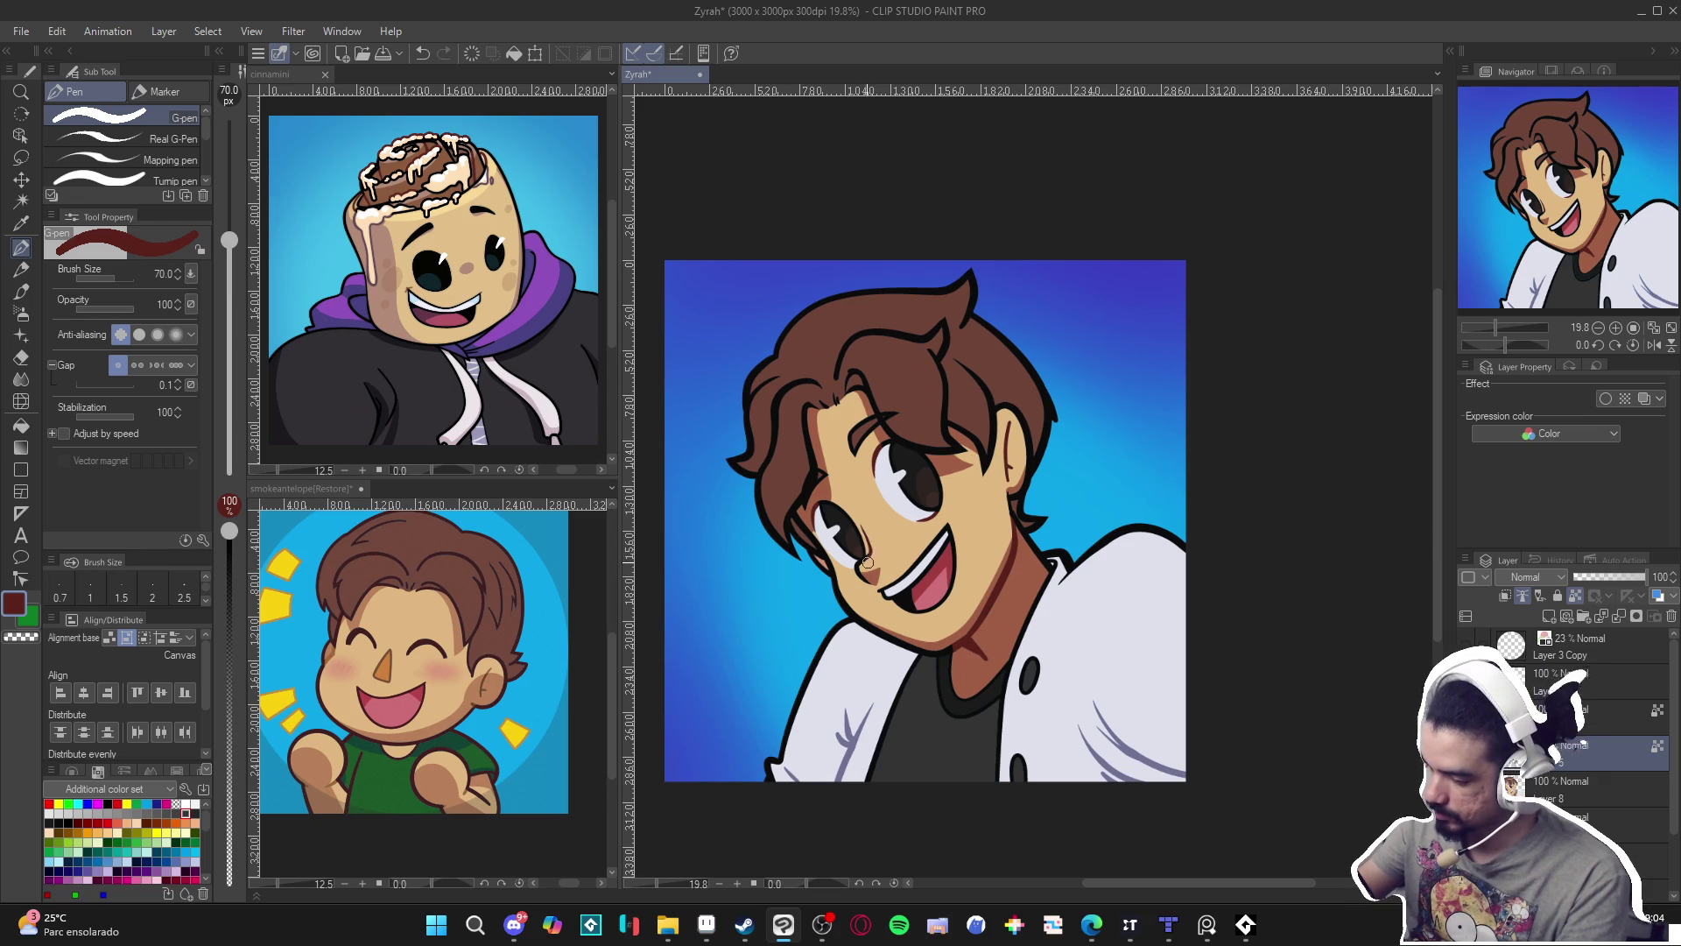
mouse_move(1098, 661)
mouse_down()
mouse_move(1069, 628)
mouse_move(1130, 728)
mouse_up()
key(ctrl+s)
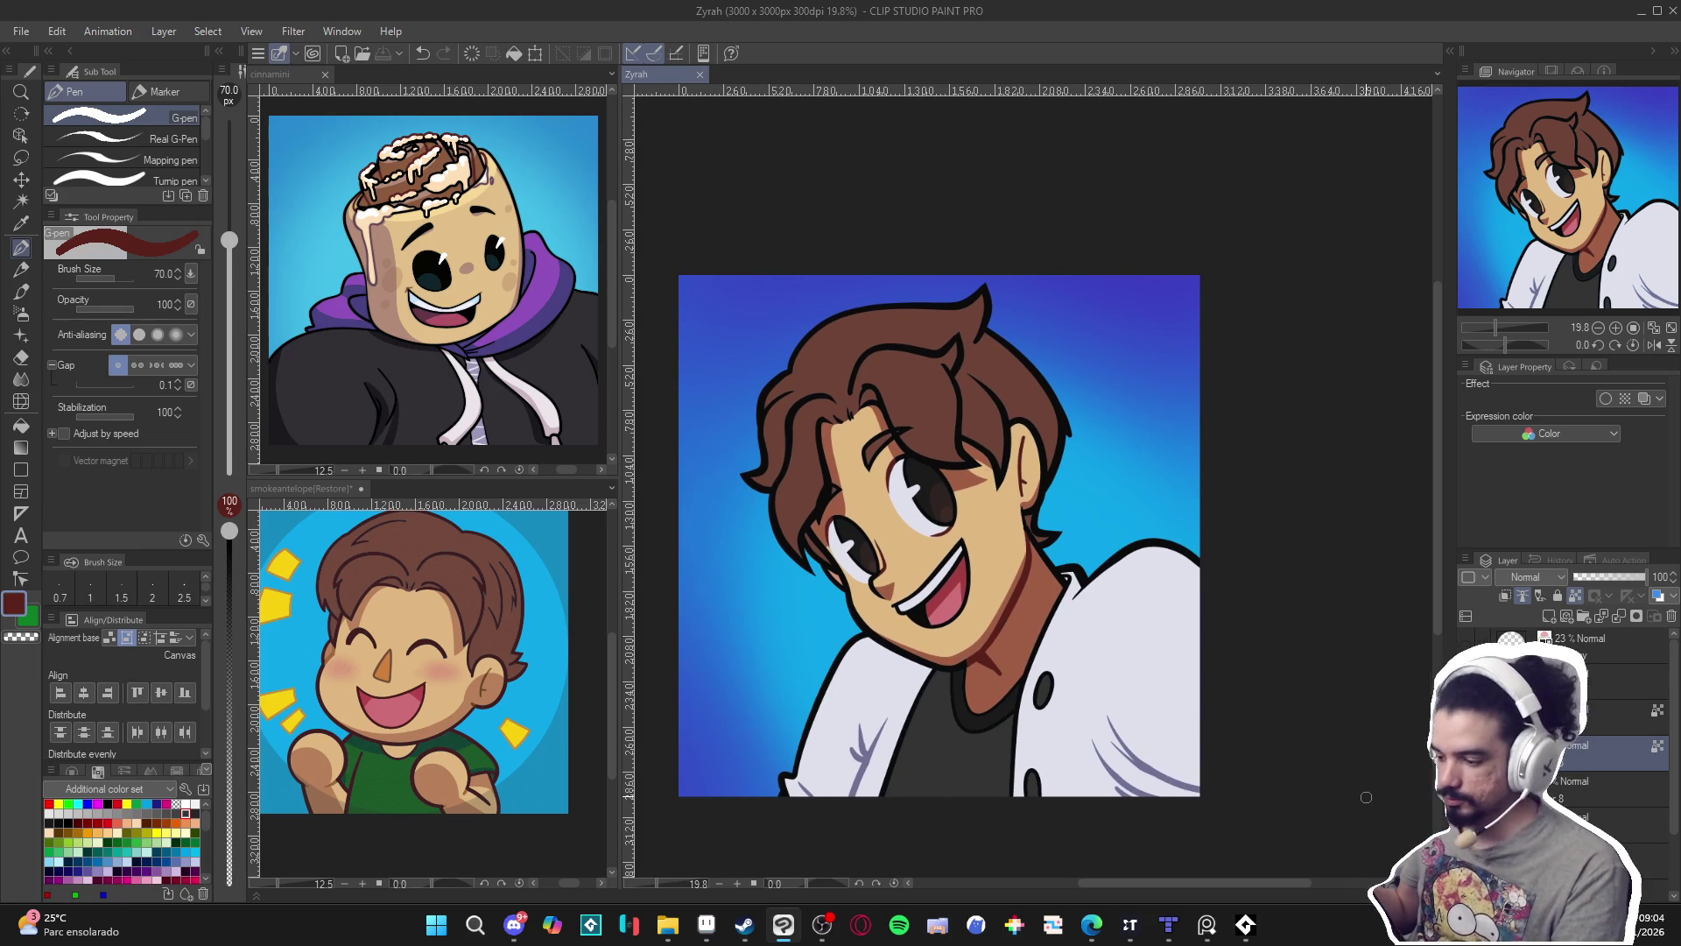
Switch to Auto select, then the soft airbrush, and activate the smokeantelope reference canvas.
key(w)
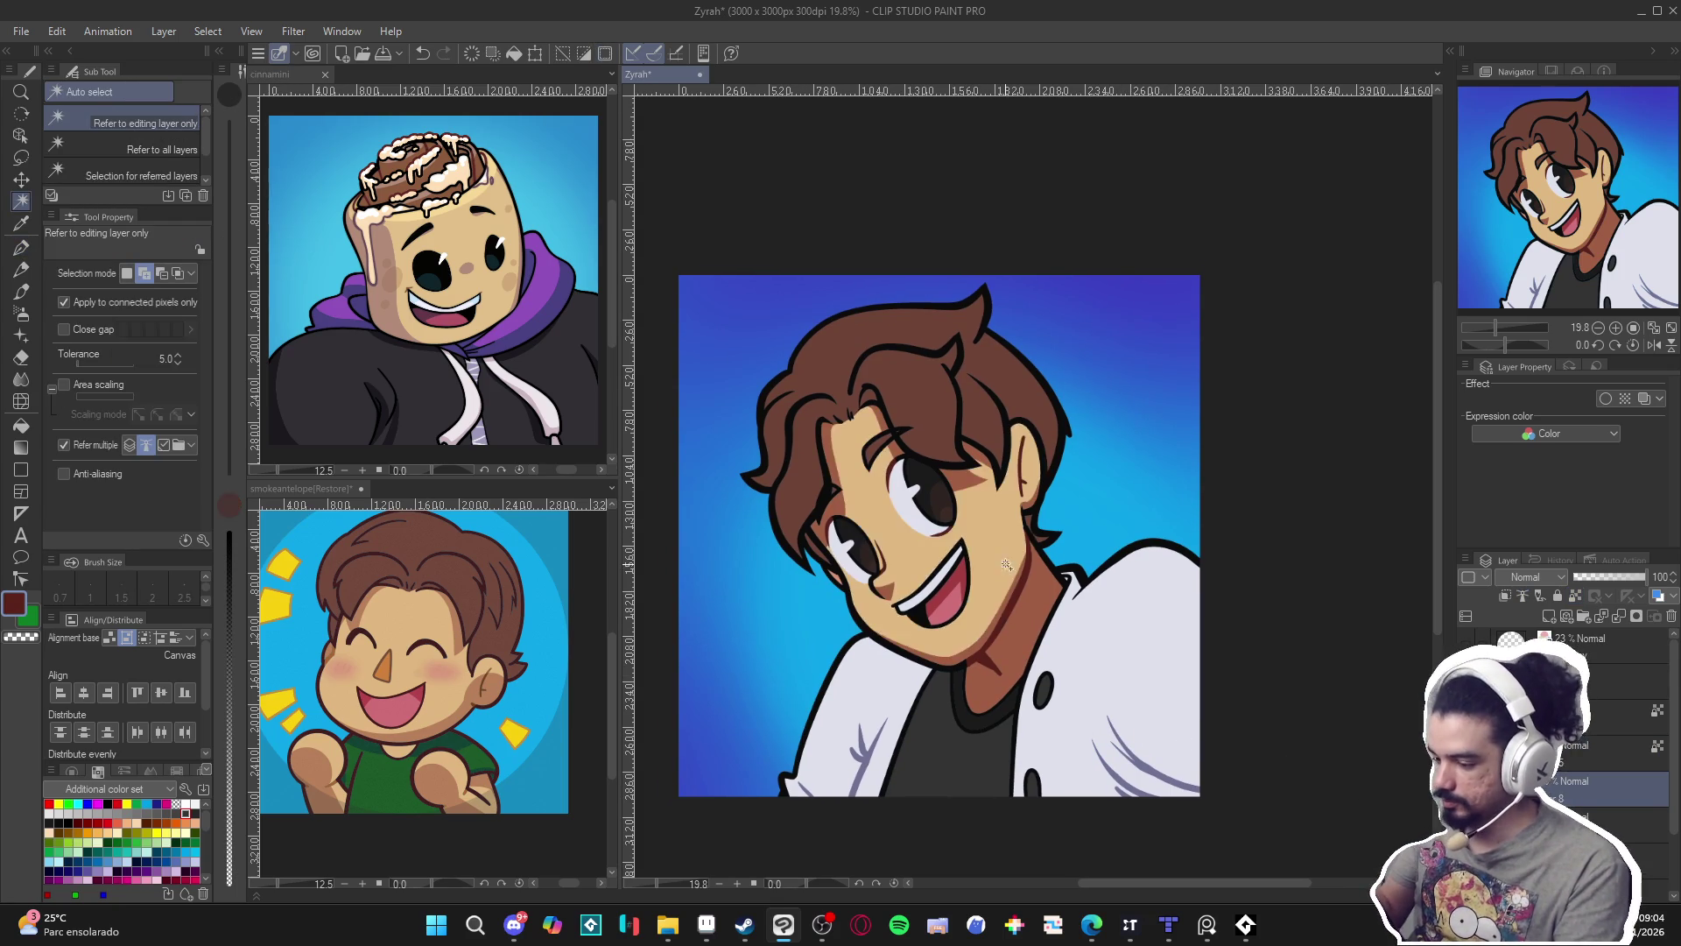
key(b)
click(554, 774)
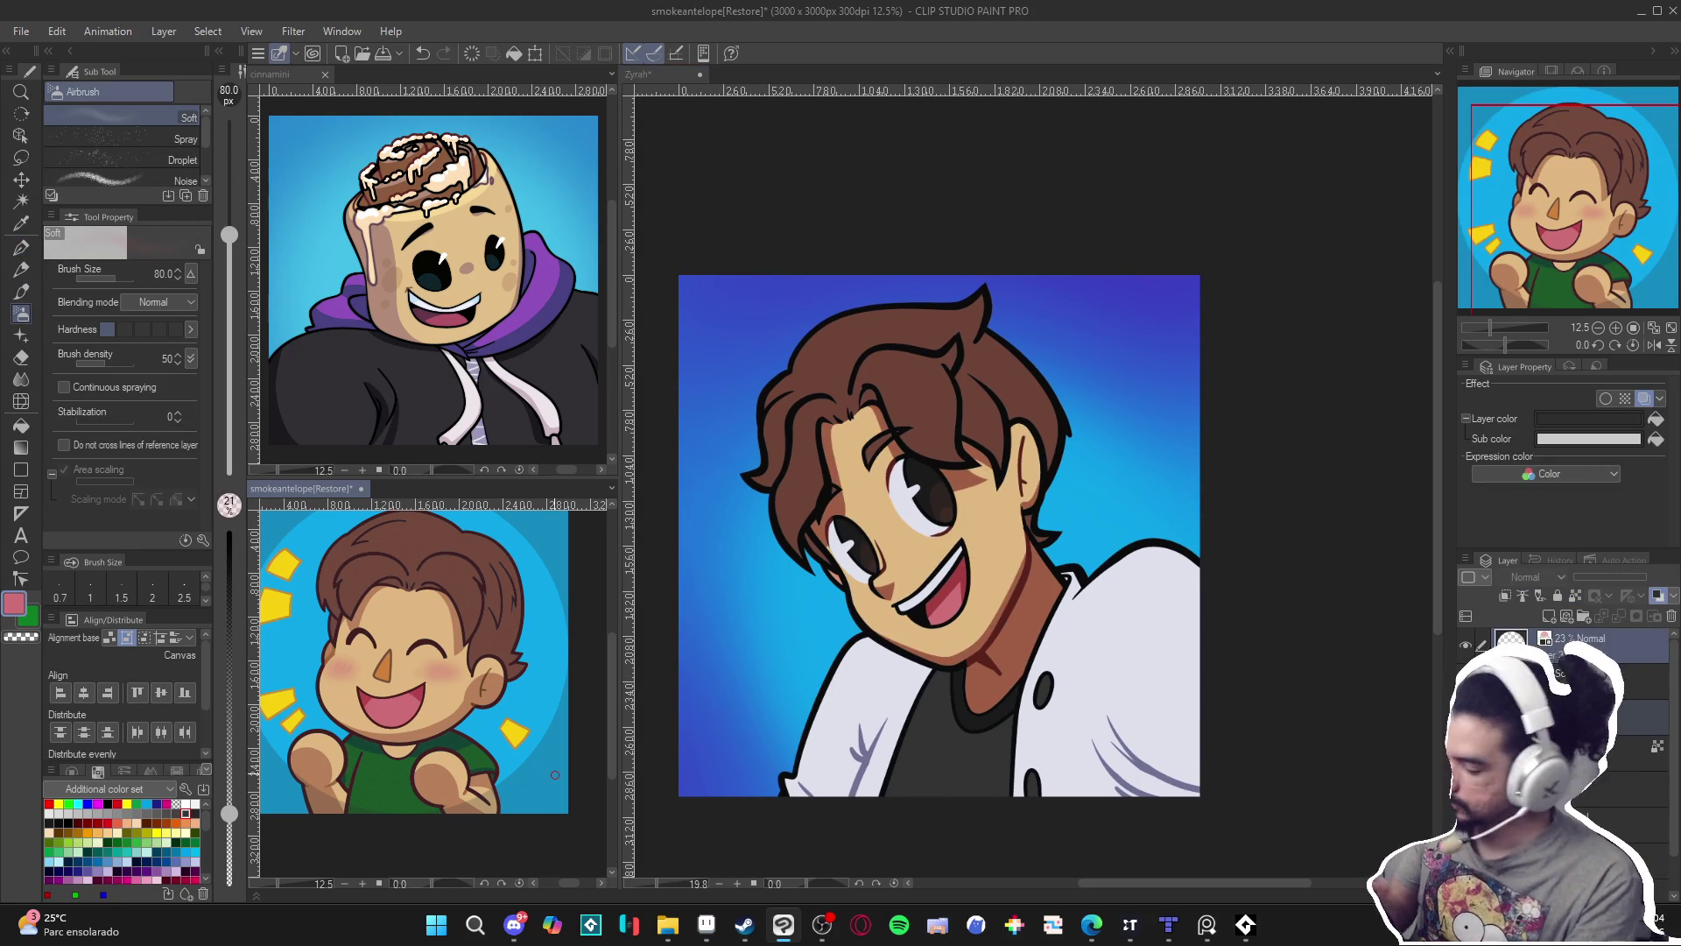
On a new layer in the Zyrah canvas, airbrush soft pink blush onto the cheek at size 170.
click(1292, 649)
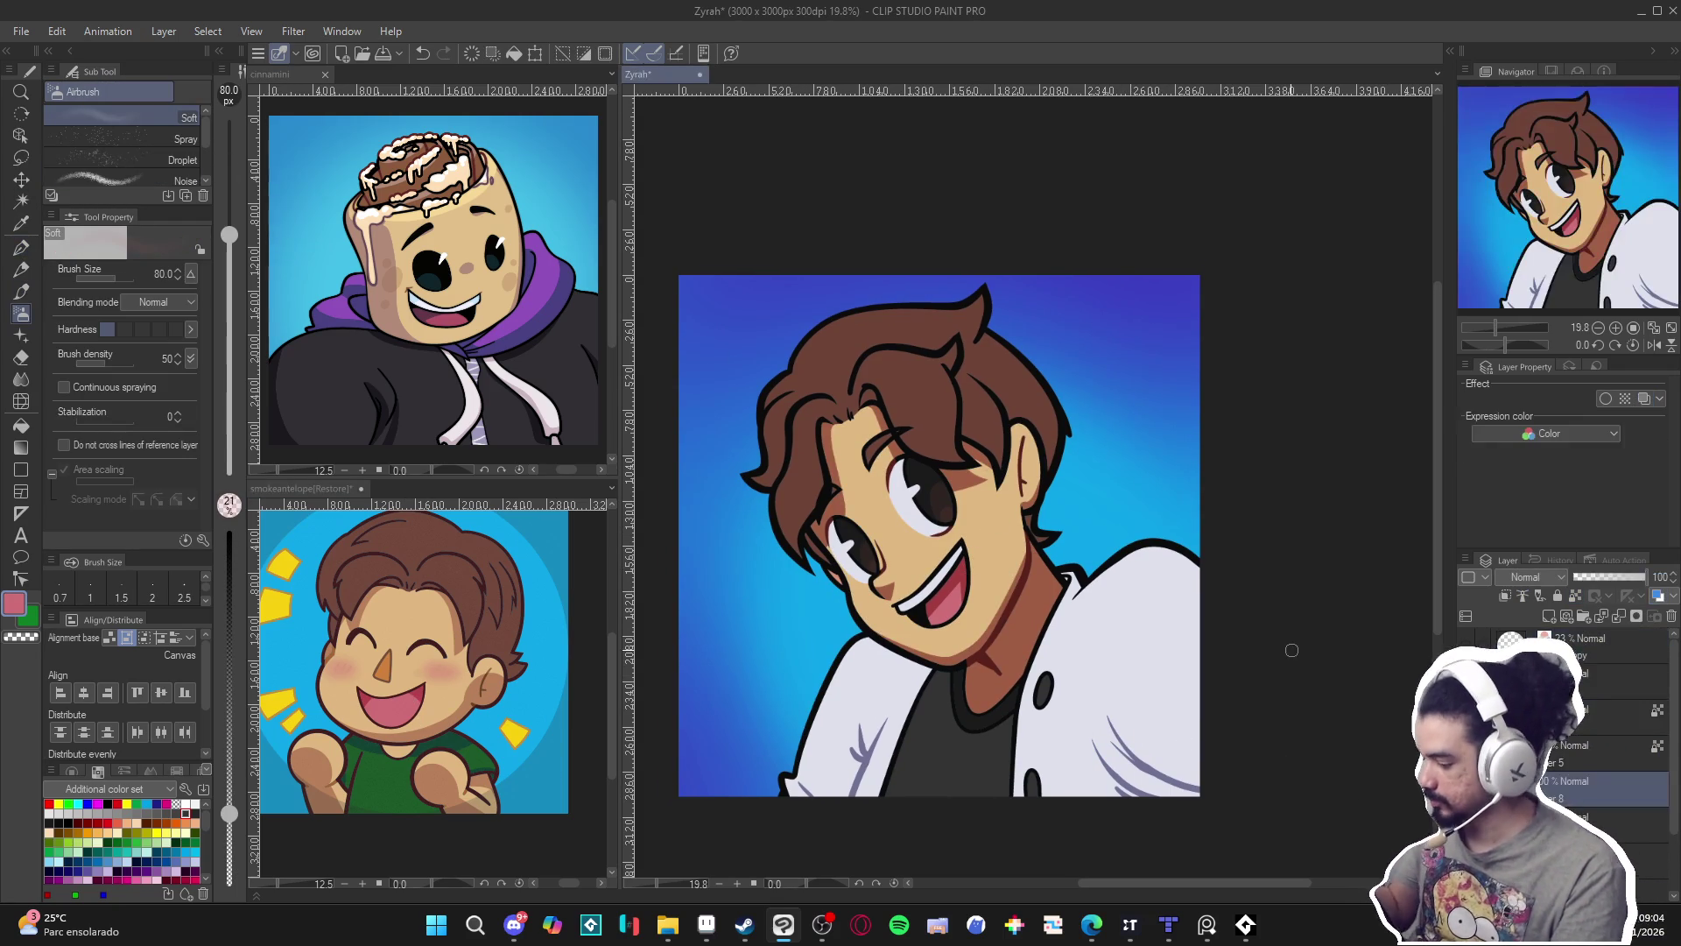
key(ctrl+shift+n)
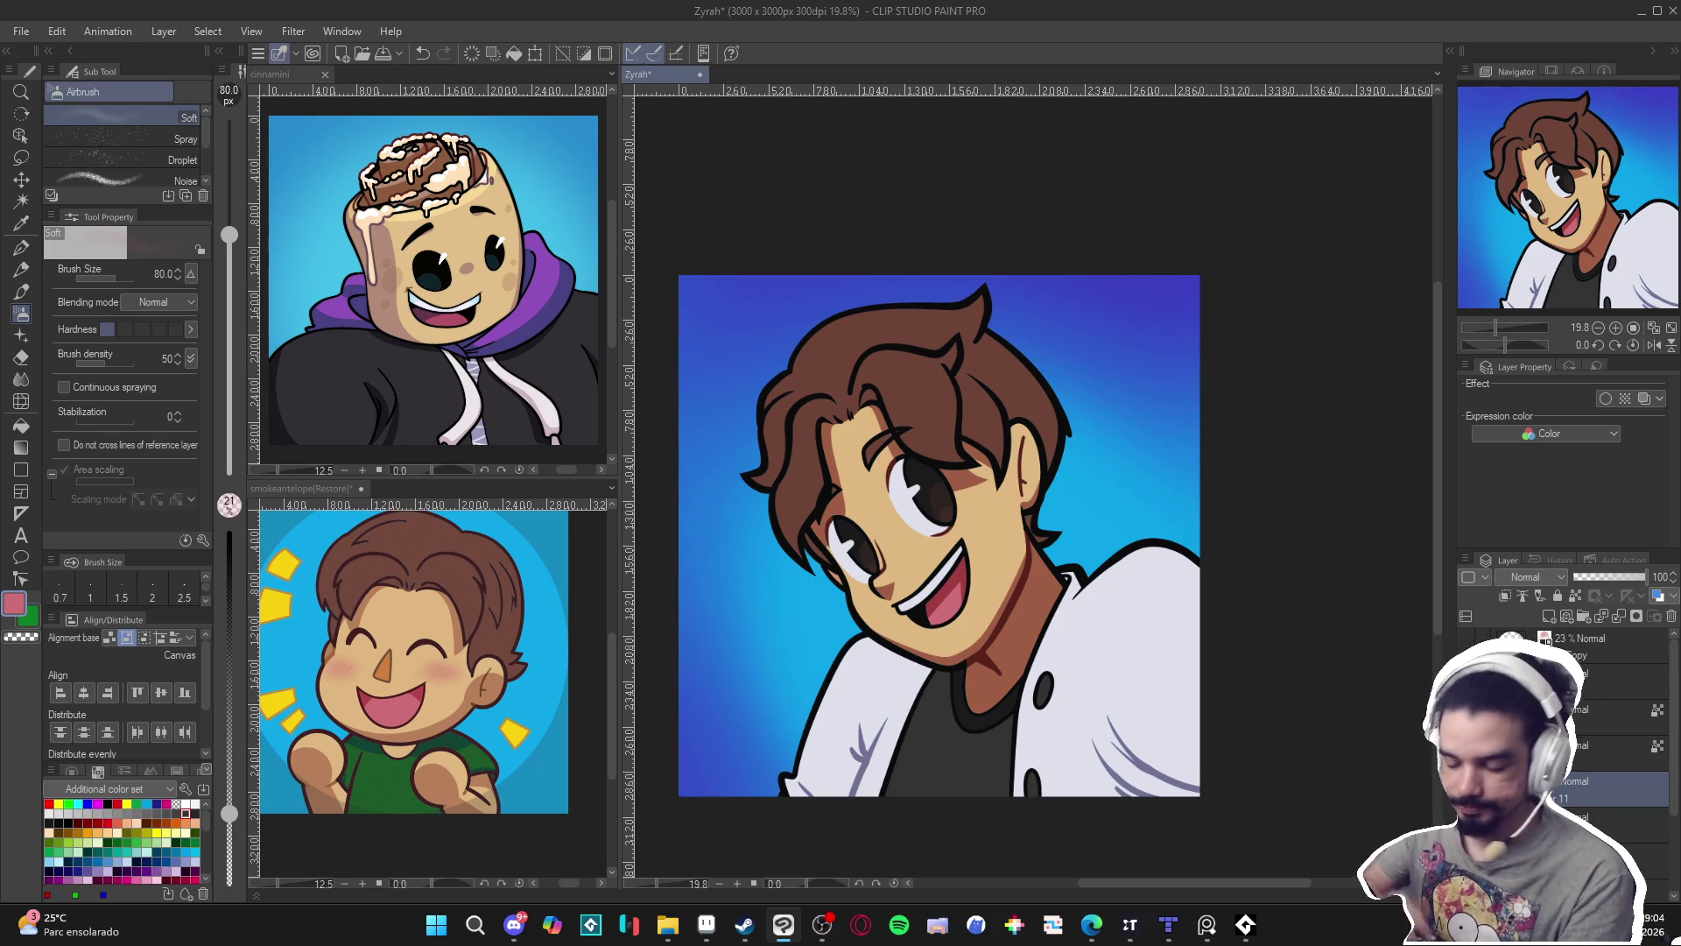
key(bracketright)
key(bracketright)
key(bracketright)
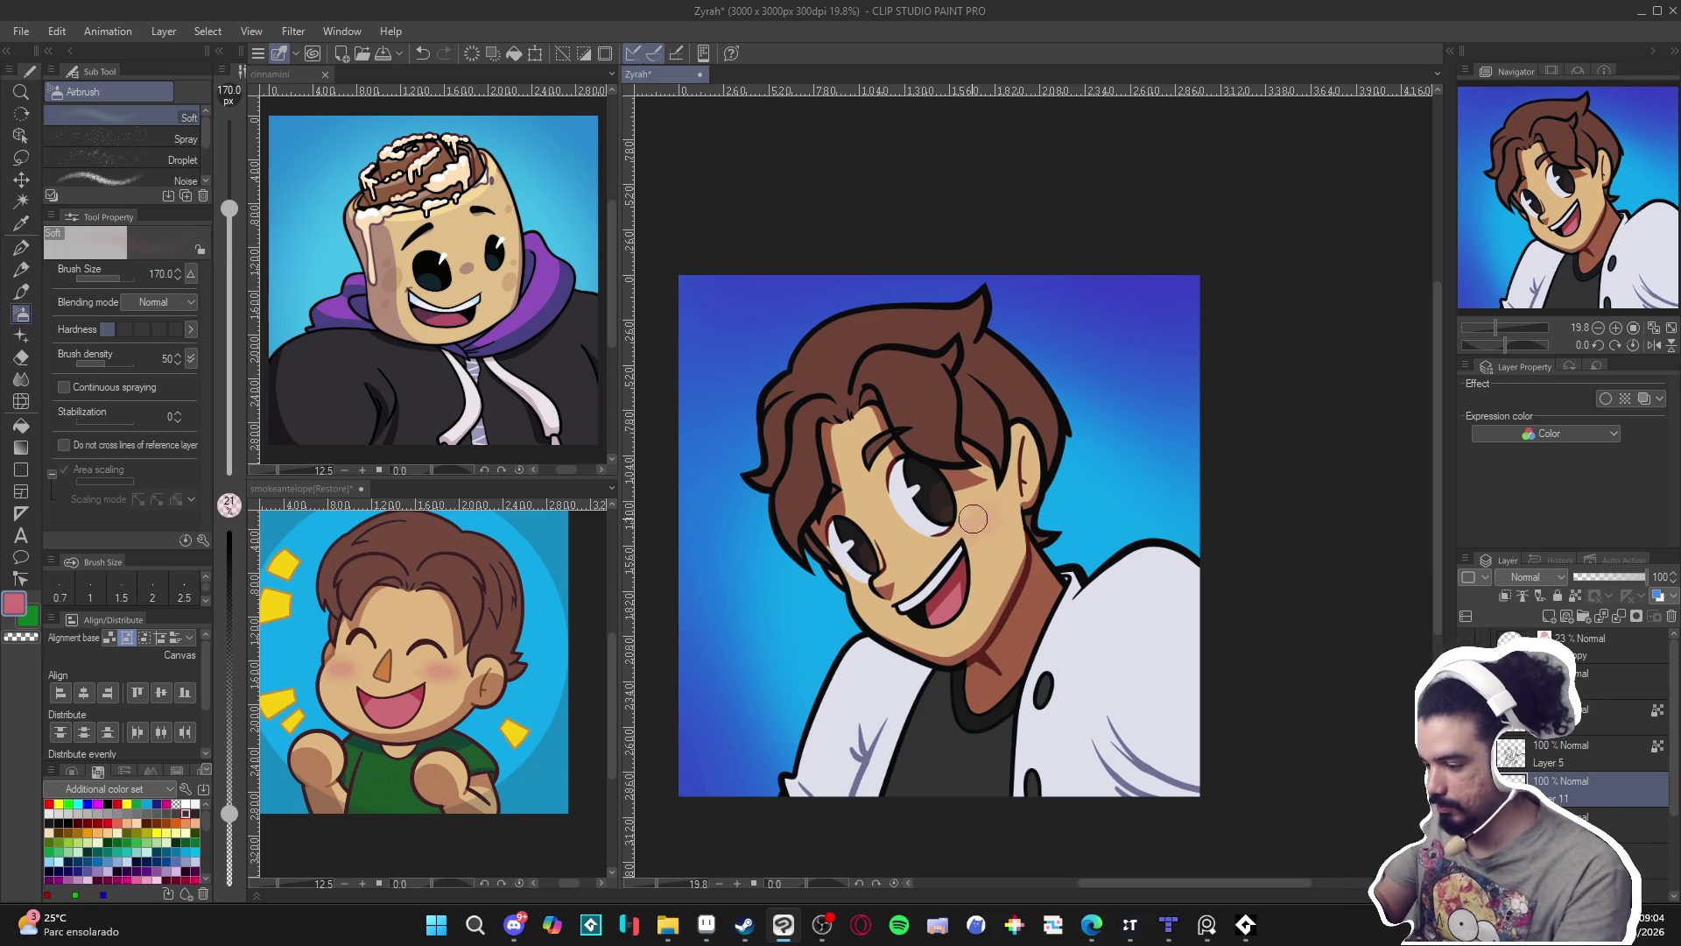
drag(984, 510, 979, 520)
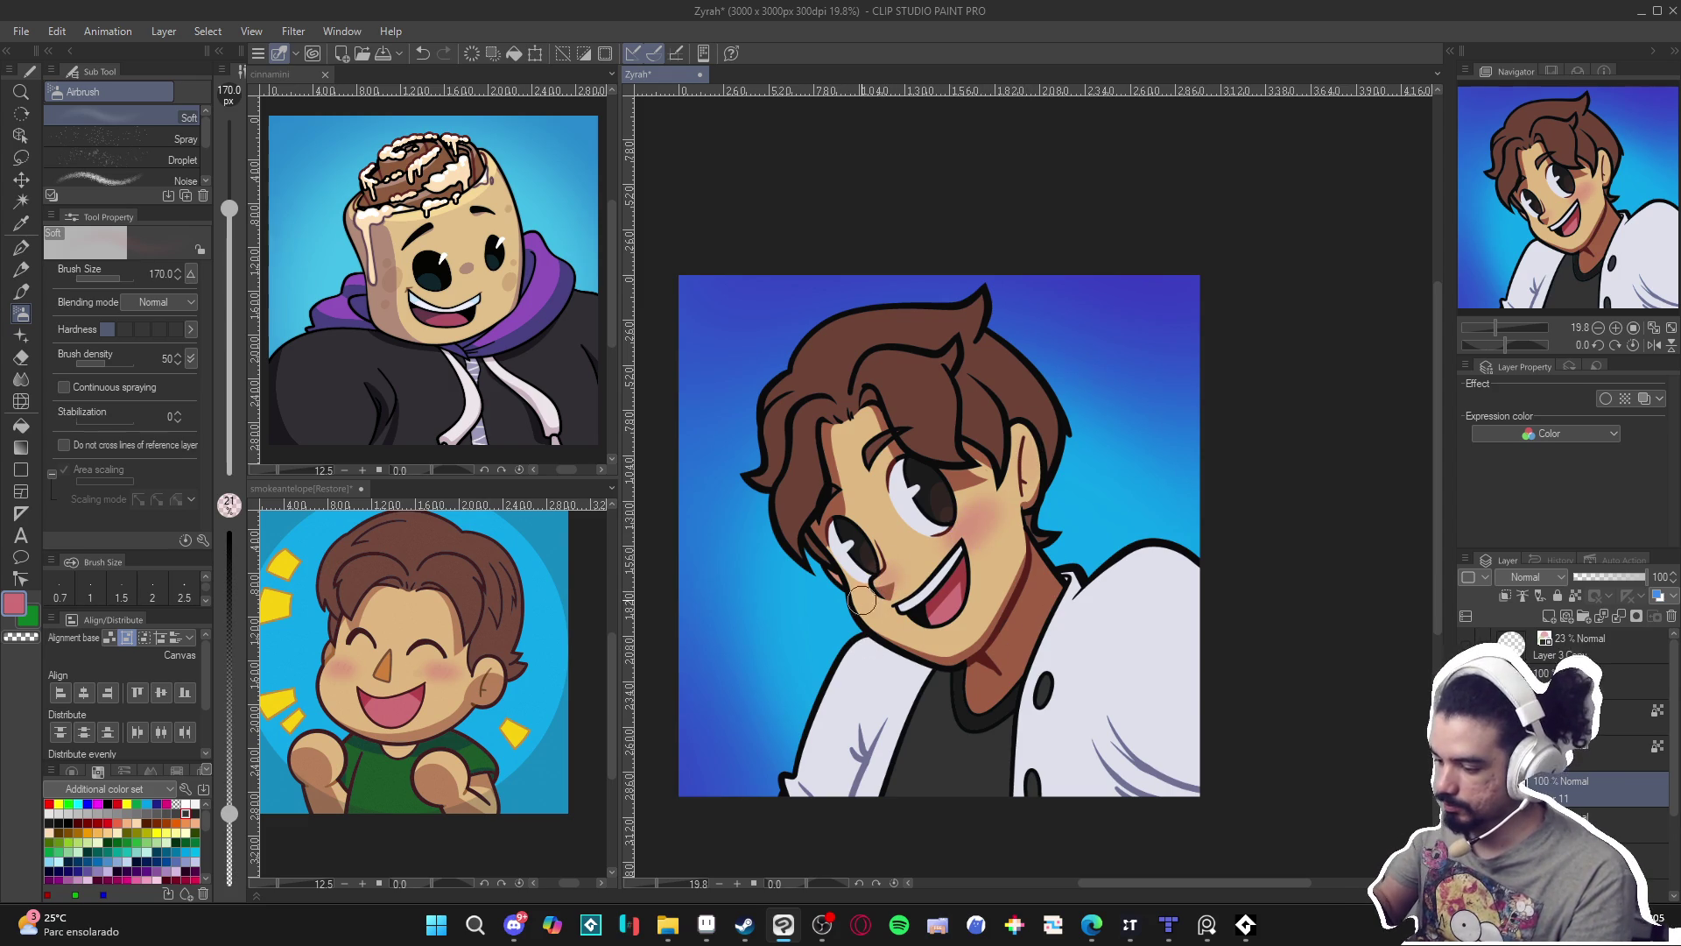
key(p)
key(alt)
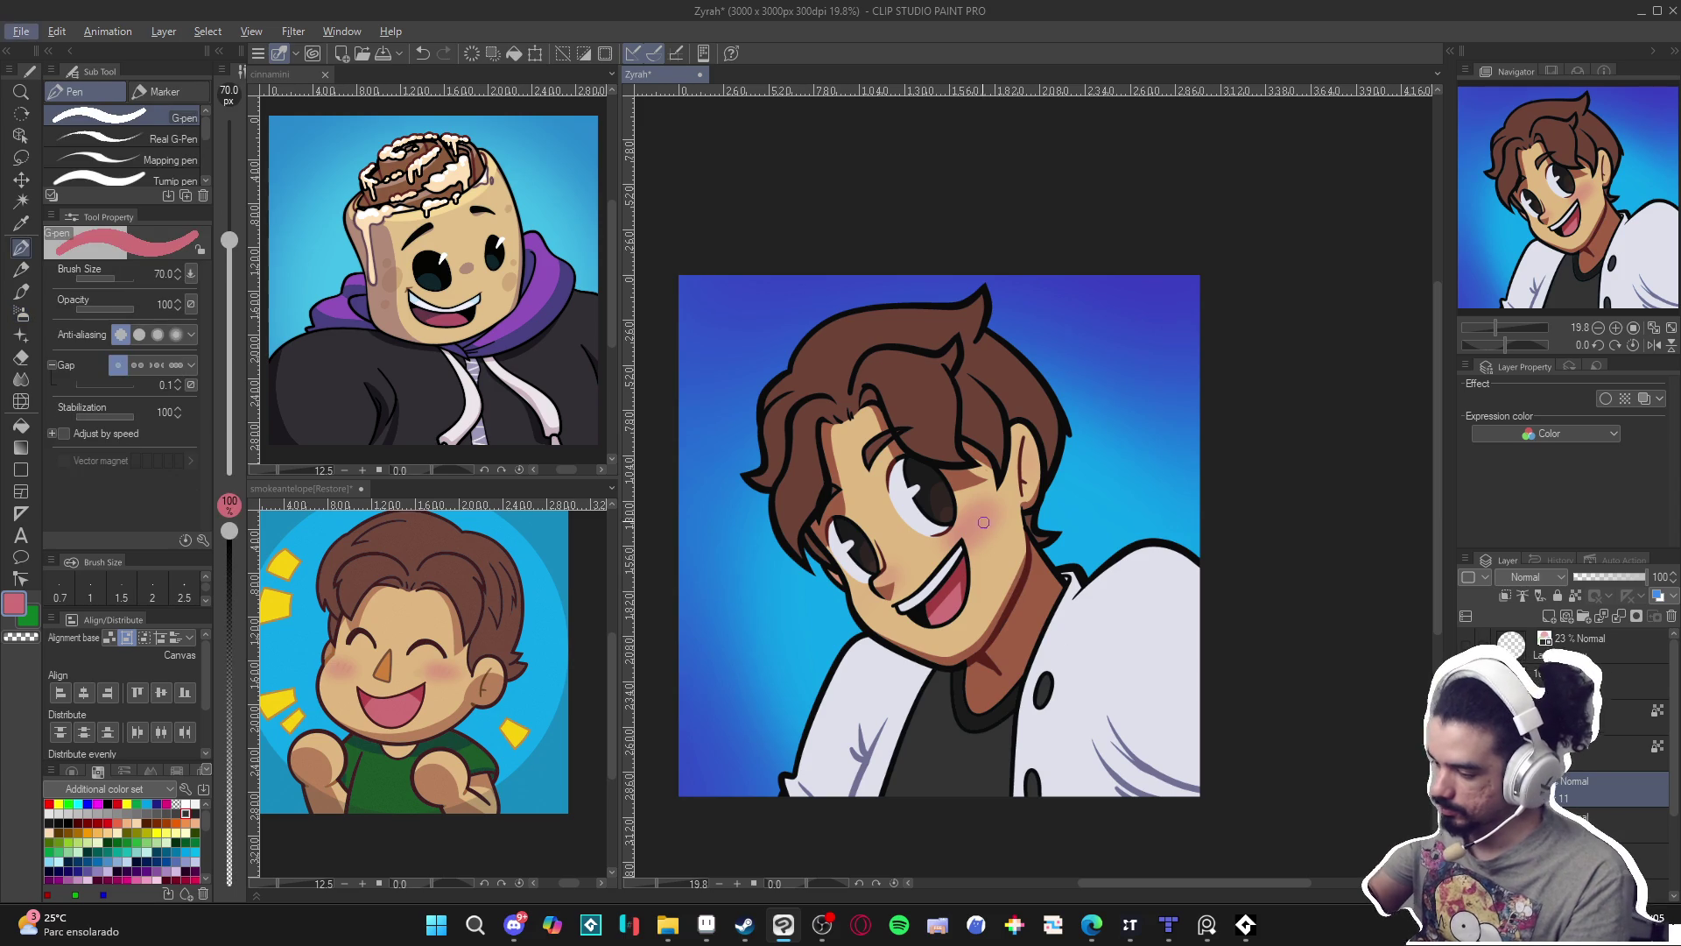
Dab small pink touches onto the cheek blush, undoing a transparent-colour erase, with the pen at 40.
click(974, 524)
key(c)
click(974, 523)
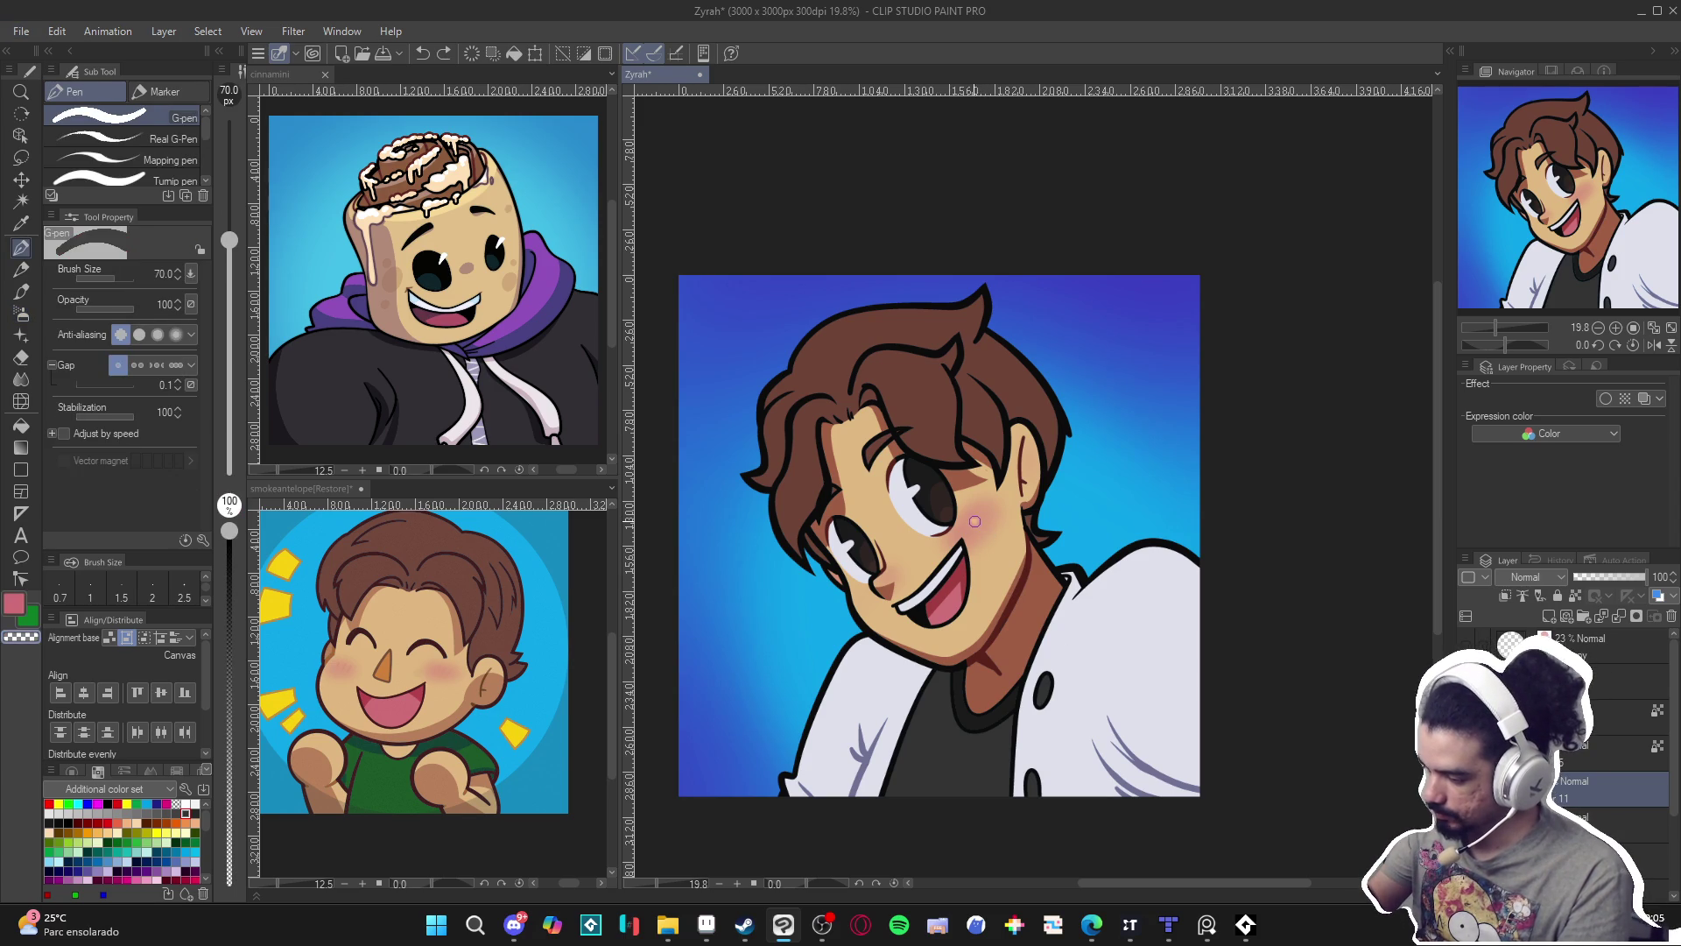
key(ctrl+z)
click(973, 527)
key(bracketleft)
key(bracketleft)
key(bracketleft)
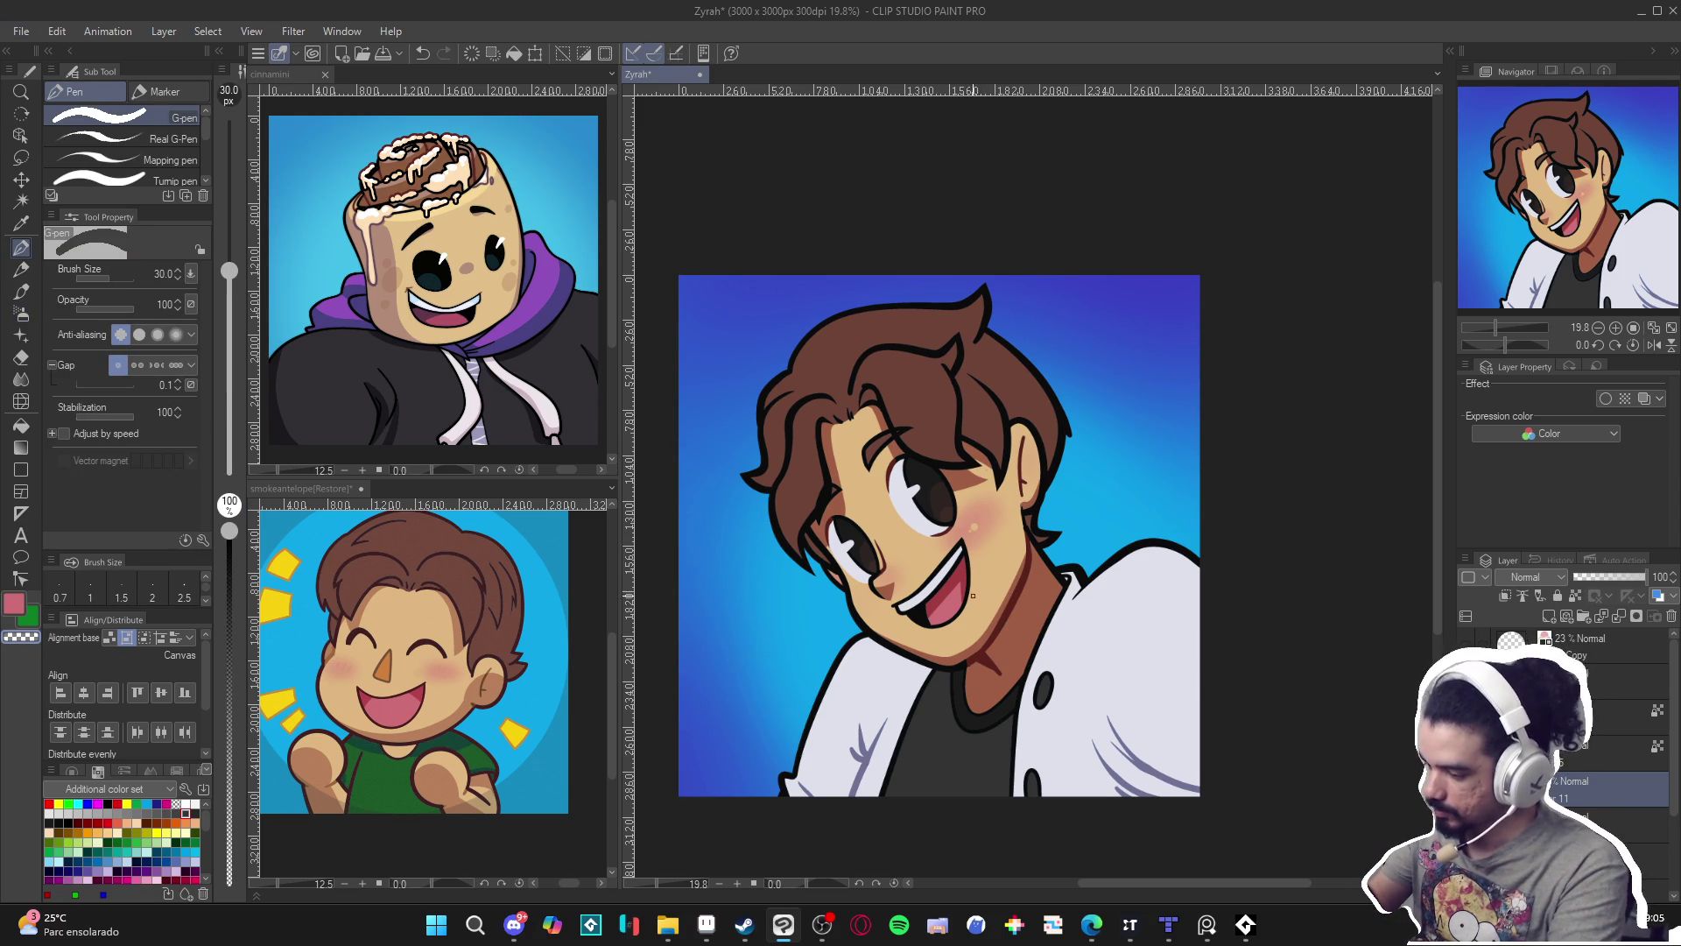
key(bracketright)
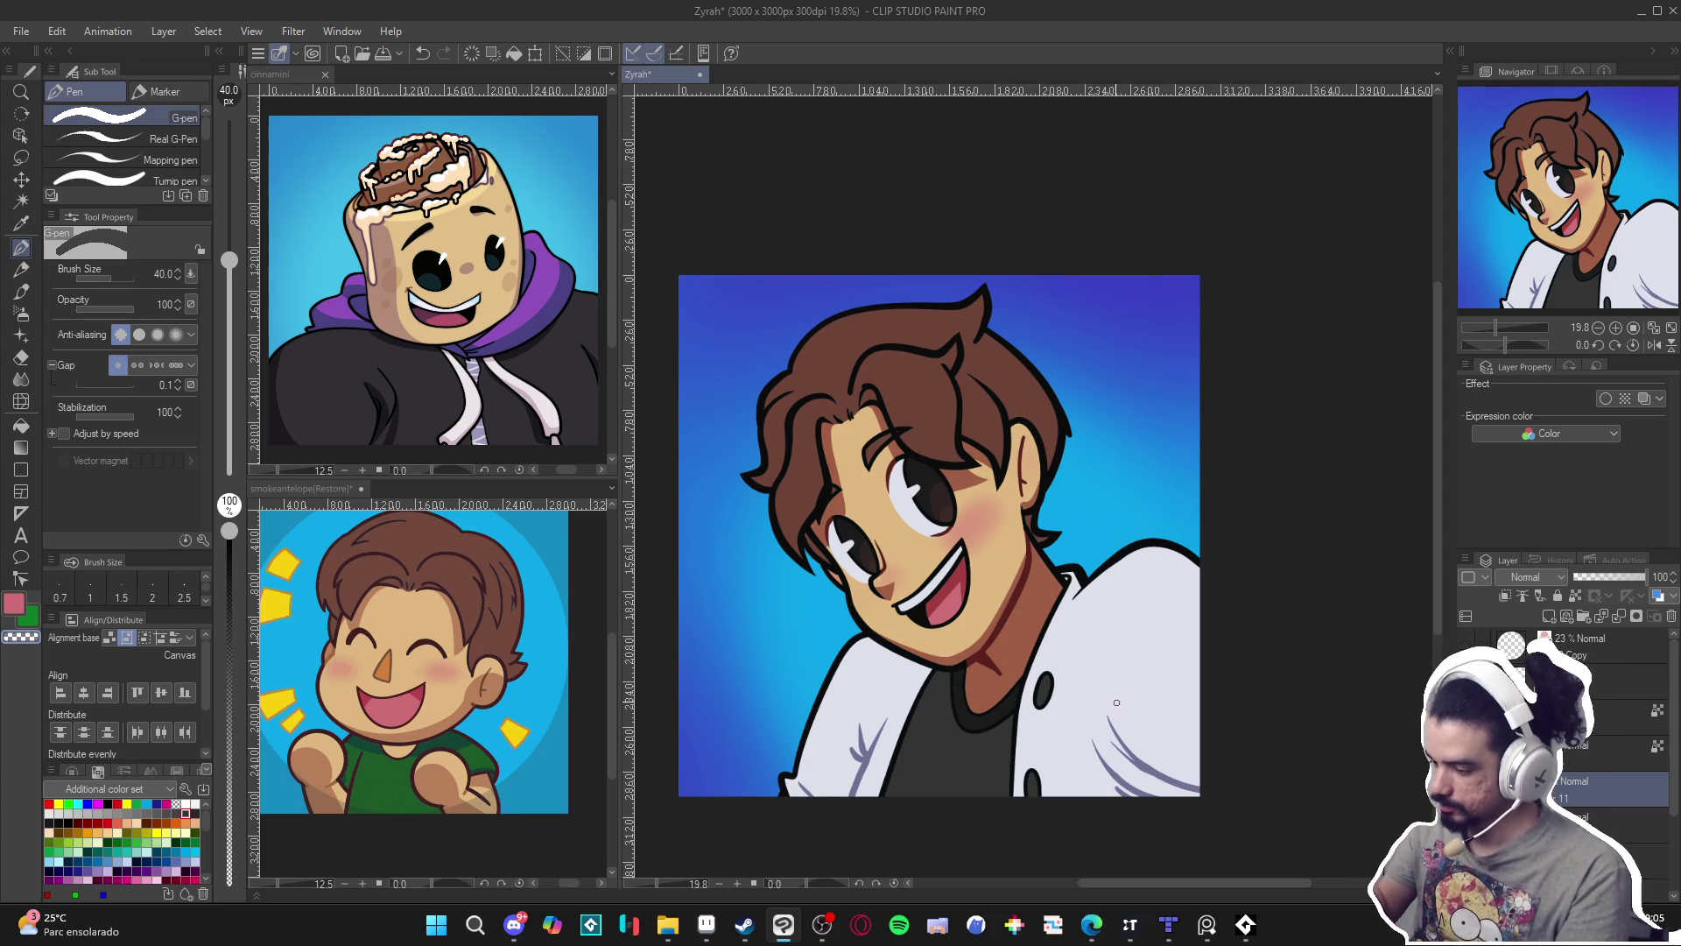
scroll(1121, 709, right, 1)
key(b)
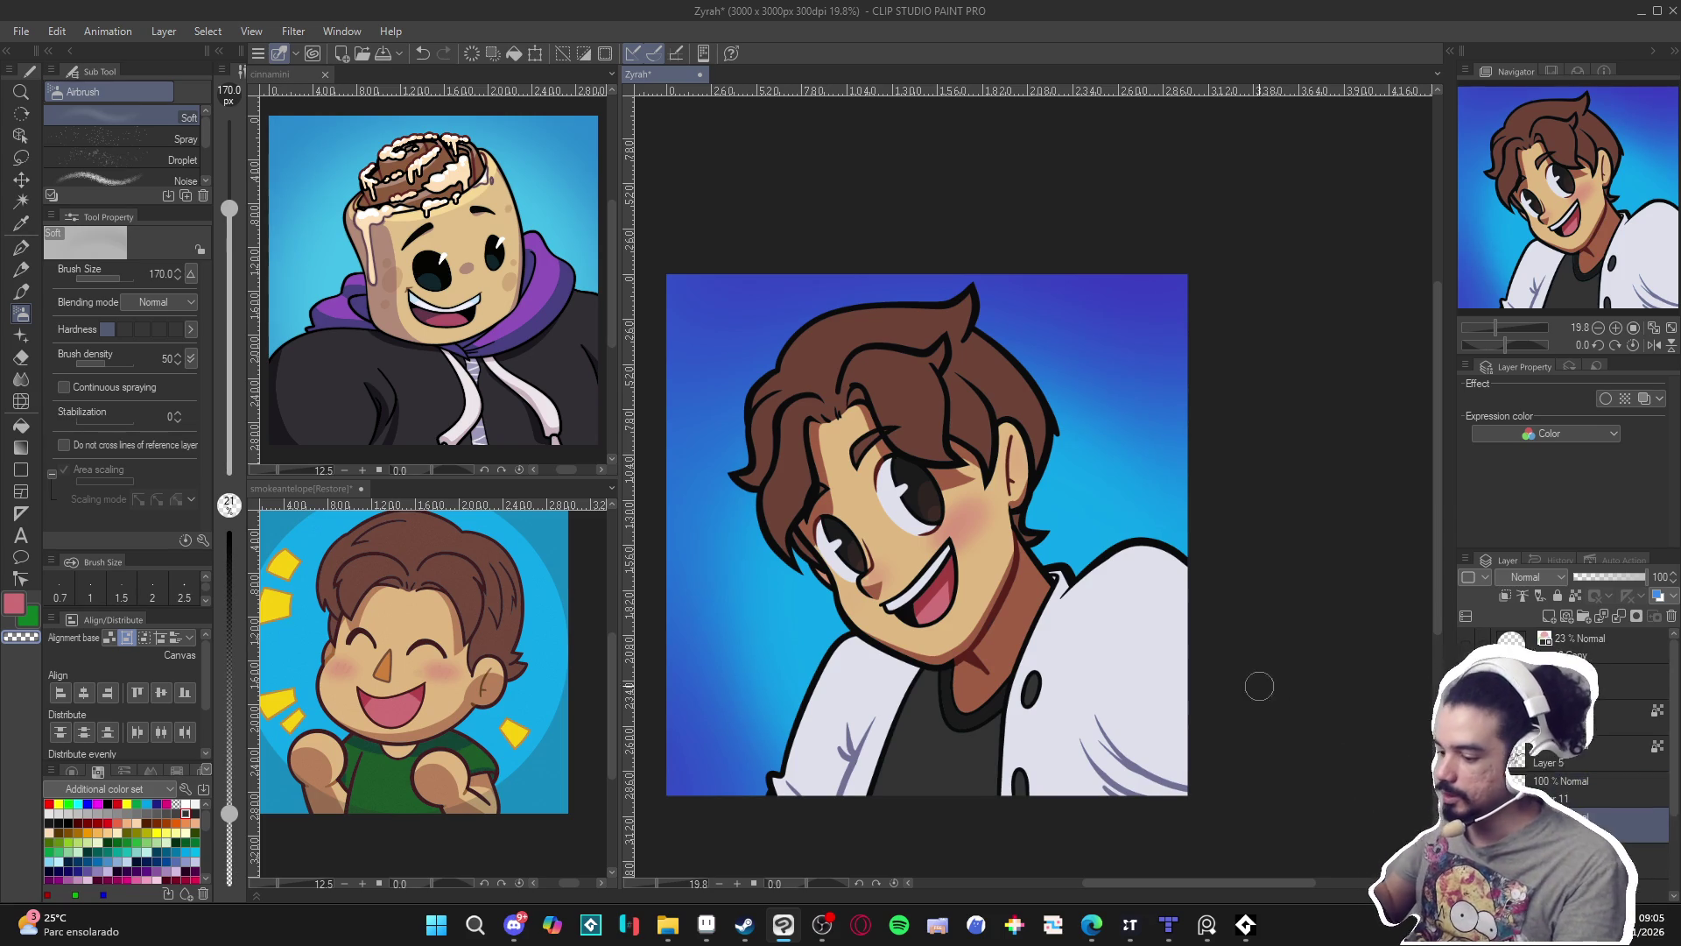
Auto-select the hair, restore the accidentally deleted colour layer, deselect and save.
drag(1263, 687, 1242, 714)
key(w)
click(812, 525)
key(ctrl+d)
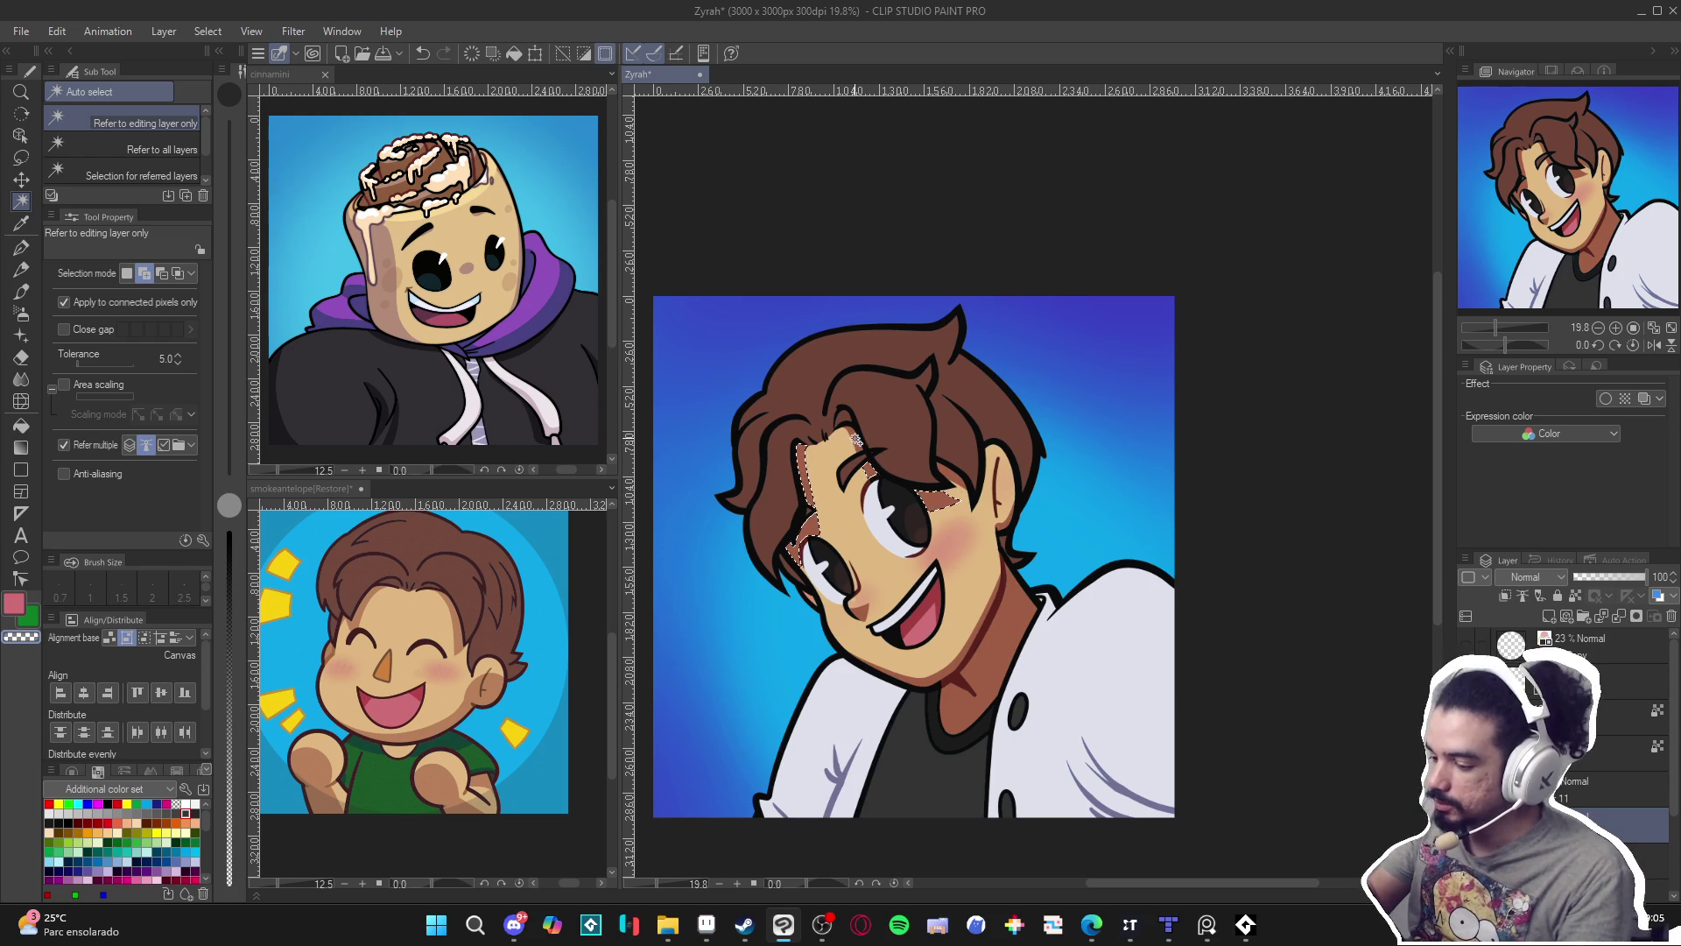
key(Delete)
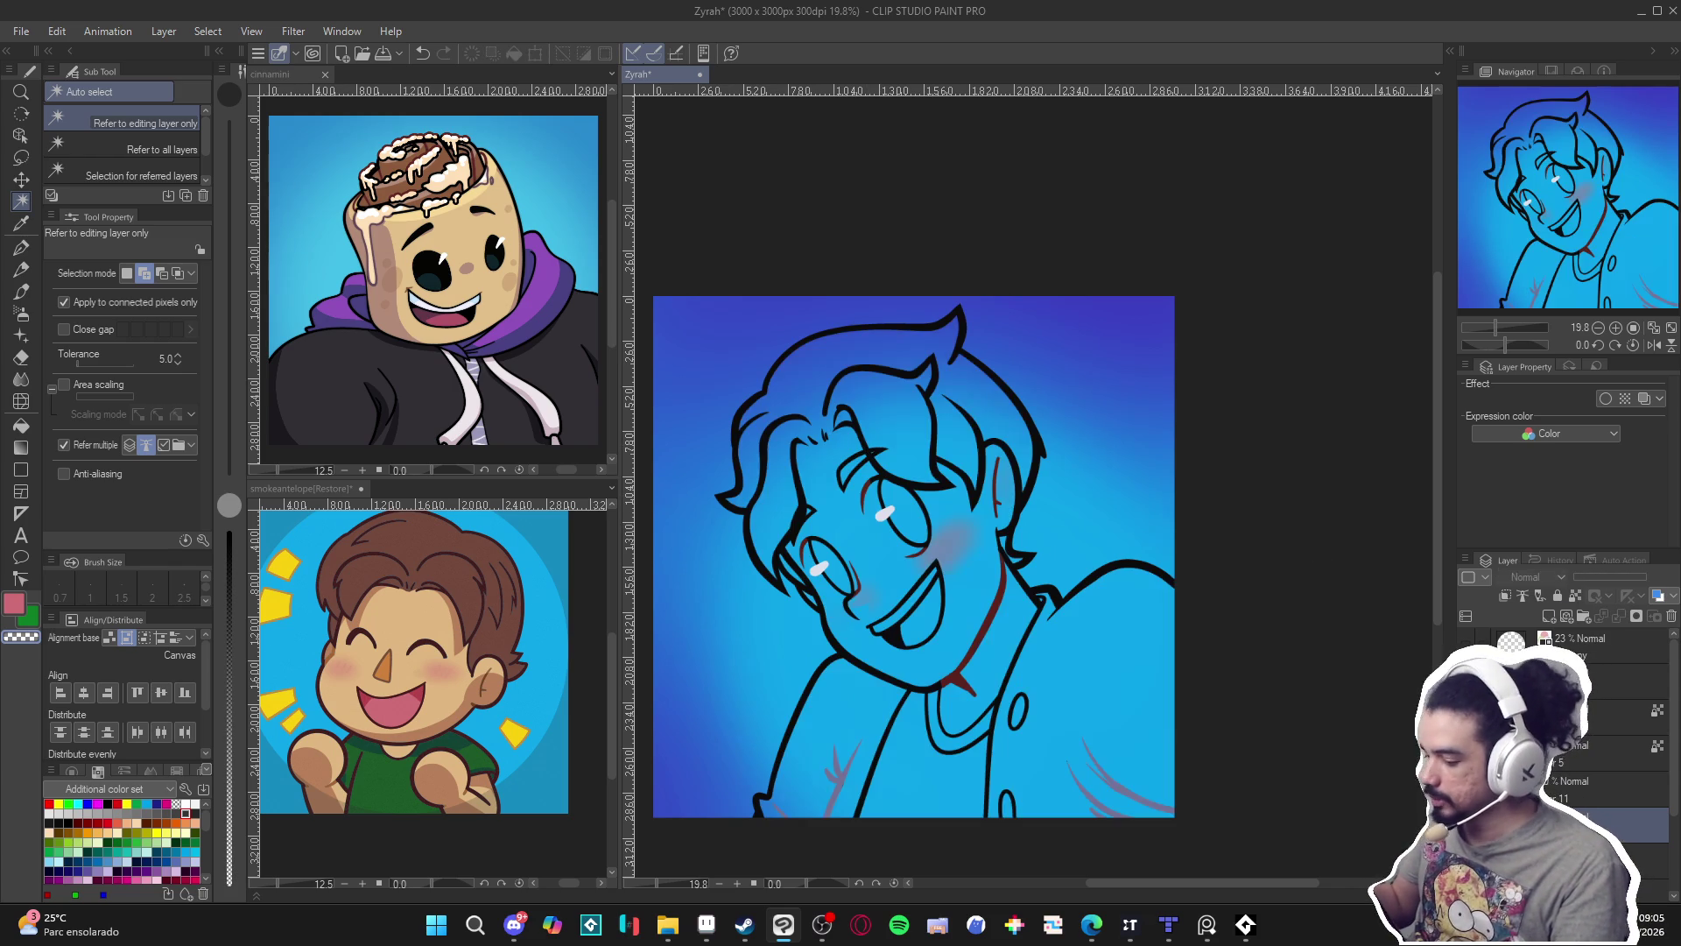
key(ctrl+z)
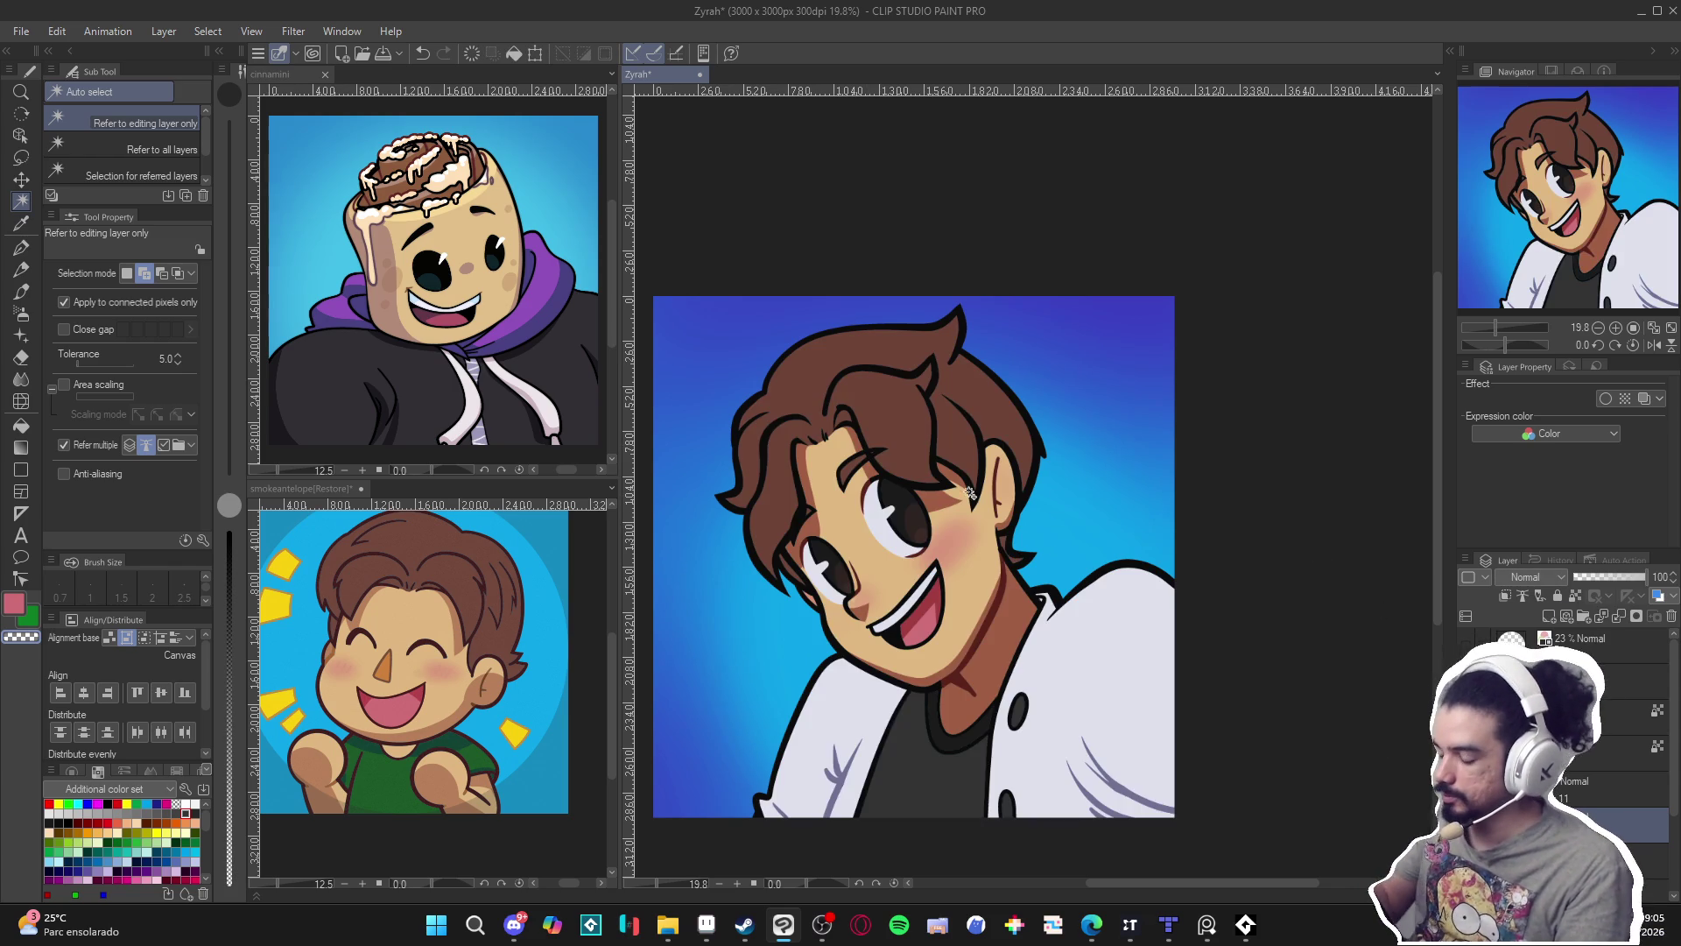
click(916, 442)
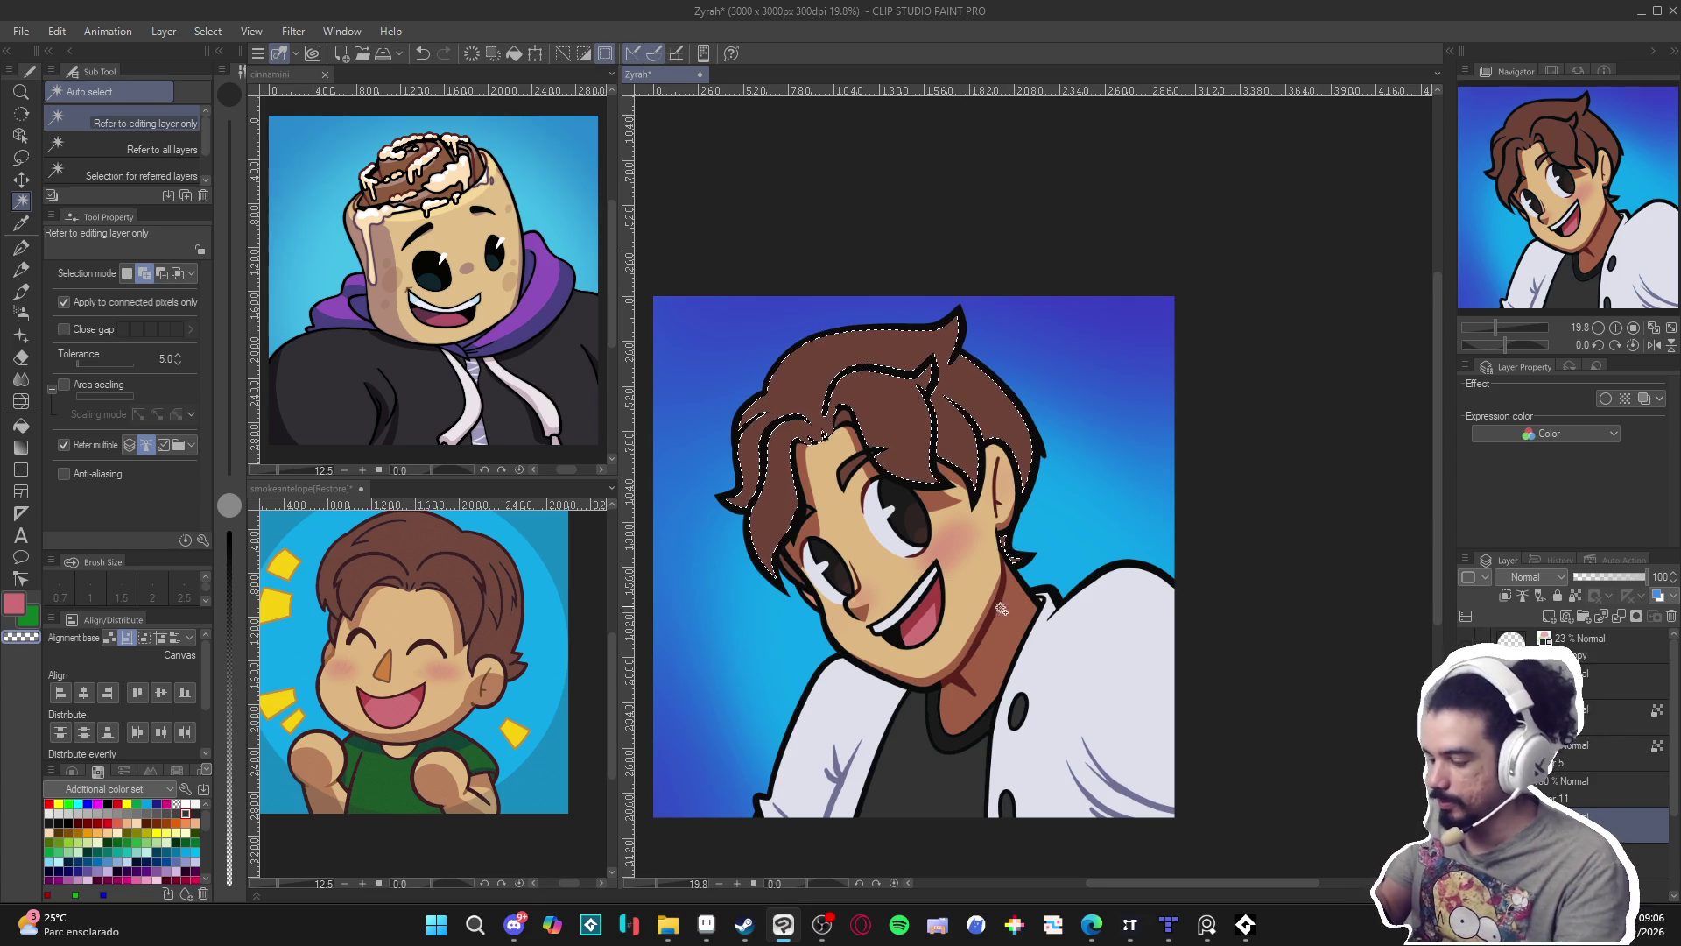
key(ctrl+d)
key(p)
key(ctrl+s)
Set the pen to dark reddish brown 542424 at size 80 and stroke shading onto the hair.
alt+click(999, 706)
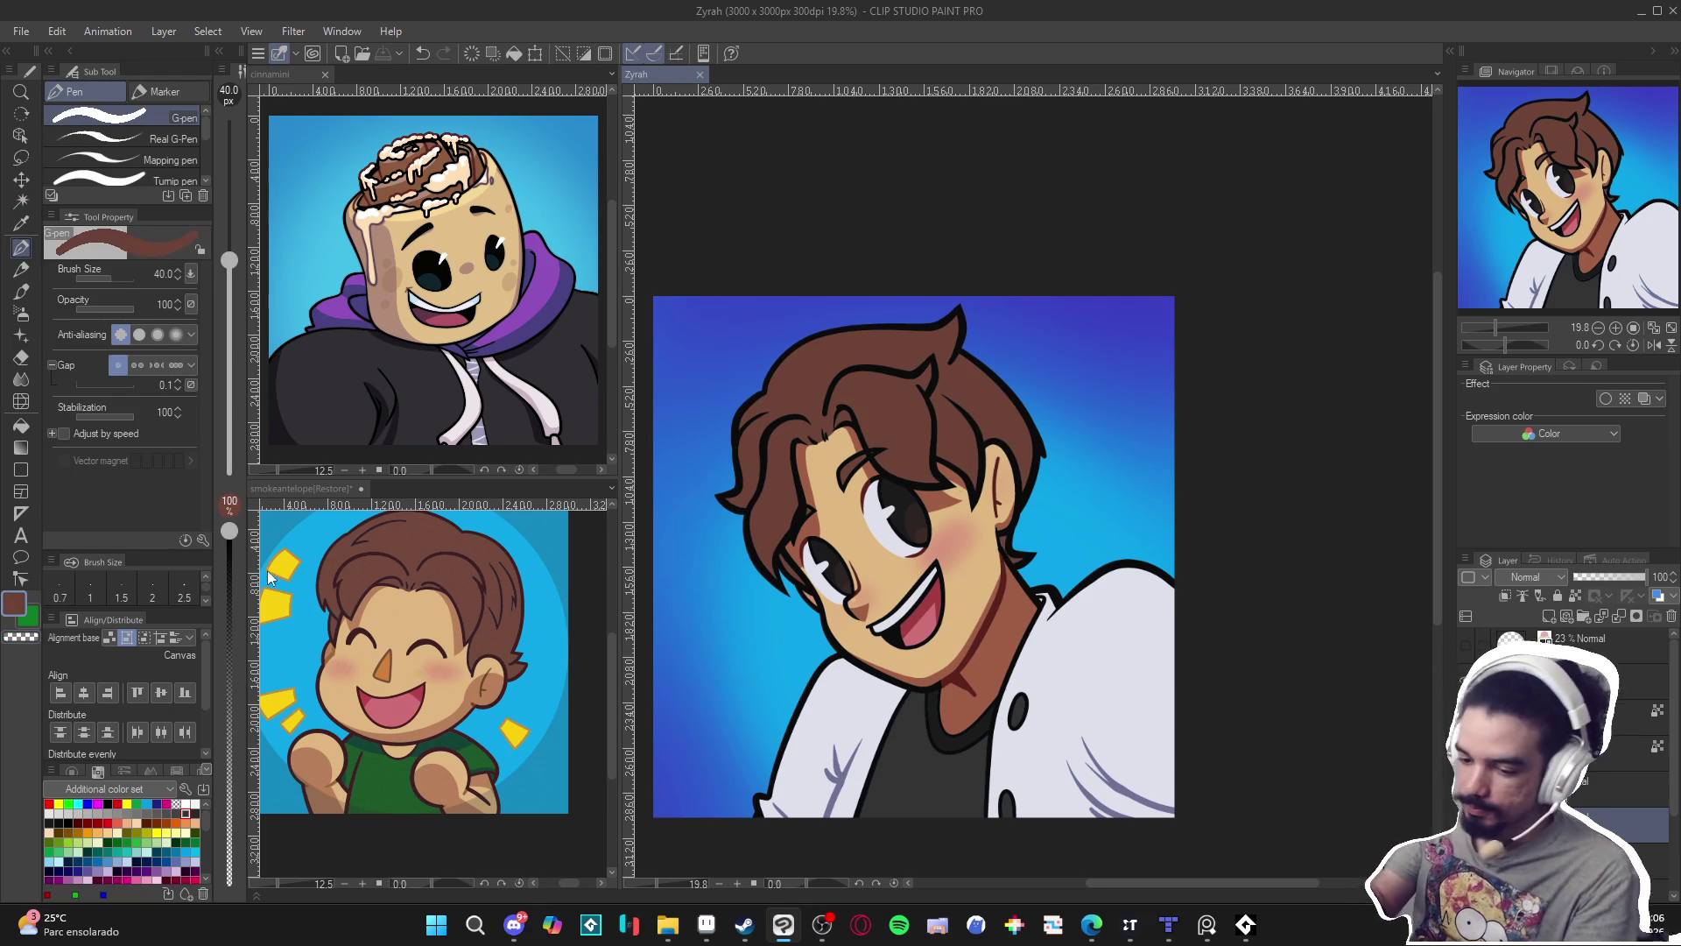
click(19, 605)
click(489, 401)
drag(601, 449, 599, 471)
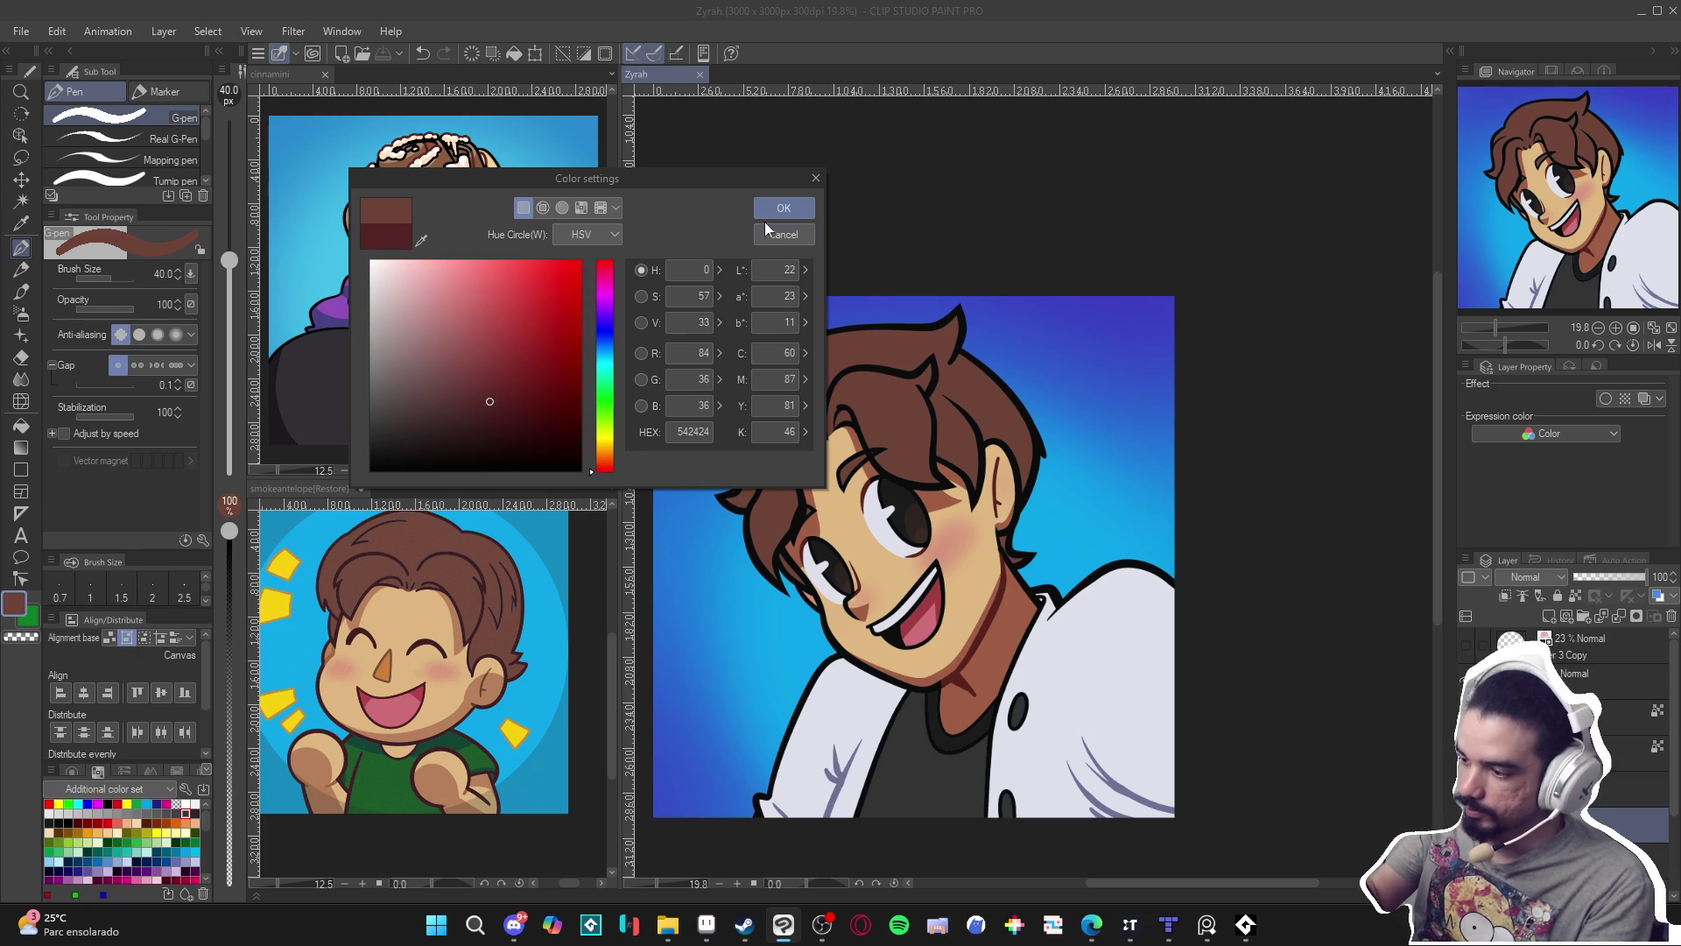
click(767, 210)
key(bracketright)
key(bracketright)
key(bracketright)
drag(839, 424, 846, 432)
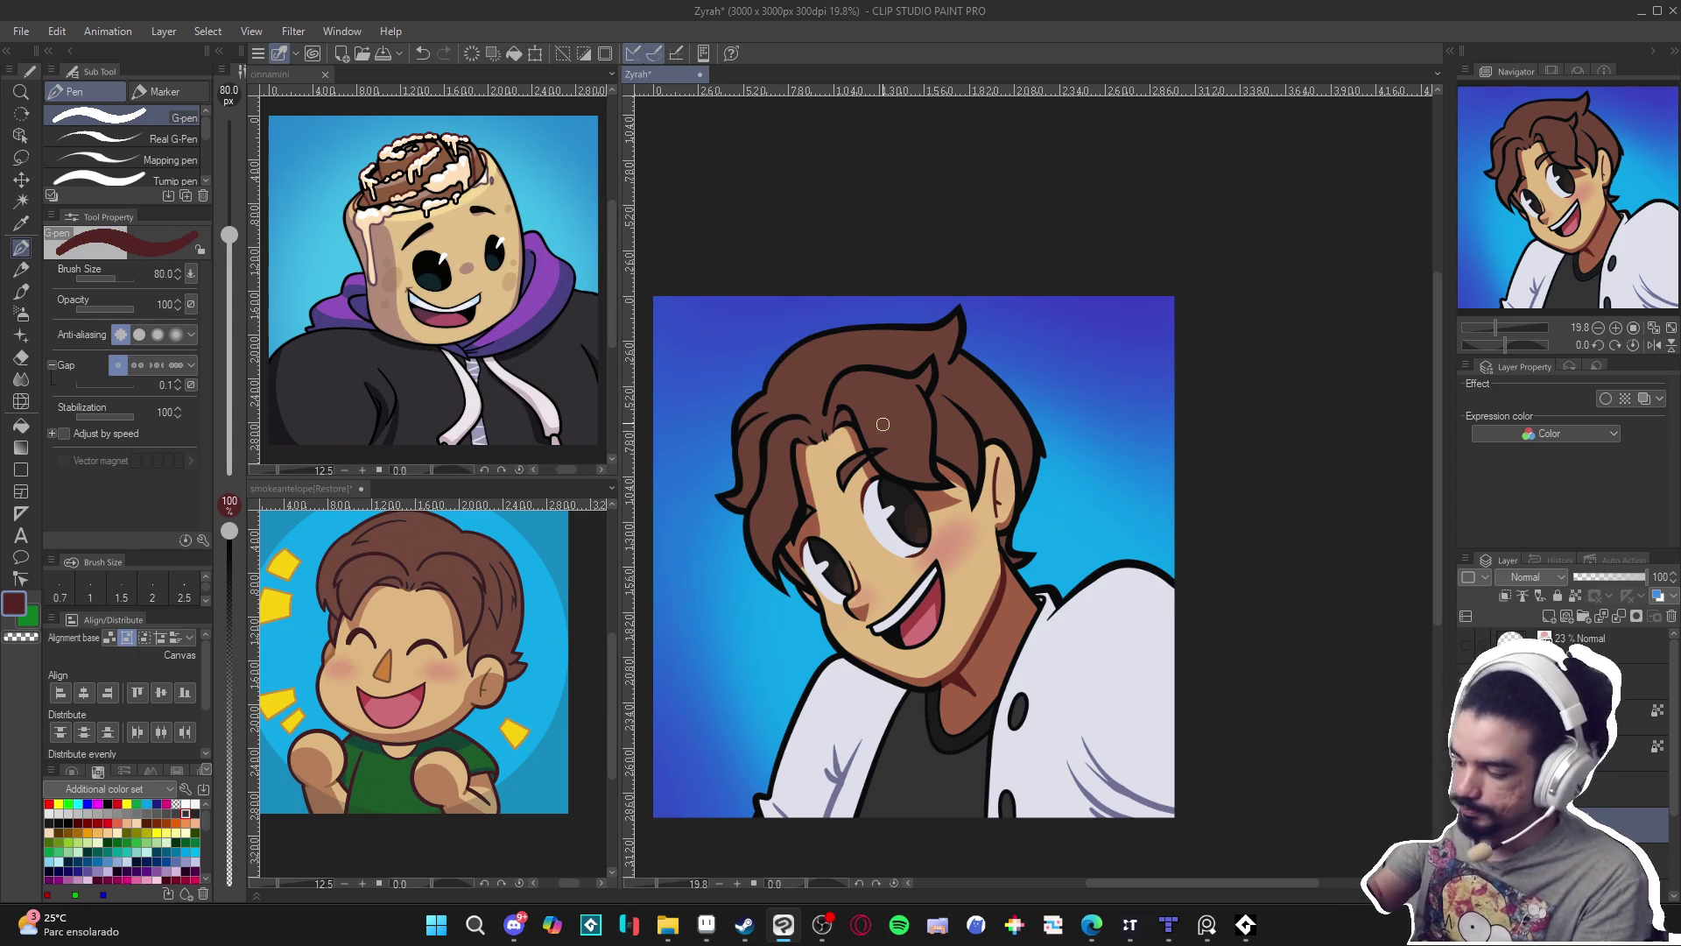
key(ctrl)
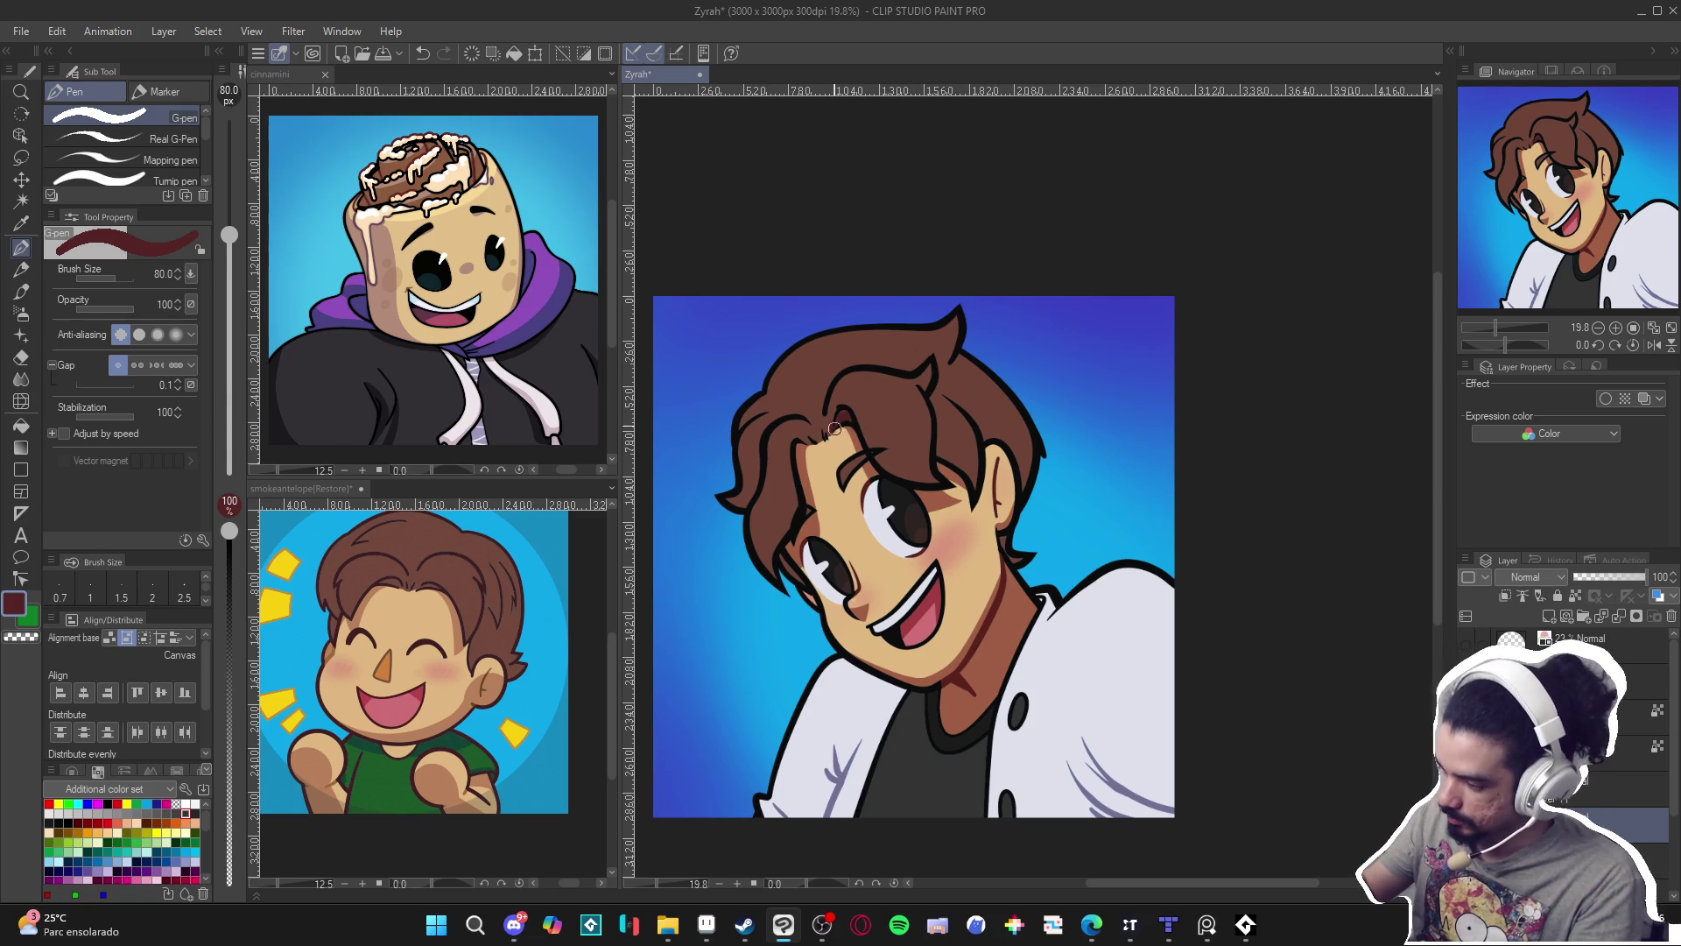
mouse_move(850, 412)
mouse_down()
mouse_move(876, 462)
mouse_move(937, 491)
mouse_up()
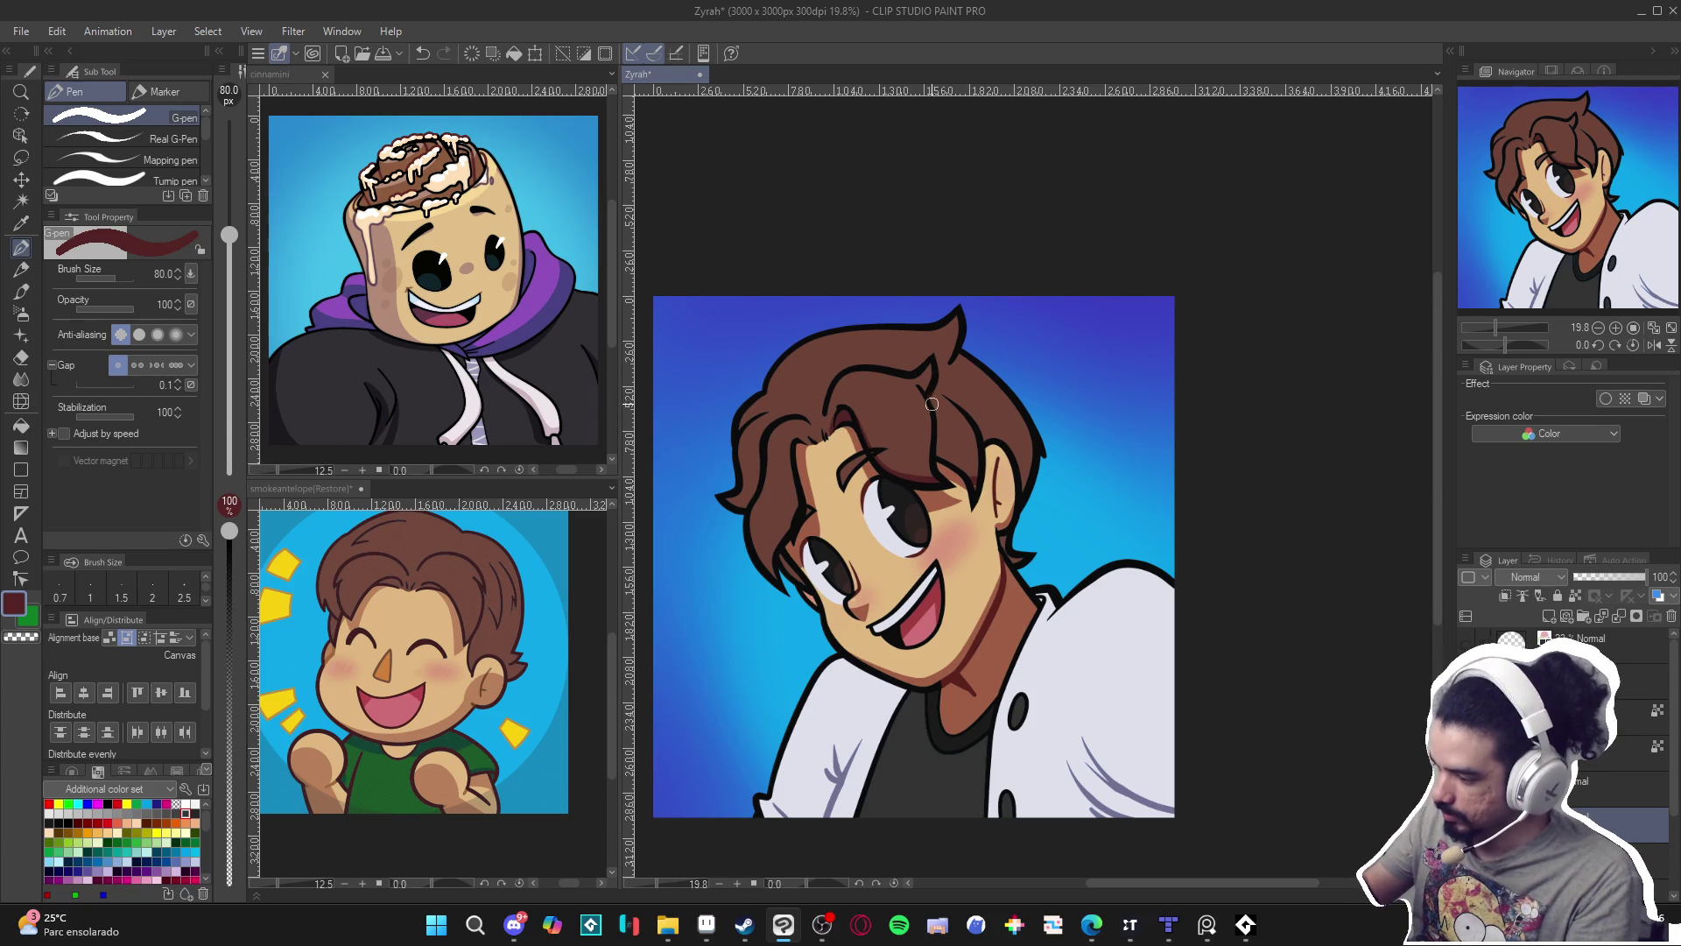
Add another dark maroon strand and shade the hair left of the eye, softened with lighter brown.
mouse_move(930, 403)
mouse_down()
mouse_move(911, 451)
mouse_move(930, 426)
mouse_move(926, 448)
mouse_move(924, 405)
mouse_move(906, 441)
mouse_move(934, 411)
mouse_move(937, 452)
mouse_move(967, 482)
mouse_move(946, 440)
mouse_move(972, 472)
mouse_move(979, 435)
mouse_move(980, 467)
mouse_up()
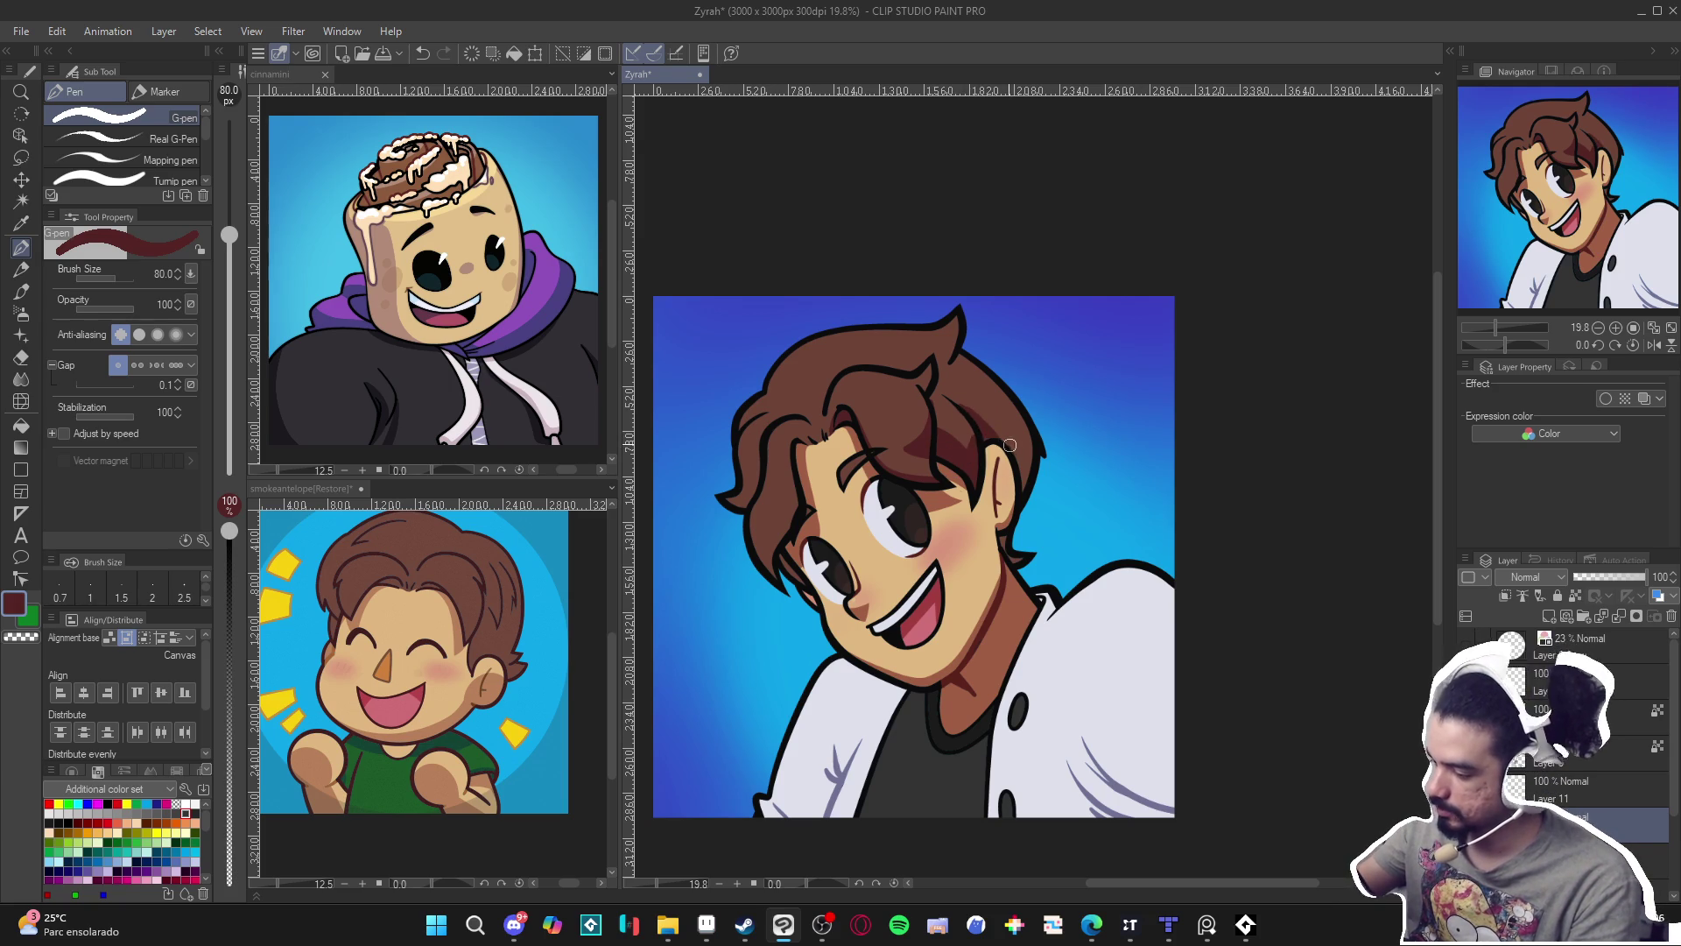
key(g)
key(p)
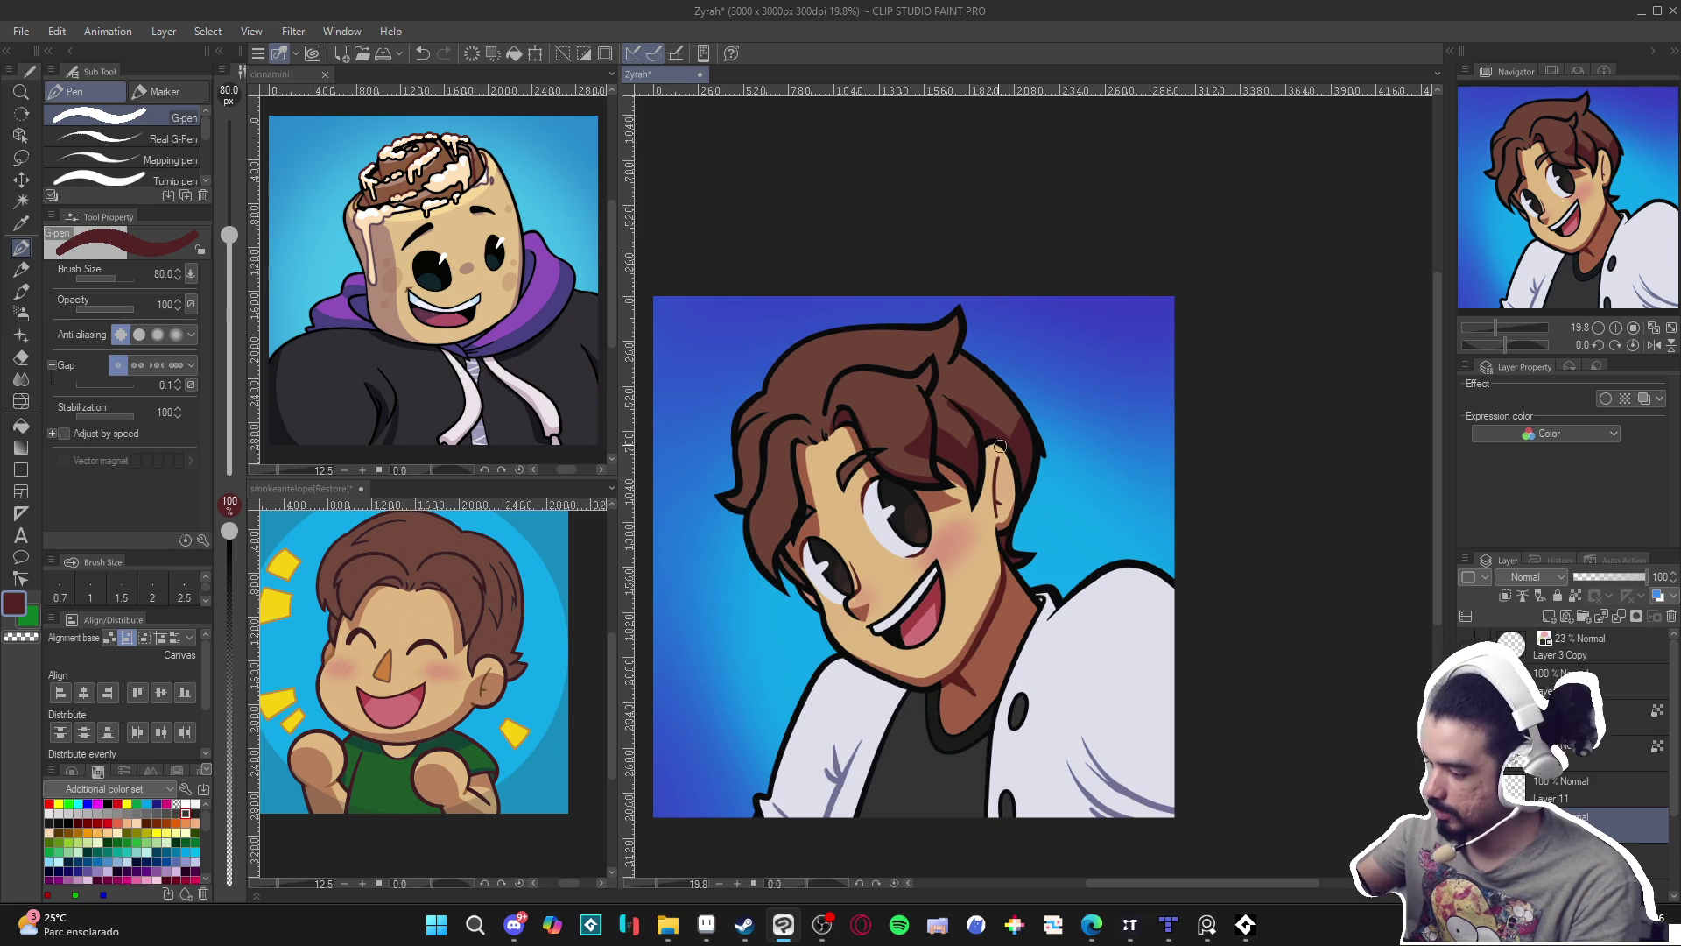
alt+click(951, 404)
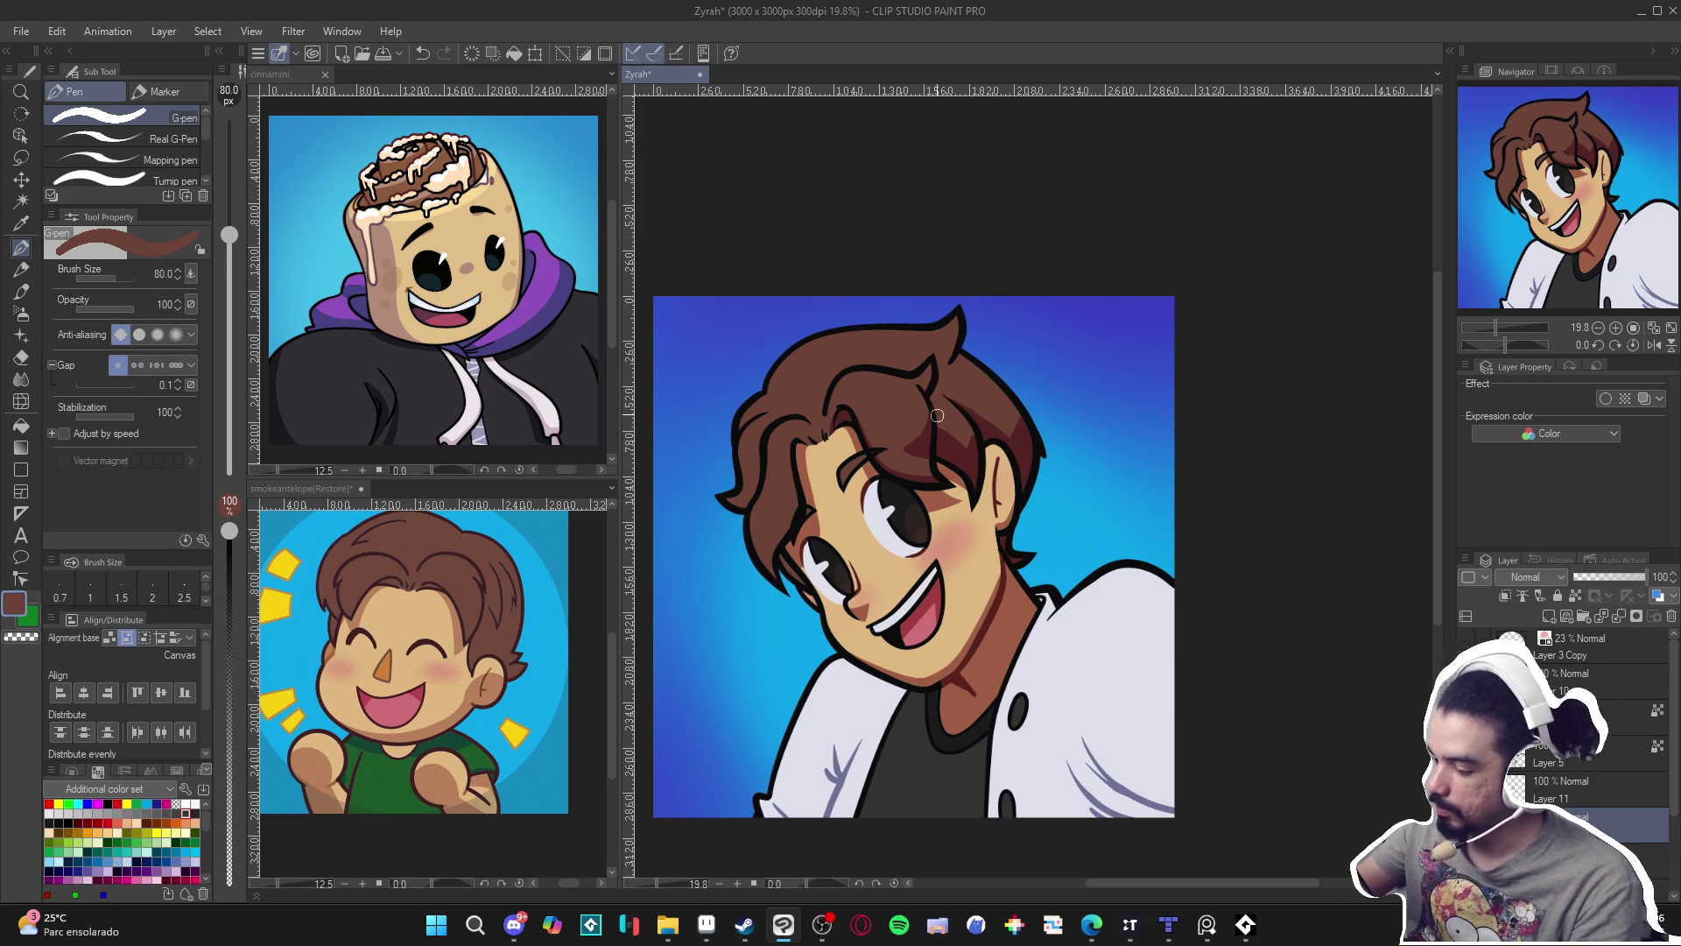
alt+click(909, 429)
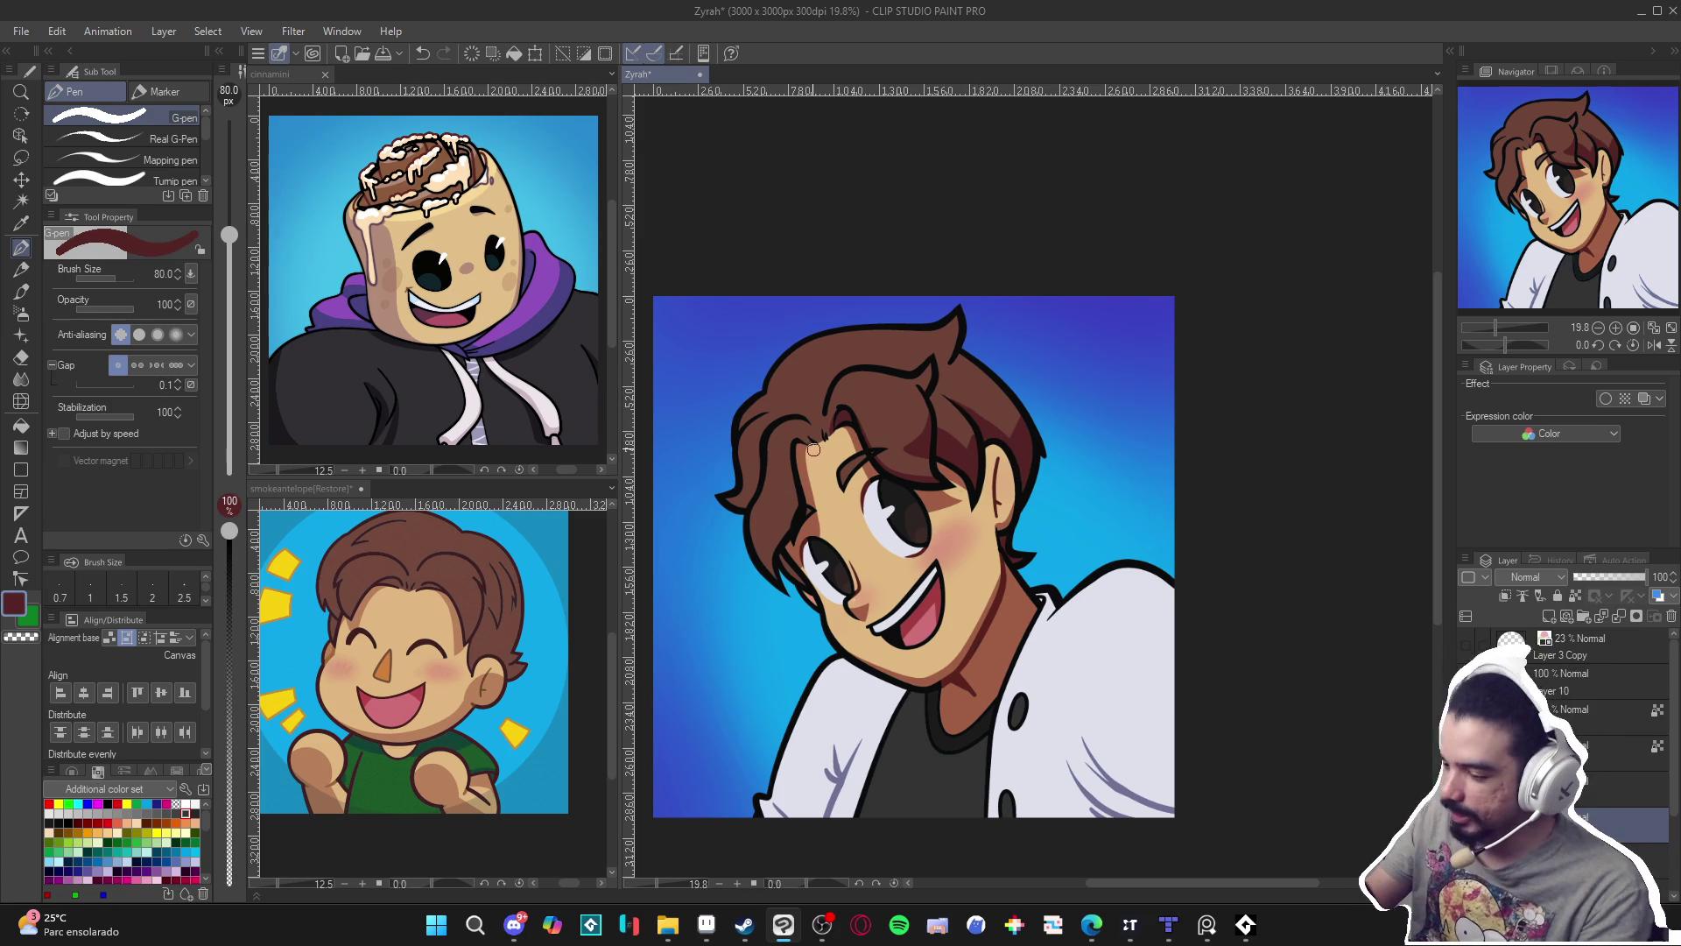
mouse_move(795, 509)
mouse_down()
mouse_move(767, 547)
mouse_move(769, 528)
mouse_move(764, 565)
mouse_up()
alt+click(794, 497)
alt+click(782, 534)
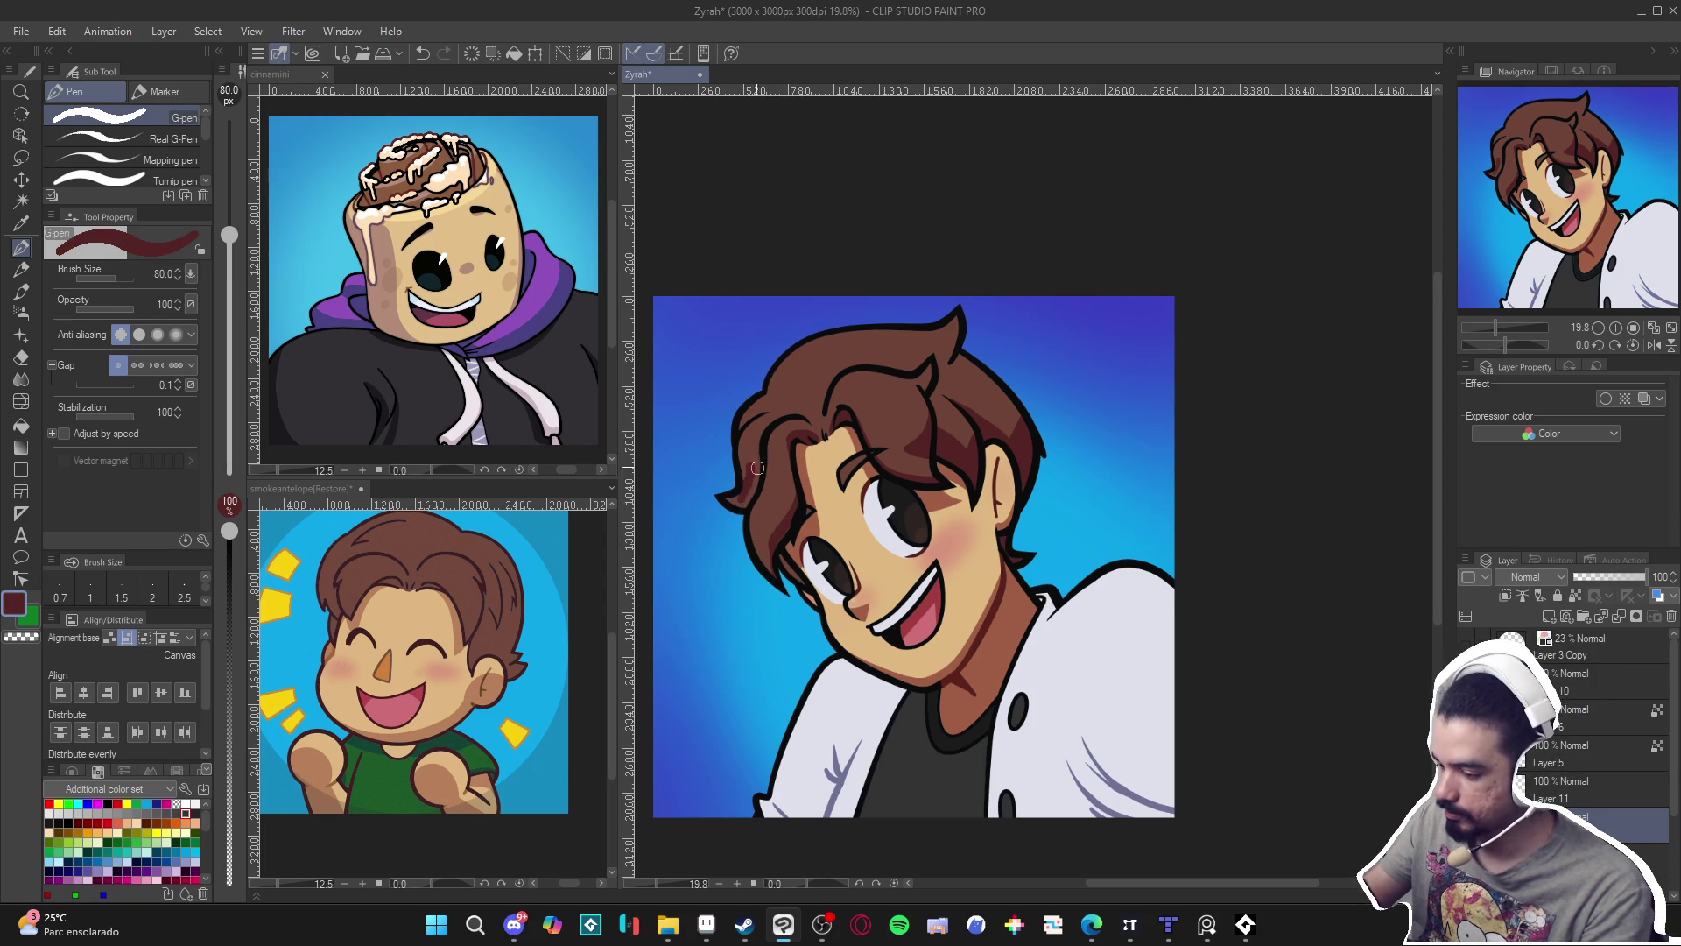
Reduce the pen to size 40, undo a stray dark fill, and sample the maroon hair shadow.
key(bracketleft)
key(bracketleft)
key(bracketleft)
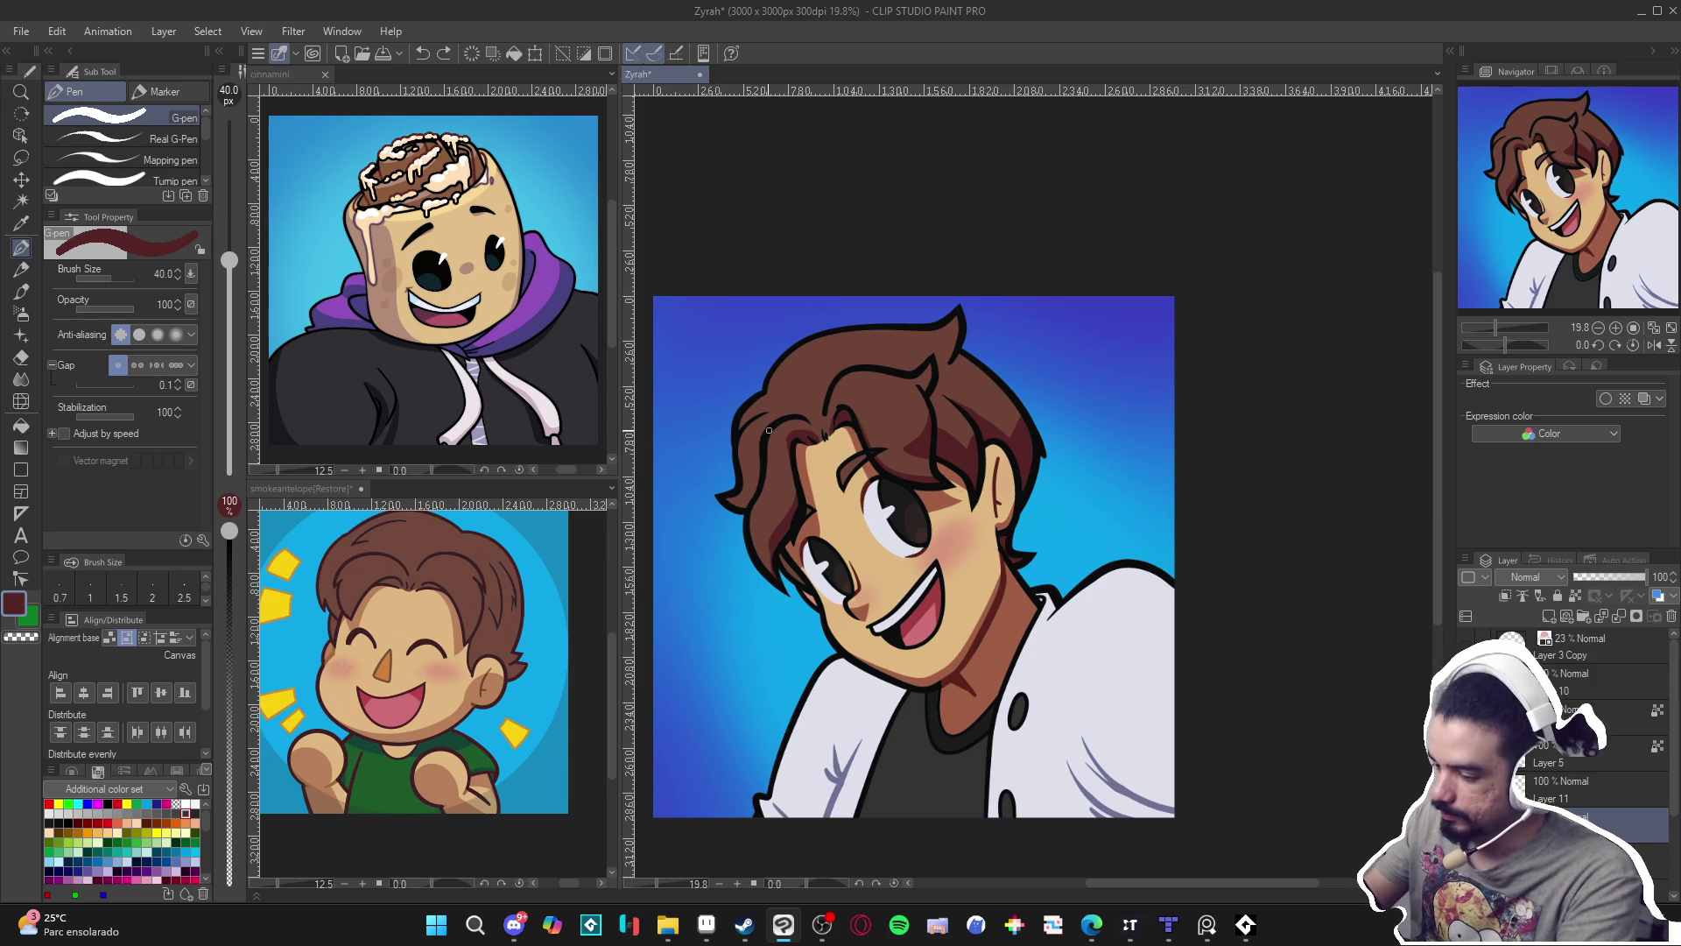
key(g)
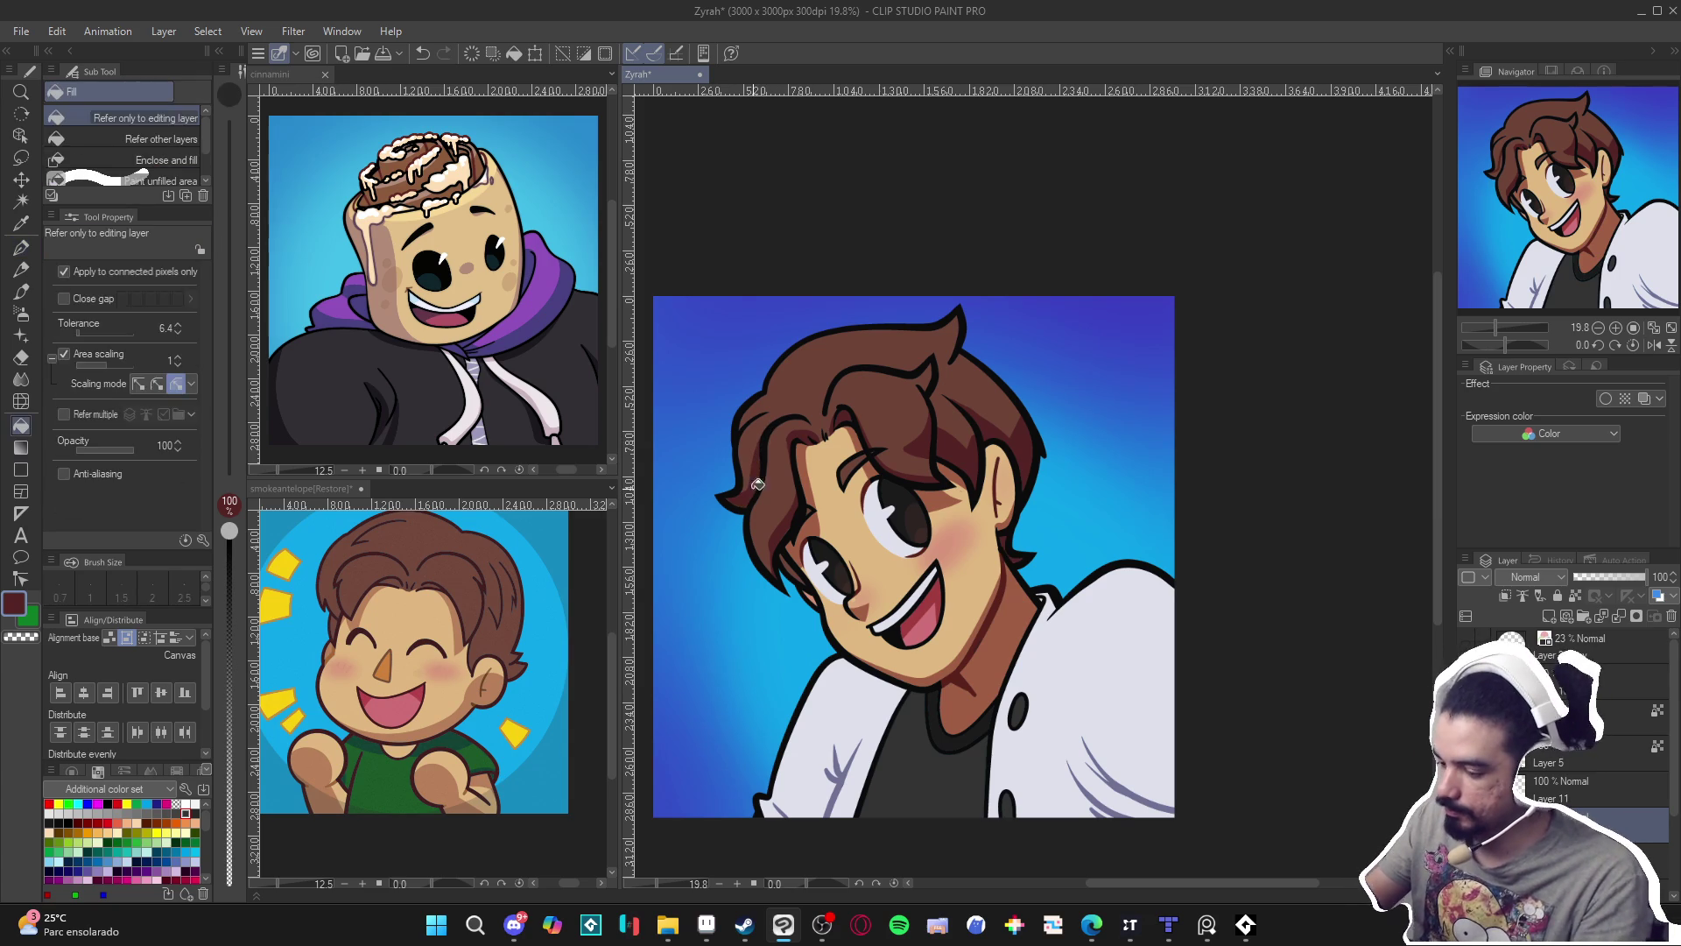
key(p)
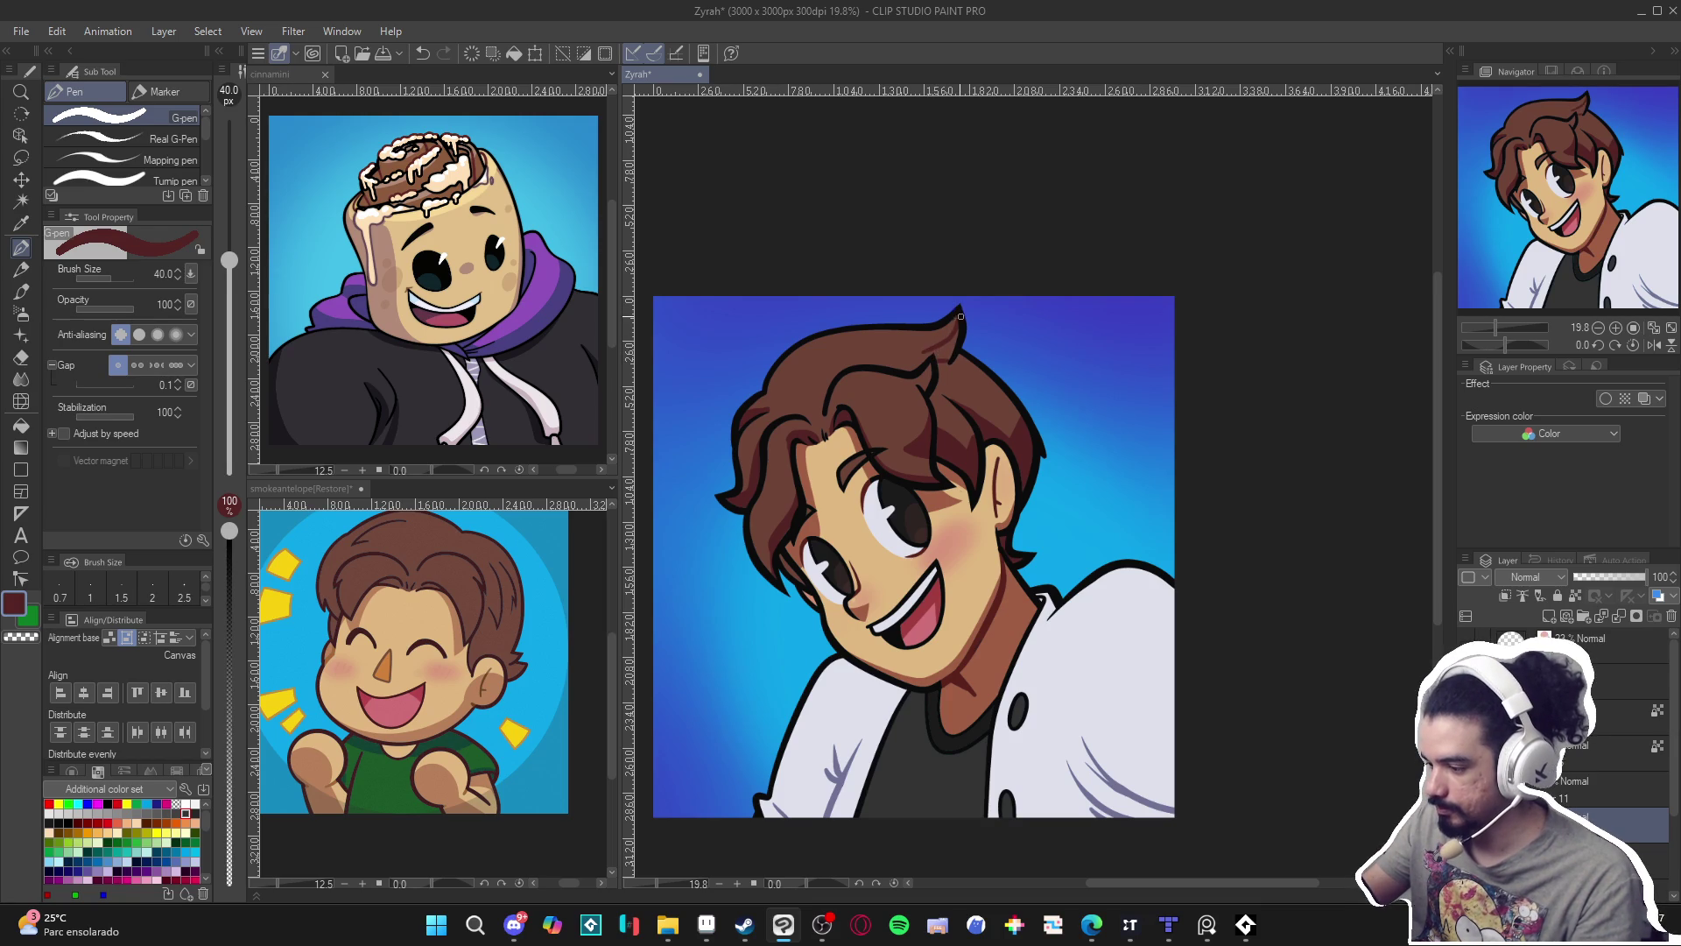
click(943, 353)
key(ctrl+z)
alt+click(935, 356)
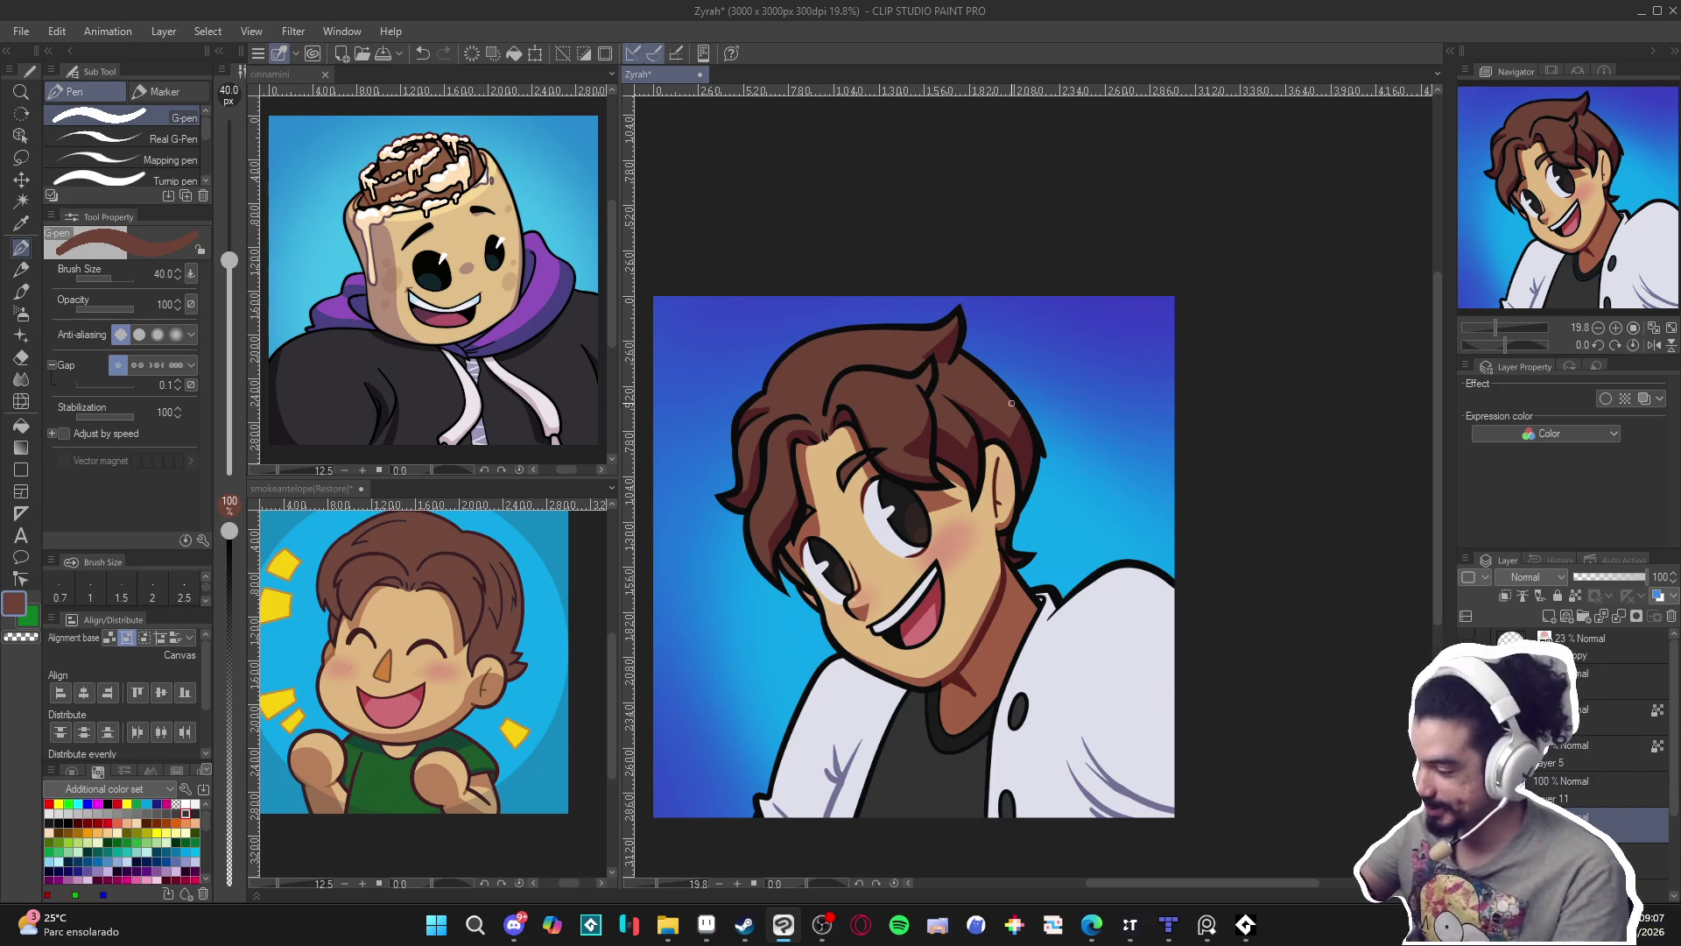
alt+click(1012, 437)
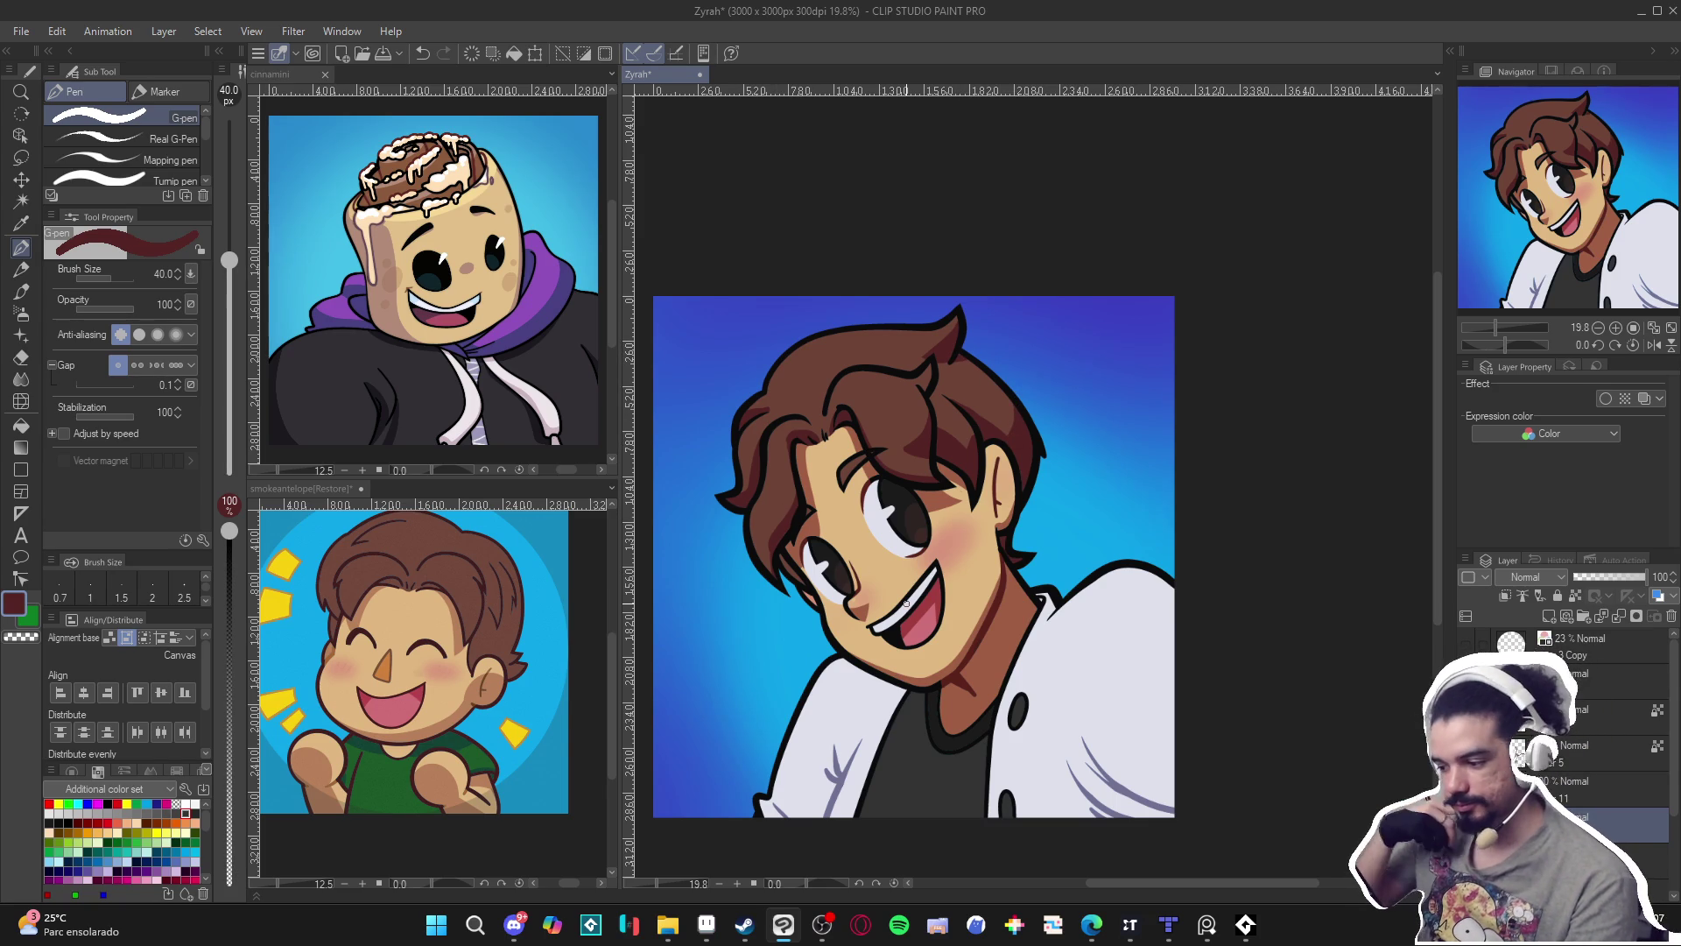
Save the Zyrah portrait file.
scroll(906, 603, down, 2)
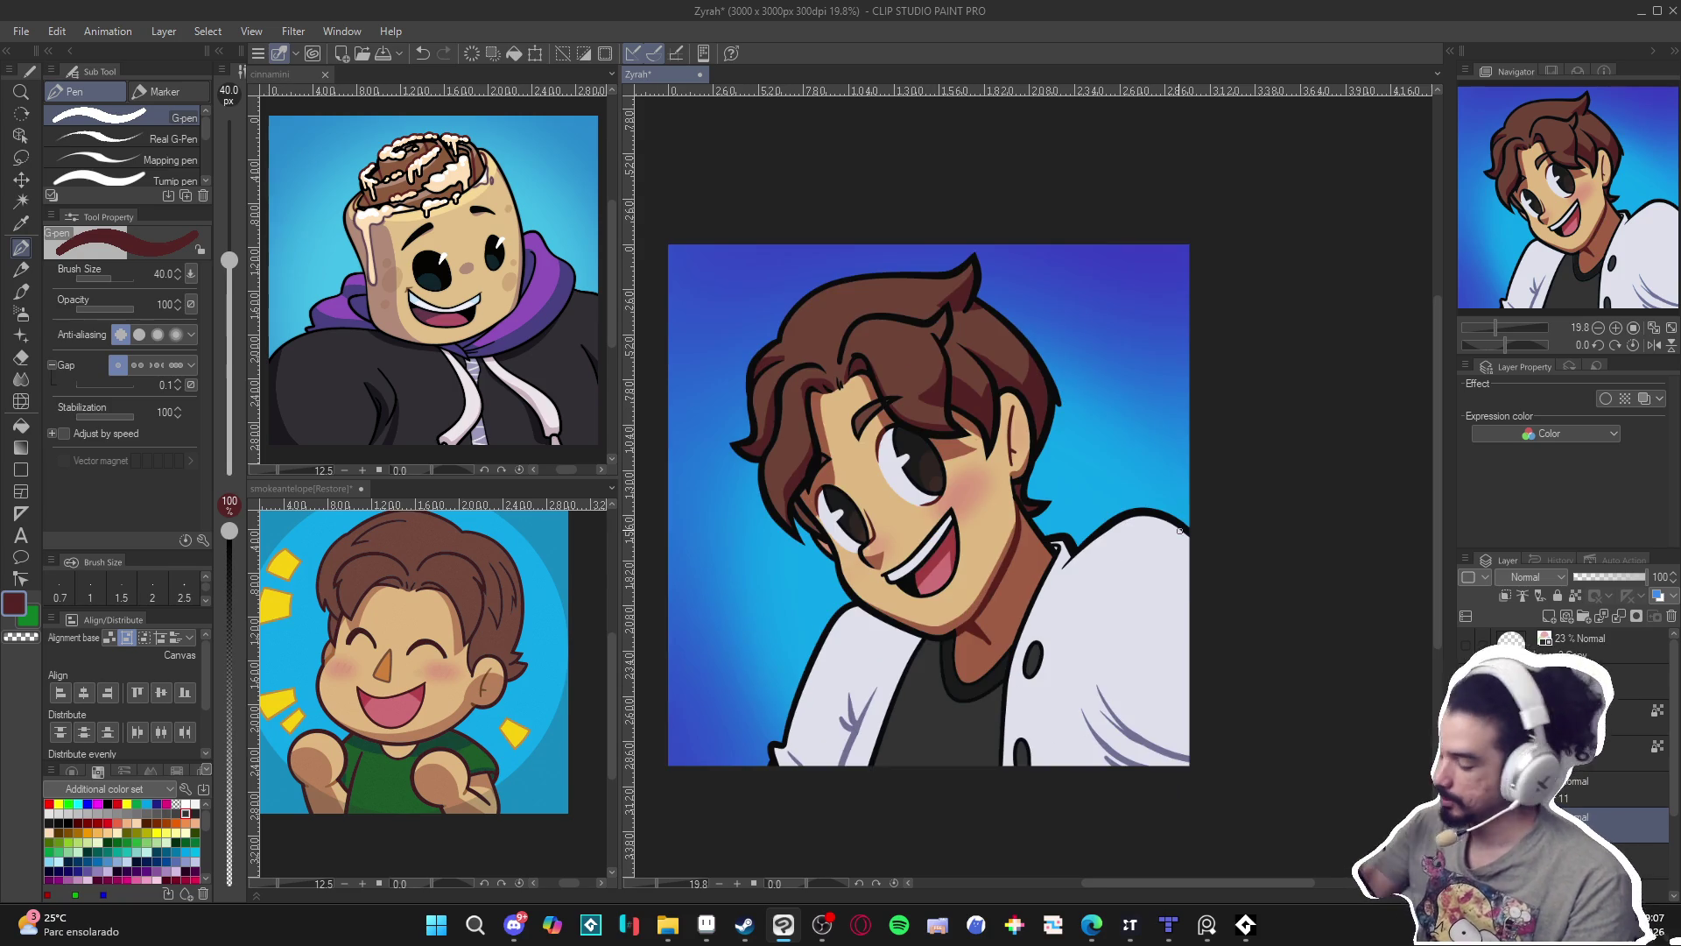
scroll(1110, 456, up, 1)
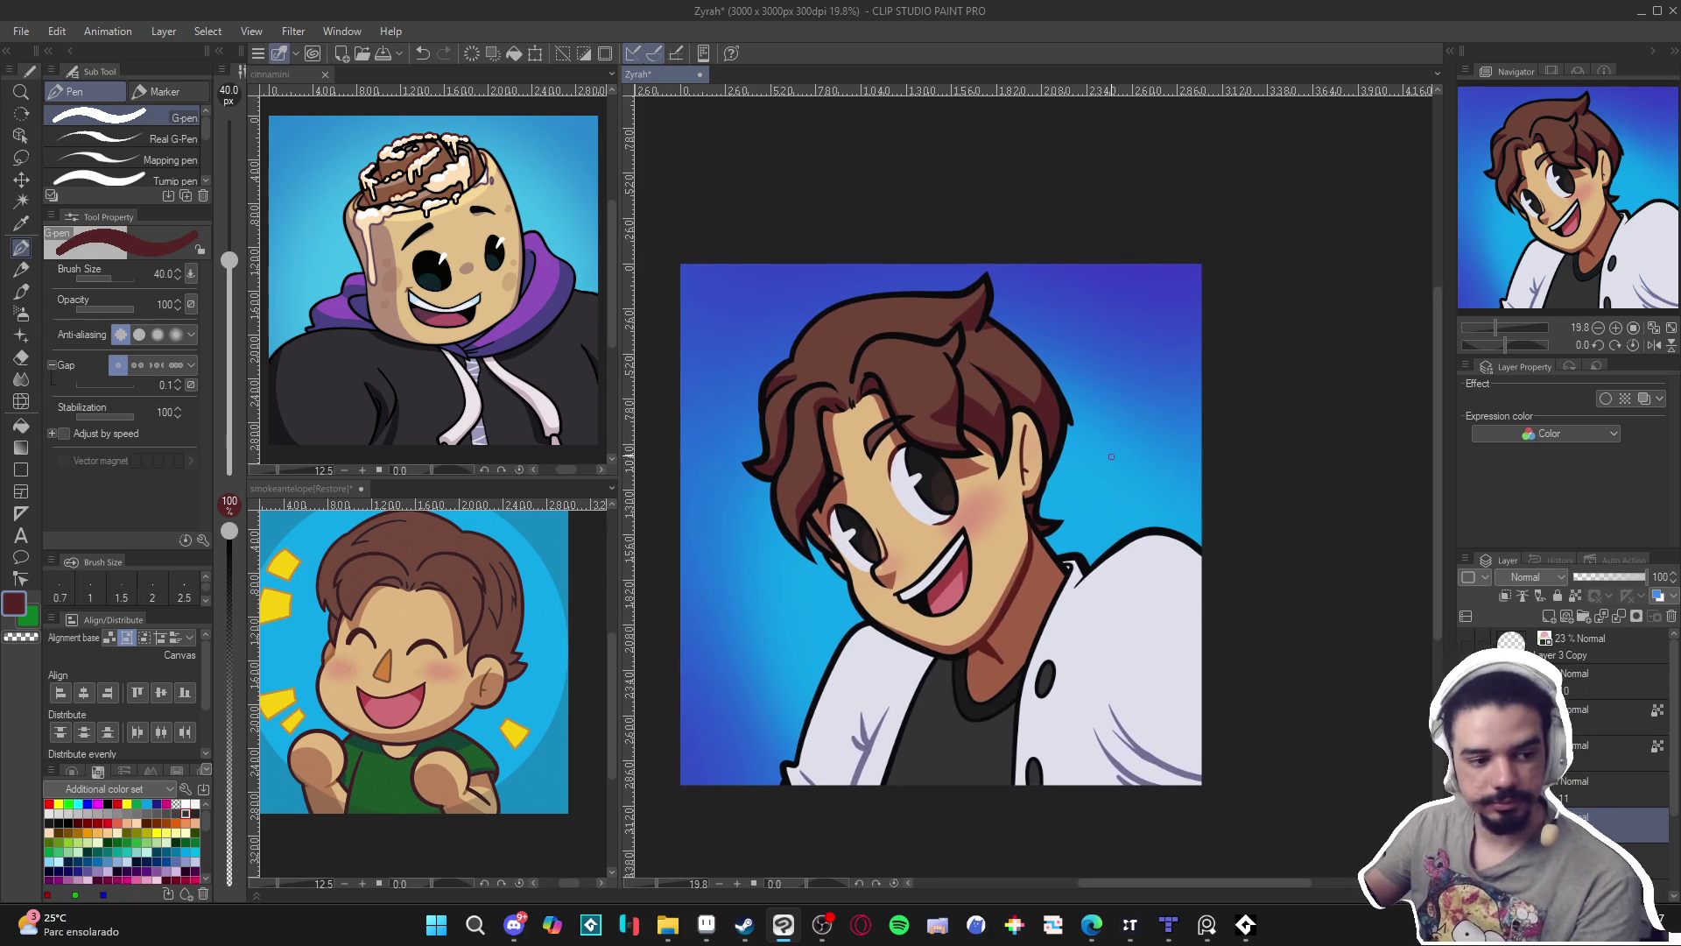
drag(1155, 558, 1148, 554)
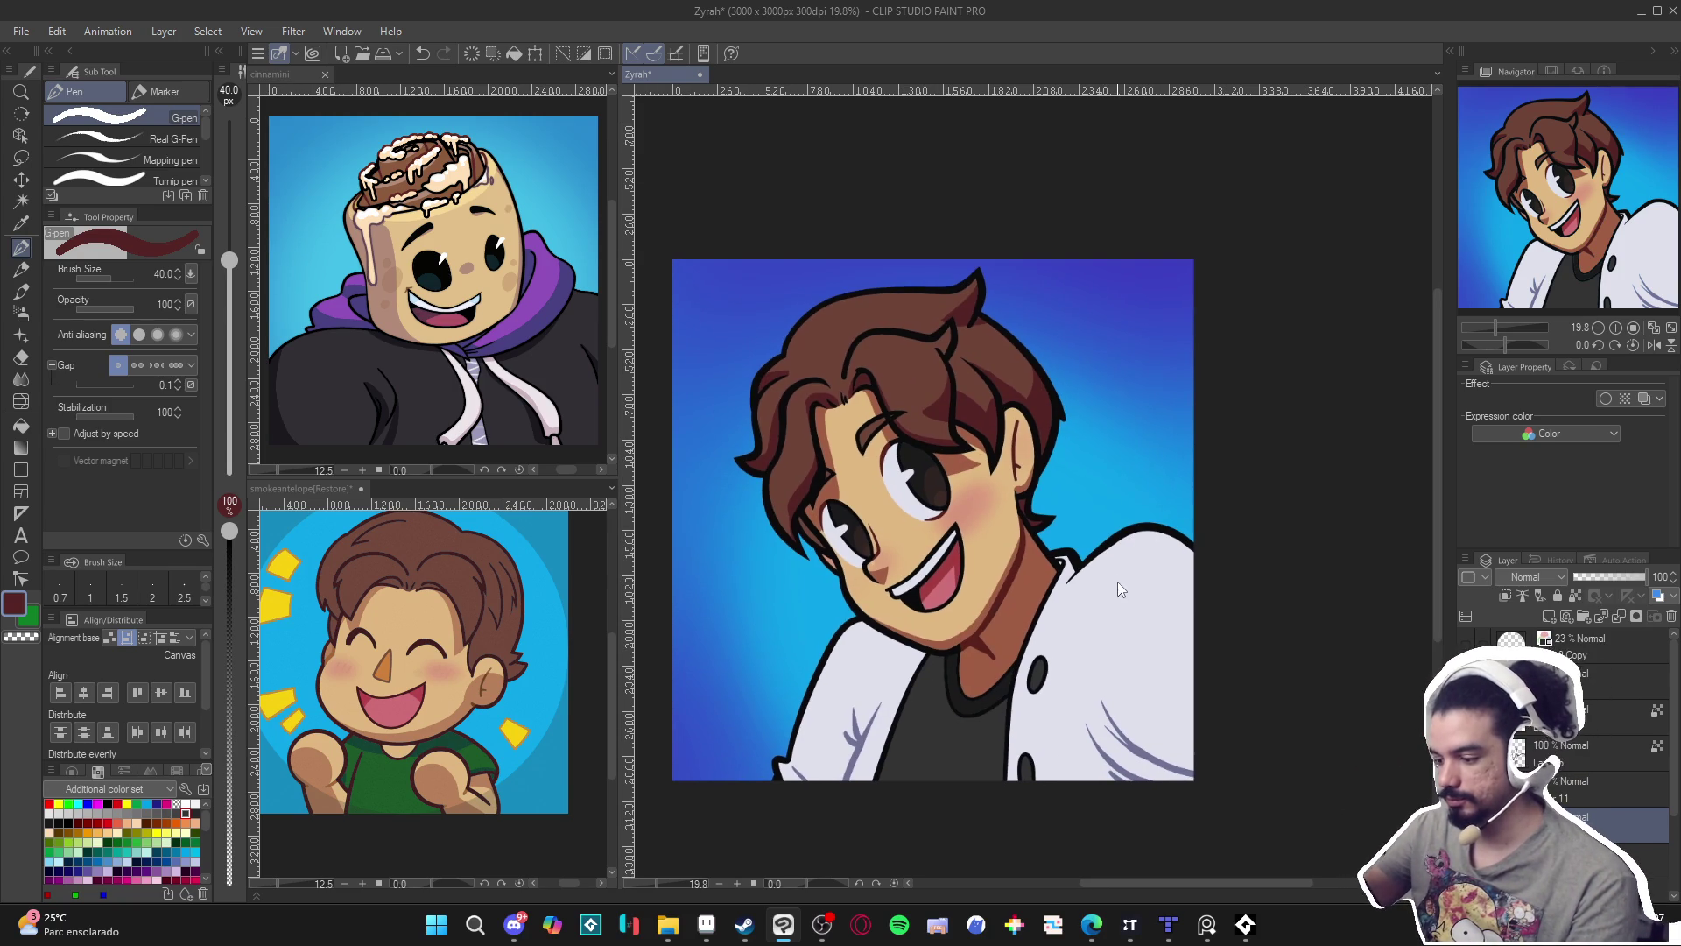
key(ctrl+s)
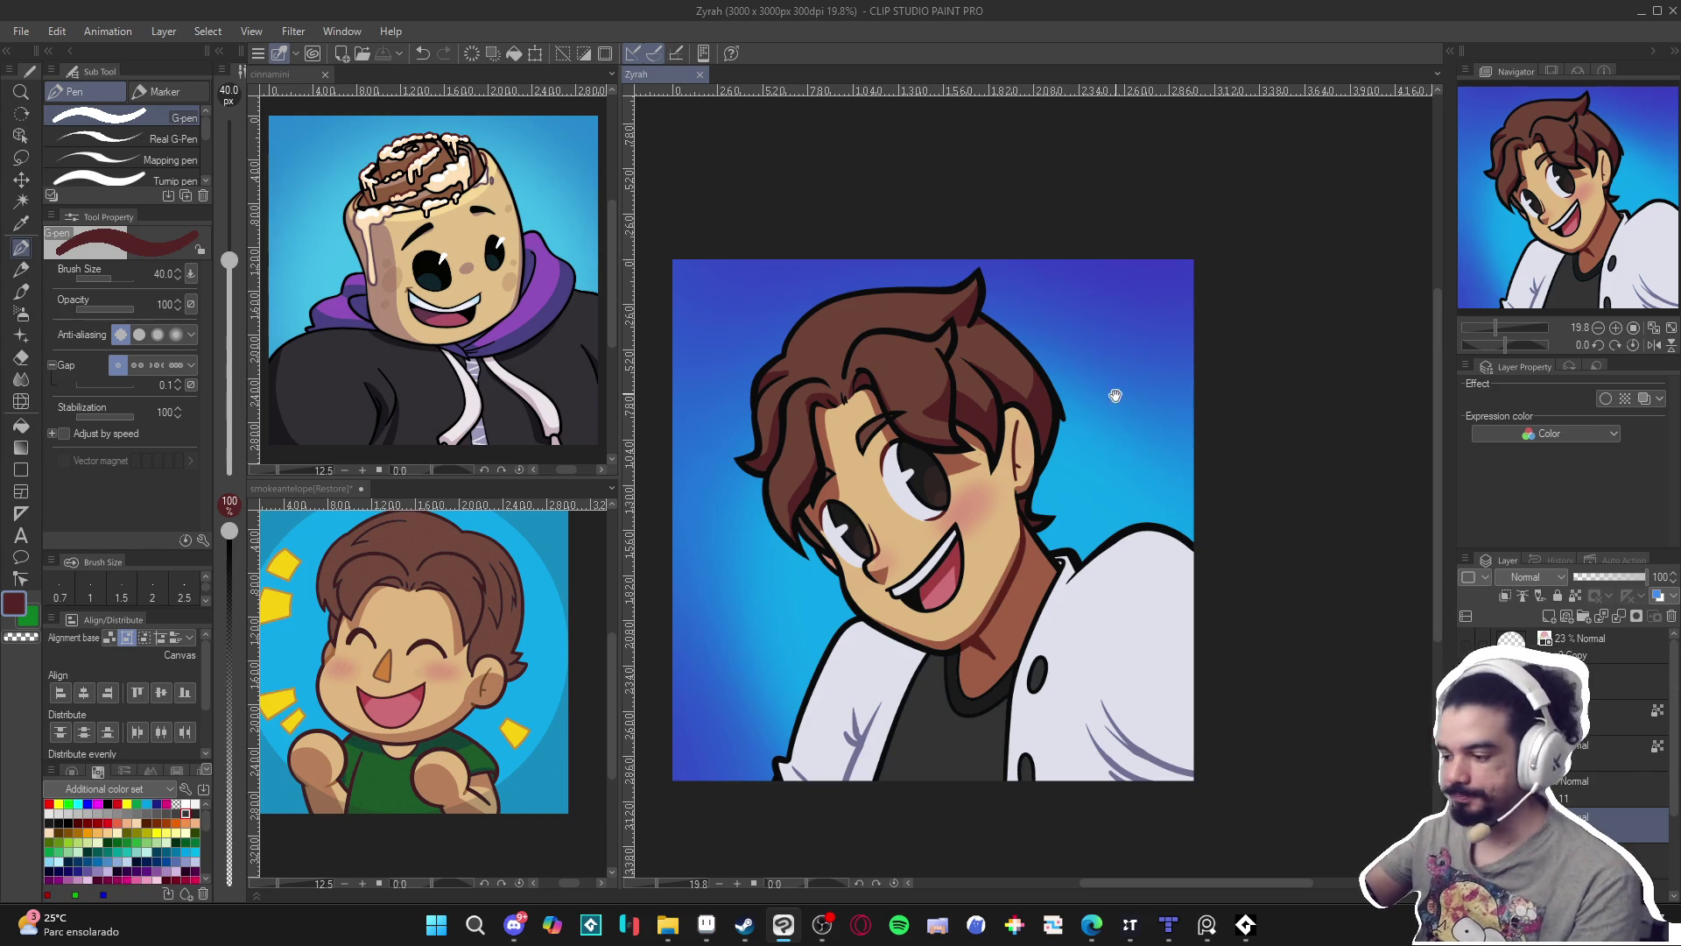
Select the hair region with the Auto select magic wand.
scroll(1112, 391, up, 1)
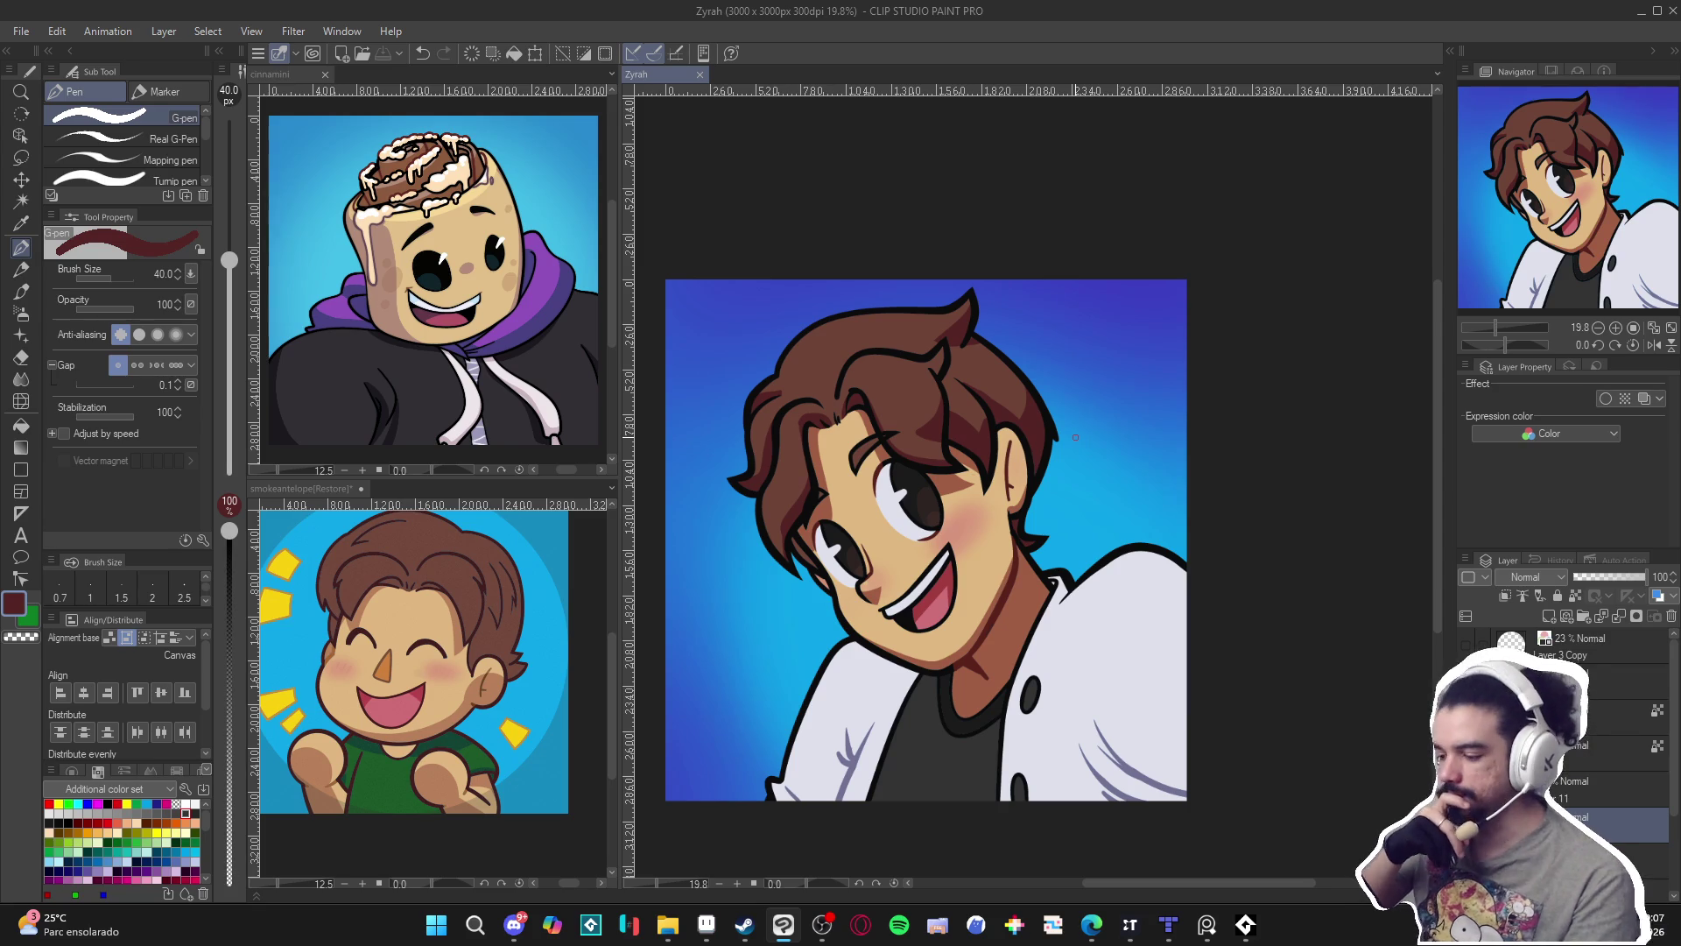
scroll(1271, 622, up, 1)
key(w)
click(880, 397)
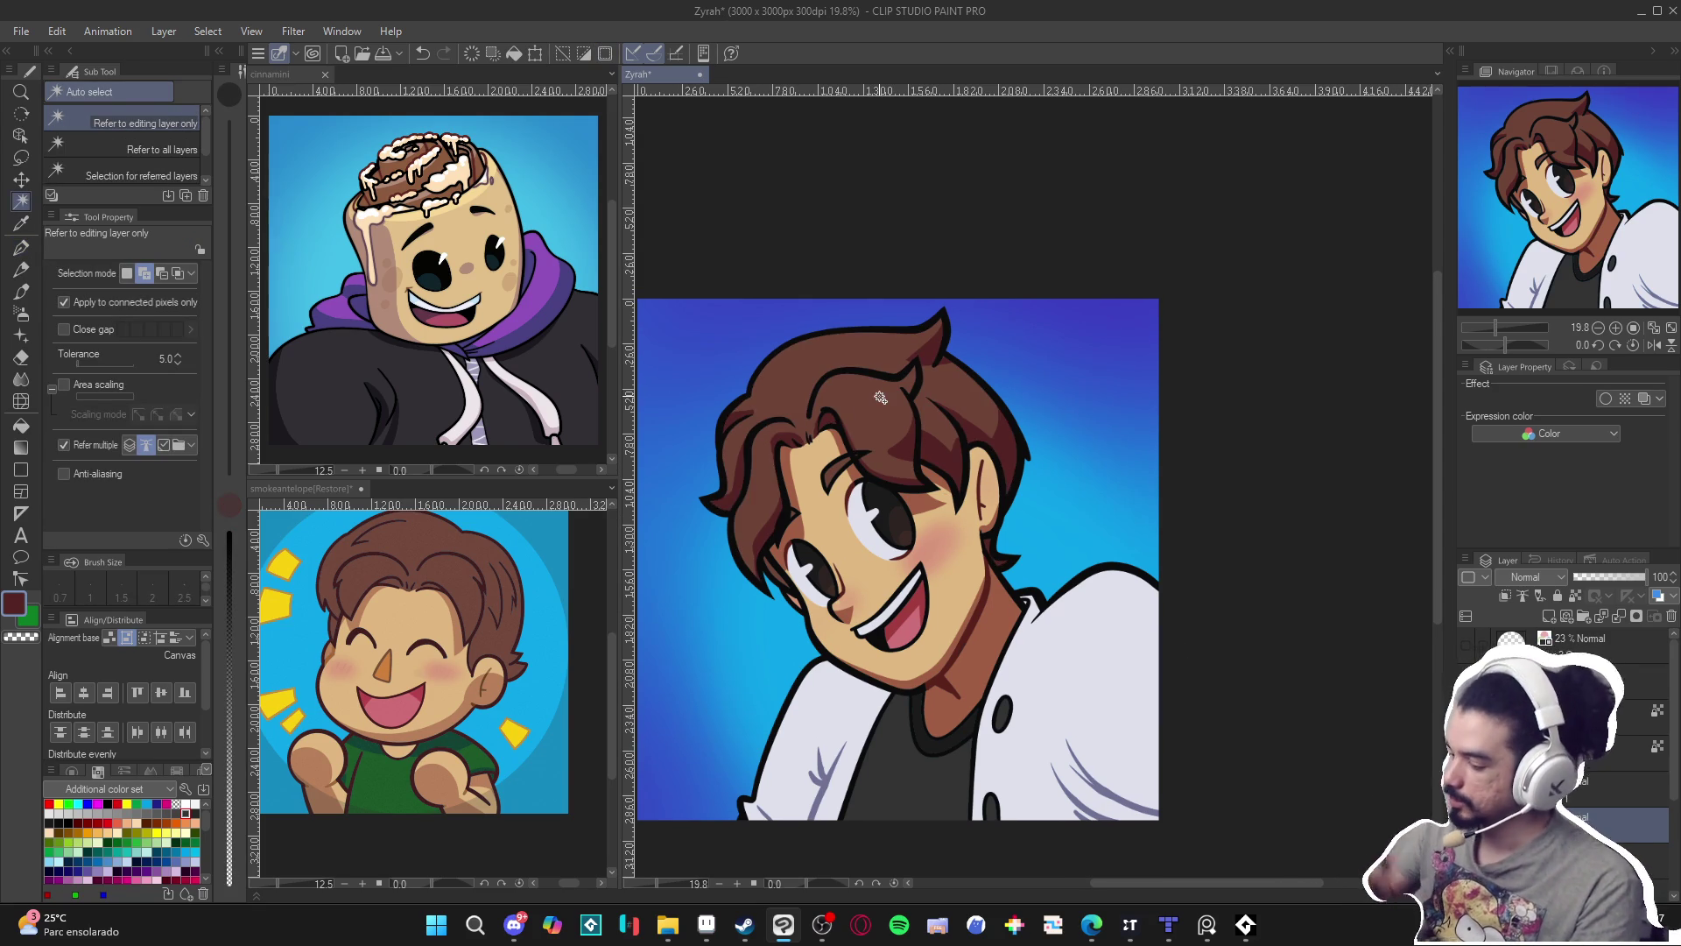
Set the highlight layer's blend mode to Add (Glow) and rotate the view so the hair lies sideways.
click(1528, 576)
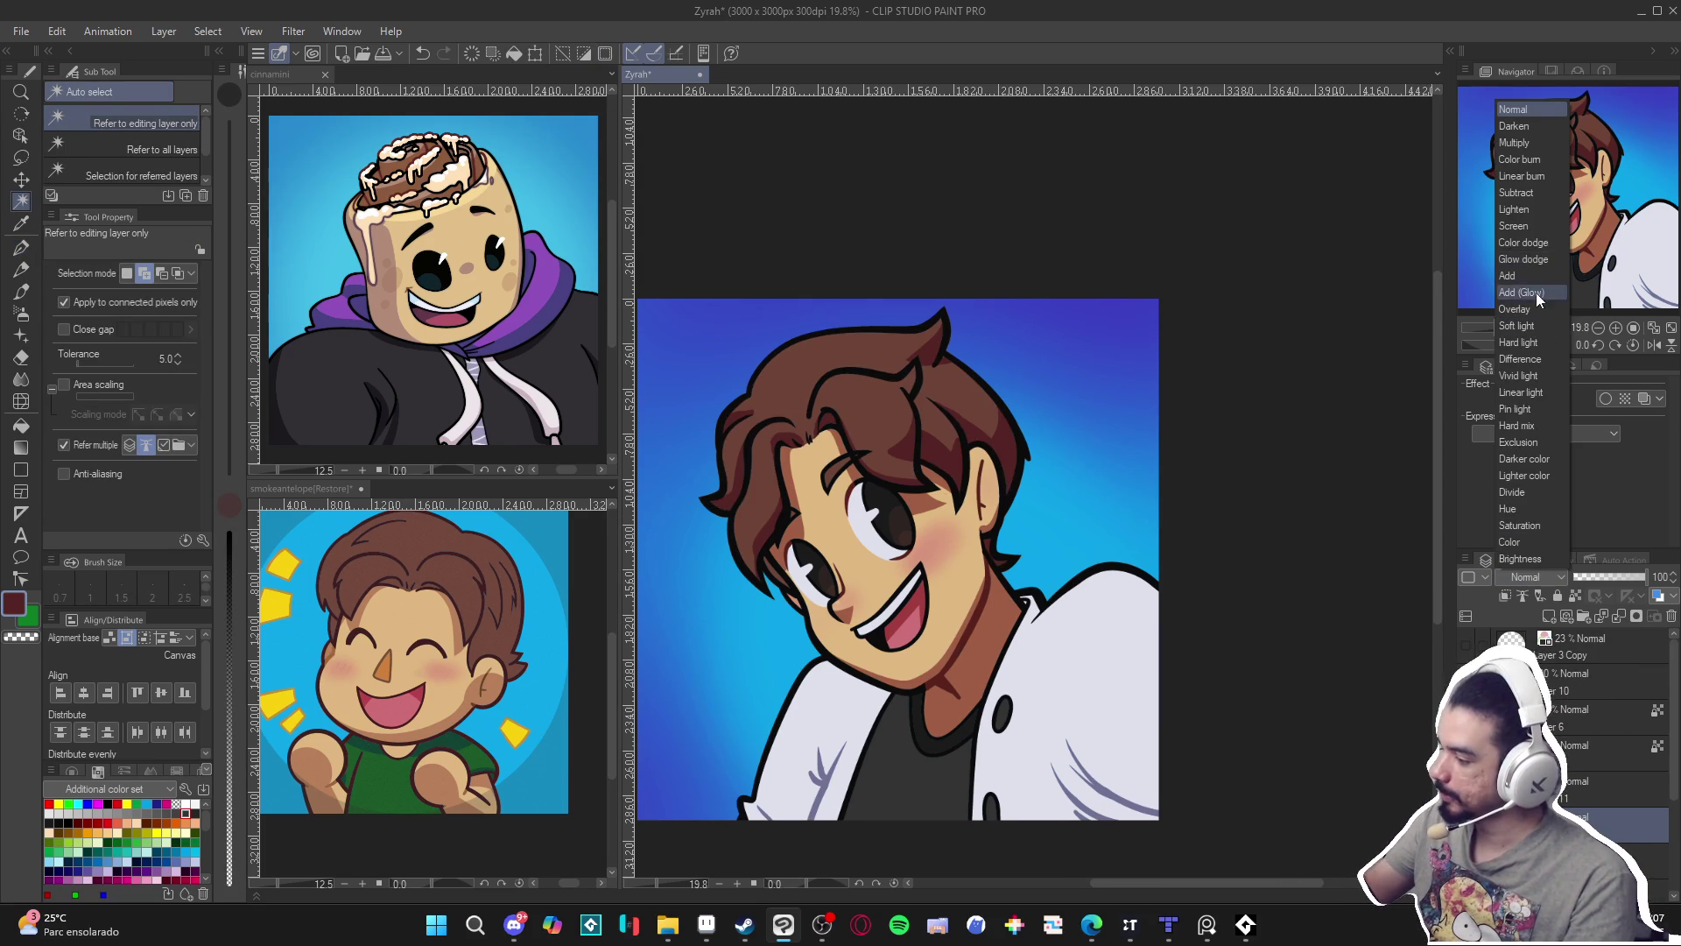
click(1538, 295)
key(p)
mouse_move(886, 412)
mouse_down()
mouse_move(885, 744)
mouse_move(990, 631)
mouse_move(1065, 506)
mouse_up()
Try a size-120 pink glow stroke on the hair, undo it, and straighten the view.
key(bracketright)
key(bracketright)
key(bracketright)
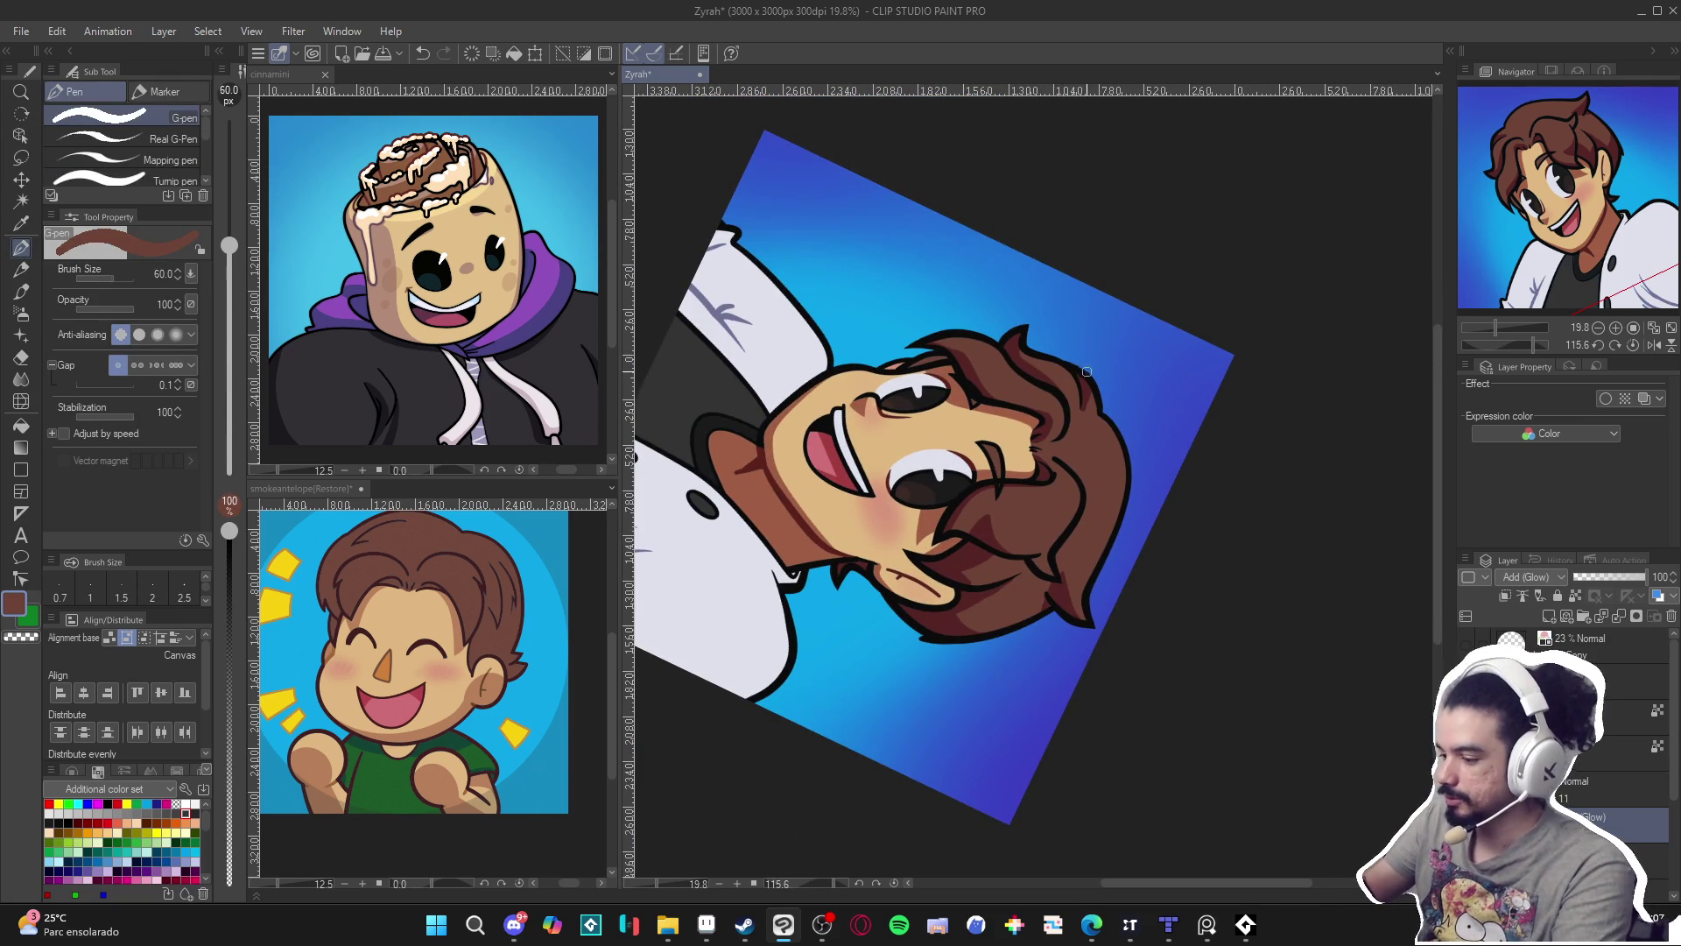
mouse_move(1053, 352)
mouse_down()
mouse_move(1023, 405)
mouse_move(1023, 618)
mouse_move(1072, 399)
mouse_move(1036, 613)
mouse_up()
key(ctrl+z)
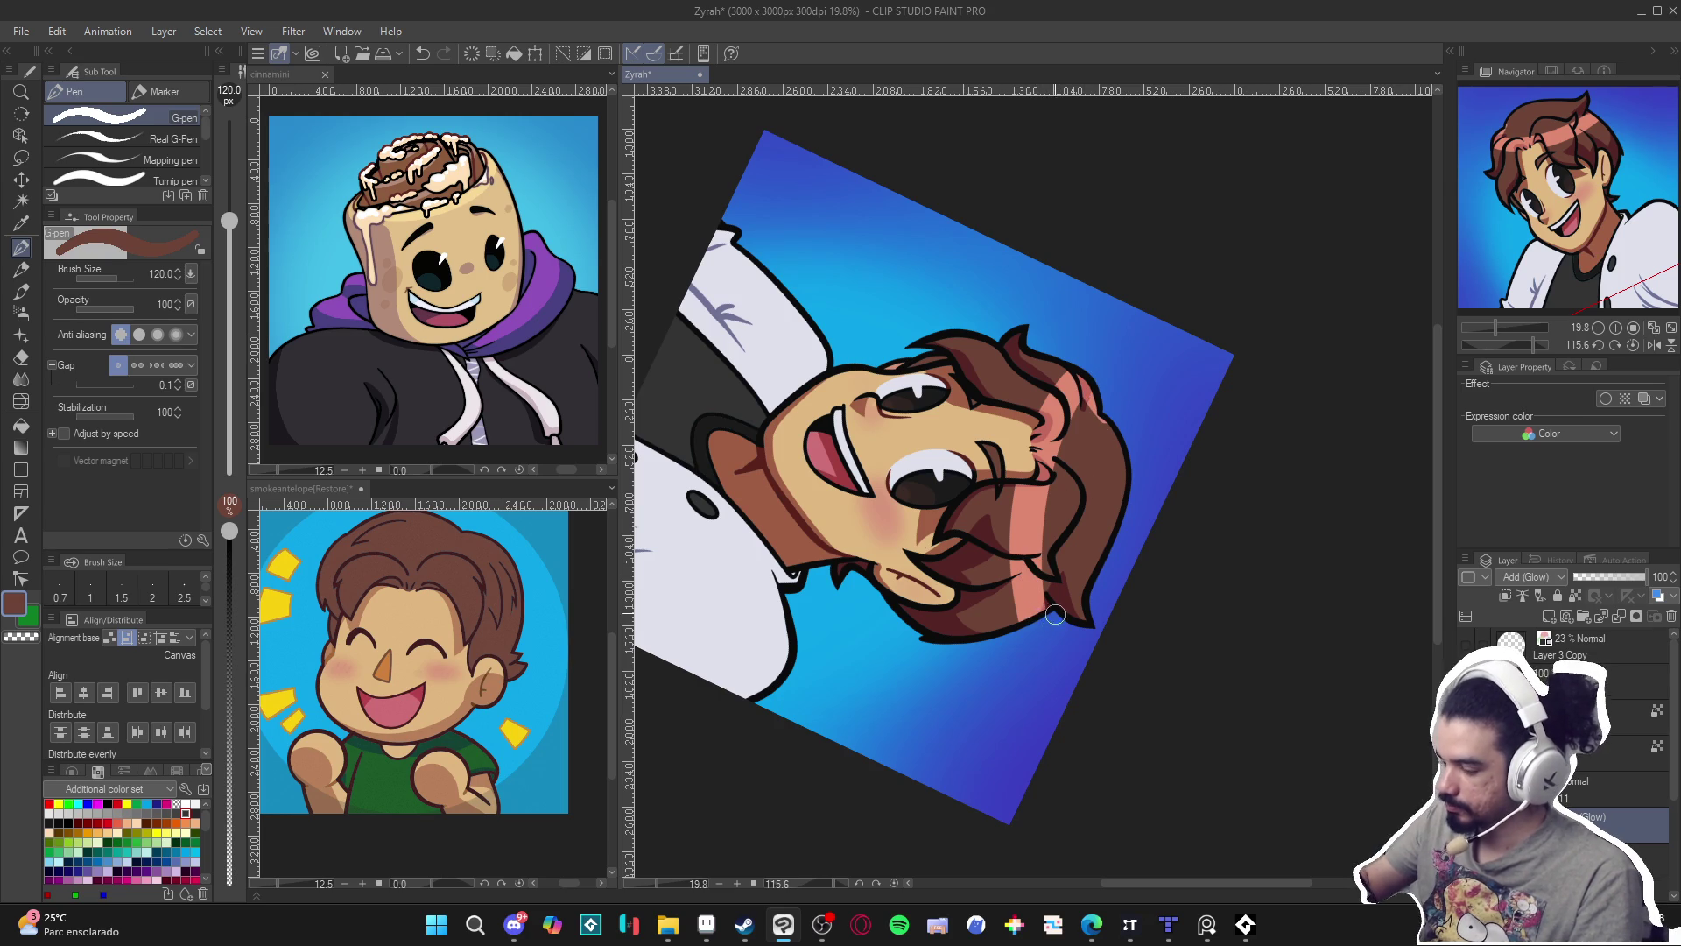
key(ctrl+@)
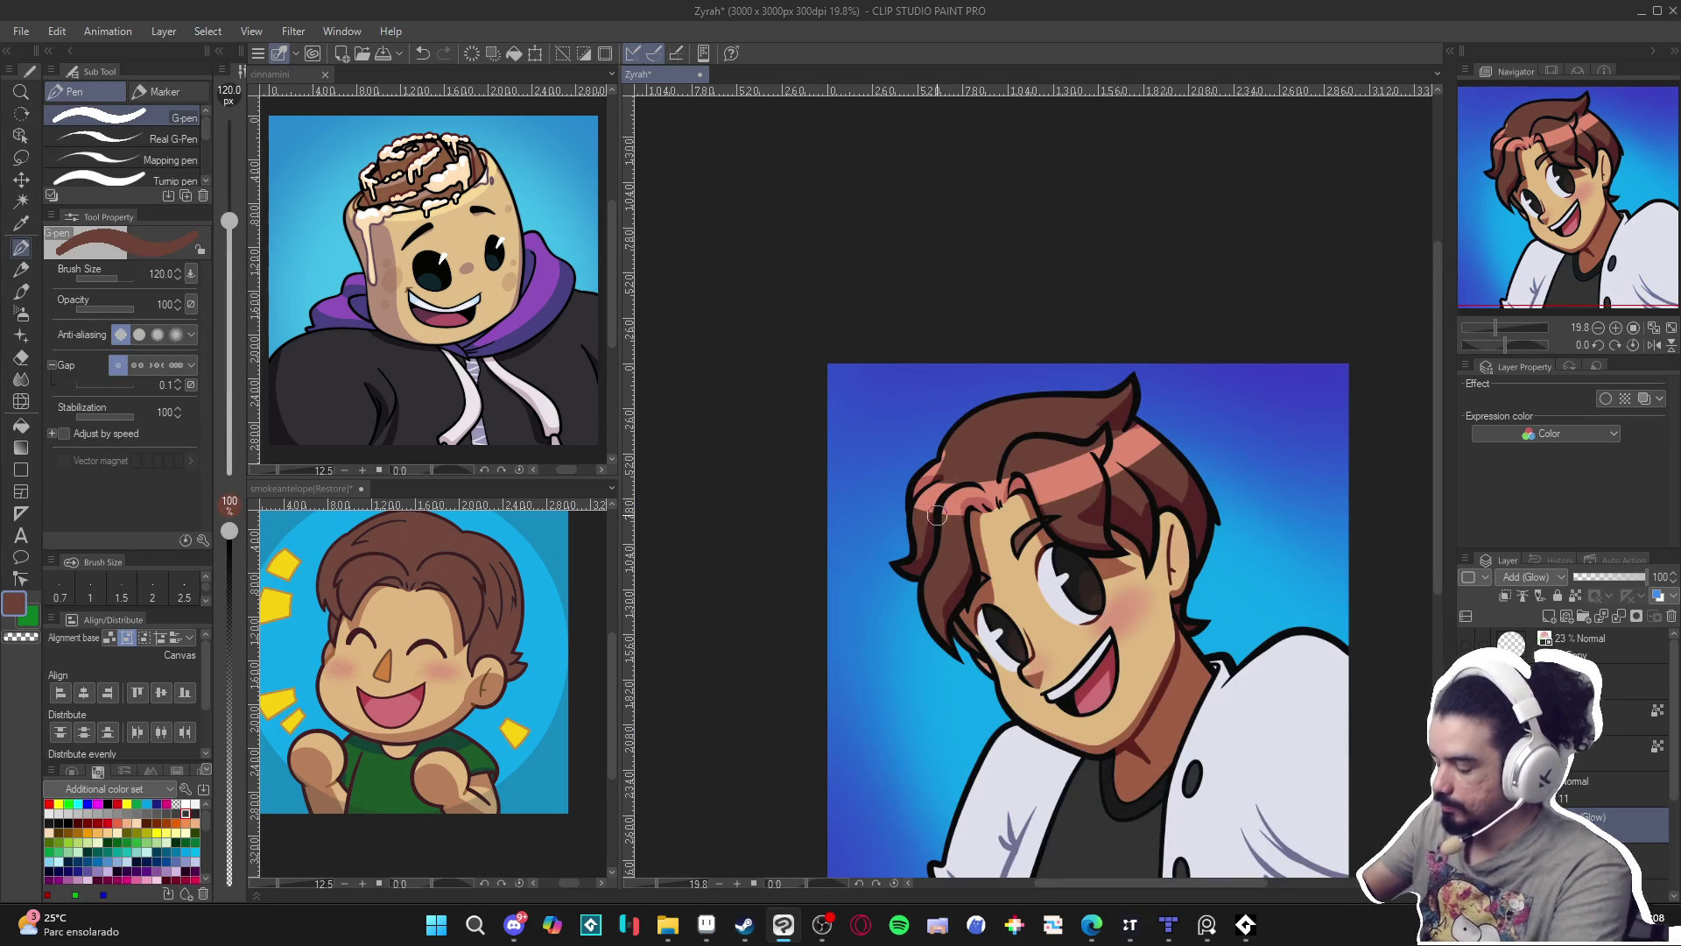
key(bracketleft)
key(bracketleft)
key(bracketleft)
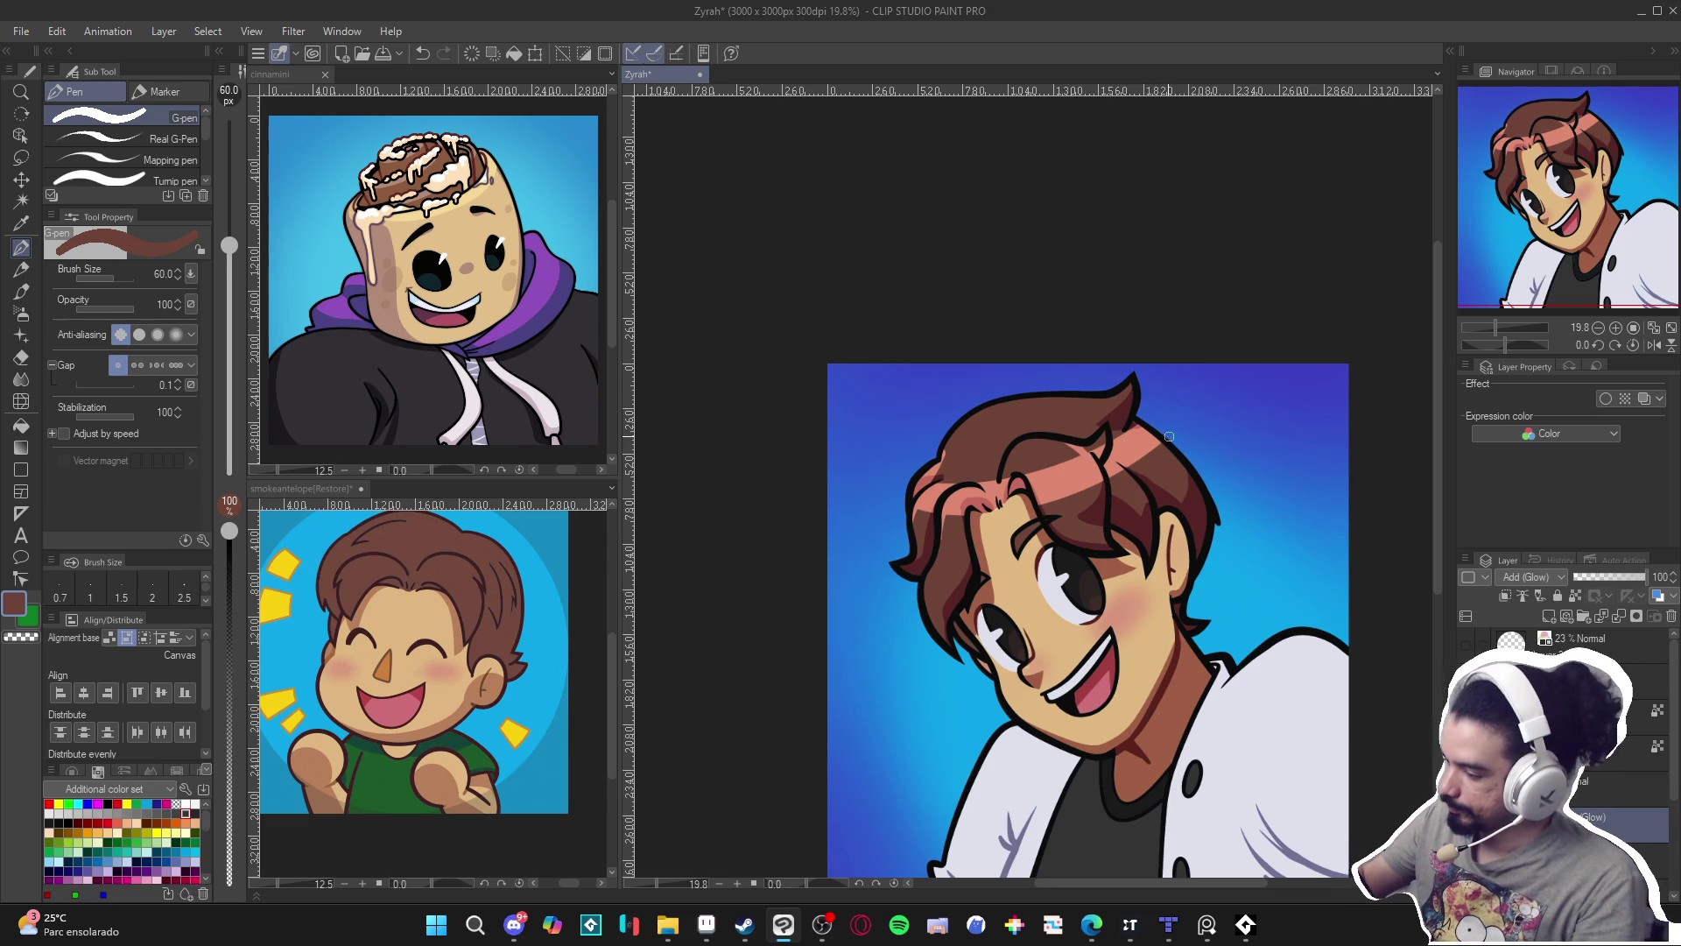
Switch to transparent colour at size 30 and sample the hair's pink, brown and outline colours.
key(c)
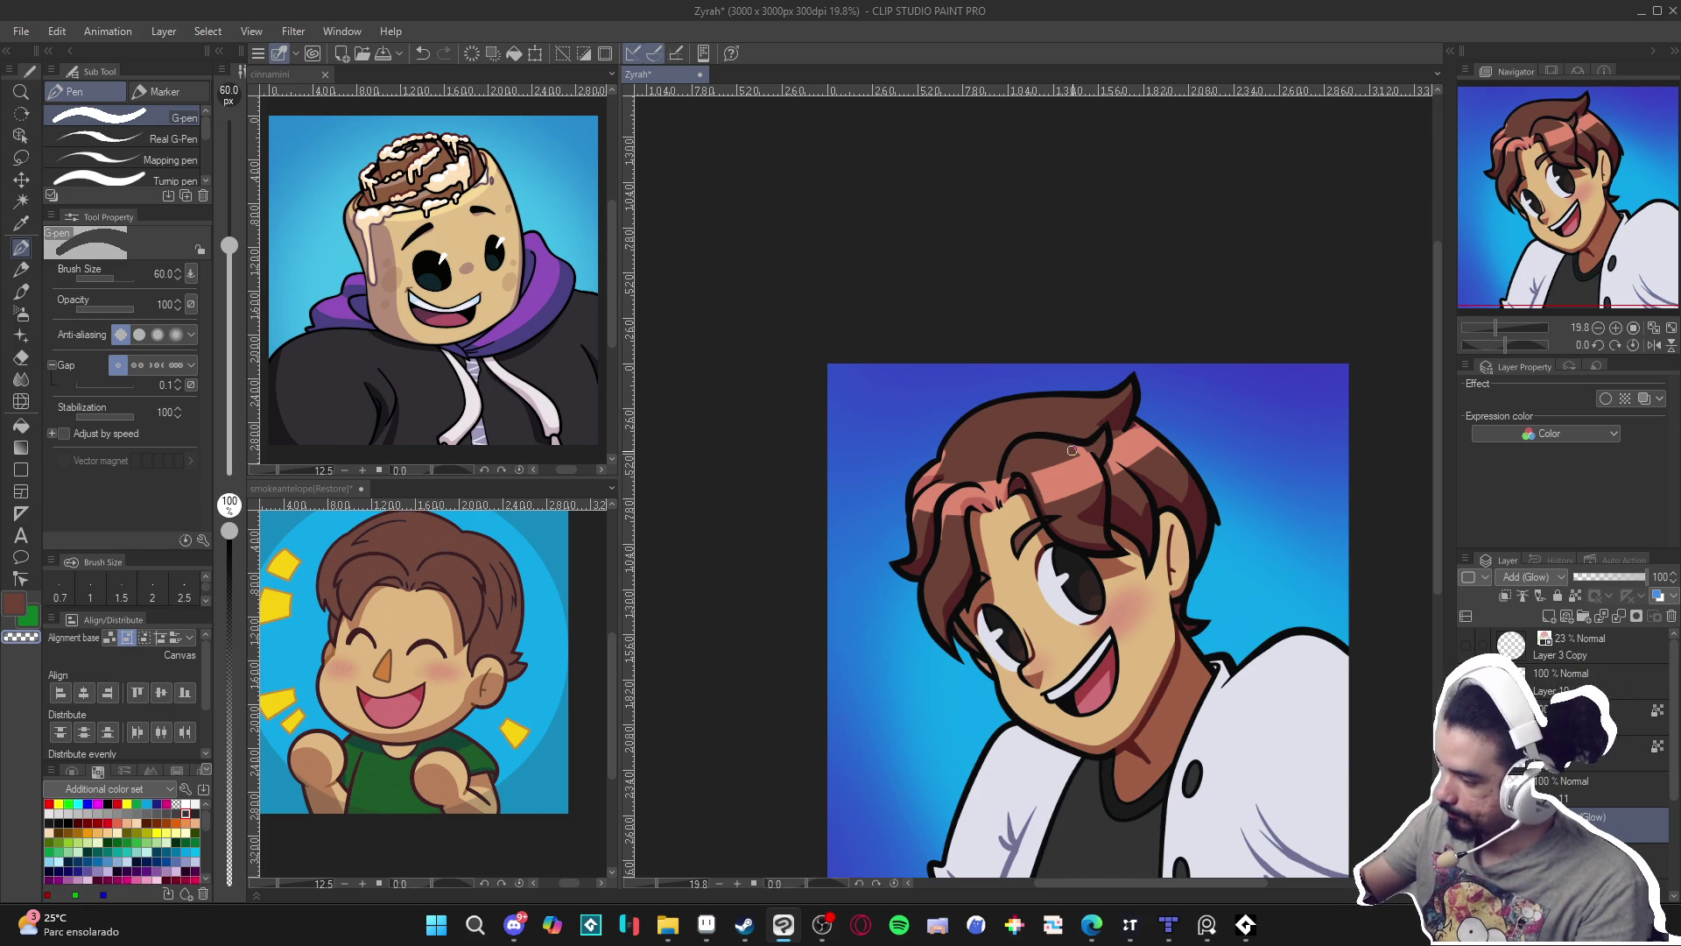
key(bracketleft)
key(bracketleft)
key(bracketleft)
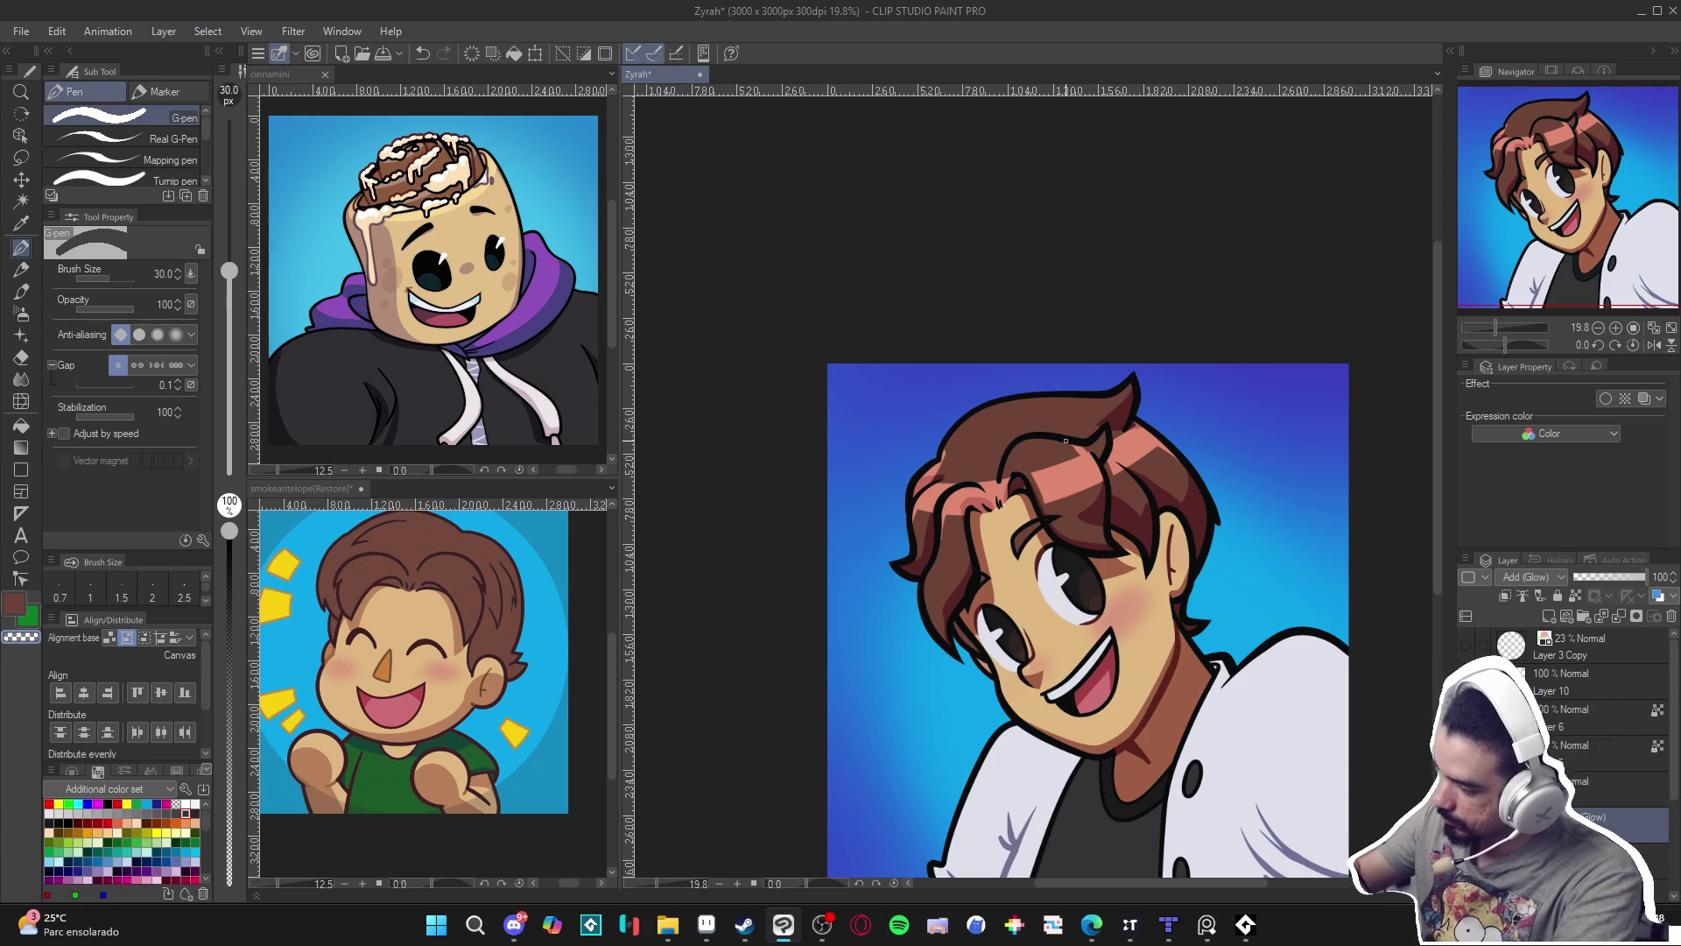
alt+click(1090, 451)
alt+click(1077, 445)
alt+click(1070, 440)
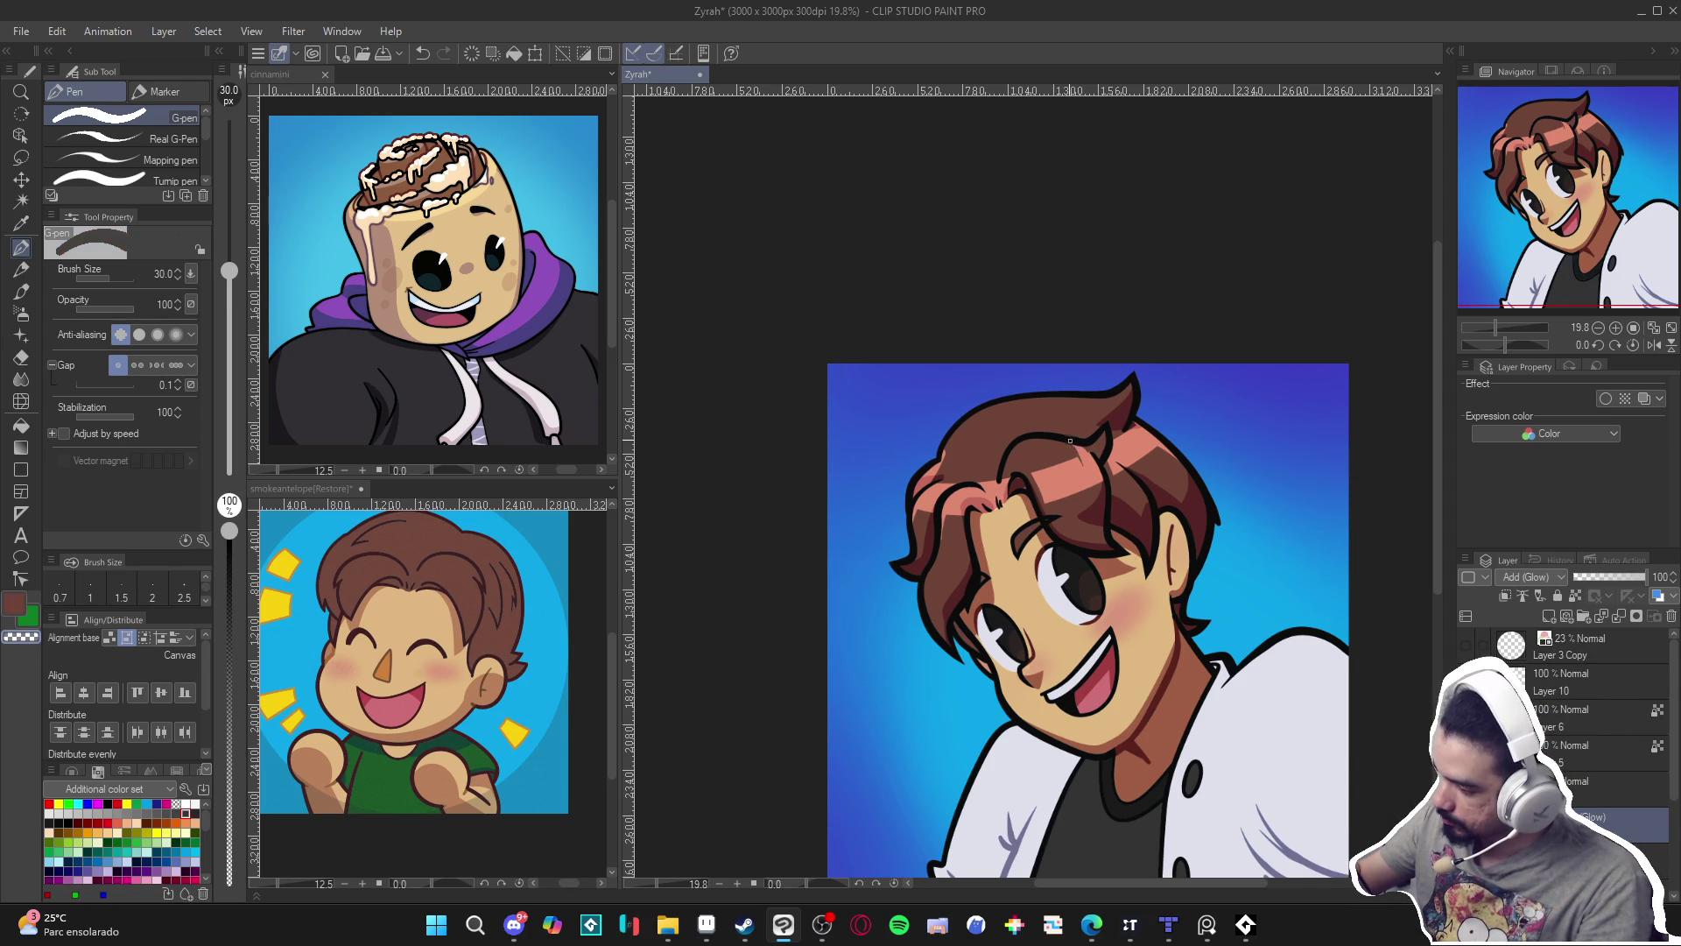
alt+click(1079, 450)
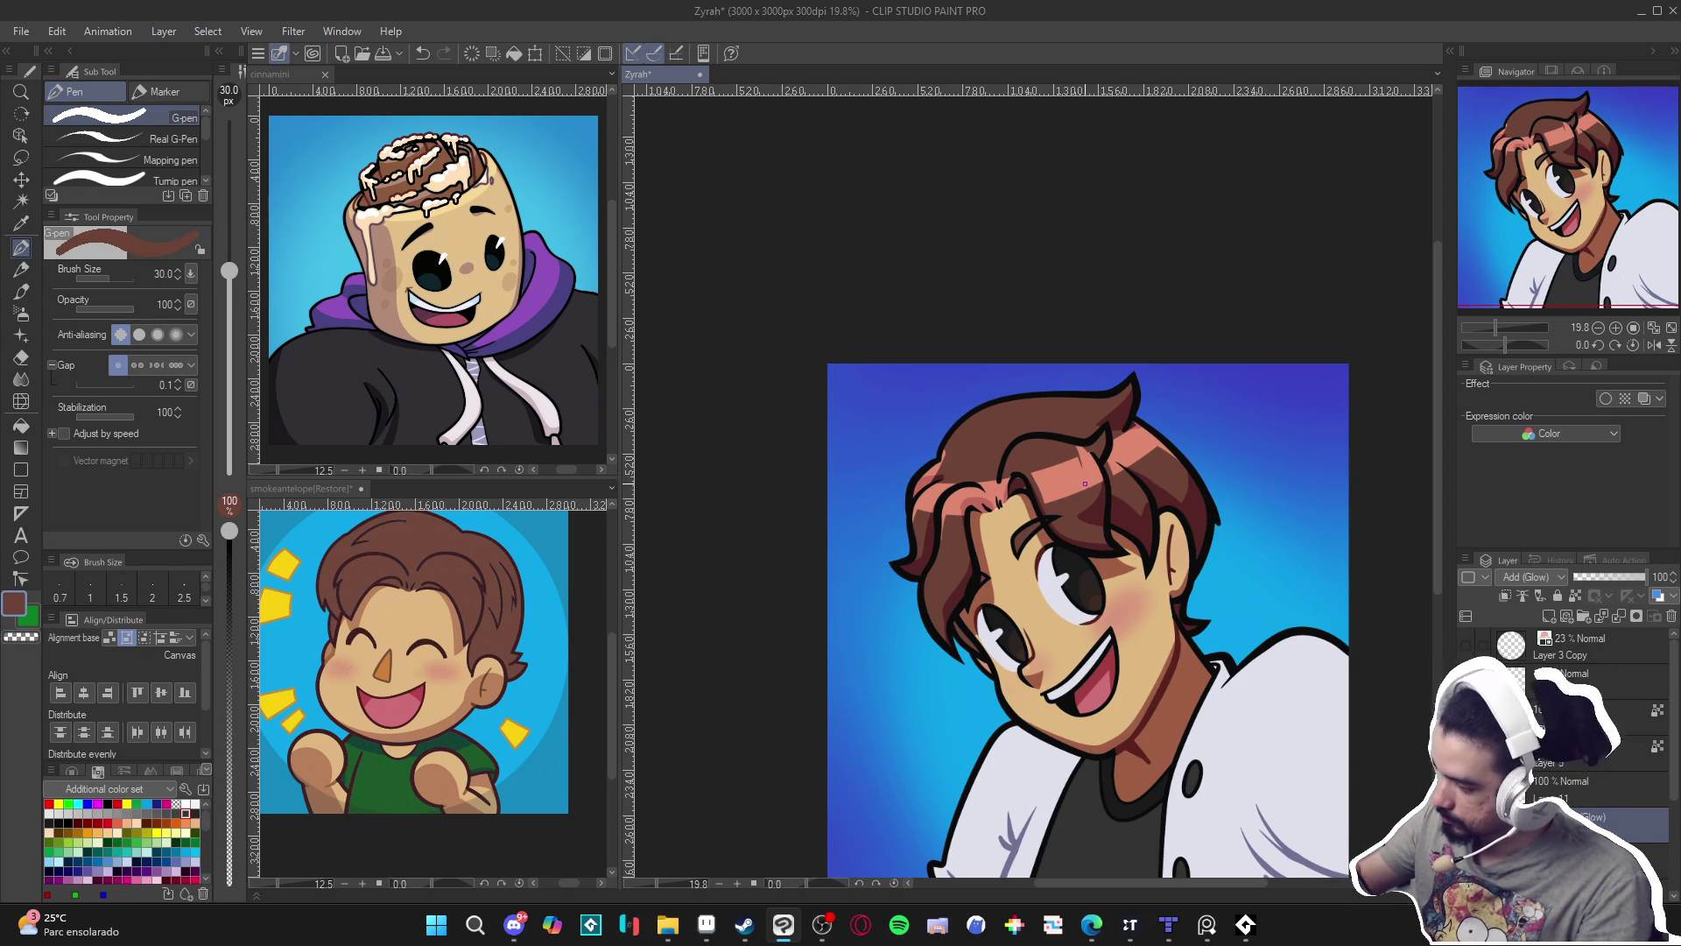
alt+click(998, 487)
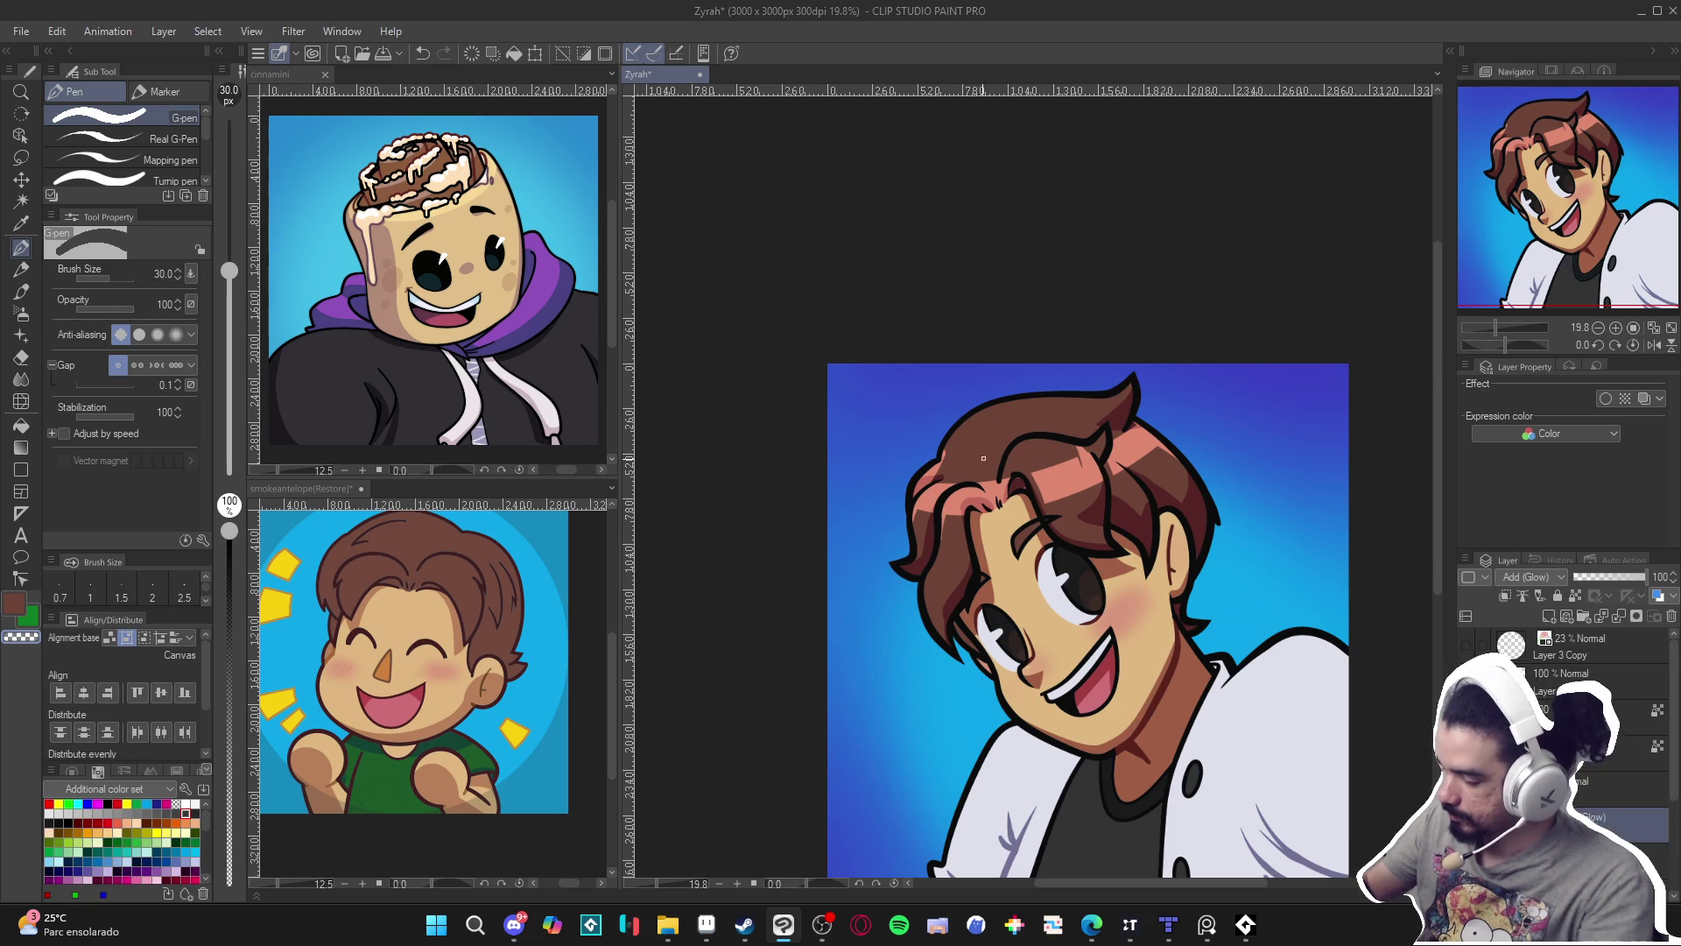
Draw dark strand lines through the pink highlights at brush sizes 70 and 60.
key(bracketright)
key(bracketright)
key(bracketright)
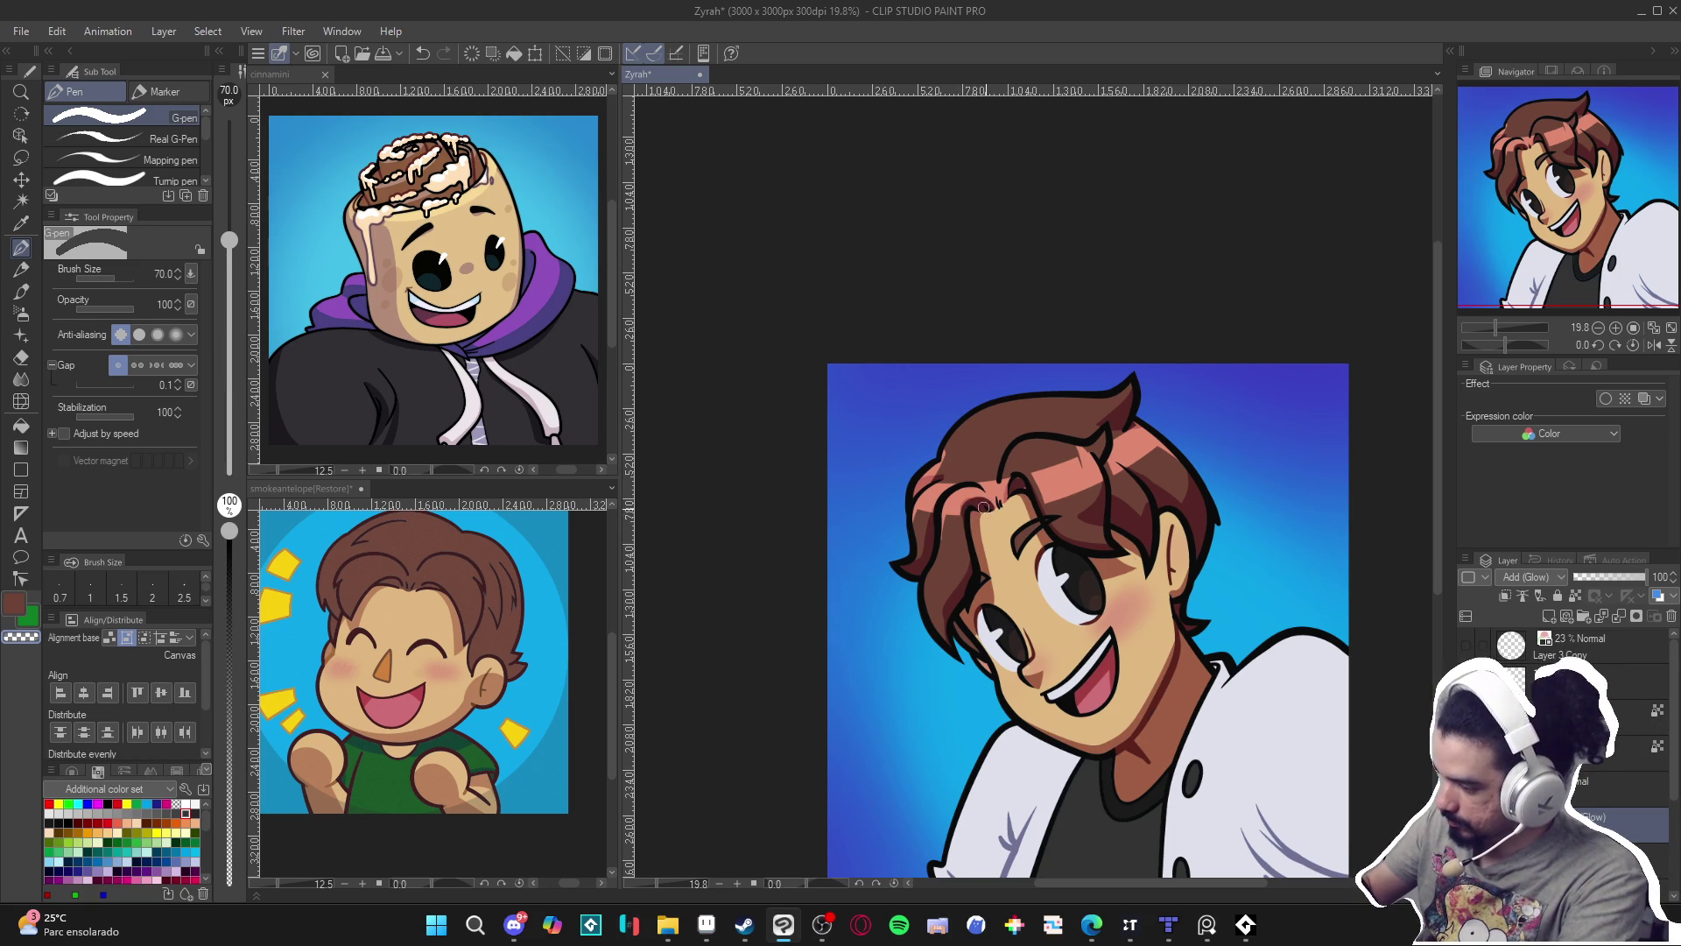
drag(993, 505, 1013, 475)
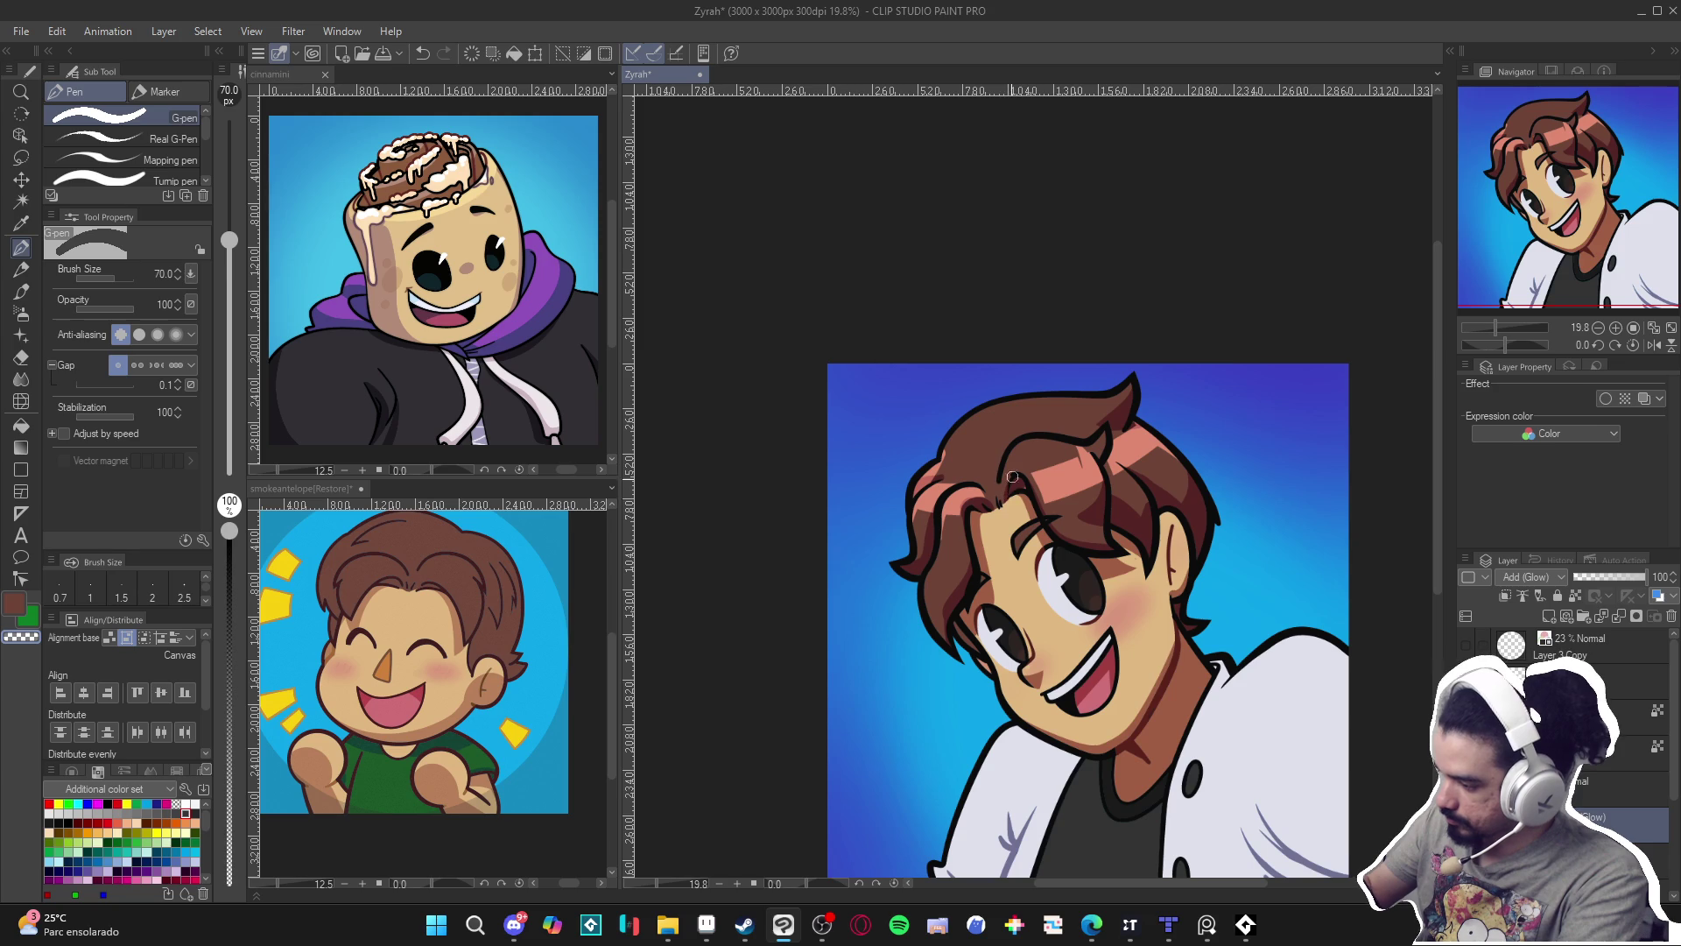
key(bracketleft)
key(bracketleft)
key(bracketleft)
key(bracketleft)
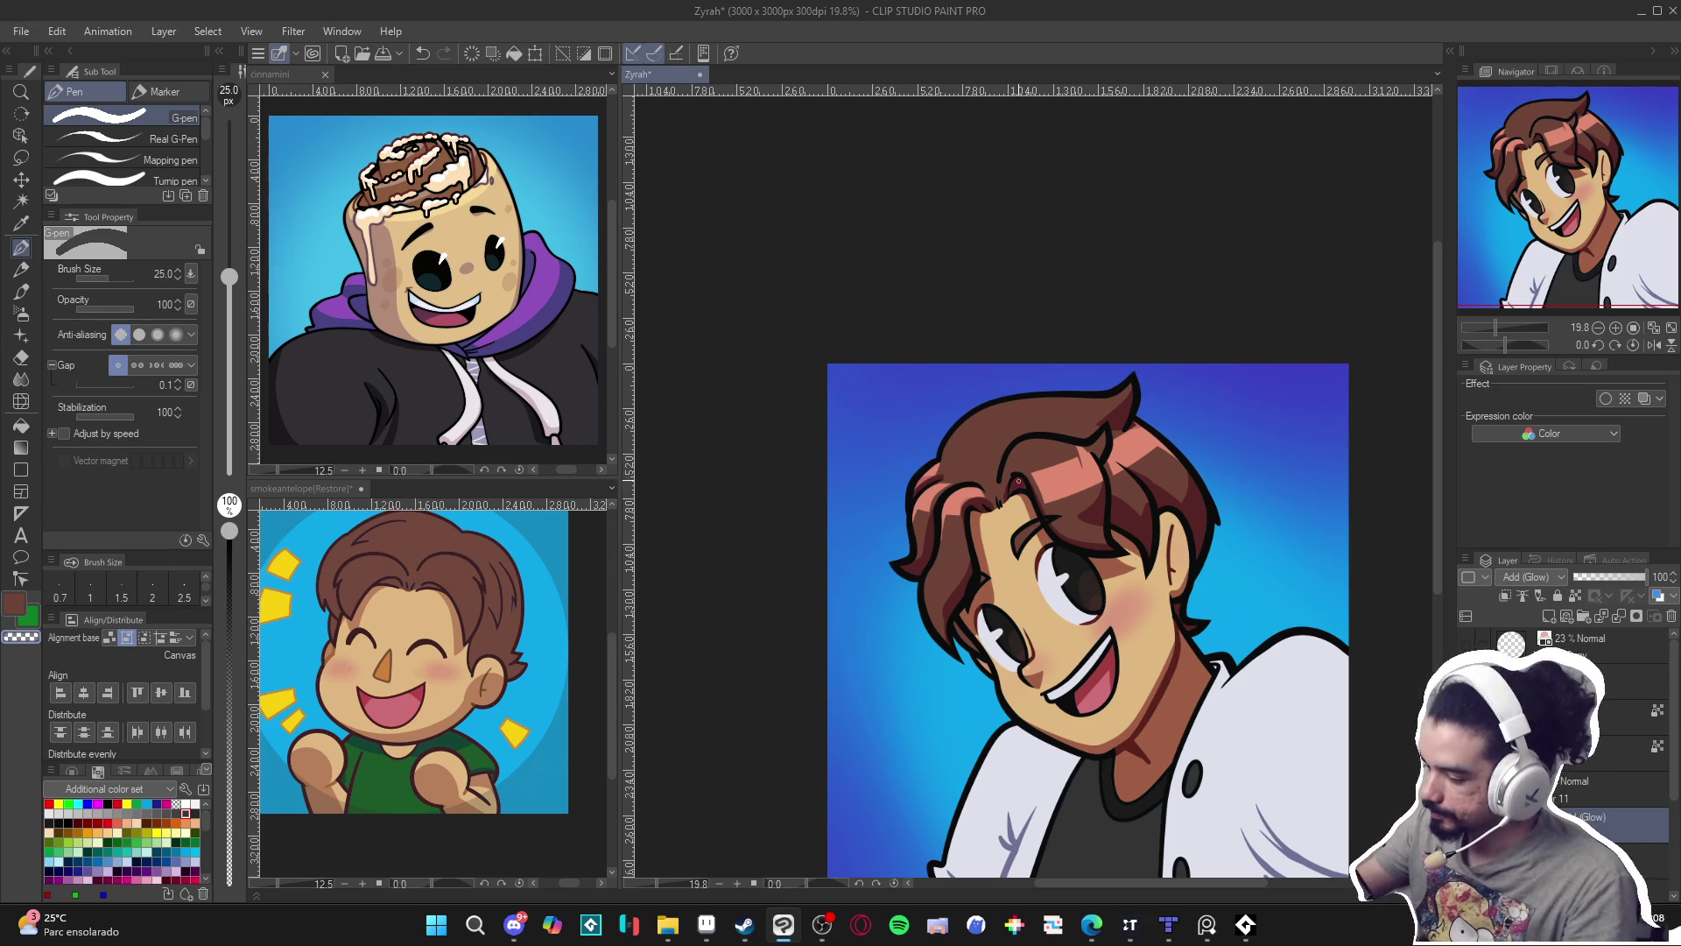
drag(1046, 496, 1058, 466)
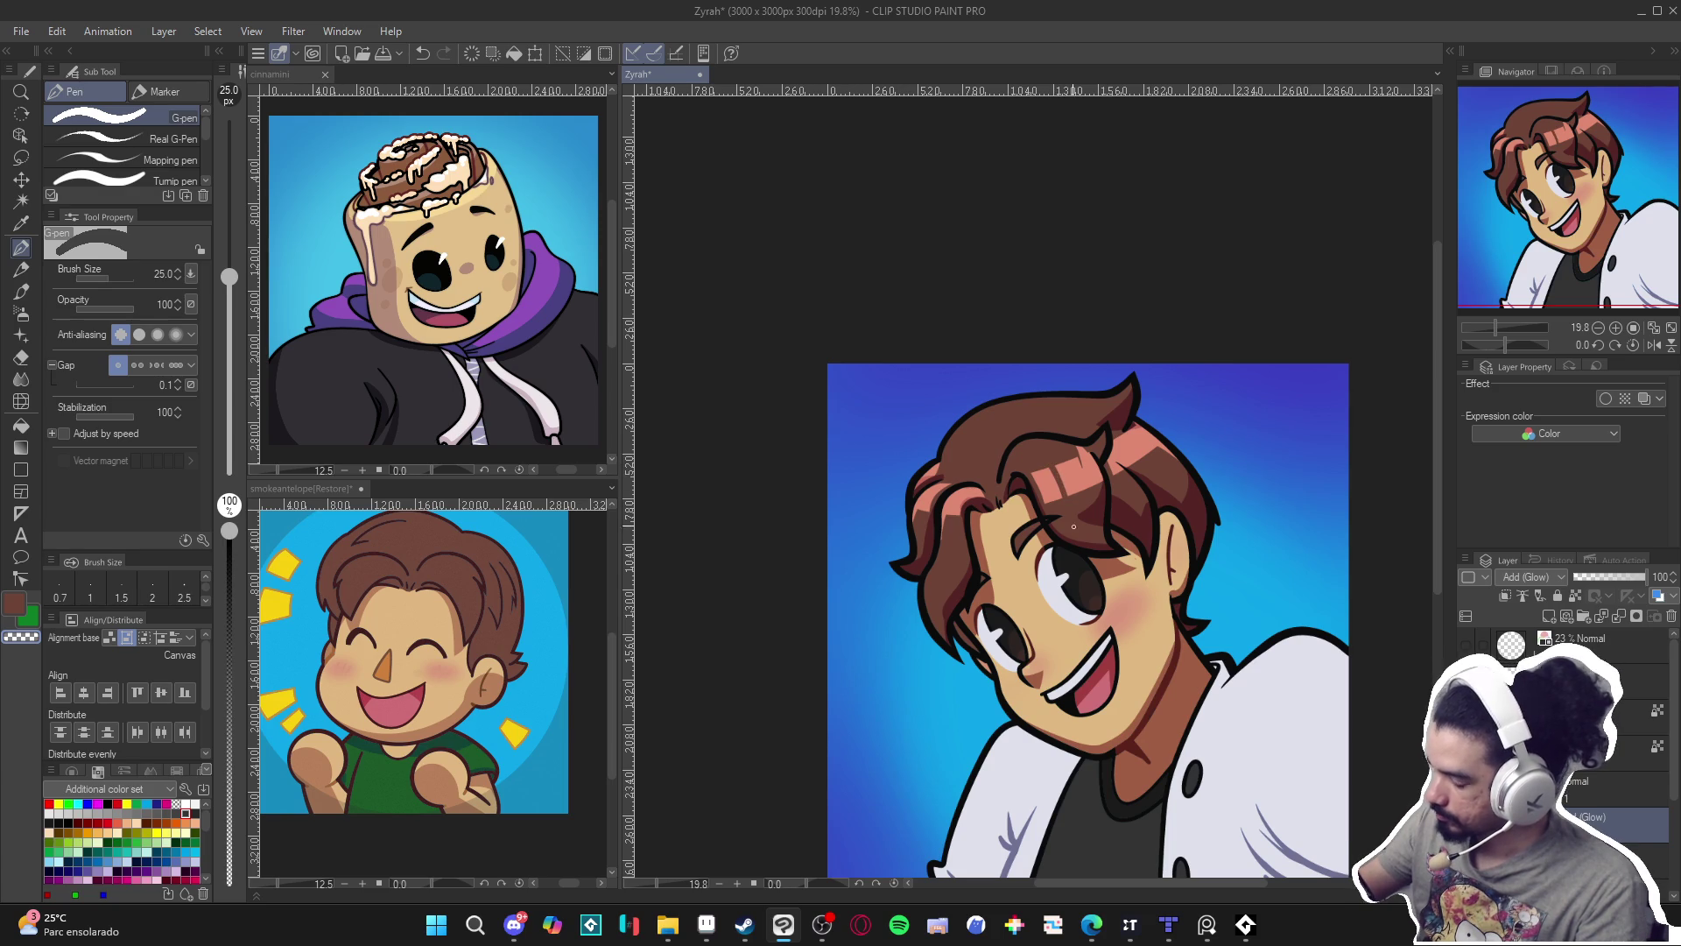
alt+click(1059, 470)
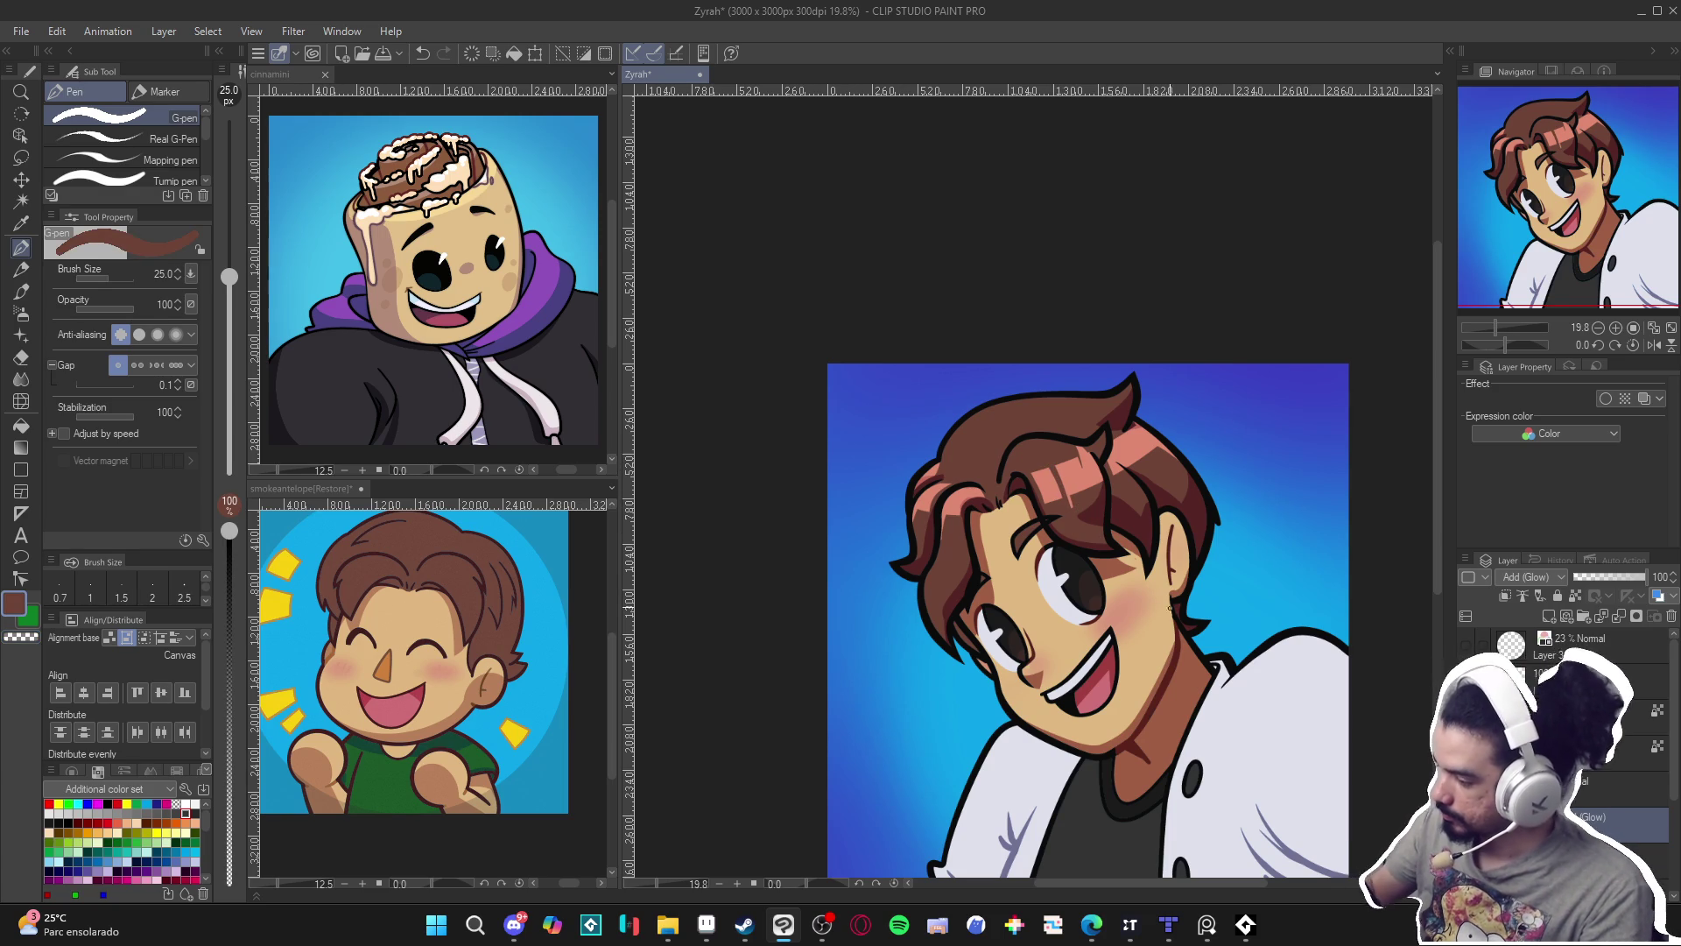
alt+click(1106, 457)
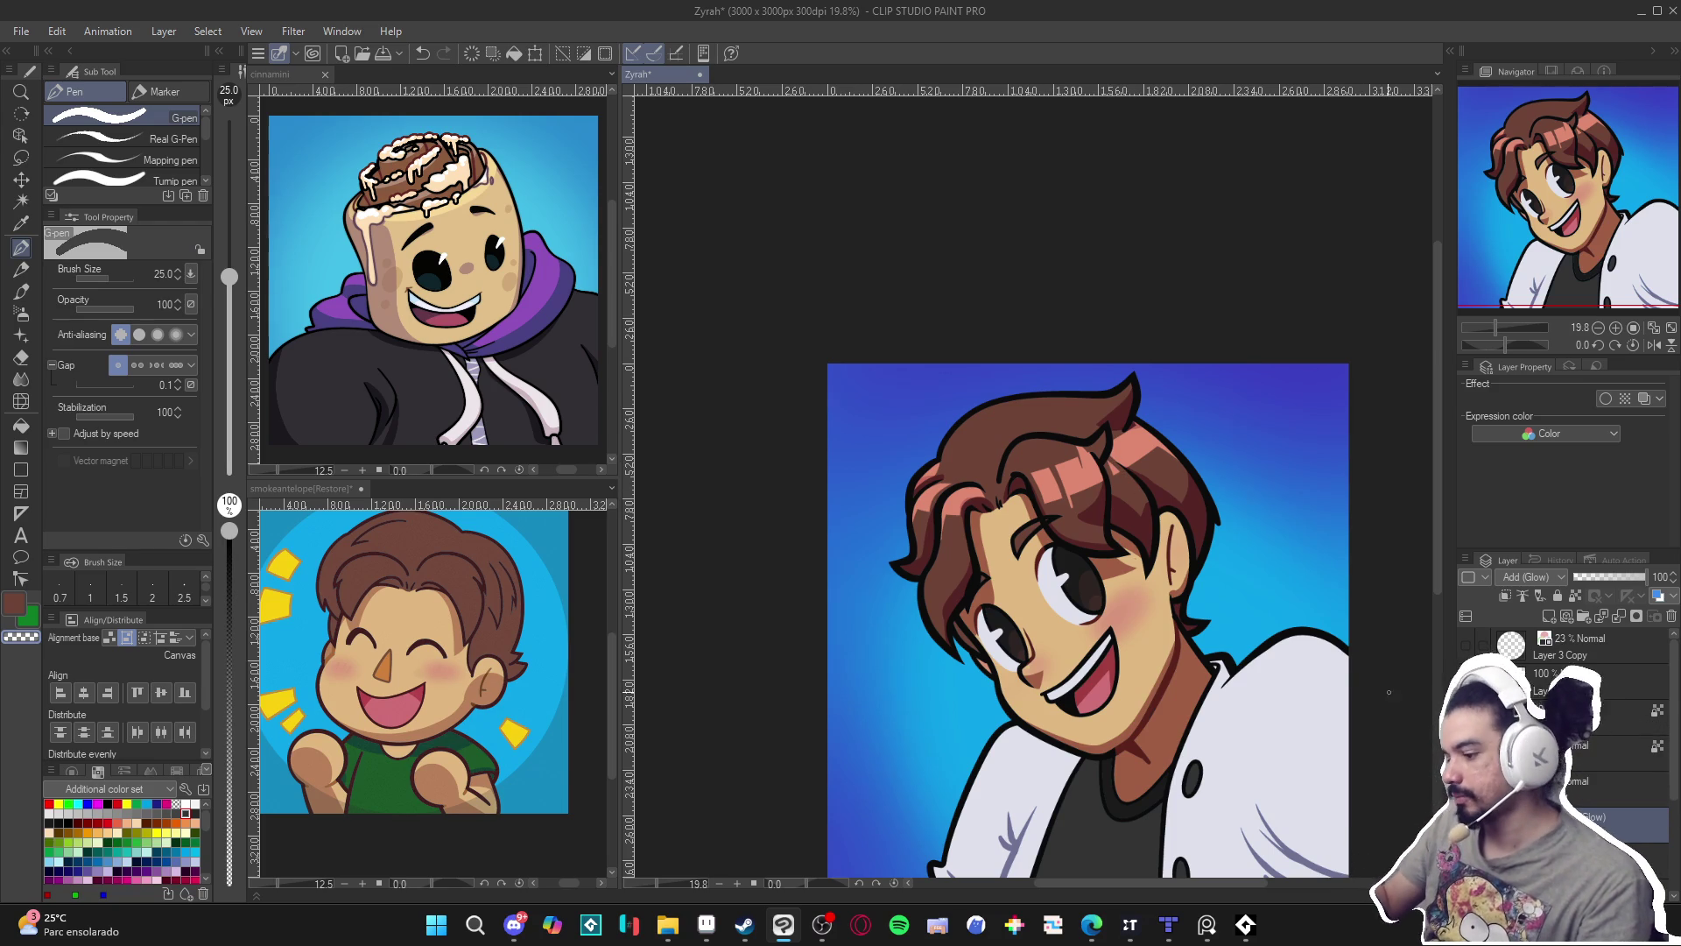
drag(1326, 721, 1293, 755)
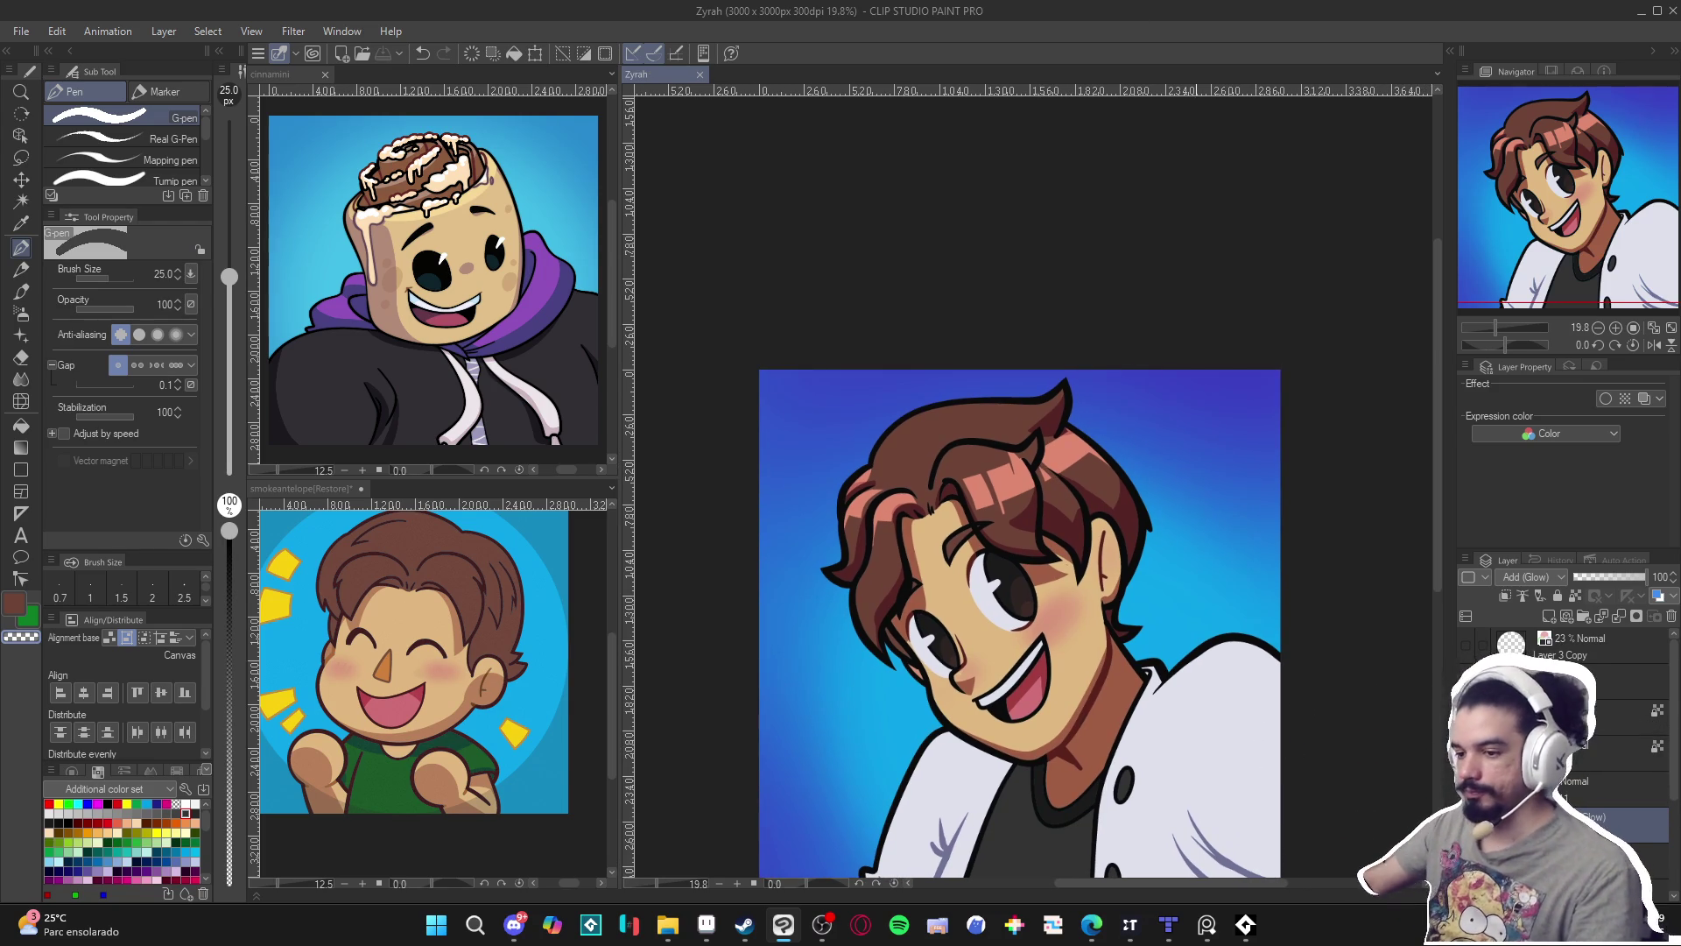
Lower the highlight layer's opacity to 77 and draw pen strokes along the hair.
scroll(816, 766, down, 2)
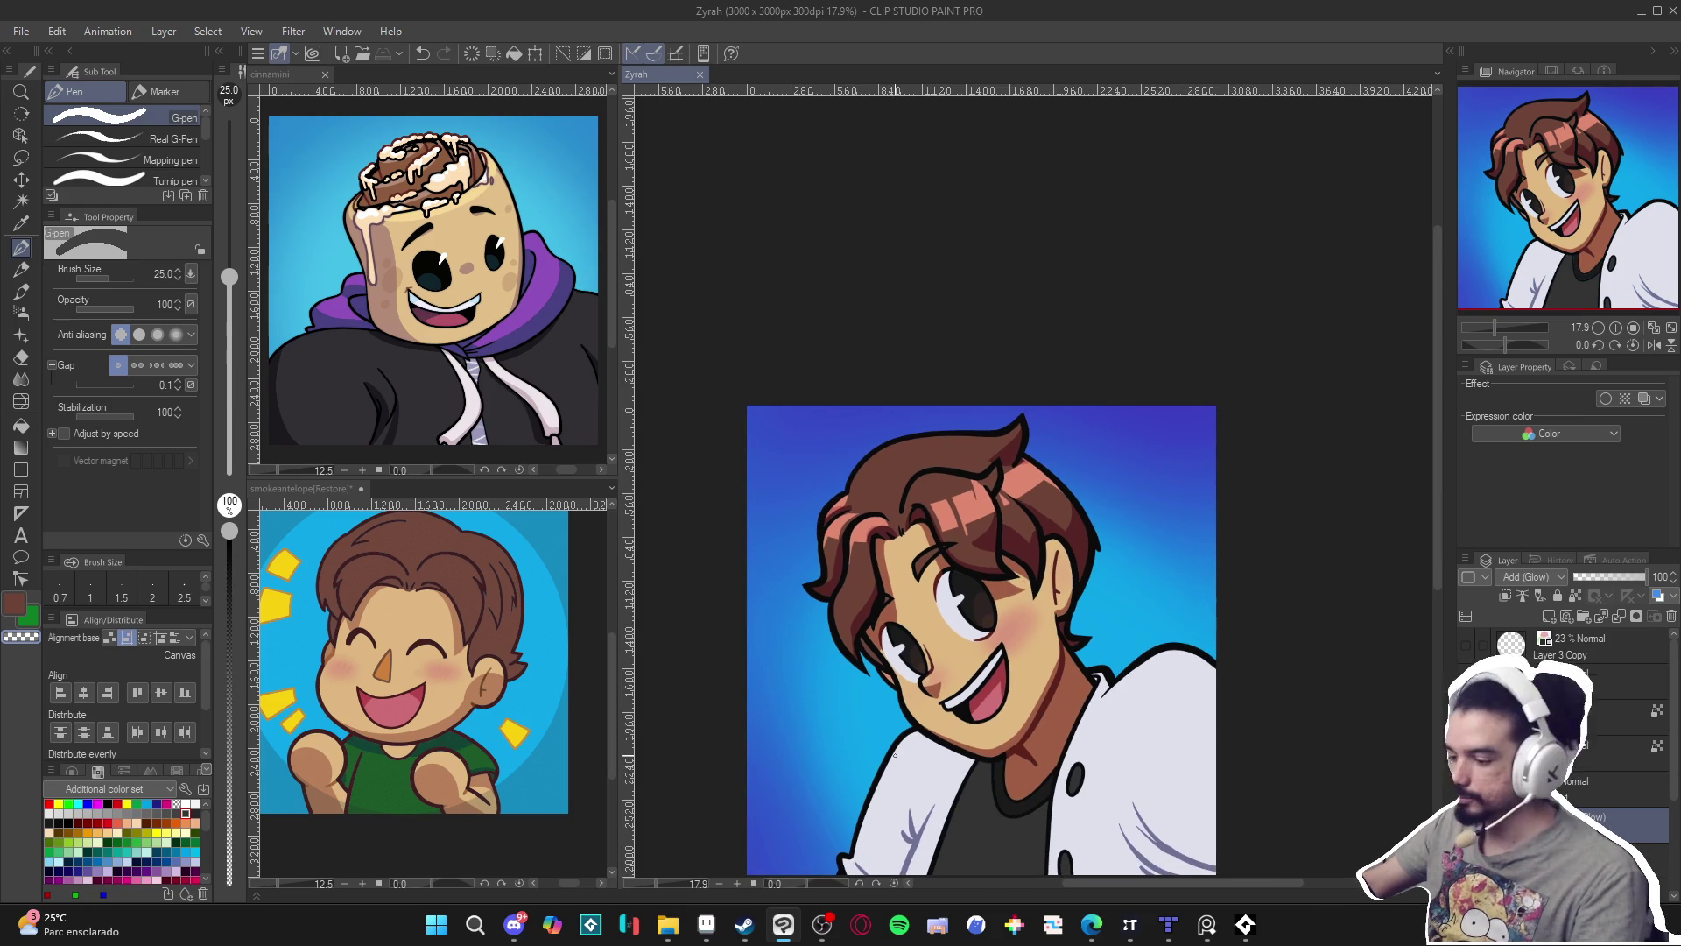
click(1631, 576)
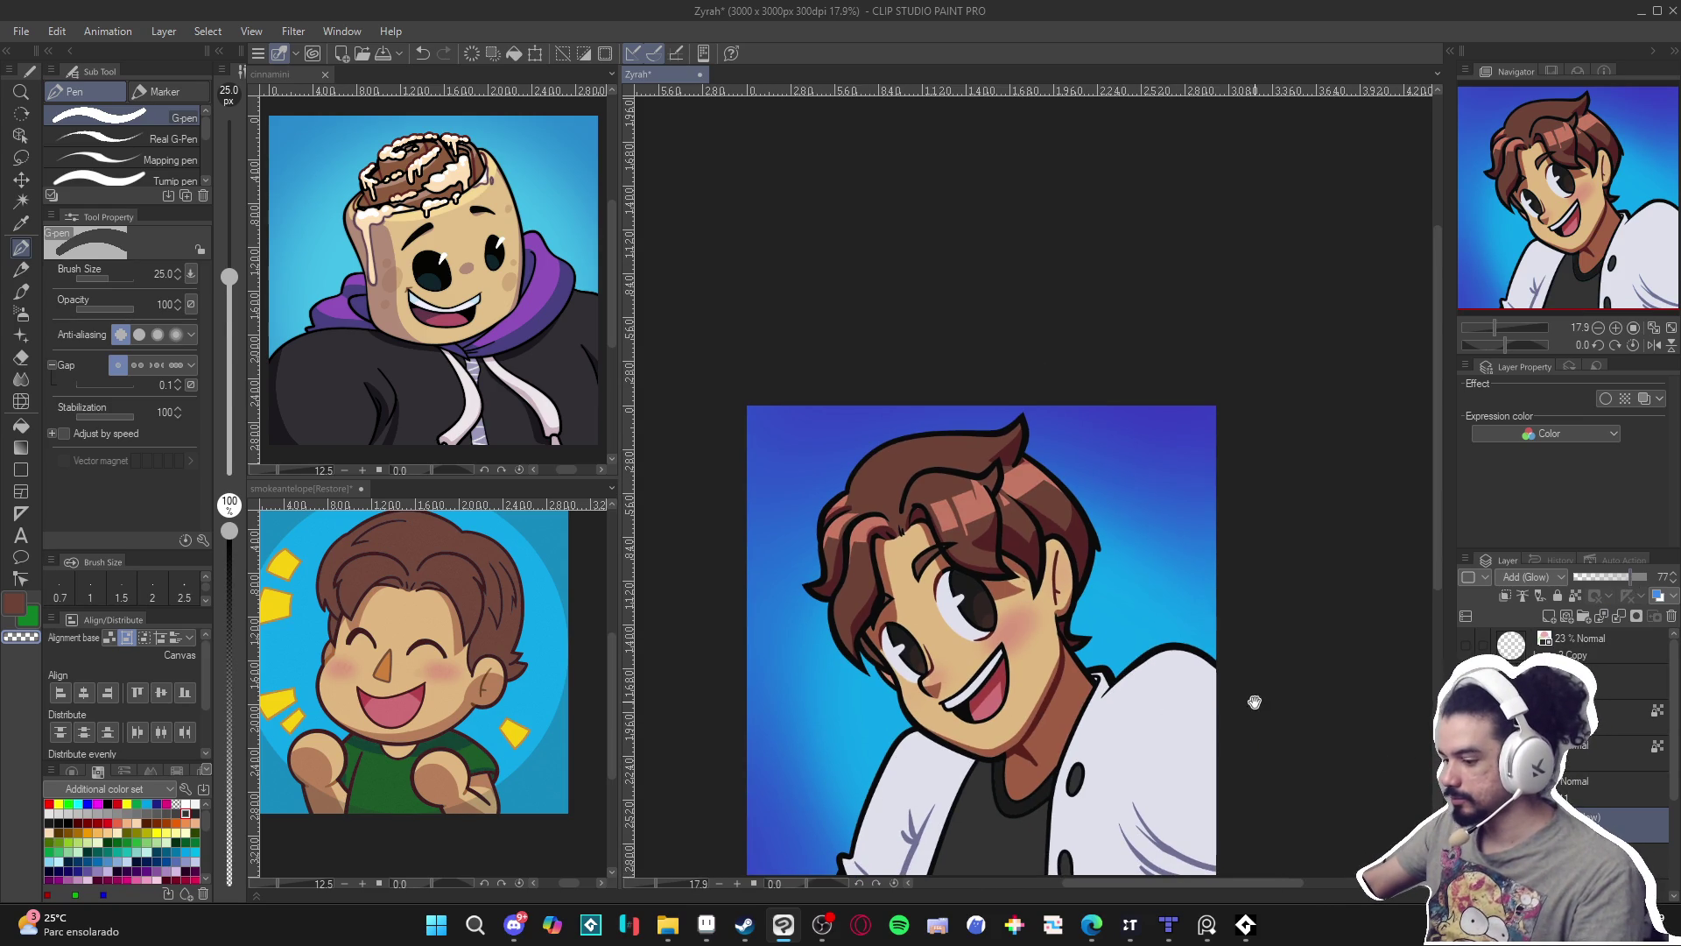
key(ctrl+z)
scroll(949, 486, up, 2)
scroll(949, 487, up, 1)
key(b)
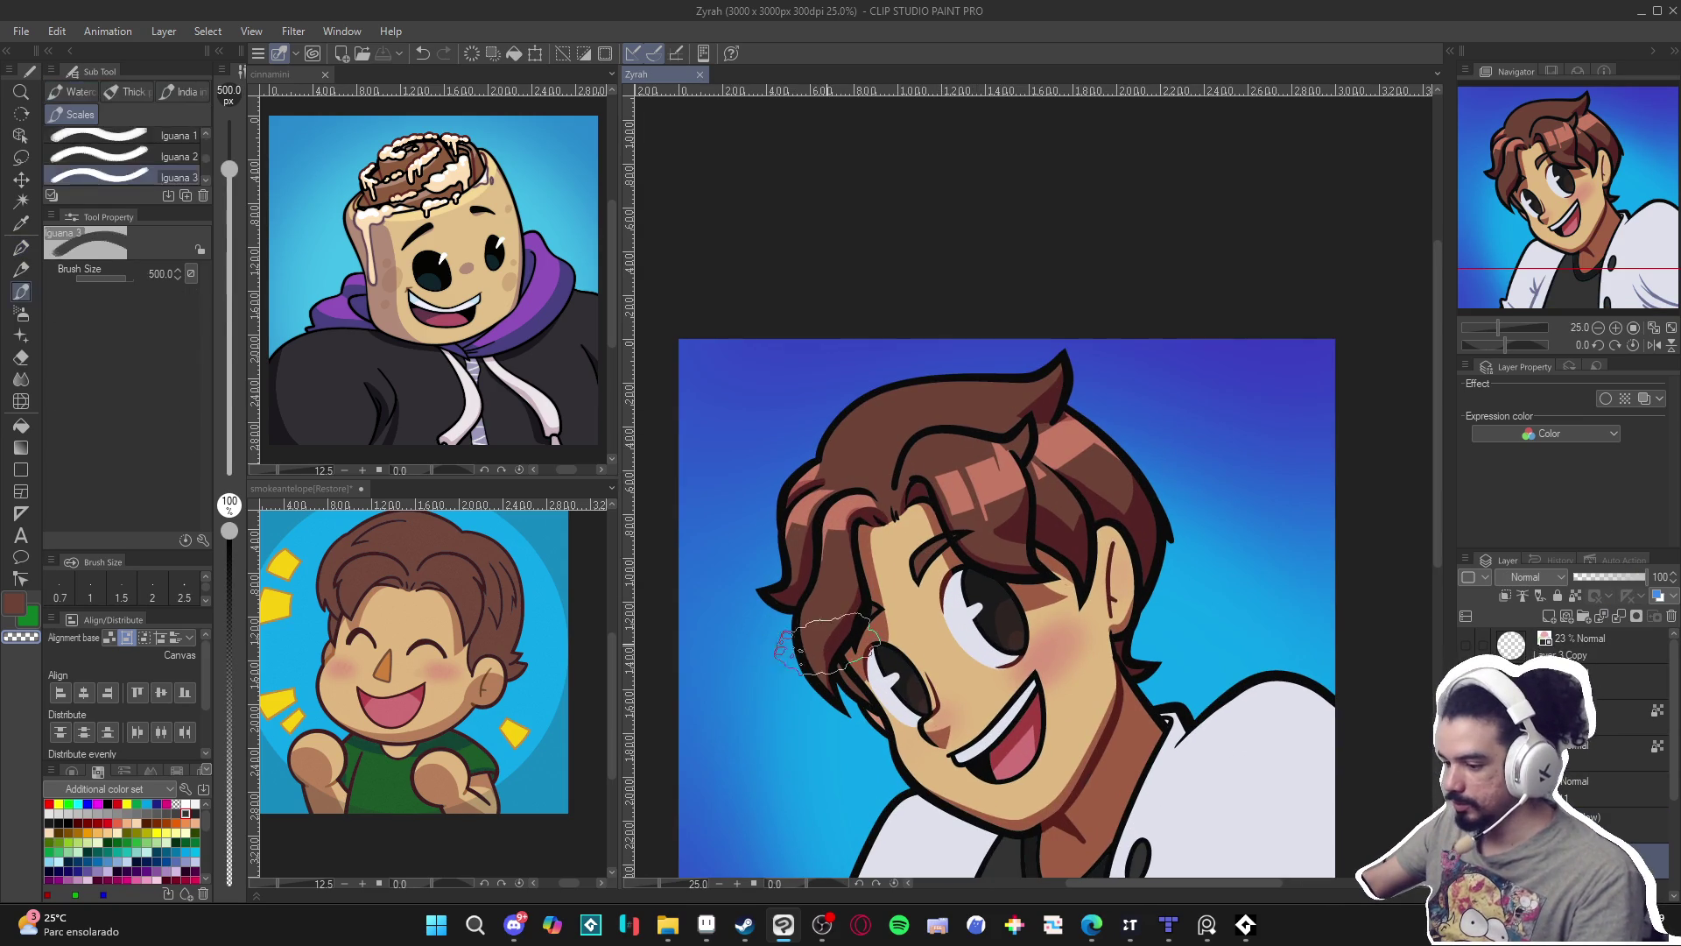
key(p)
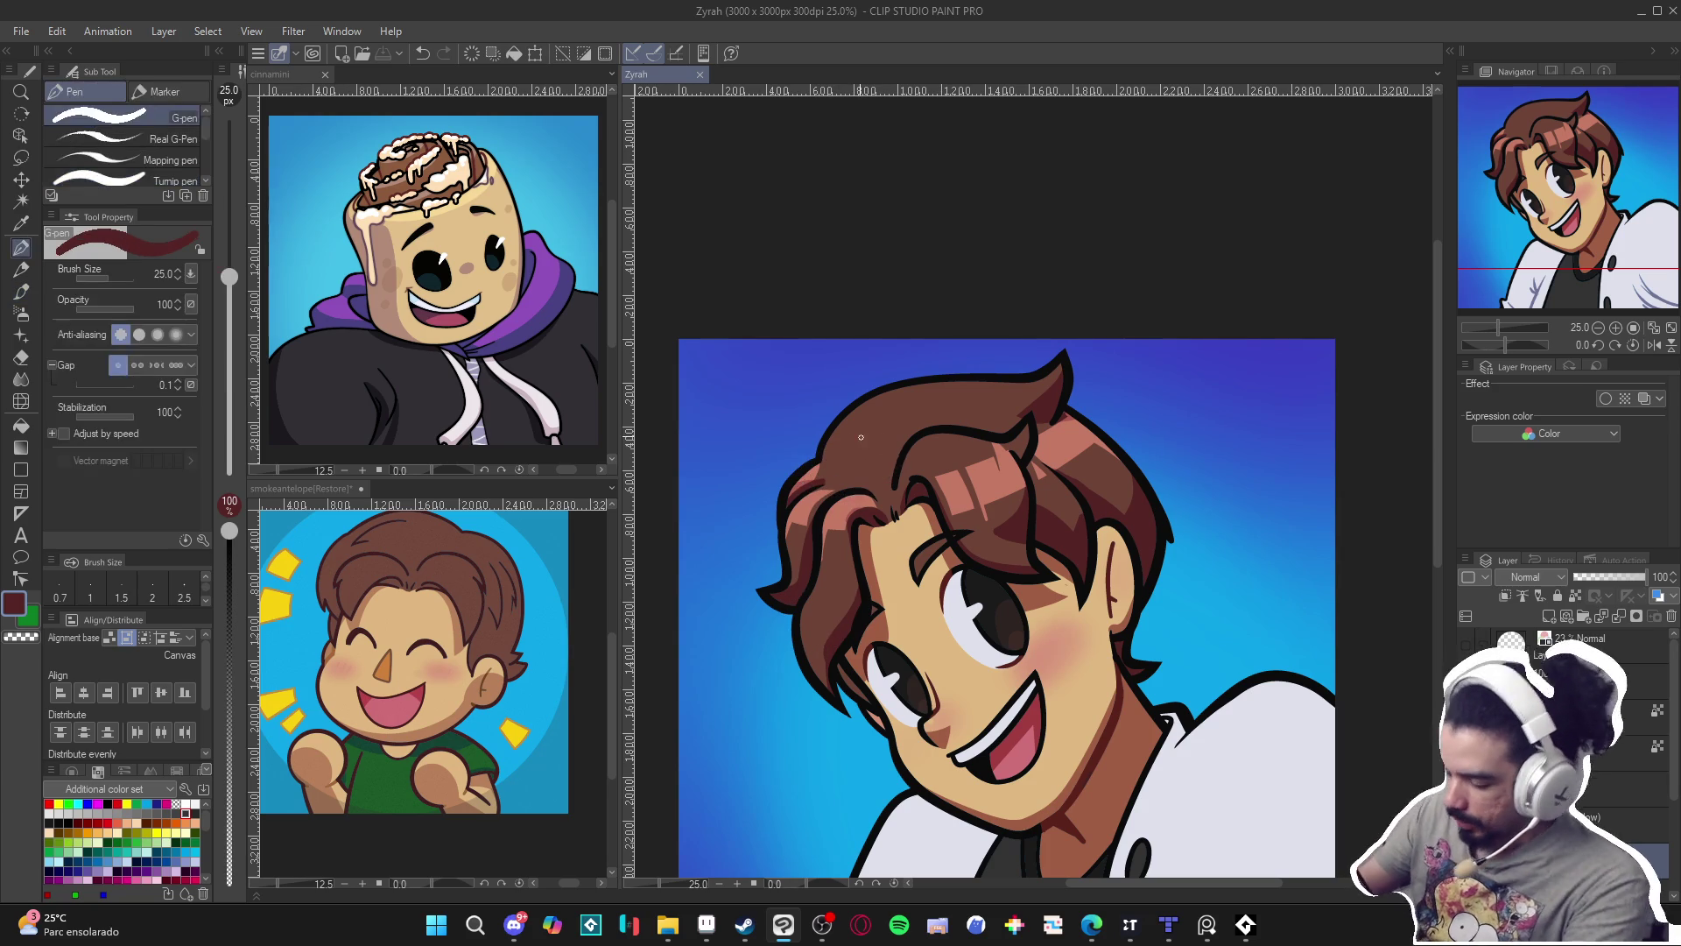
mouse_move(915, 436)
mouse_down()
mouse_move(872, 464)
mouse_move(858, 450)
mouse_move(849, 482)
mouse_up()
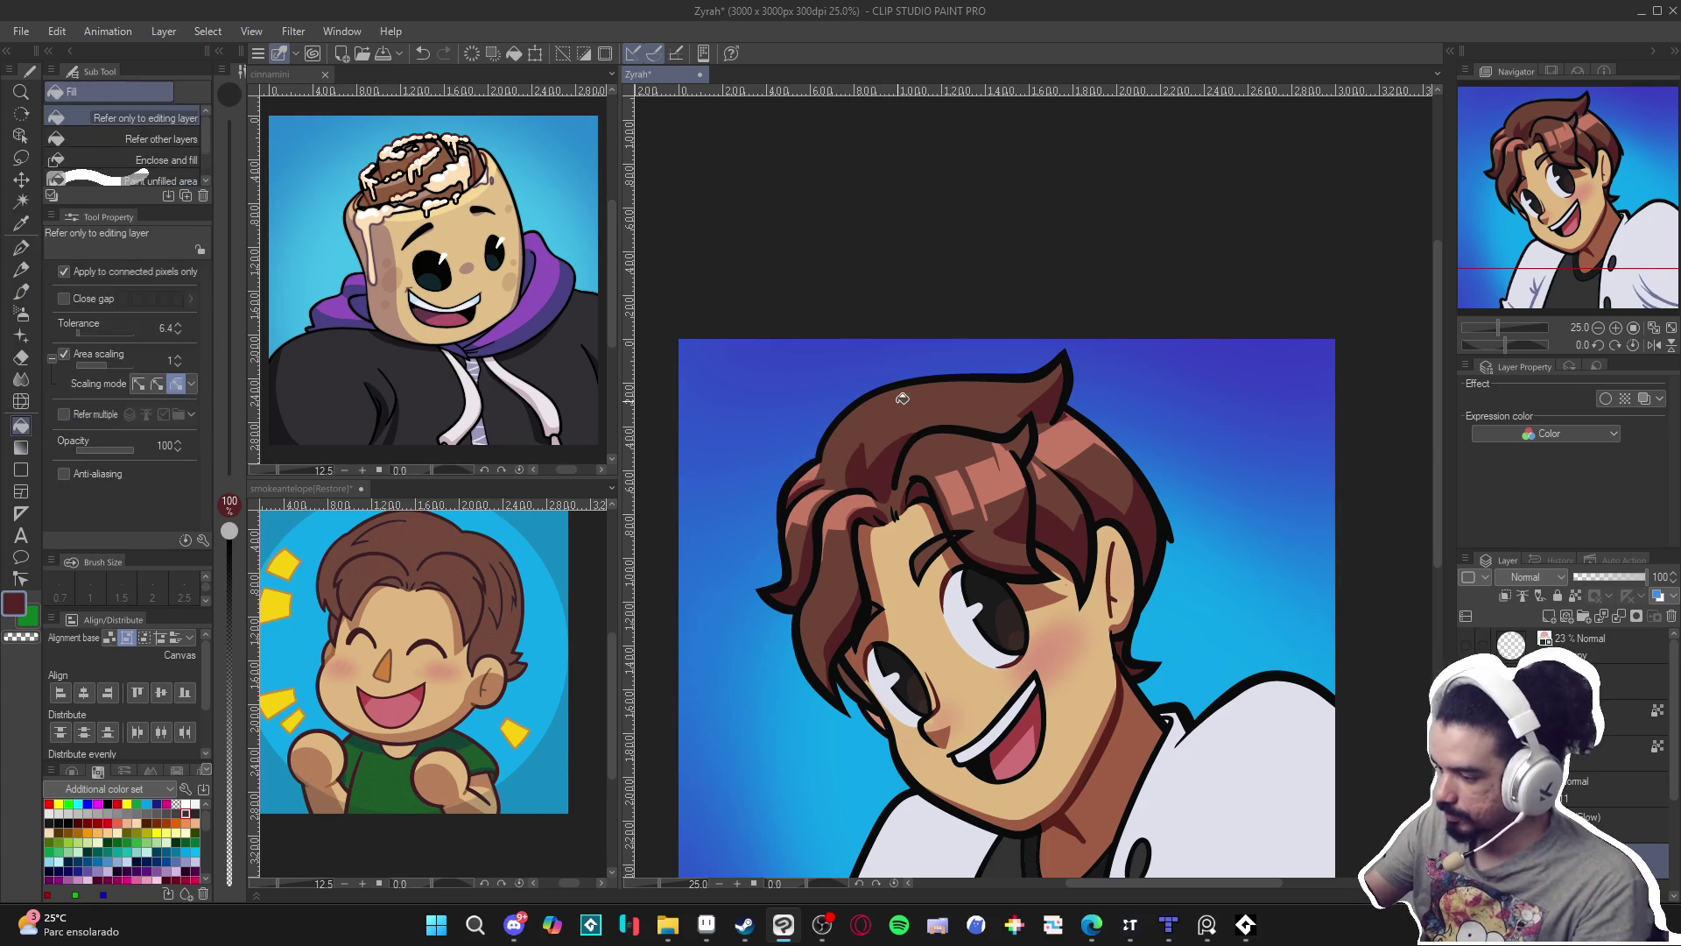
Sample the hair's brown, maroon and lighter brown, save the file, and pan to the jacket.
alt+click(871, 447)
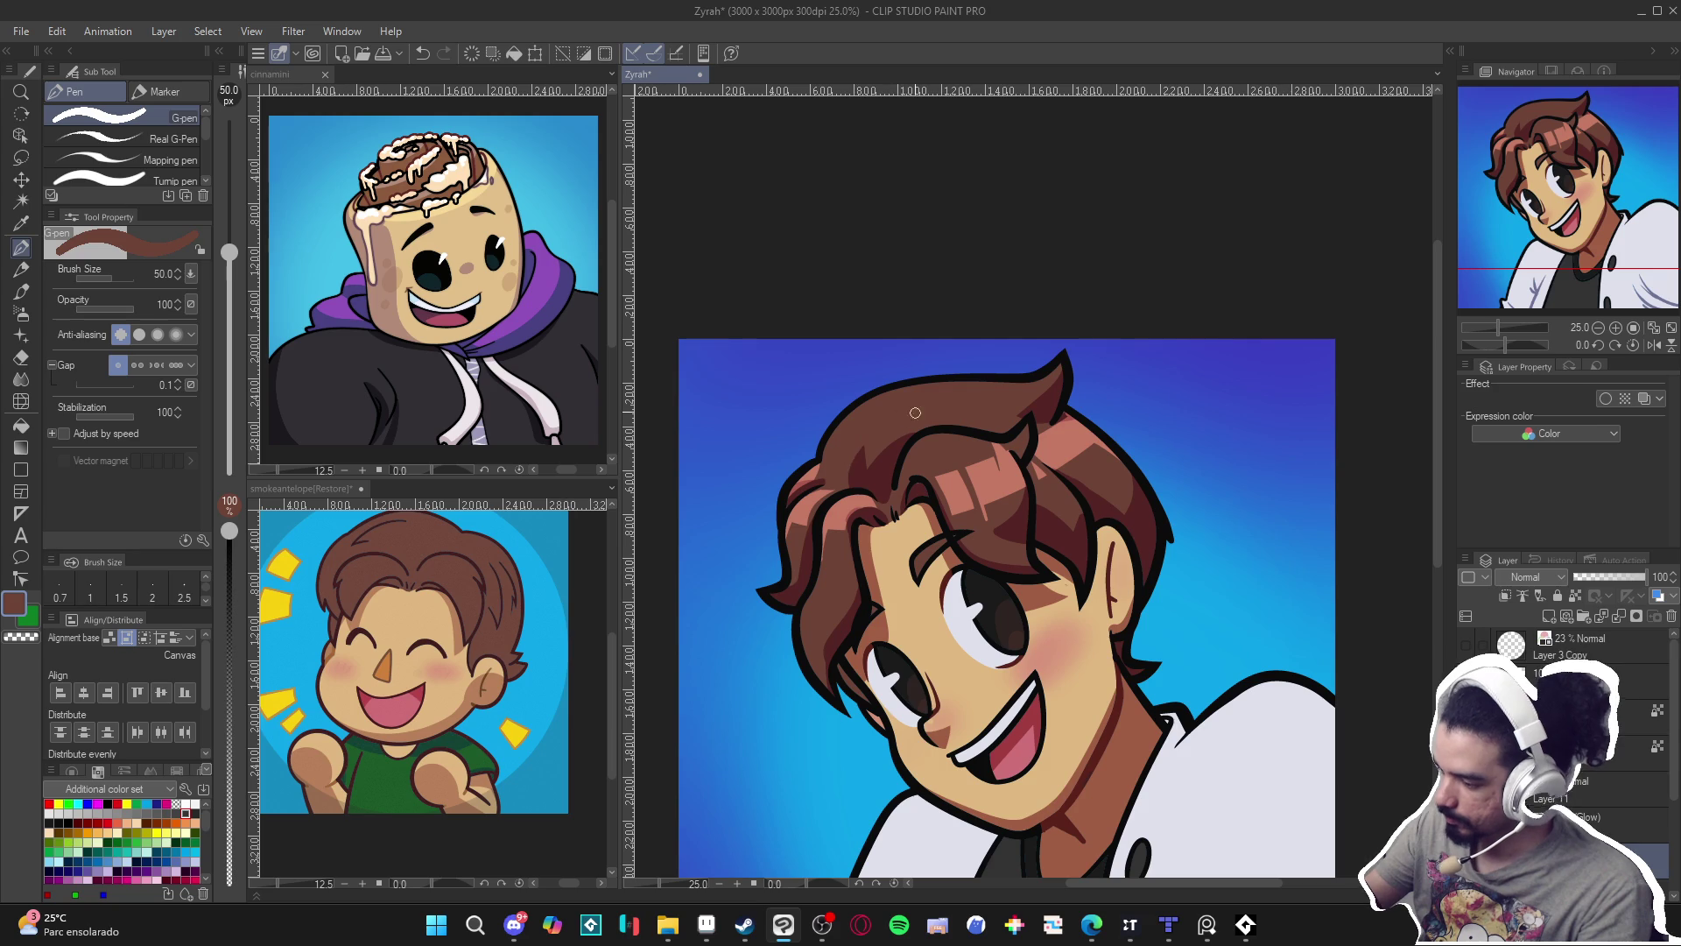
alt+click(875, 476)
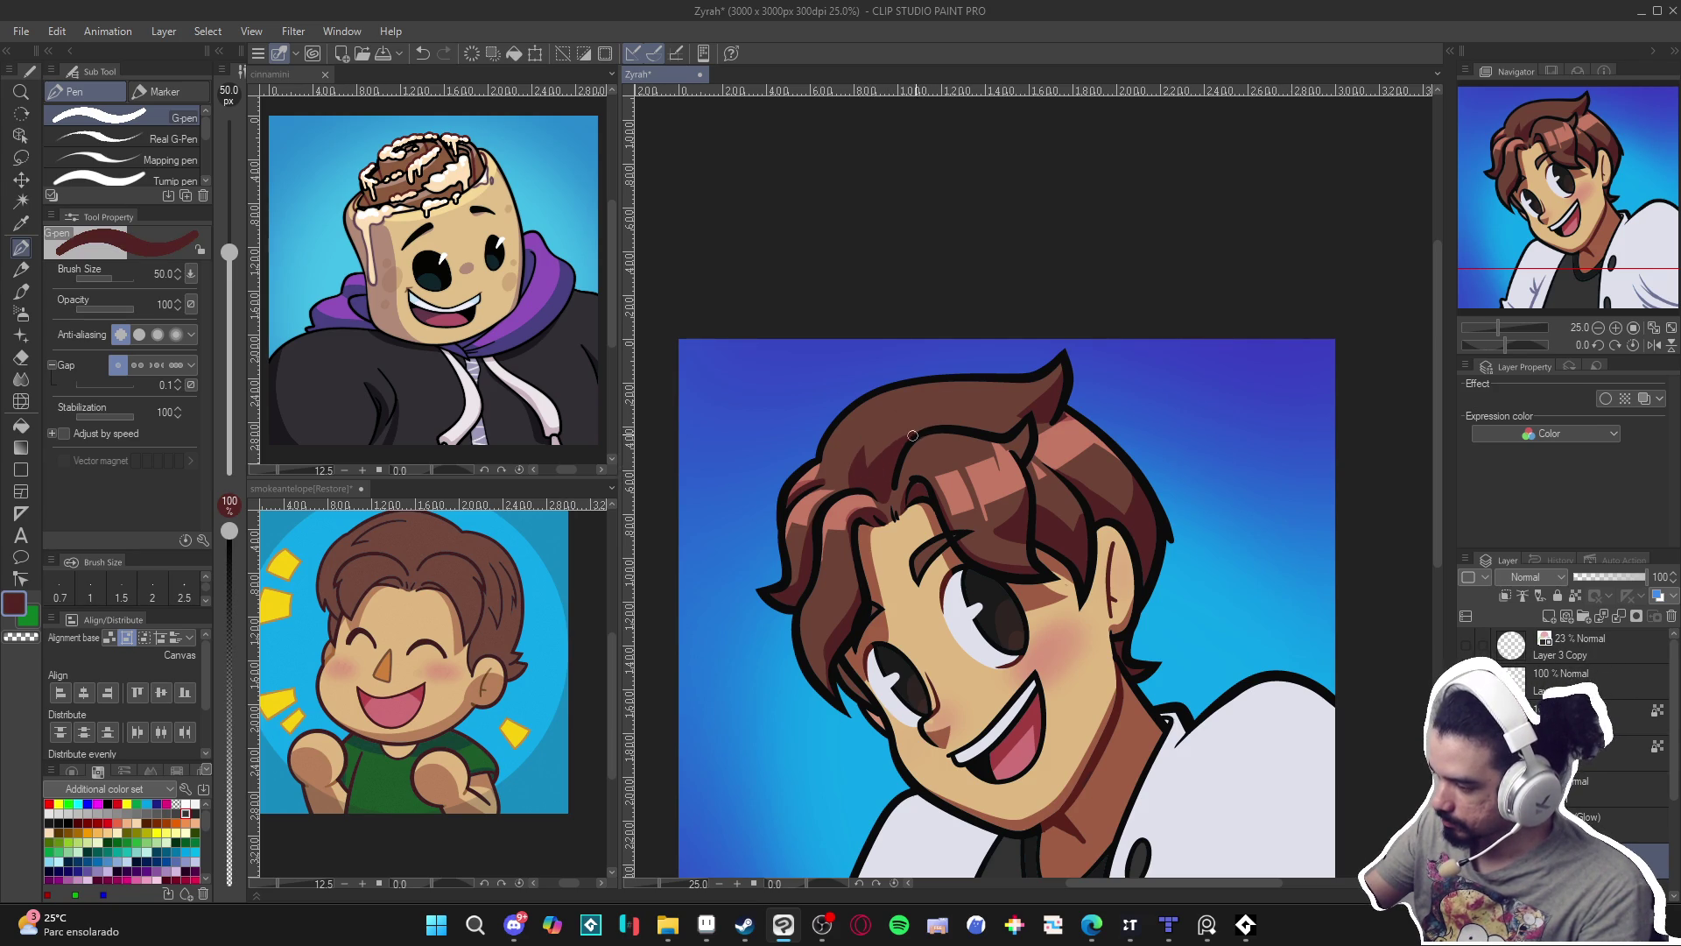
alt+click(905, 473)
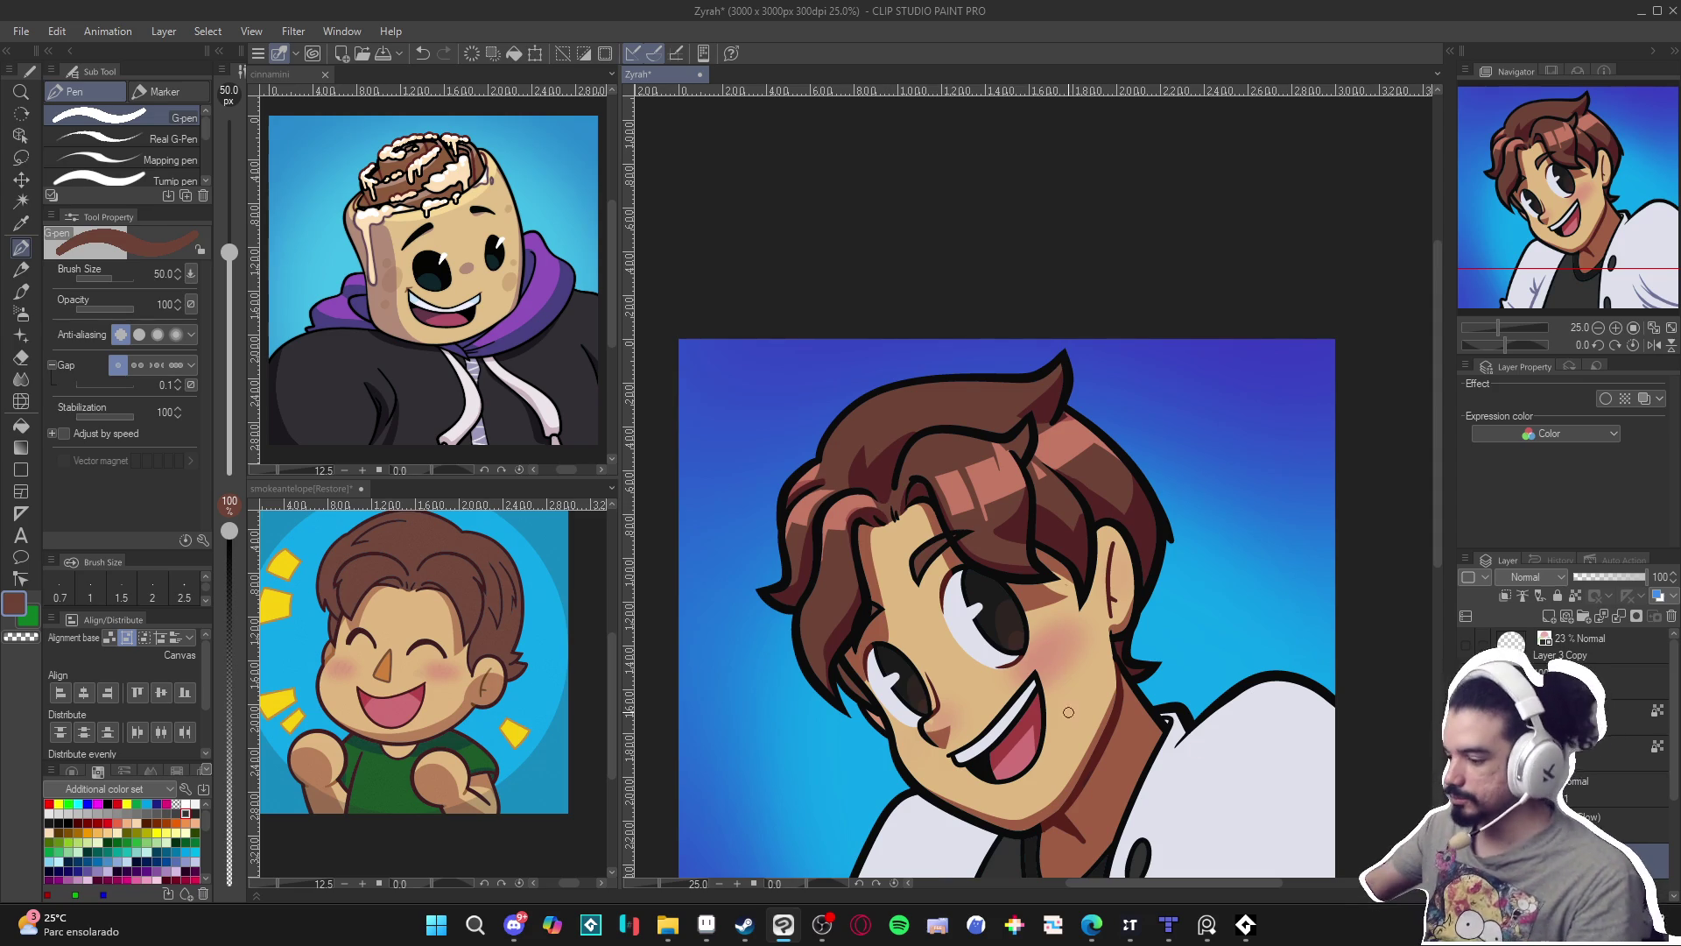
scroll(1027, 725, down, 2)
key(ctrl+s)
drag(960, 649, 928, 631)
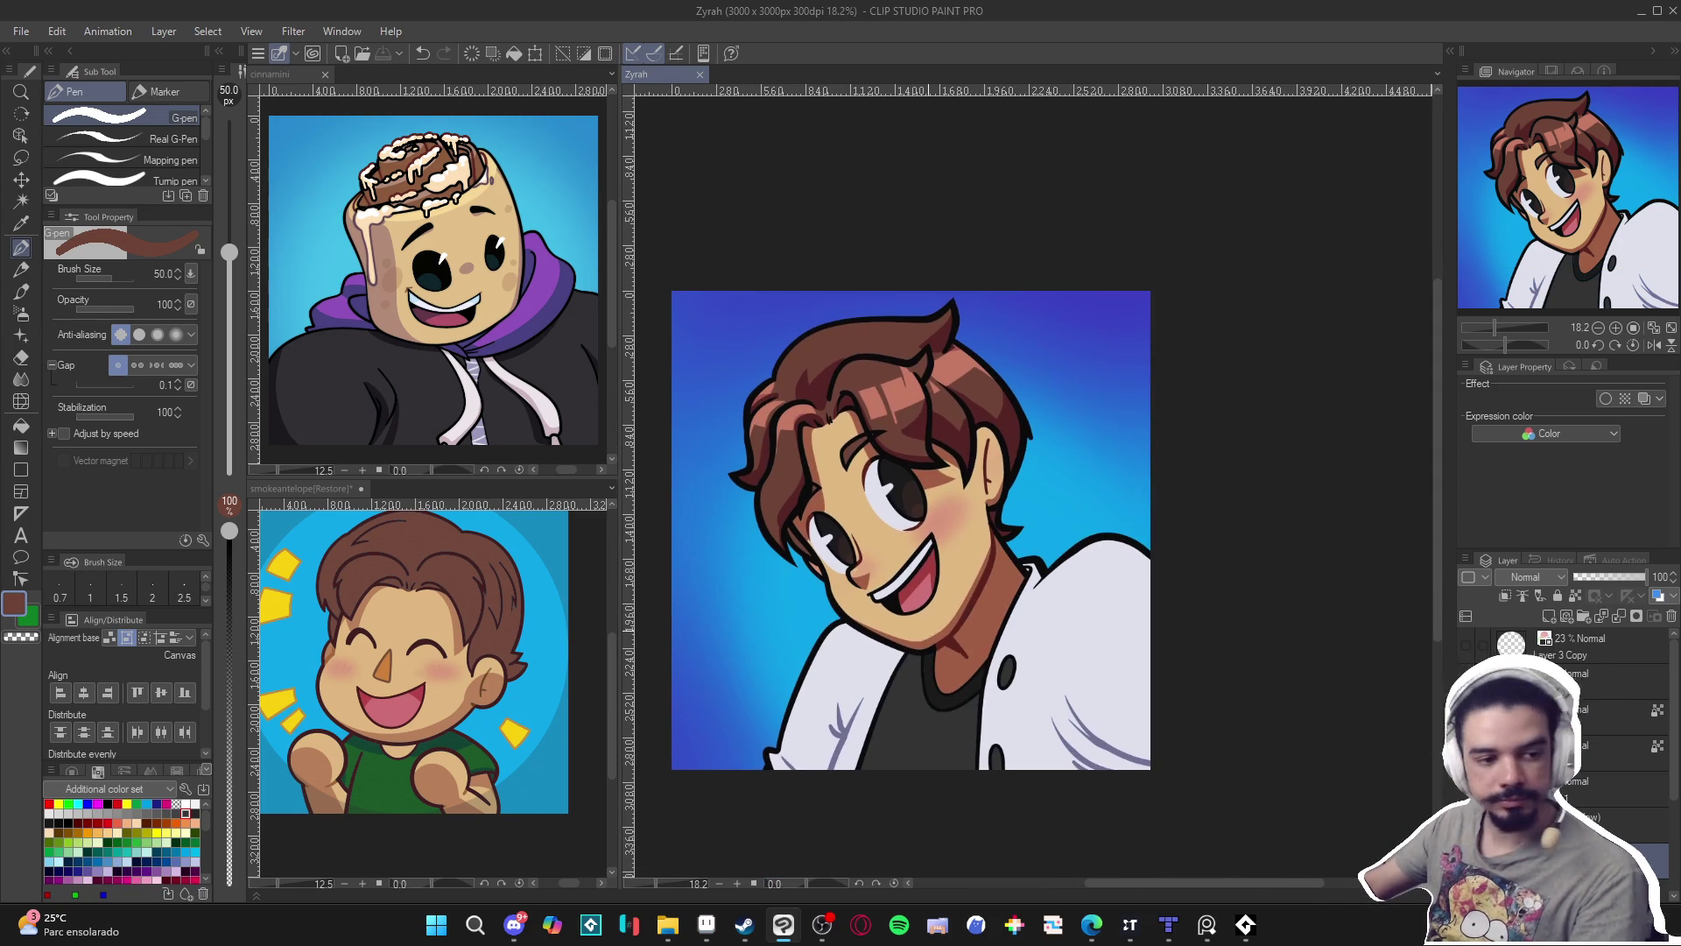
mouse_move(949, 723)
mouse_down()
mouse_move(920, 726)
mouse_move(952, 690)
mouse_up()
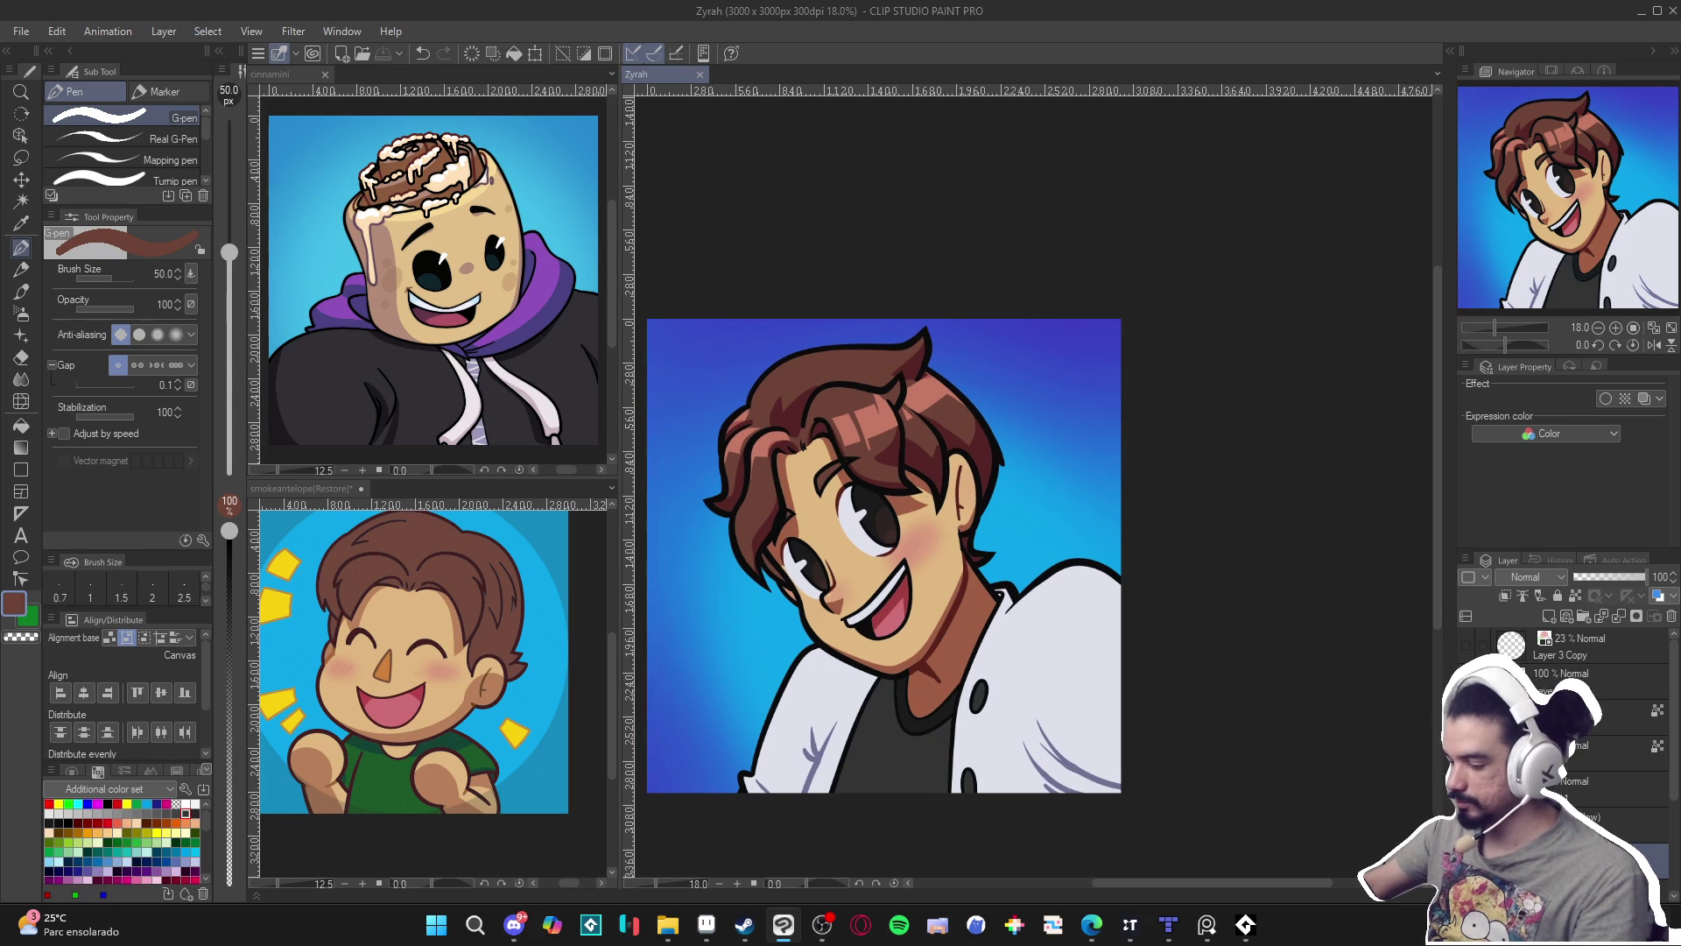
Try selecting both white jacket areas by colour, deselect, and sample the jacket's light grey.
key(w)
click(832, 719)
click(1047, 716)
key(ctrl+d)
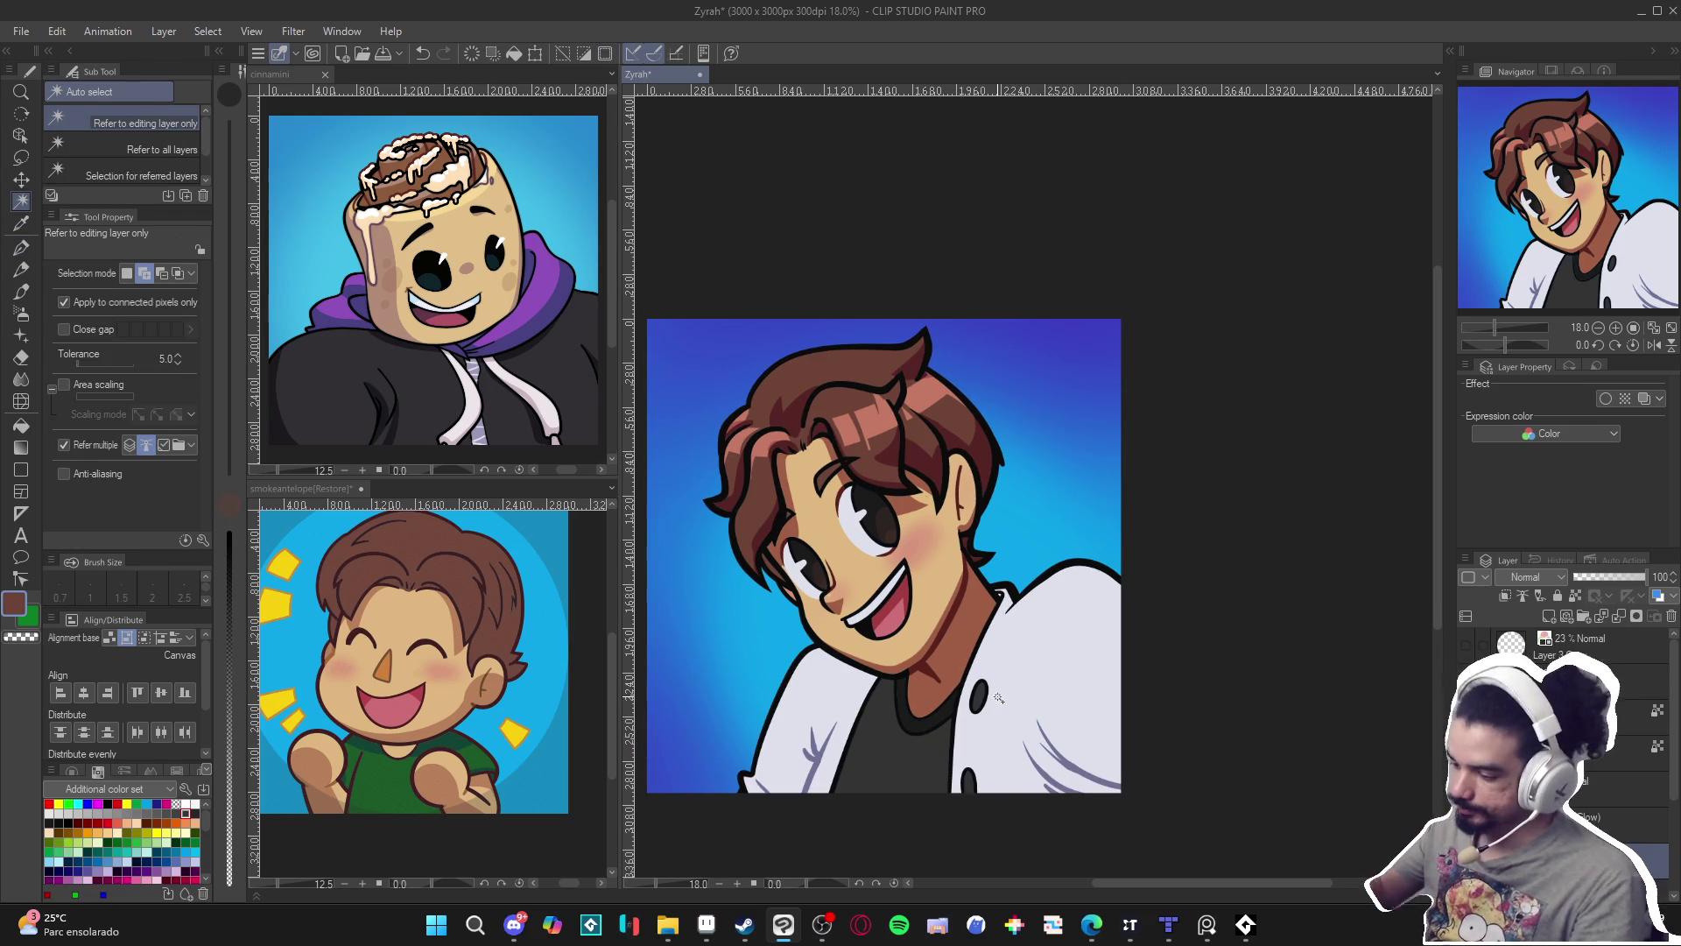
key(p)
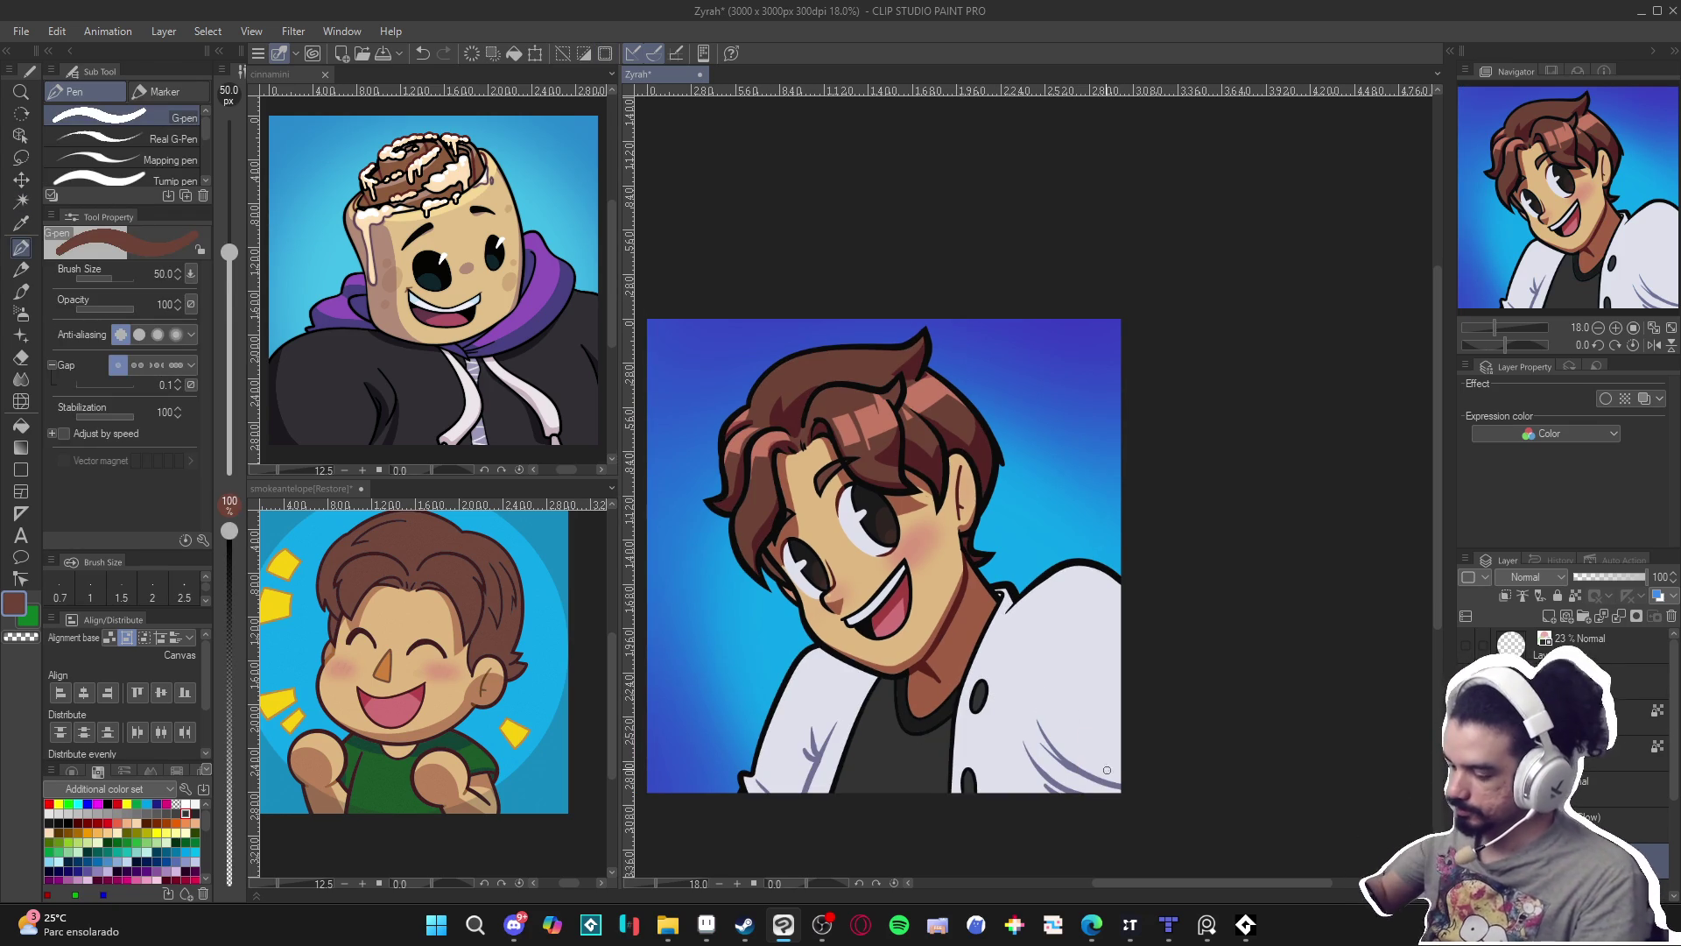
alt+click(1070, 723)
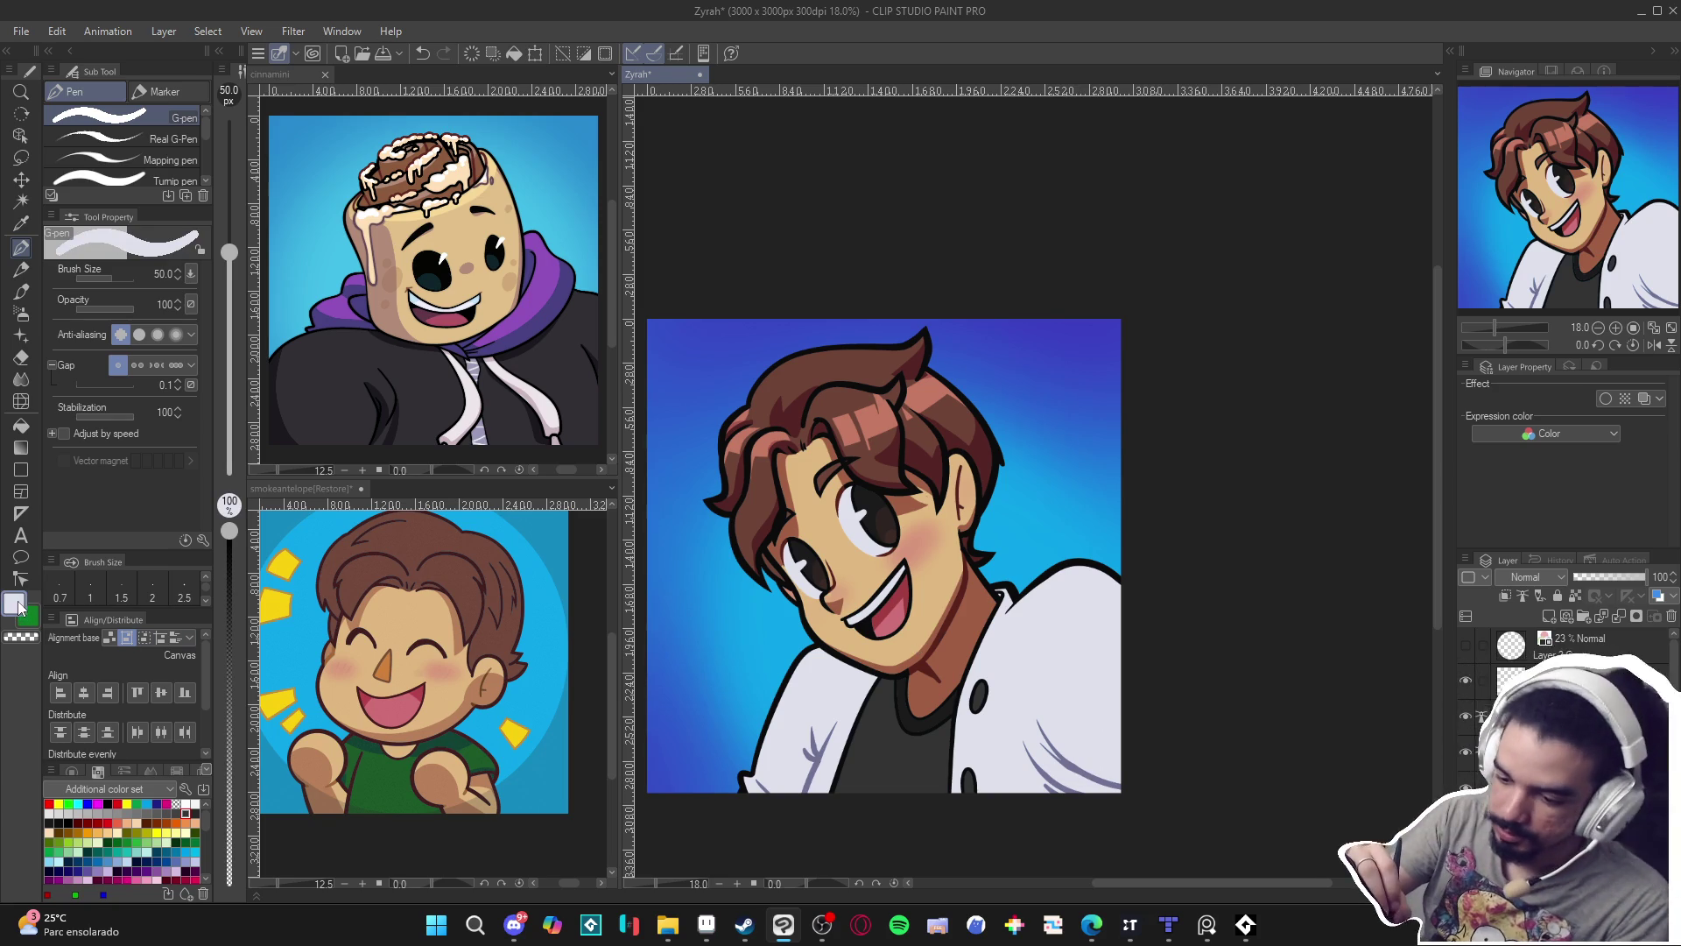
Darken the jacket grey to blue-grey 9FA7C1, rotate the canvas, and set the pen size to 100.
click(15, 603)
click(393, 297)
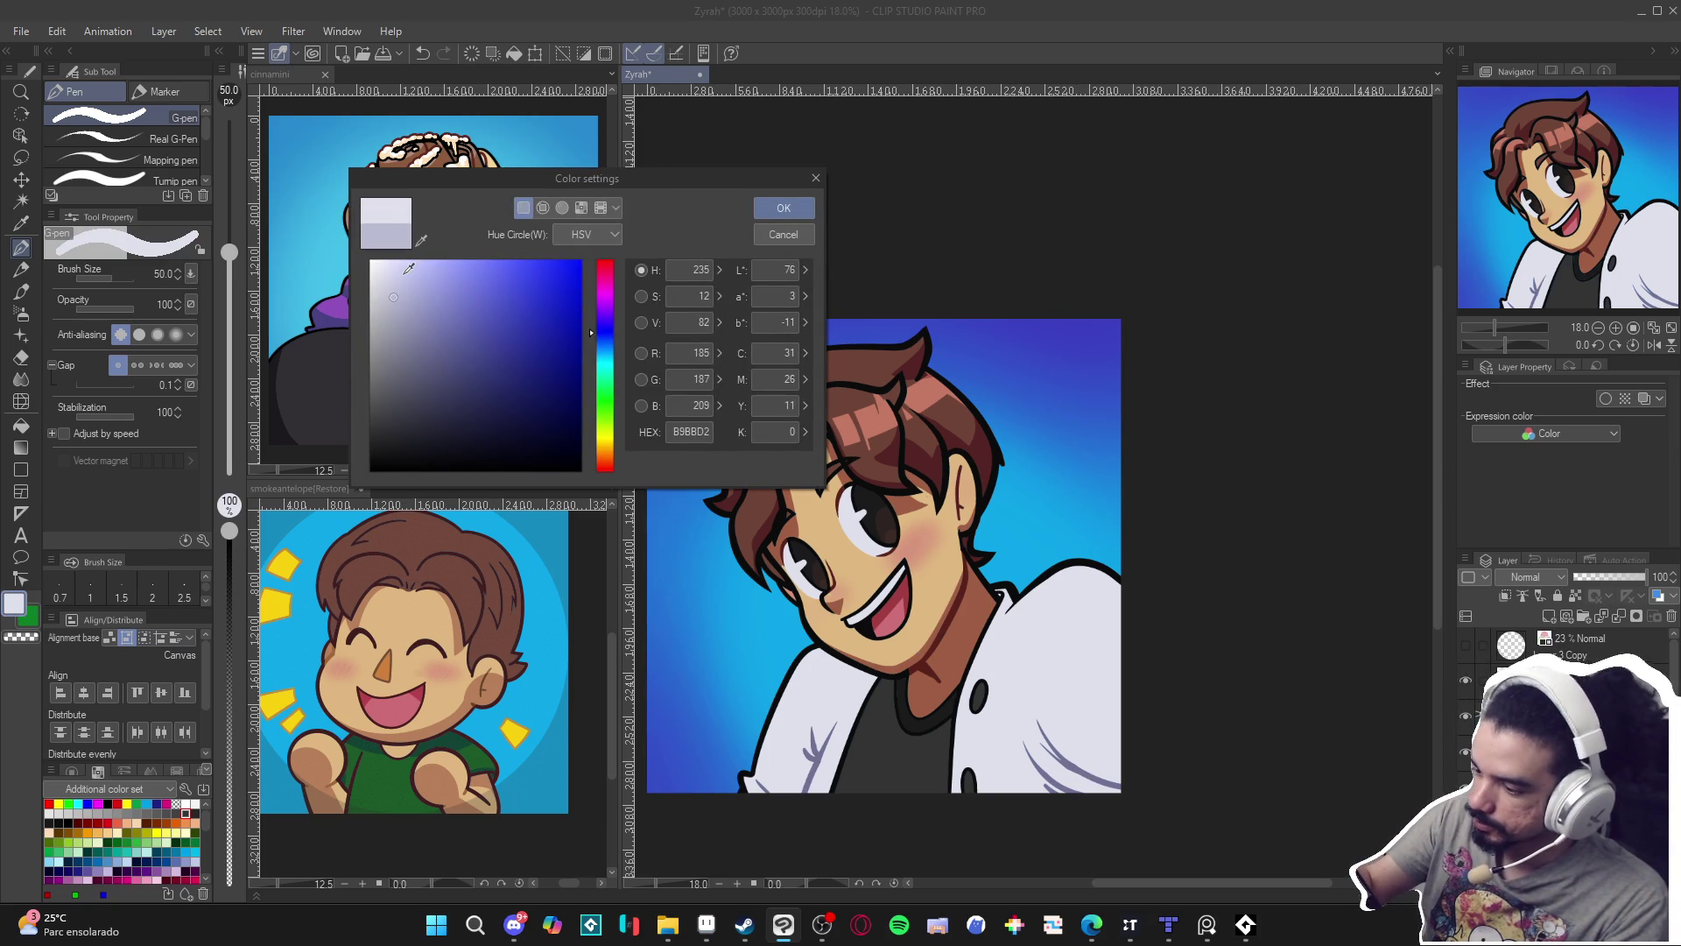
click(593, 340)
click(406, 311)
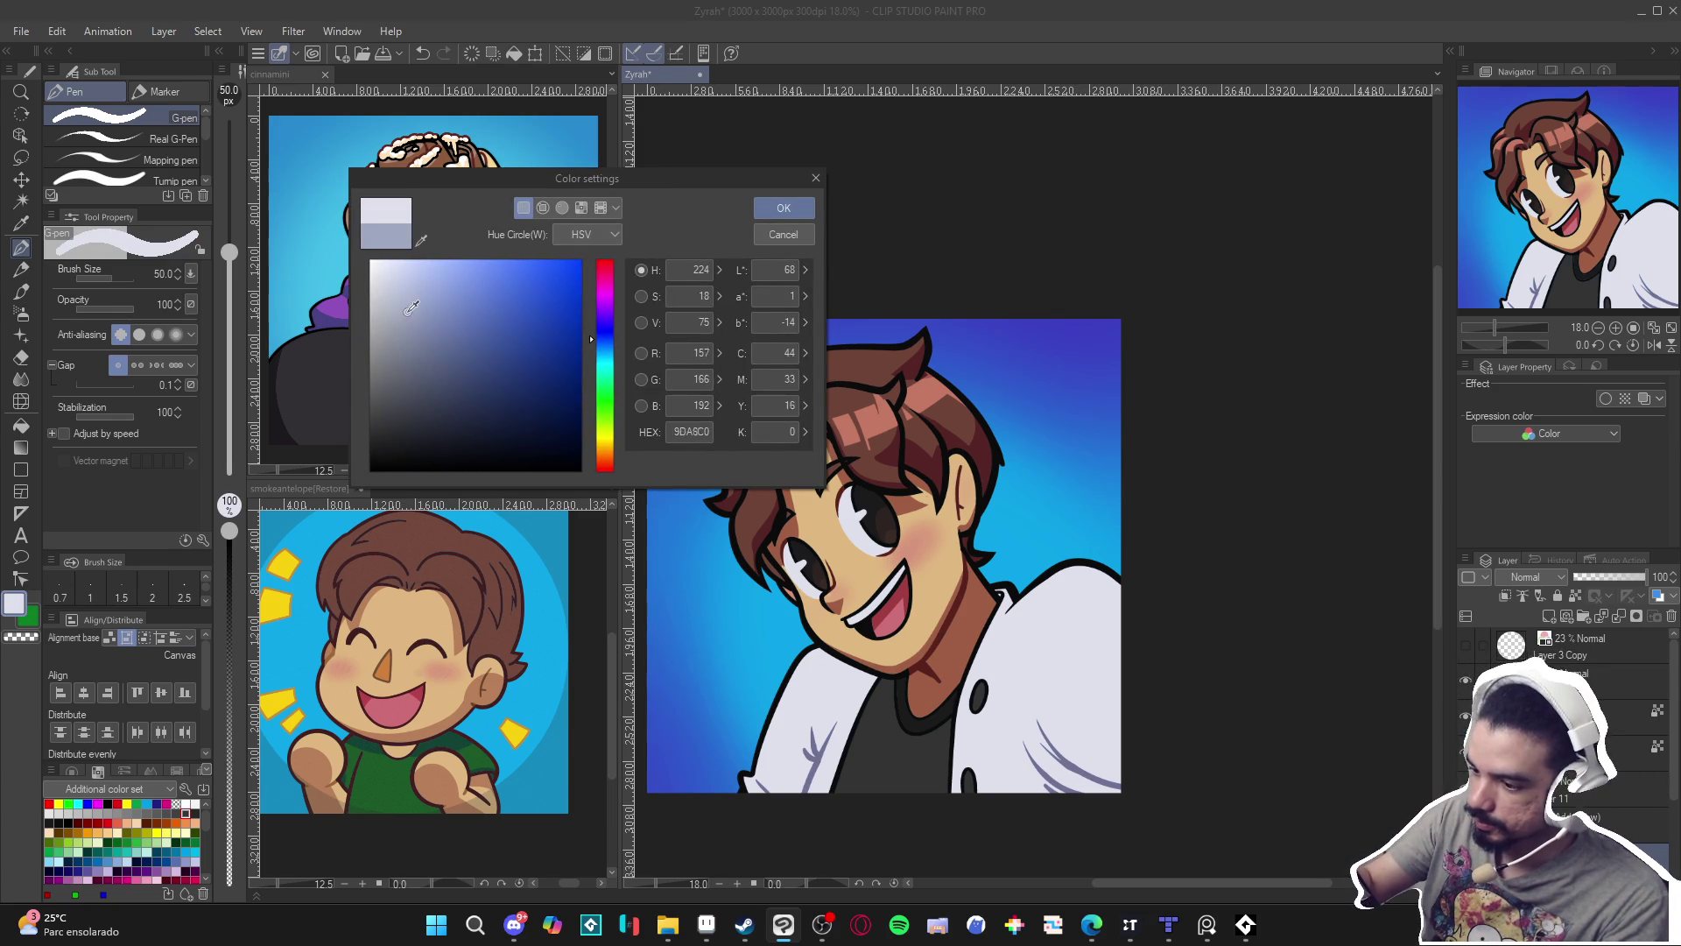
click(786, 212)
mouse_move(1148, 724)
mouse_down()
mouse_move(941, 736)
mouse_move(858, 691)
mouse_move(858, 614)
mouse_move(810, 652)
mouse_move(828, 585)
mouse_move(801, 613)
mouse_move(790, 600)
mouse_move(787, 655)
mouse_move(797, 594)
mouse_up()
key(bracketright)
key(bracketright)
key(bracketright)
Fill the jacket's bottom-left corner with blue-grey and set the pen to size 50.
key(g)
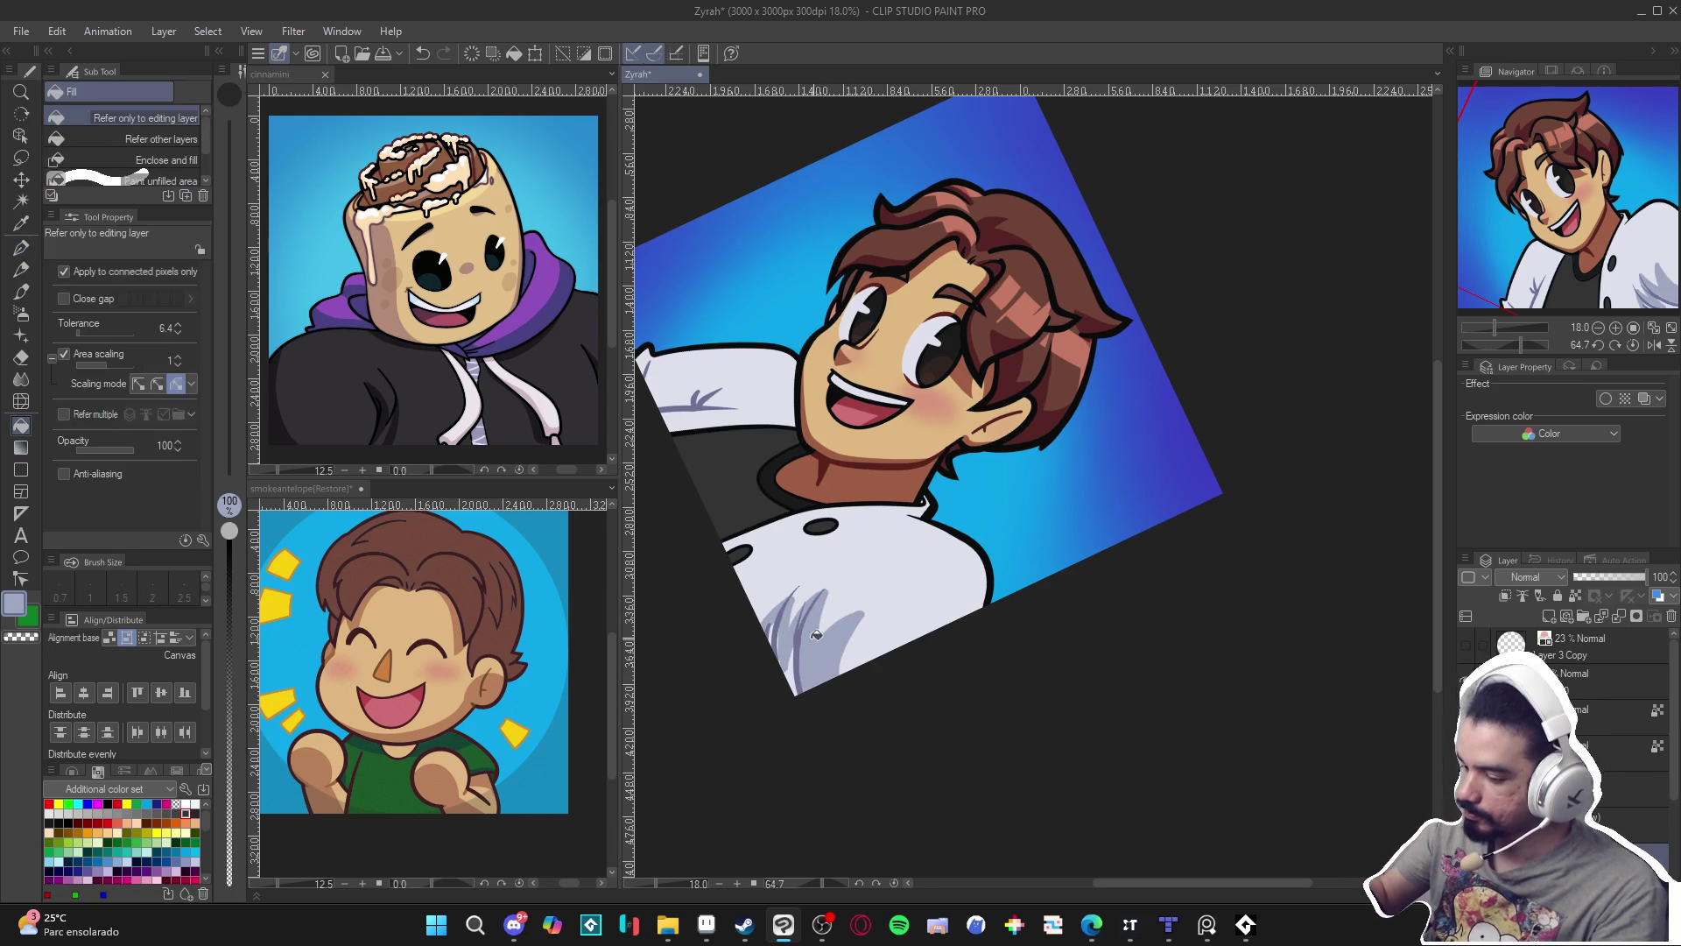
click(792, 669)
key(p)
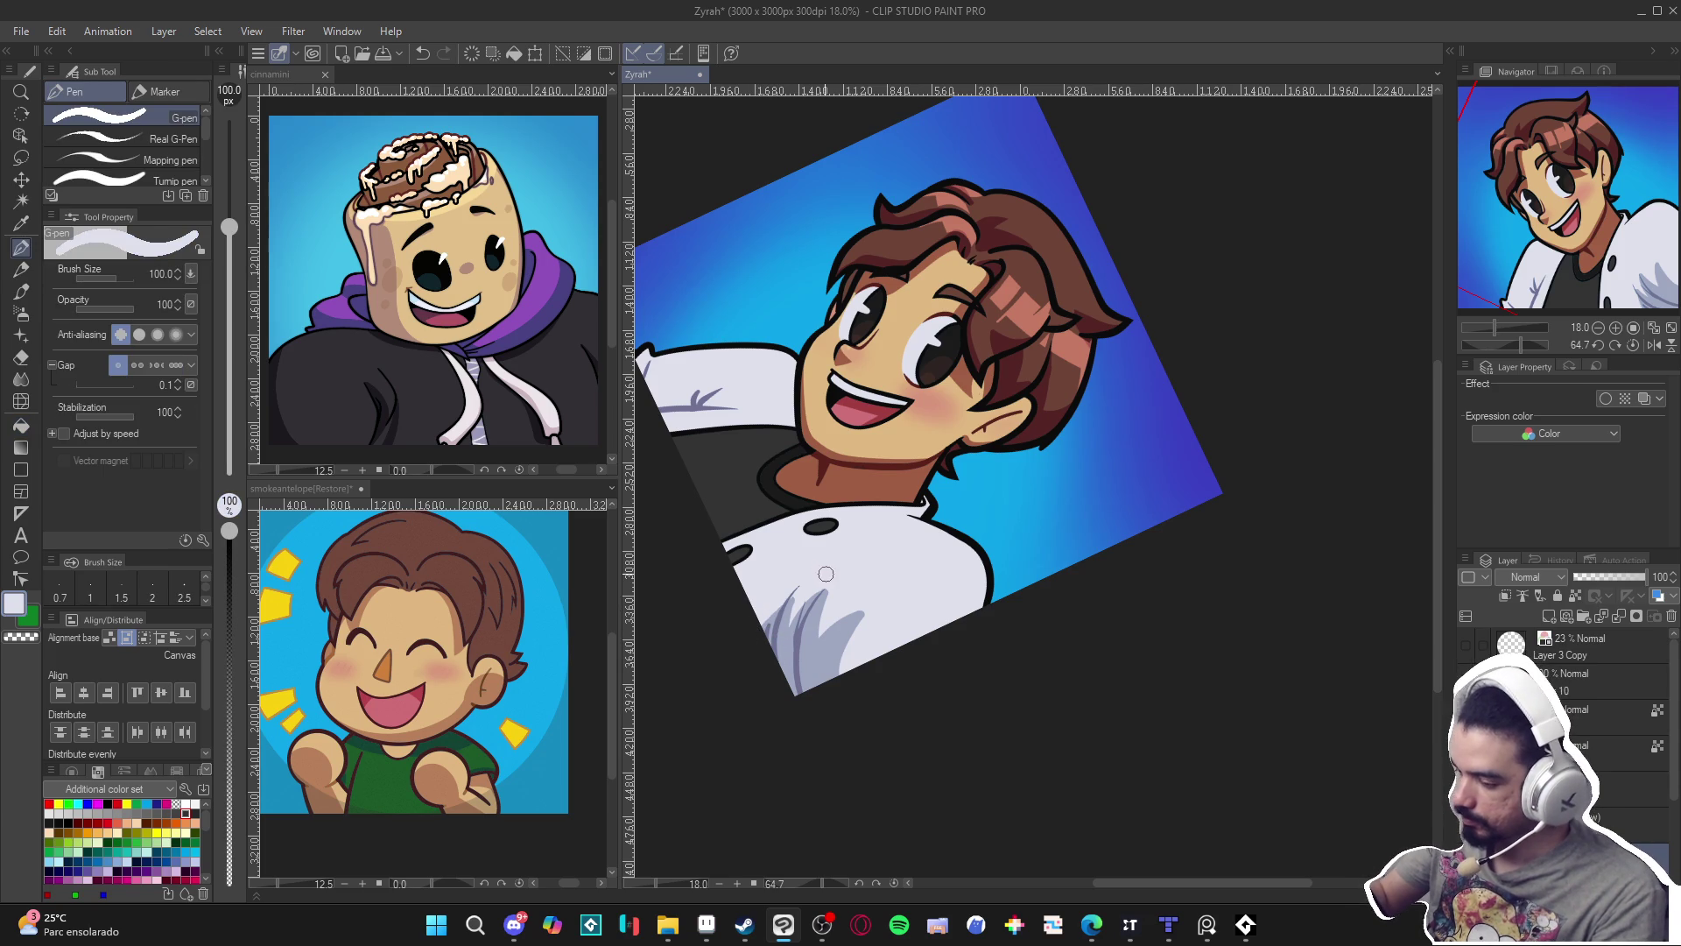
alt+click(821, 658)
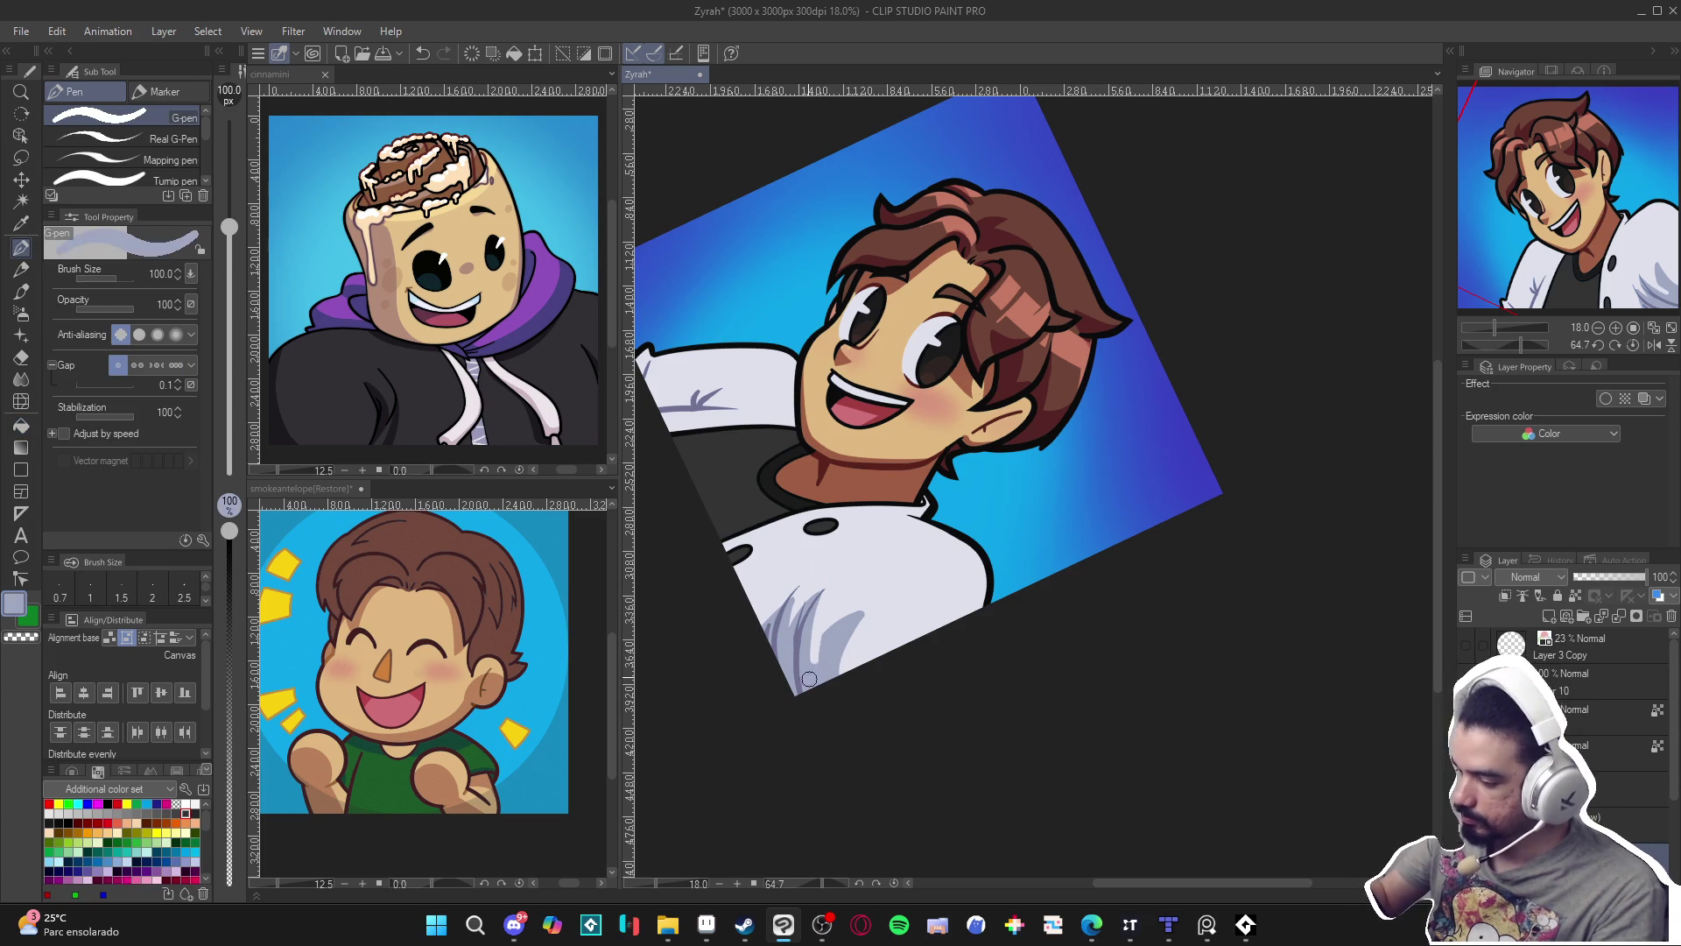
alt+click(871, 609)
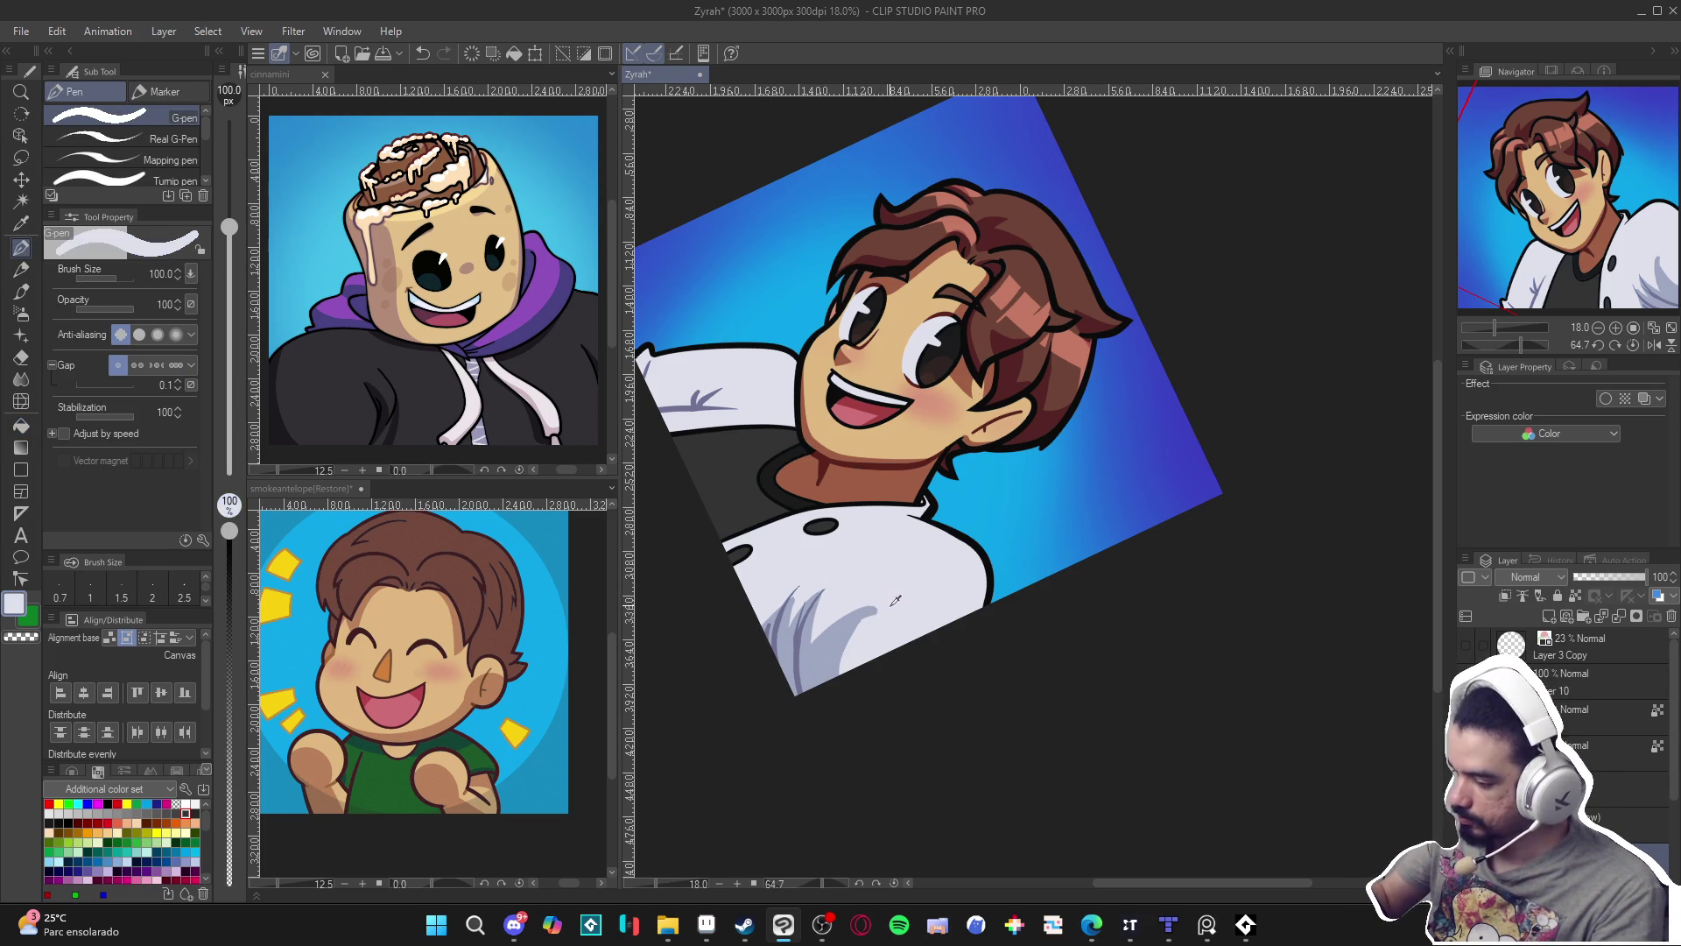
alt+click(836, 687)
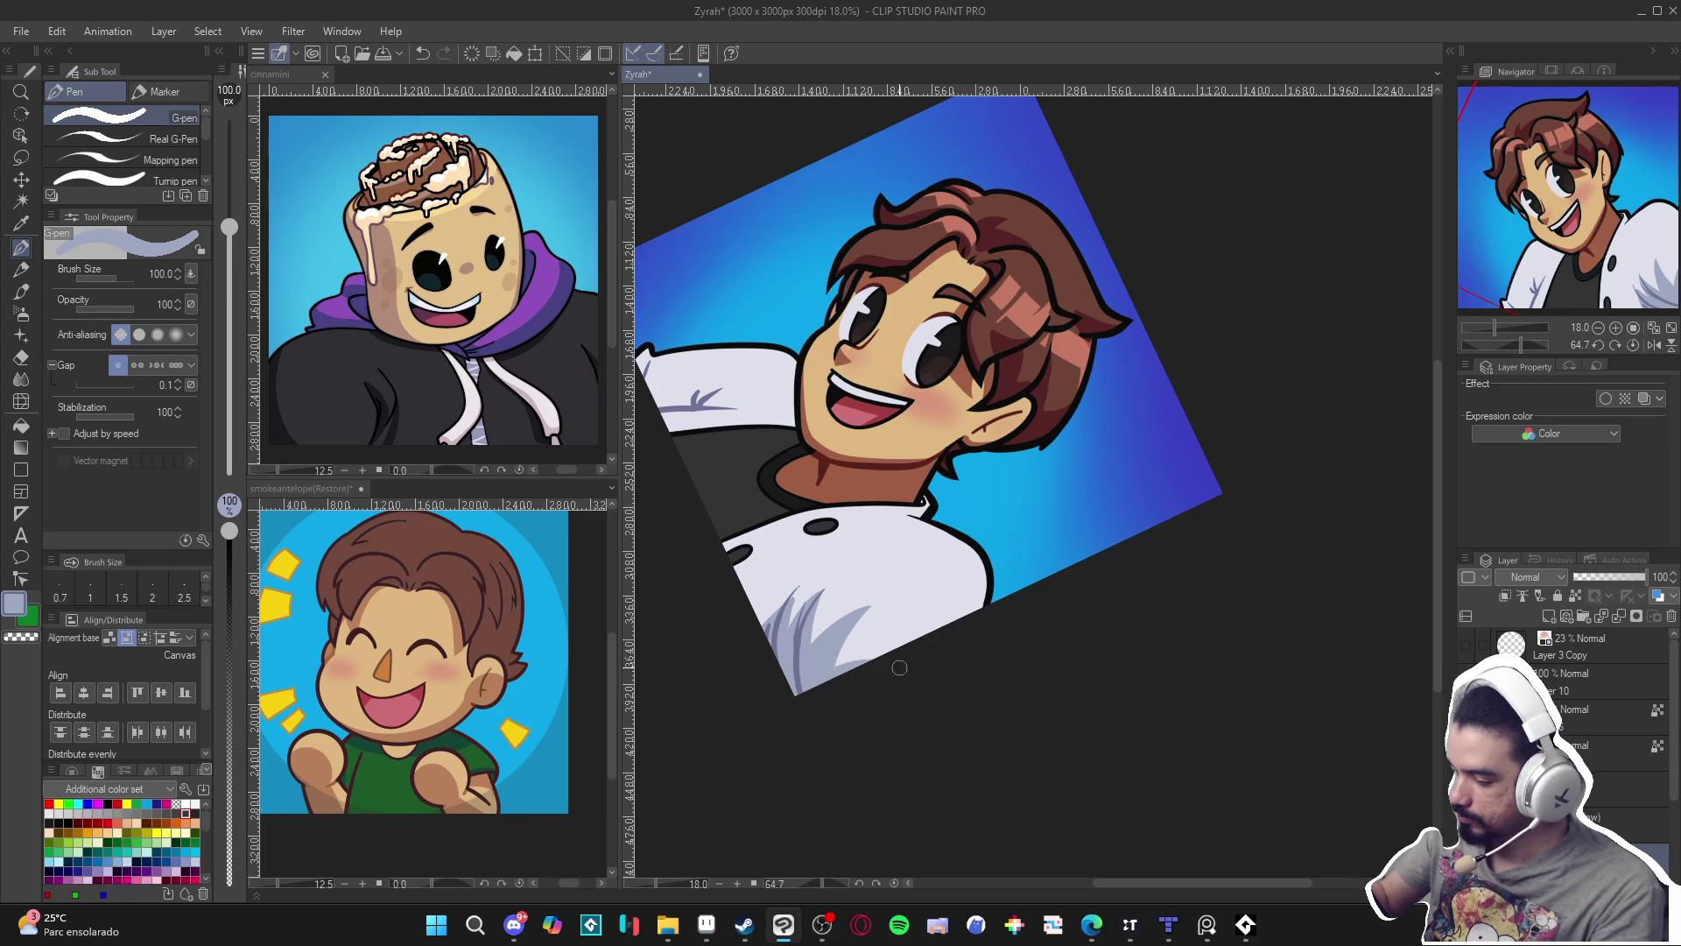
alt+click(786, 596)
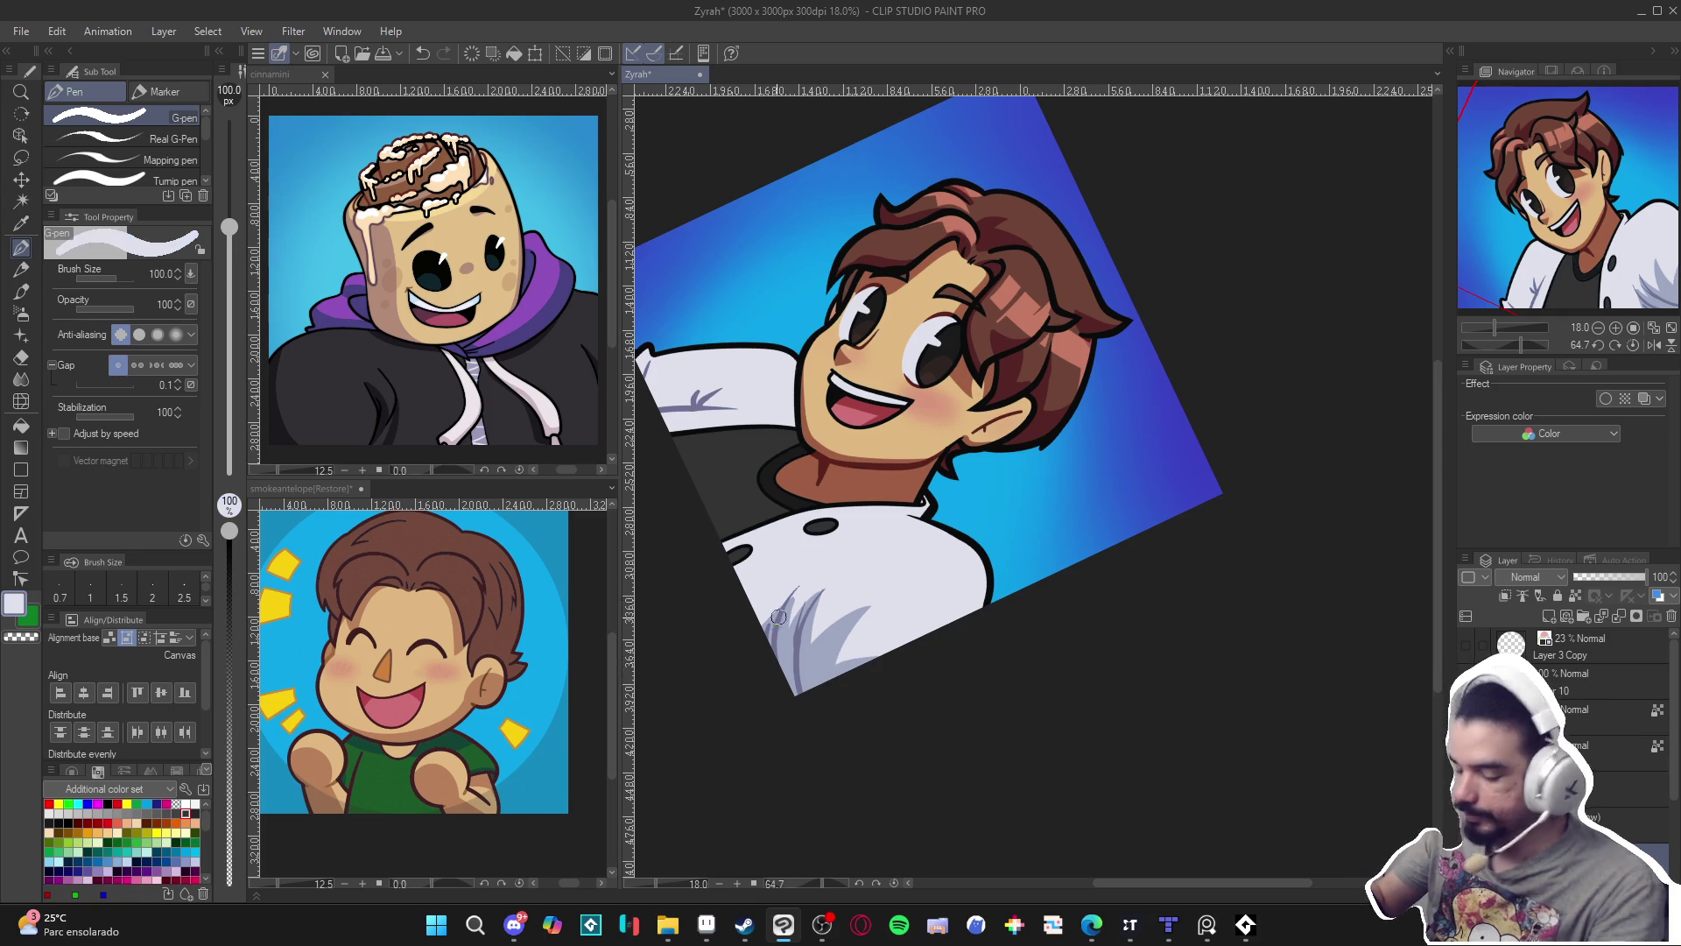
key(bracketleft)
key(bracketleft)
key(bracketleft)
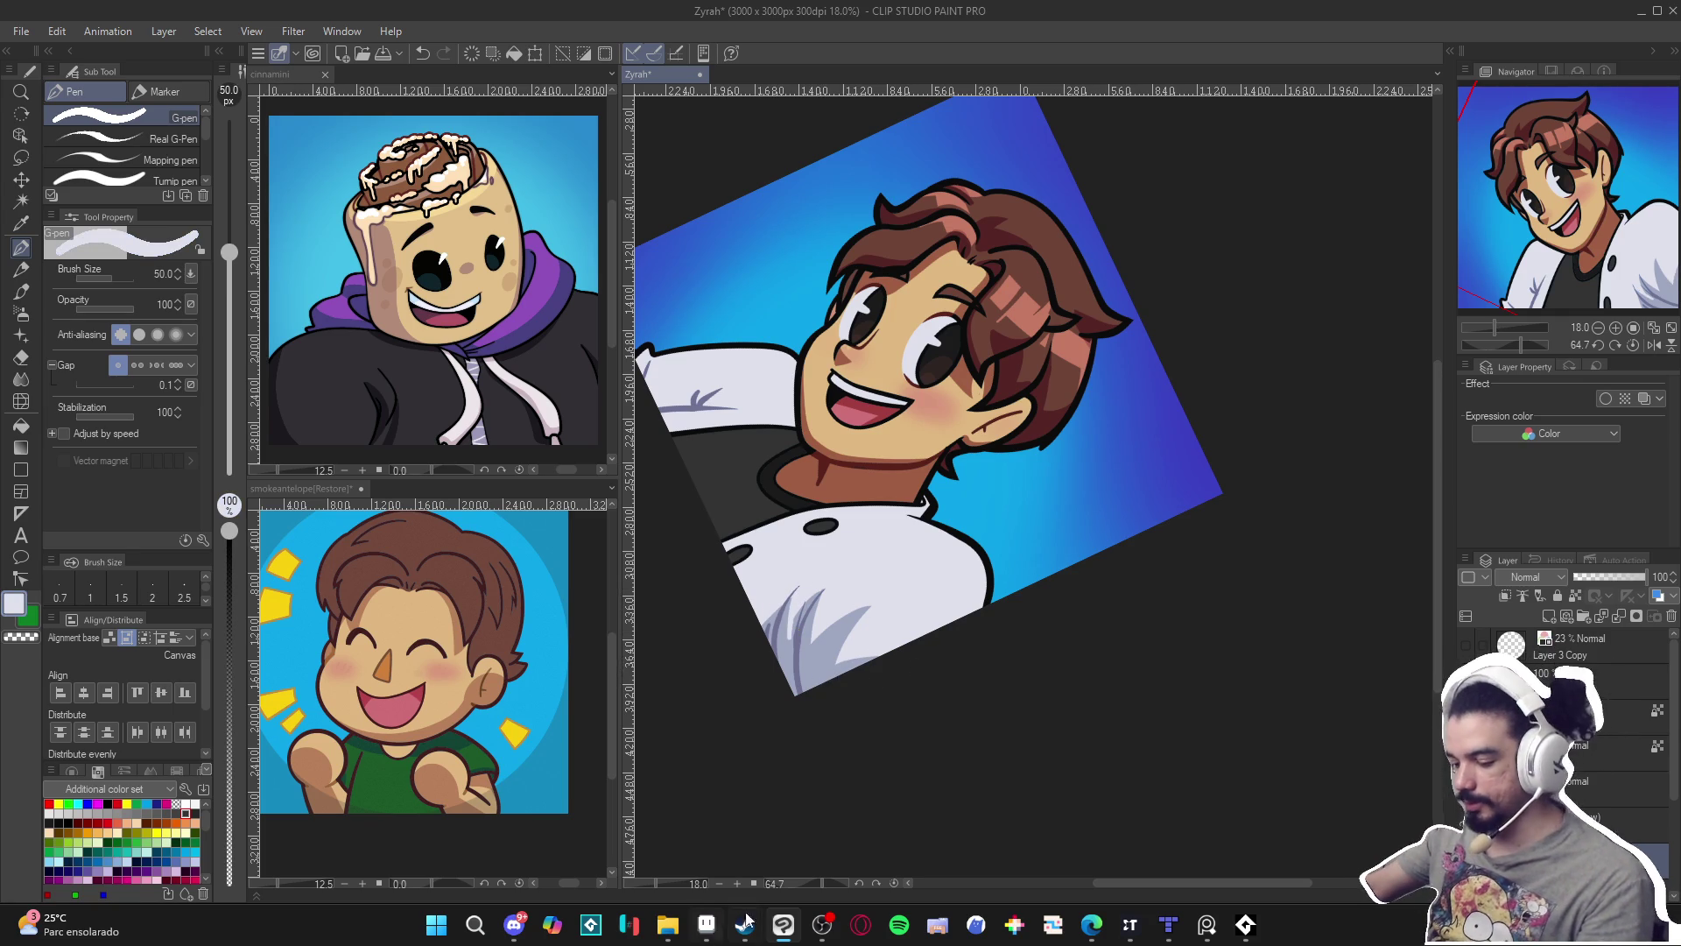
Paint white along the jacket's lower-left edge to clean up the fill.
click(825, 924)
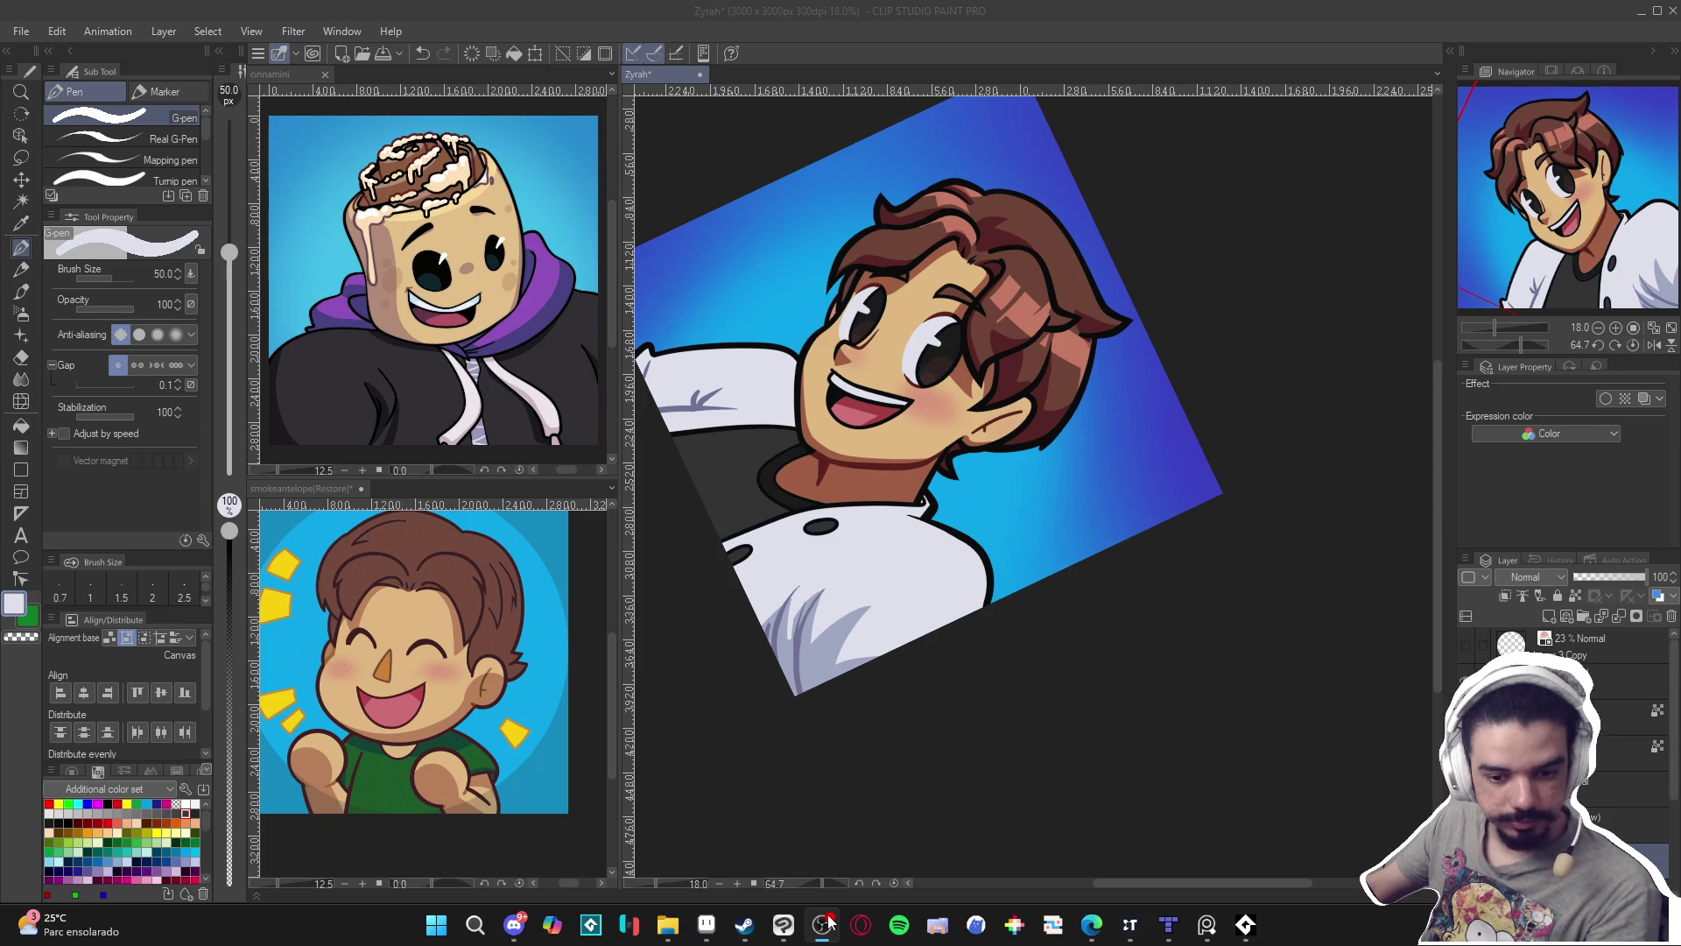
click(829, 922)
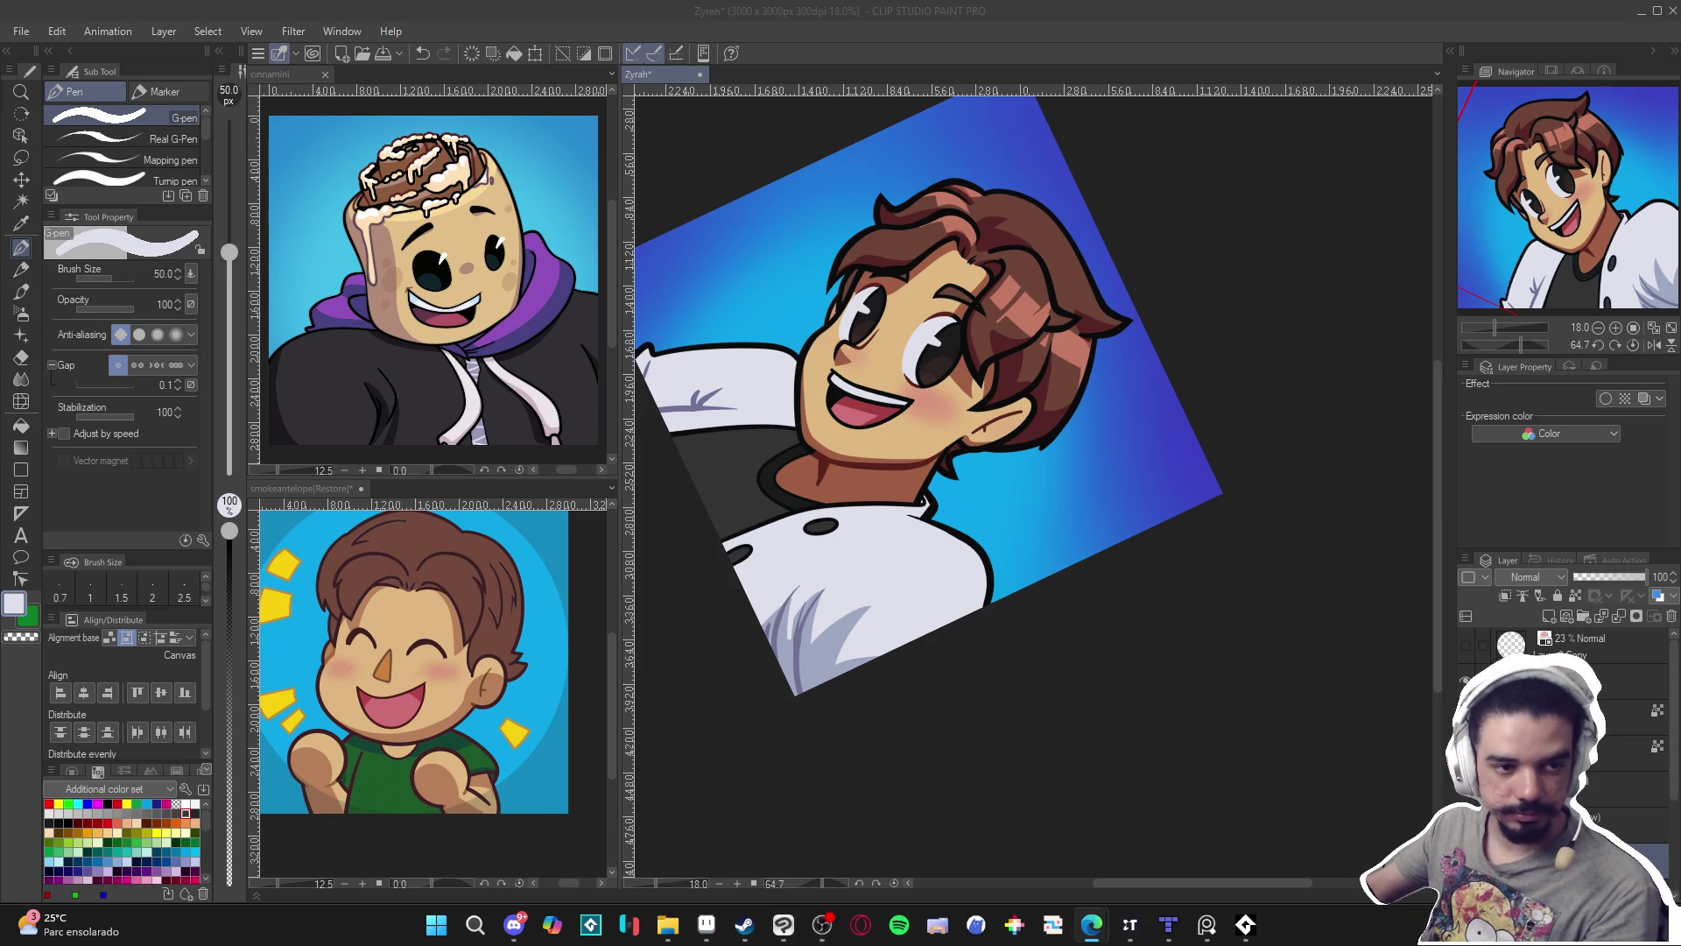
click(812, 584)
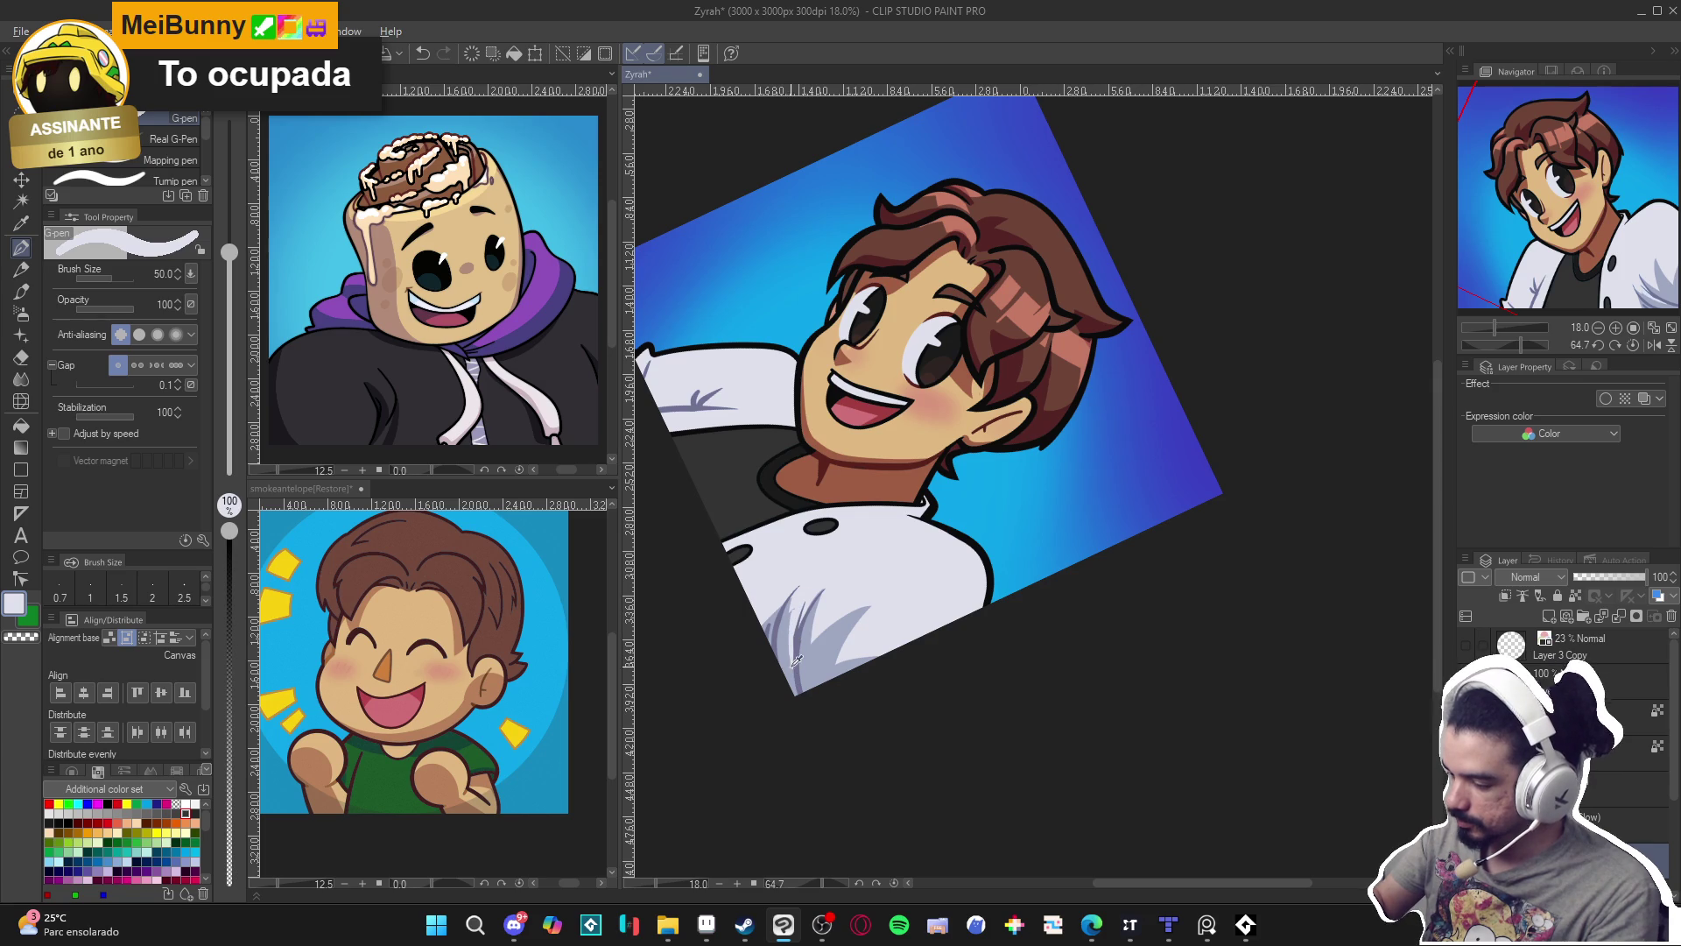
alt+click(818, 573)
drag(796, 604, 801, 683)
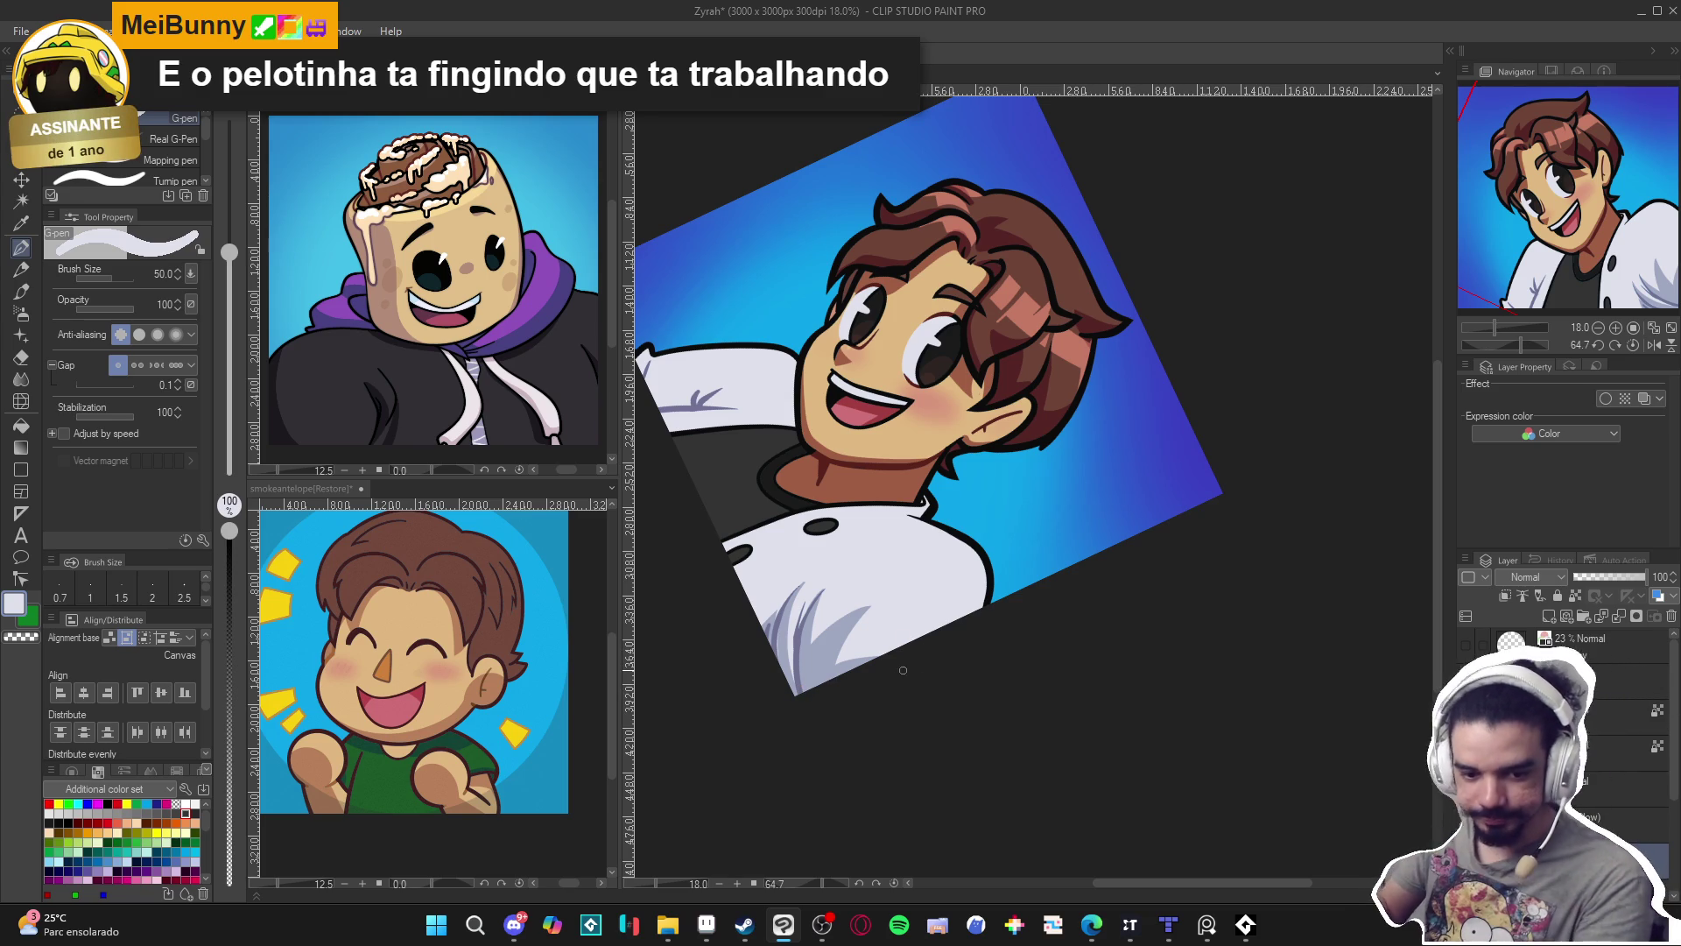
Reset the canvas rotation and shade the jacket's right edge in pale lavender.
key(r)
drag(883, 656, 800, 765)
key(ctrl+0)
key(p)
scroll(861, 708, up, 3)
alt+click(861, 707)
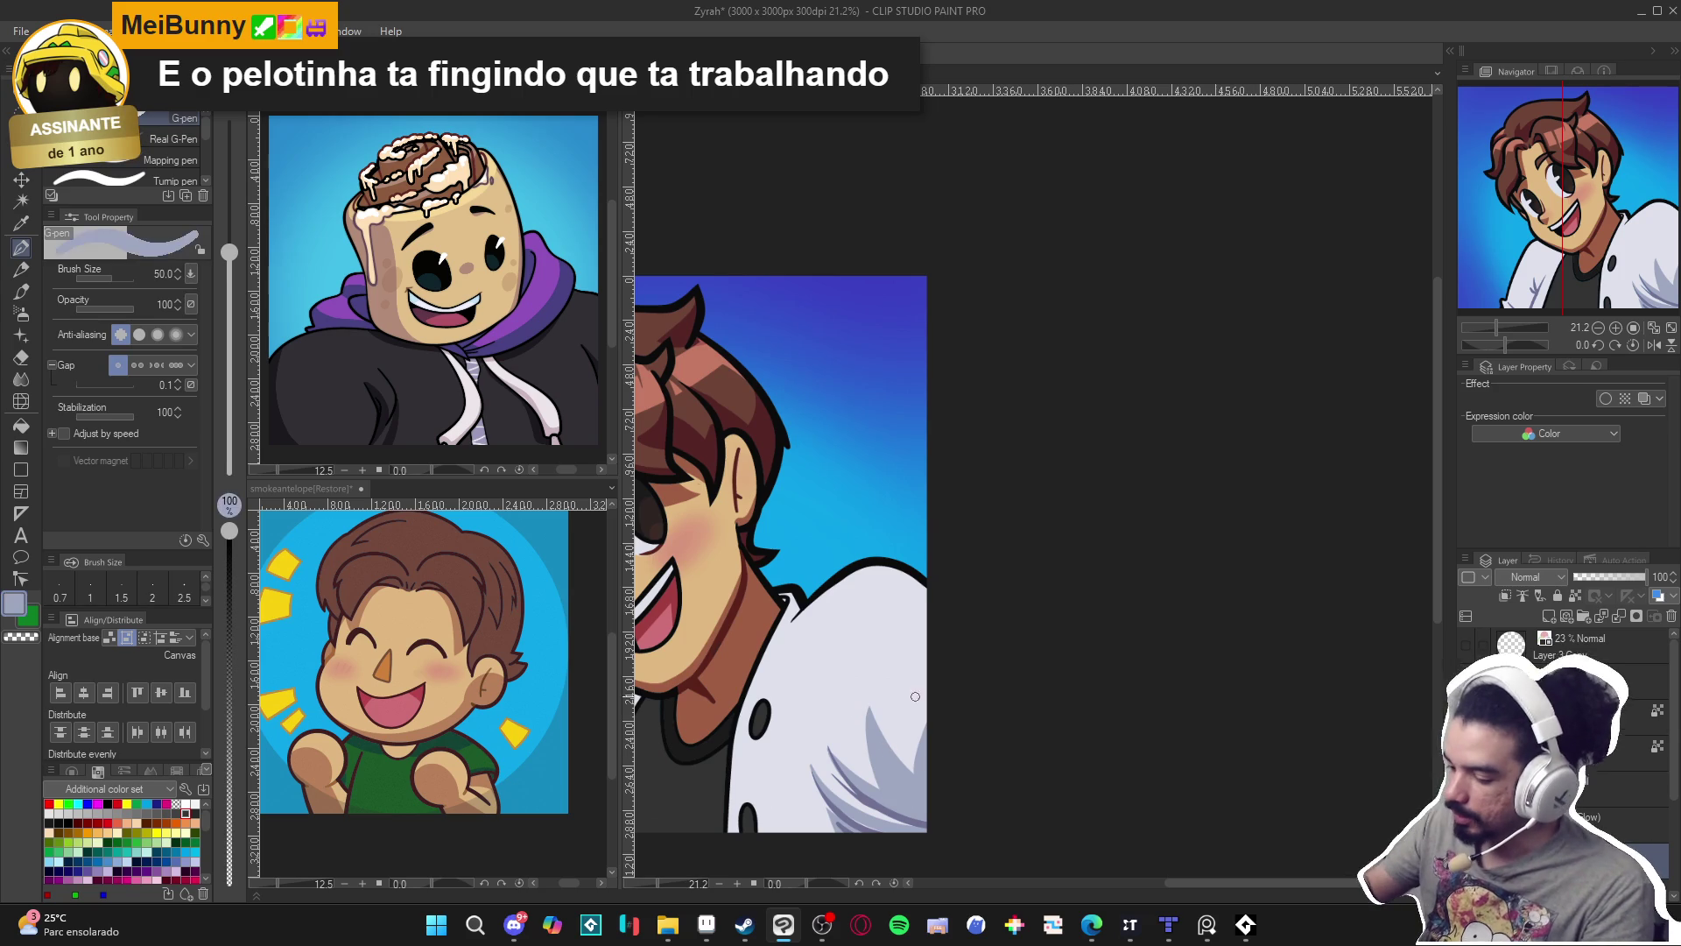
drag(931, 658, 912, 696)
alt+click(920, 702)
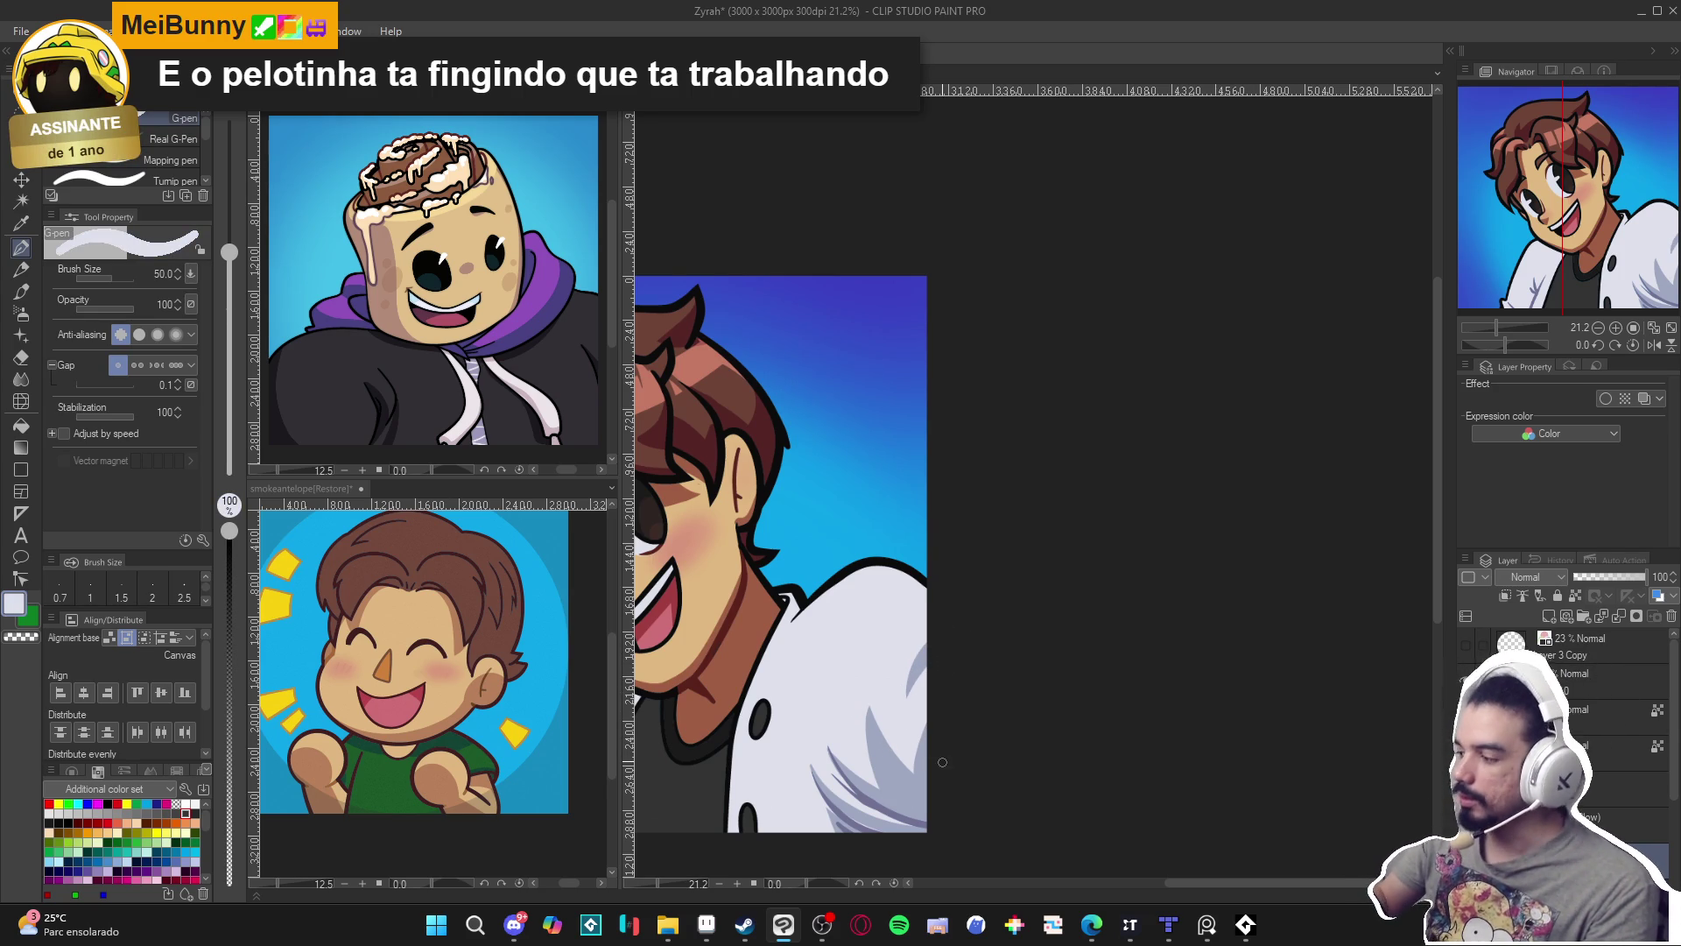
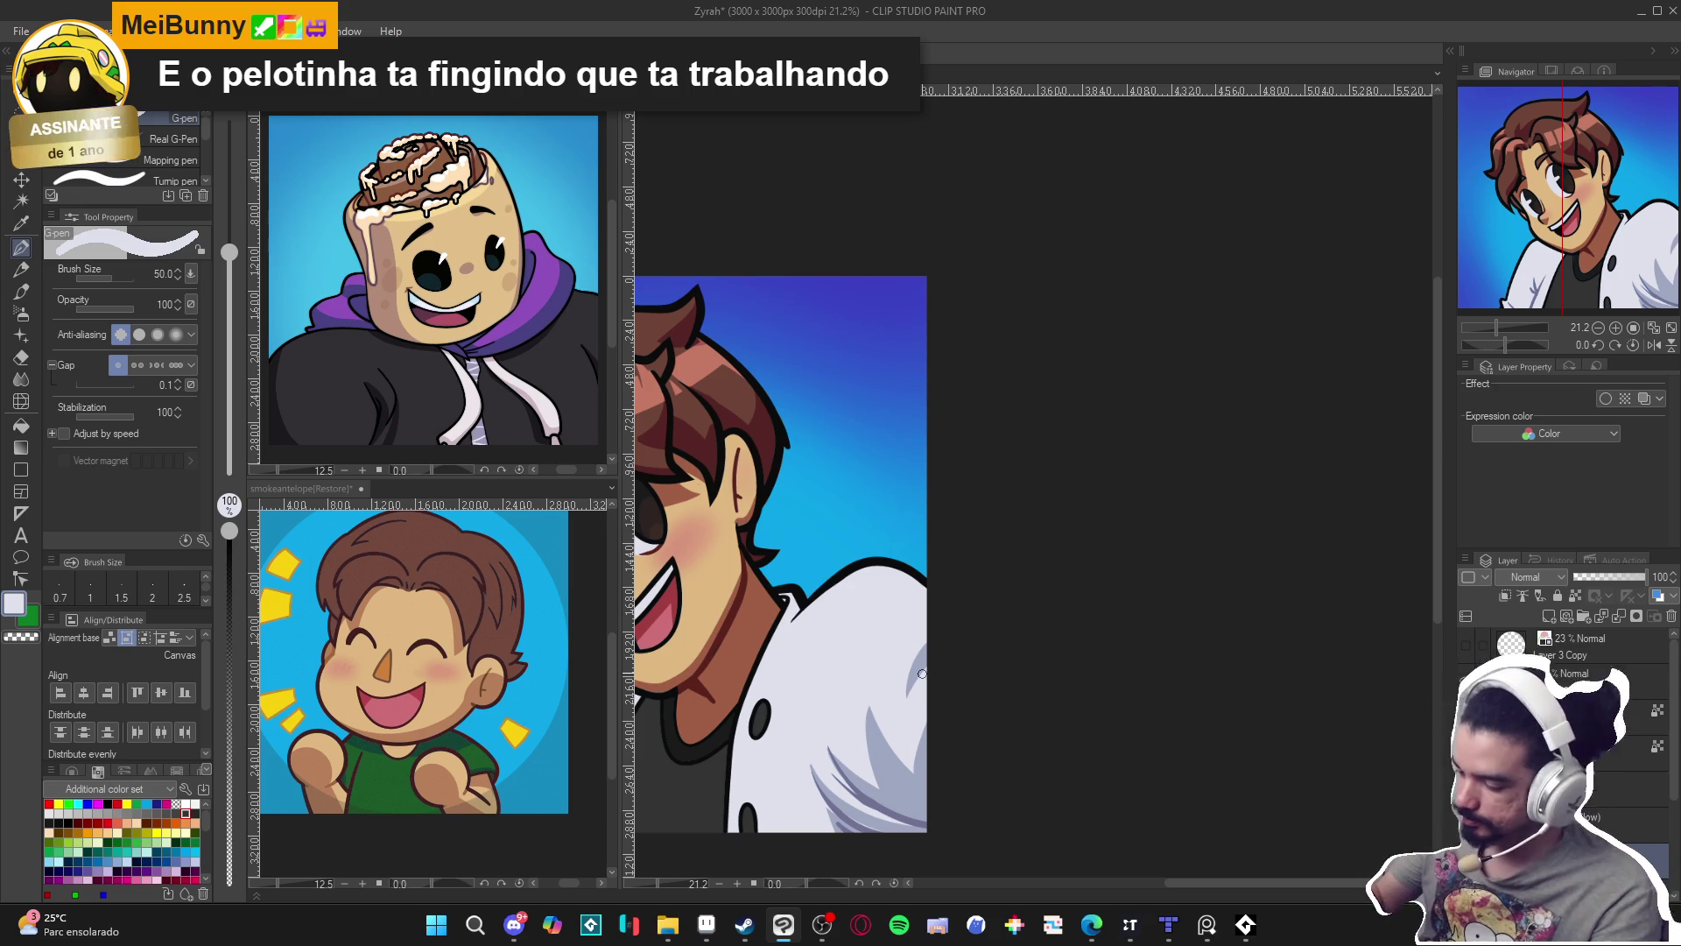
Sample the jacket's pale lavender shading as the drawing colour, checking its white along the way.
alt+click(922, 672)
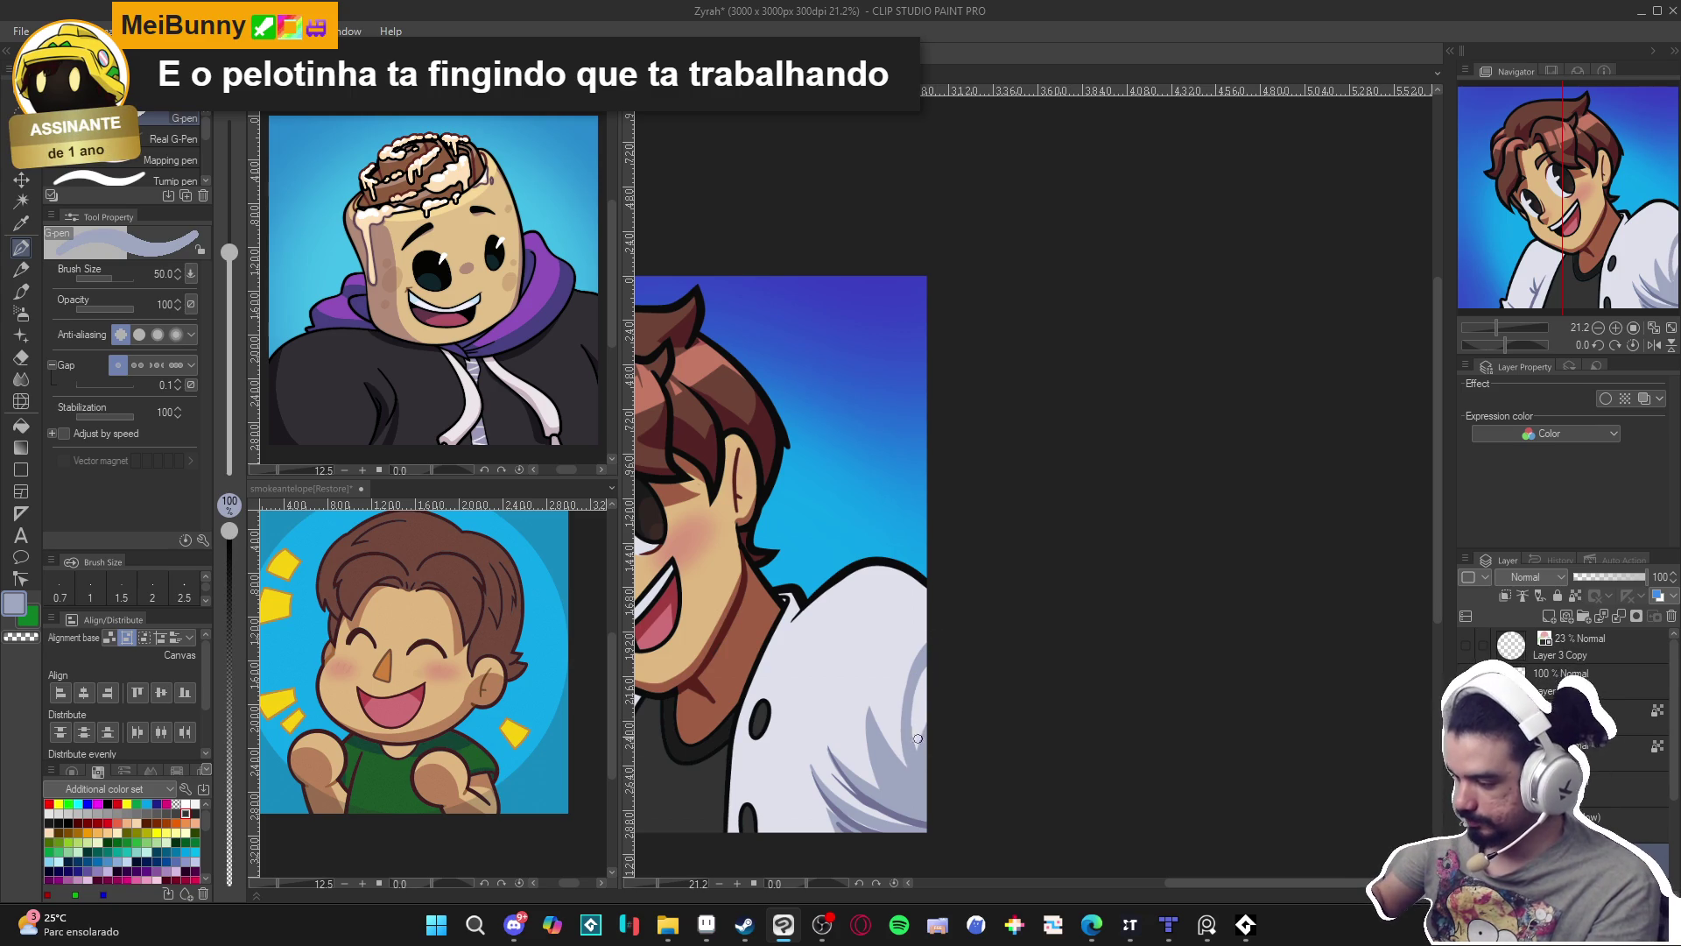
alt+click(918, 746)
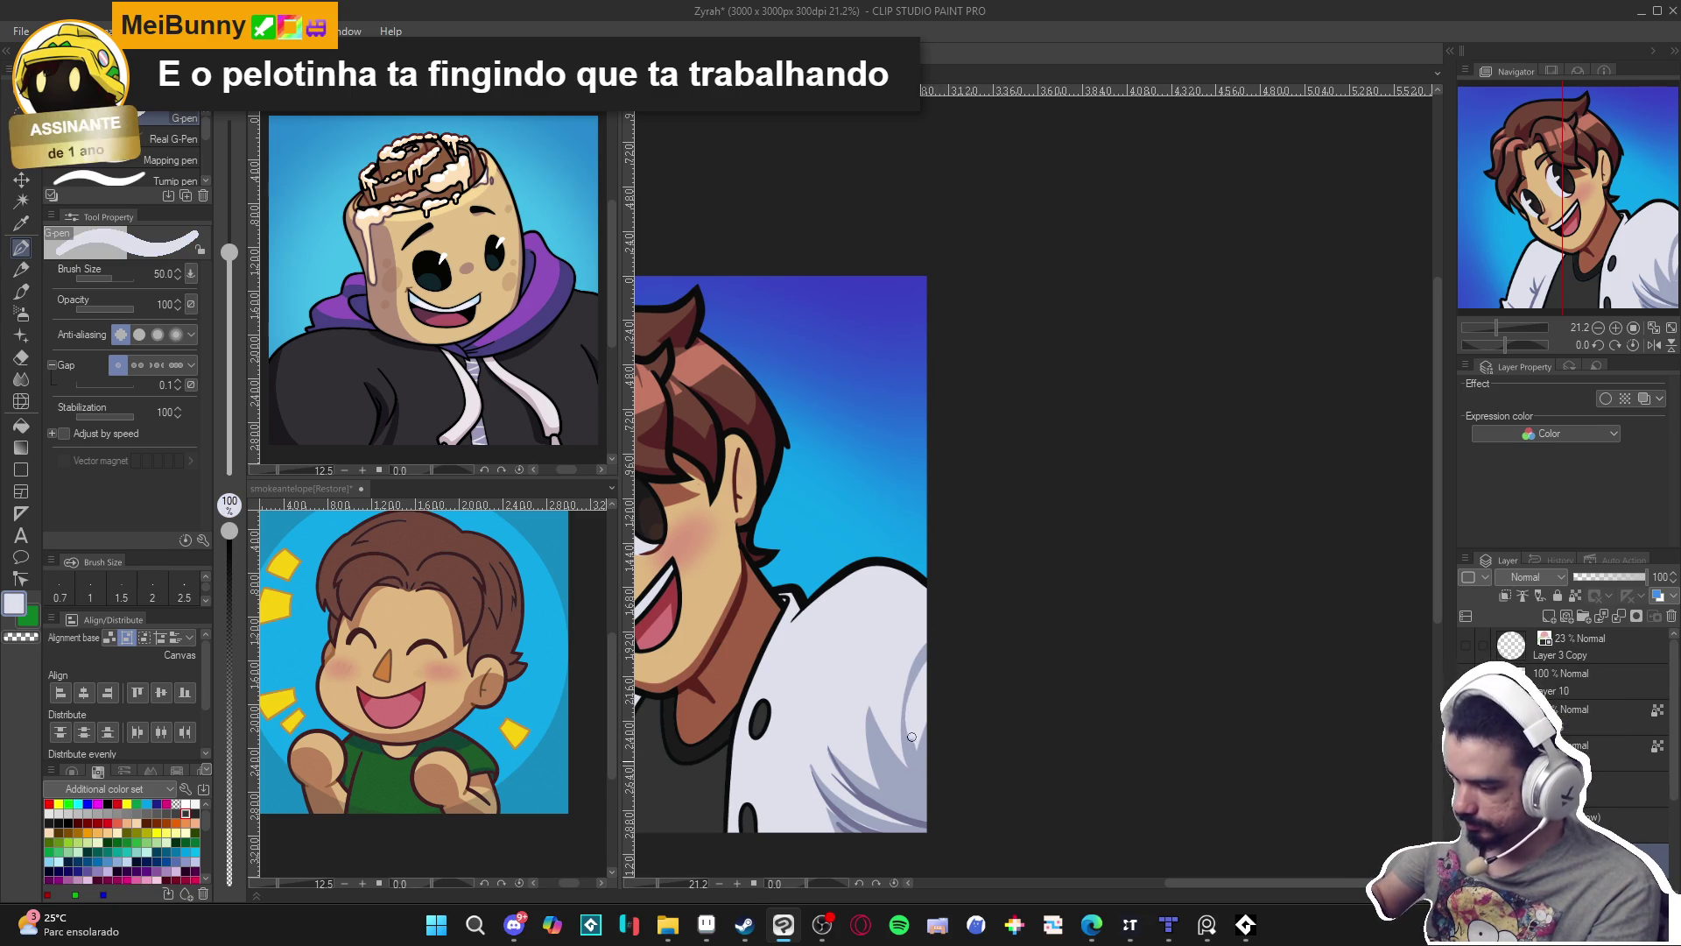
alt+click(919, 775)
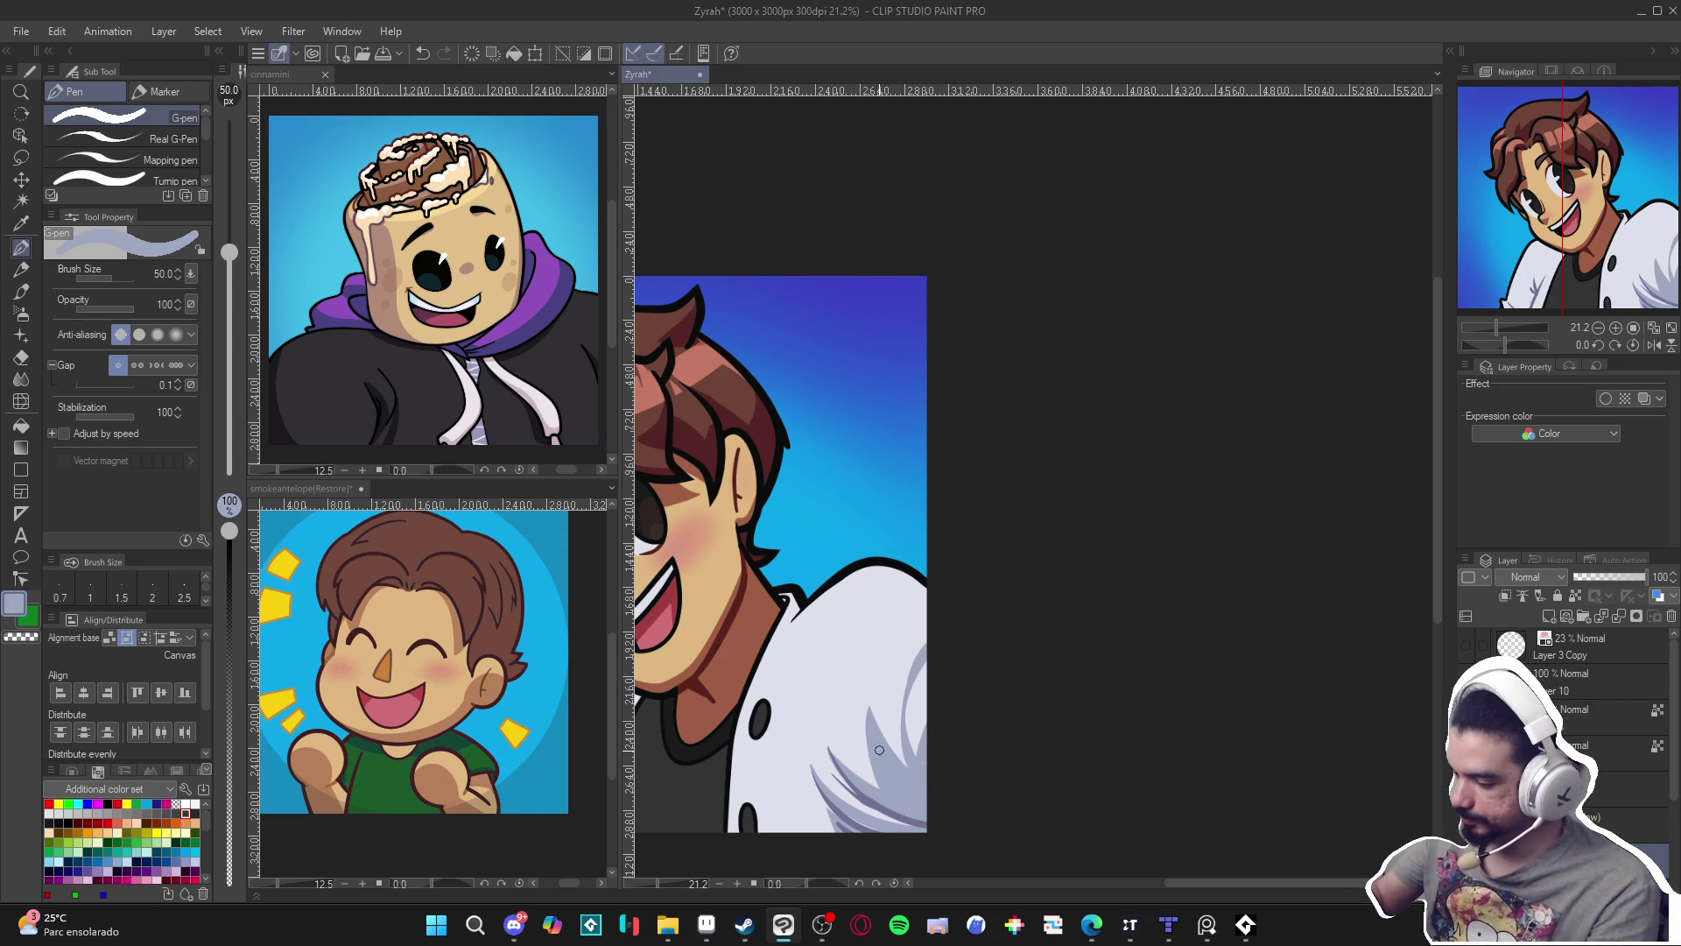
mouse_move(944, 696)
mouse_down()
mouse_move(1025, 672)
mouse_move(1046, 786)
mouse_up()
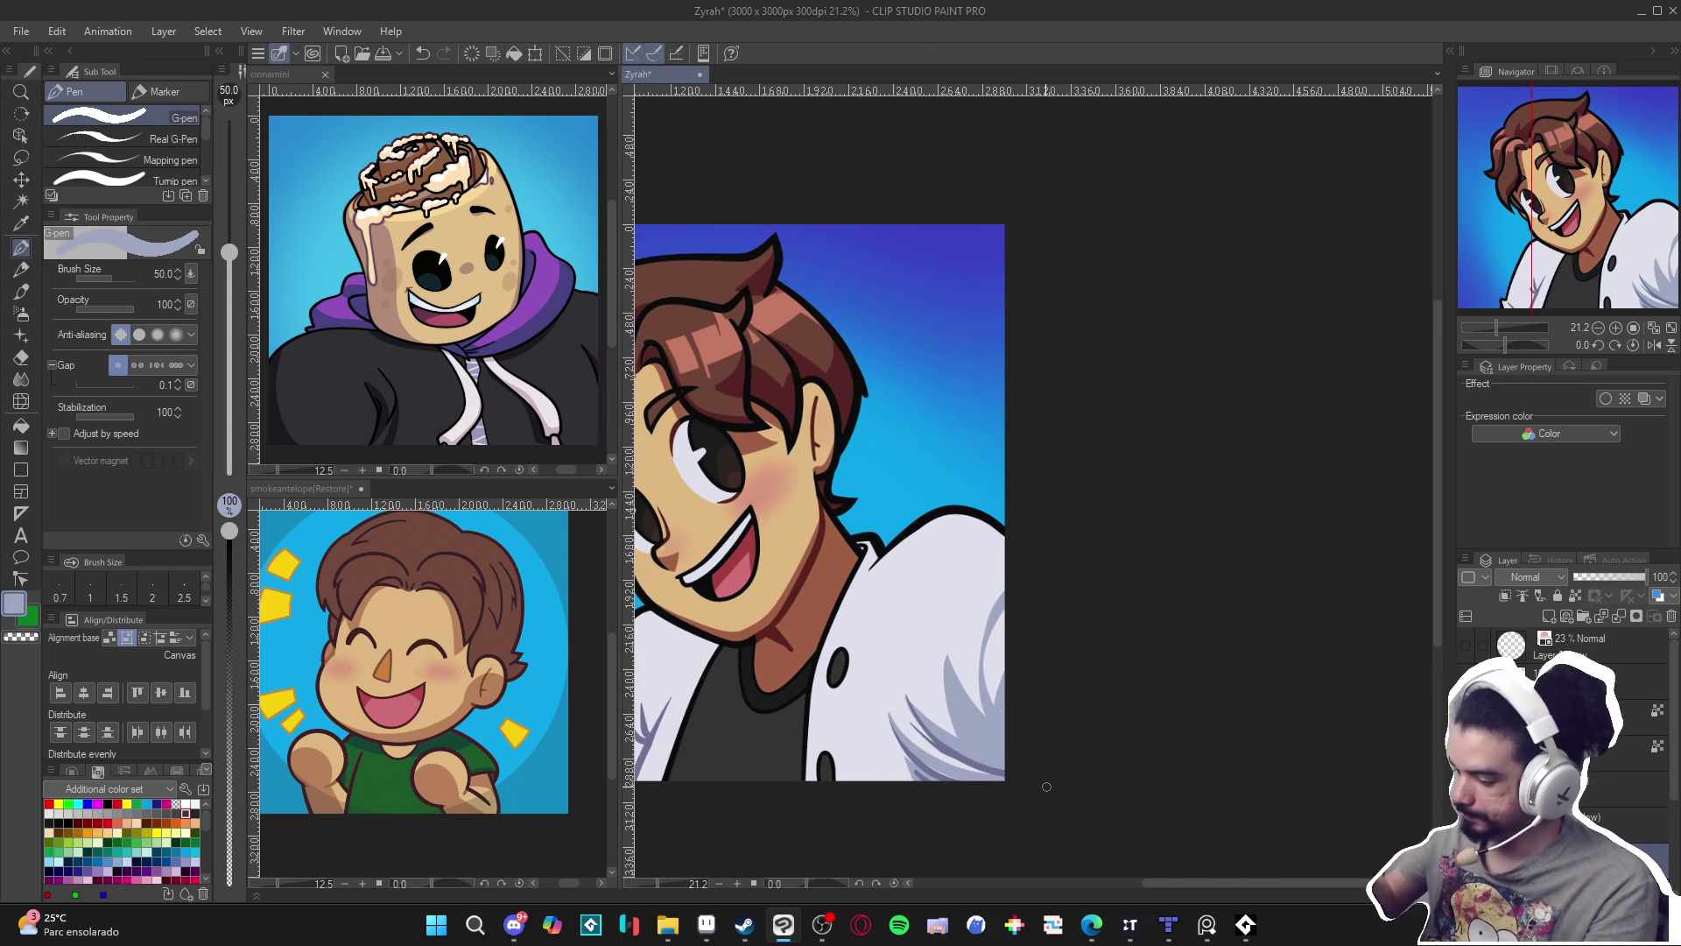
Paint a white highlight stroke down the jacket and small bluish-grey shadow strokes on its lower left.
drag(963, 723, 1043, 676)
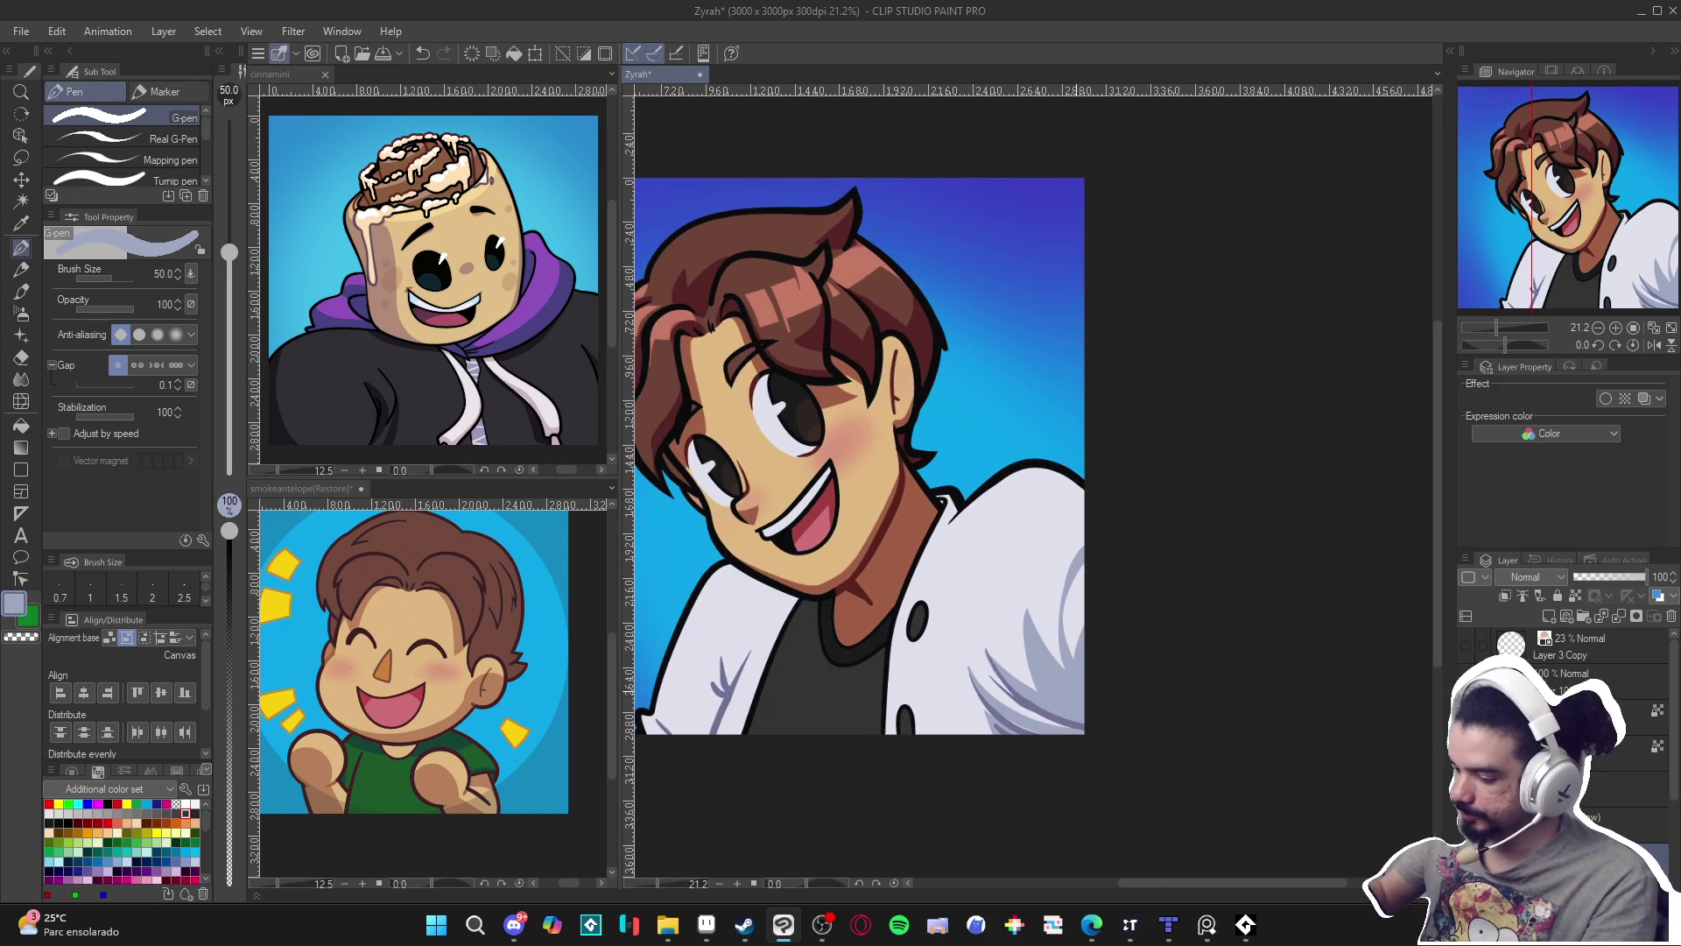
alt+click(916, 670)
mouse_move(918, 662)
mouse_down()
mouse_move(938, 728)
mouse_move(1106, 759)
mouse_up()
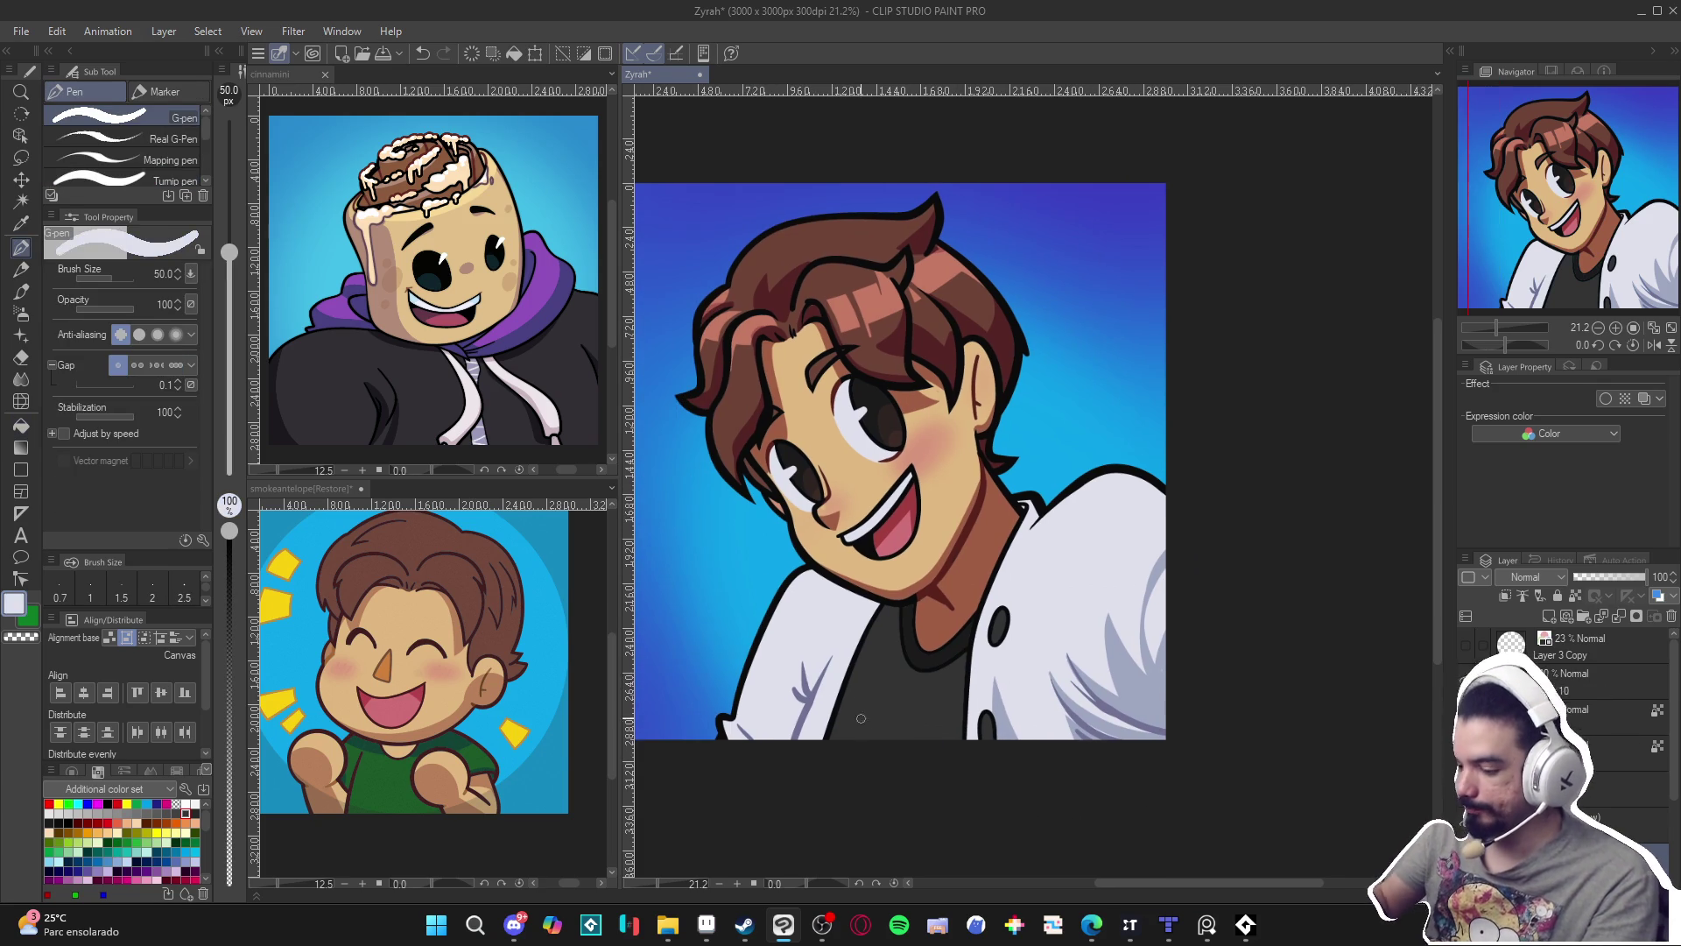
alt+click(1137, 689)
mouse_move(771, 743)
mouse_down()
mouse_move(820, 686)
mouse_move(758, 731)
mouse_up()
alt+click(796, 730)
alt+click(772, 735)
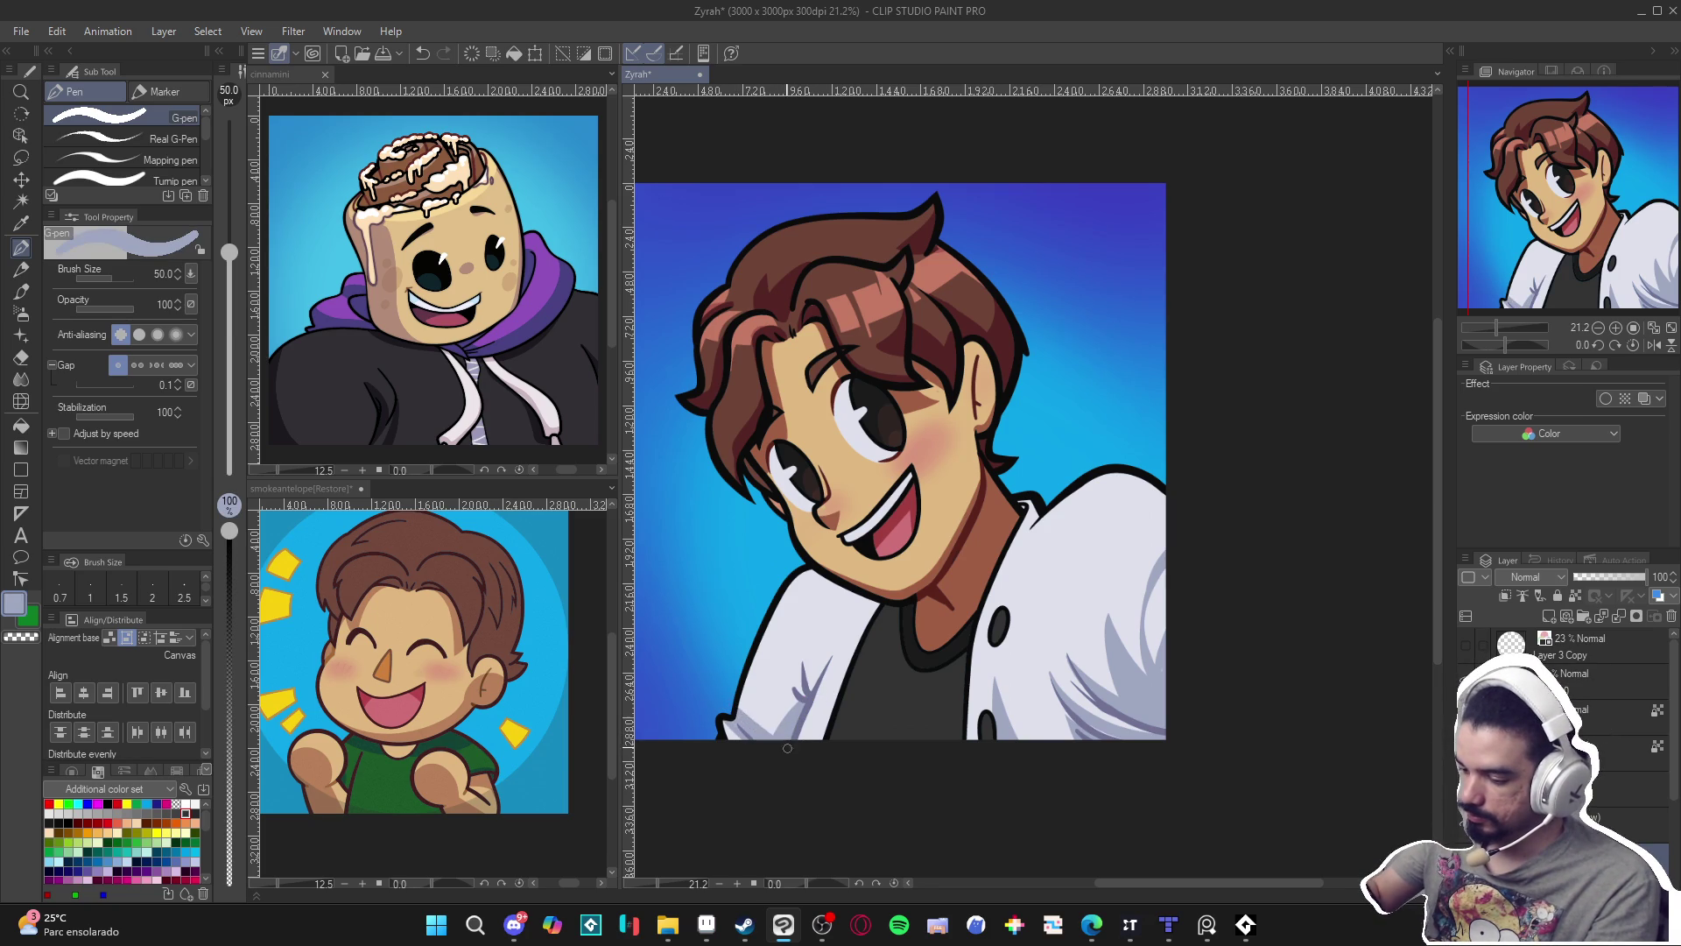
drag(792, 699, 809, 670)
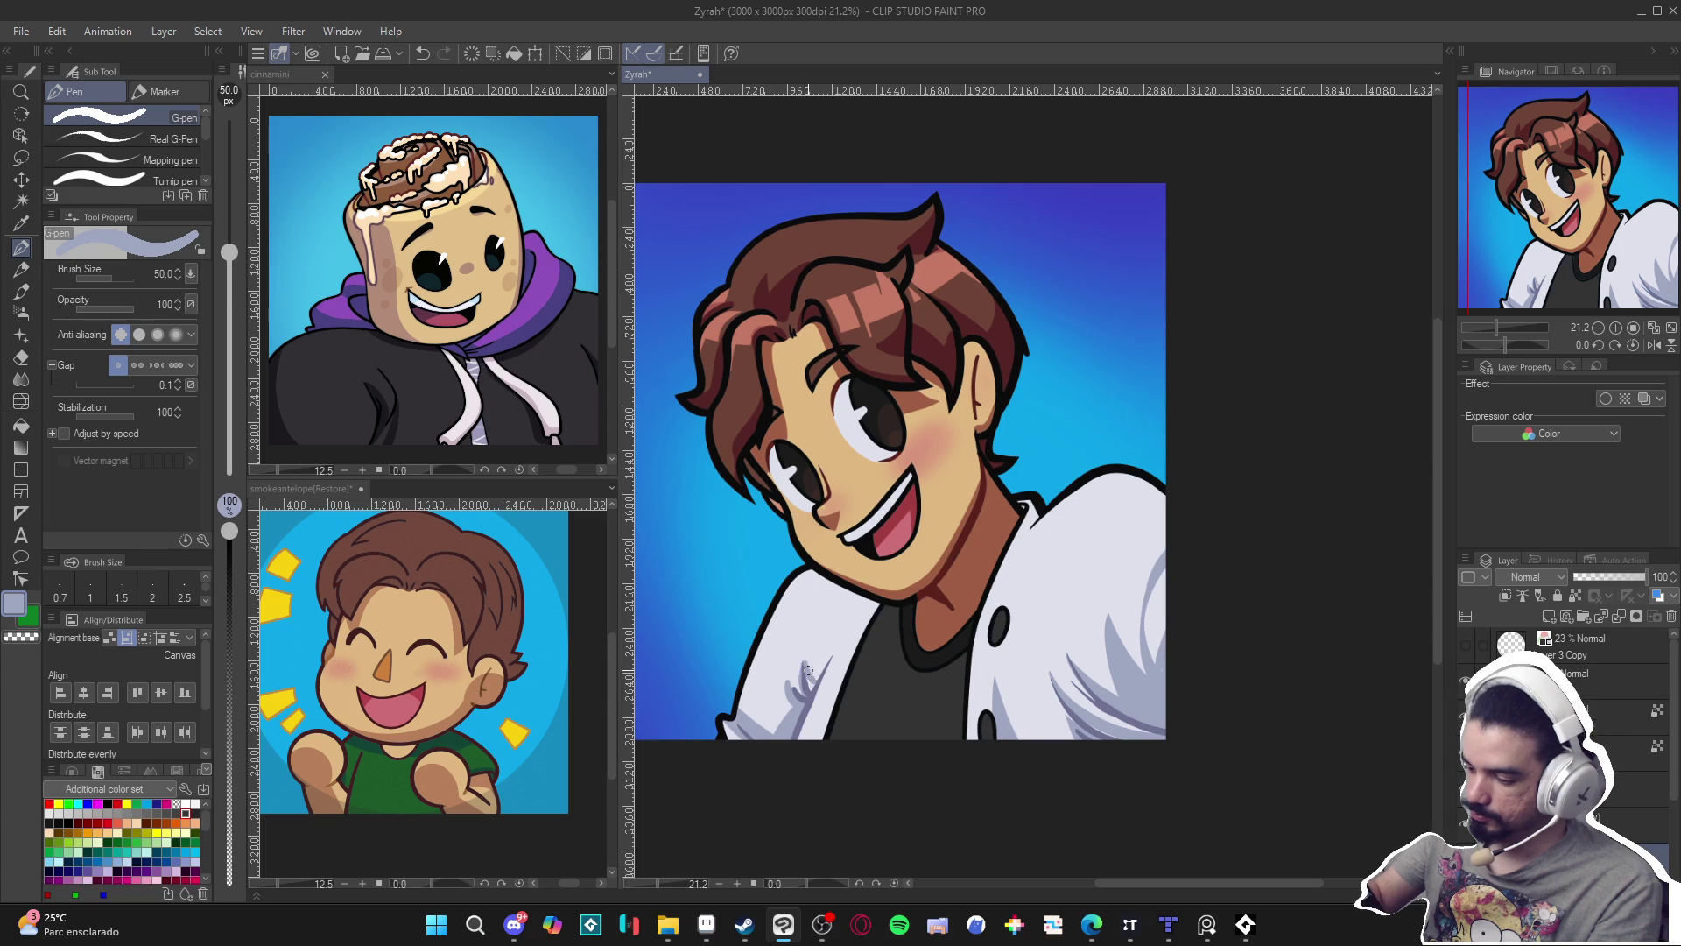
Lighten the grey-blue shading on the jacket's lower left with near-white.
alt+click(818, 652)
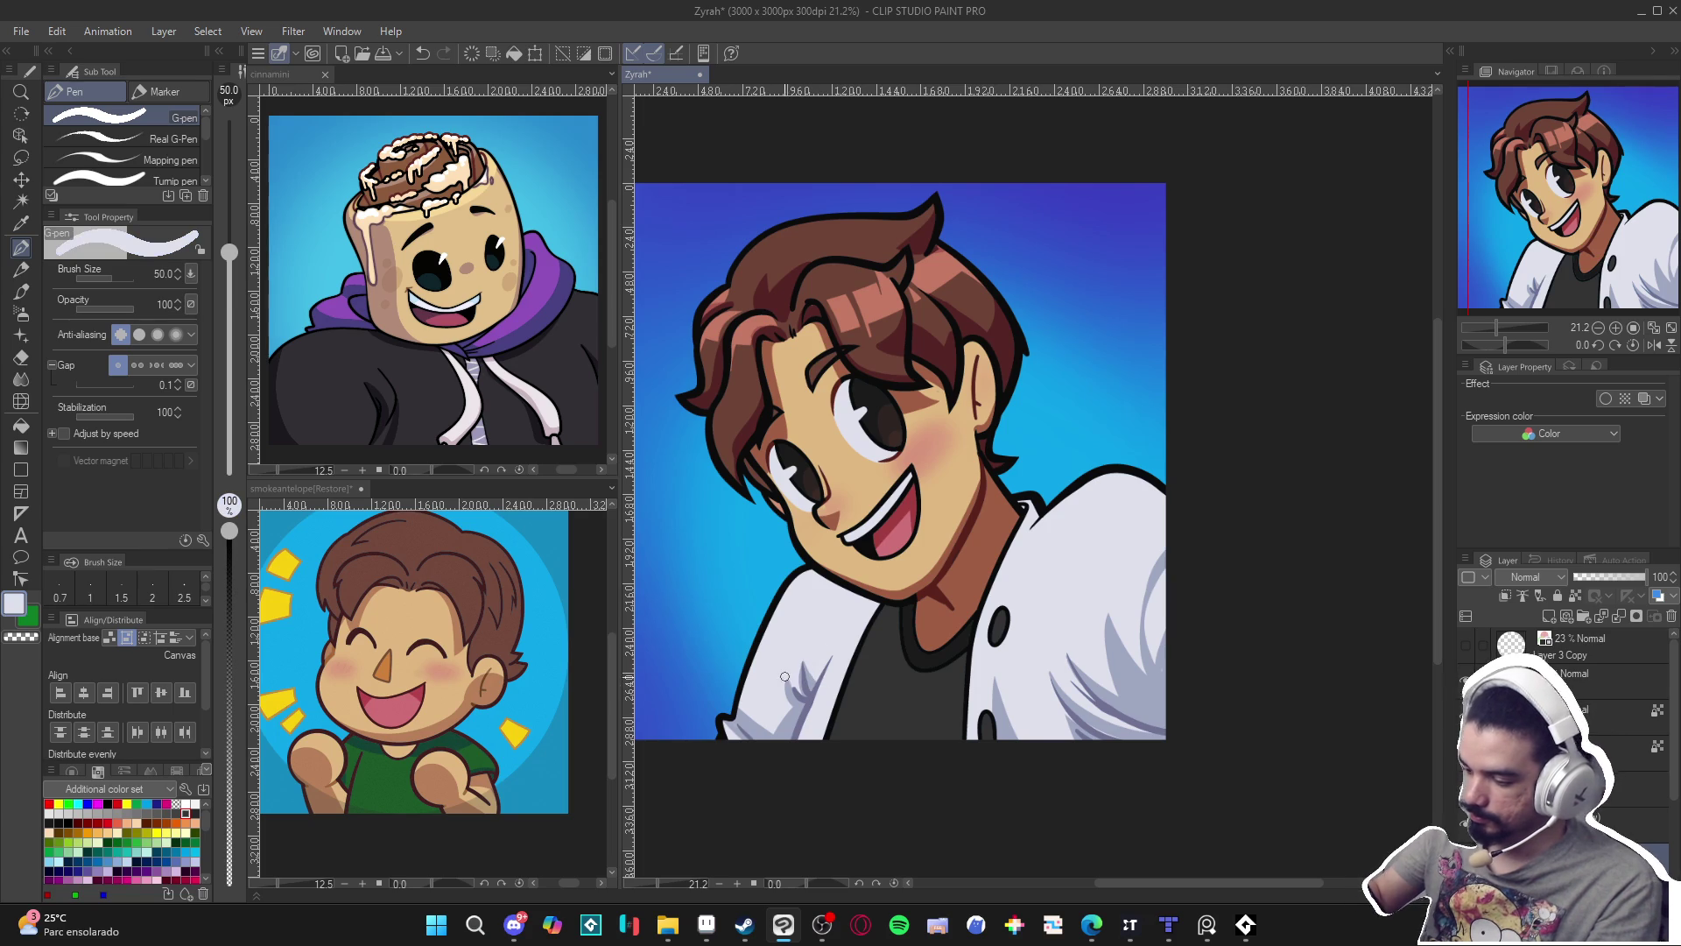
alt+click(802, 703)
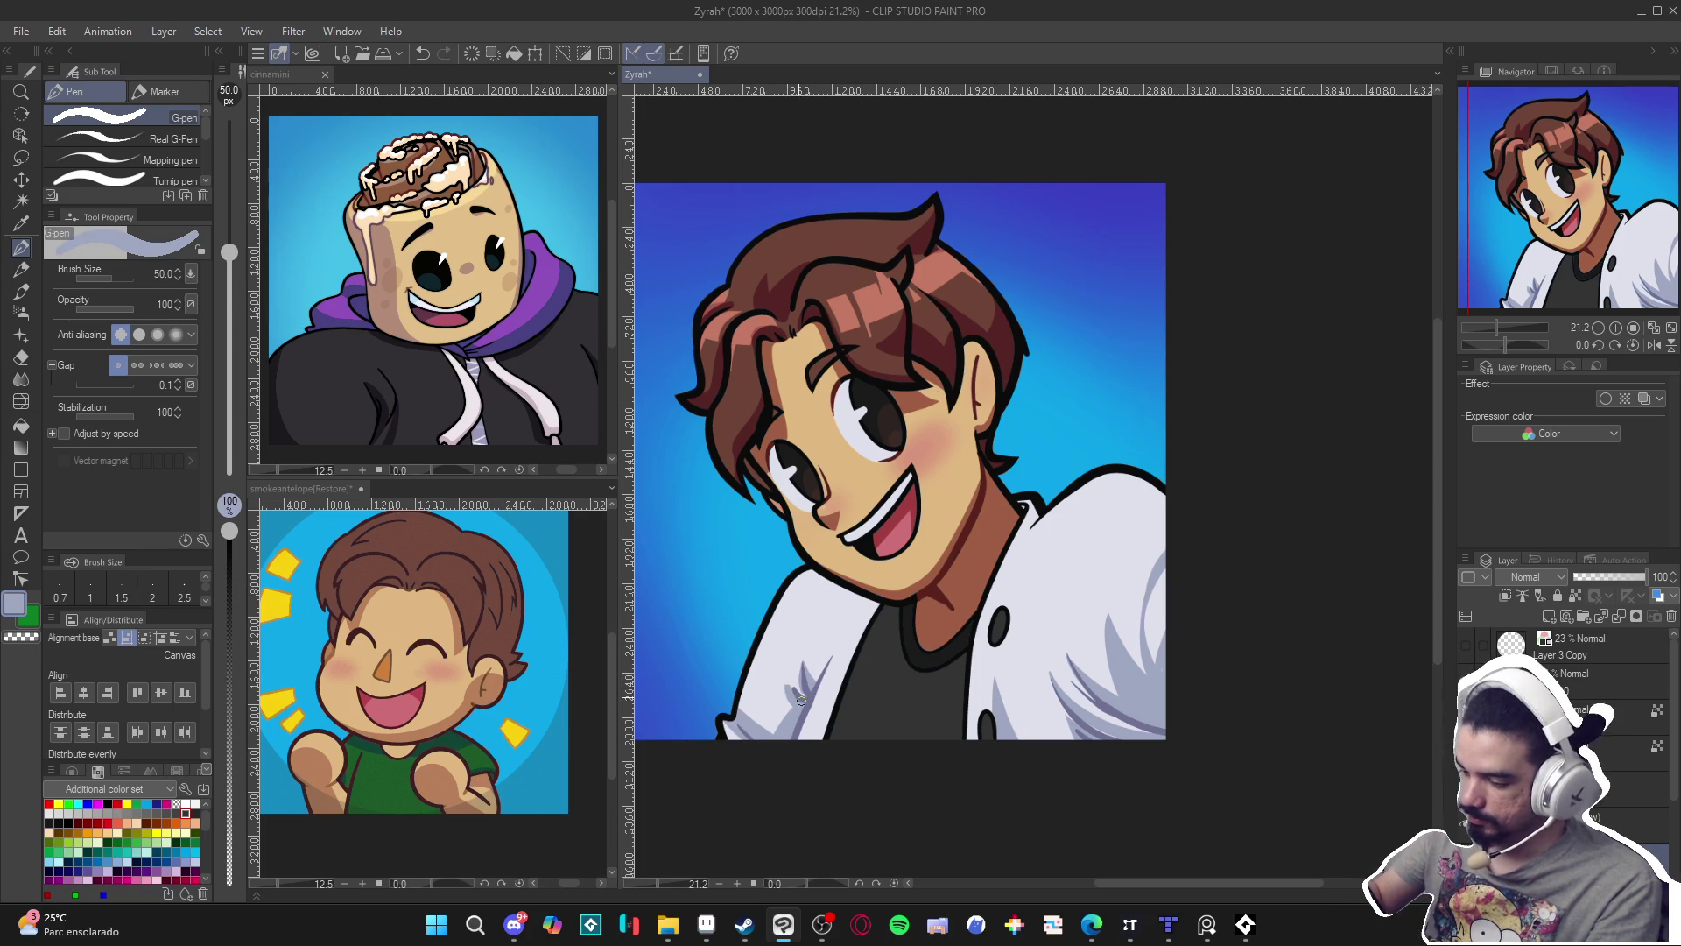
alt+click(786, 671)
drag(805, 692, 811, 647)
alt+click(804, 705)
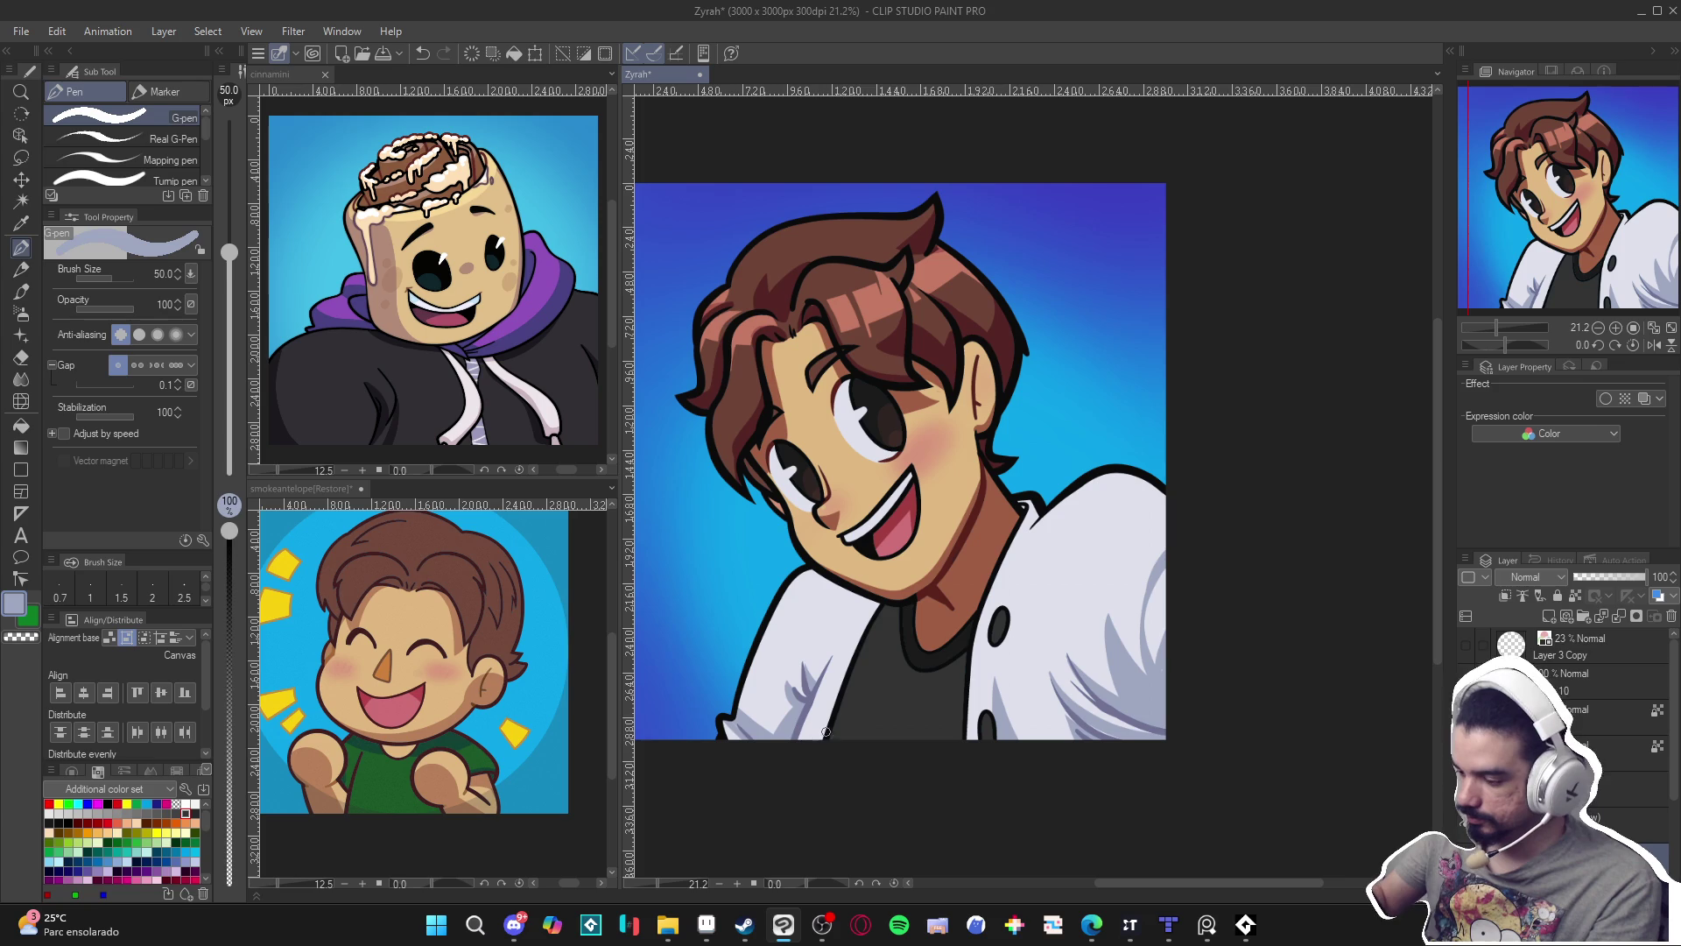
Draw a stroke down the jacket from the collar, redoing it once, then pick white again.
alt+click(872, 613)
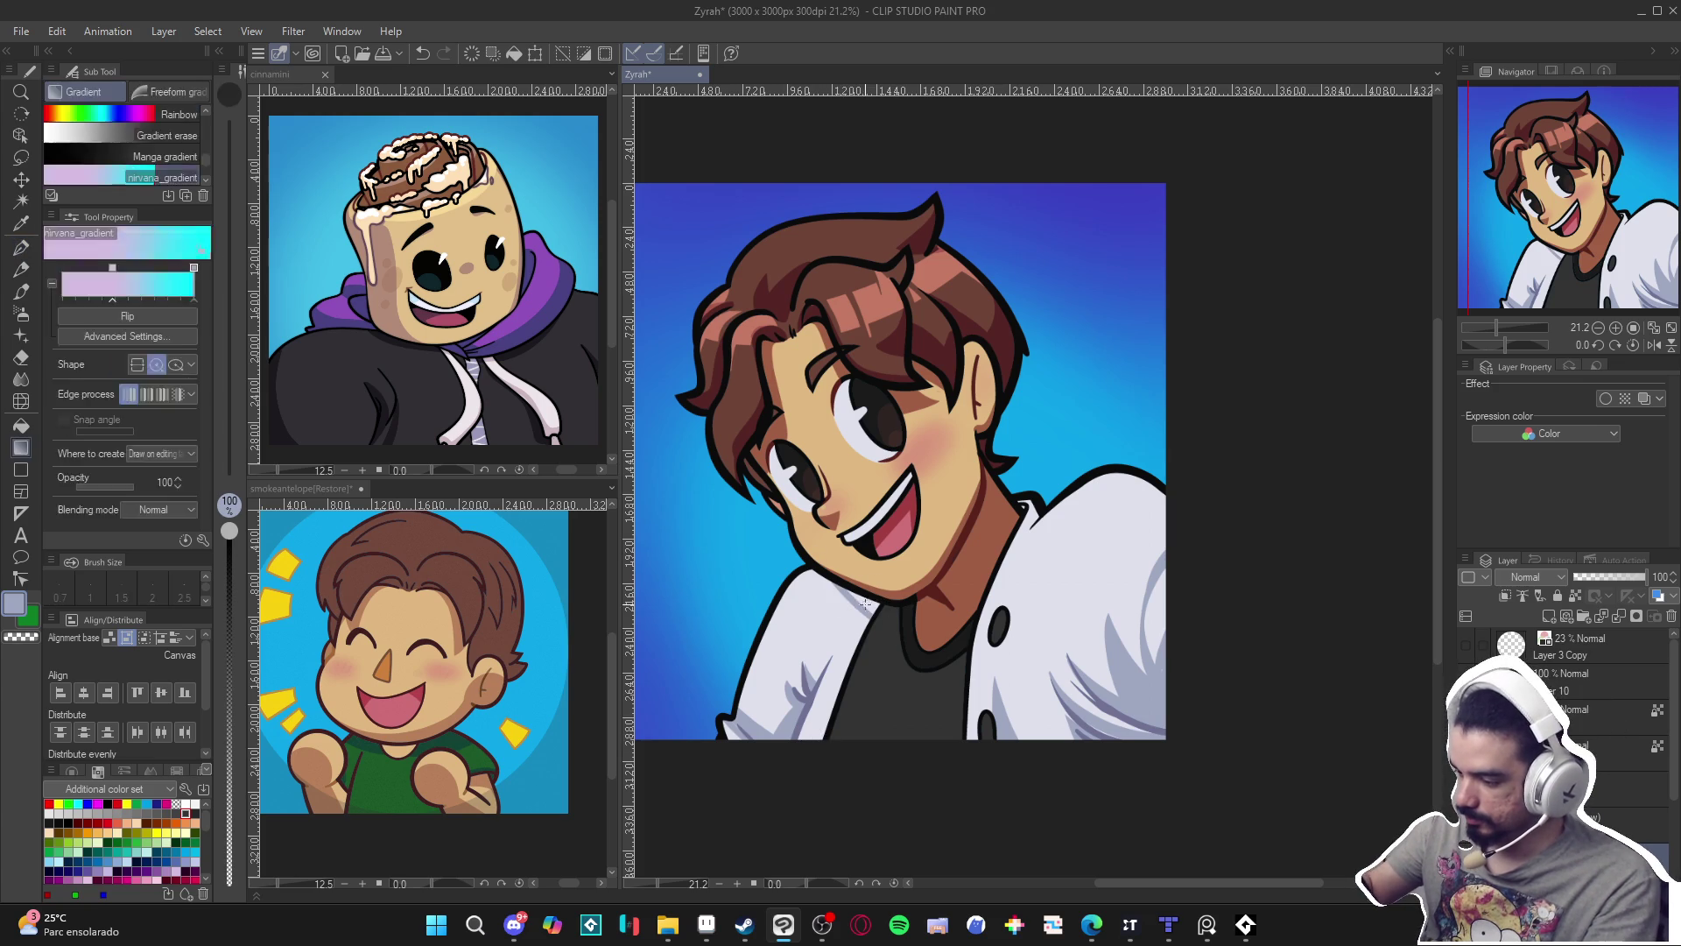
drag(870, 617, 819, 740)
key(ctrl+z)
drag(884, 594, 814, 768)
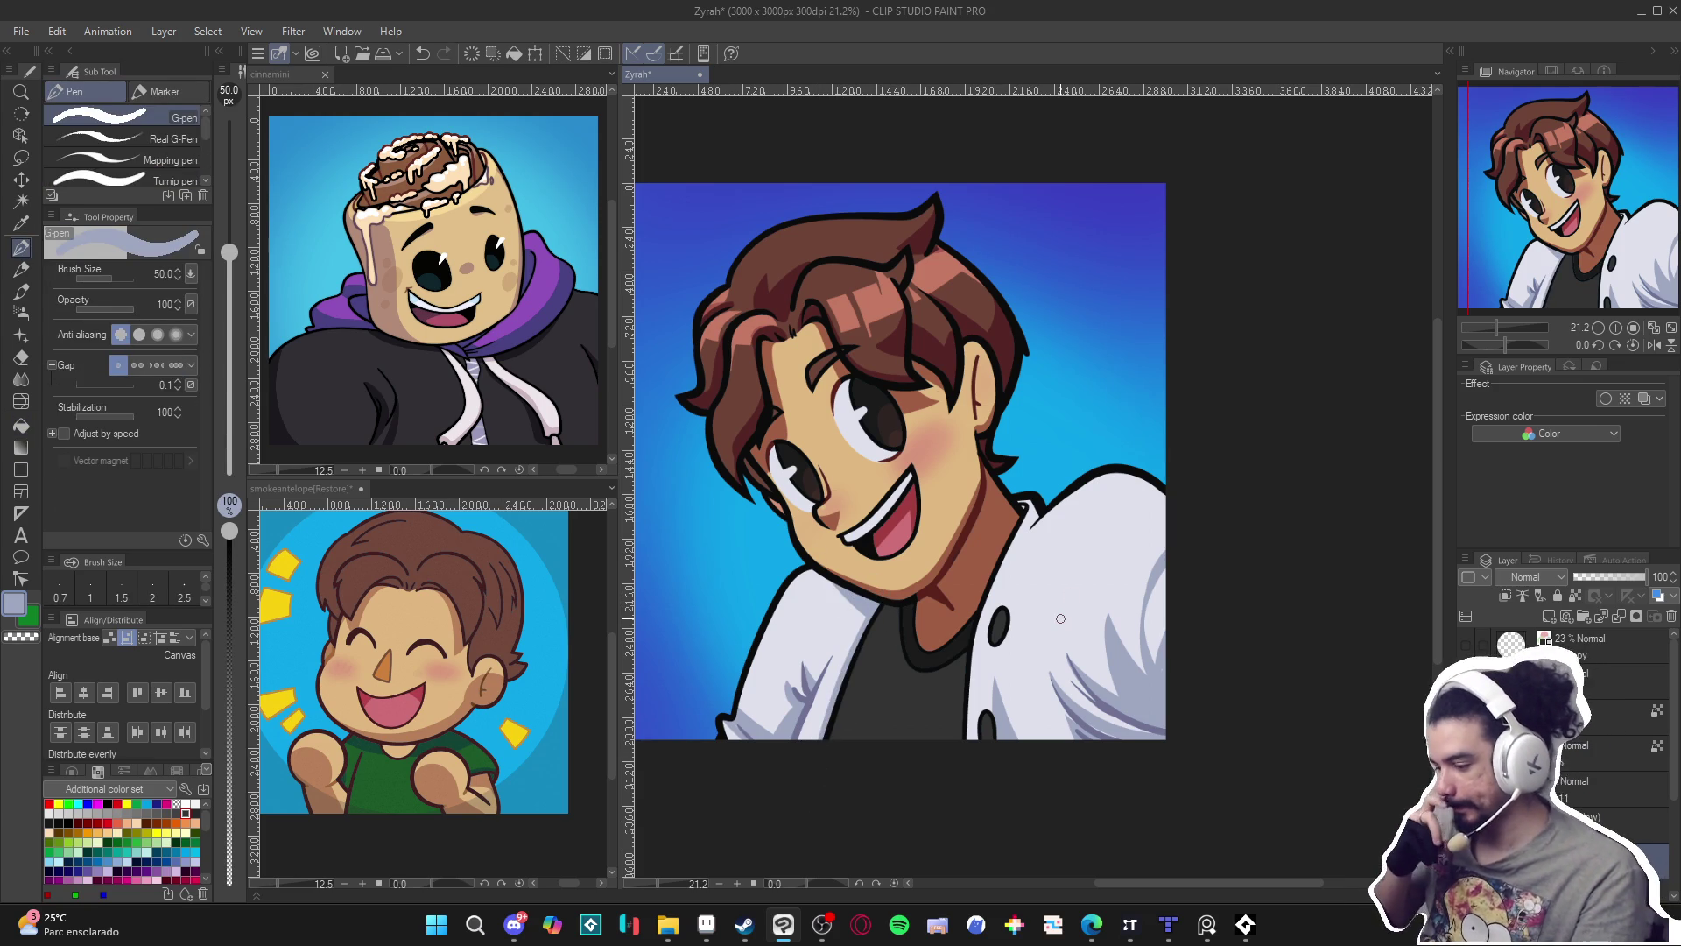
alt+click(1049, 517)
drag(1026, 535, 1047, 513)
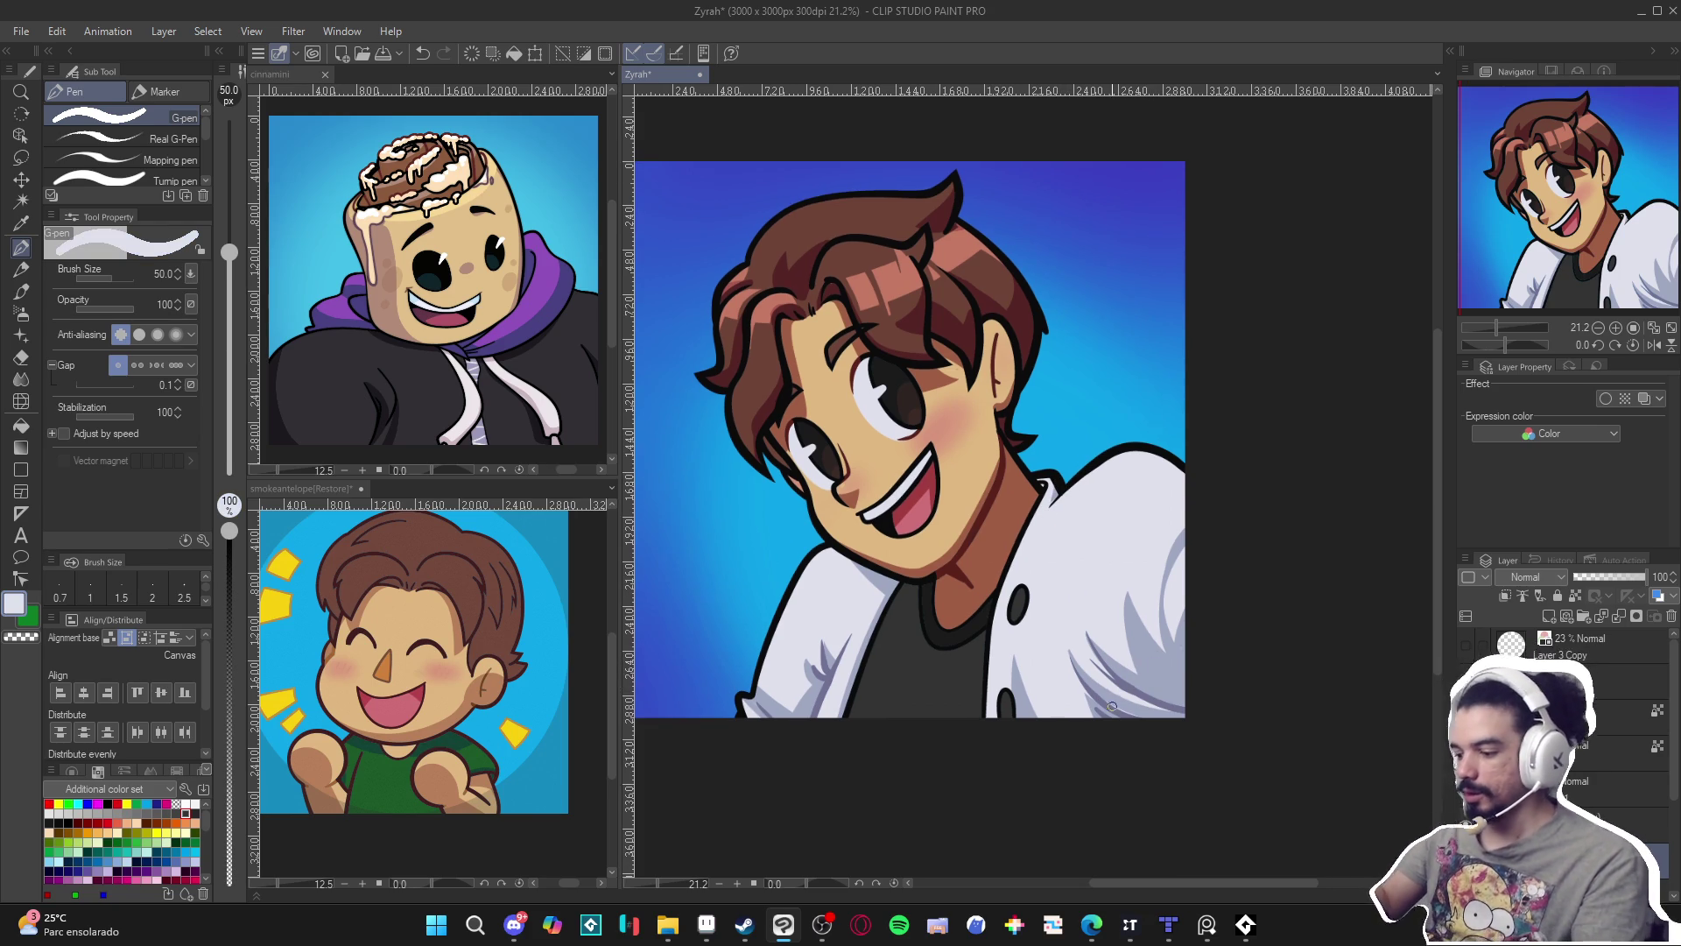
drag(1118, 703, 1099, 715)
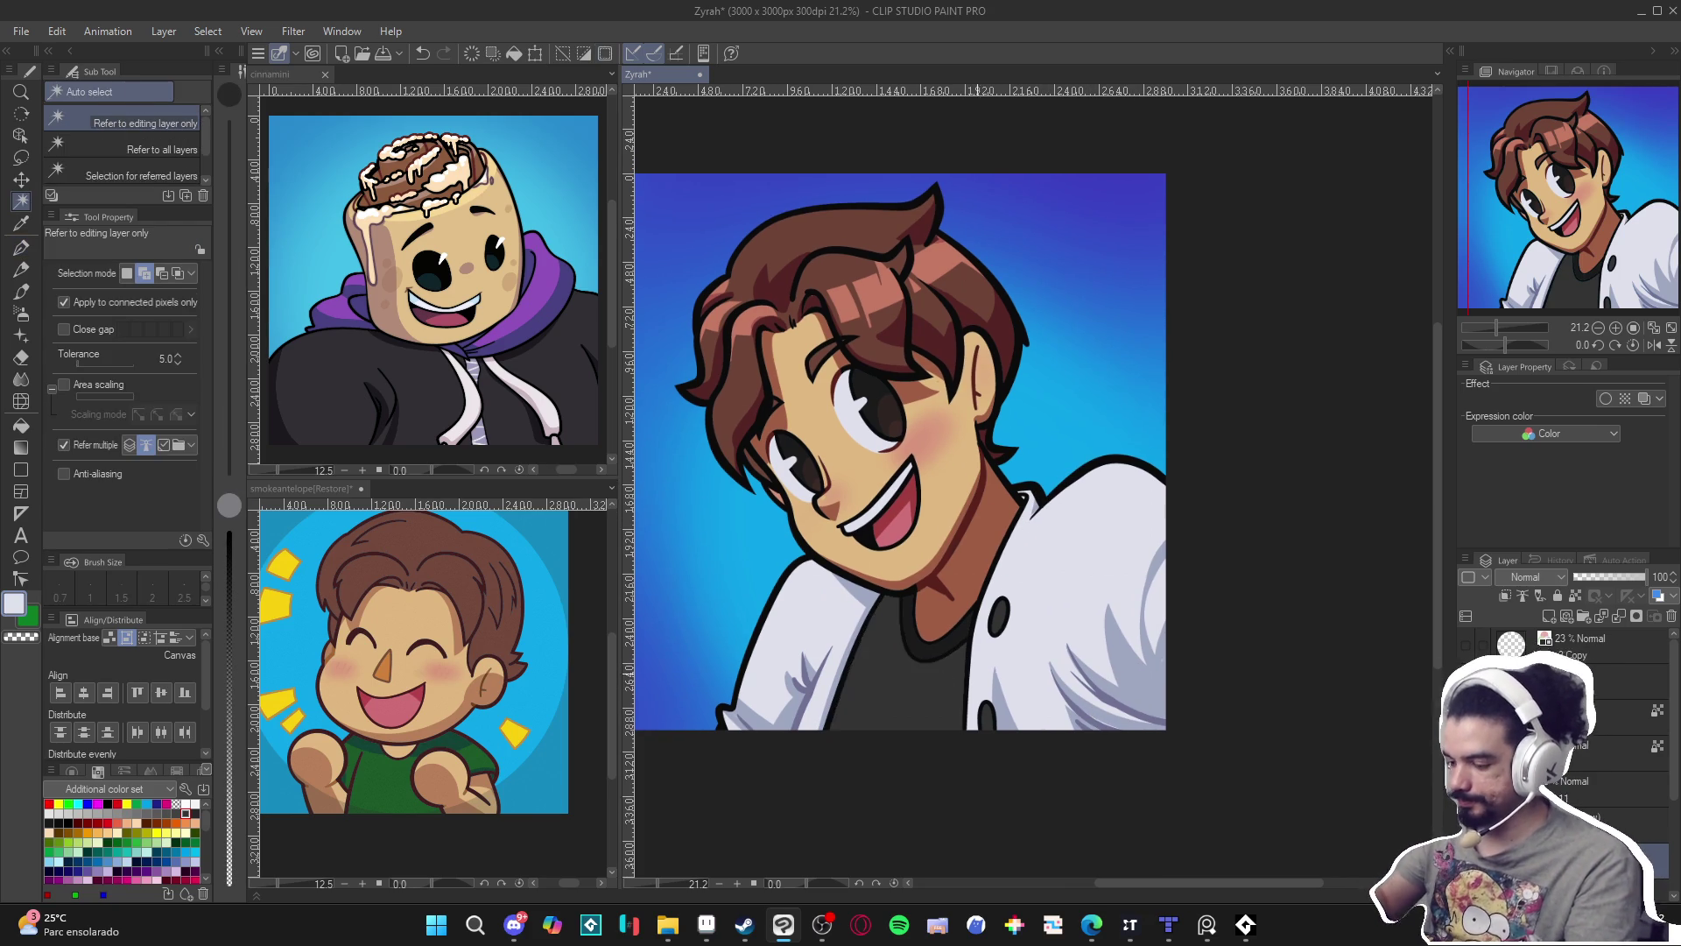
Save, set the colour to near-black 211E1E, and draw a dark stroke down the shirt from the collar.
alt+click(913, 686)
key(ctrl+s)
click(12, 610)
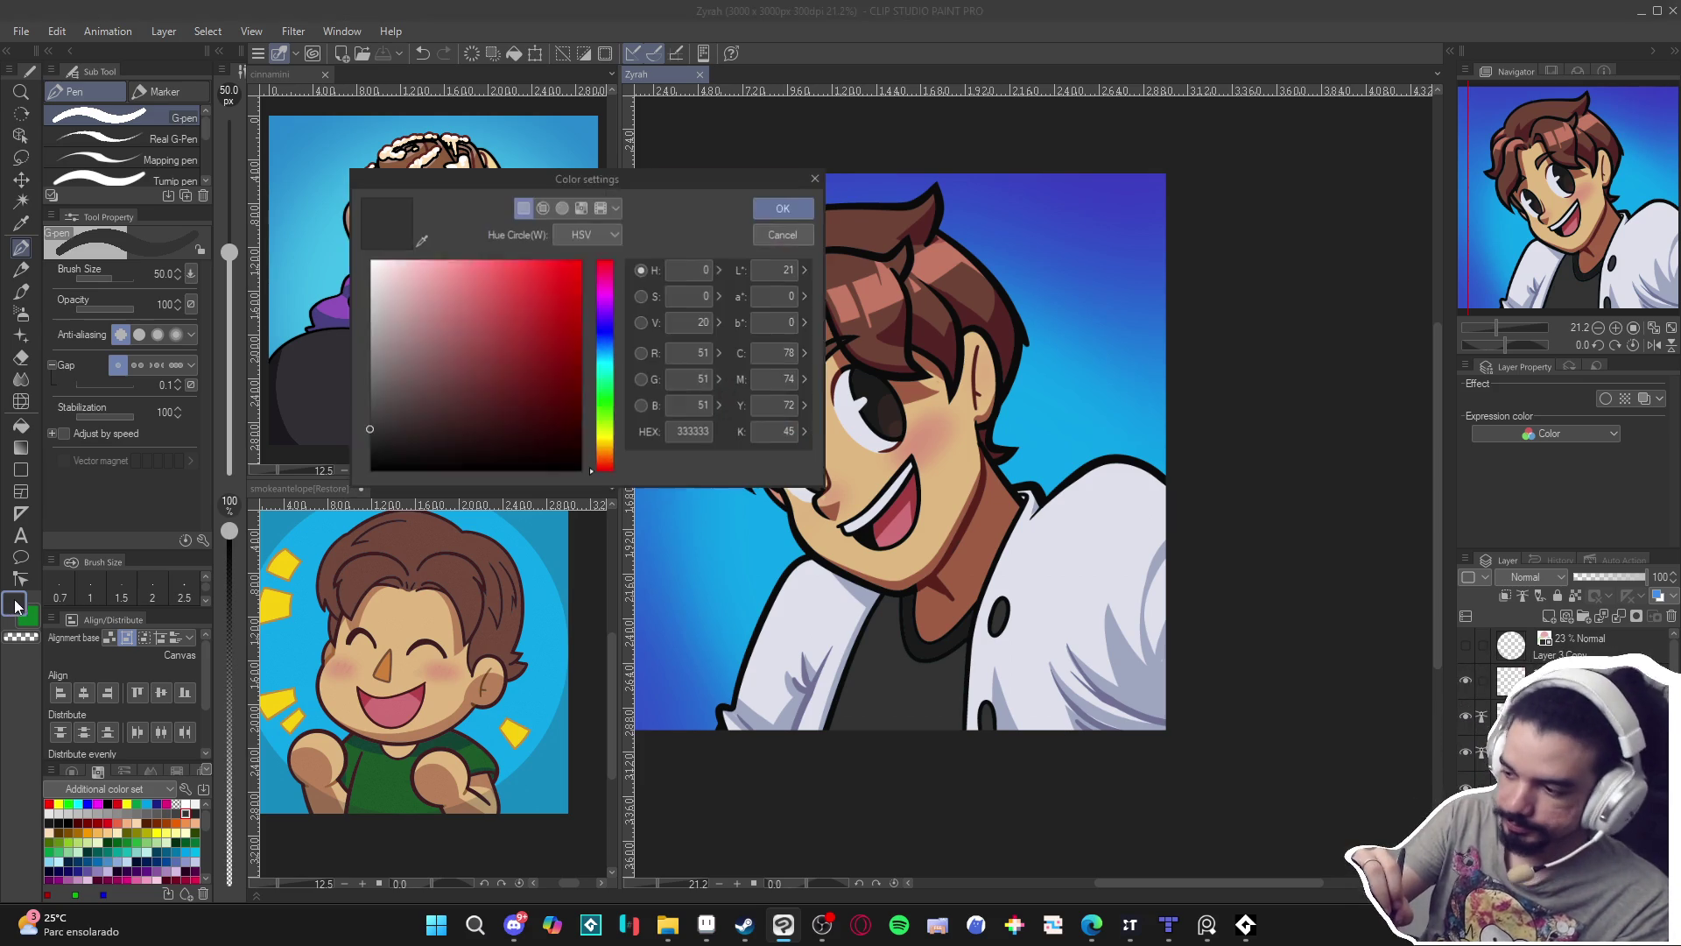
click(388, 444)
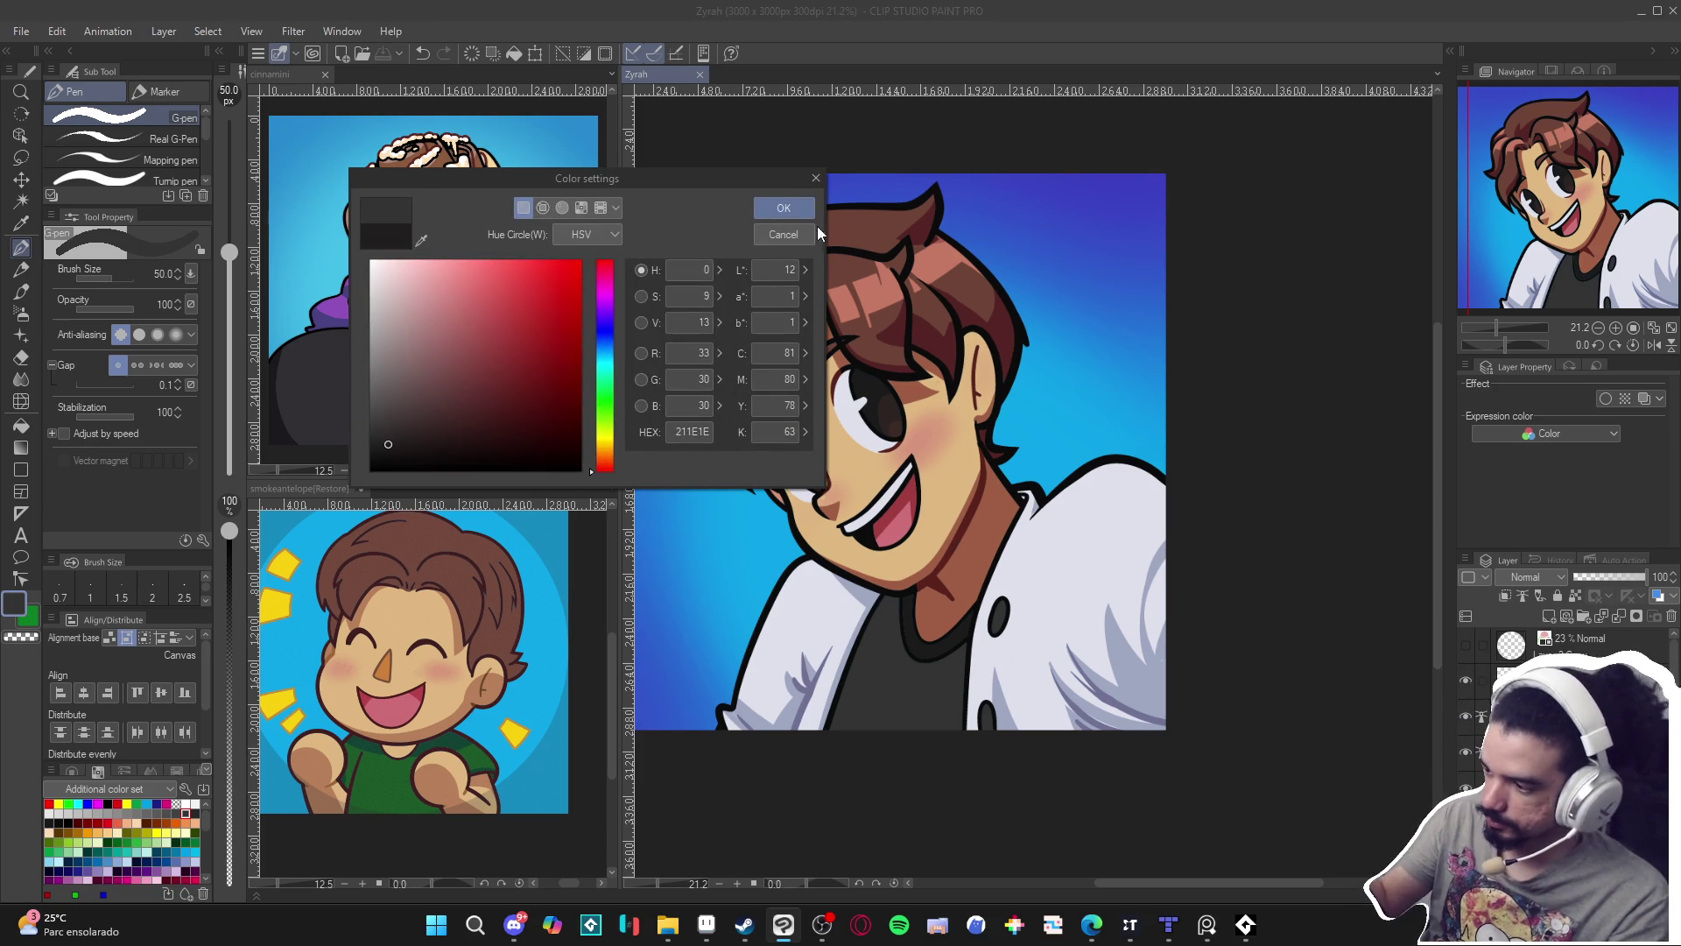
click(775, 209)
drag(879, 610, 841, 728)
key(p)
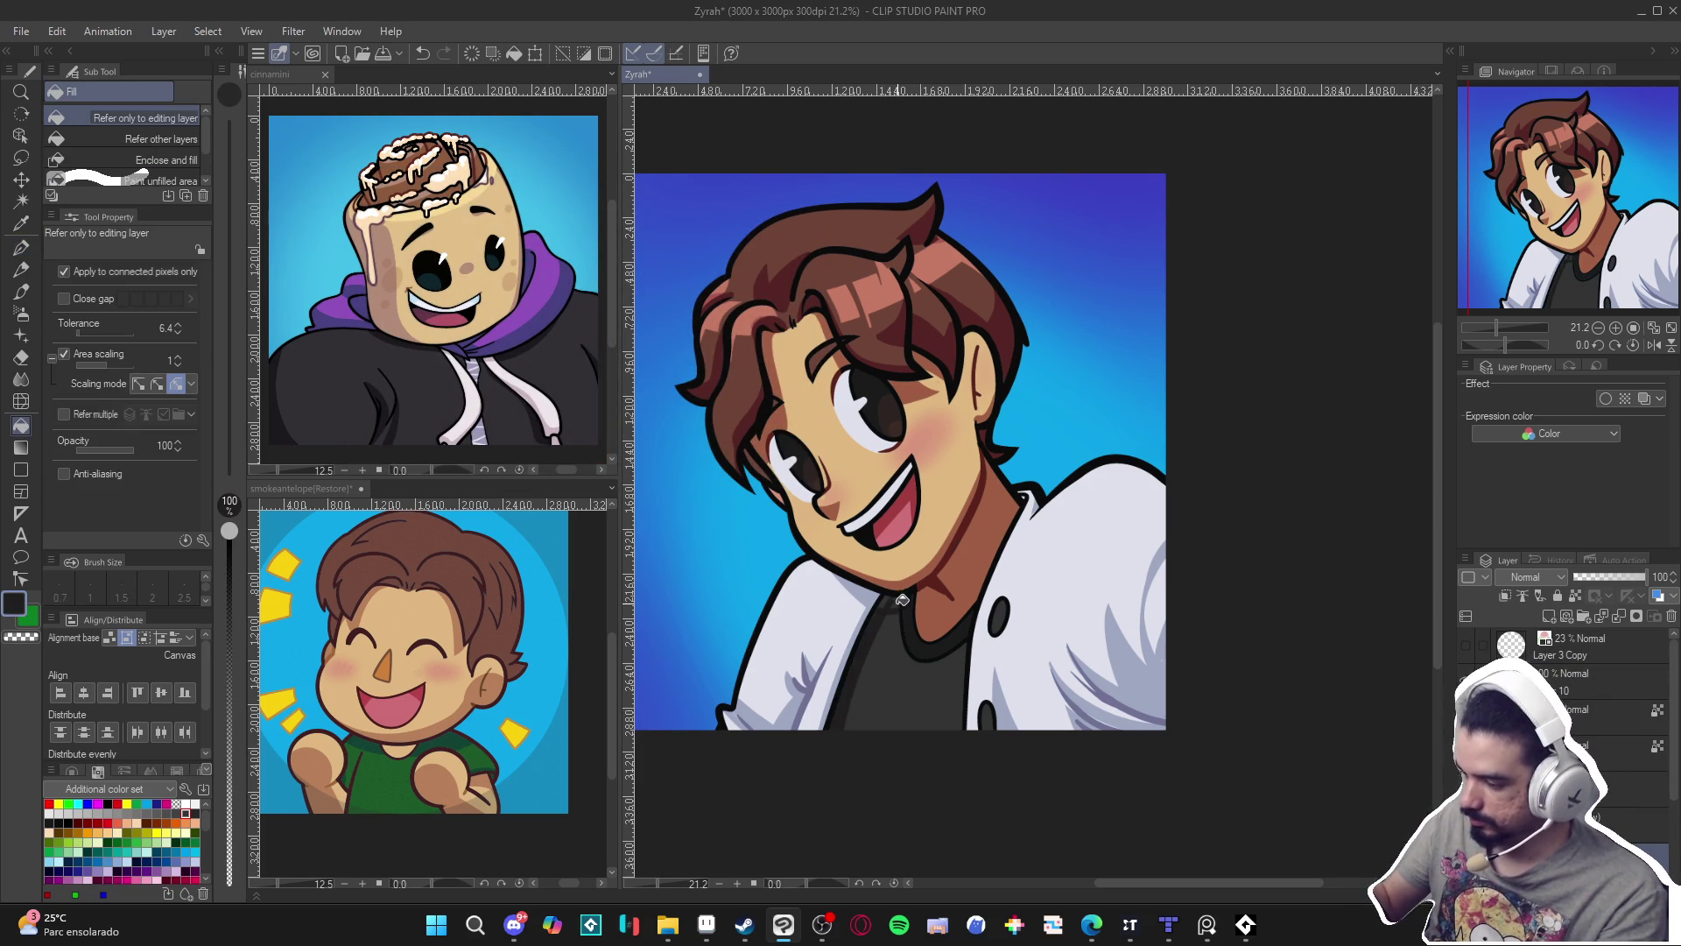
drag(892, 605, 844, 743)
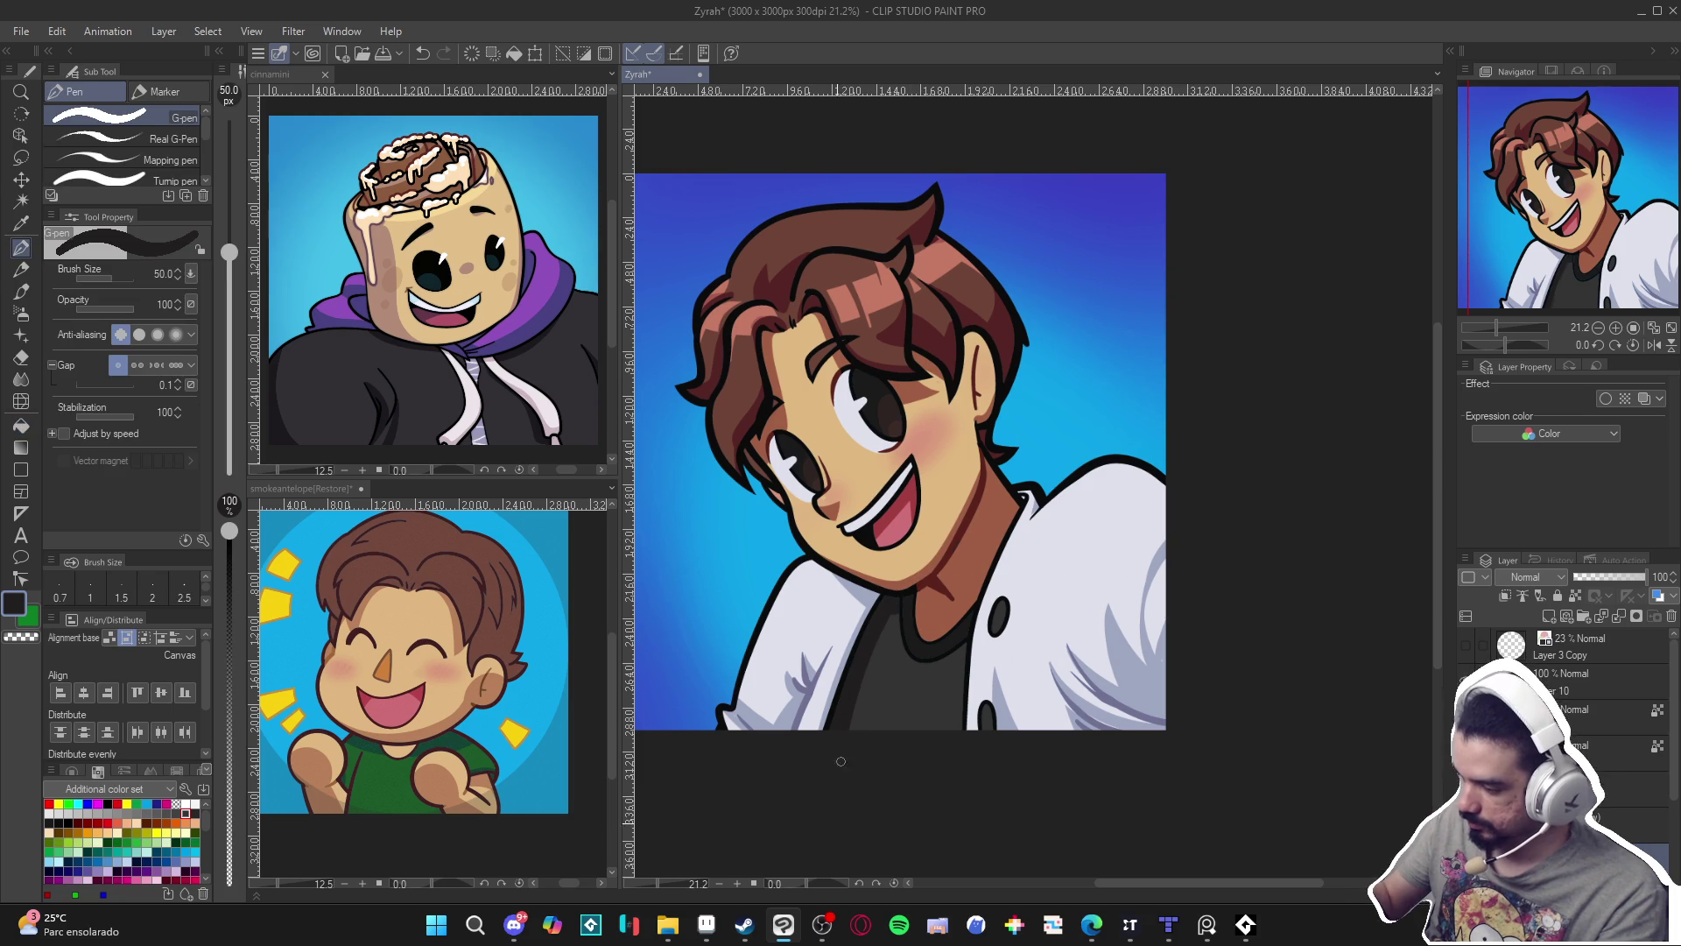
Try the soft airbrush at size 1200 and Auto select on the white jacket, sampling its grey-lavender.
key(b)
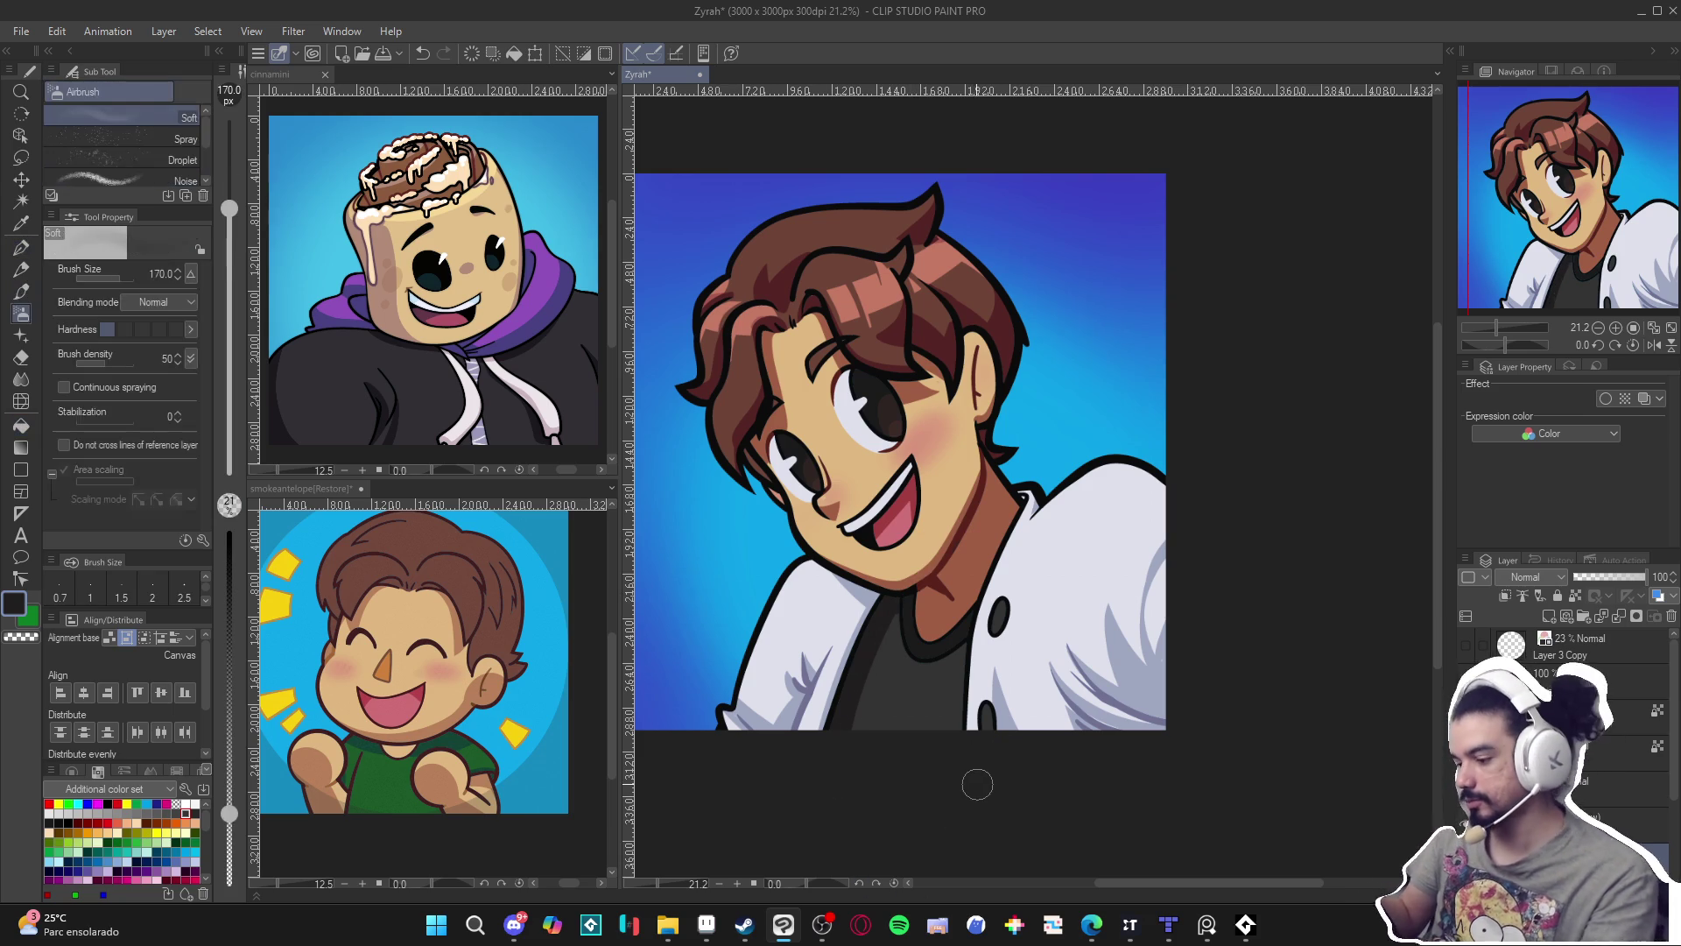
key(bracketright)
key(bracketright)
key(bracketright)
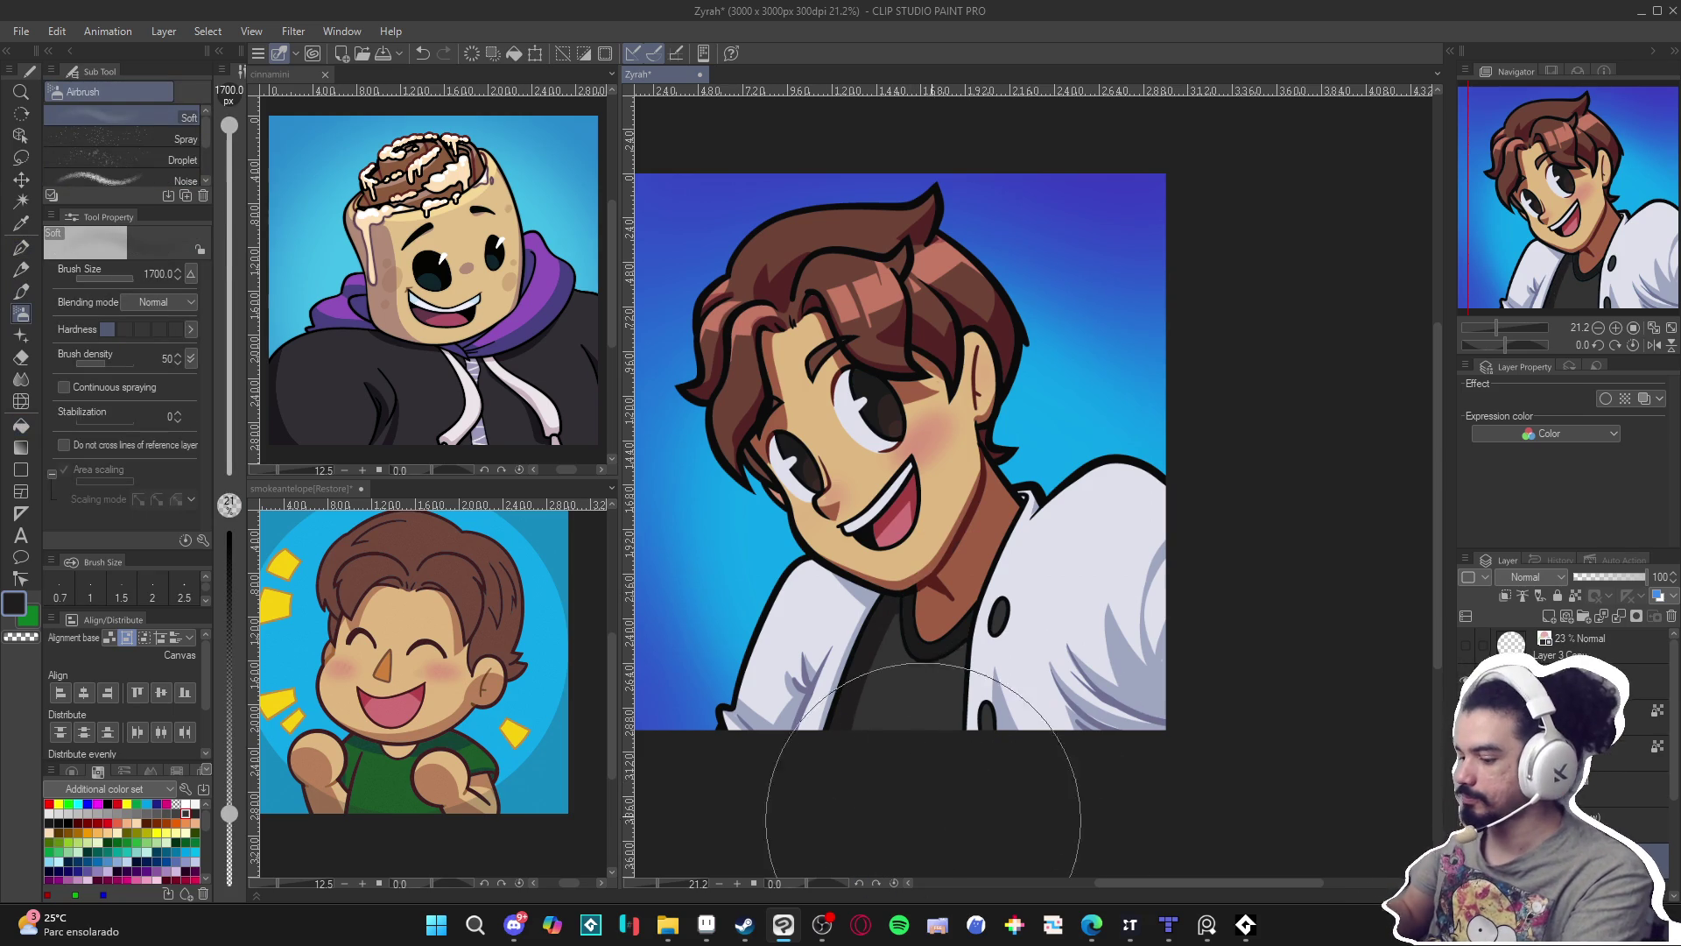
key(bracketleft)
key(bracketleft)
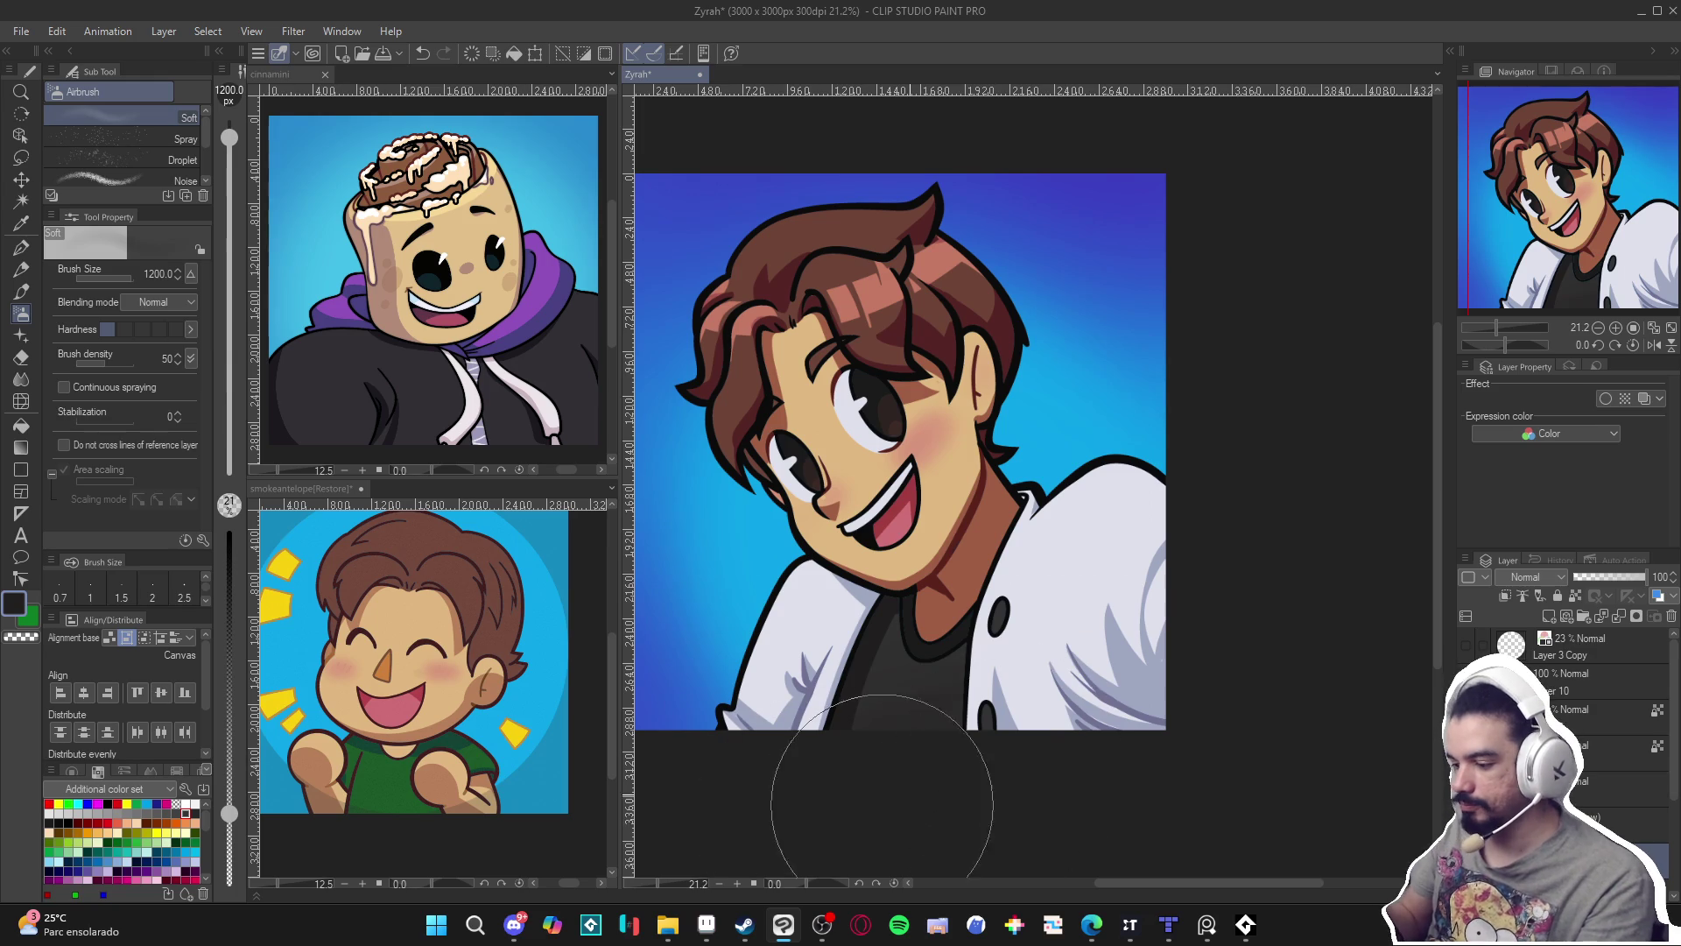
key(w)
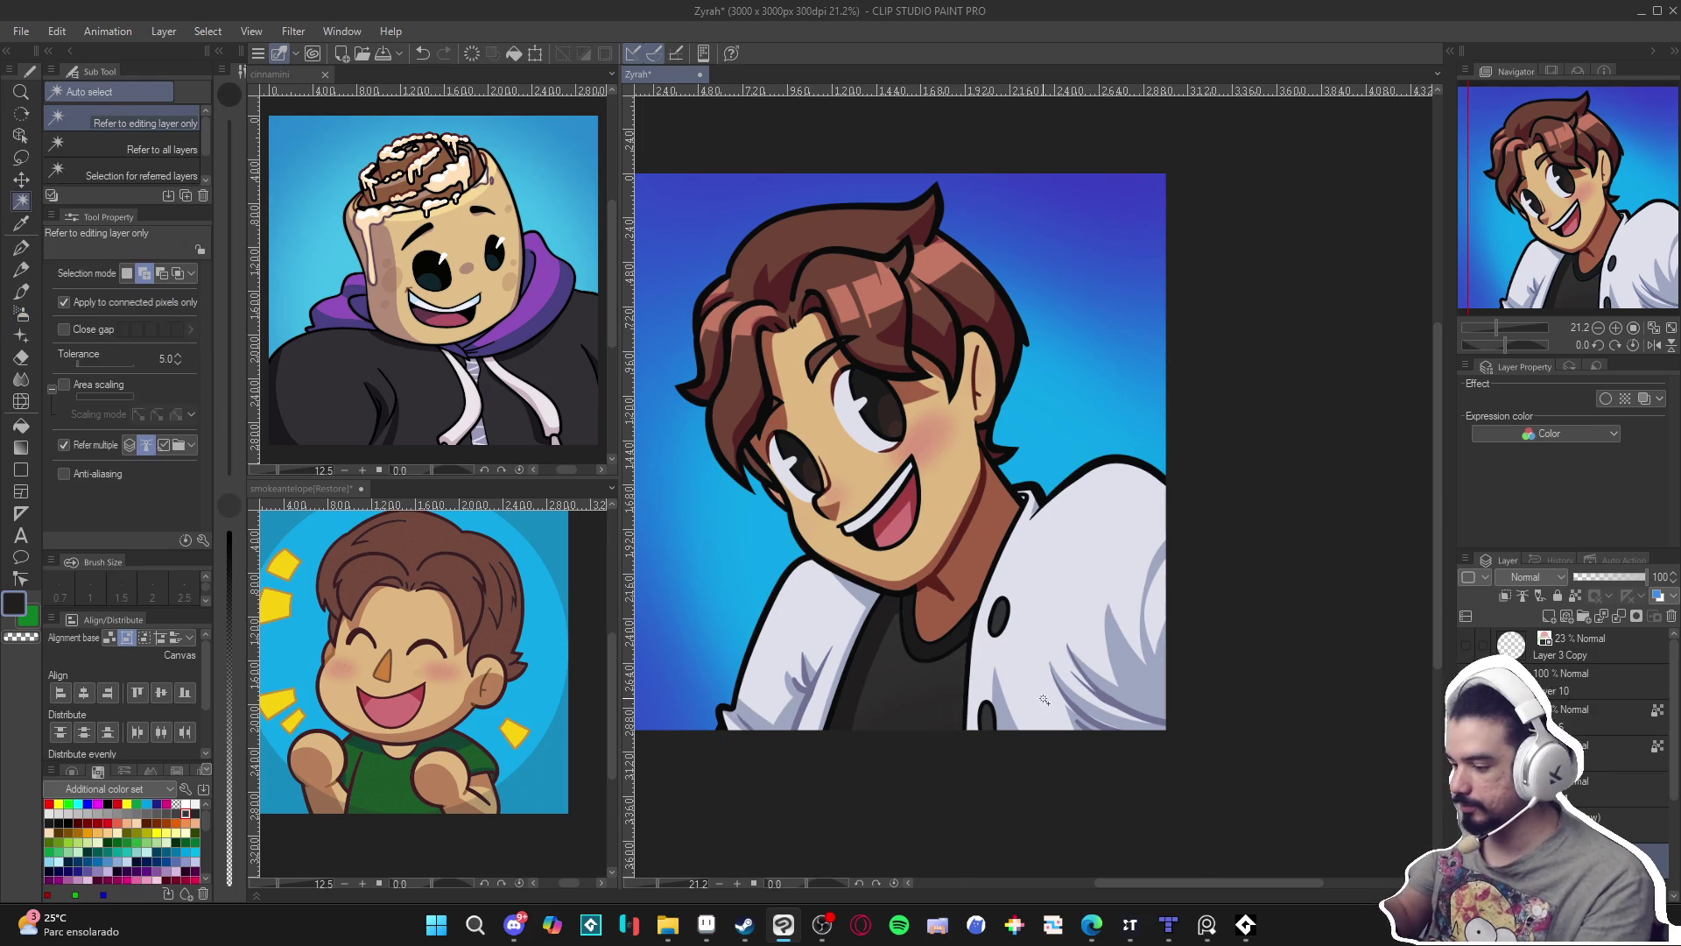
click(1085, 631)
key(ctrl+h)
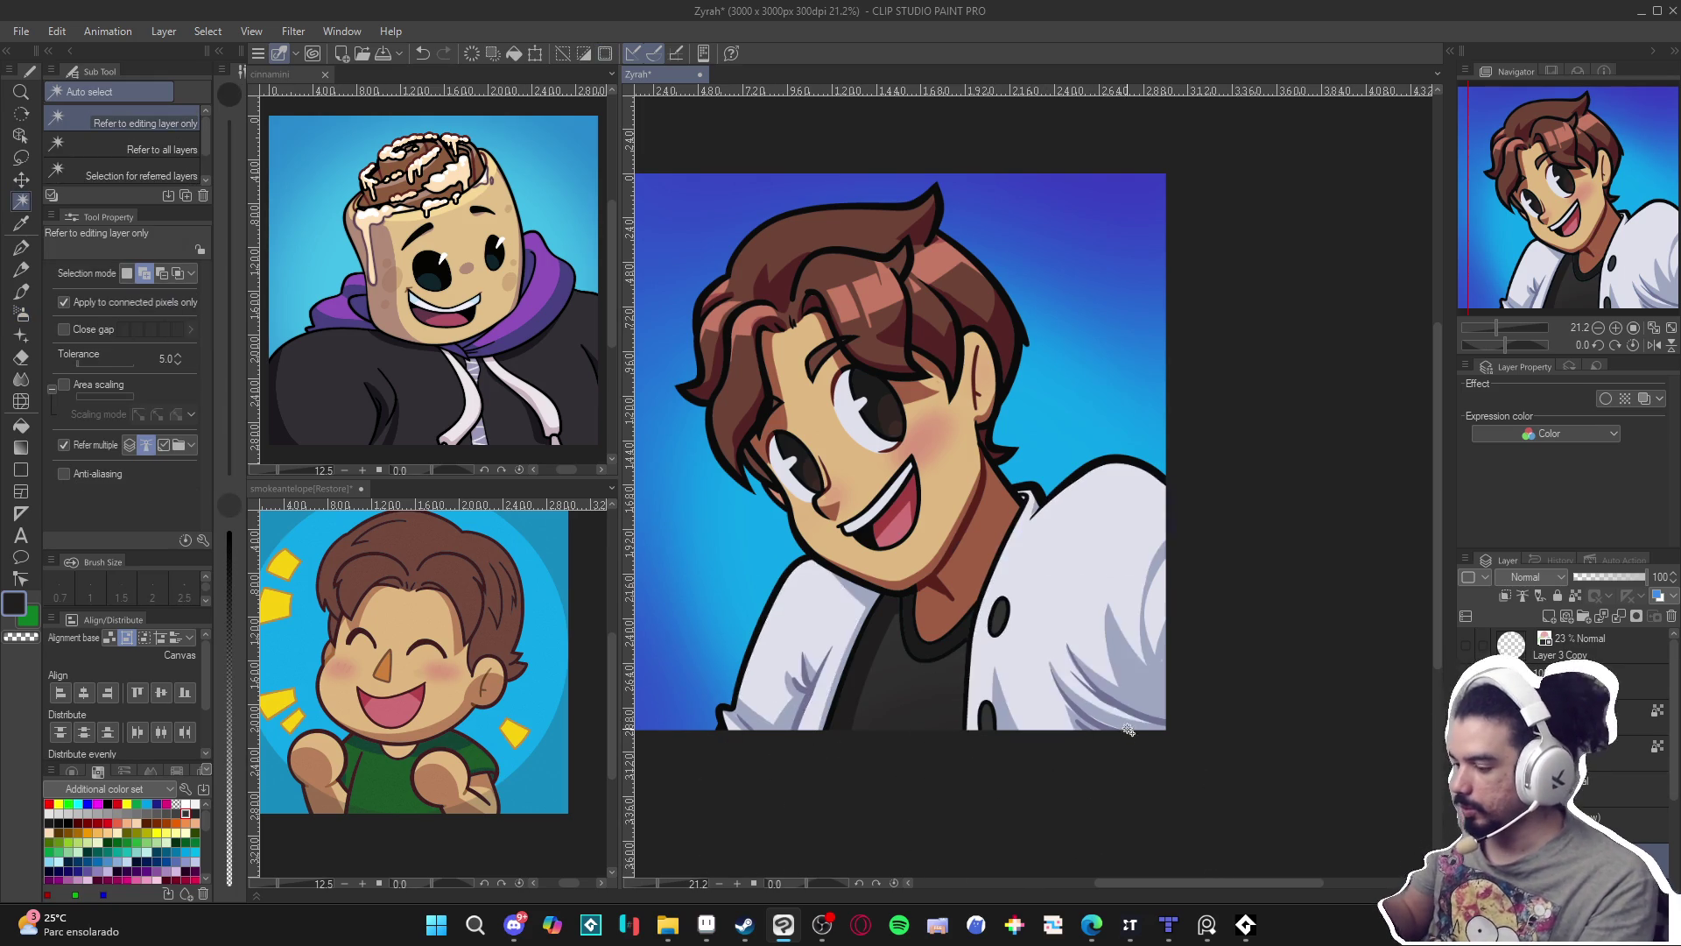
key(b)
alt+click(1140, 711)
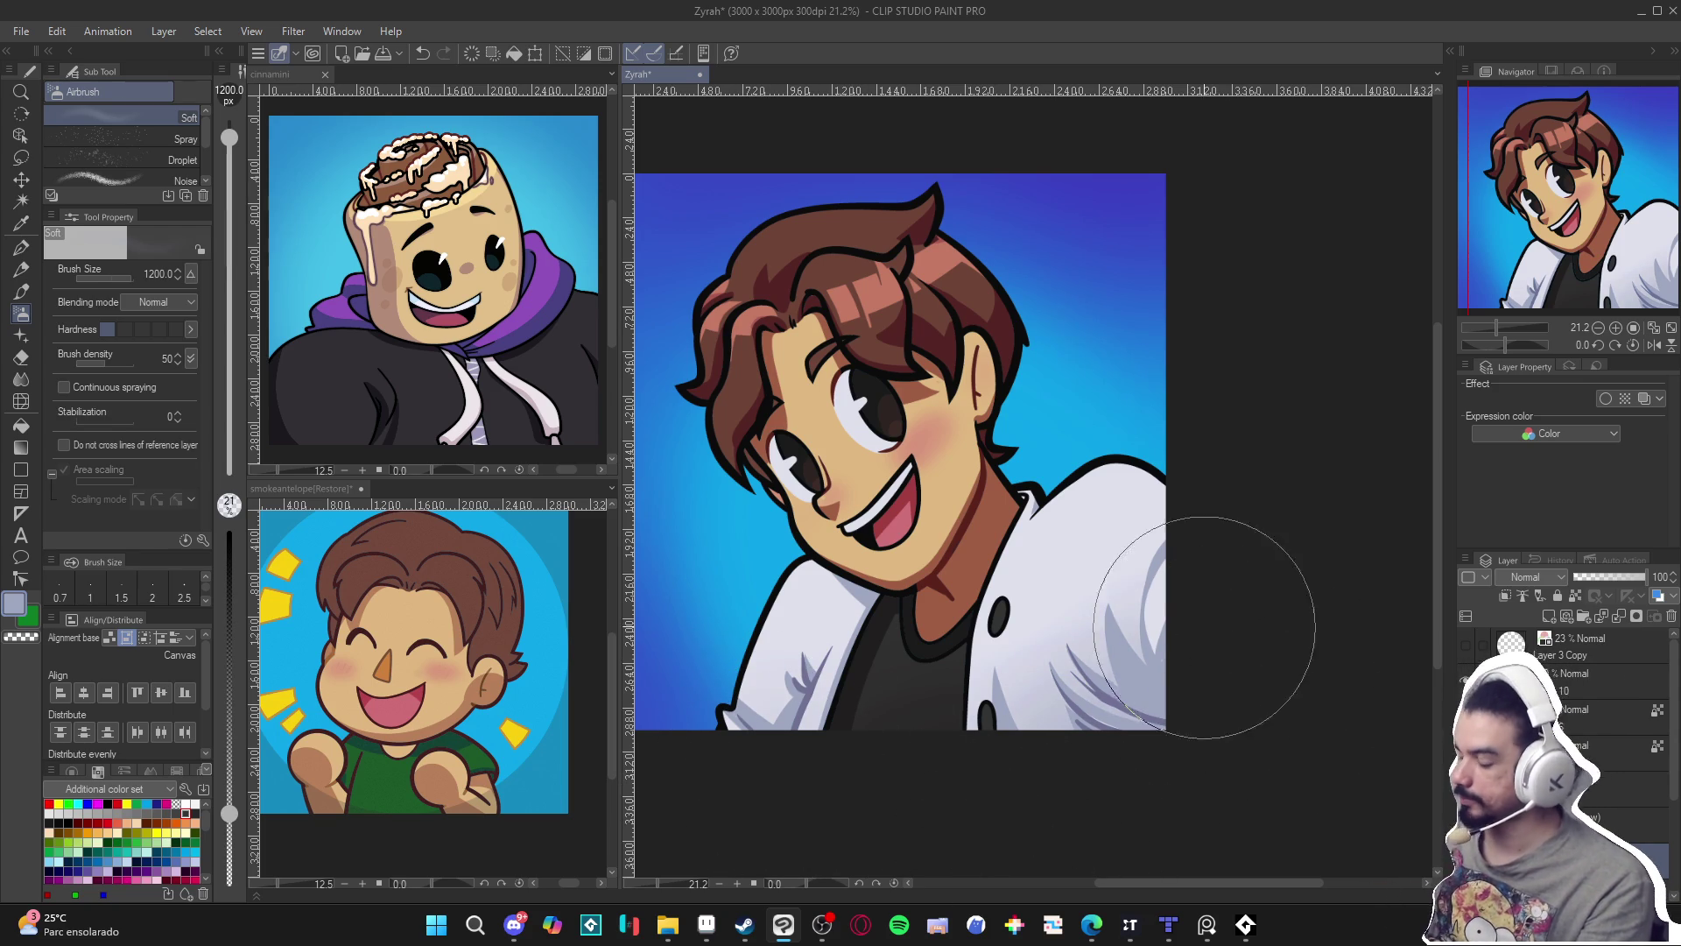
key(p)
scroll(1101, 766, down, 1)
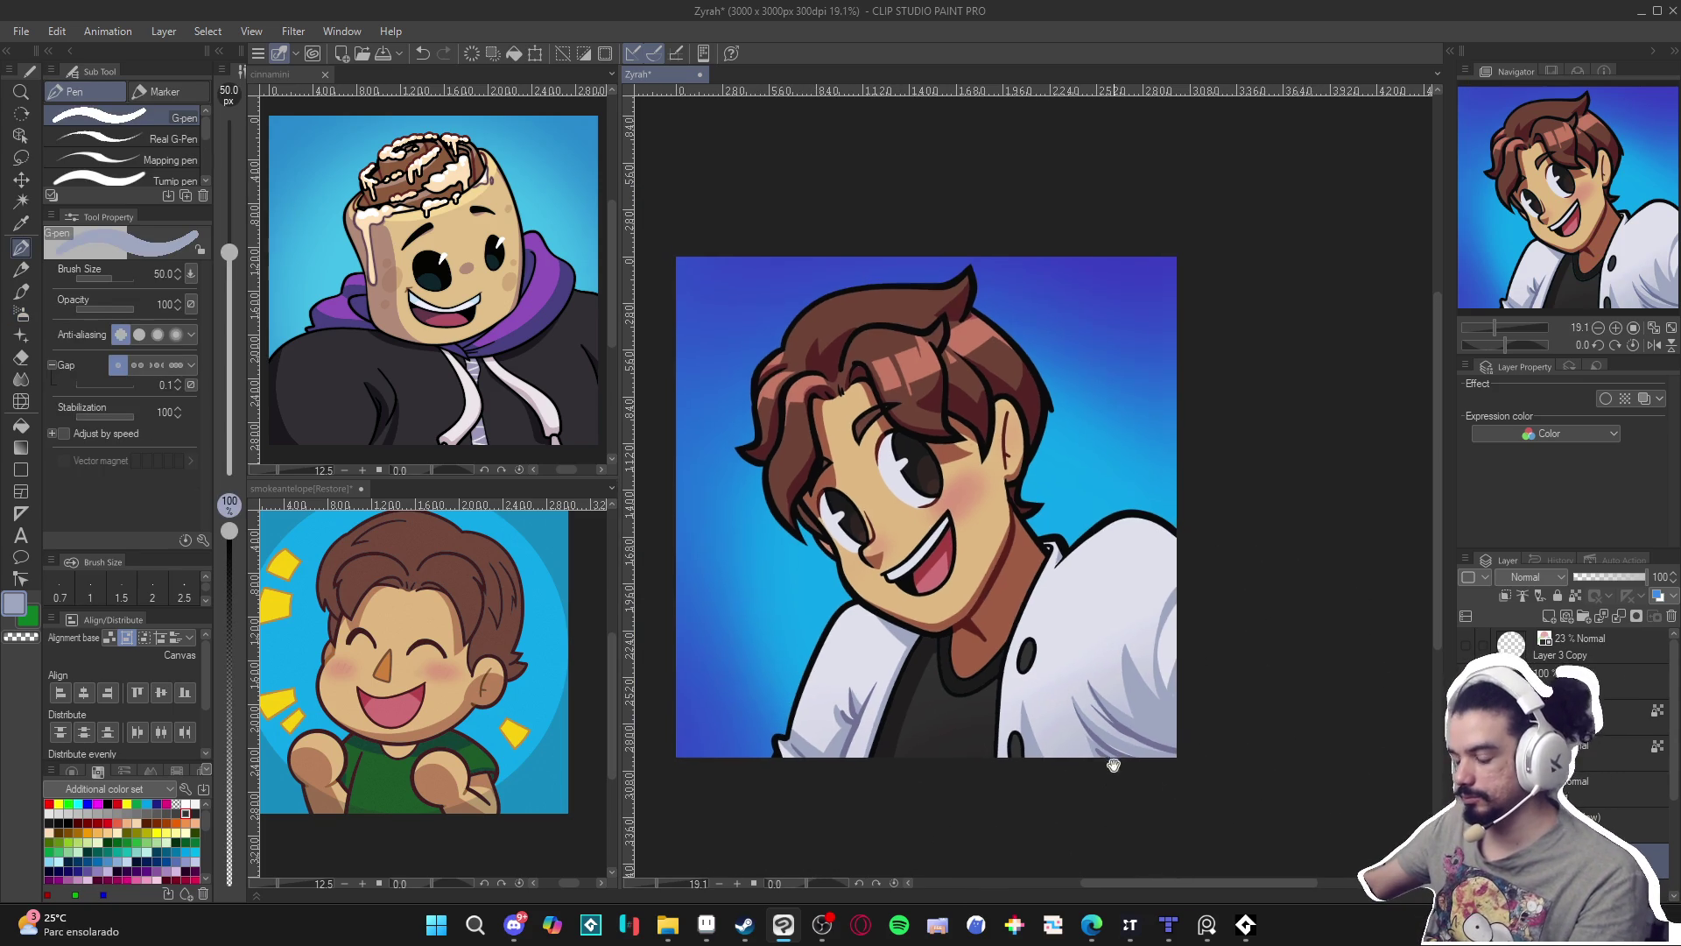
Save the portrait, switch briefly to another program, and Alt+Tab back to the Zyrah canvas.
key(ctrl+s)
scroll(1054, 605, down, 1)
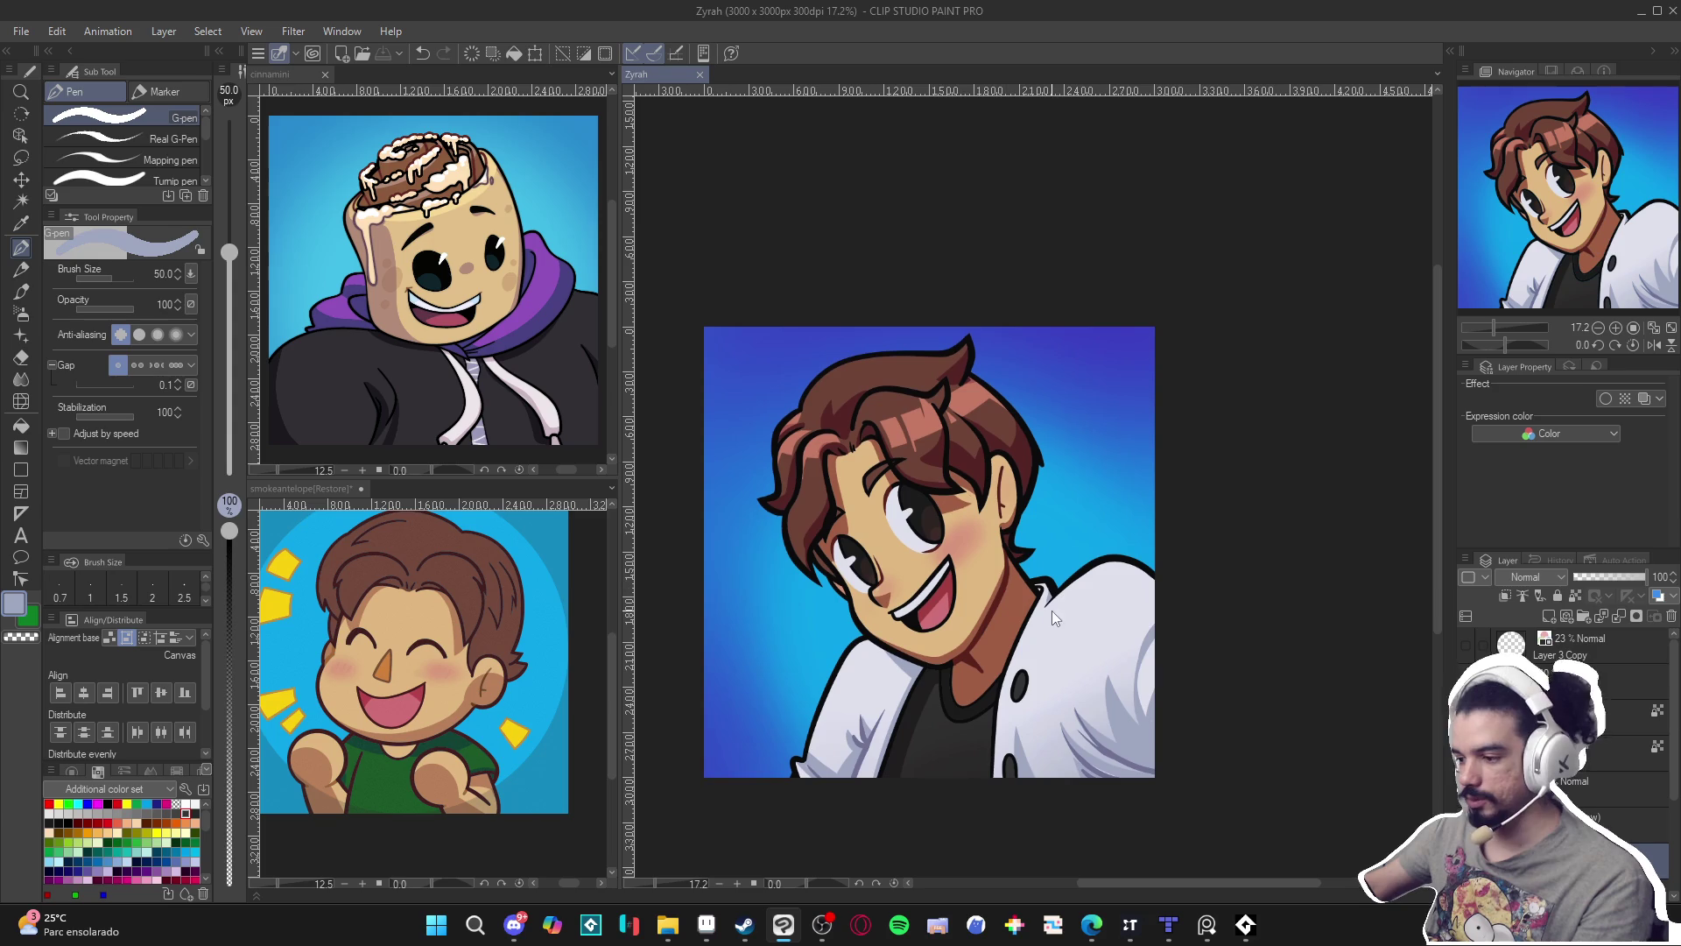
scroll(871, 602, up, 2)
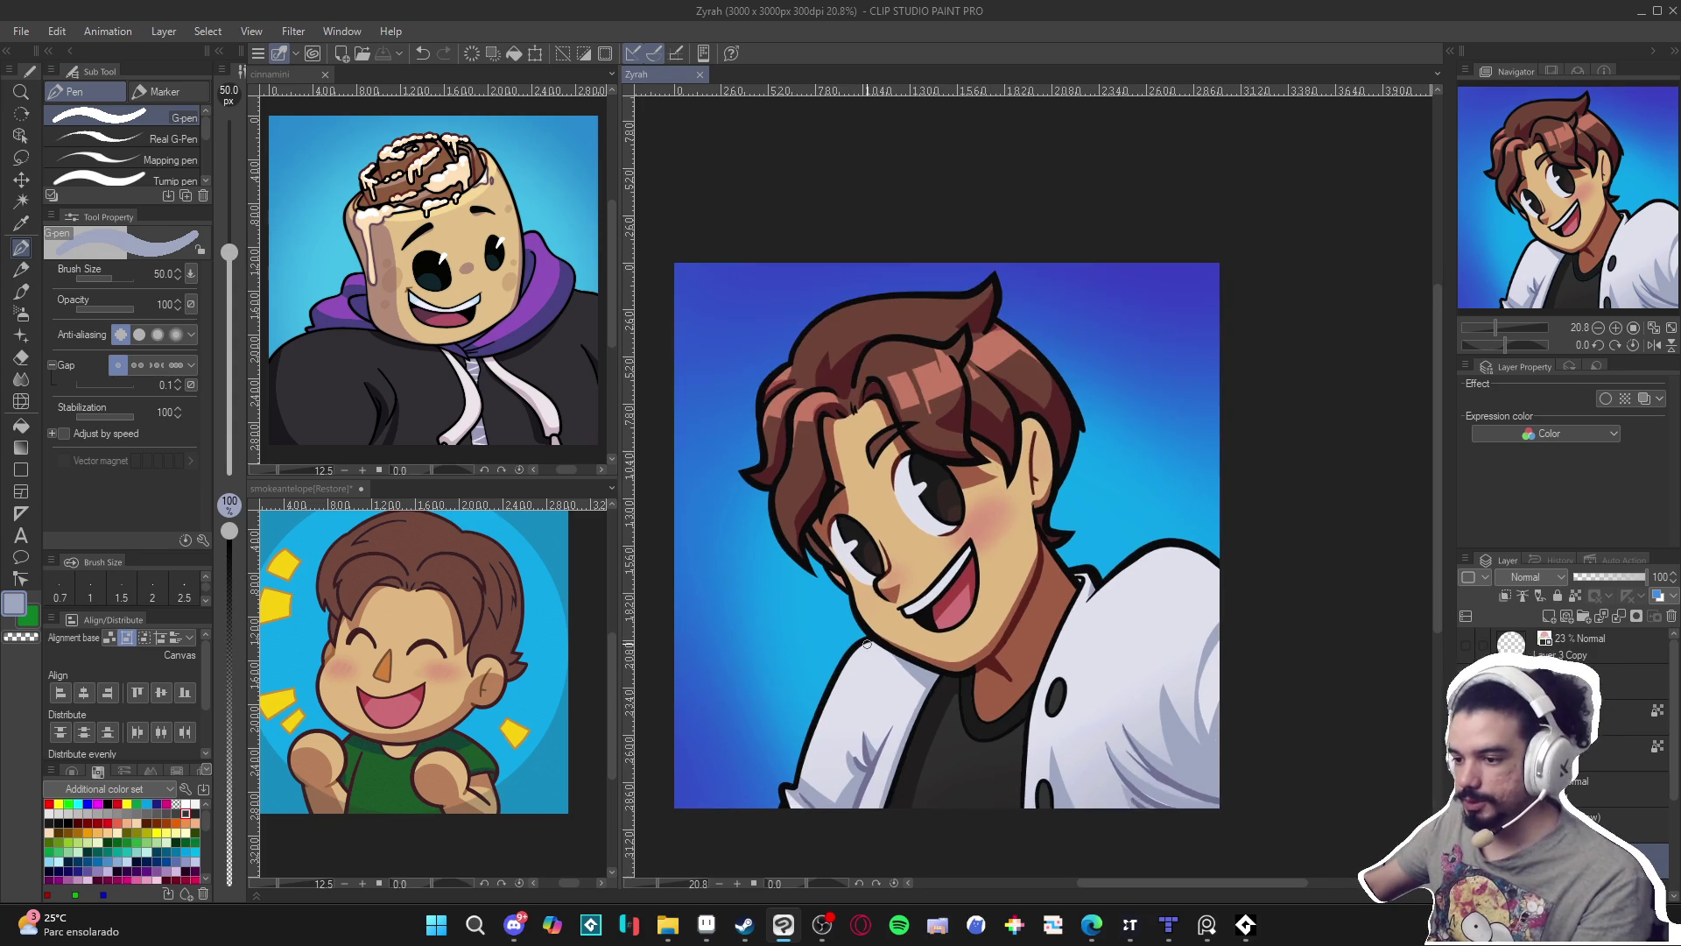
scroll(1061, 590, down, 1)
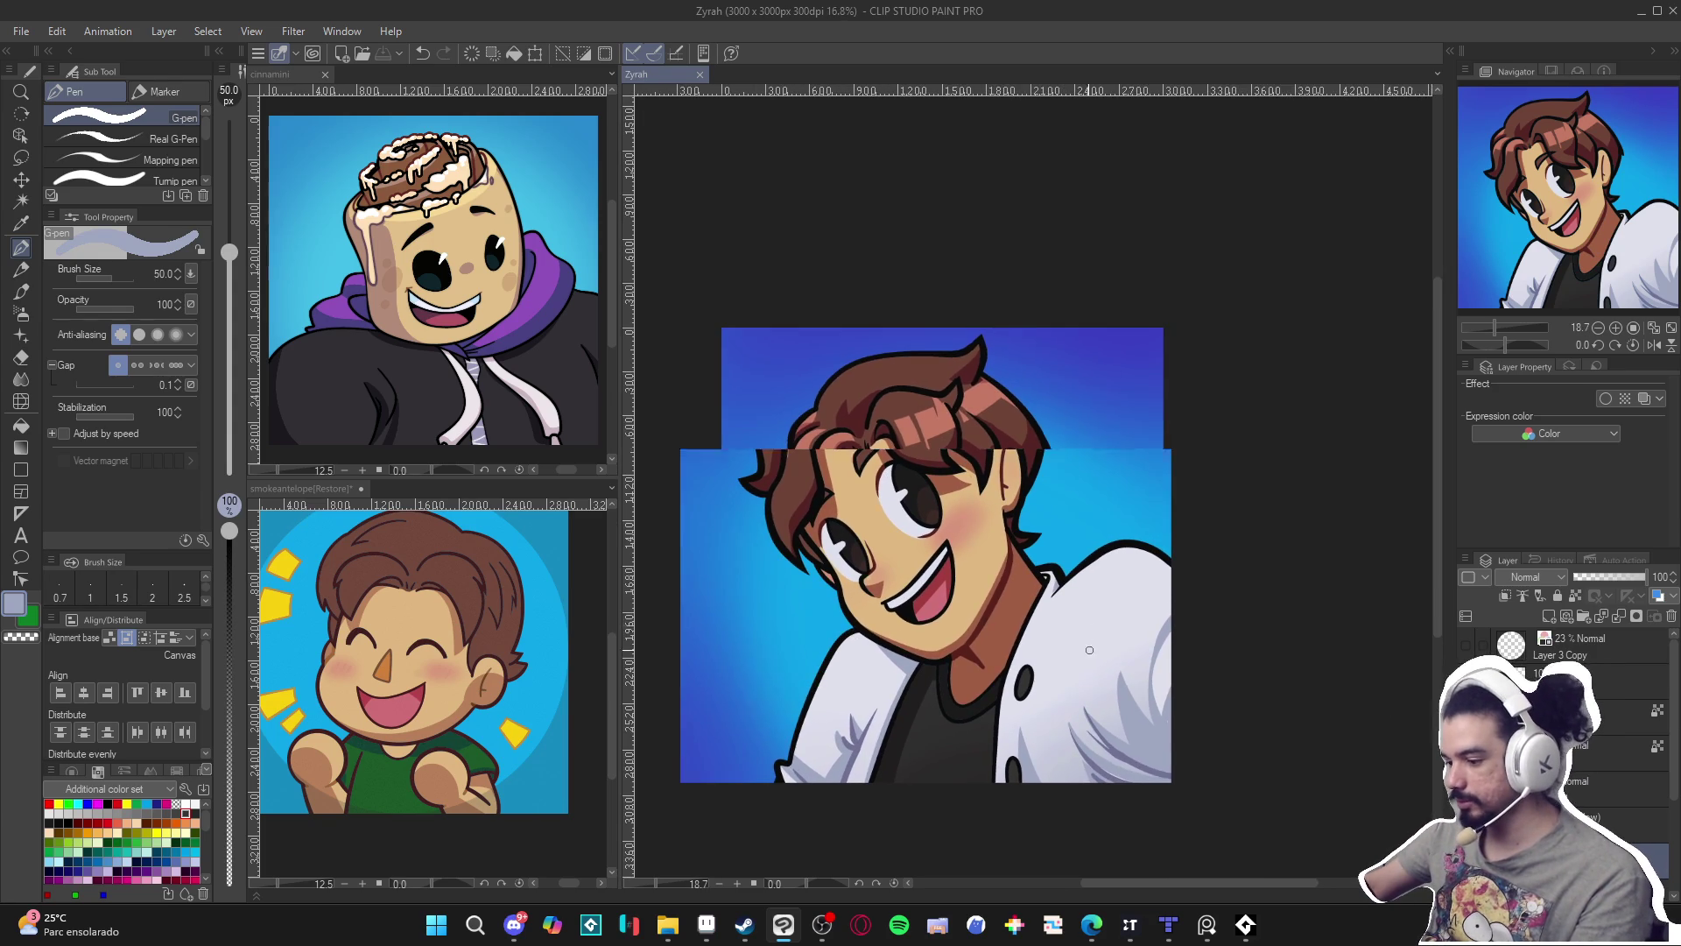
scroll(1038, 671, up, 1)
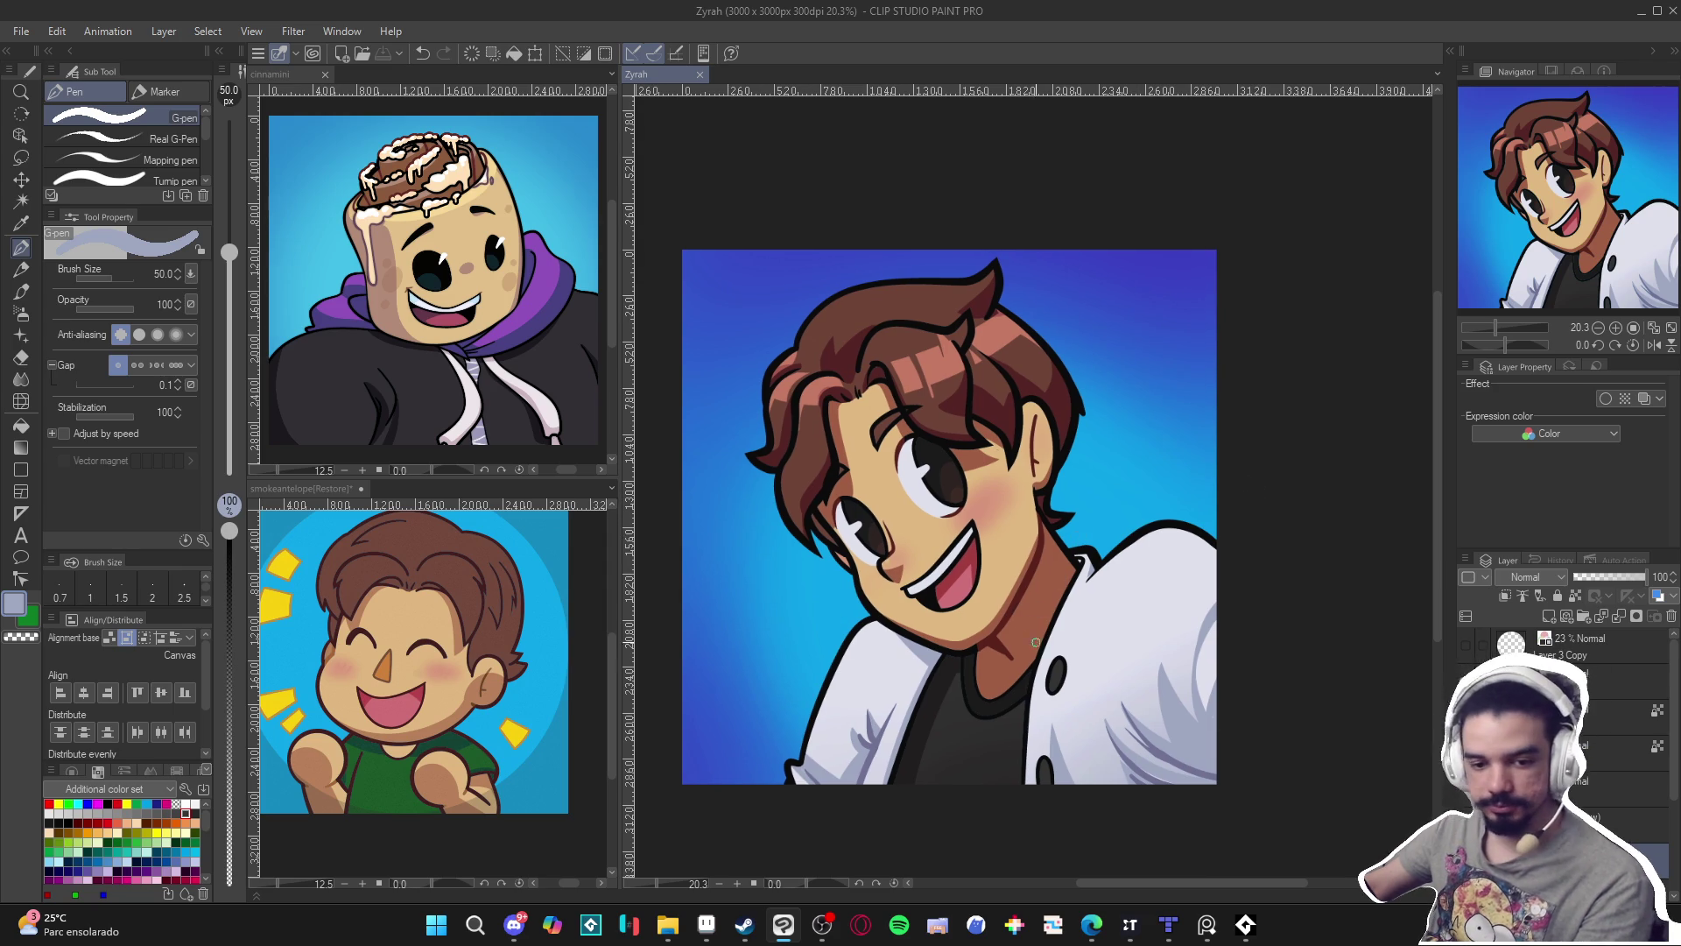
scroll(1045, 644, up, 1)
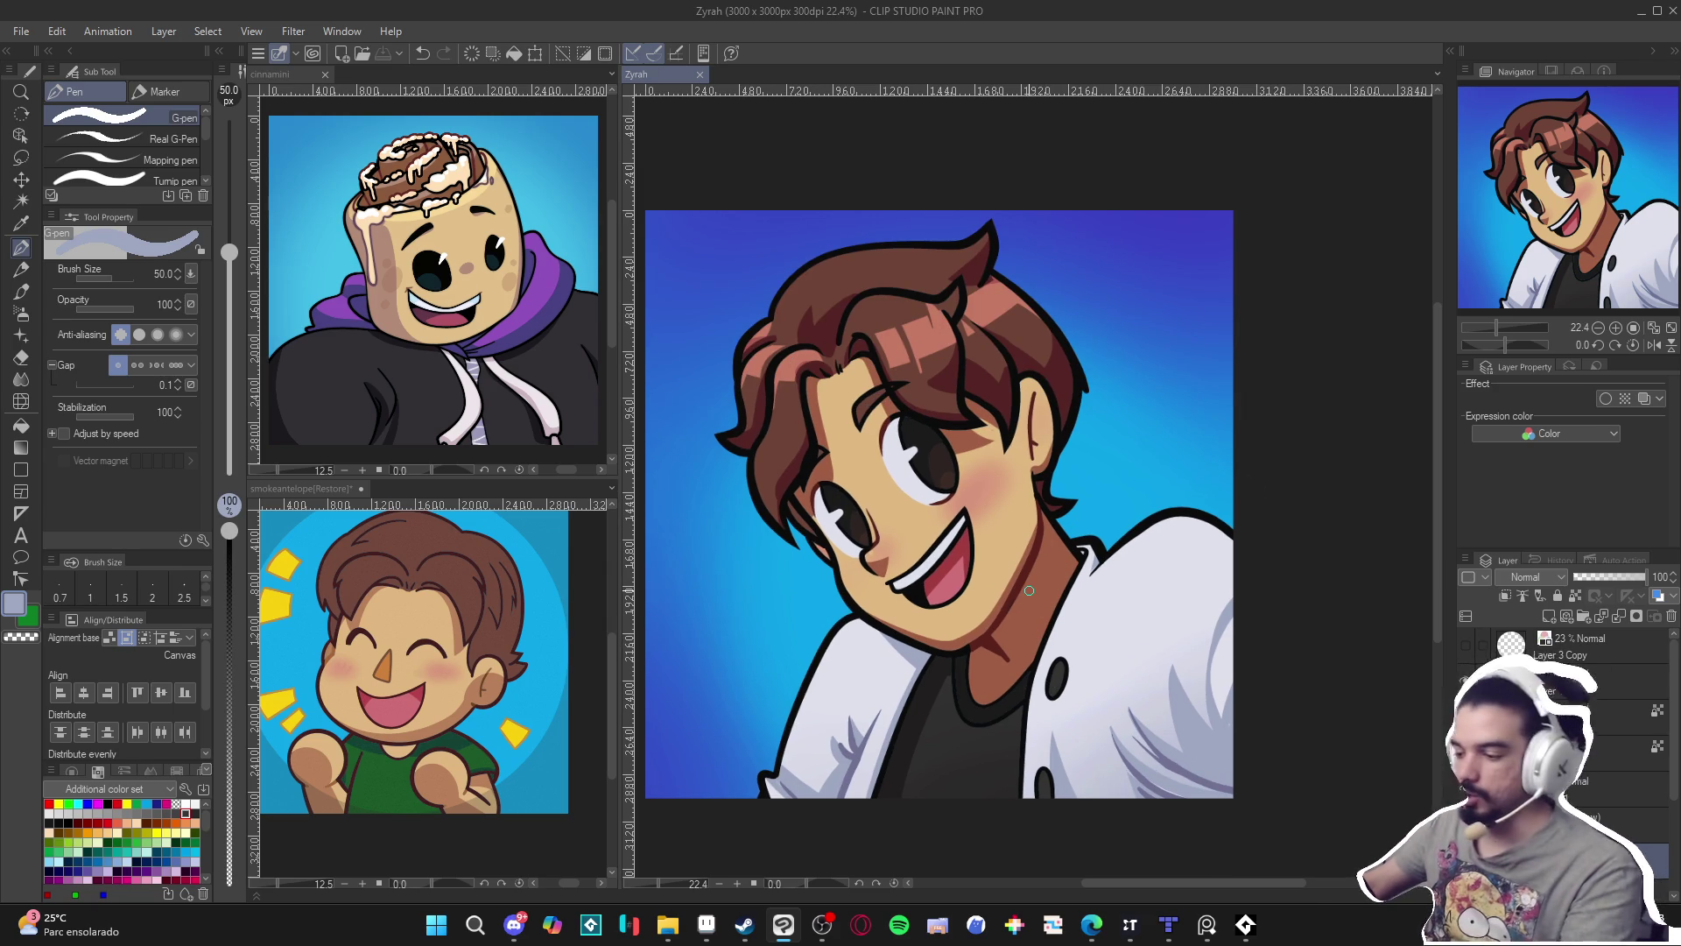
click(821, 926)
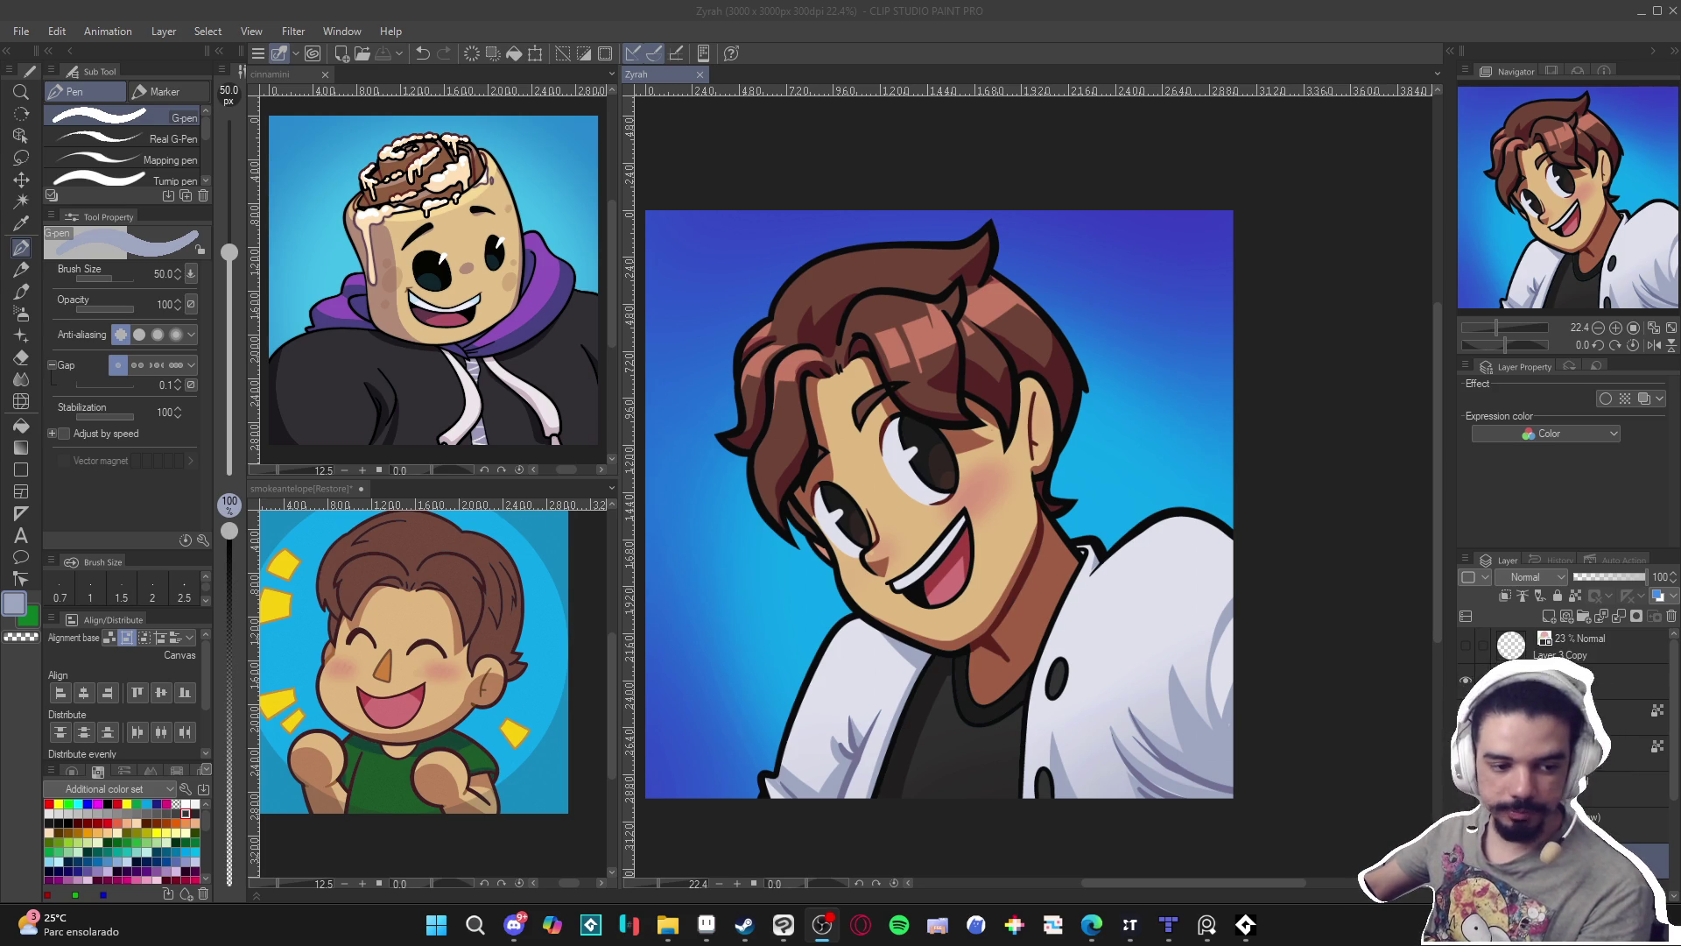
key(alt+Tab)
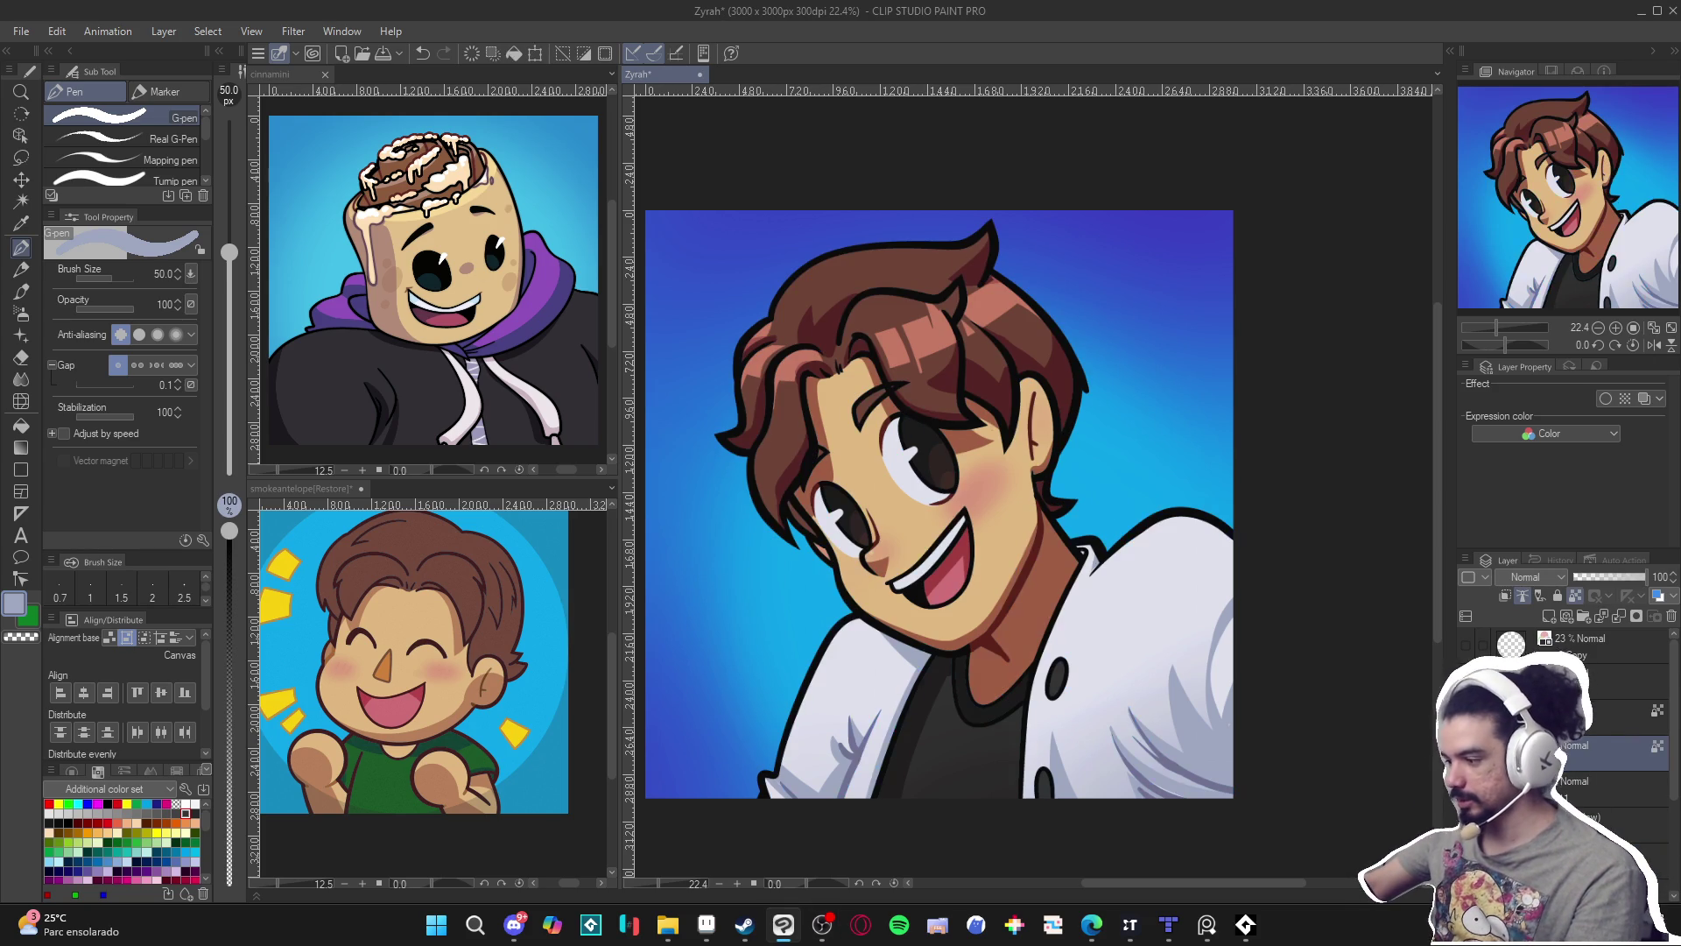
Touch up the hair line beside the eye in dark red-brown and save.
scroll(820, 511, up, 1)
alt+click(891, 539)
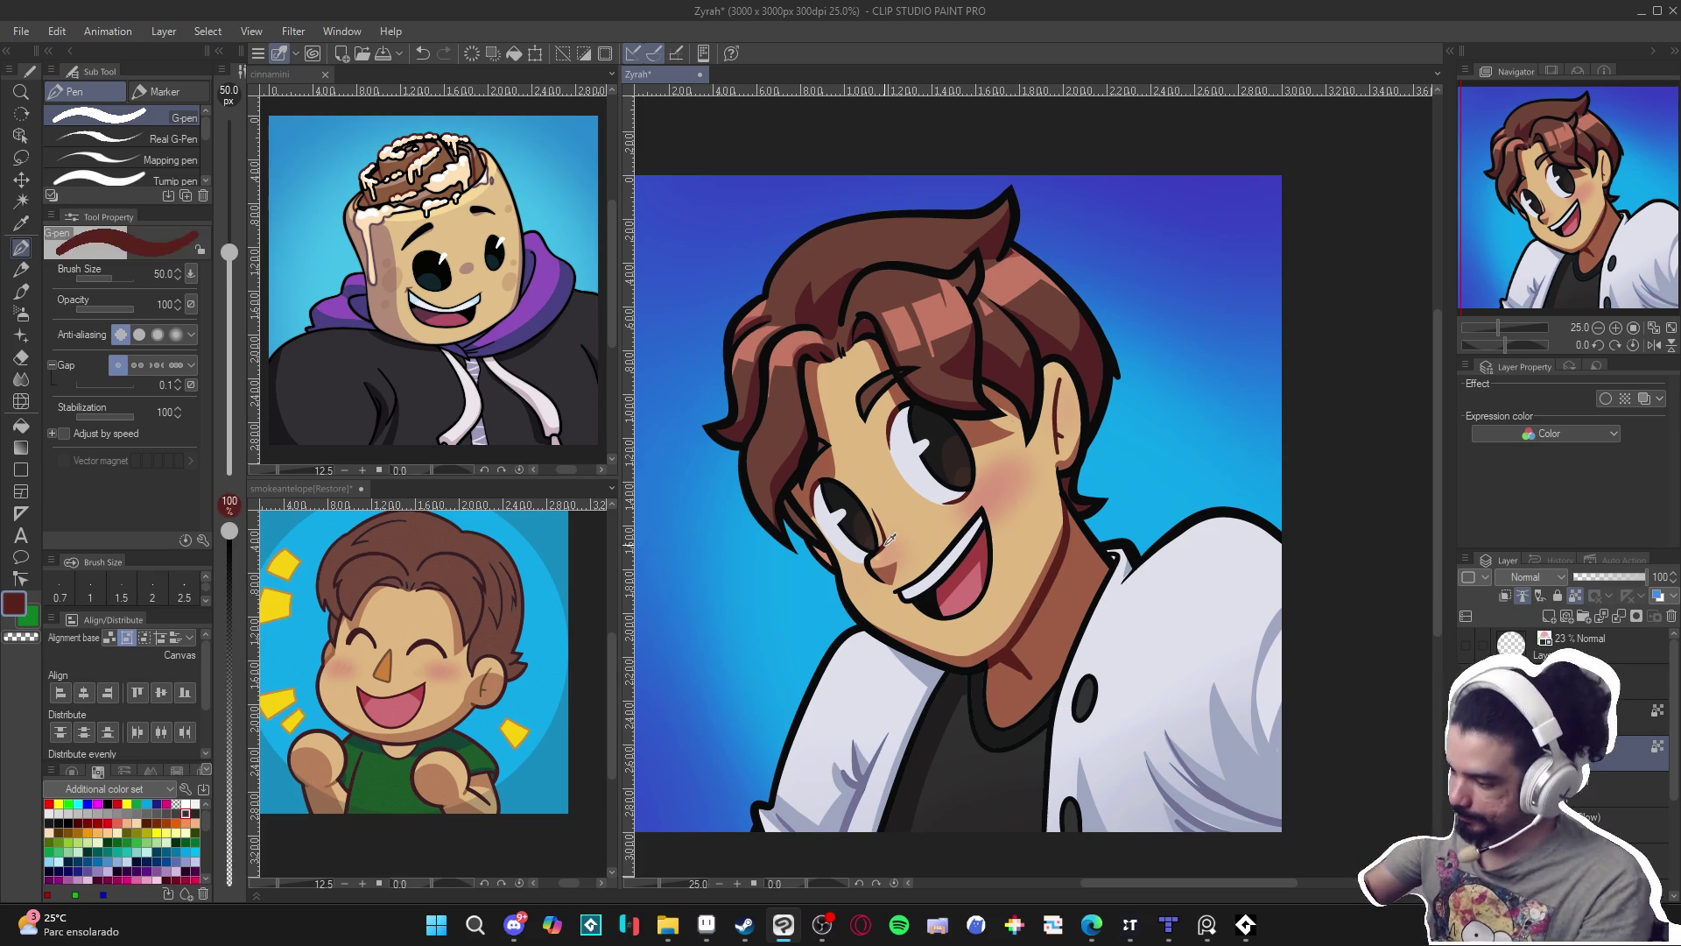
mouse_move(859, 391)
mouse_down()
mouse_move(872, 417)
mouse_move(872, 385)
mouse_up()
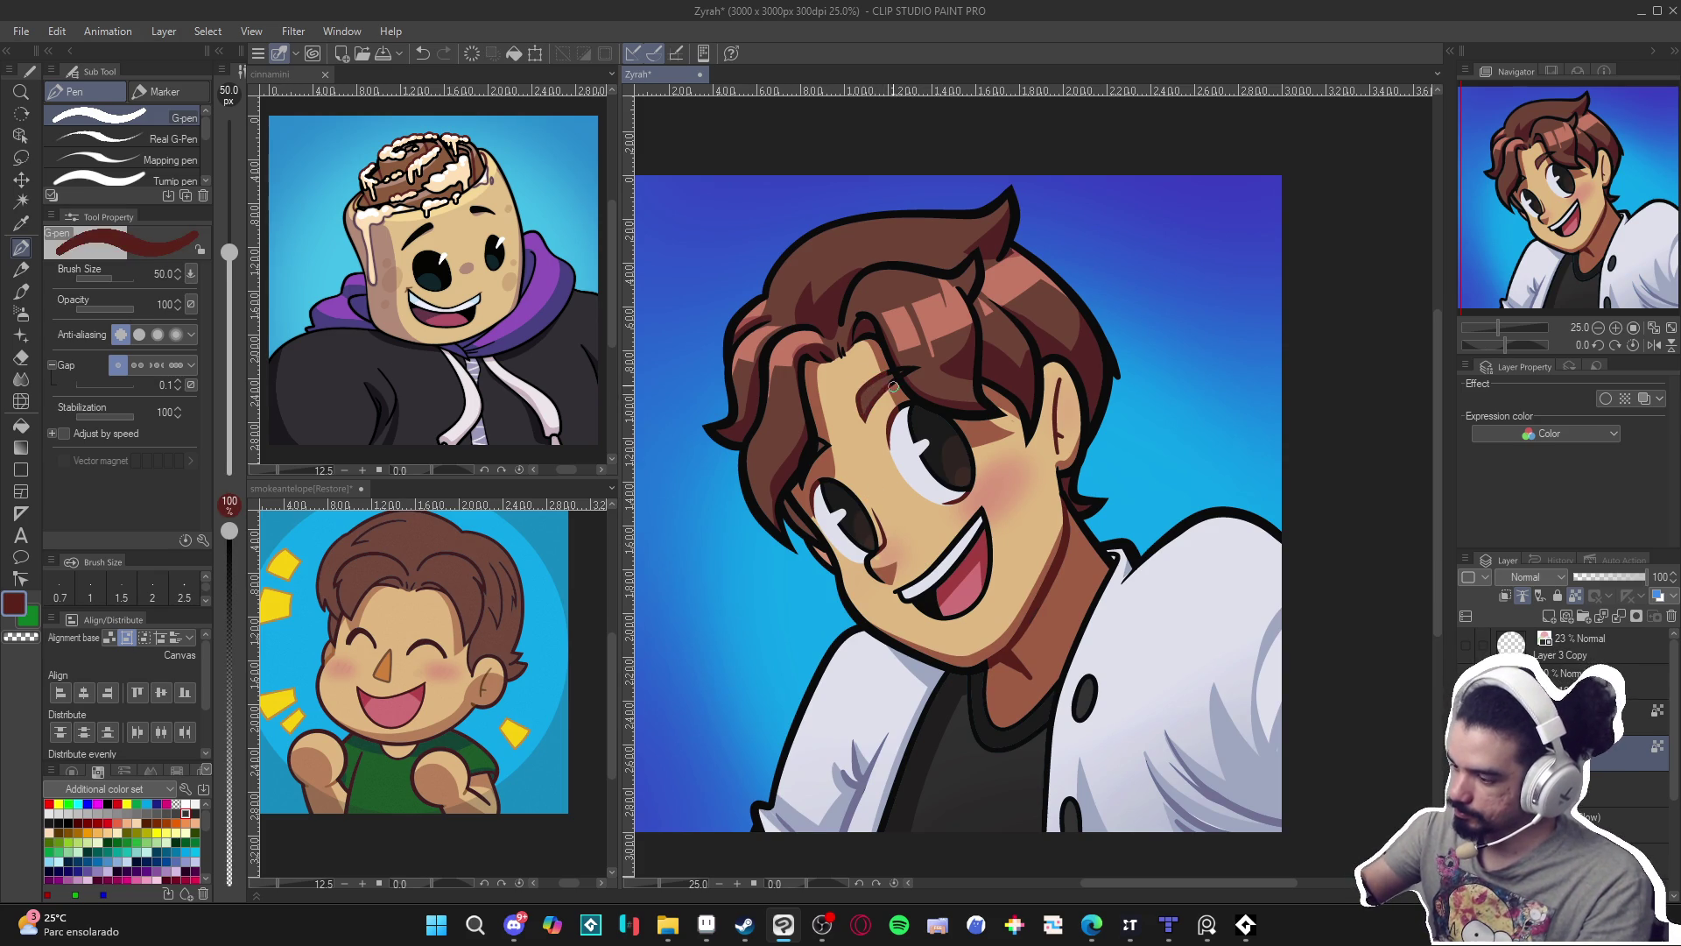
alt+click(898, 376)
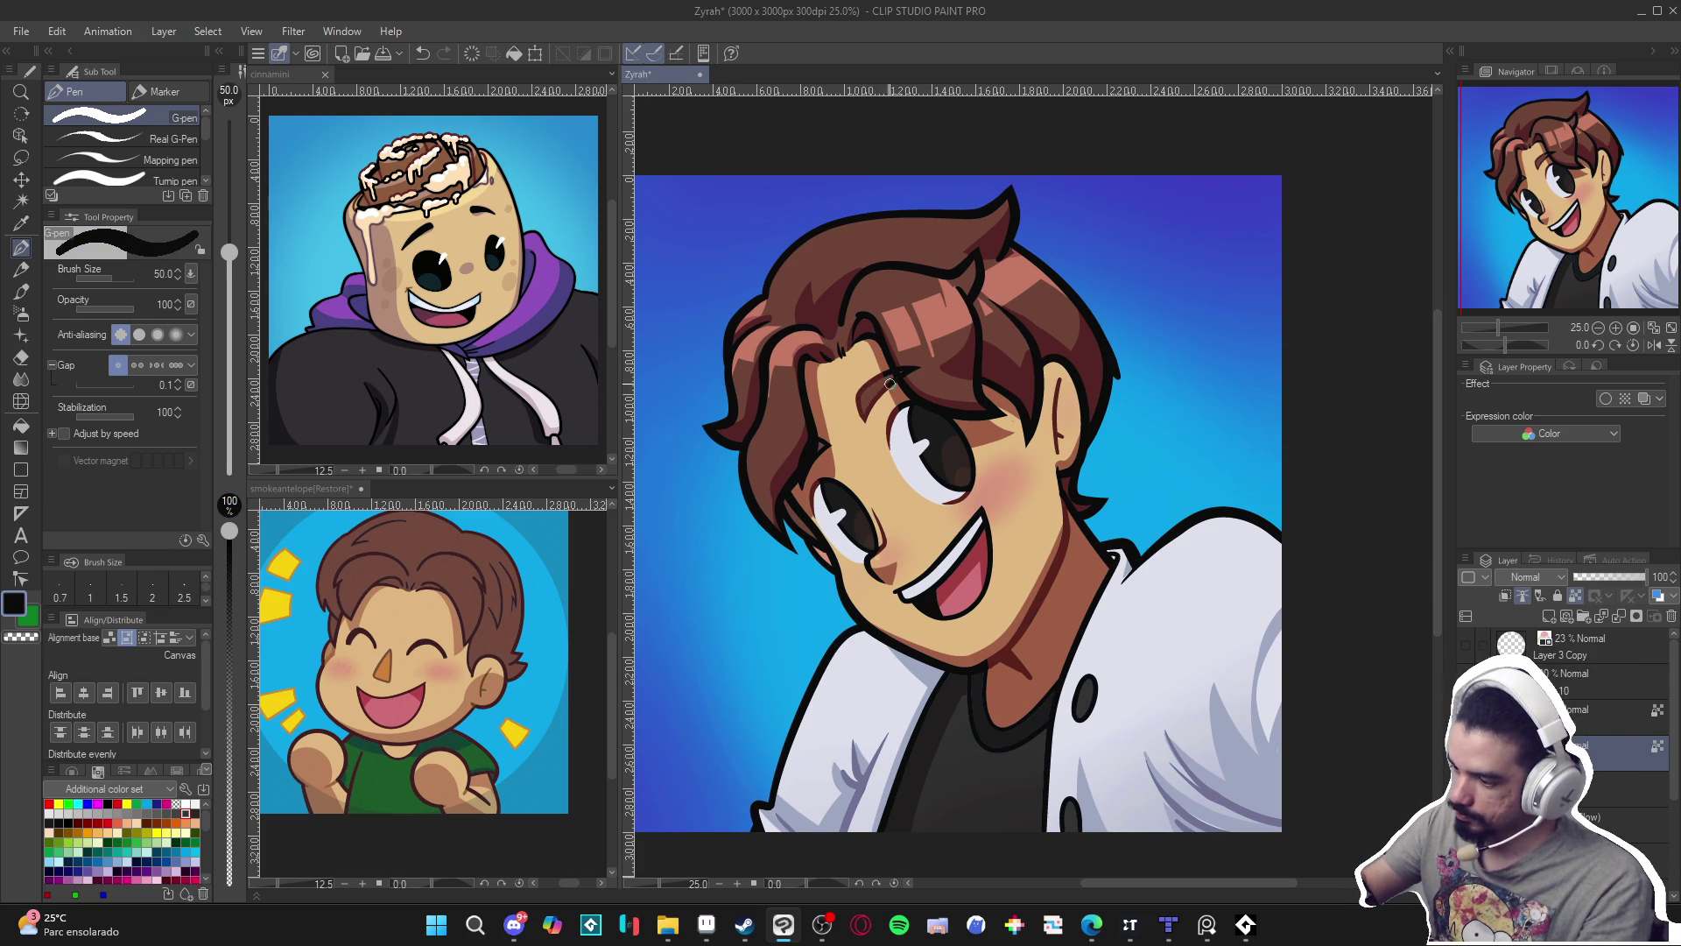
alt+click(889, 386)
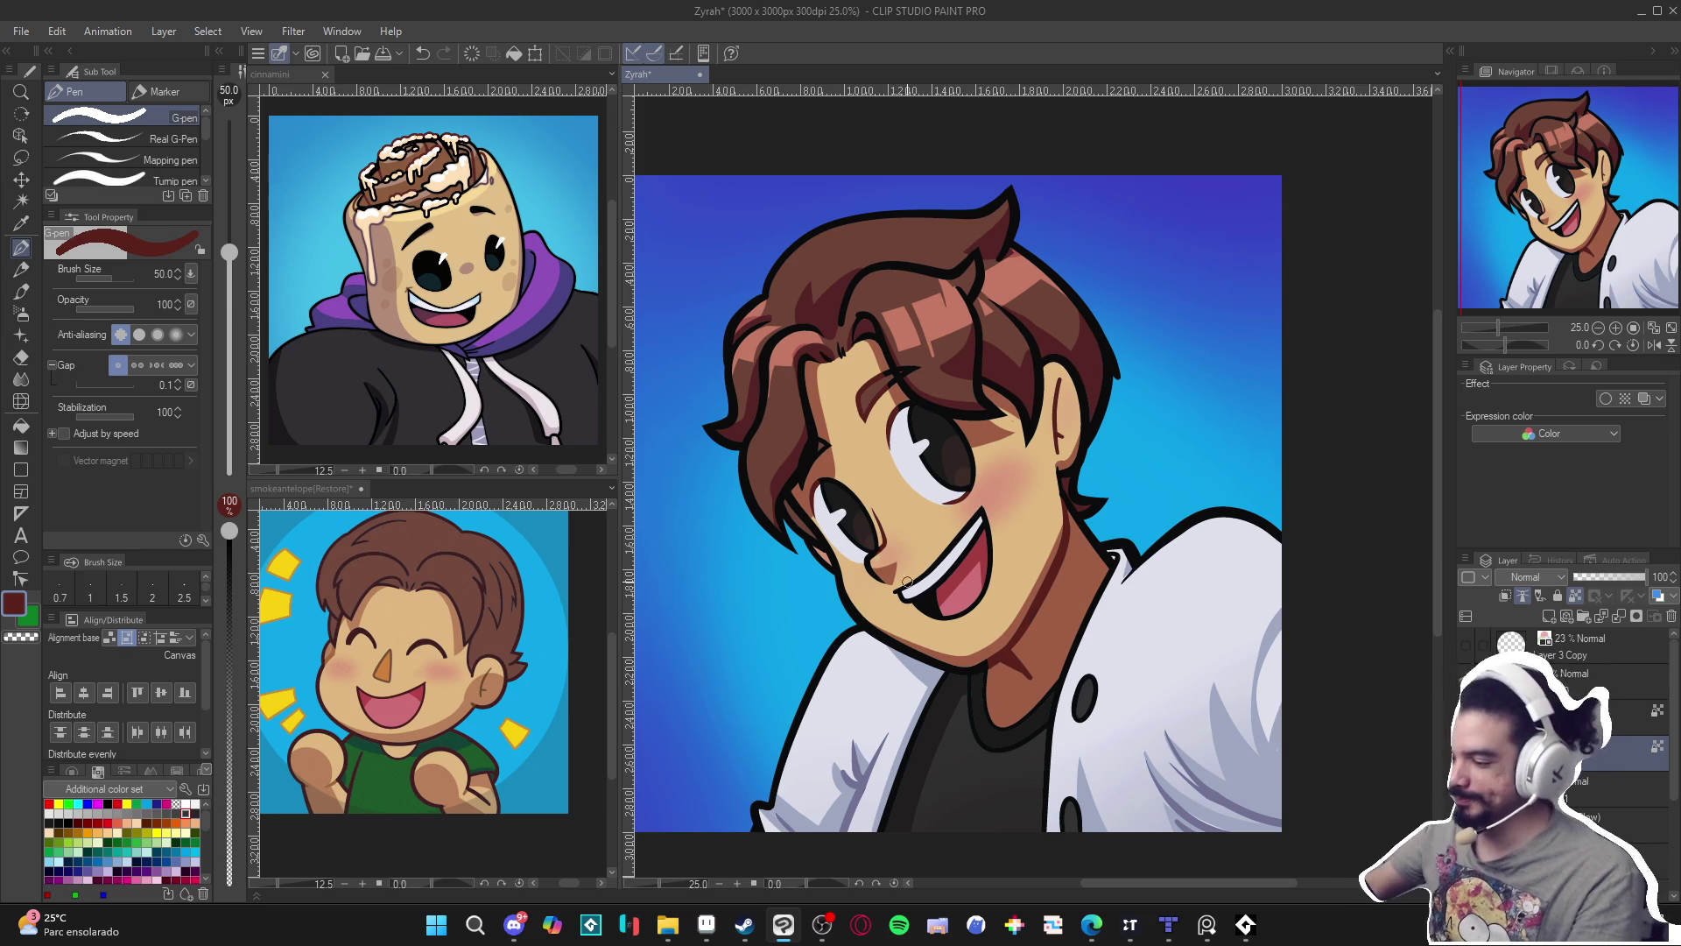
scroll(902, 582, down, 2)
key(ctrl+s)
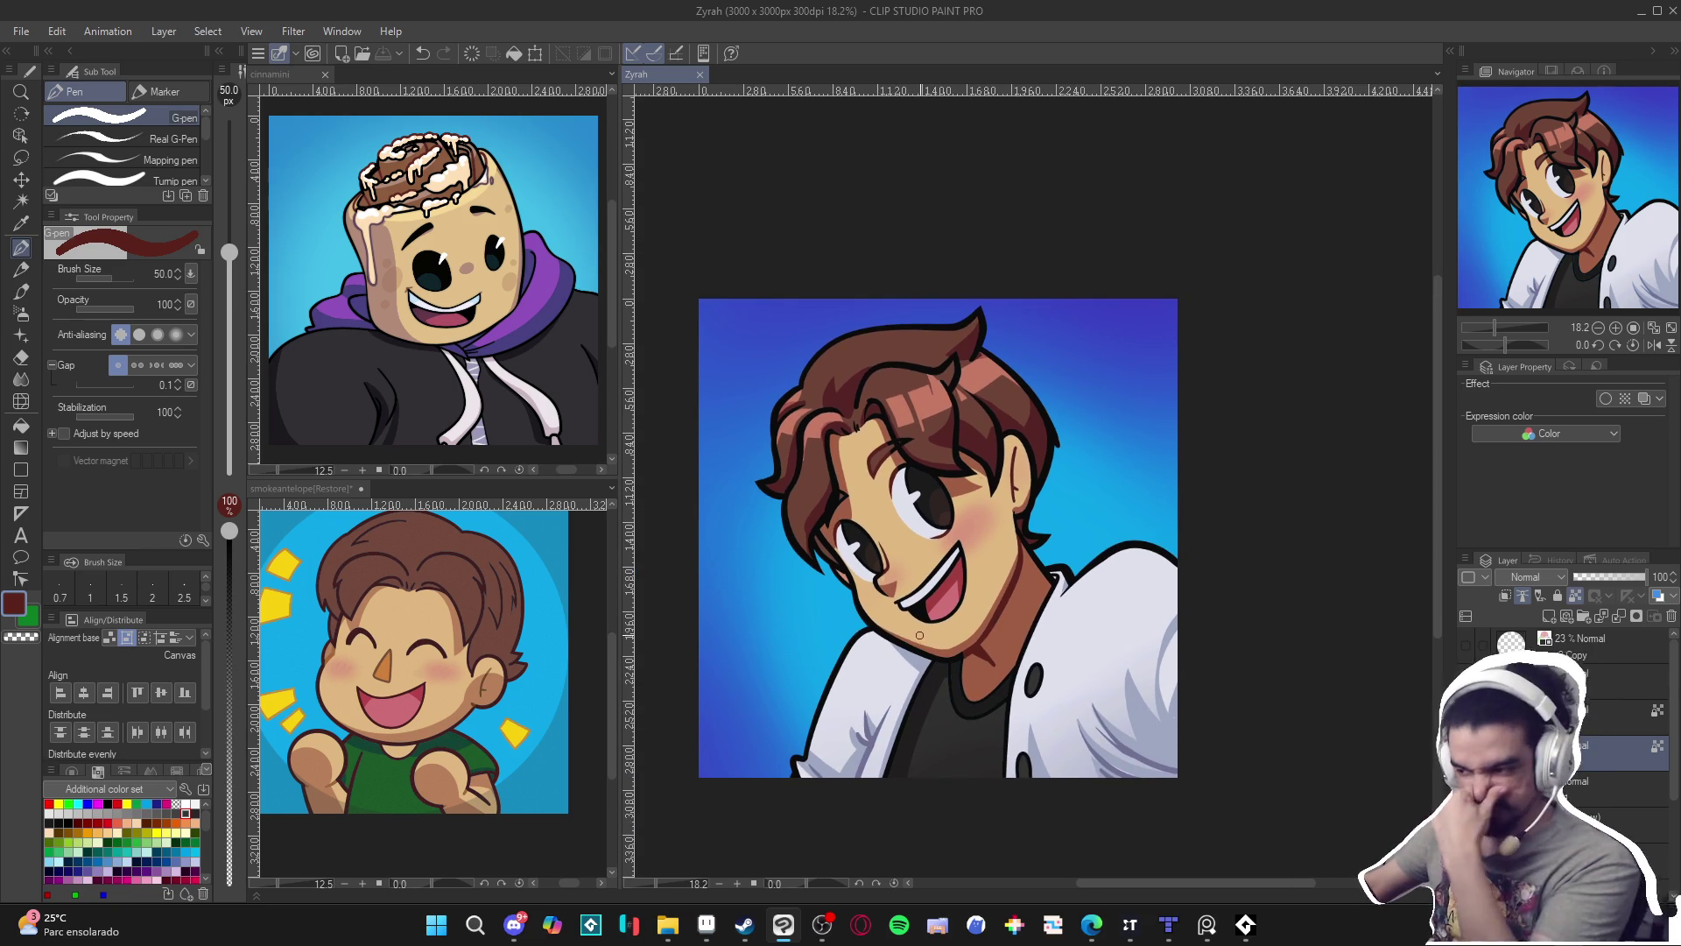
Paint salmon highlights along the hair's top and upper-left edge at brush size 150, undoing stray strokes.
drag(1170, 626, 1193, 616)
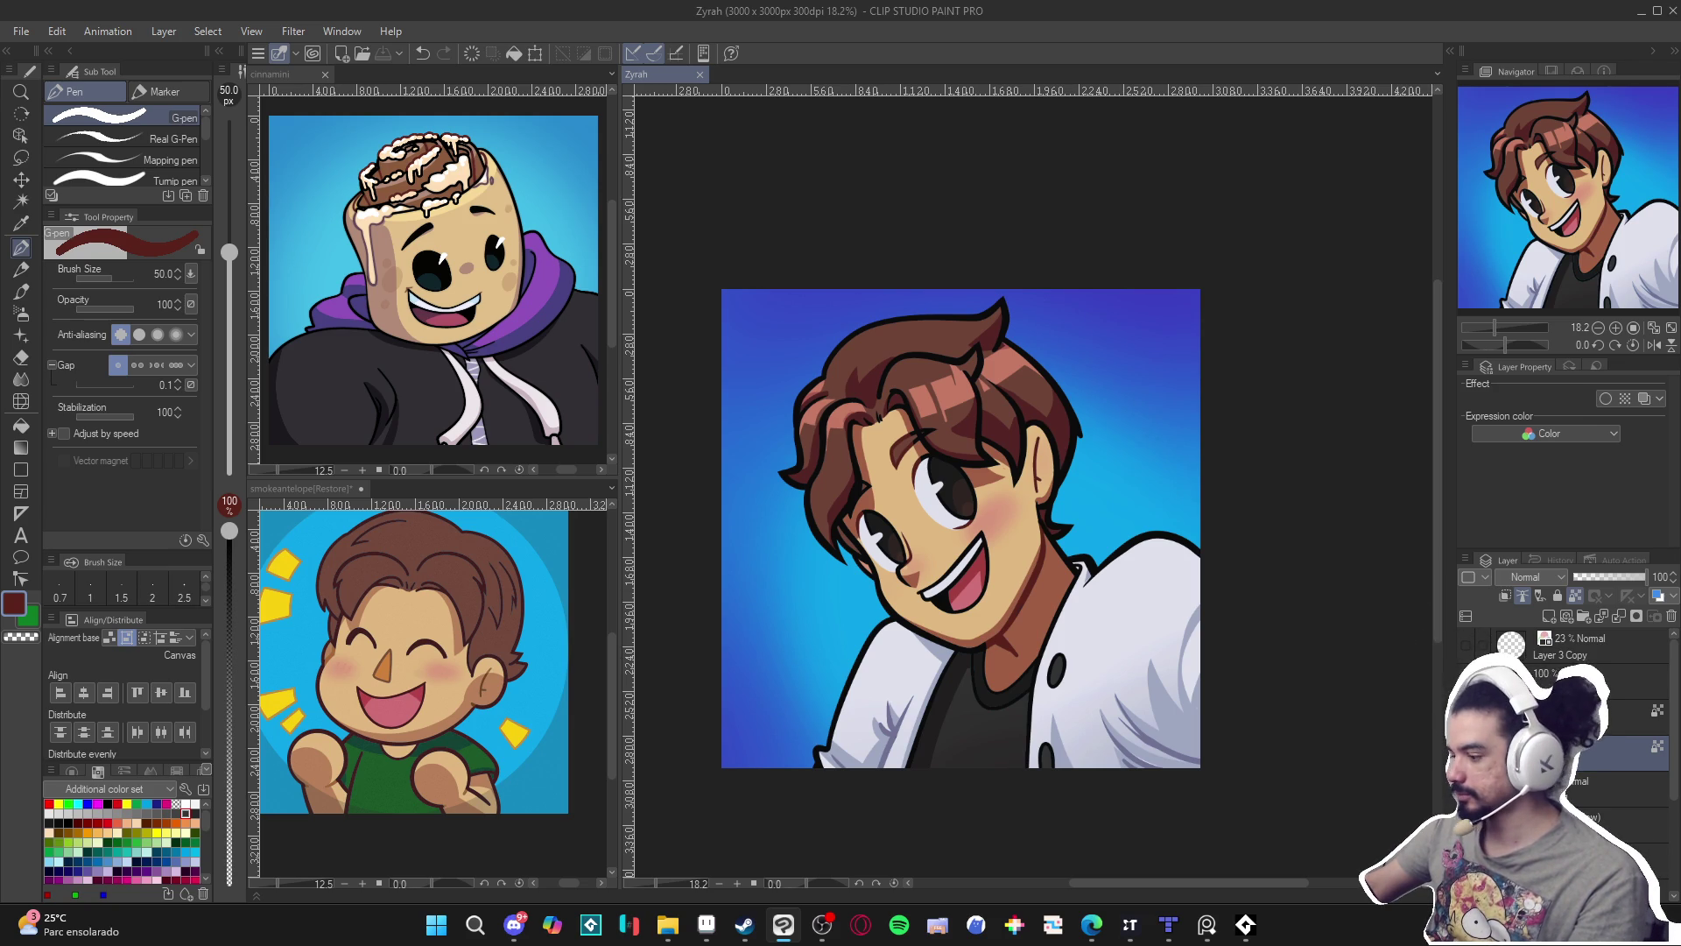
key(ctrl+z)
scroll(1078, 584, up, 1)
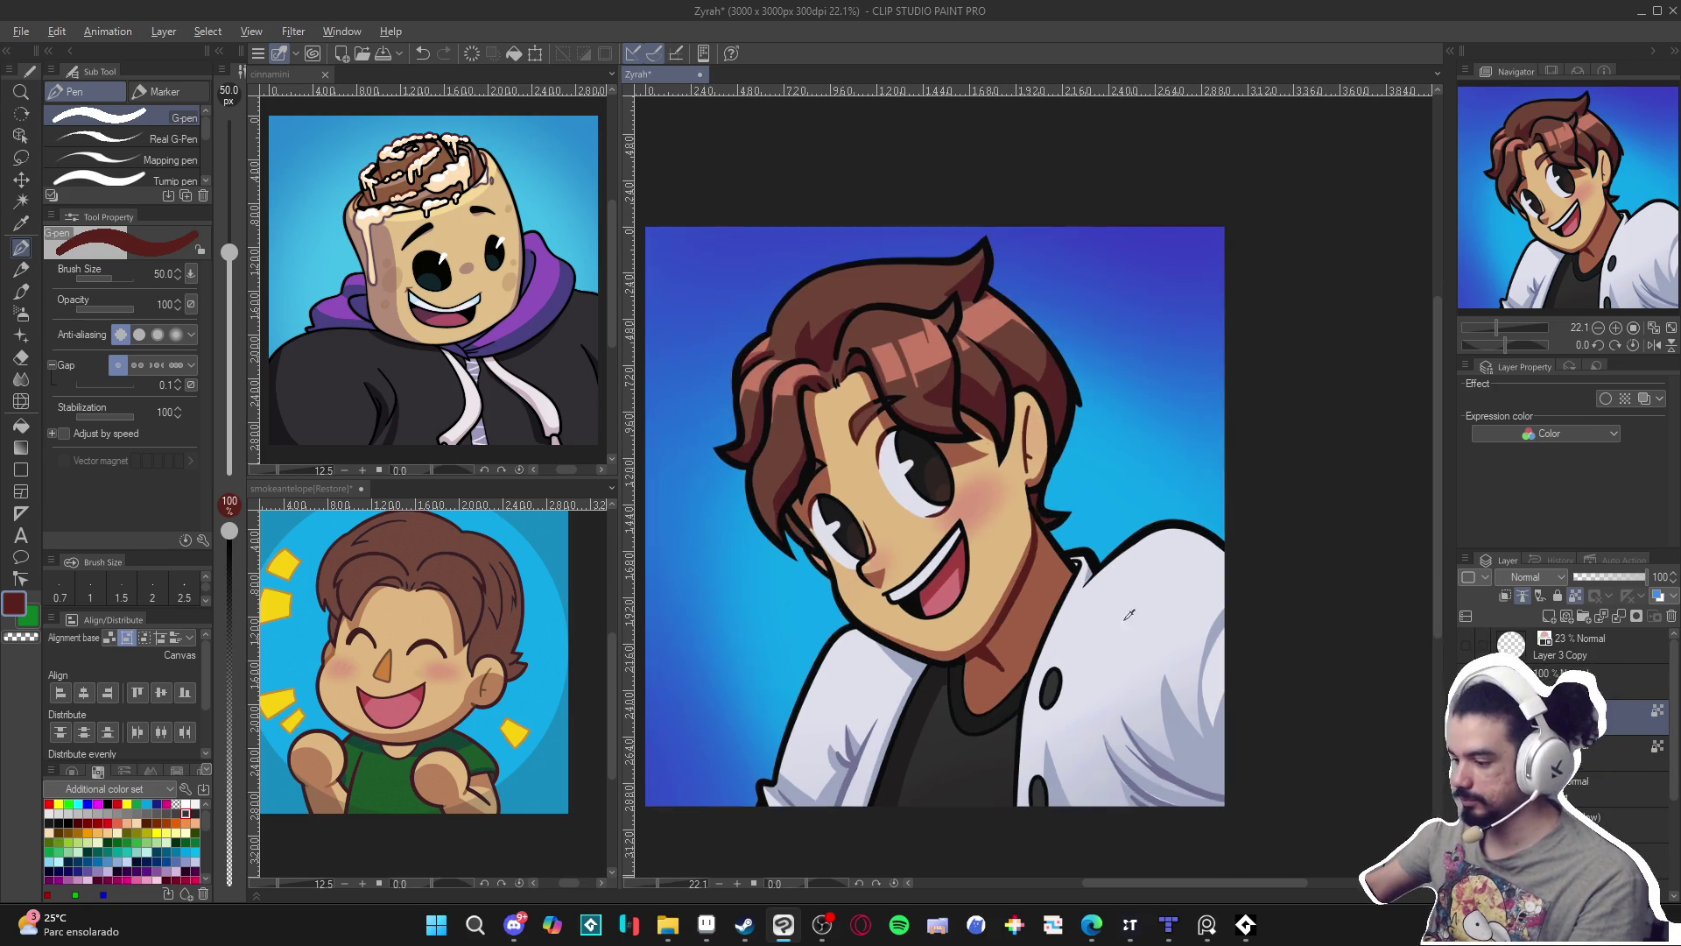
alt+click(1126, 642)
alt+click(927, 370)
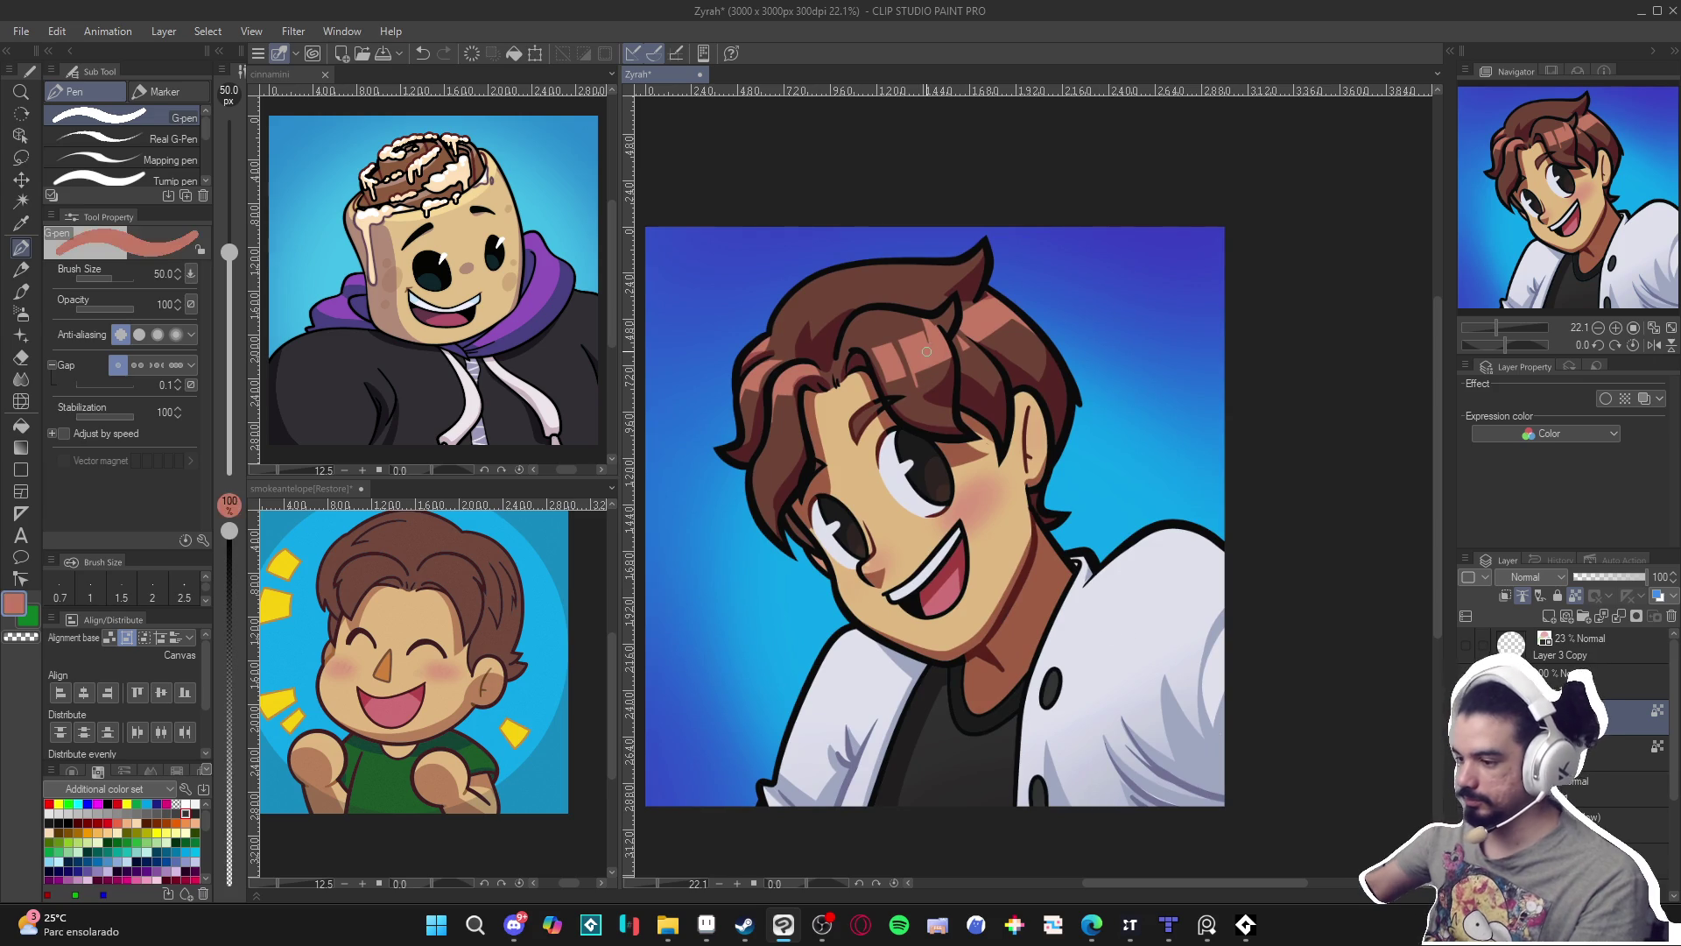
key(bracketright)
key(bracketright)
key(bracketright)
mouse_move(775, 316)
mouse_down()
mouse_move(832, 273)
mouse_move(977, 241)
mouse_move(998, 303)
mouse_move(1037, 315)
mouse_up()
drag(771, 311, 727, 377)
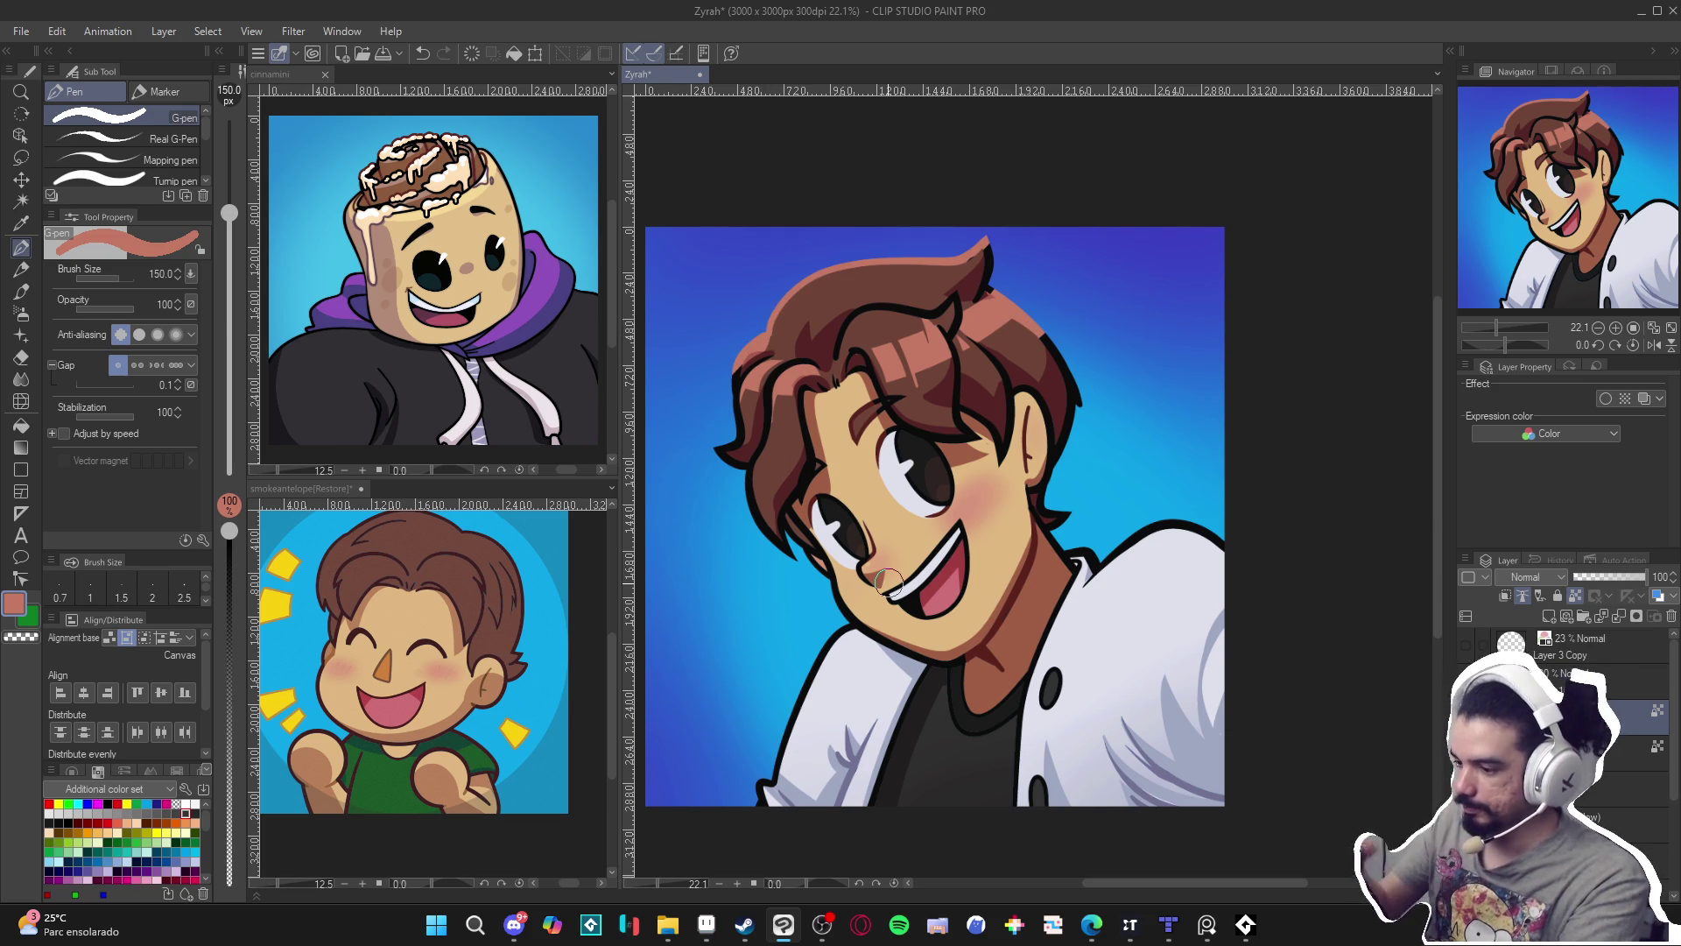
key(bracketleft)
key(bracketleft)
key(bracketleft)
drag(793, 361, 774, 385)
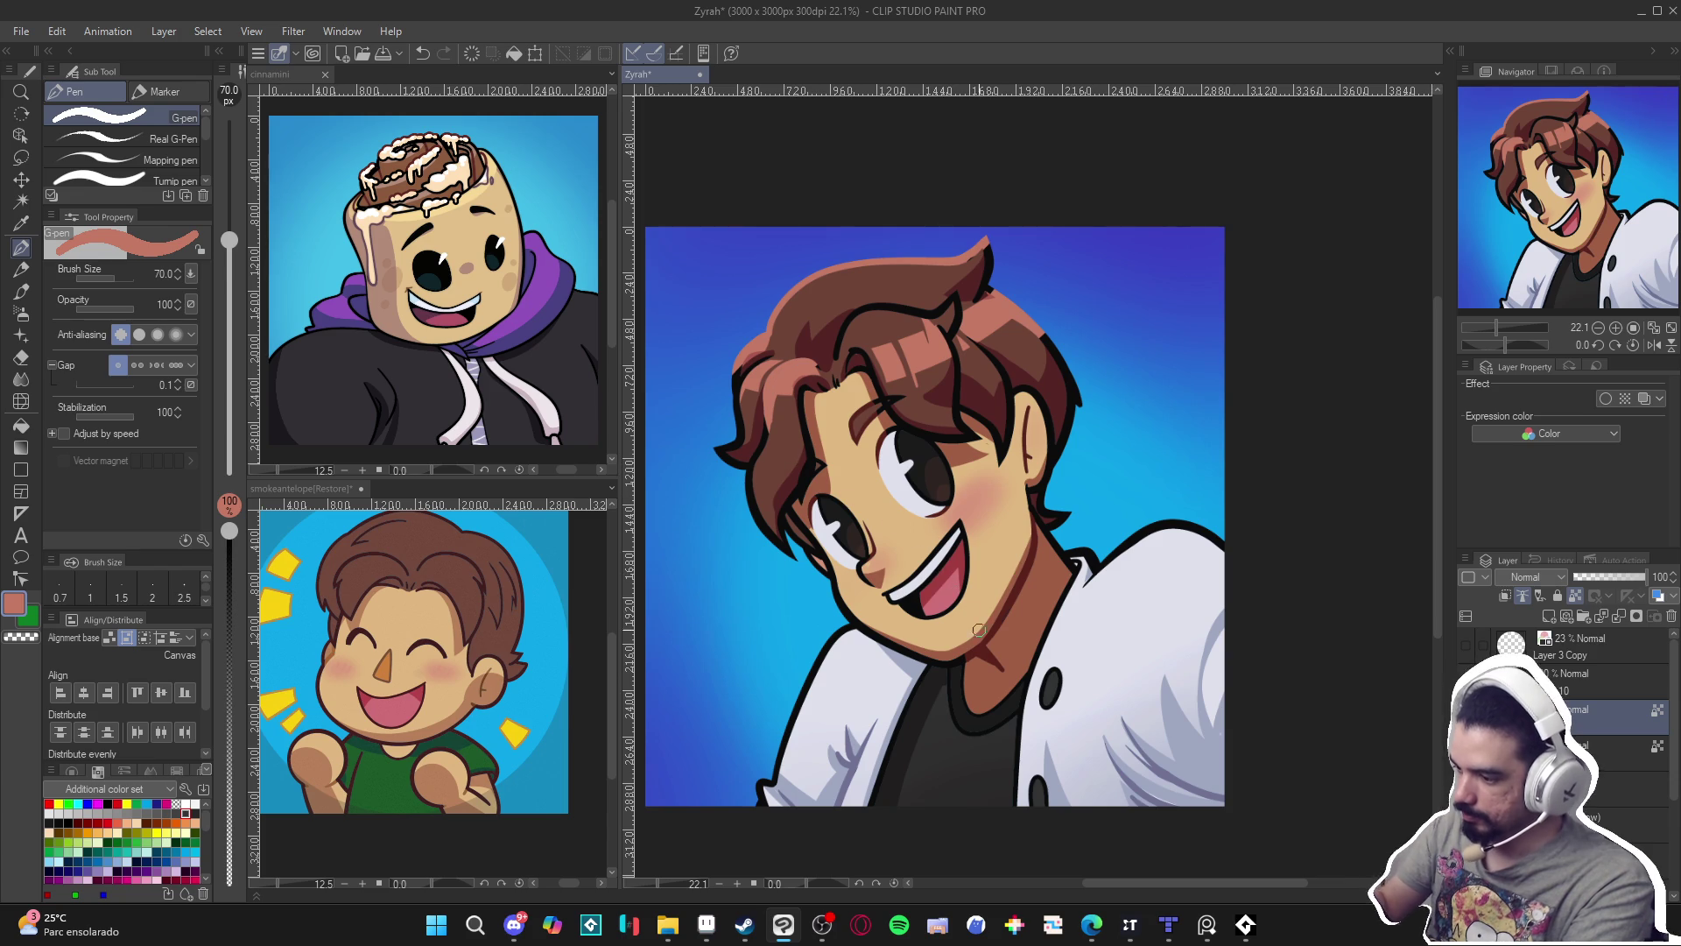
key(ctrl+z)
key(ctrl+z)
key(ctrl+z)
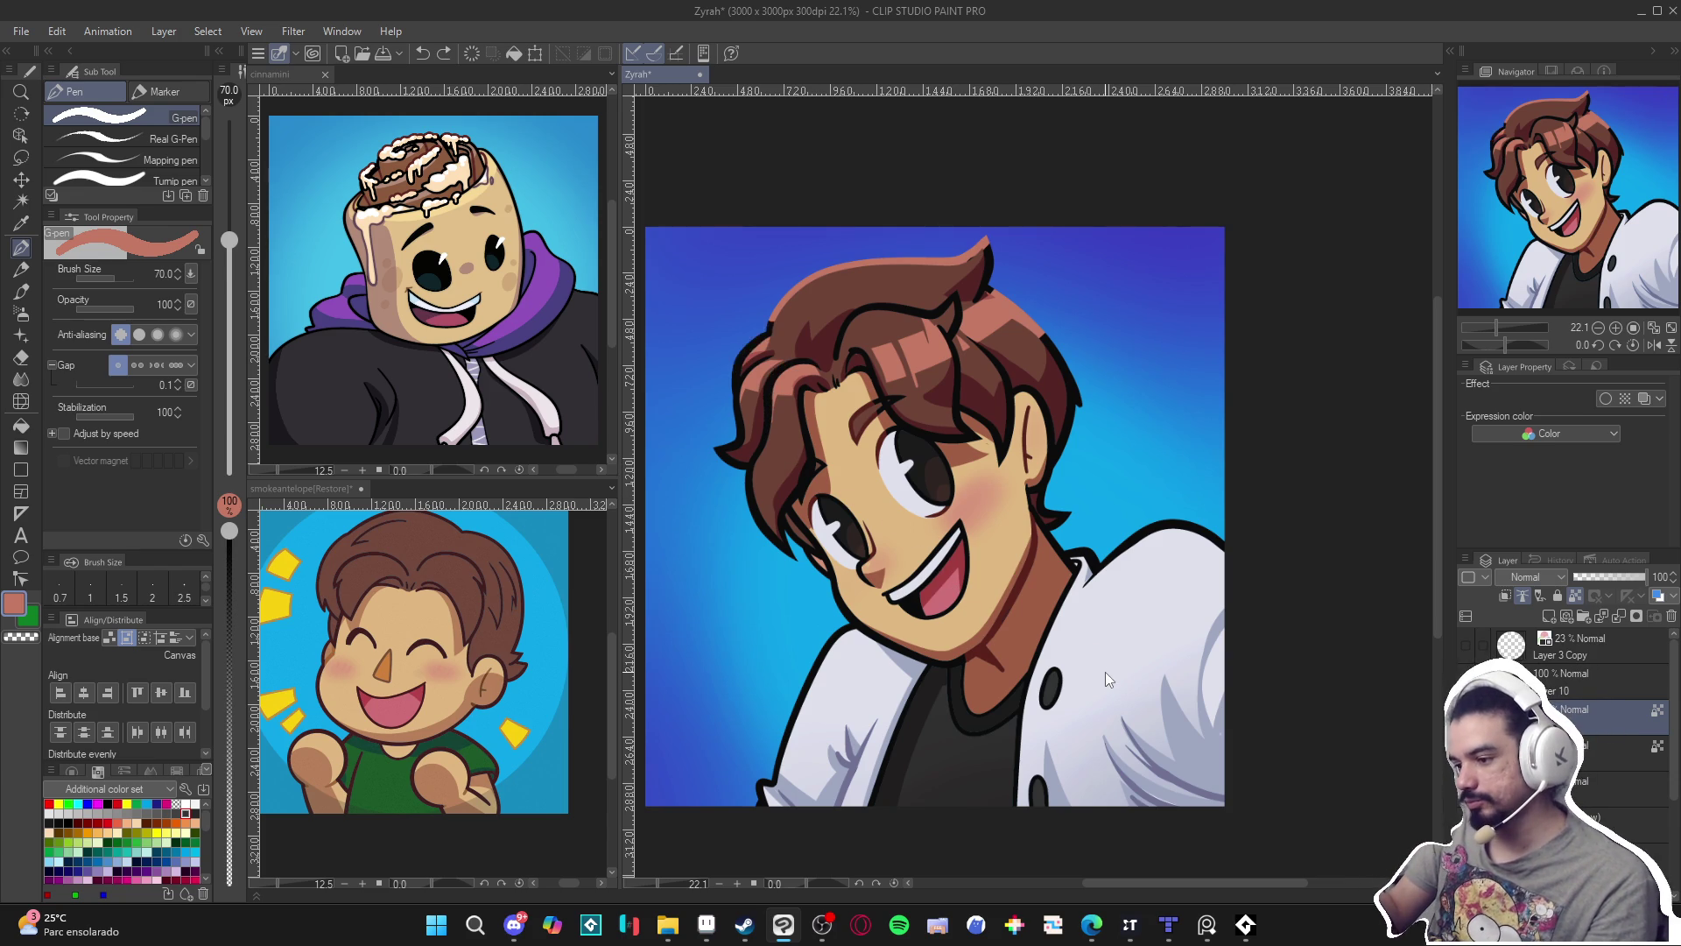
key(ctrl+z)
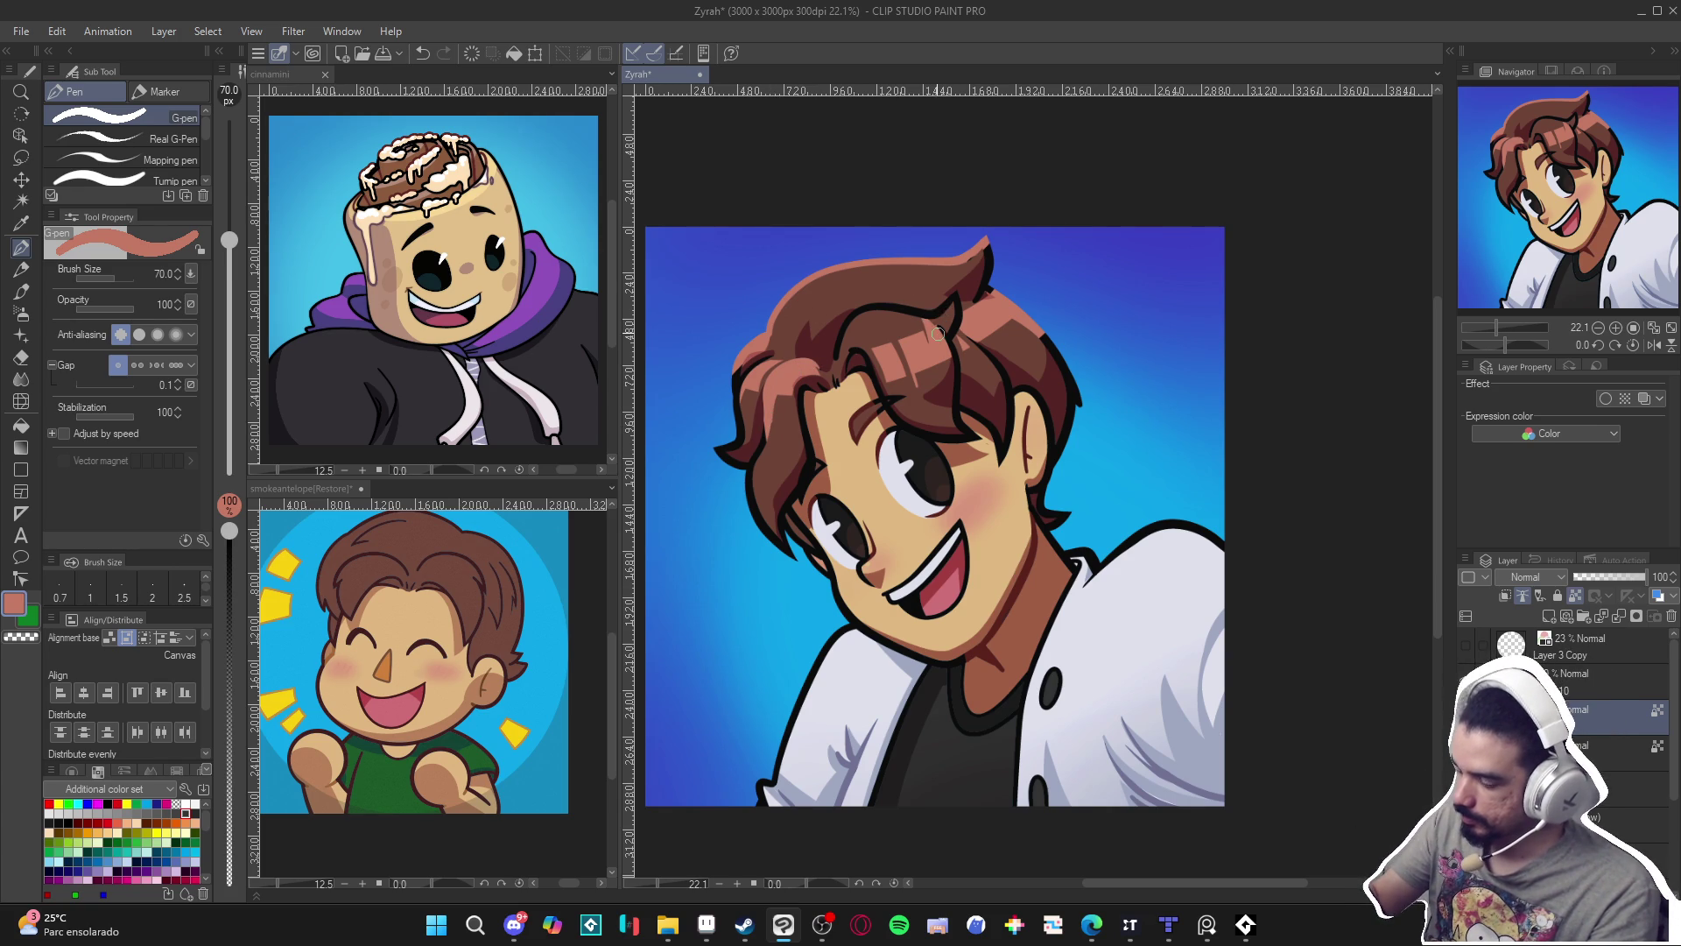
Add short salmon highlight strokes into the hair and down its left edge.
drag(836, 349, 836, 366)
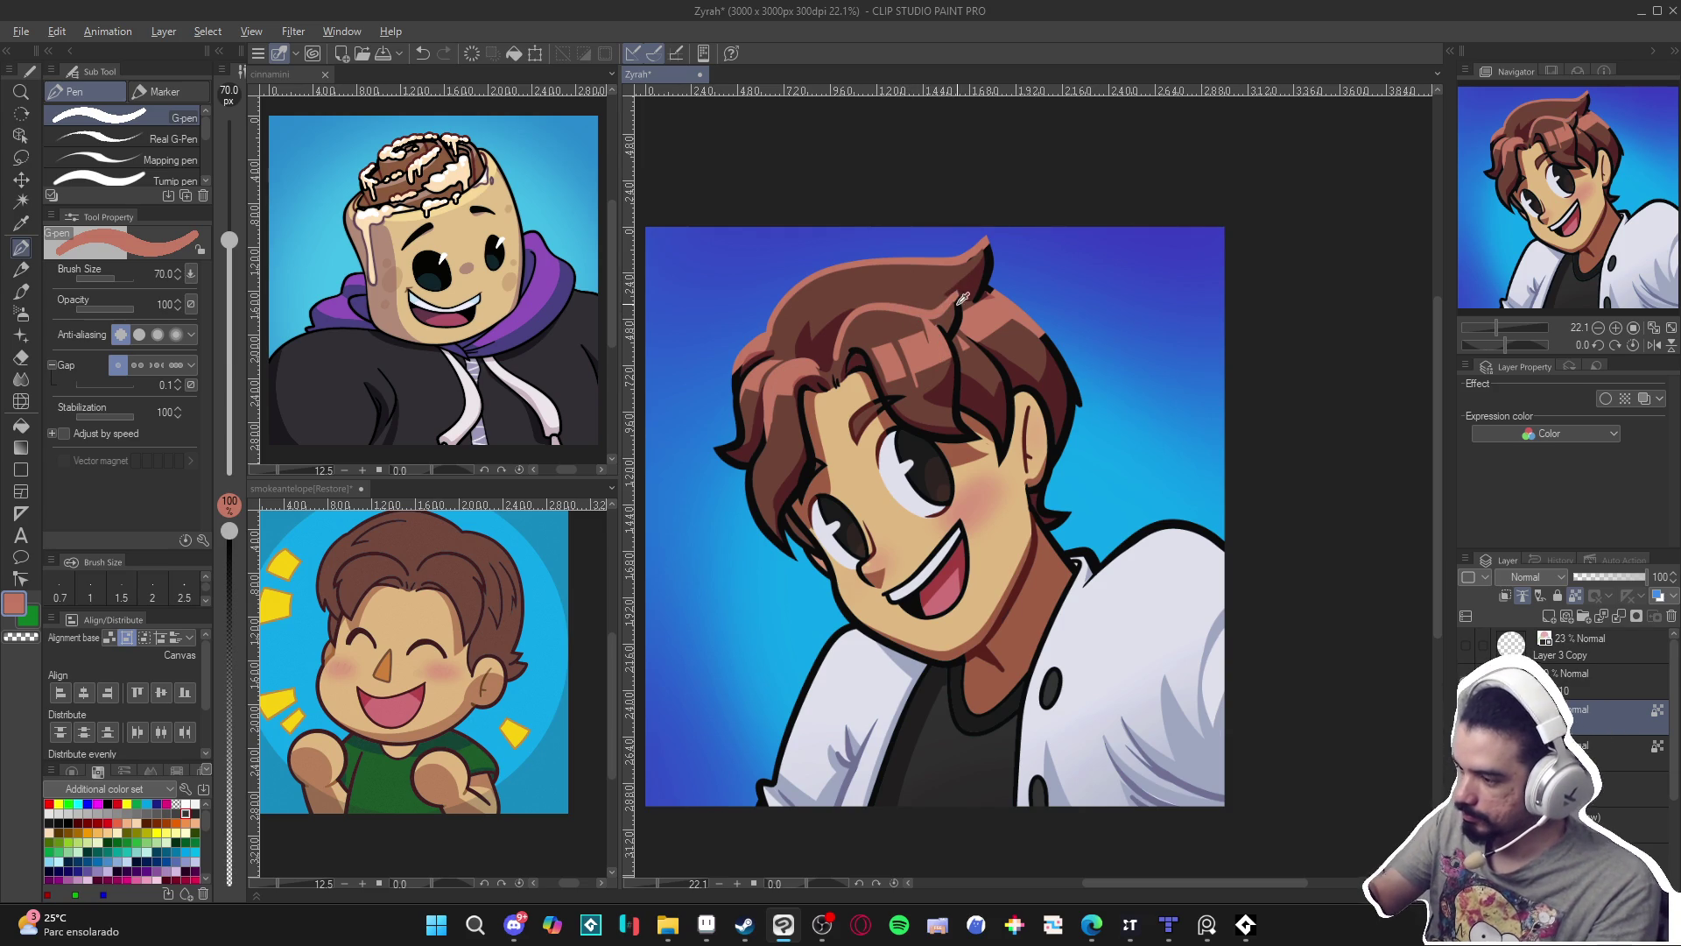
alt+click(962, 300)
alt+click(945, 304)
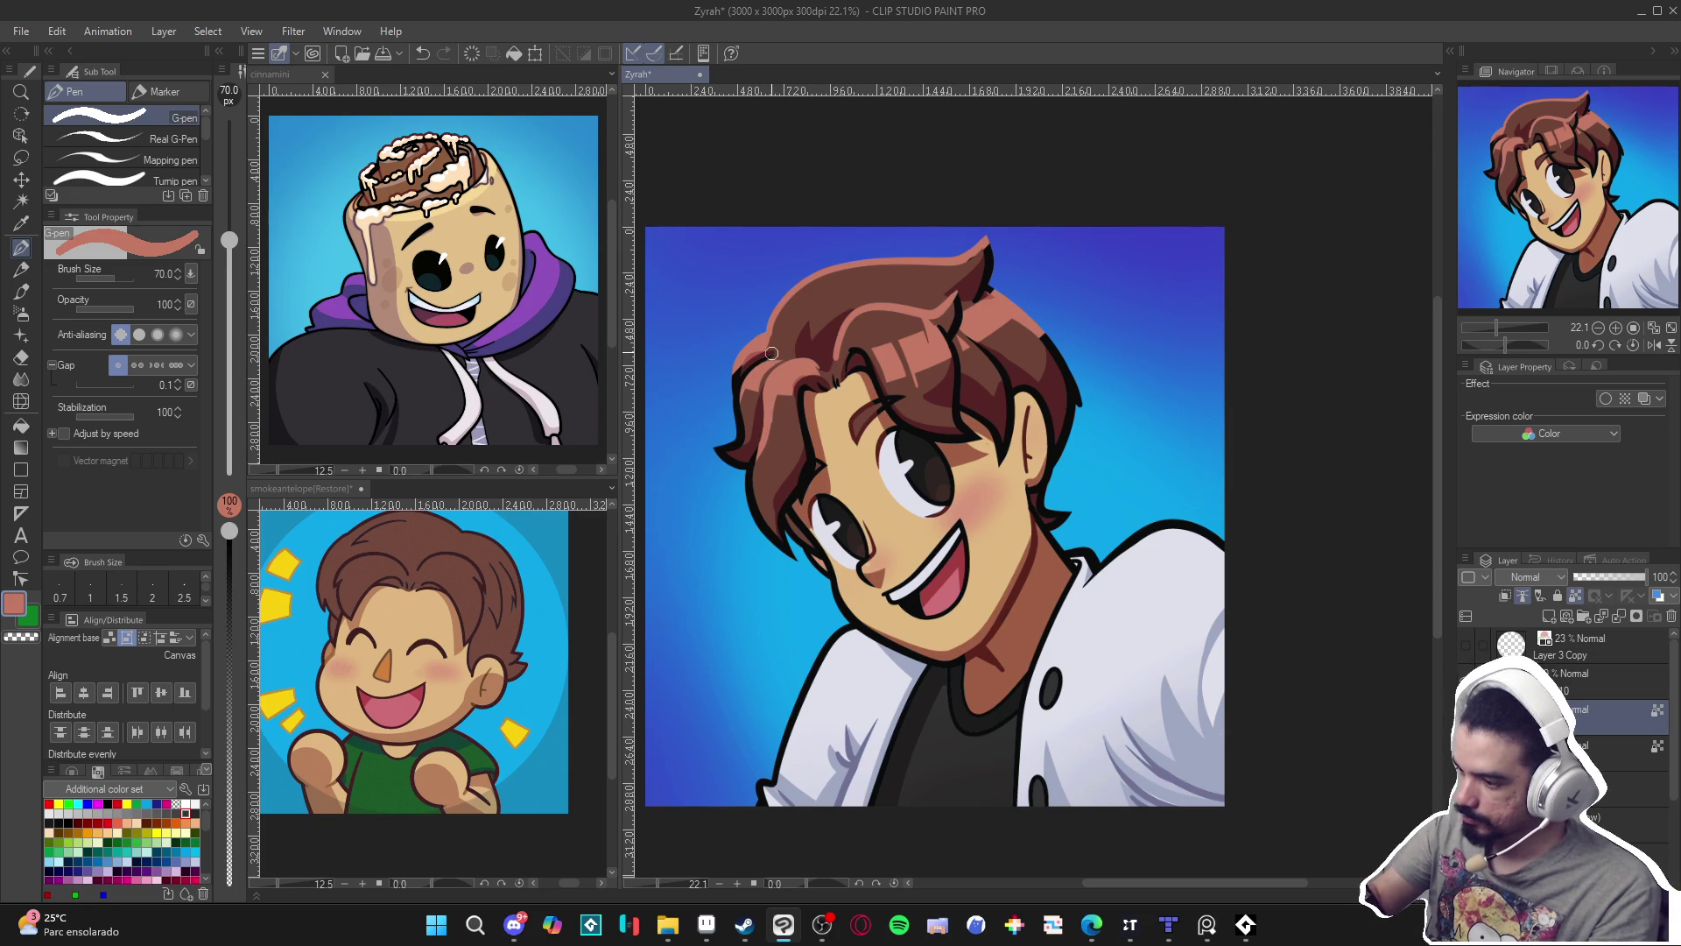
drag(749, 372, 738, 409)
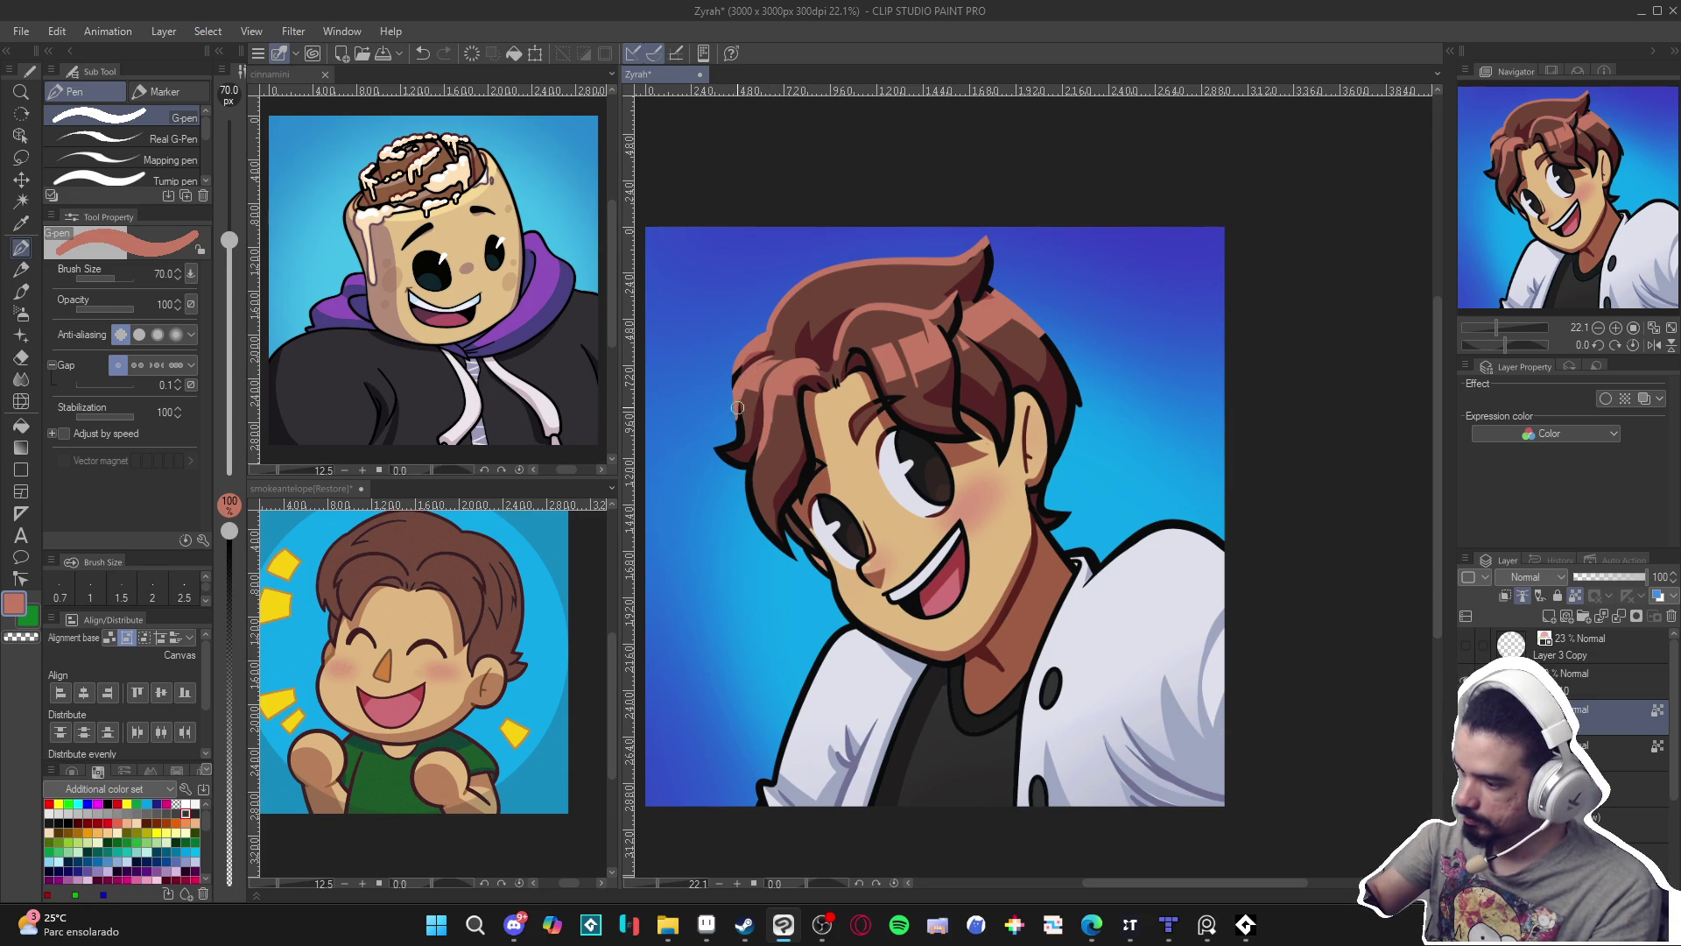
alt+click(738, 376)
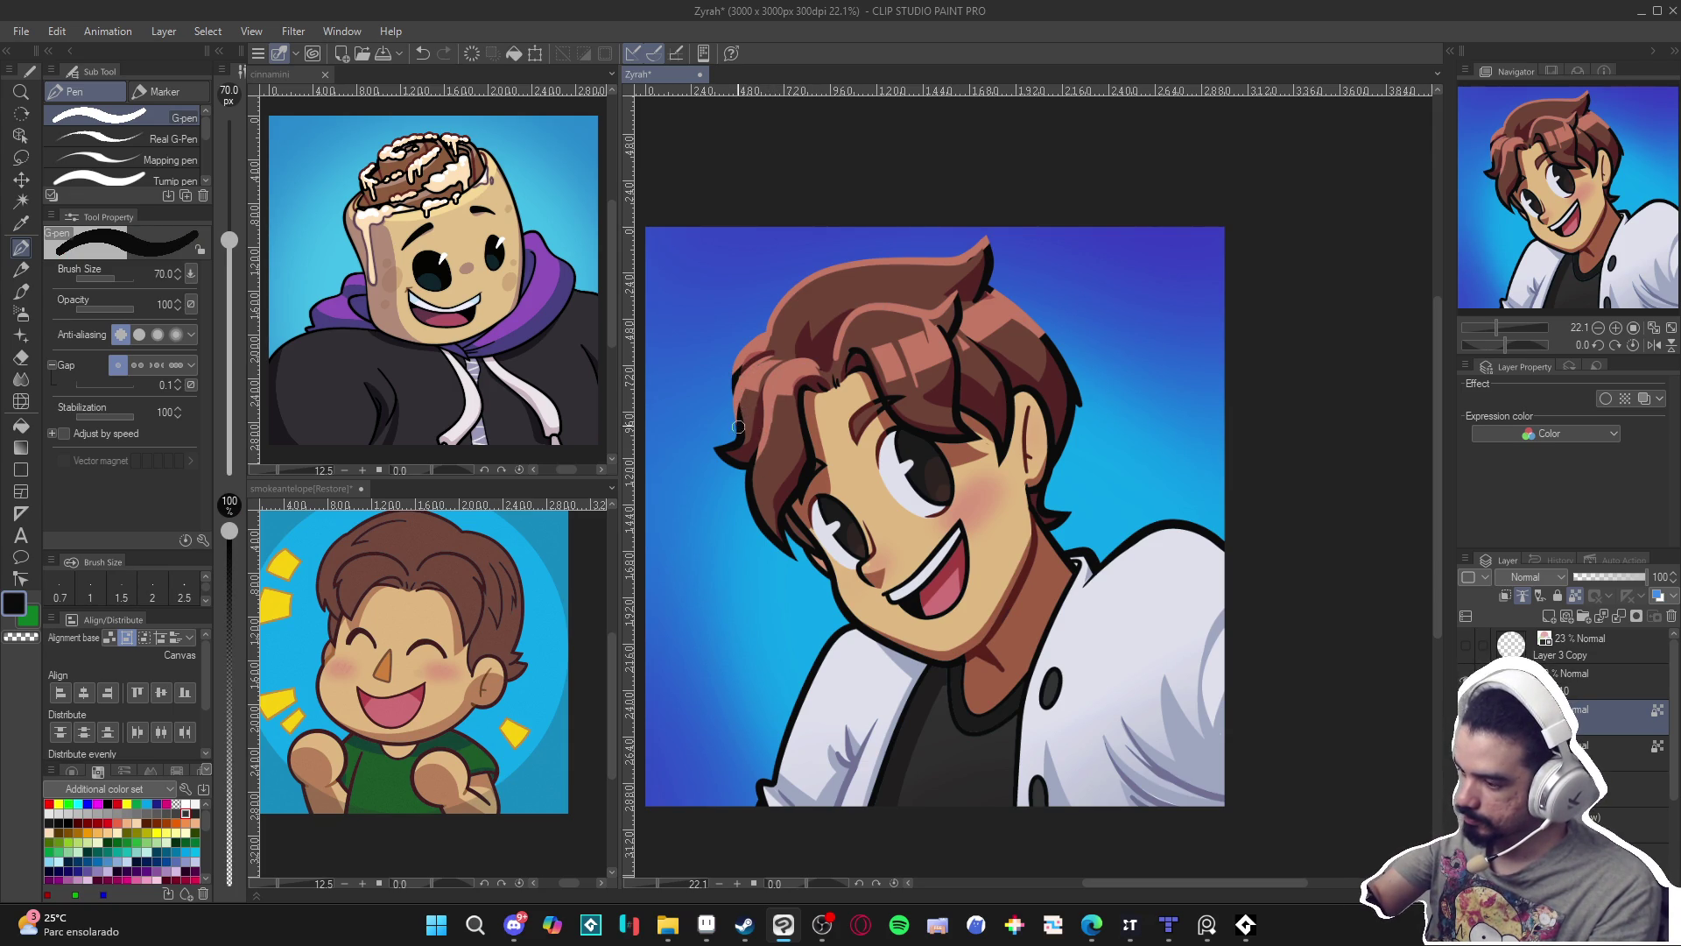
alt+click(755, 371)
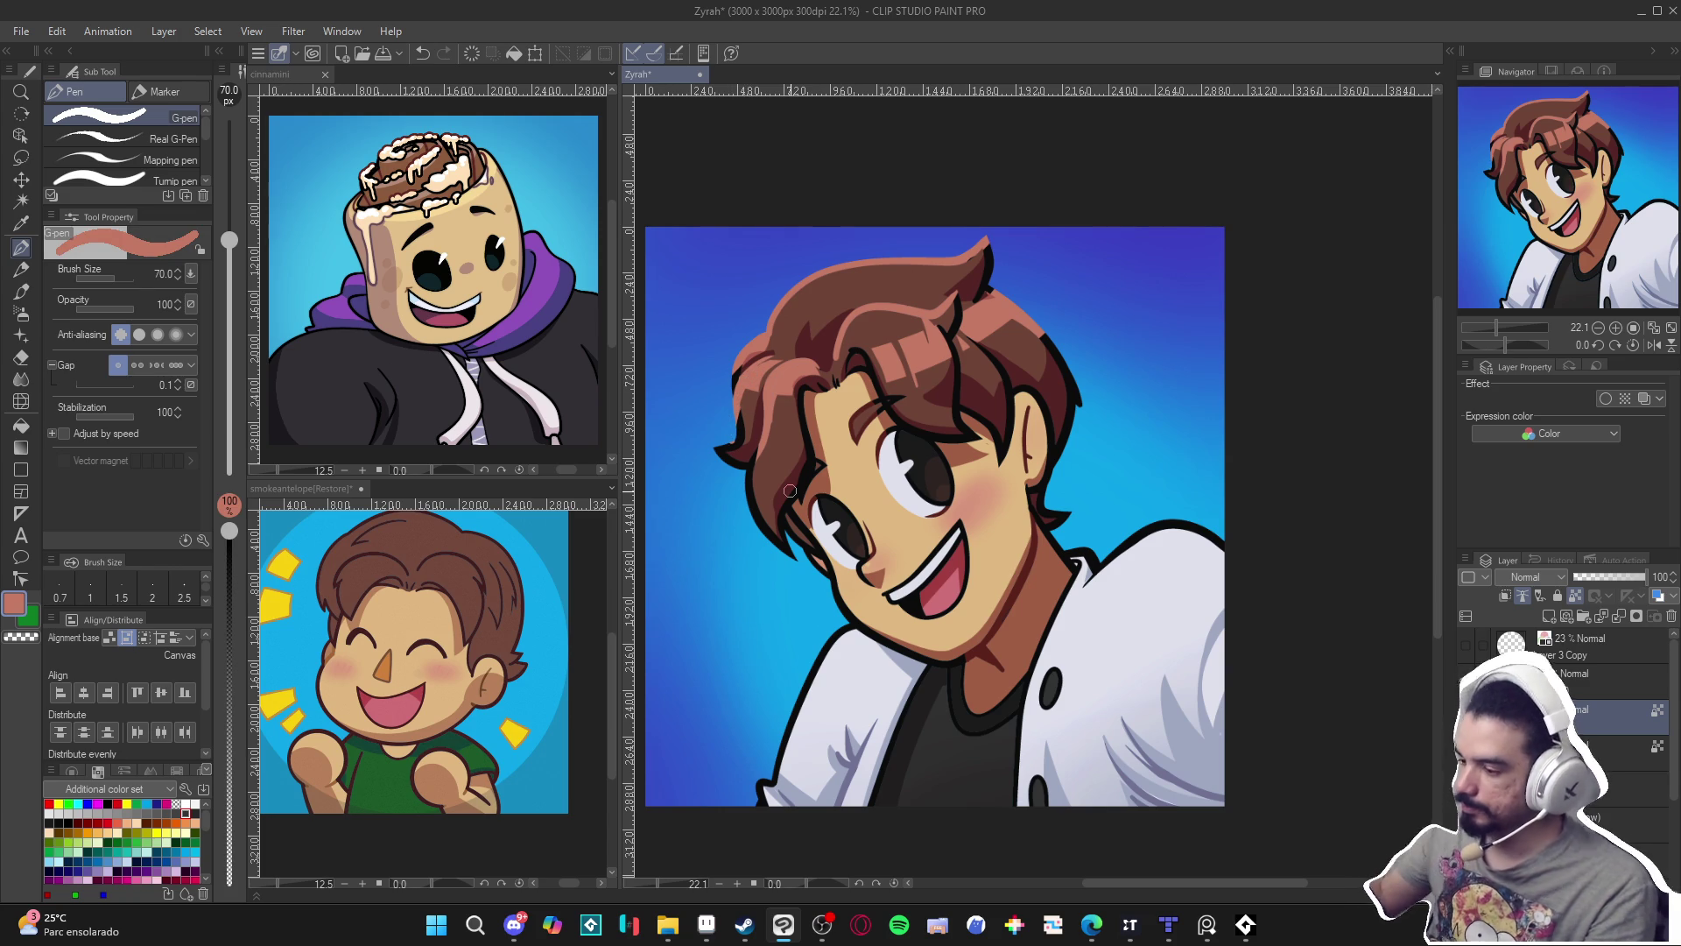
scroll(789, 490, down, 2)
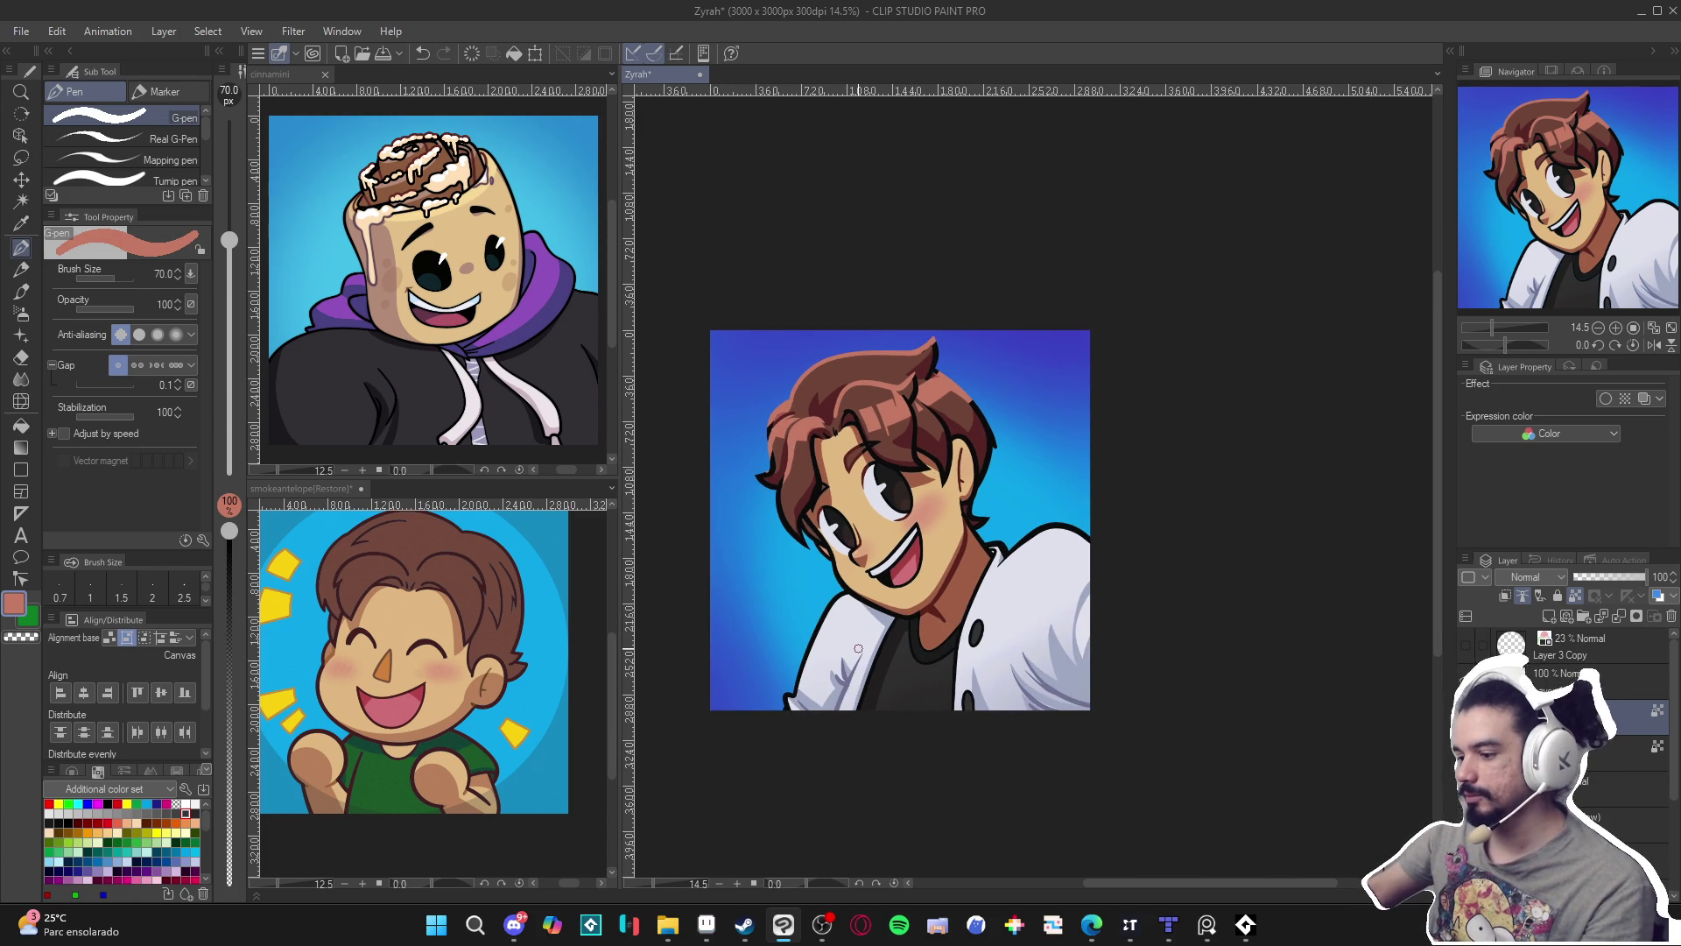
Undo a small hair stroke and shrink the brush to 25 with the salmon hair tone.
scroll(852, 627, up, 3)
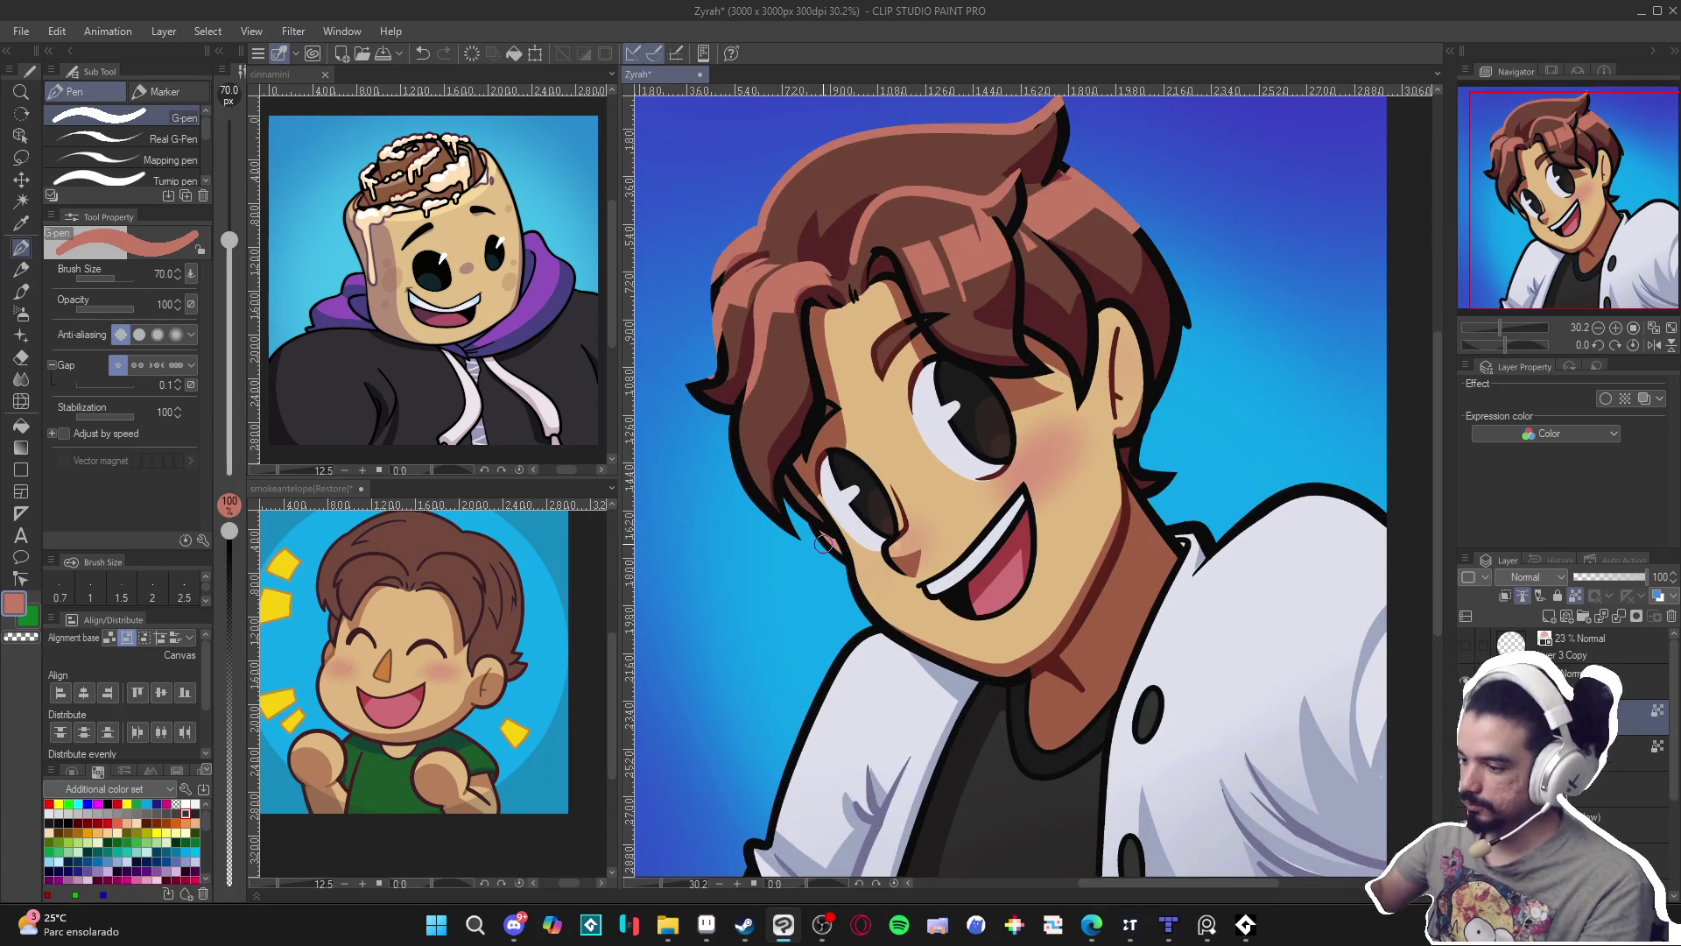
alt+click(744, 413)
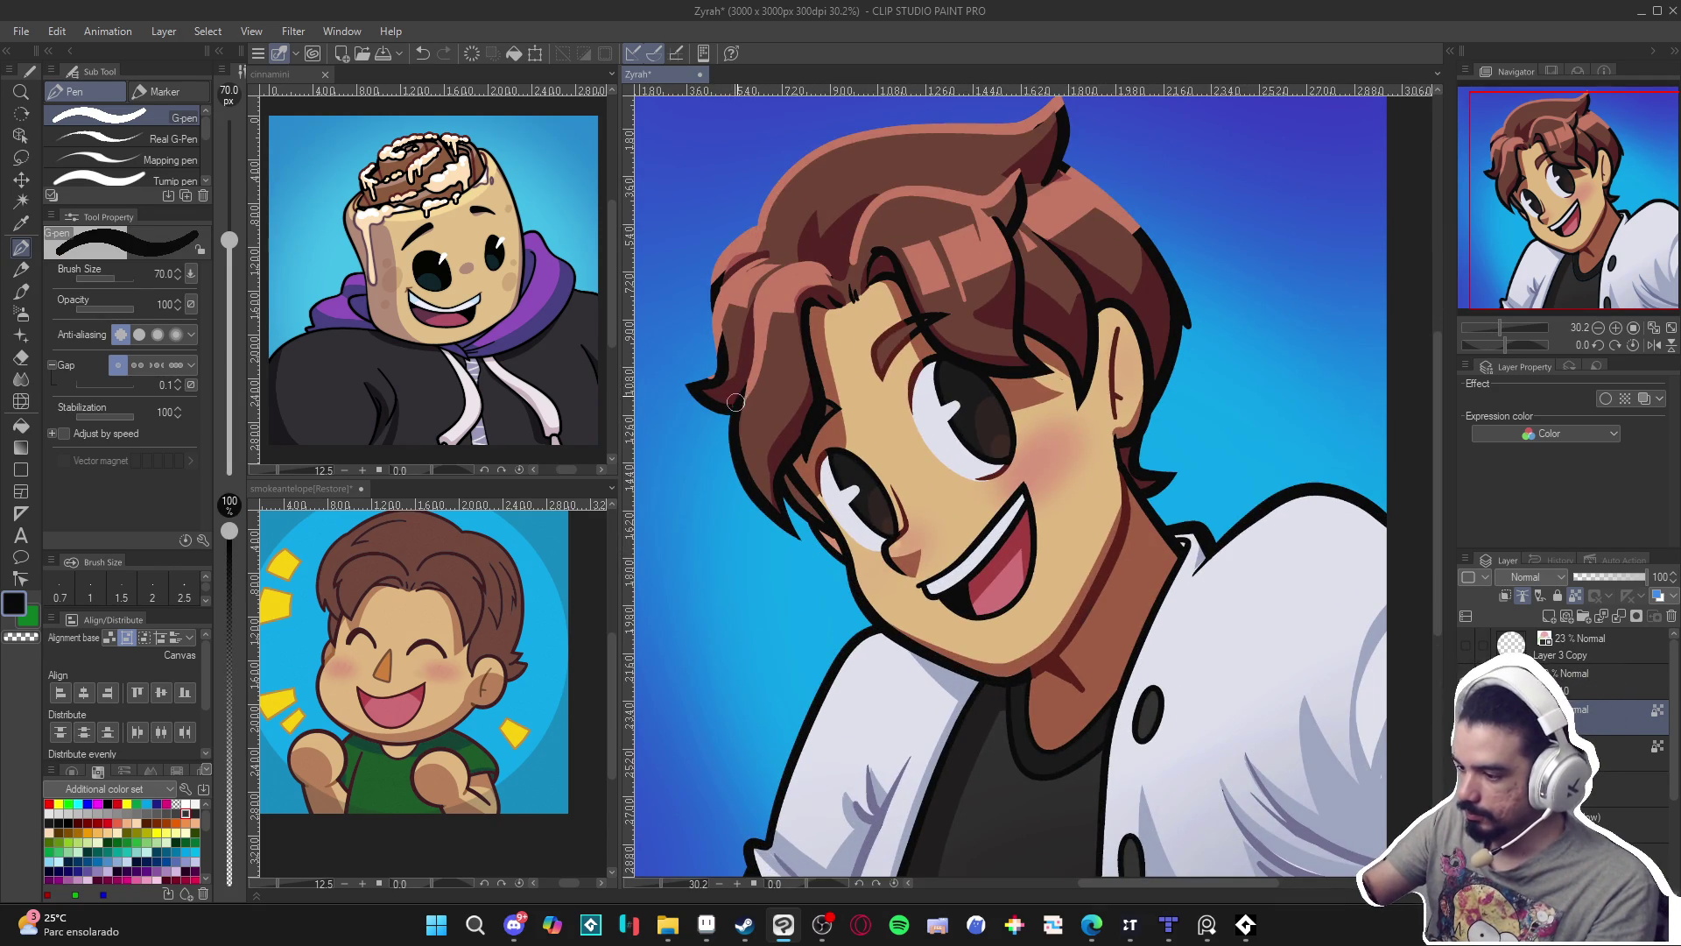
alt+click(762, 350)
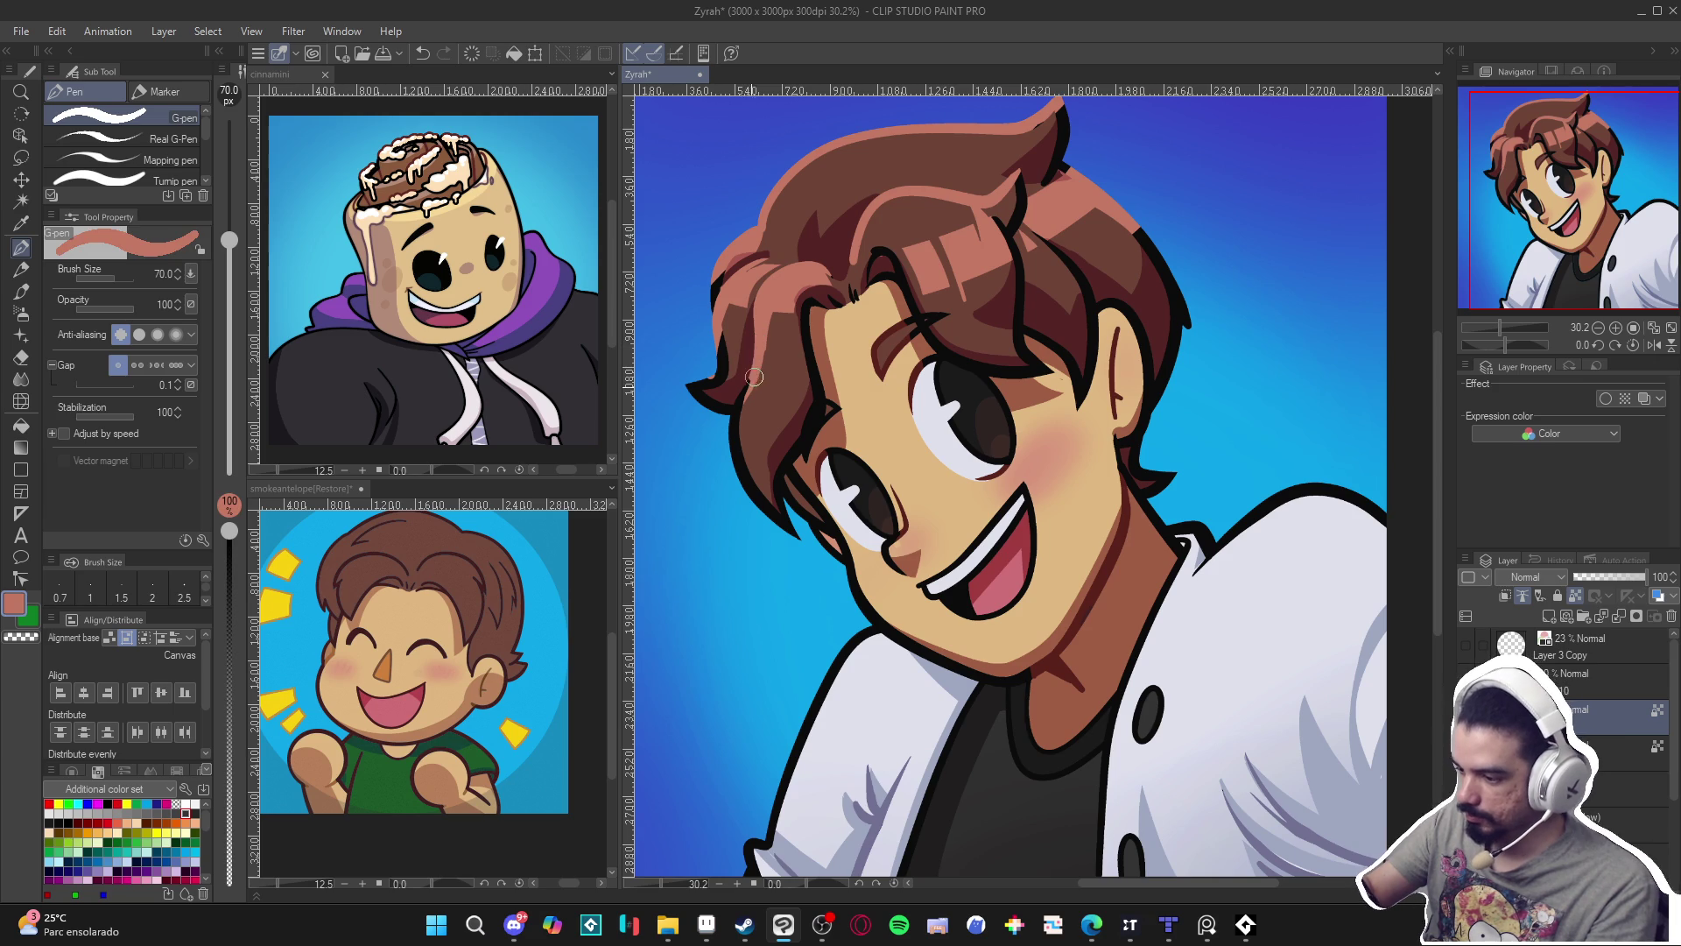
key(ctrl+z)
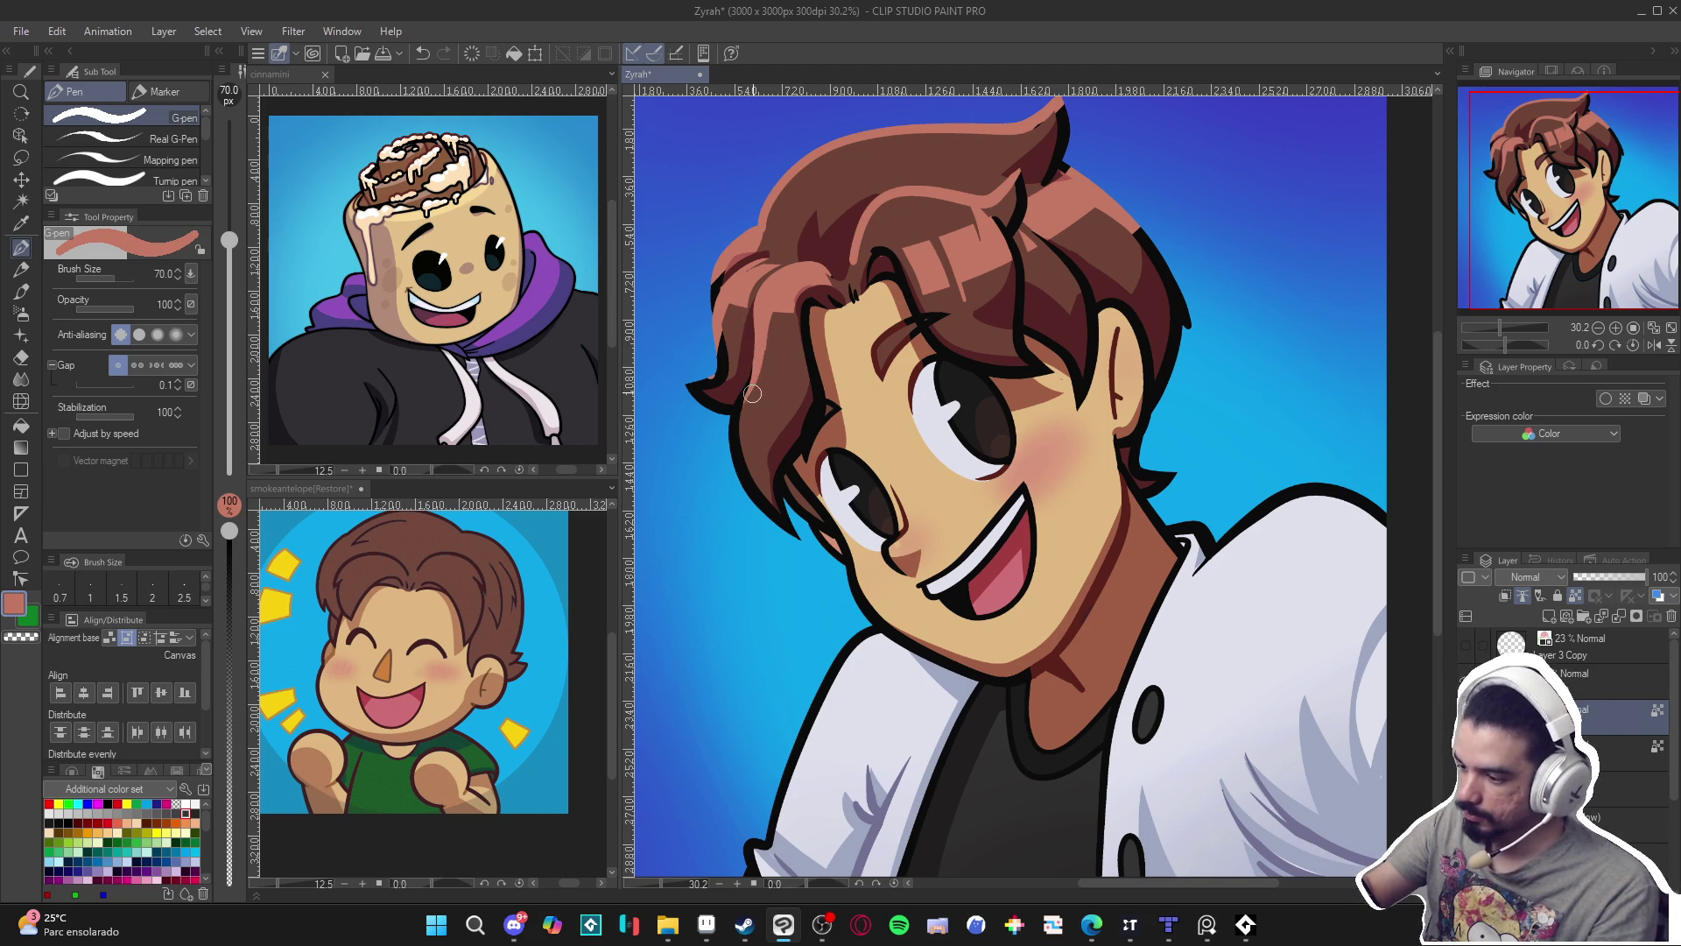
alt+click(705, 383)
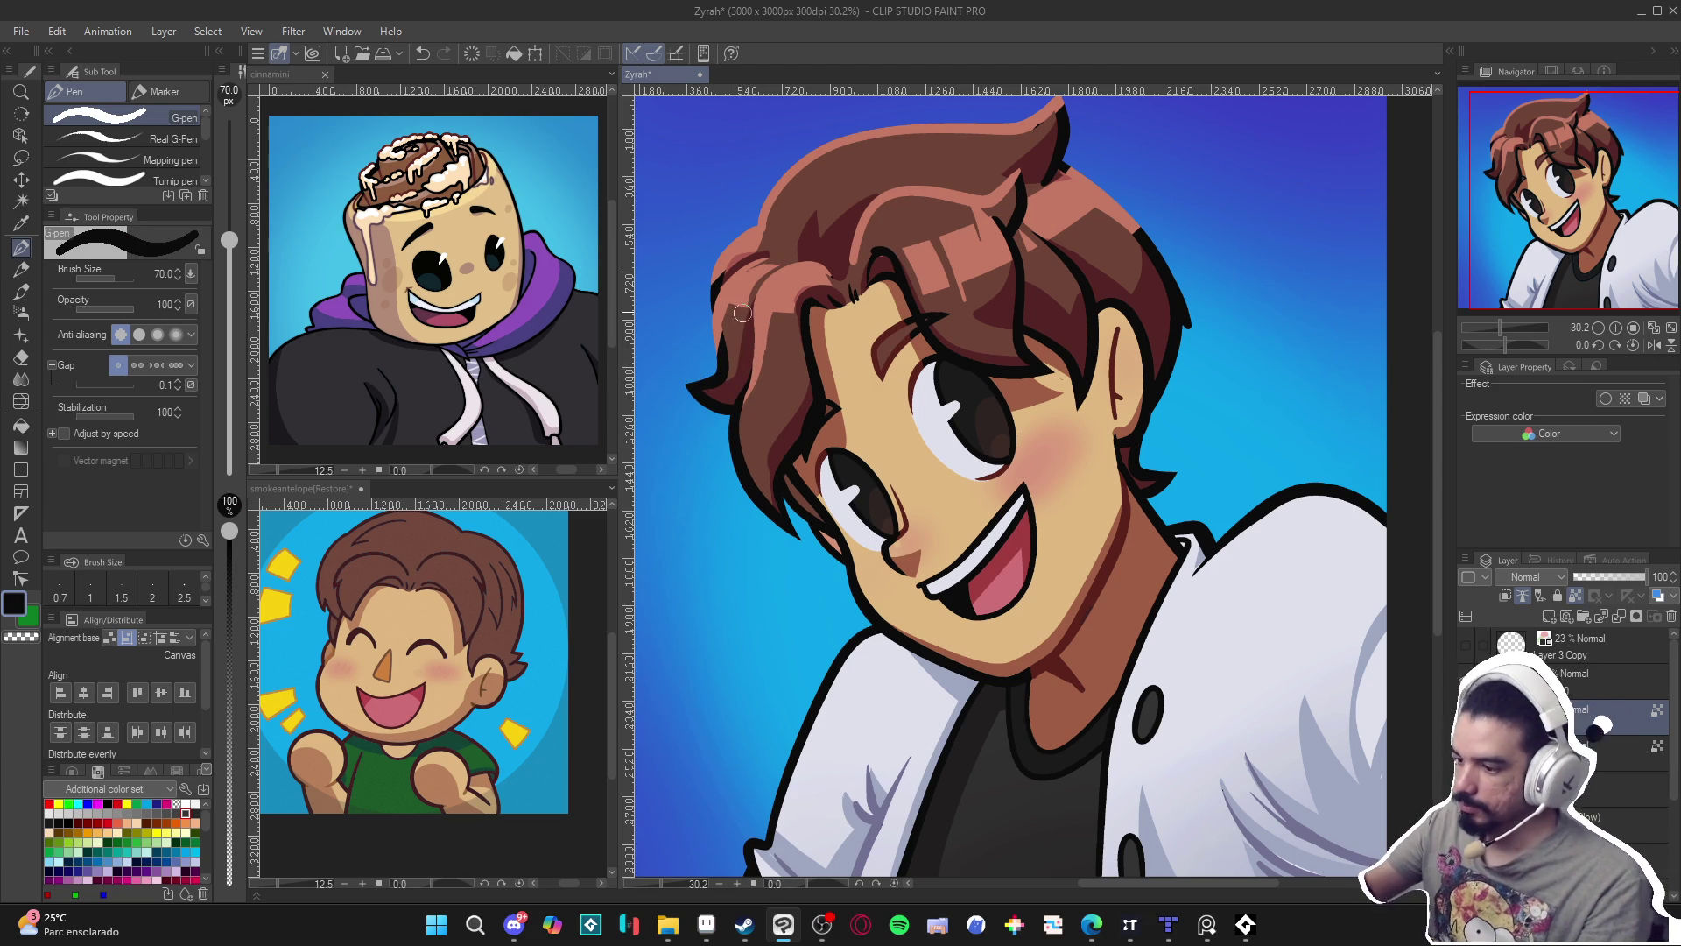
key(bracketleft)
key(bracketleft)
key(bracketleft)
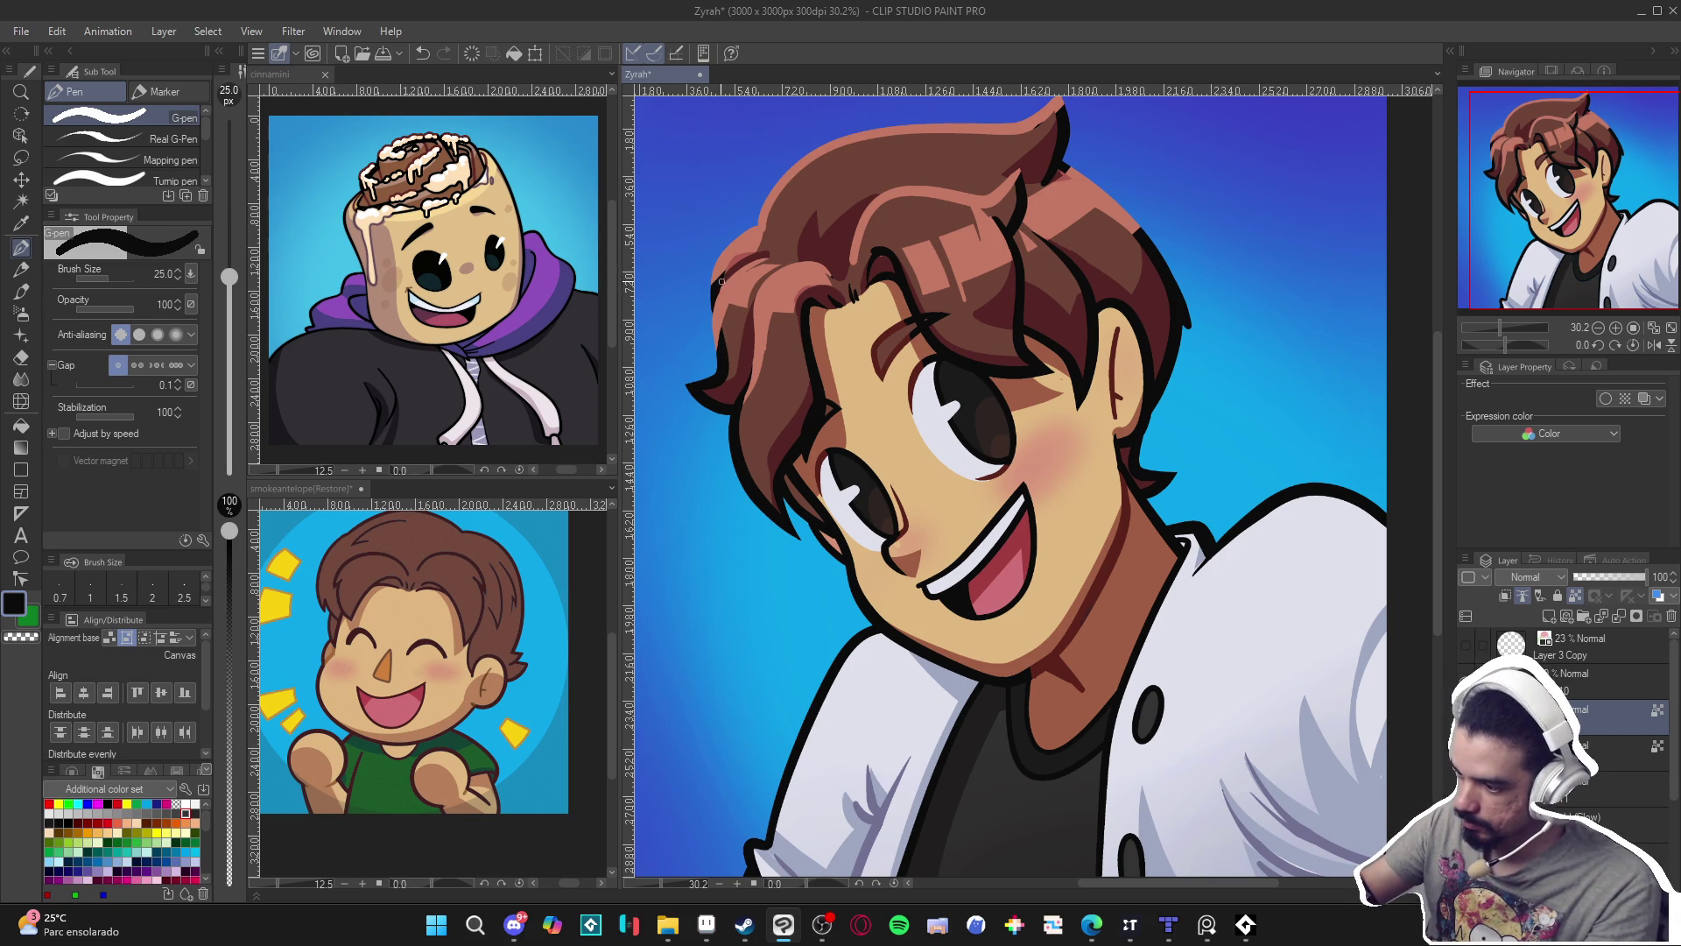
alt+click(731, 281)
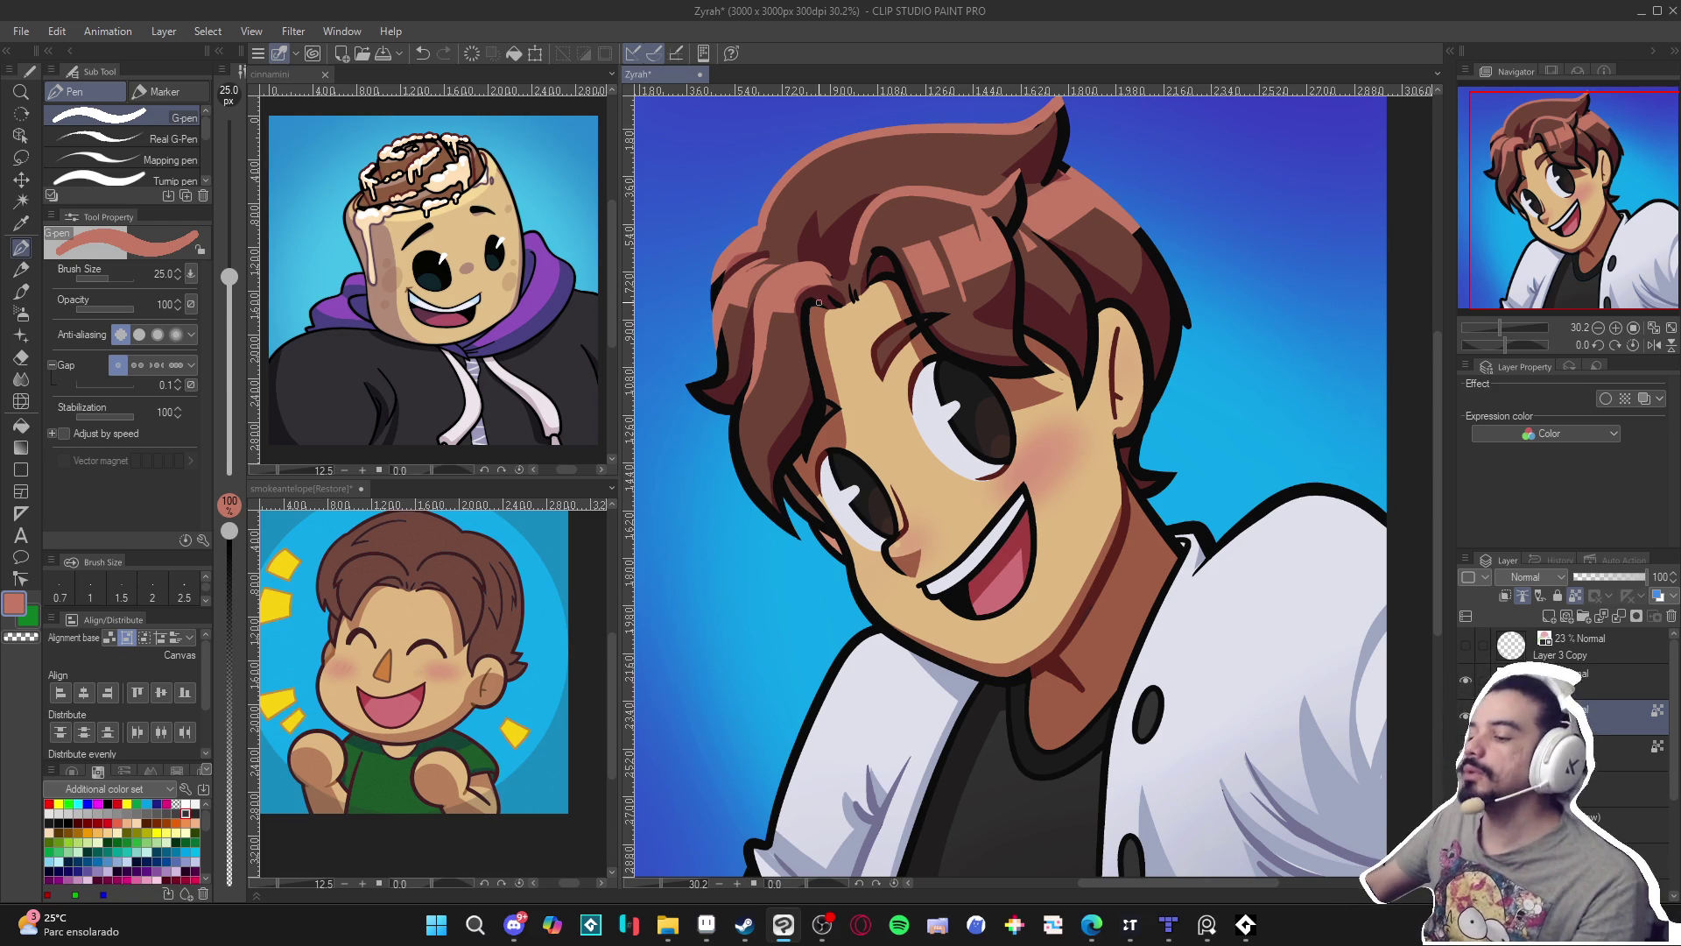
Paint a dark brown stroke into the hair and save.
scroll(819, 302, up, 2)
alt+click(864, 207)
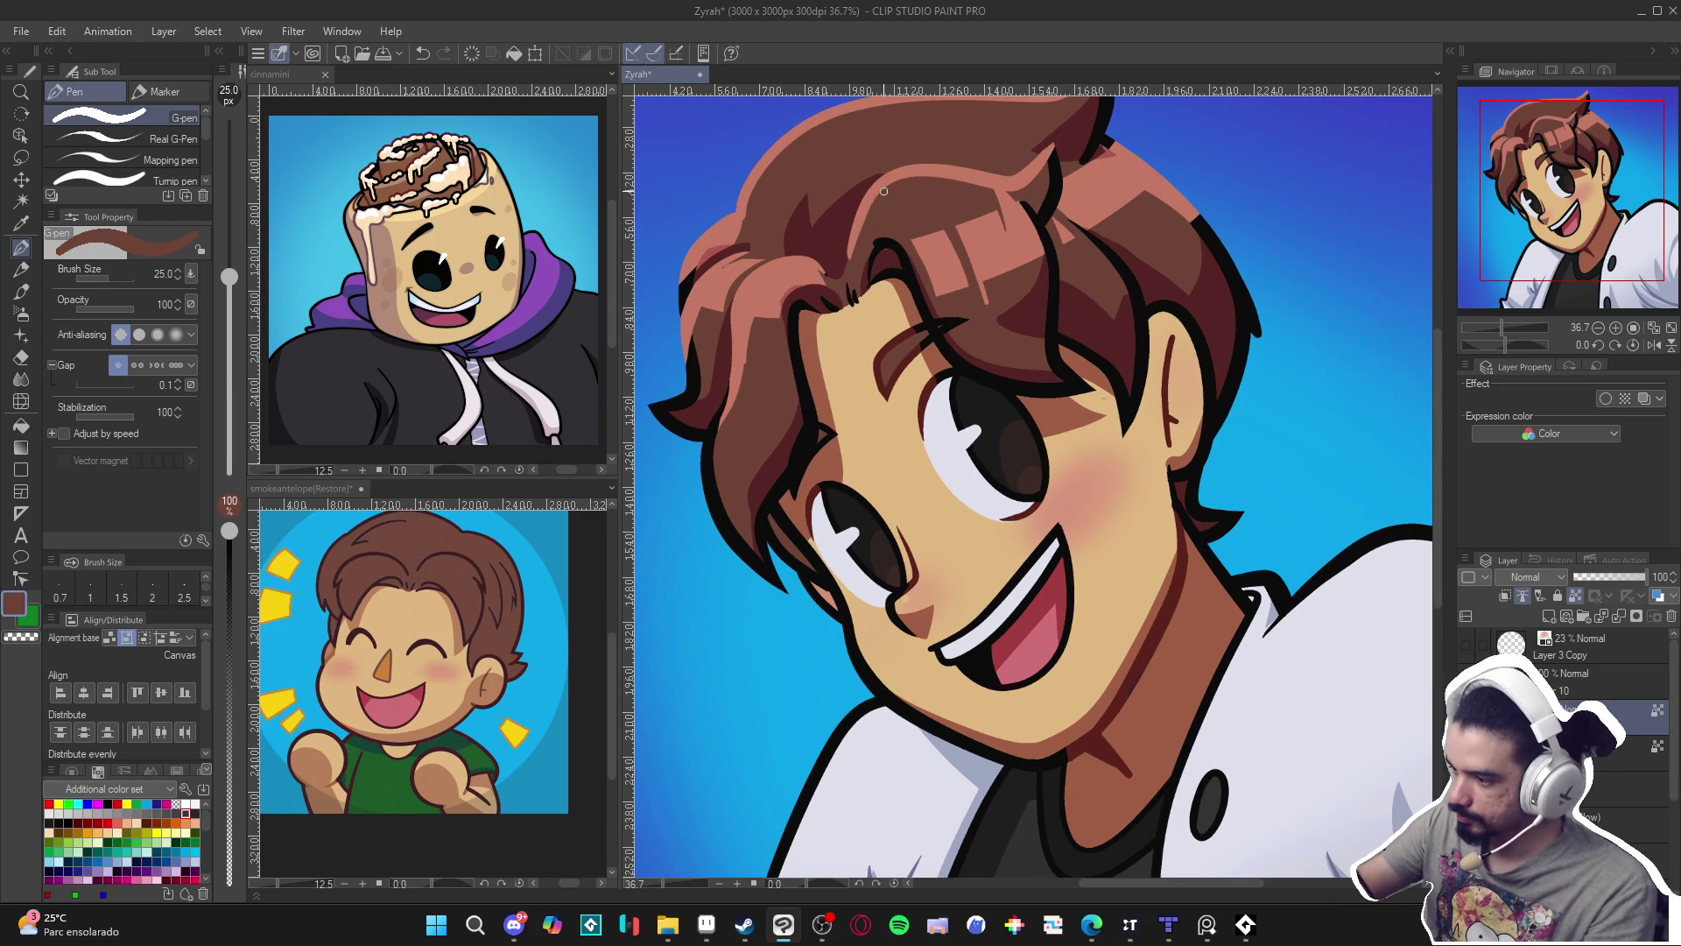
drag(870, 212, 851, 254)
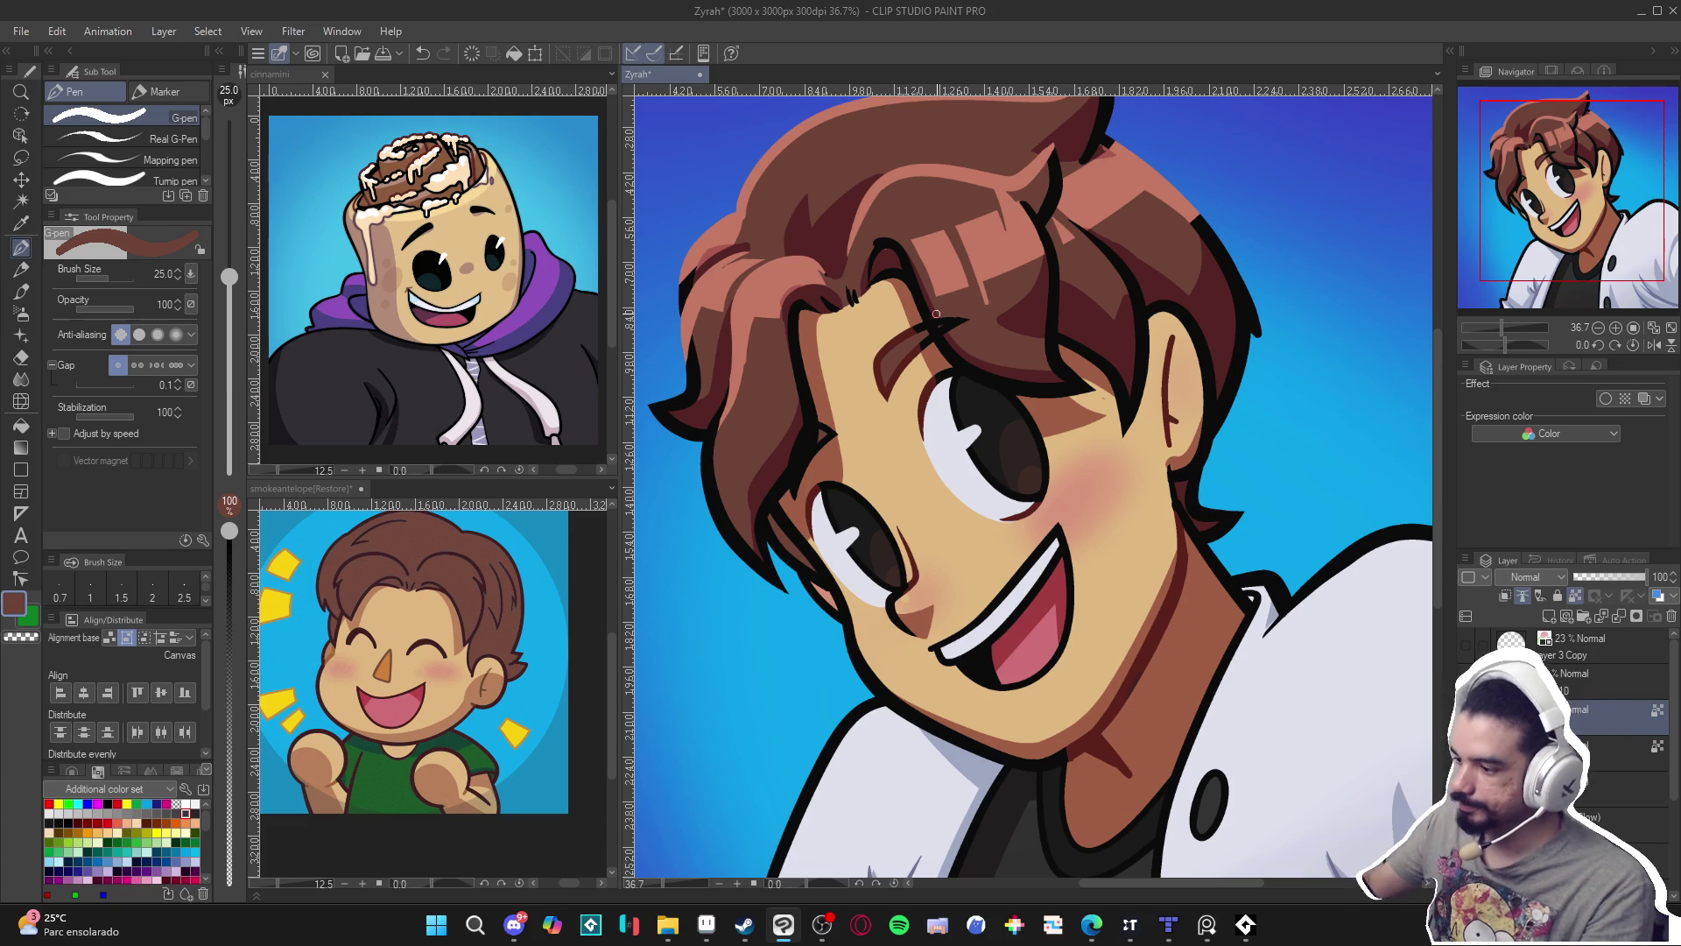
scroll(936, 313, down, 3)
key(ctrl+s)
Add a small light pinkish-brown stroke along the hair edge, return to black, and save.
scroll(929, 416, up, 1)
scroll(929, 415, up, 1)
alt+click(967, 313)
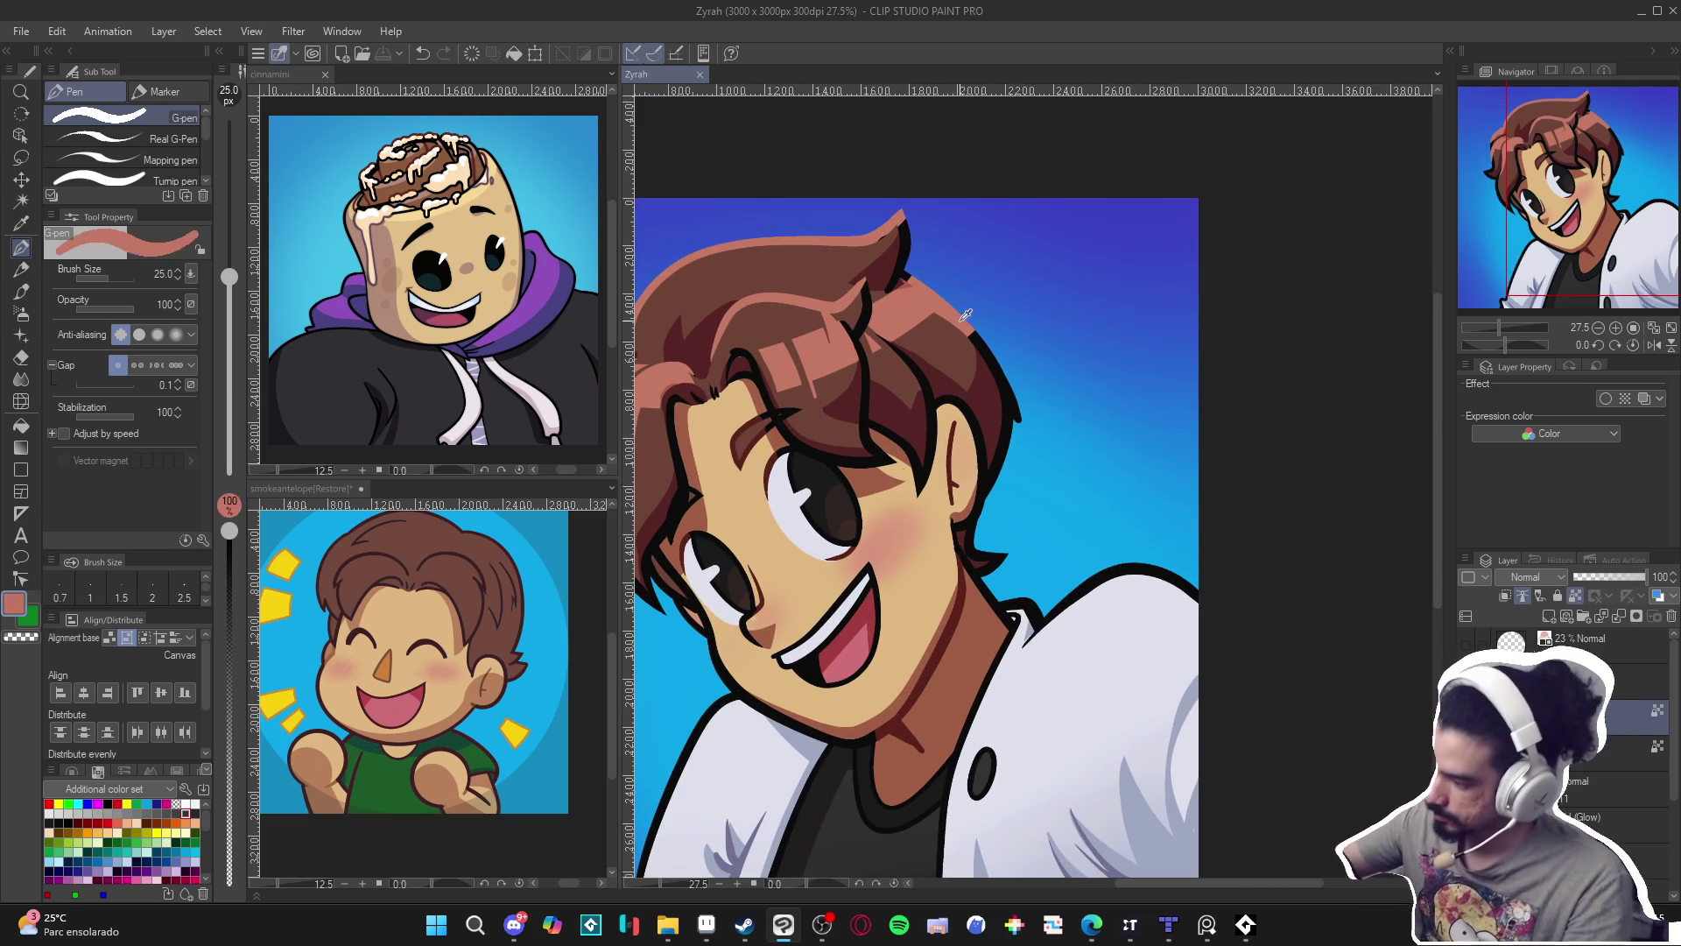
drag(984, 346, 974, 333)
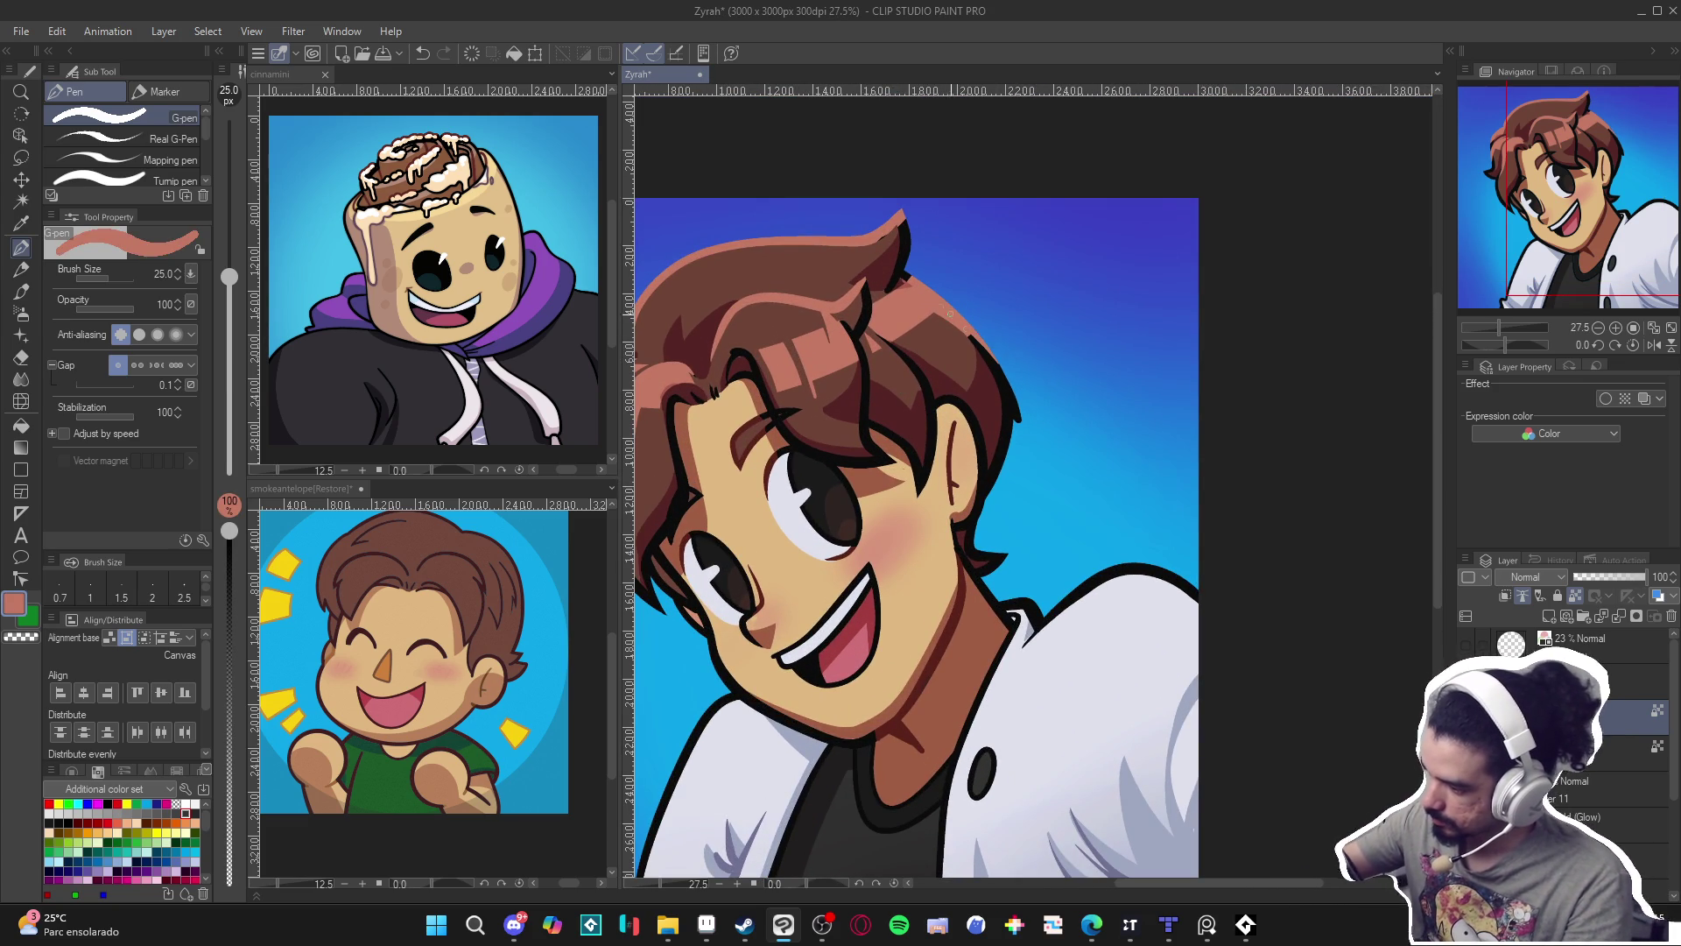
alt+click(977, 341)
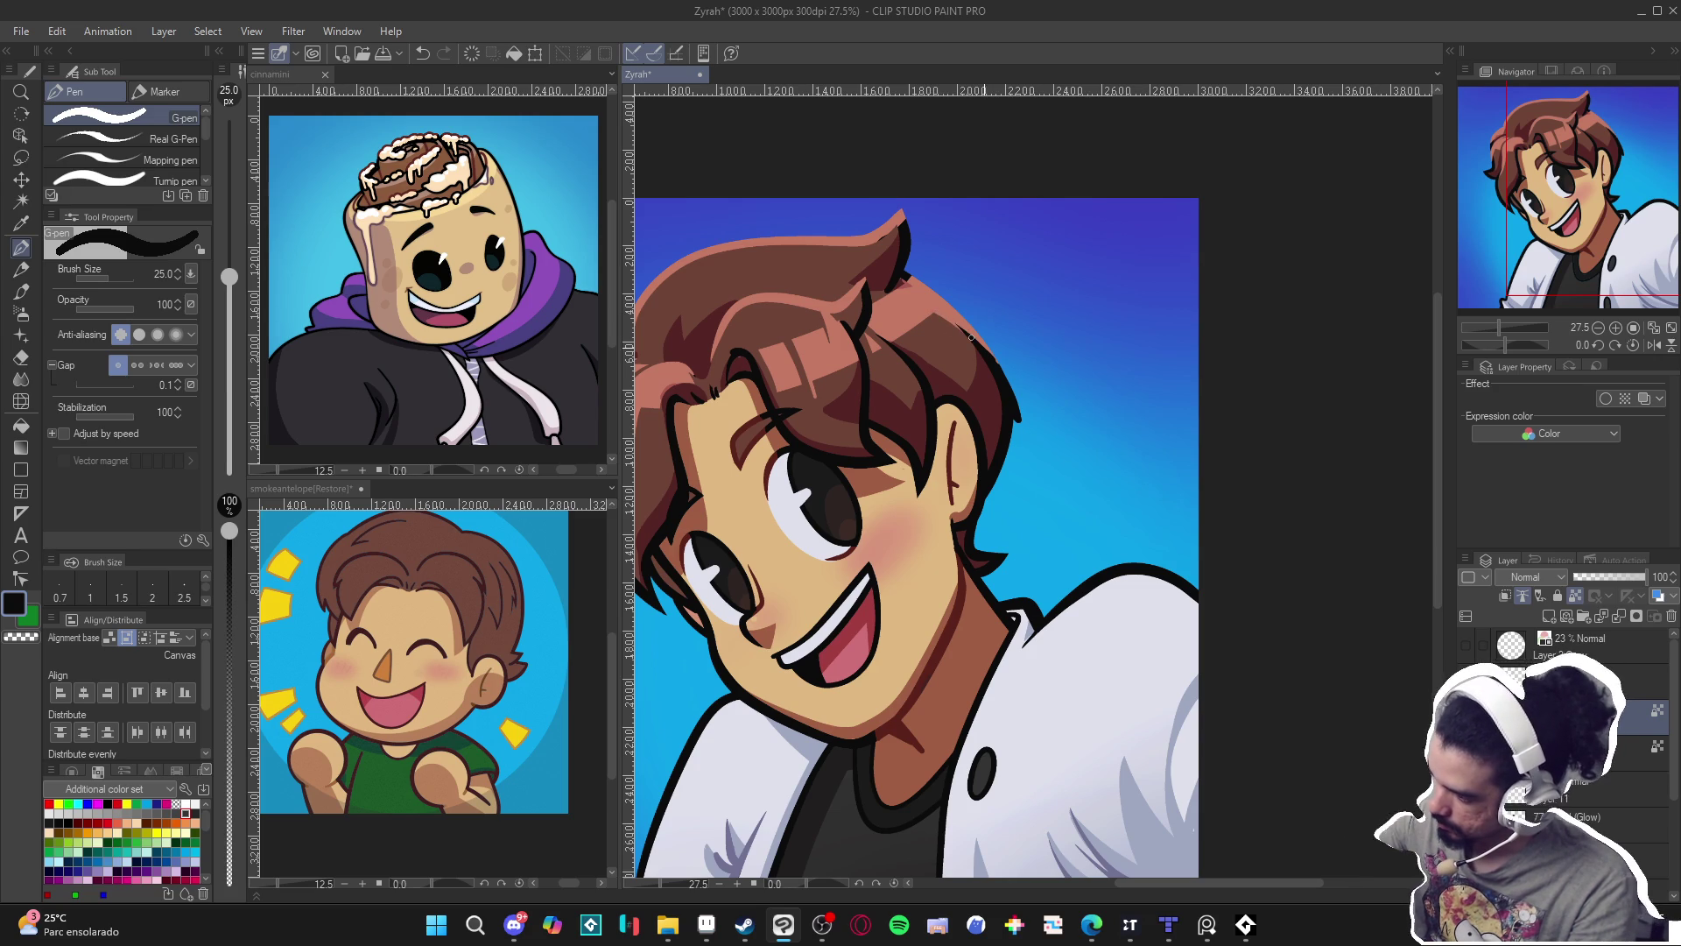
drag(888, 226, 946, 301)
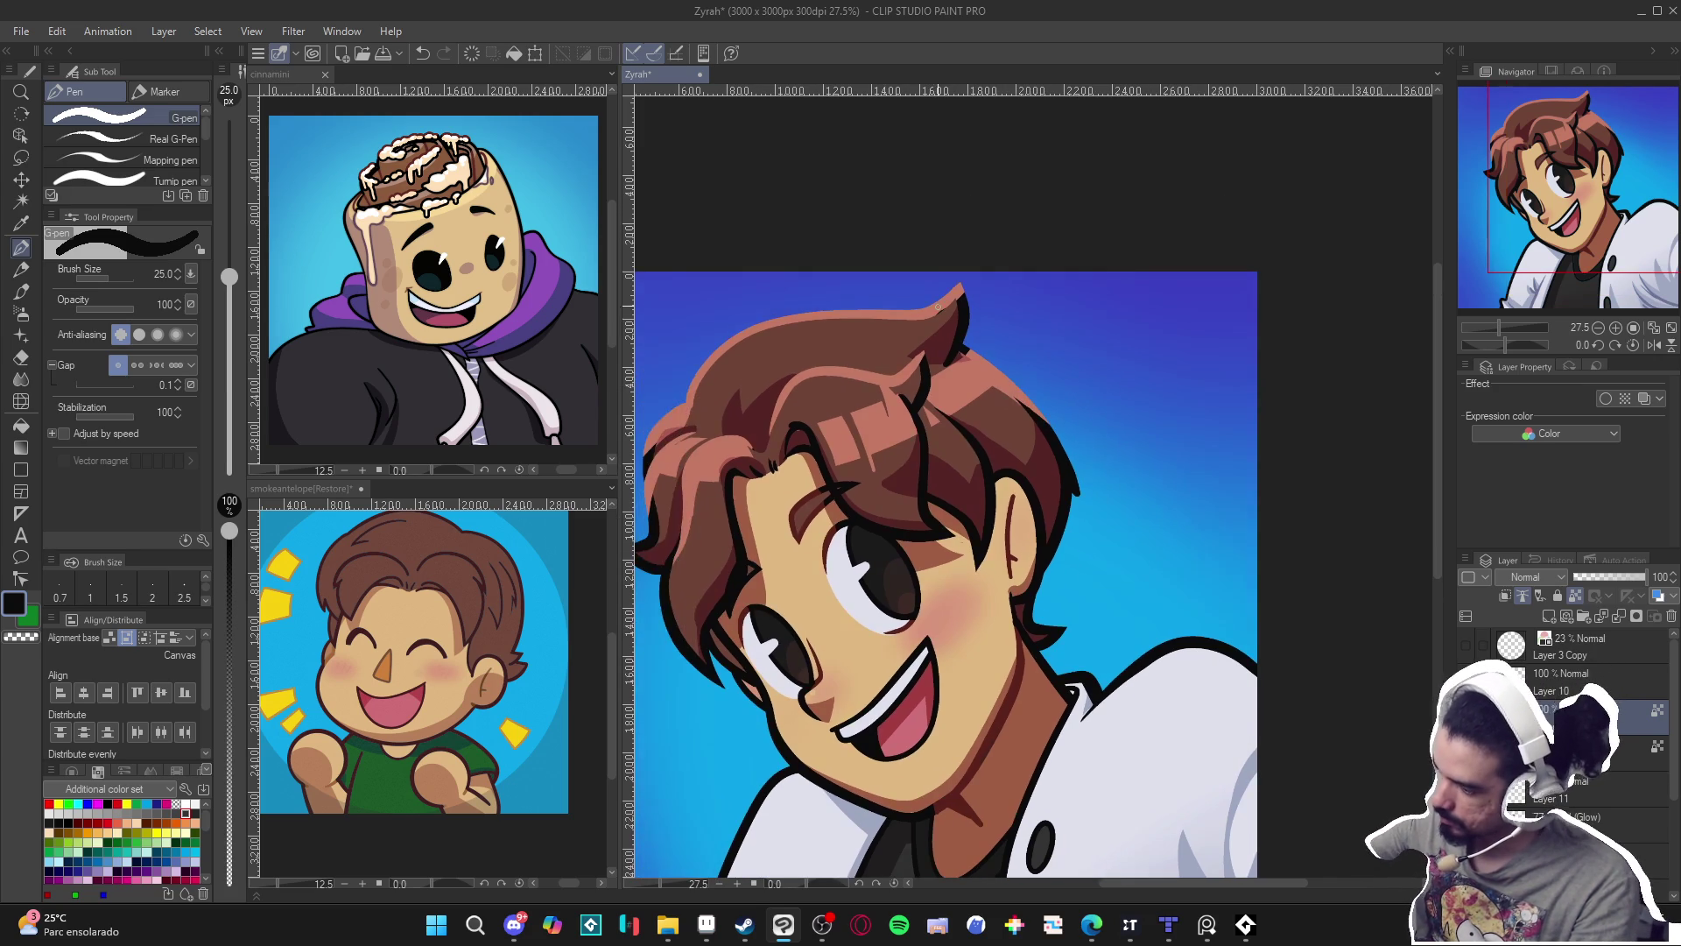
alt+click(946, 300)
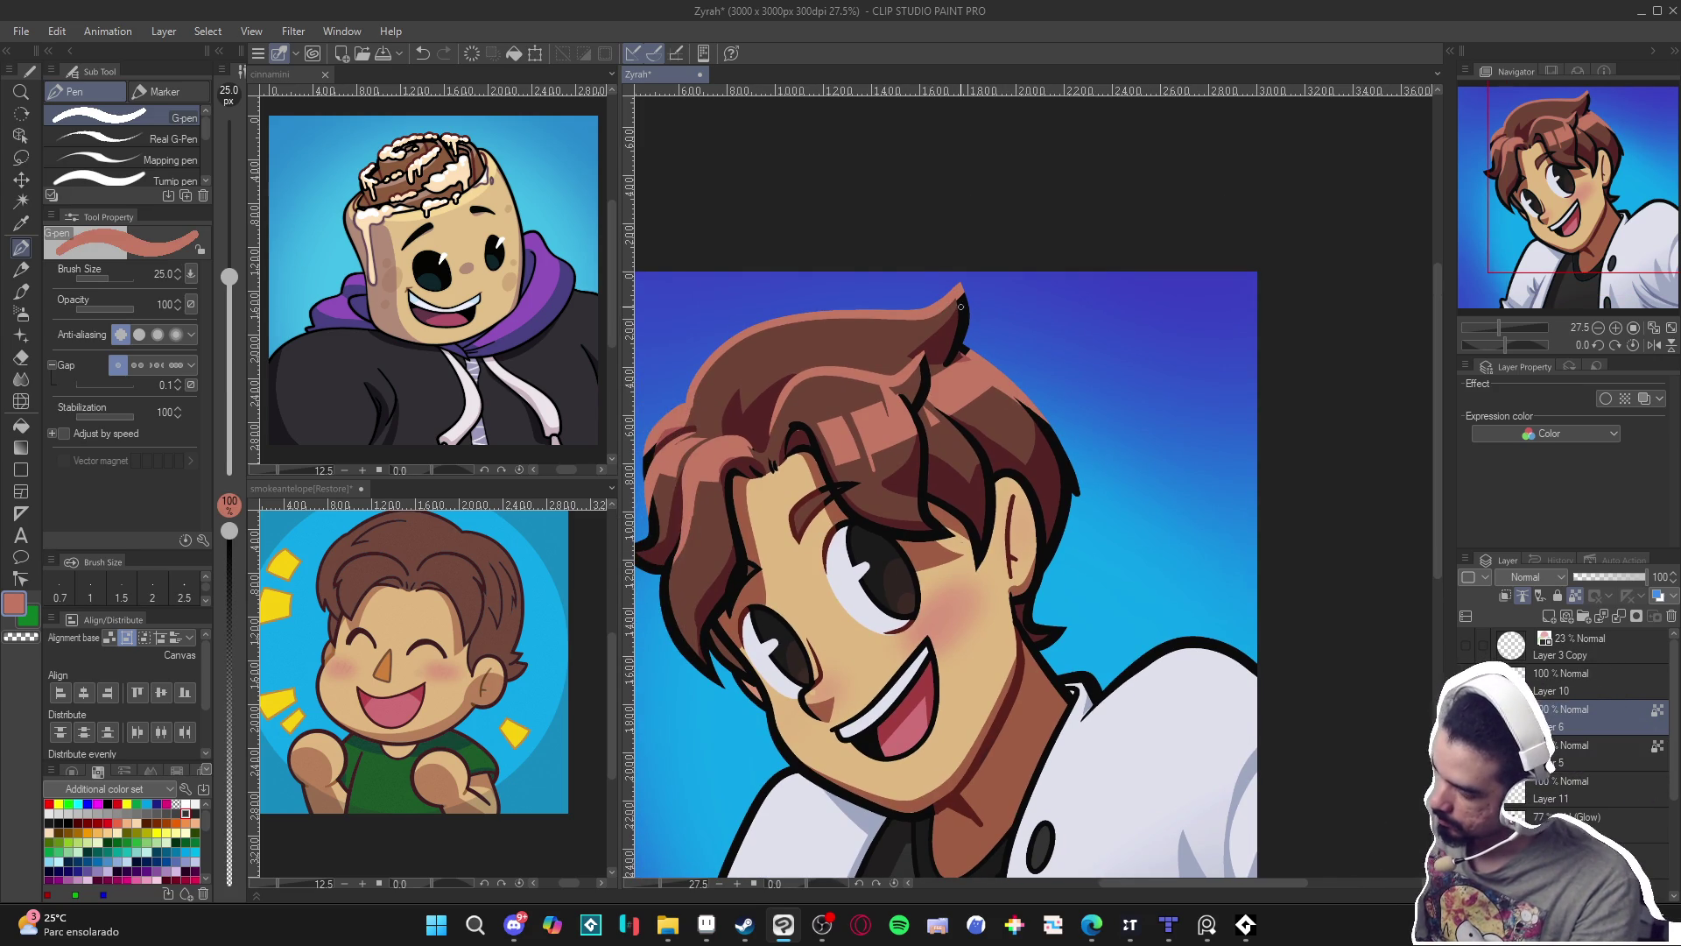
alt+click(961, 301)
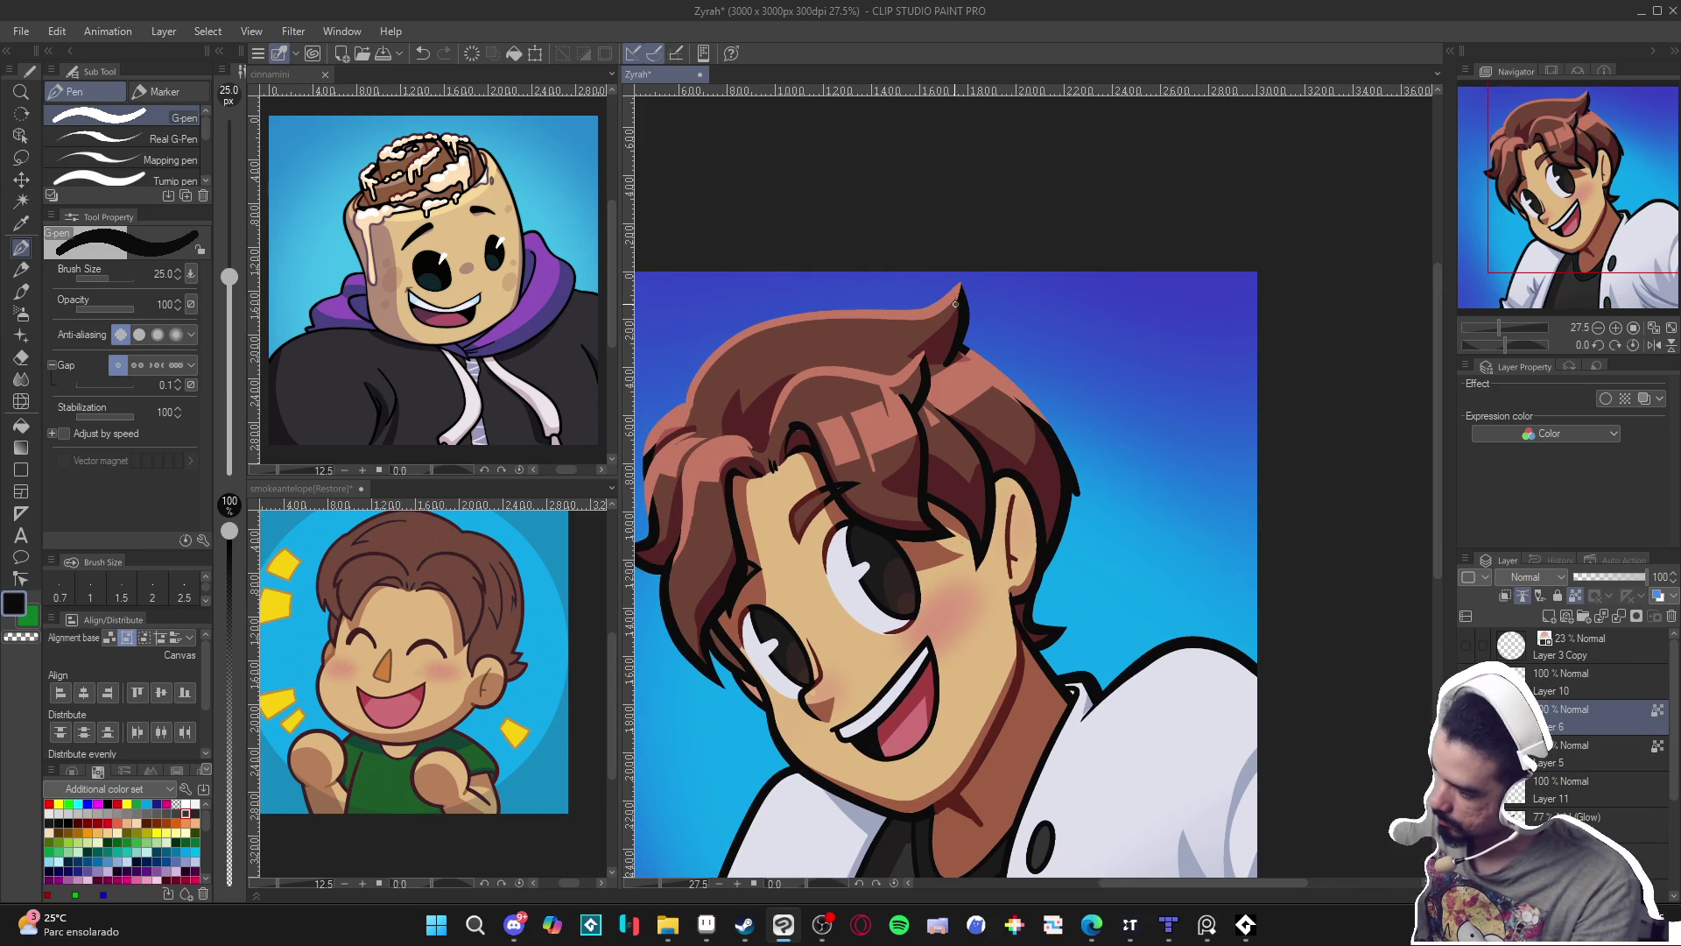
scroll(1138, 503, down, 2)
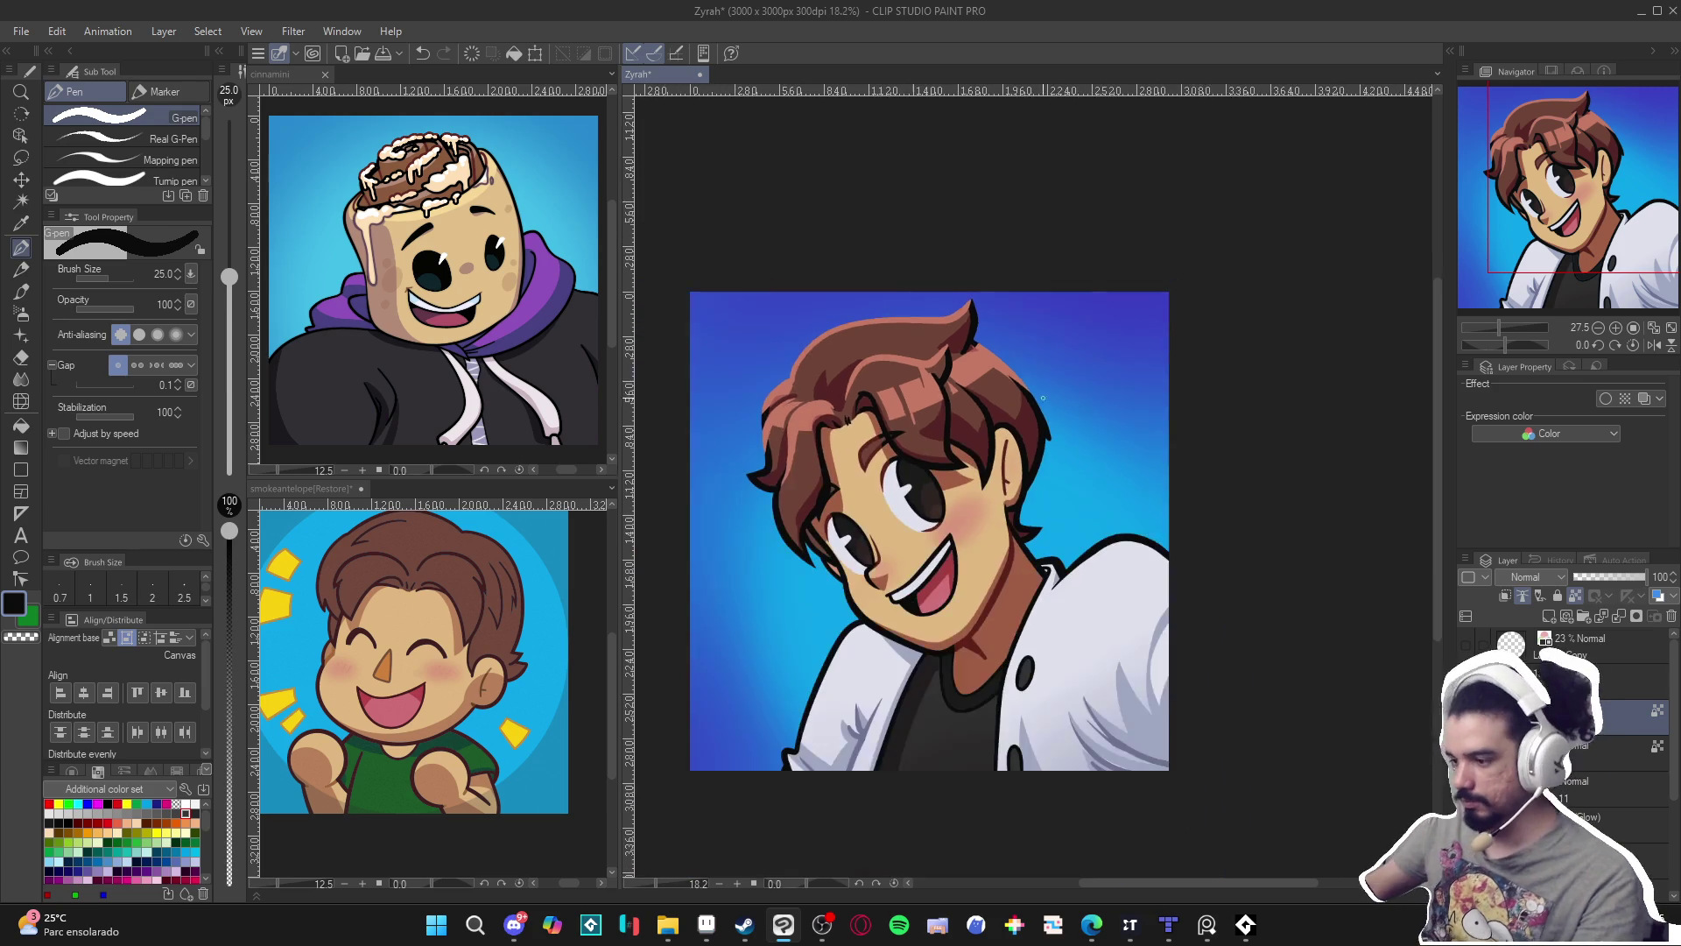
key(ctrl+s)
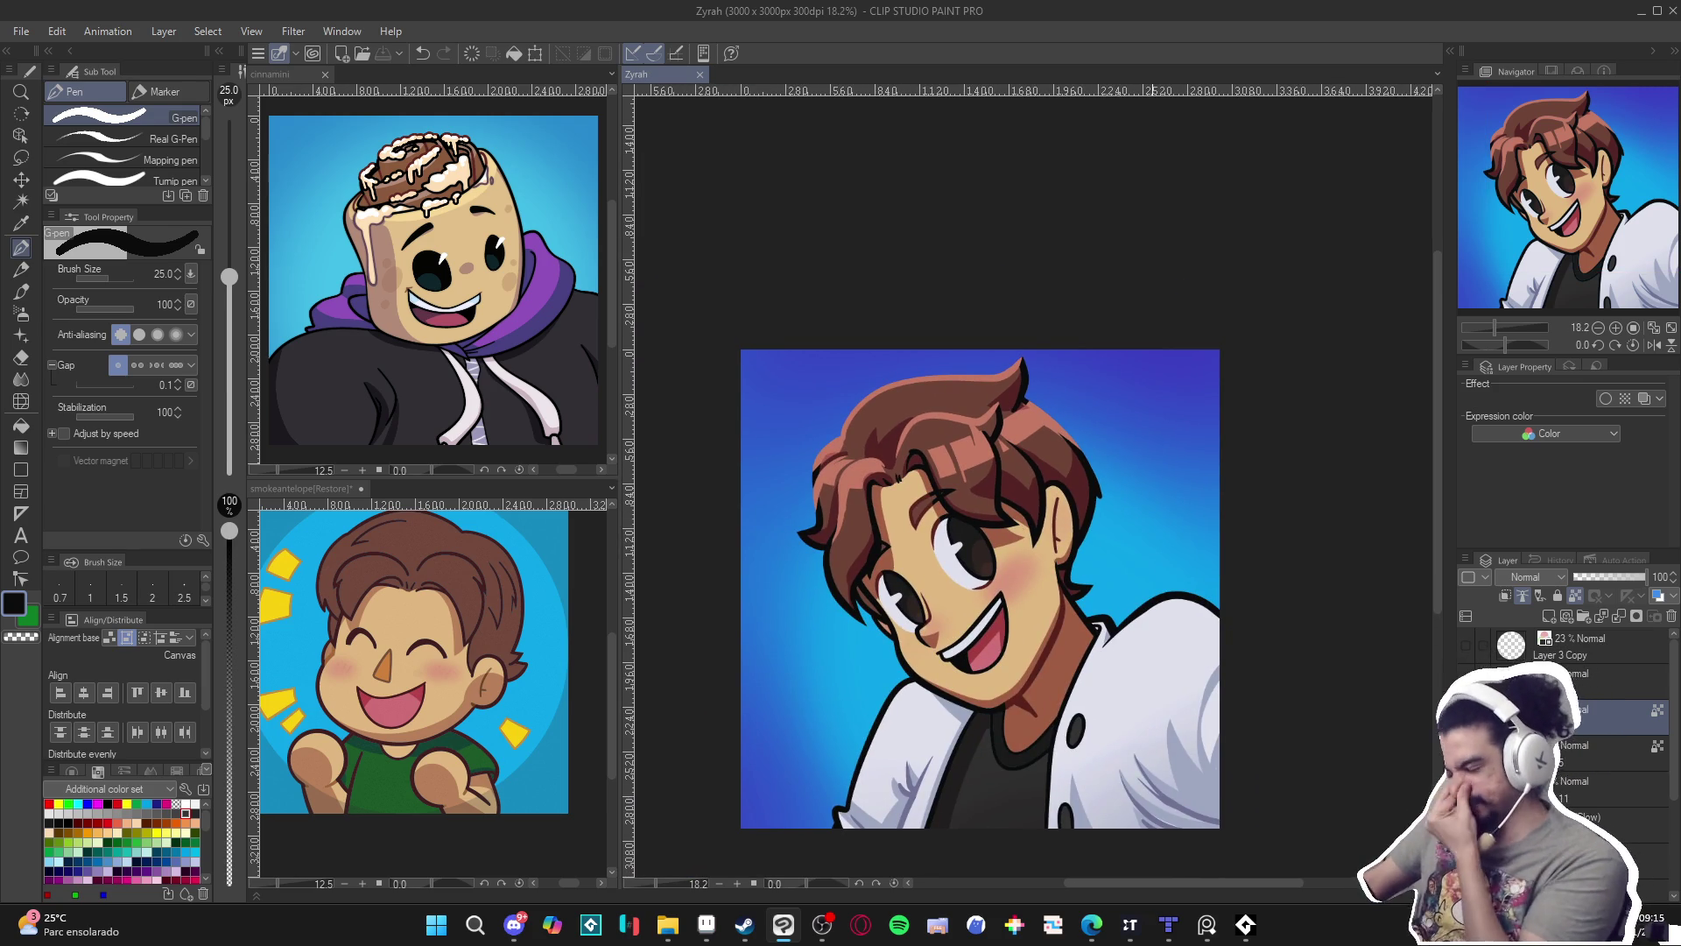
Select a region of the artwork with Auto select.
scroll(1001, 553, down, 1)
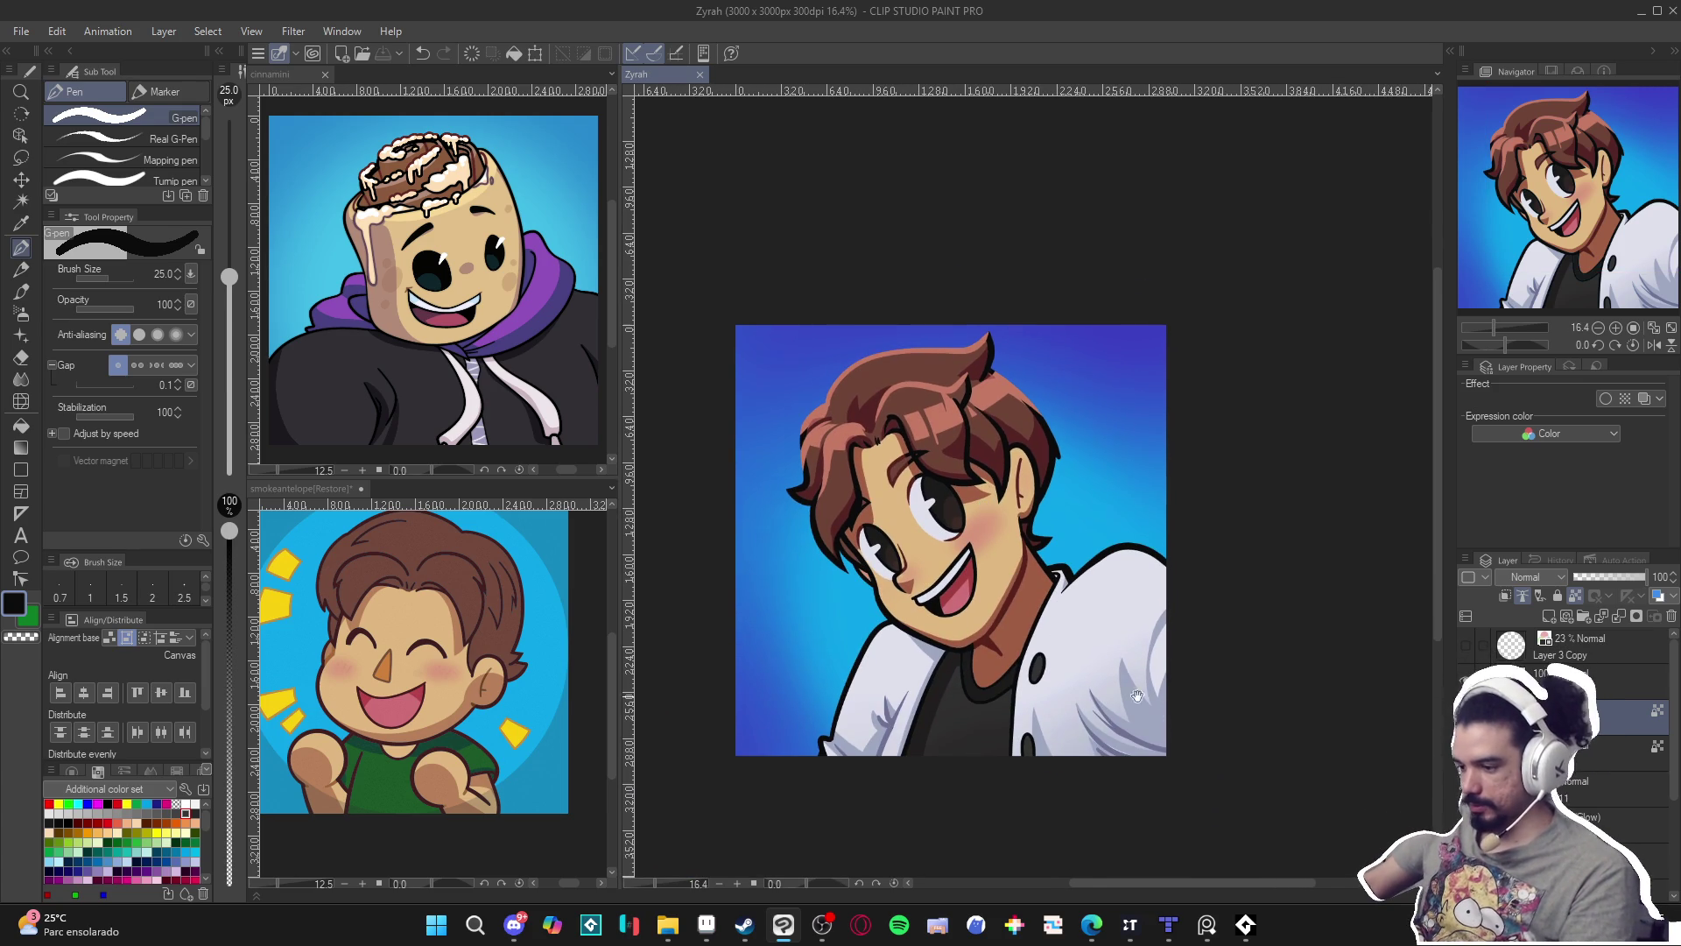
scroll(1142, 698, up, 1)
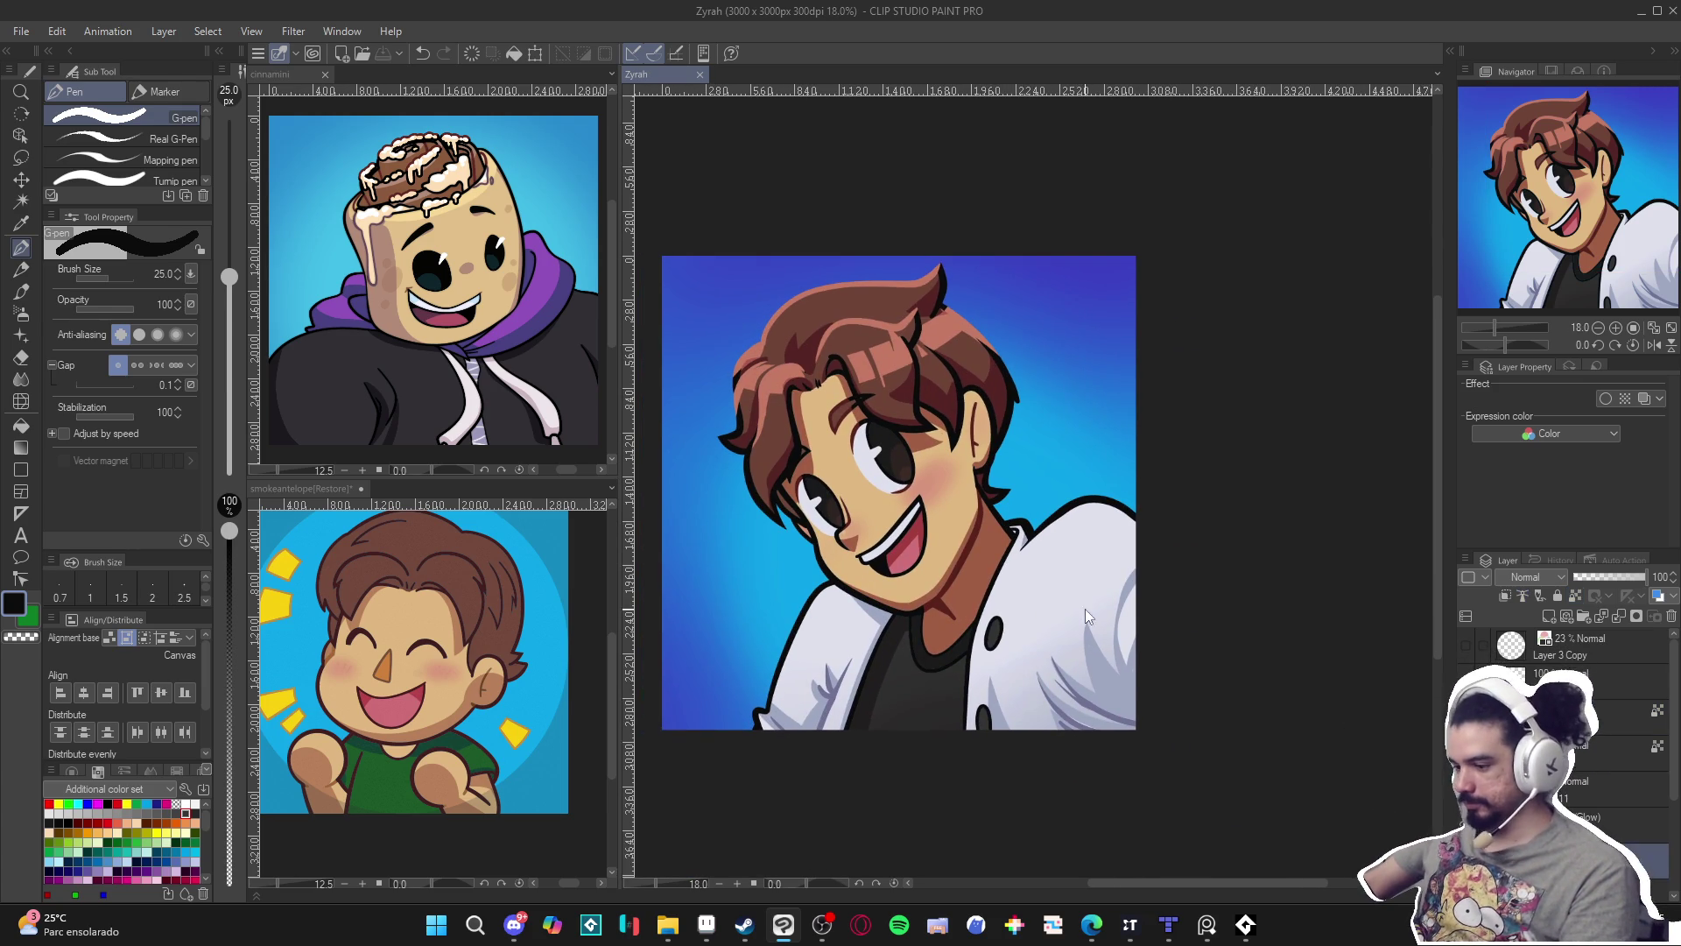
key(w)
click(981, 578)
Set the G-pen to size 80 and 100 opacity with the neck shadow's muted brown.
scroll(981, 574, up, 2)
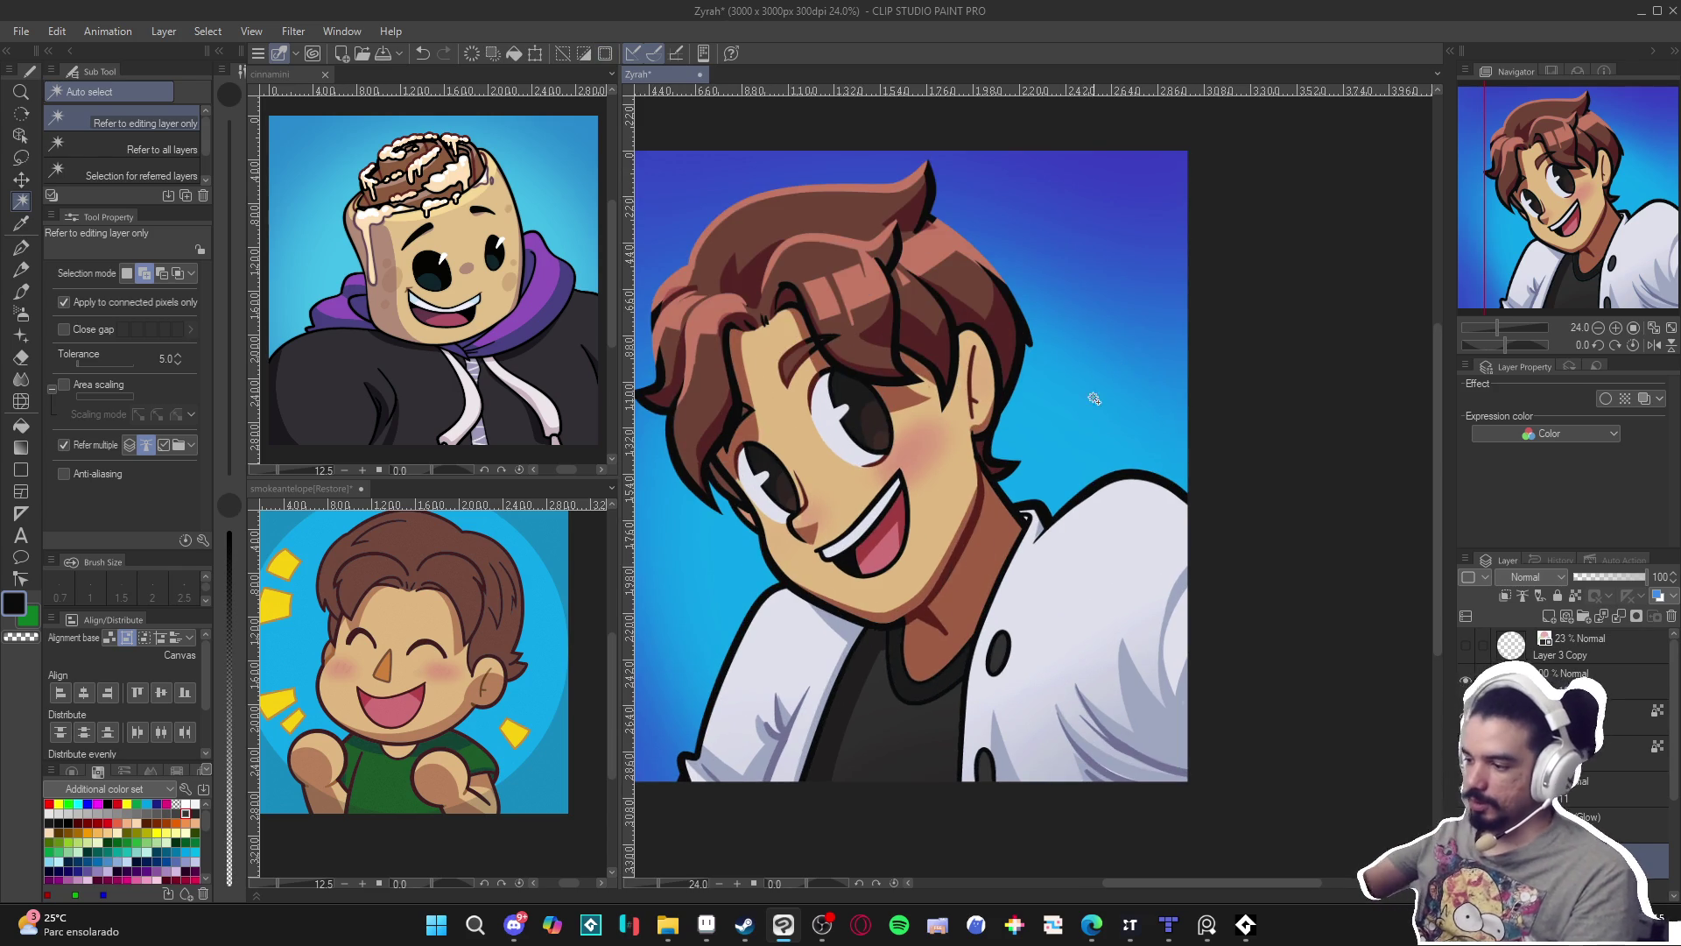
key(p)
alt+click(1056, 460)
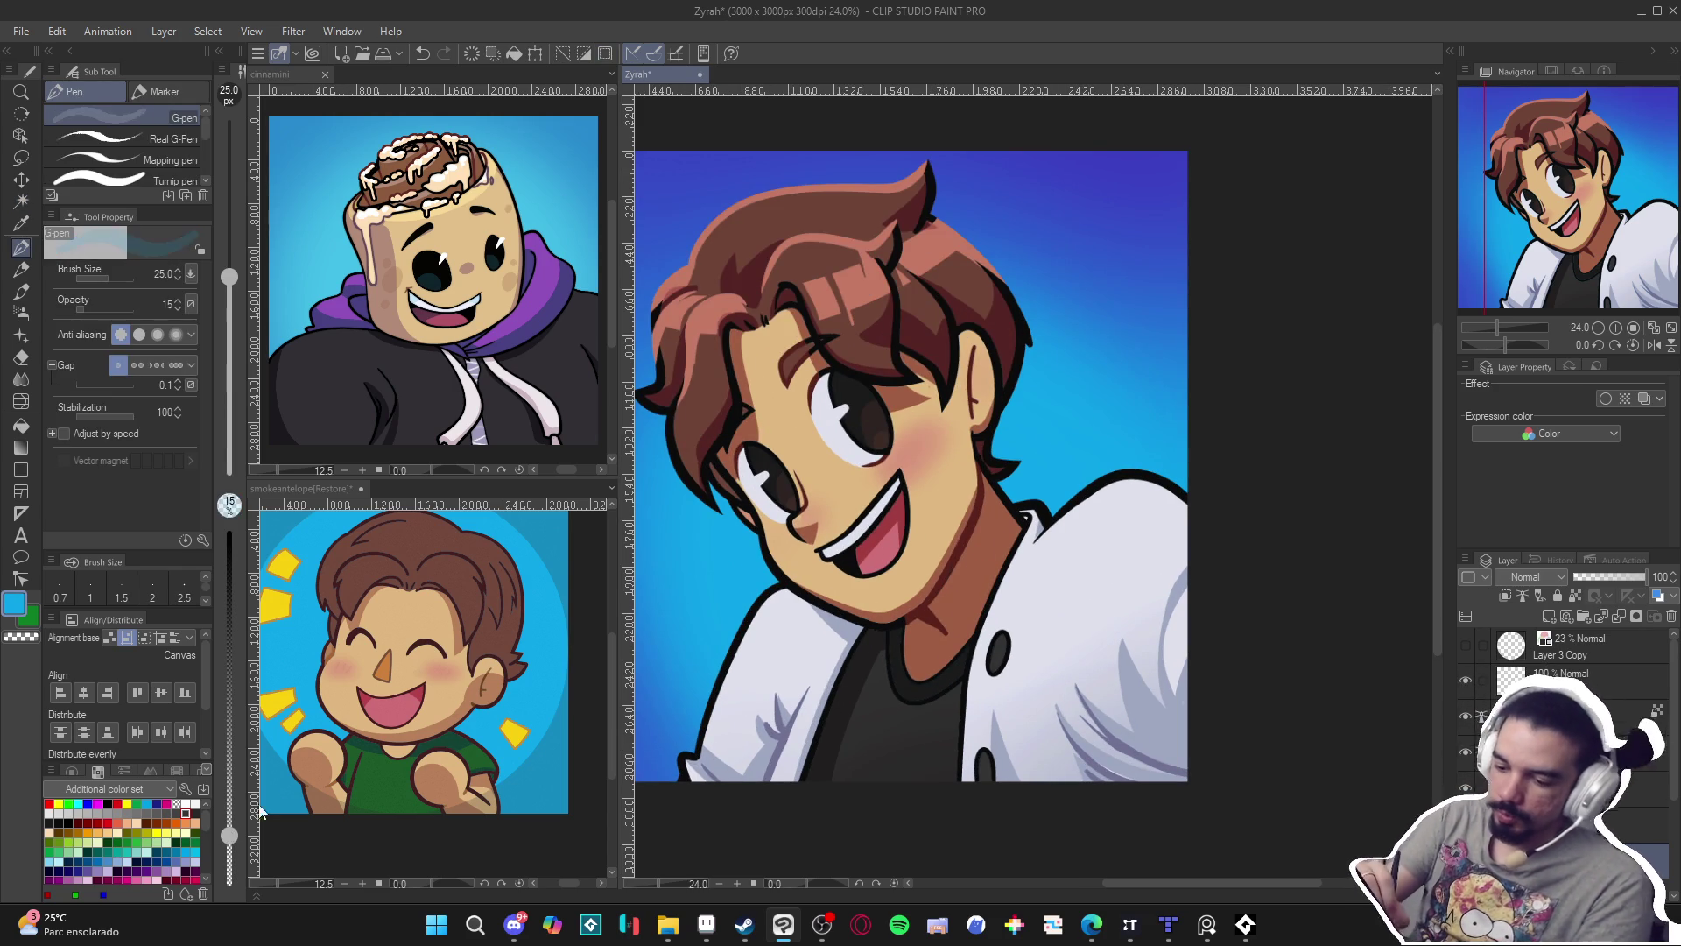
key(bracketright)
key(bracketright)
key(bracketright)
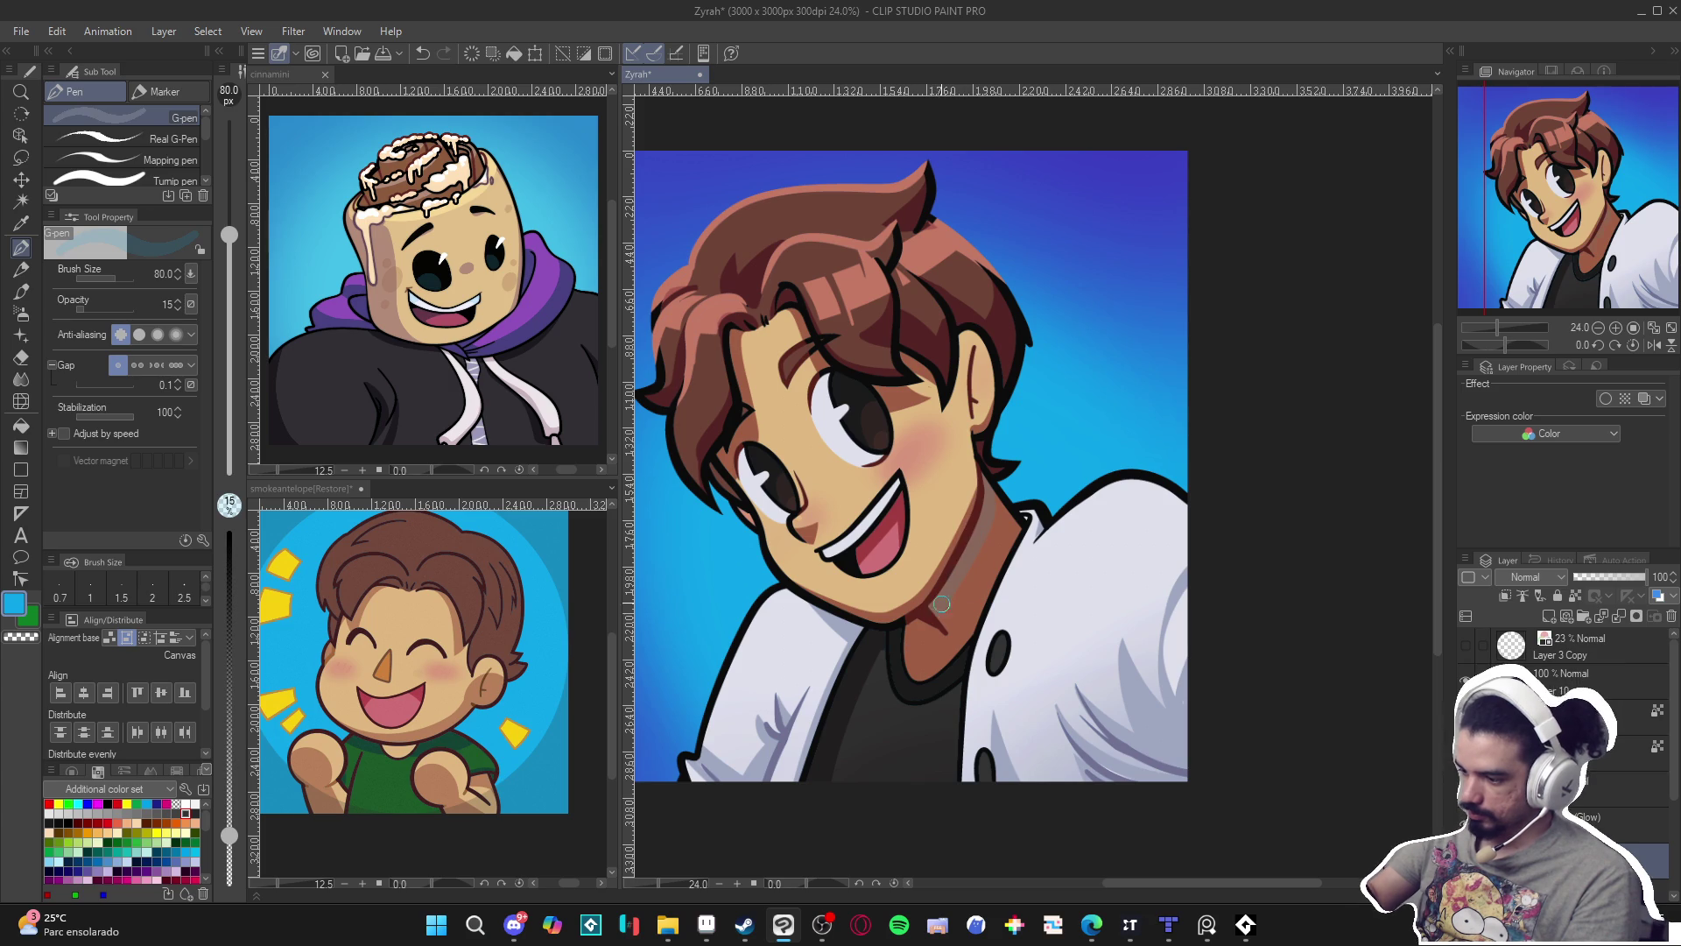
alt+click(959, 572)
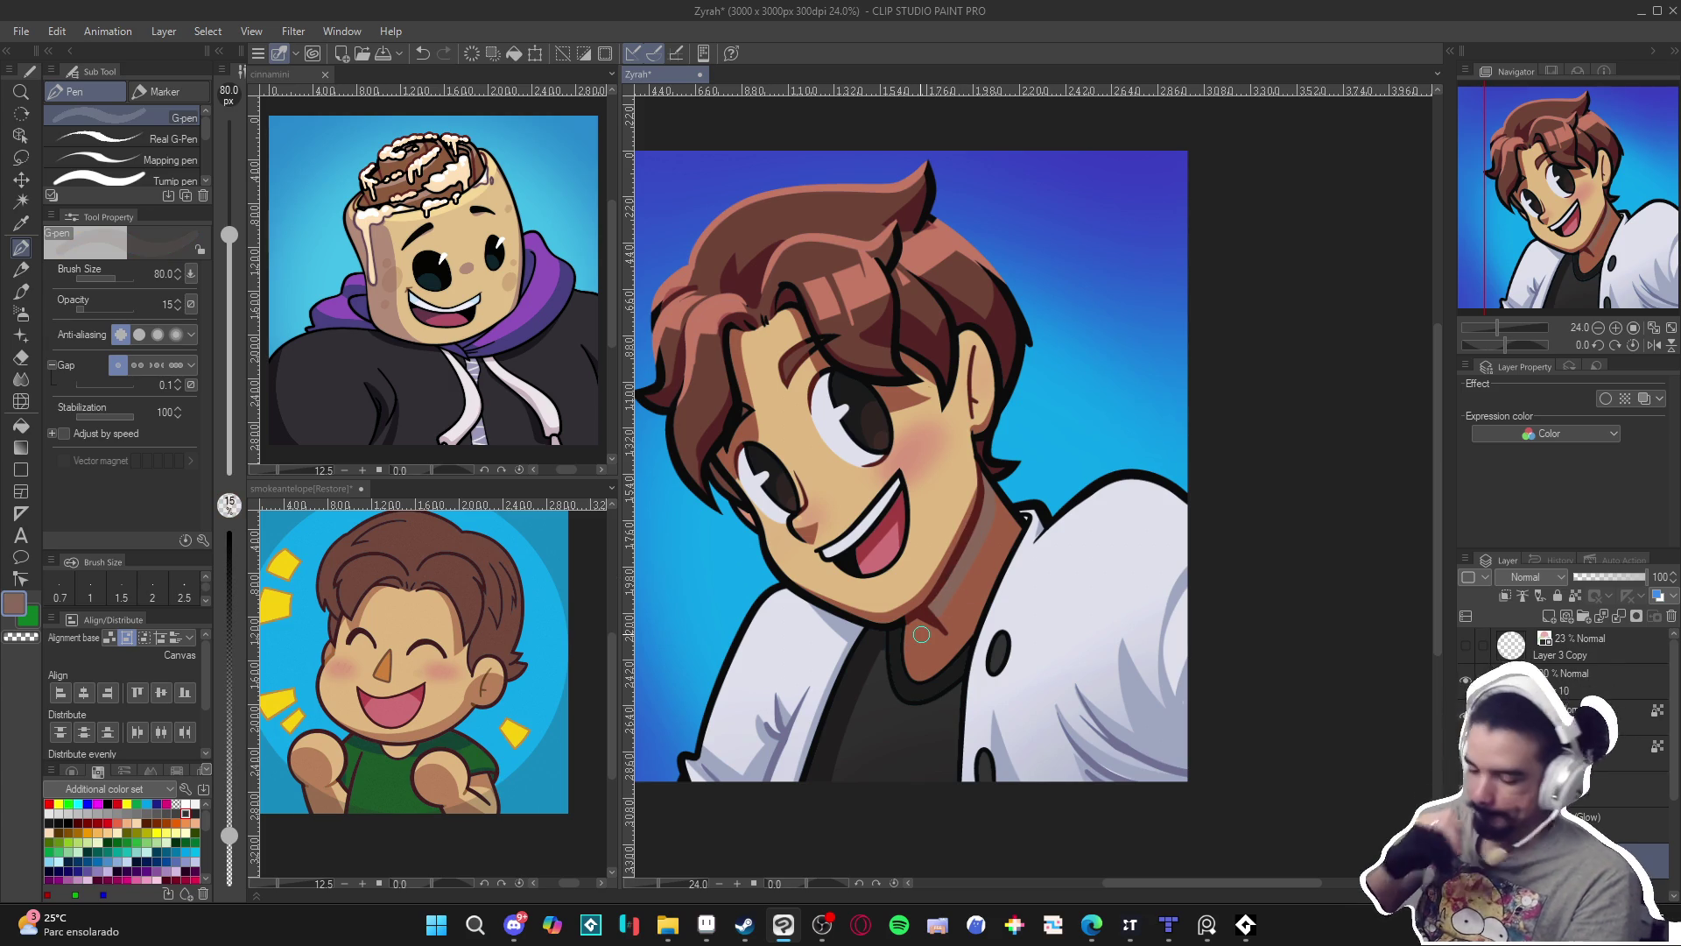
drag(229, 832, 229, 528)
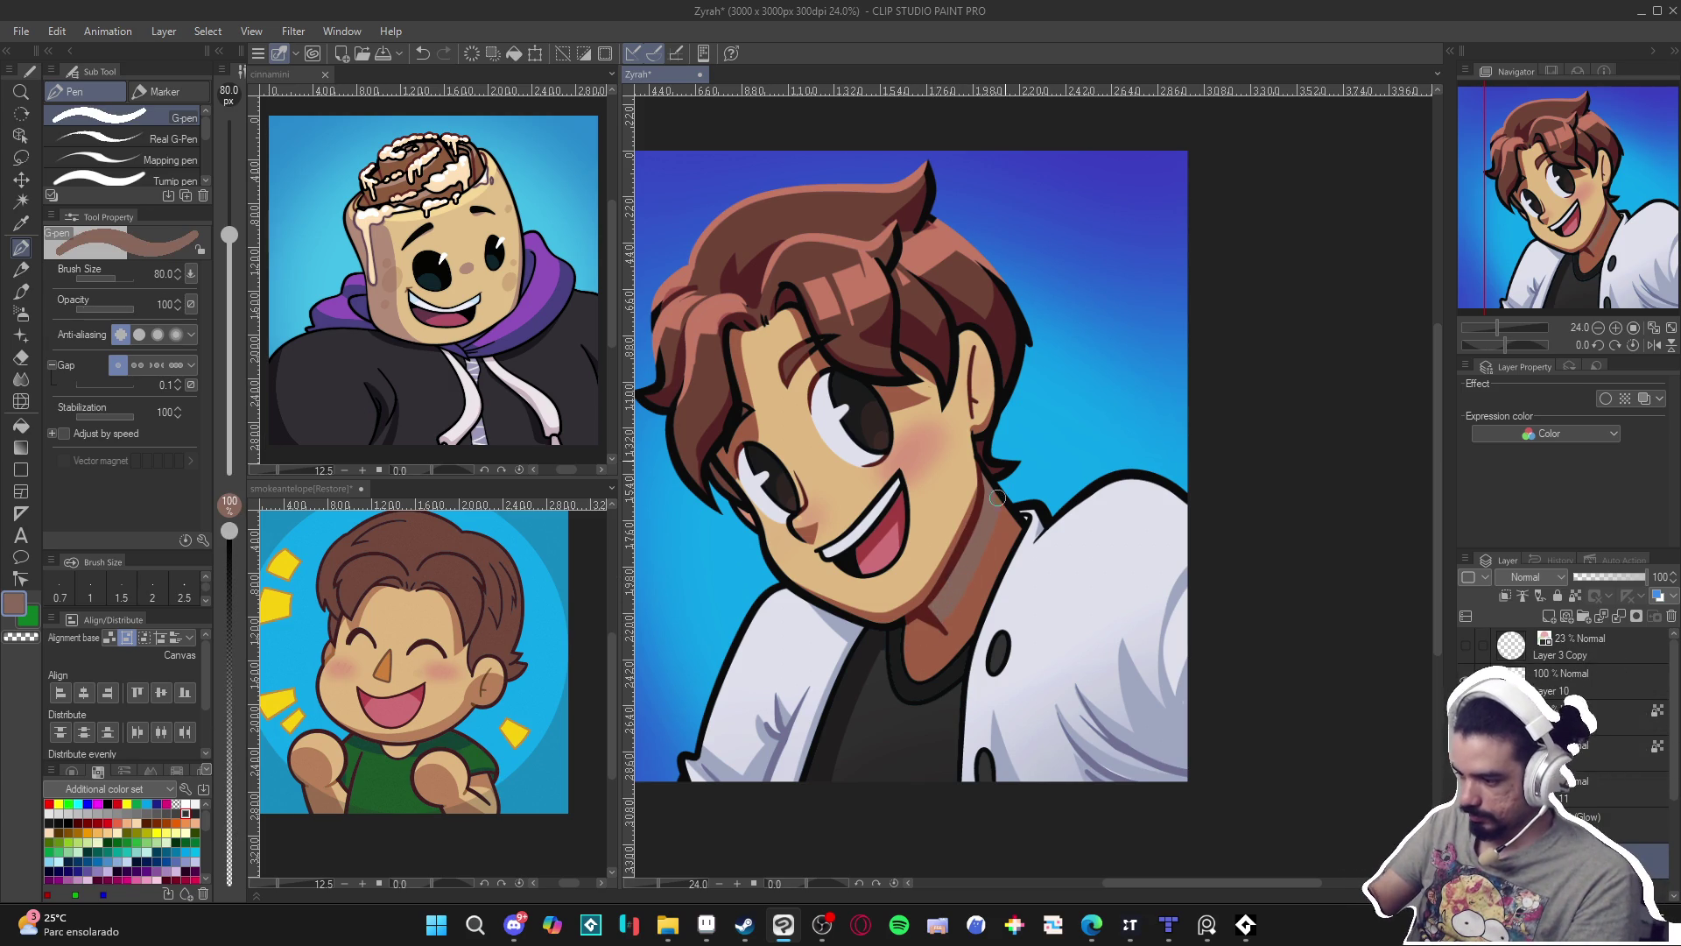
Alternate between Auto select and the G-pen, selecting a small area near the eye and clearing it.
scroll(1004, 498, up, 2)
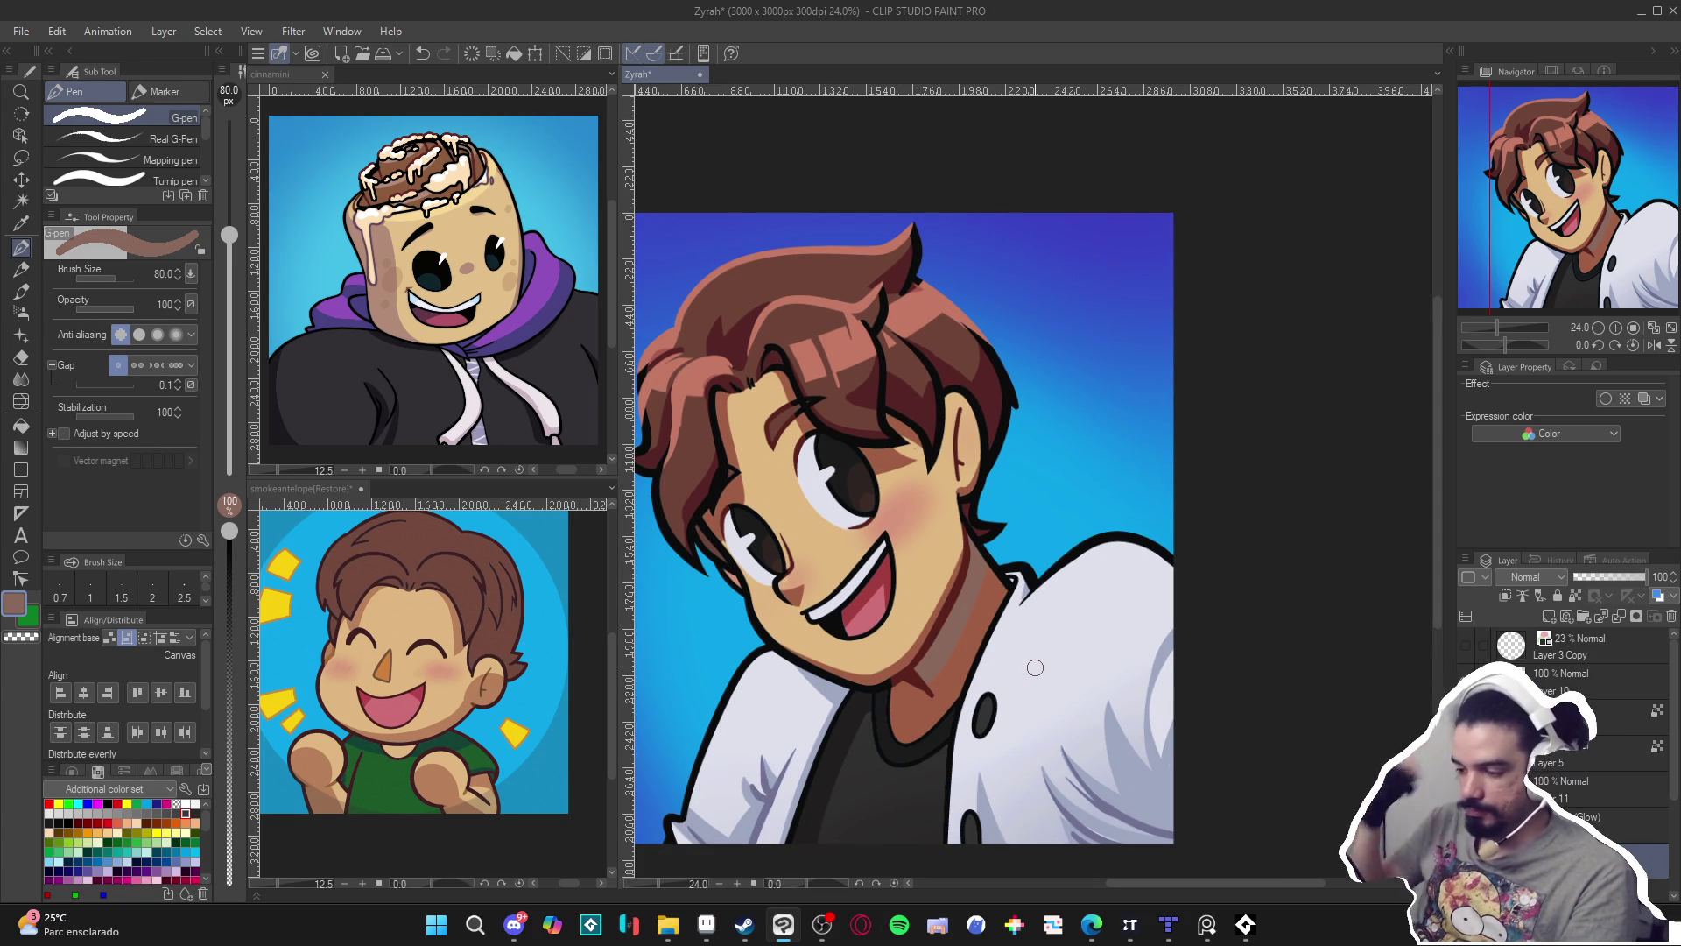
drag(1035, 667, 1112, 704)
key(w)
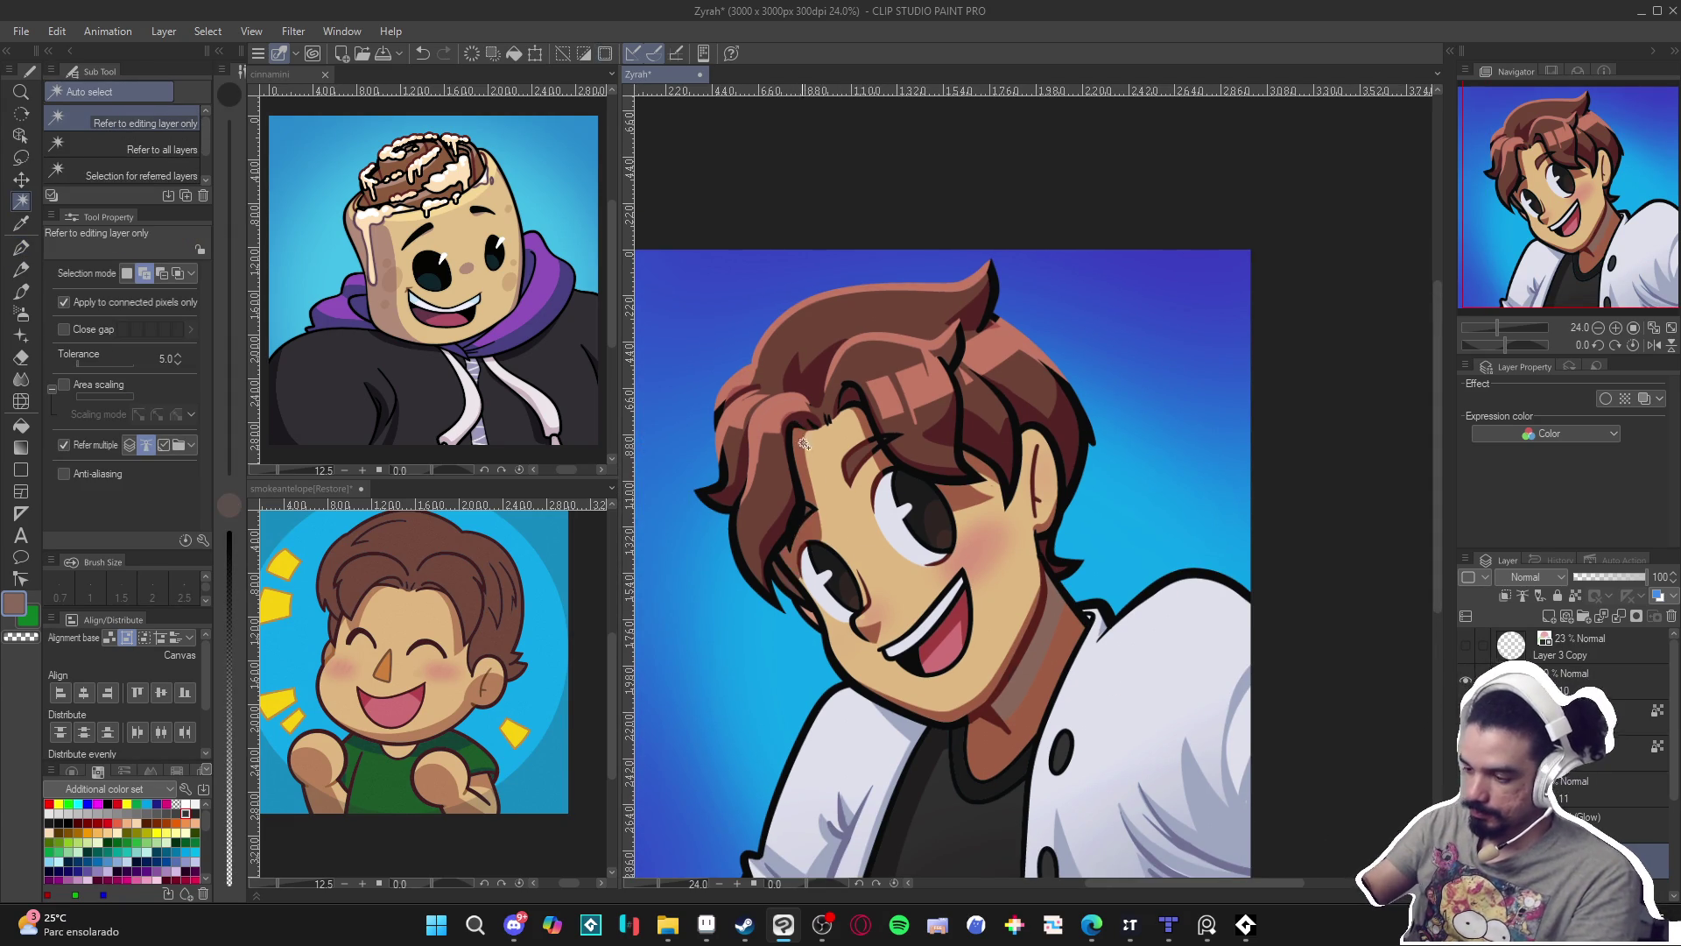
key(p)
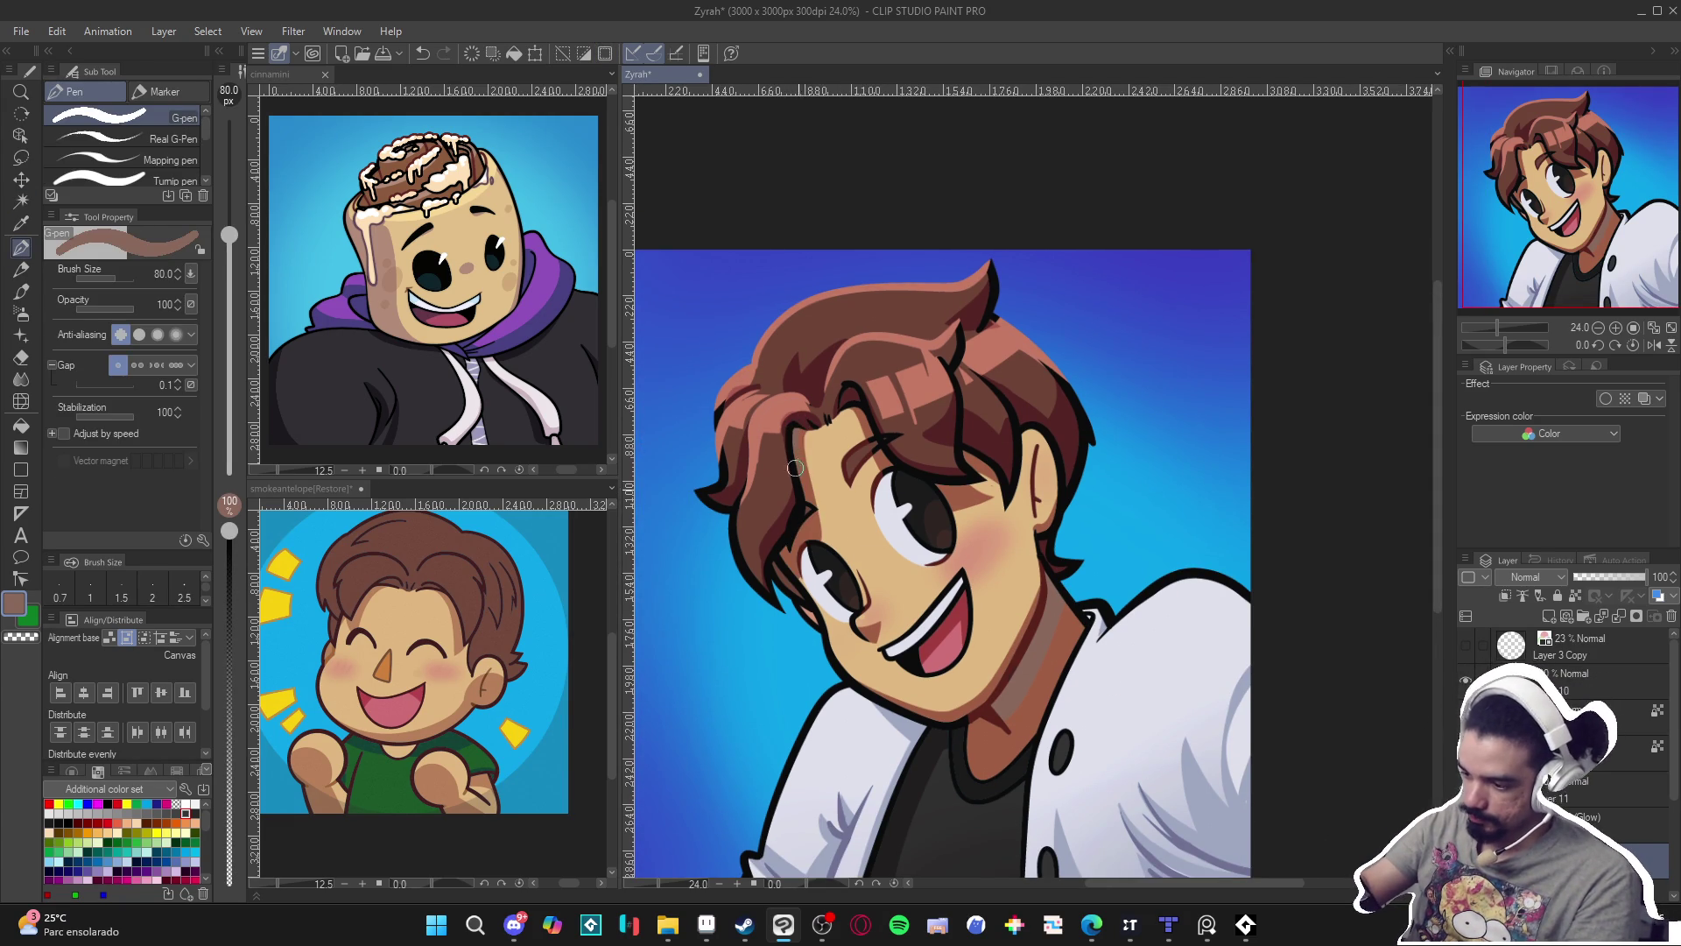
key(w)
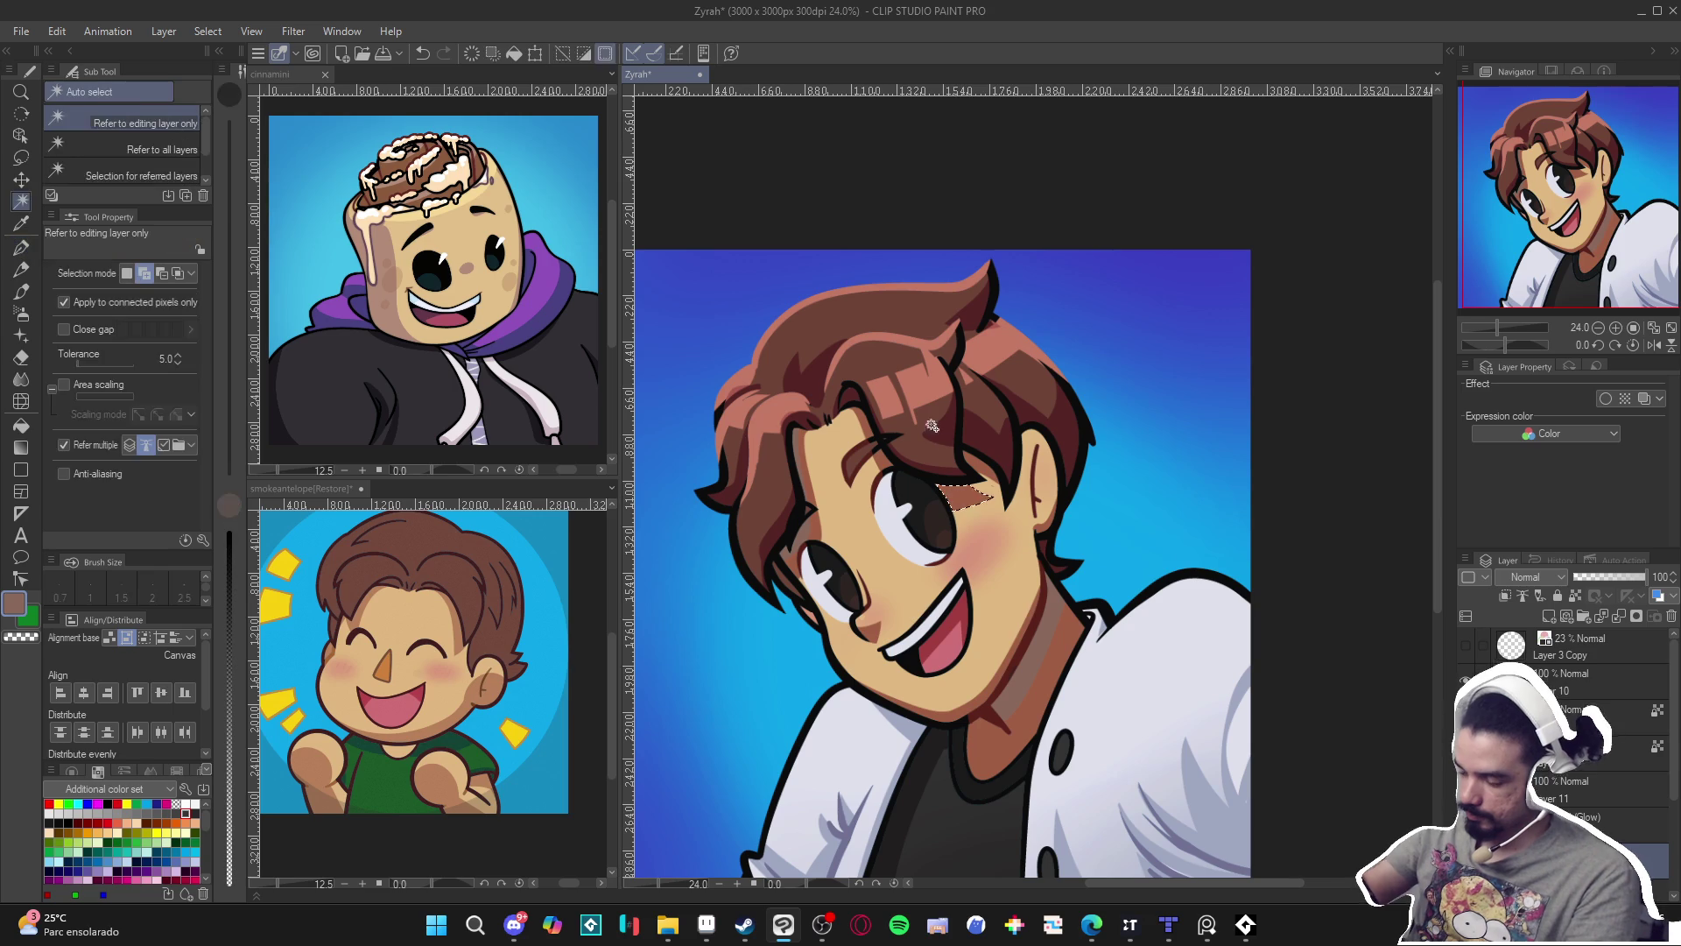
key(ctrl+d)
key(p)
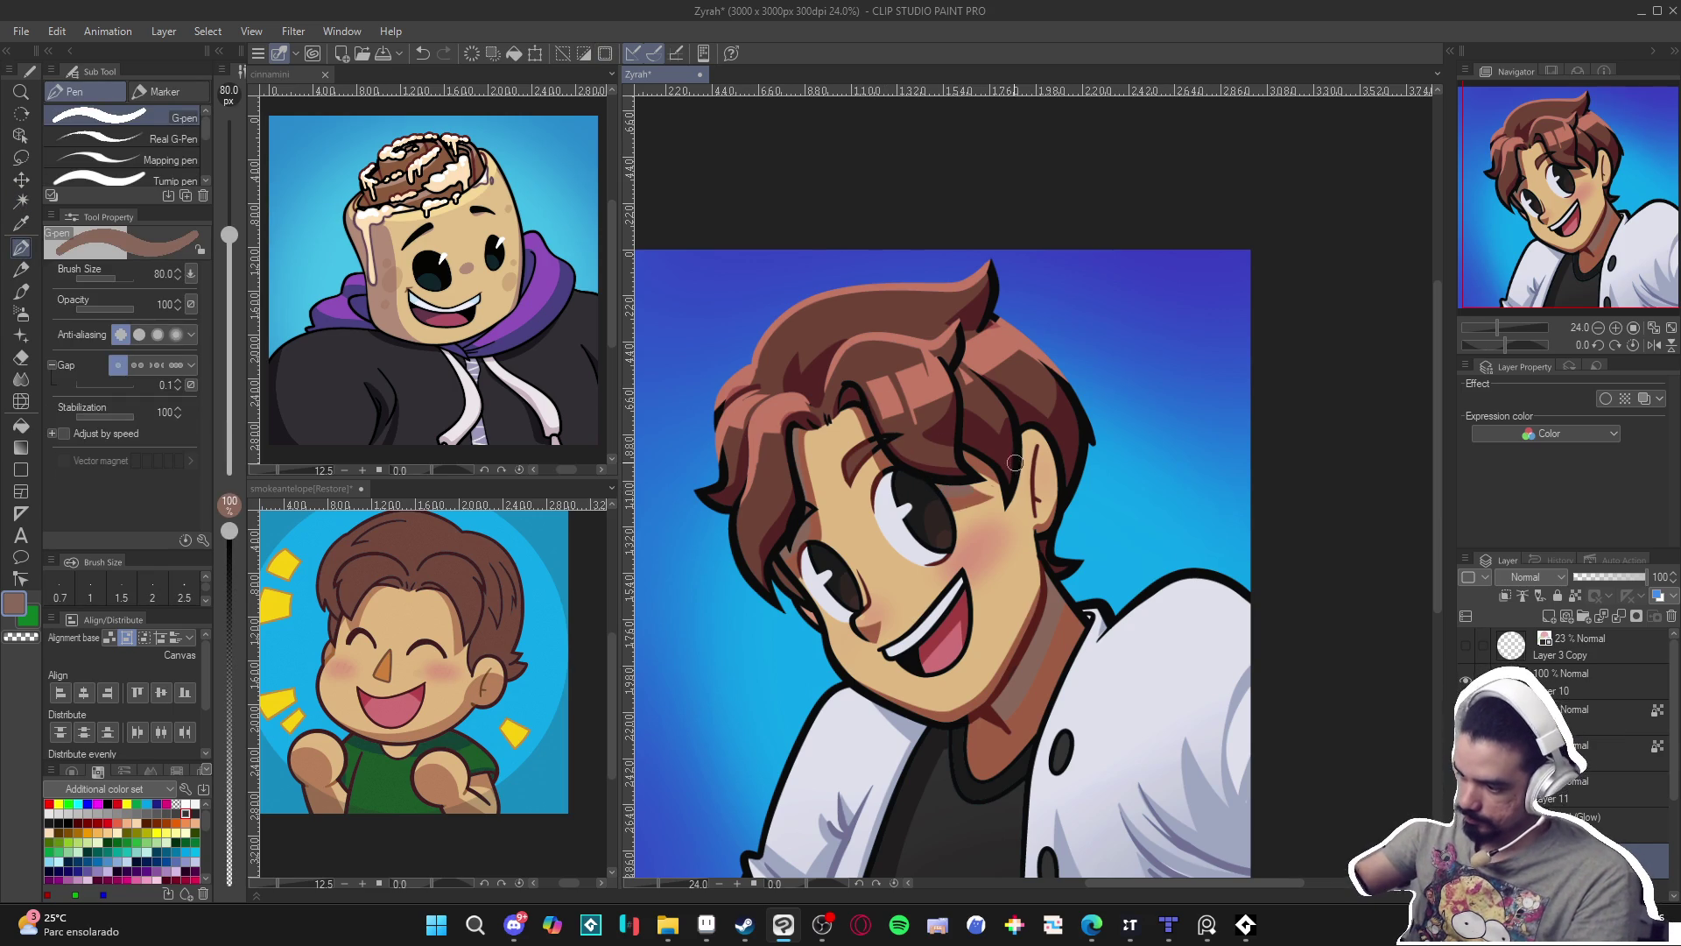
key(ctrl)
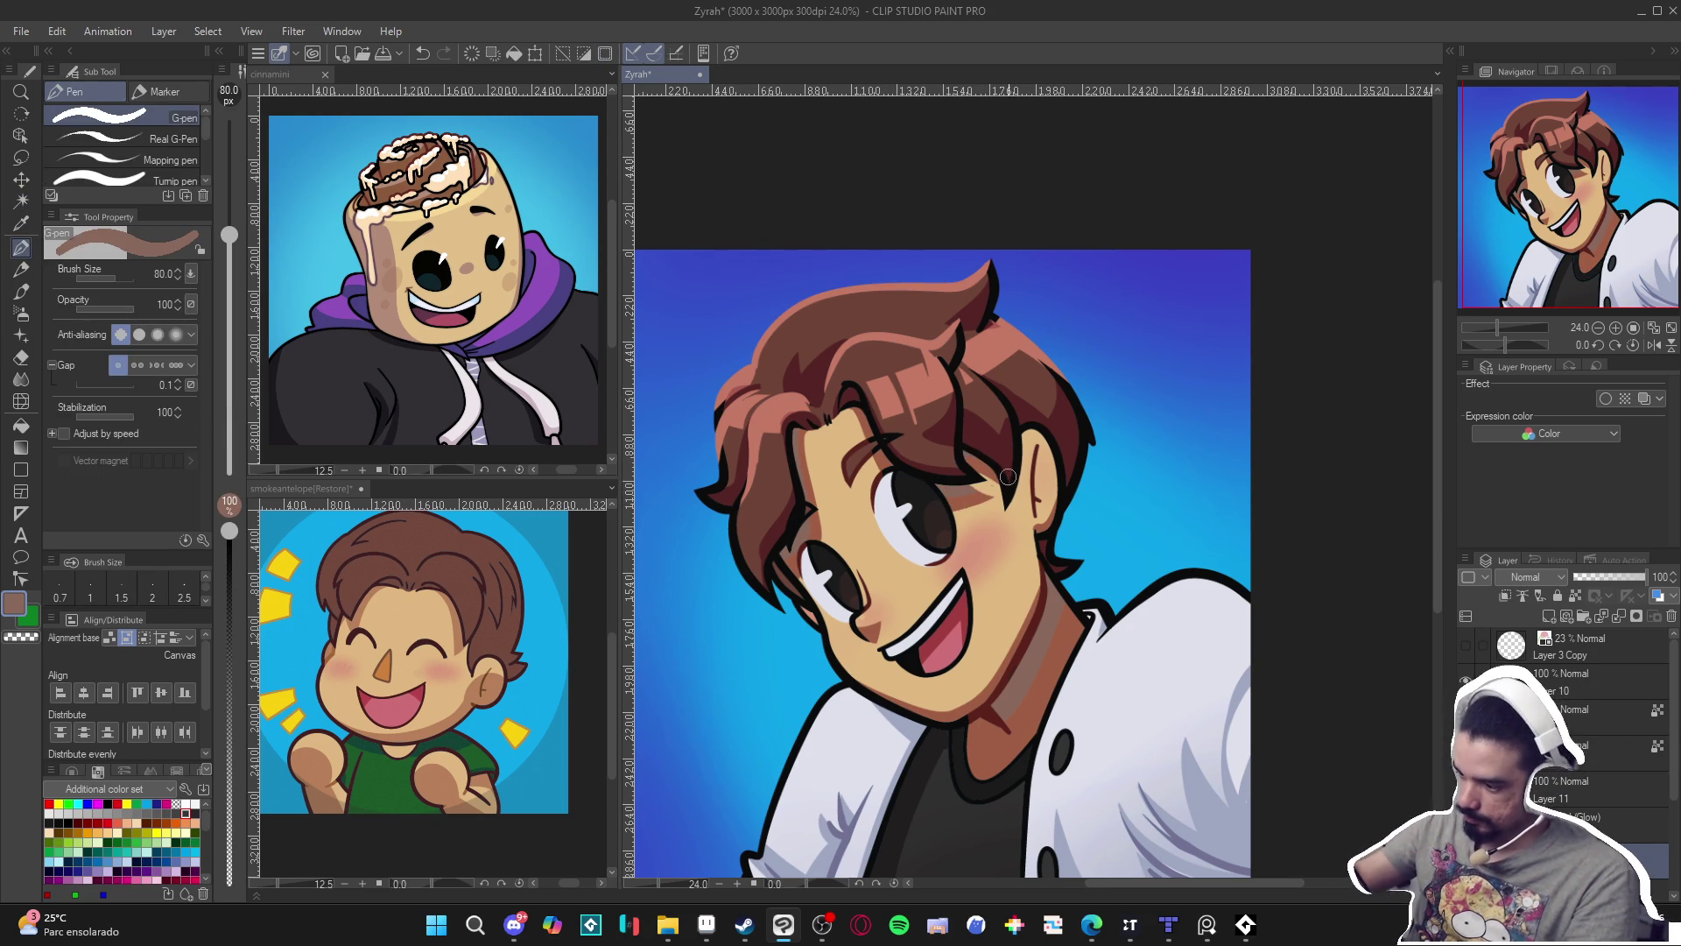
scroll(1025, 464, down, 2)
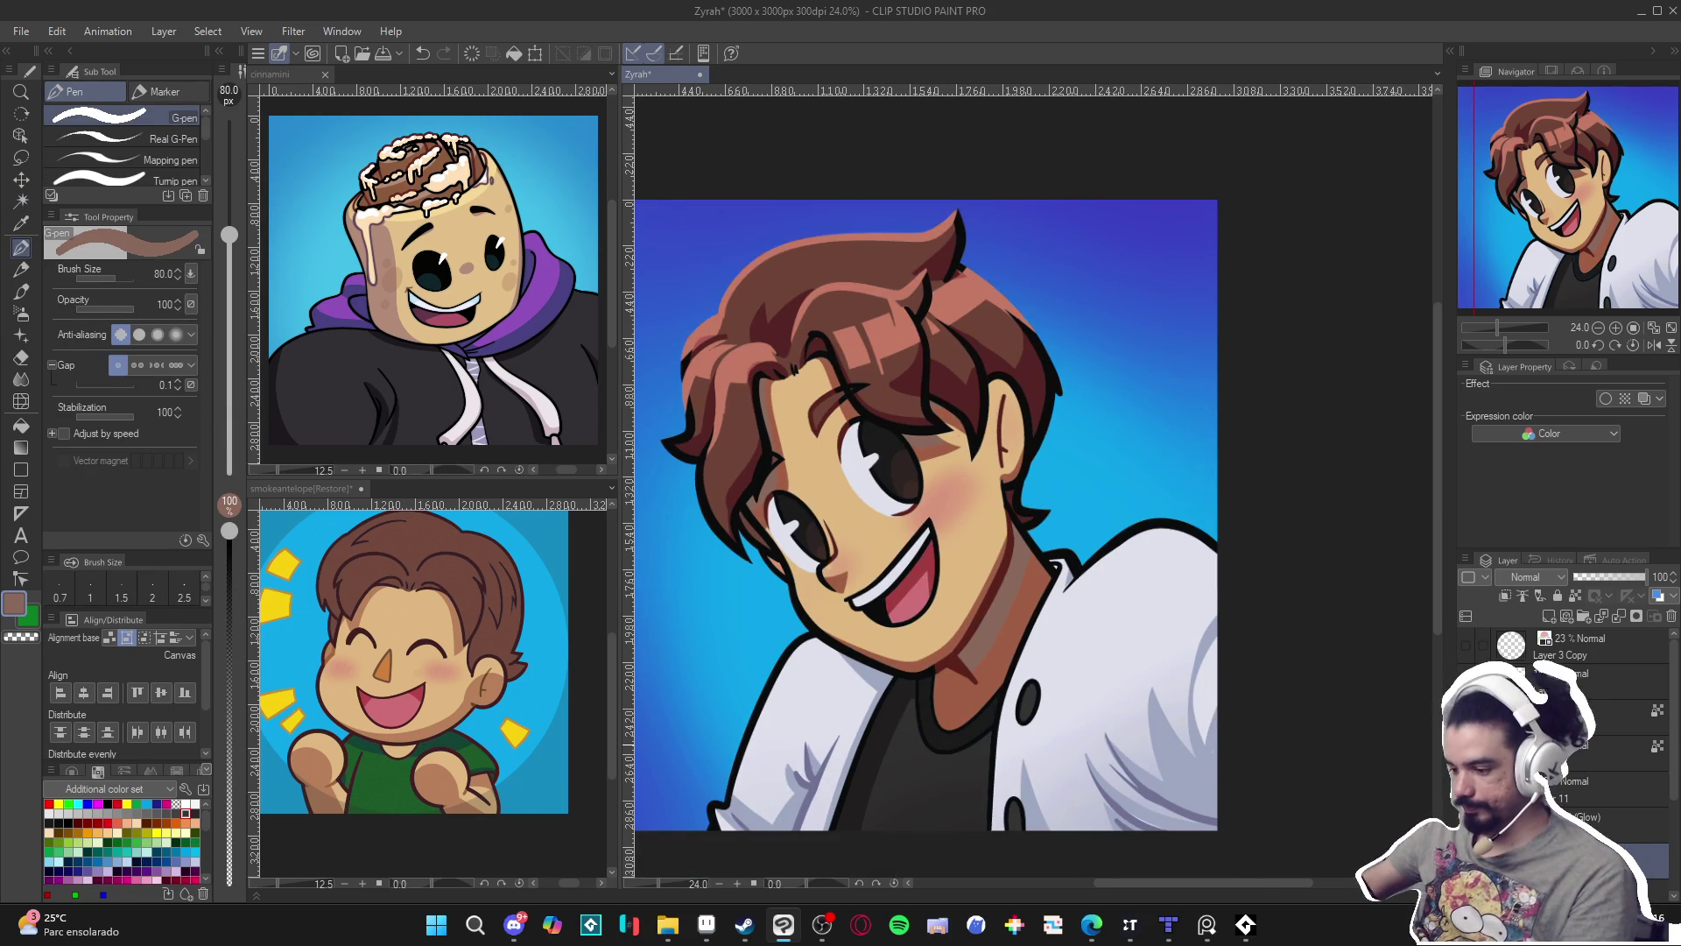
key(w)
key(p)
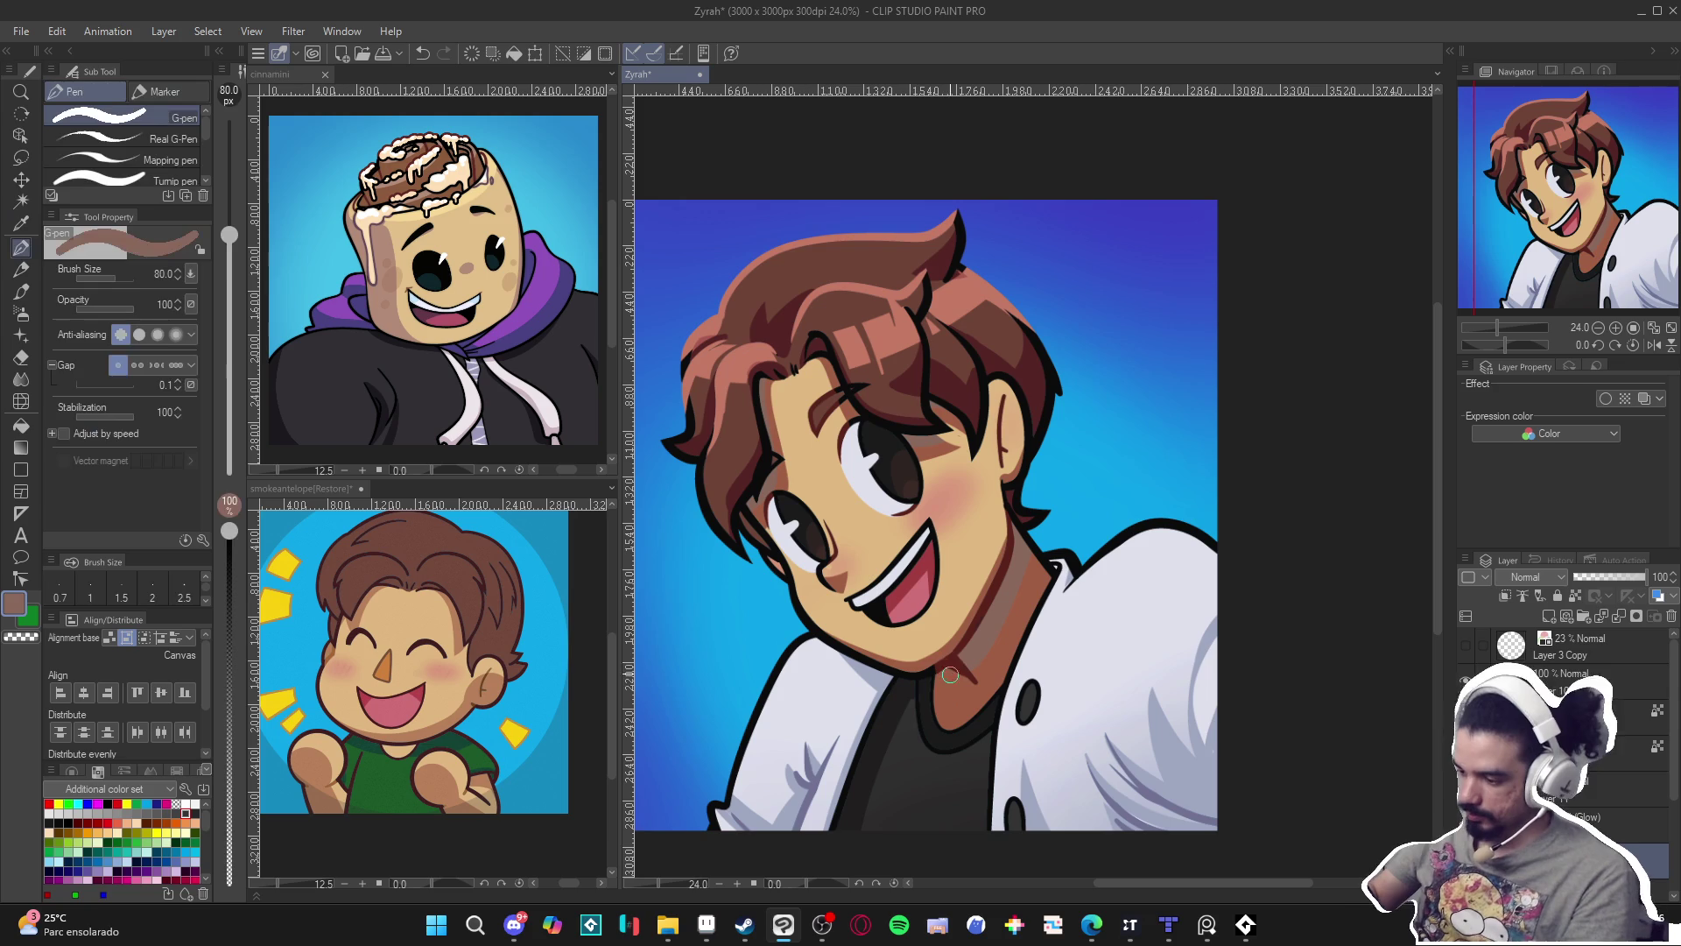
scroll(925, 665, down, 1)
Lower the pen opacity to 19 then 9, undoing and redoing the darker shirt stroke.
key(w)
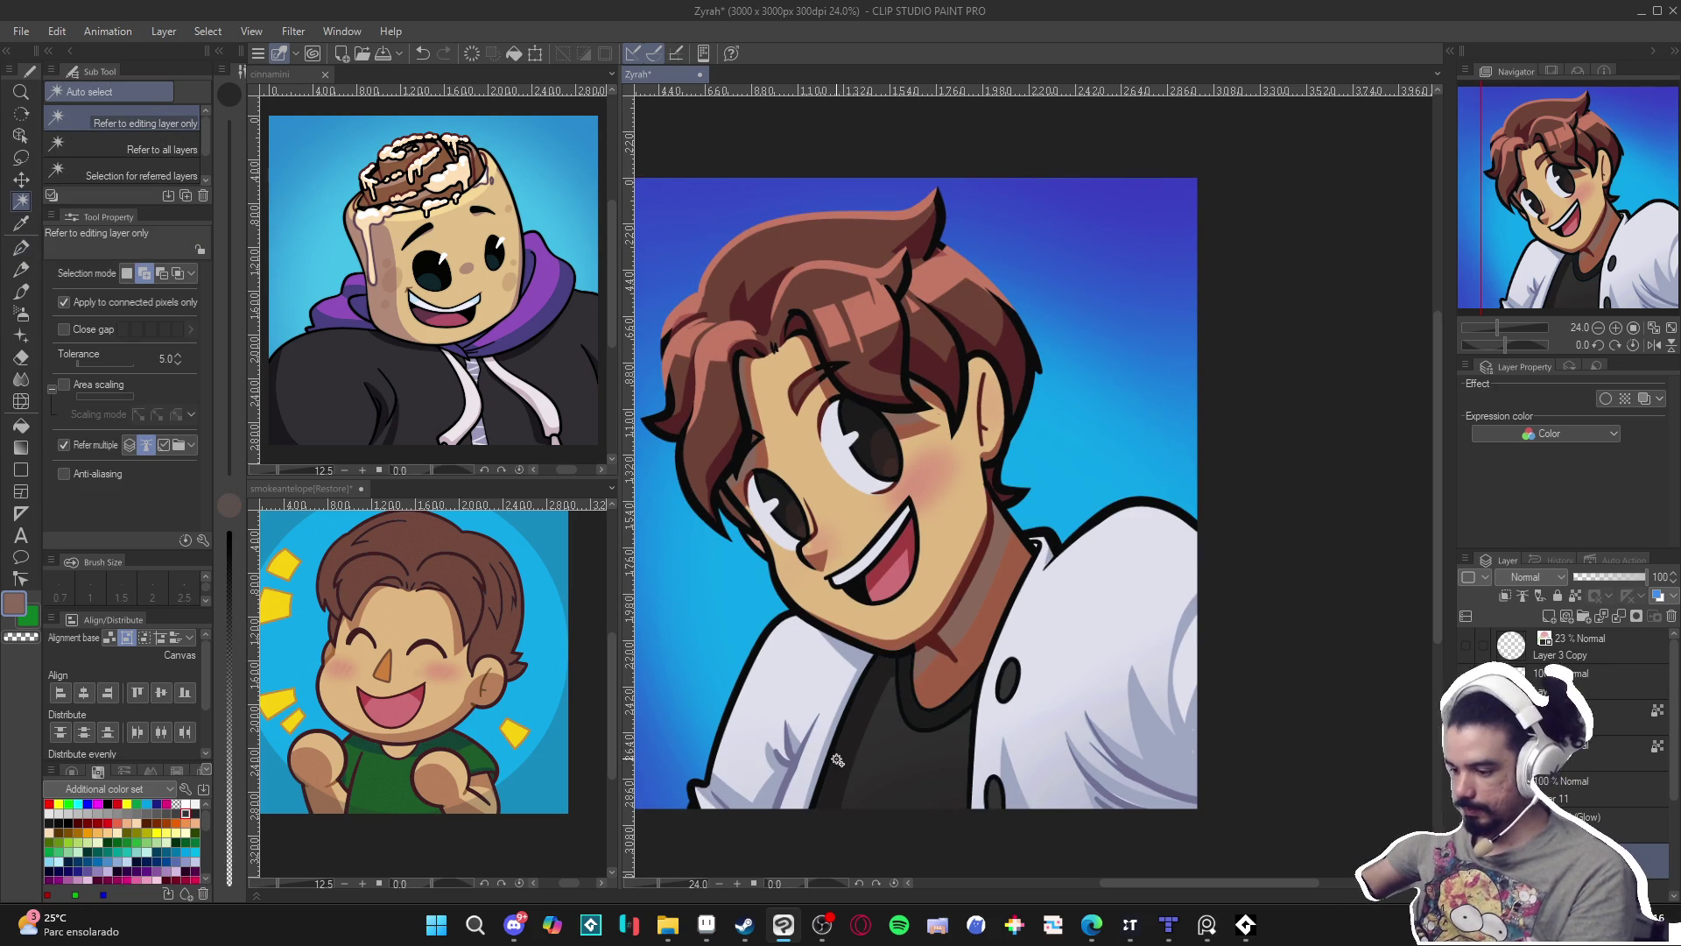
key(p)
key(1)
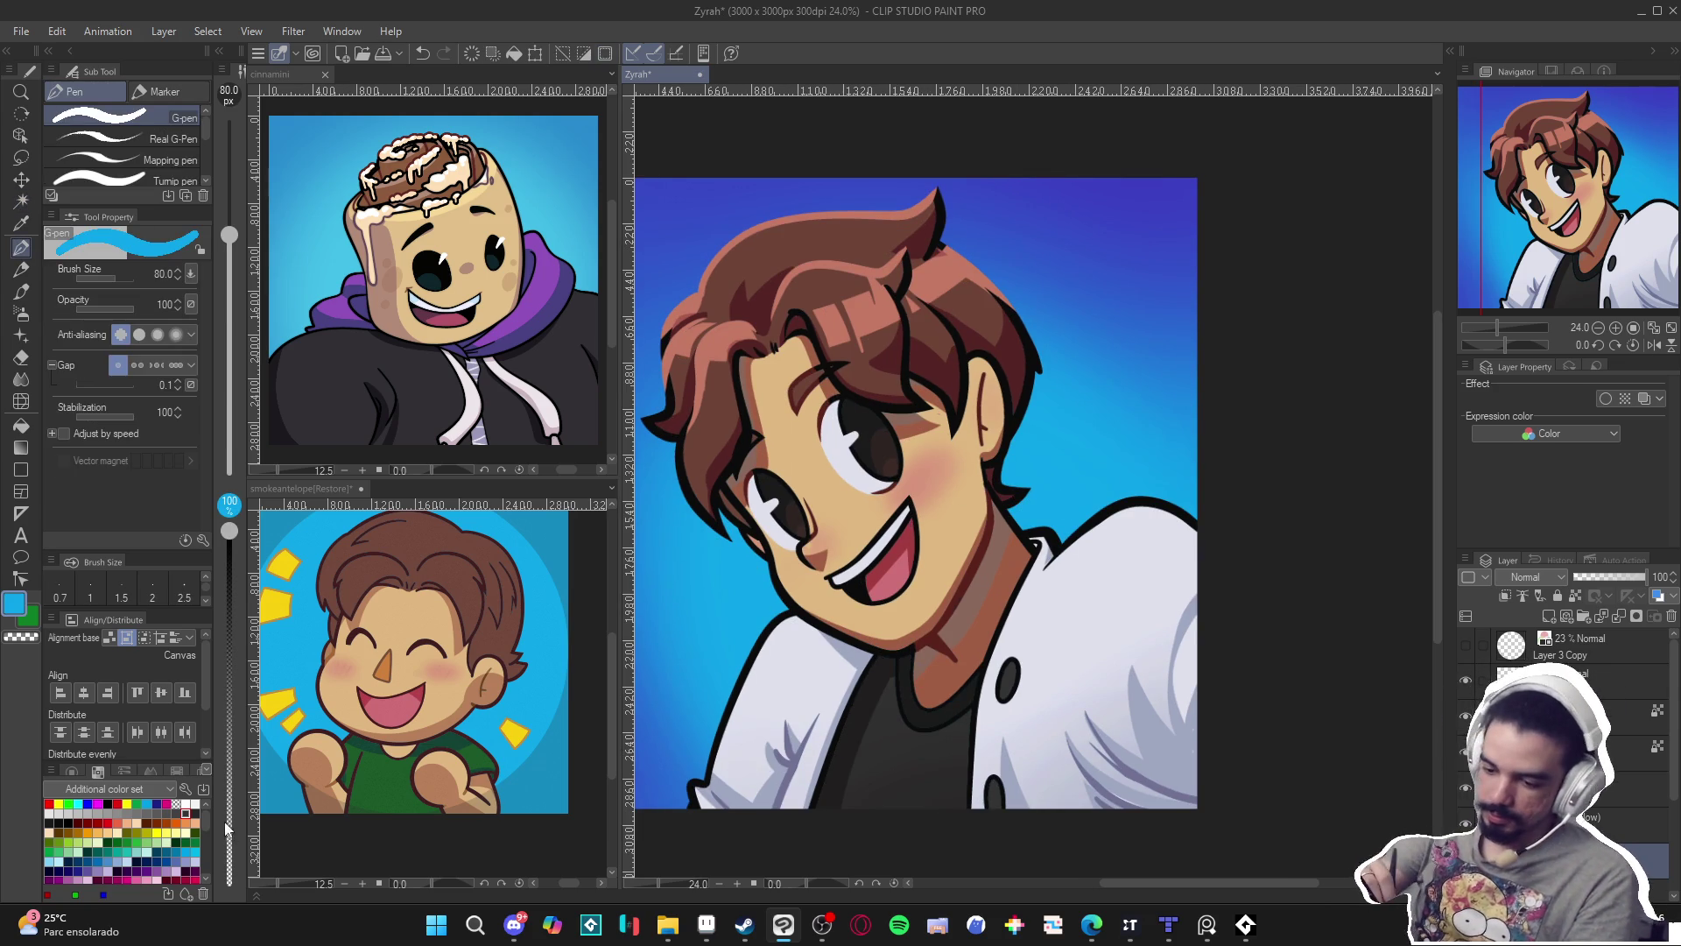
key(ctrl+z)
key(ctrl+y)
click(229, 858)
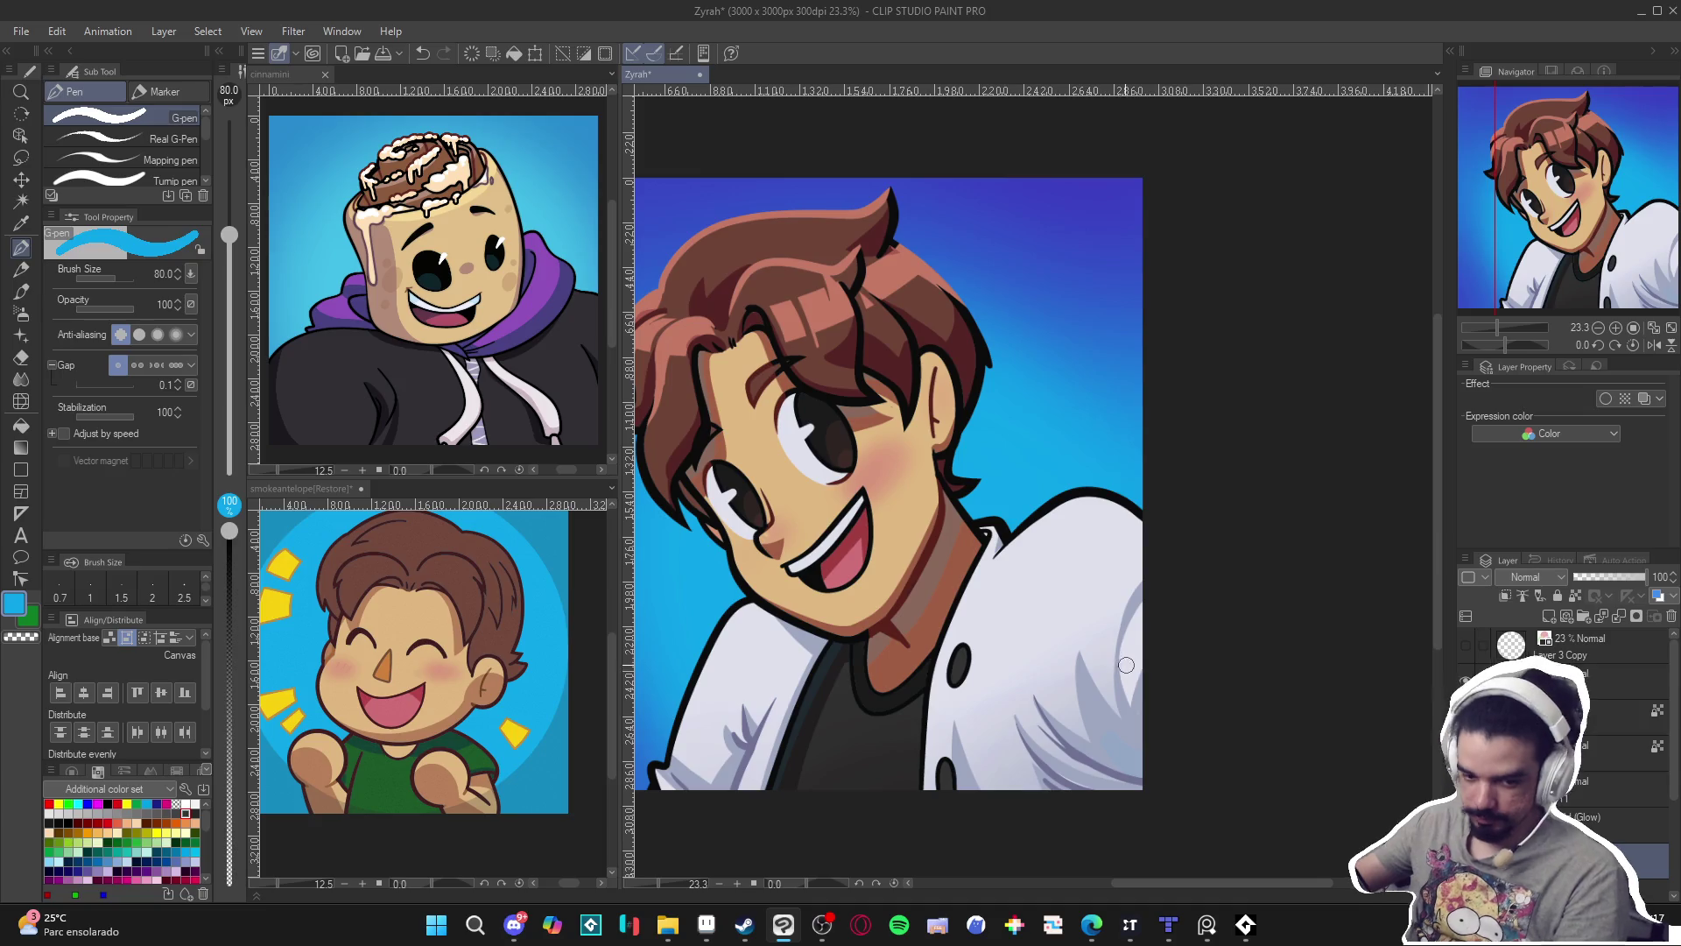
Pick the light jacket grey at full opacity, save, and make Layer 5 active.
alt+click(1099, 716)
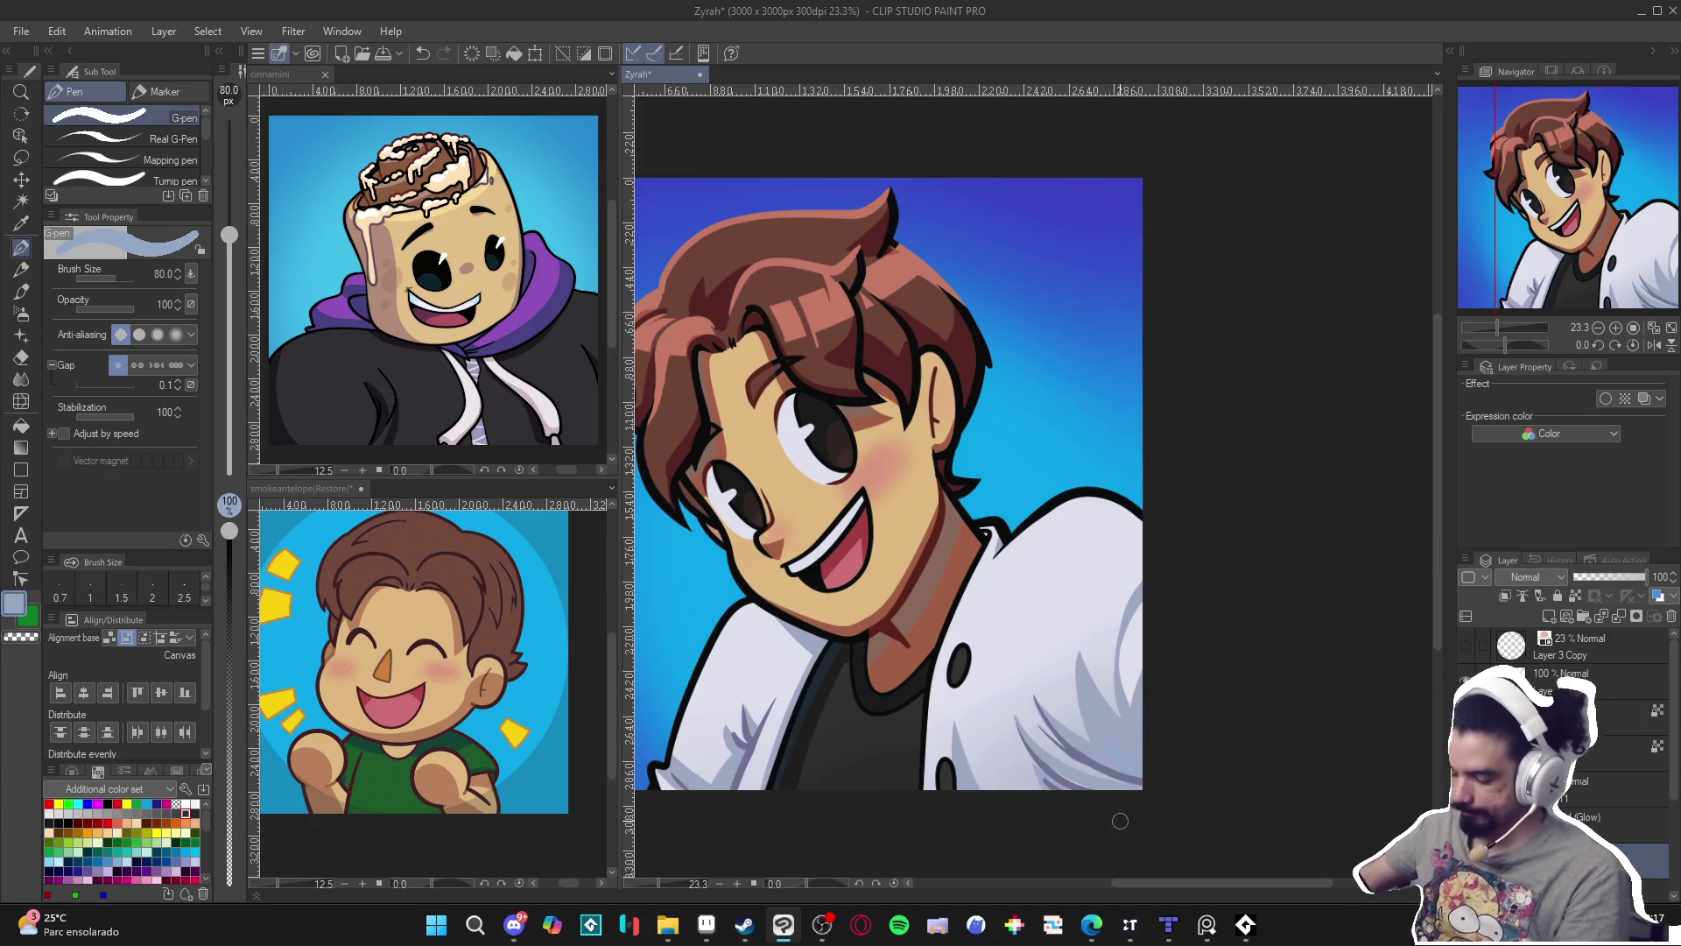
scroll(1130, 810, down, 3)
key(ctrl+s)
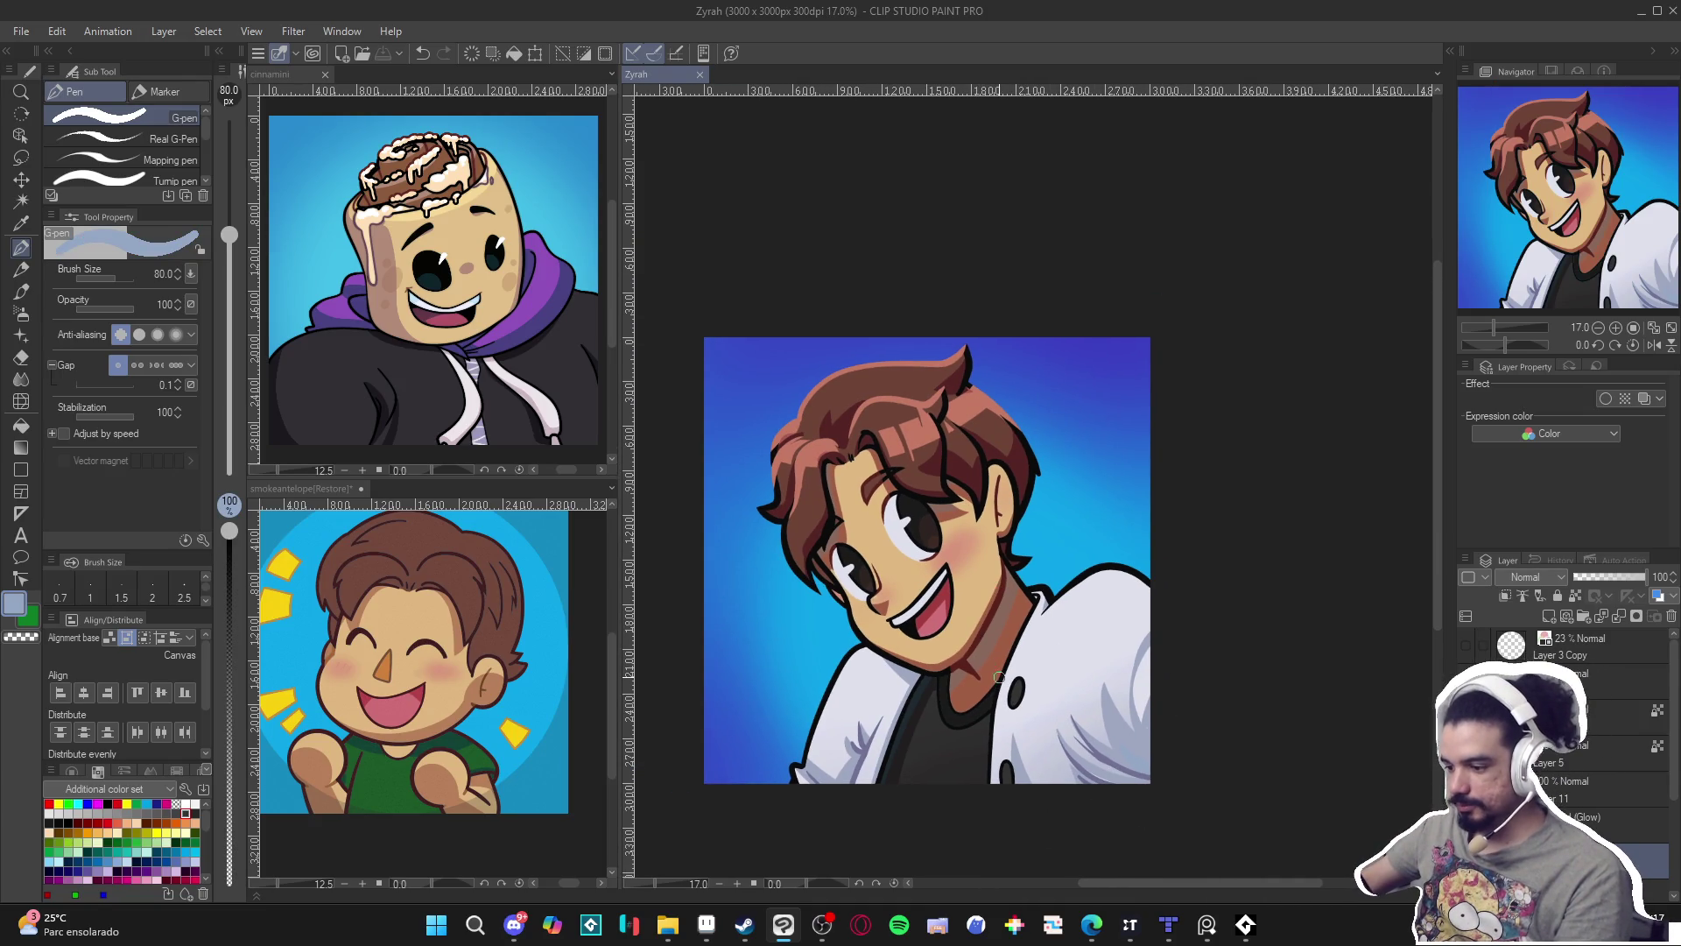
drag(999, 676, 950, 683)
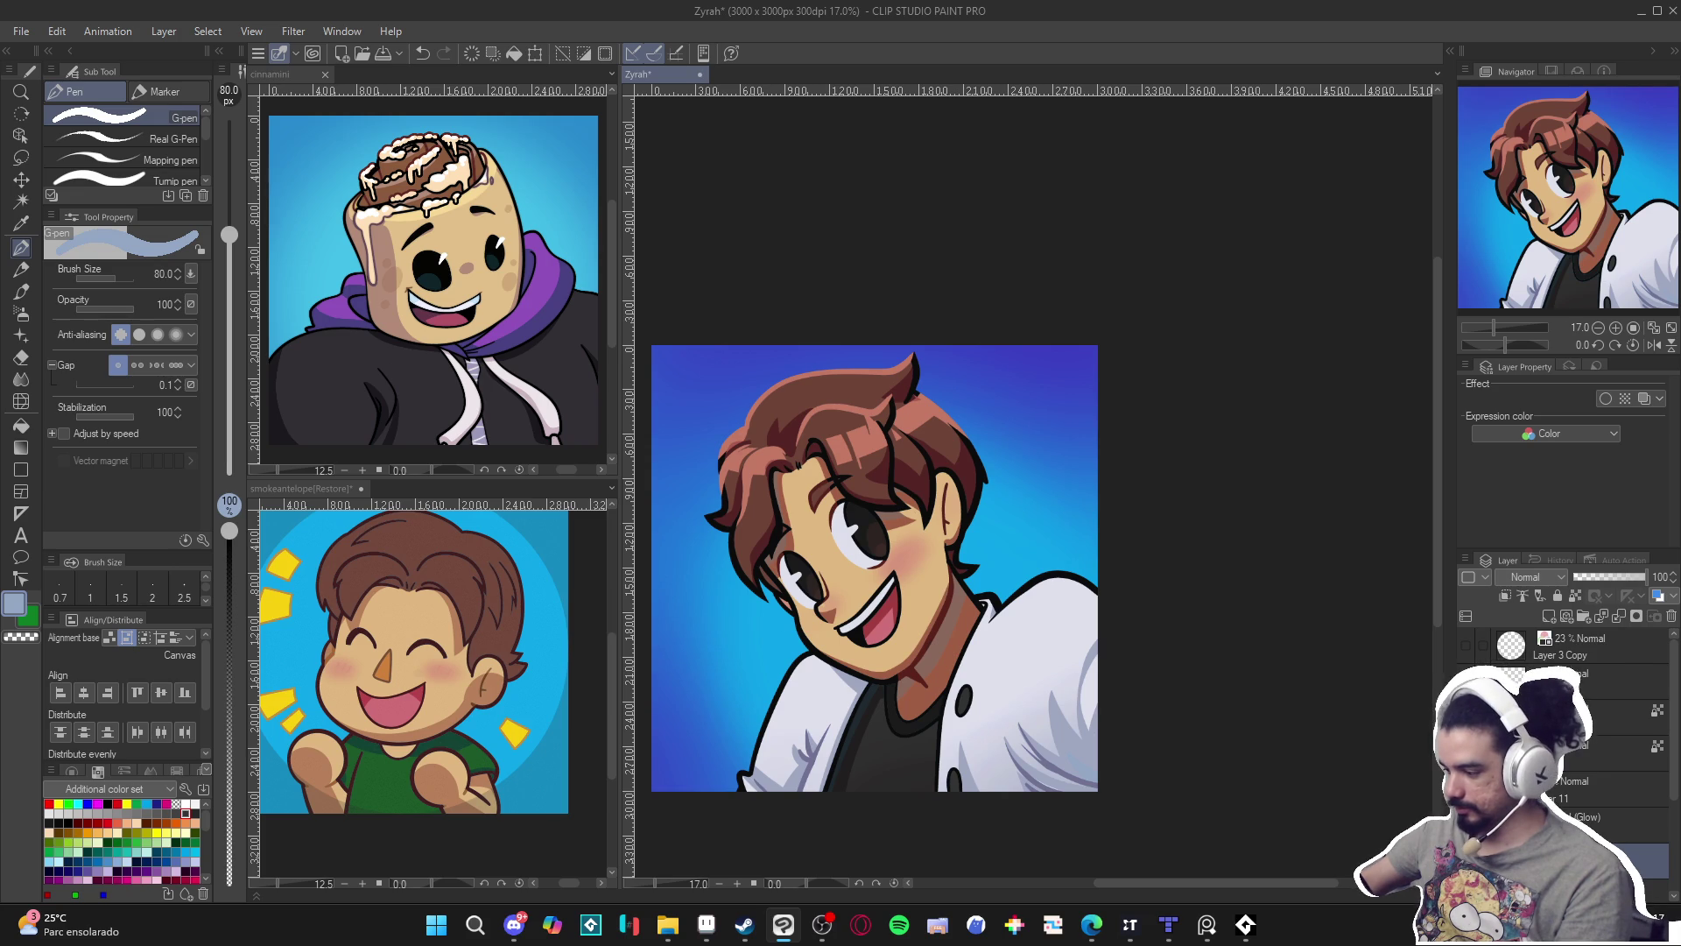
key(alt+bracketright)
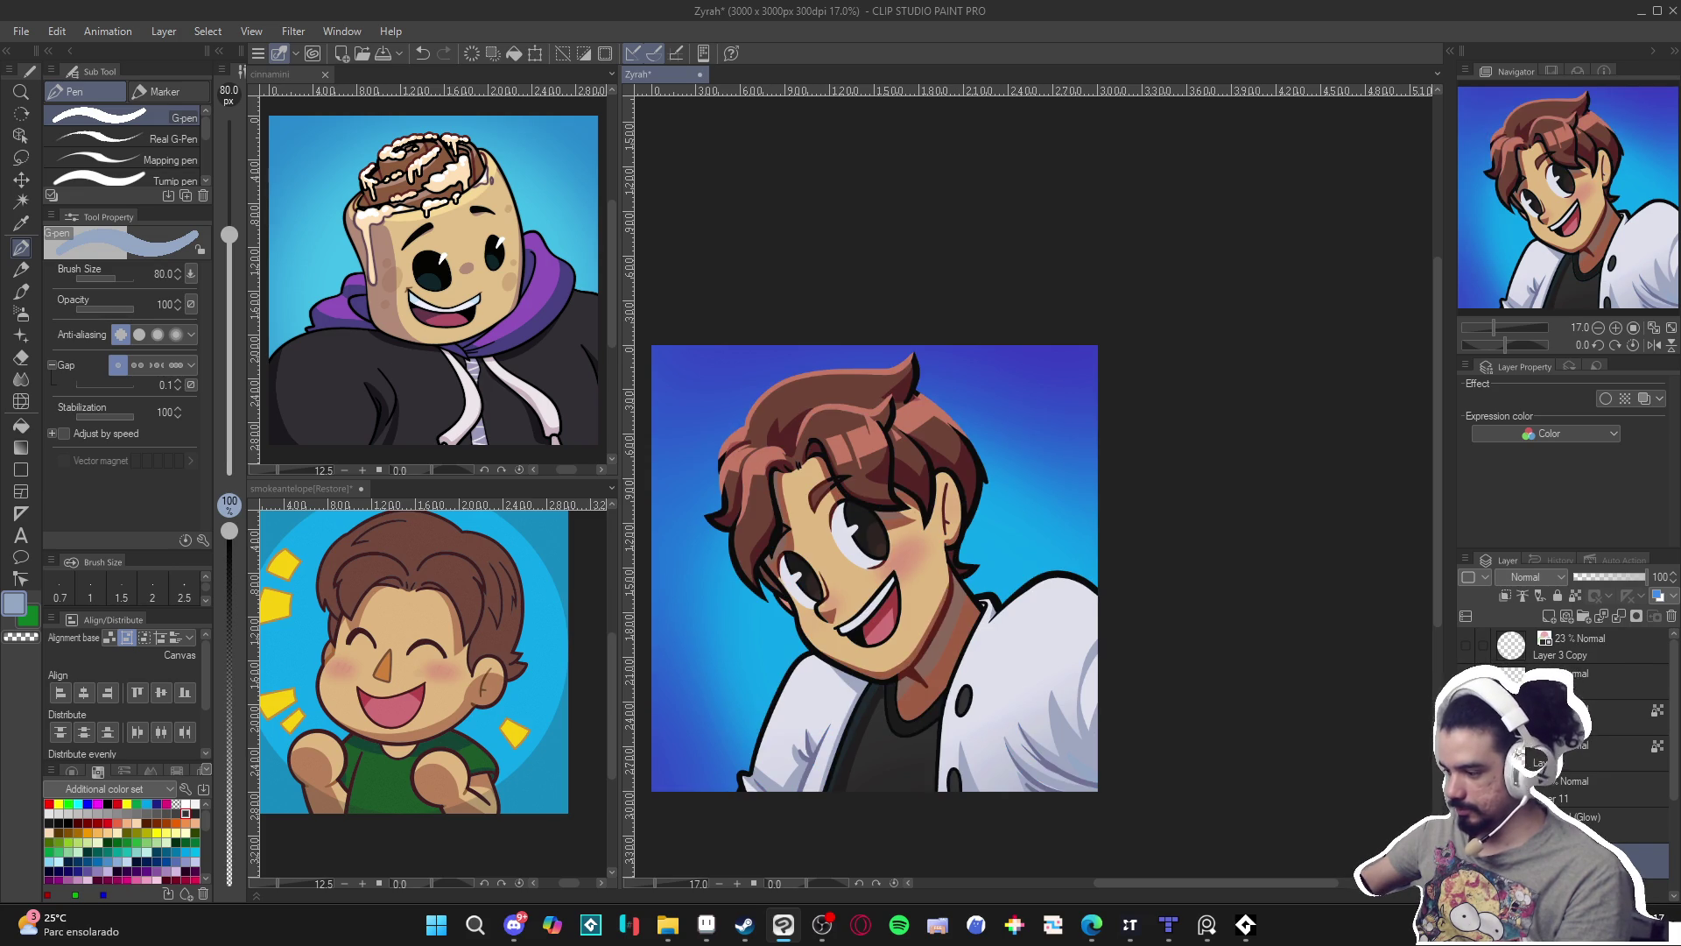
Make Layer 5 the active layer and zoom in on the portrait.
click(1541, 765)
scroll(1143, 701, up, 3)
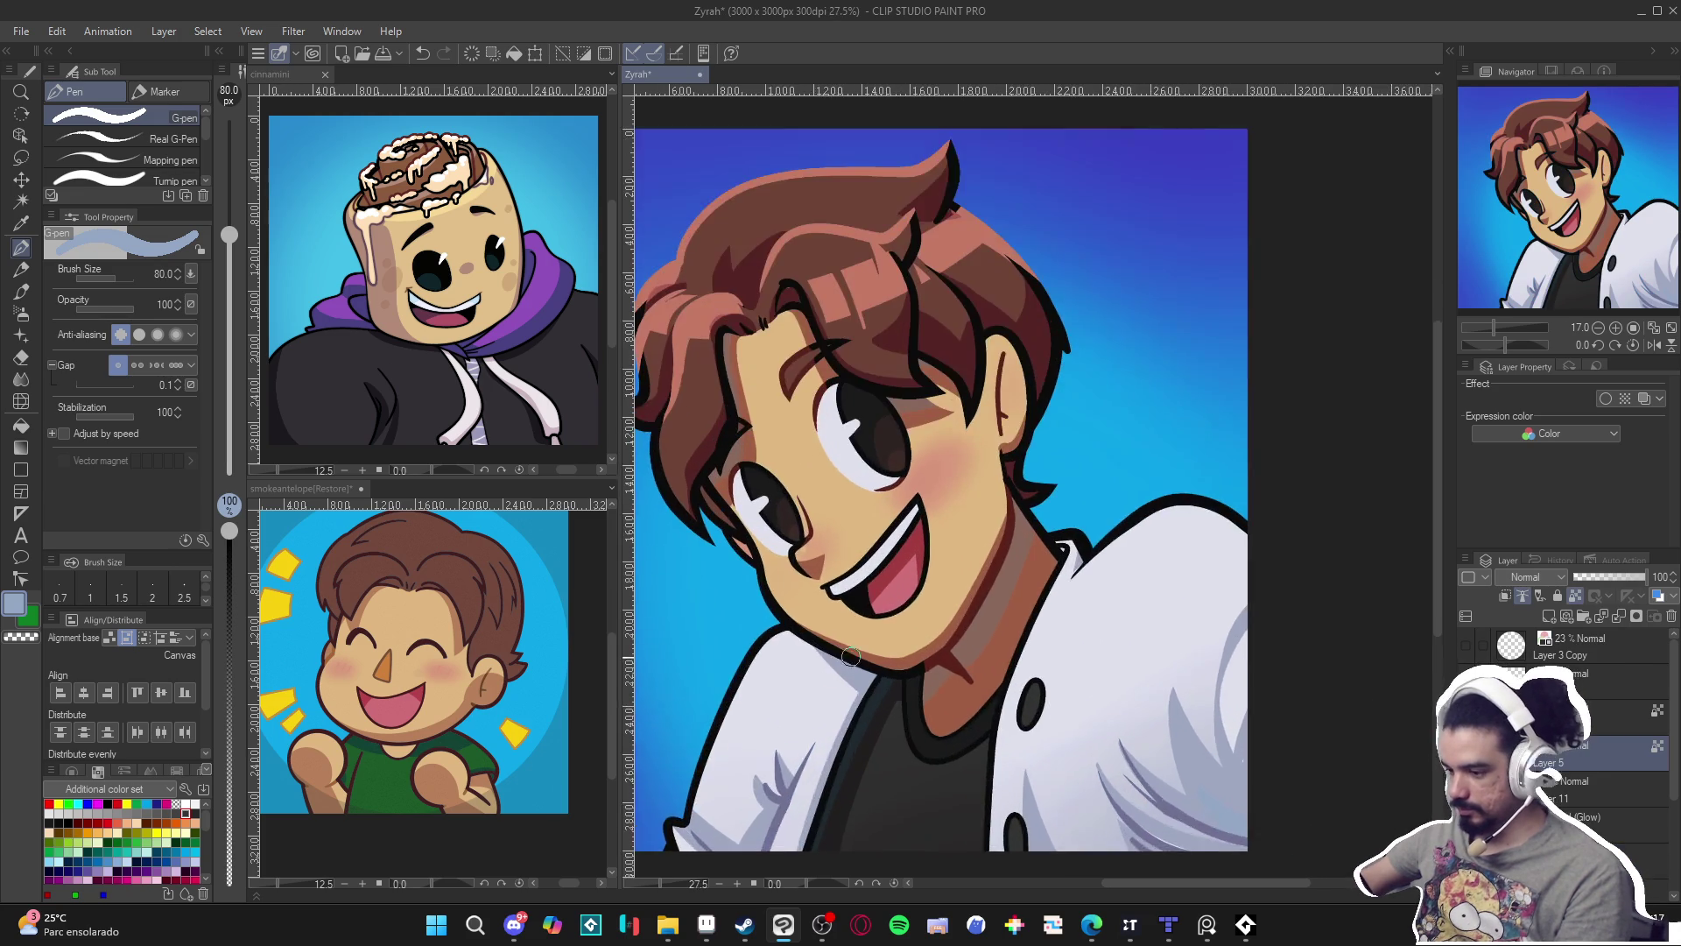
scroll(1144, 701, up, 2)
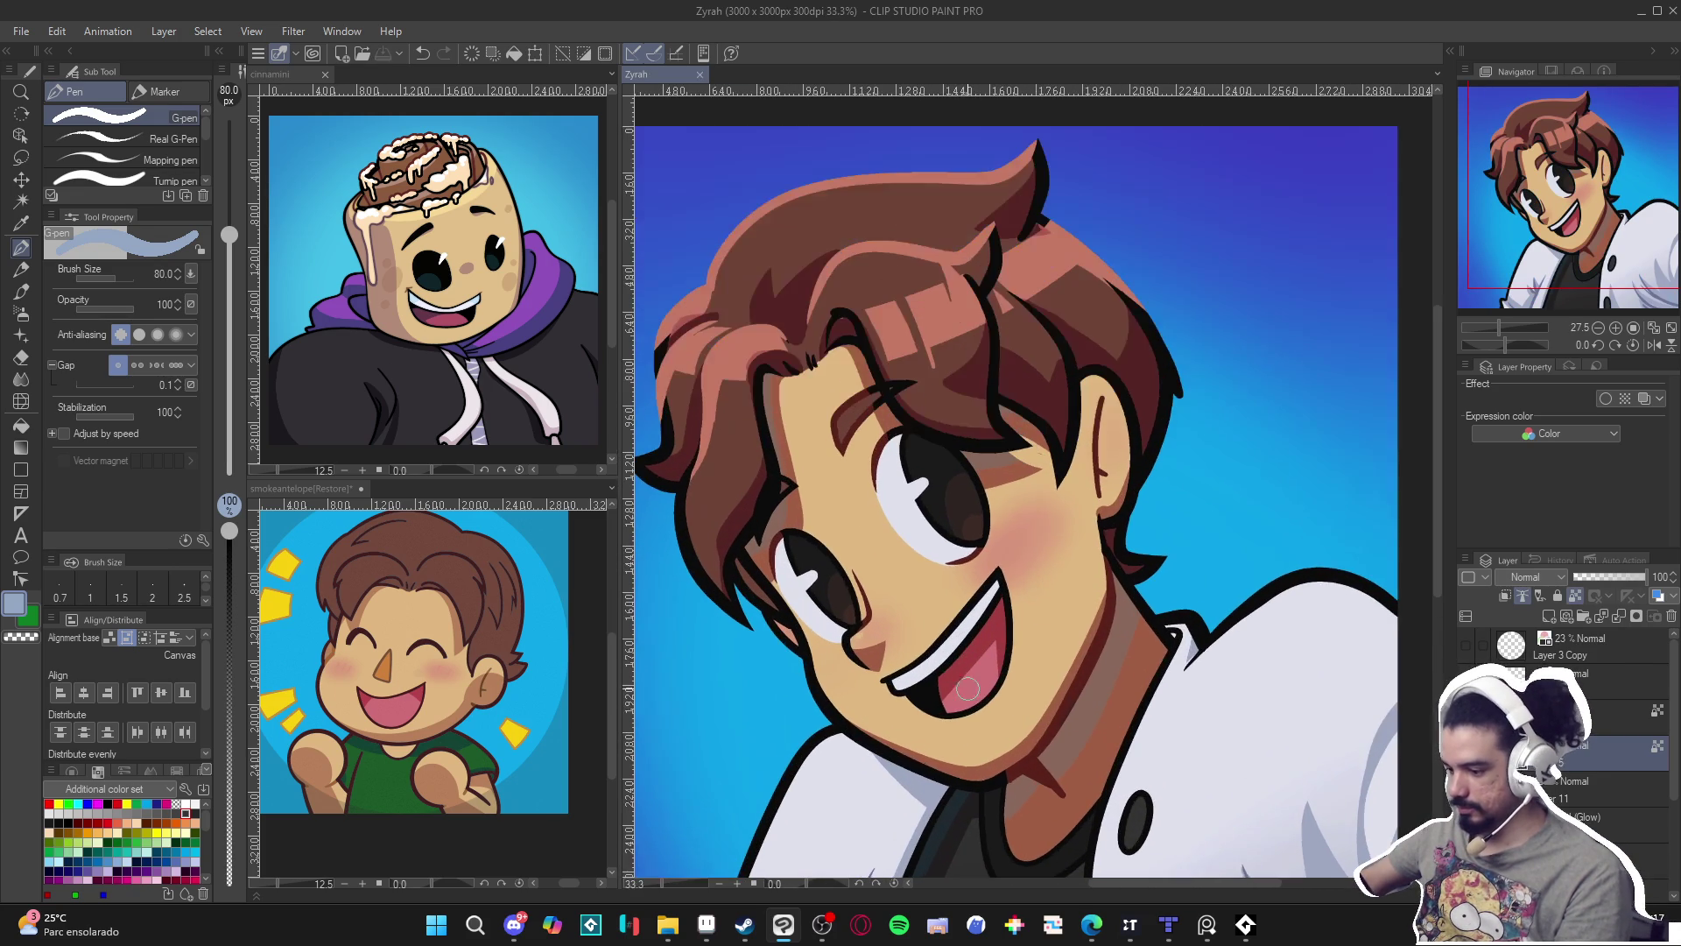
key(w)
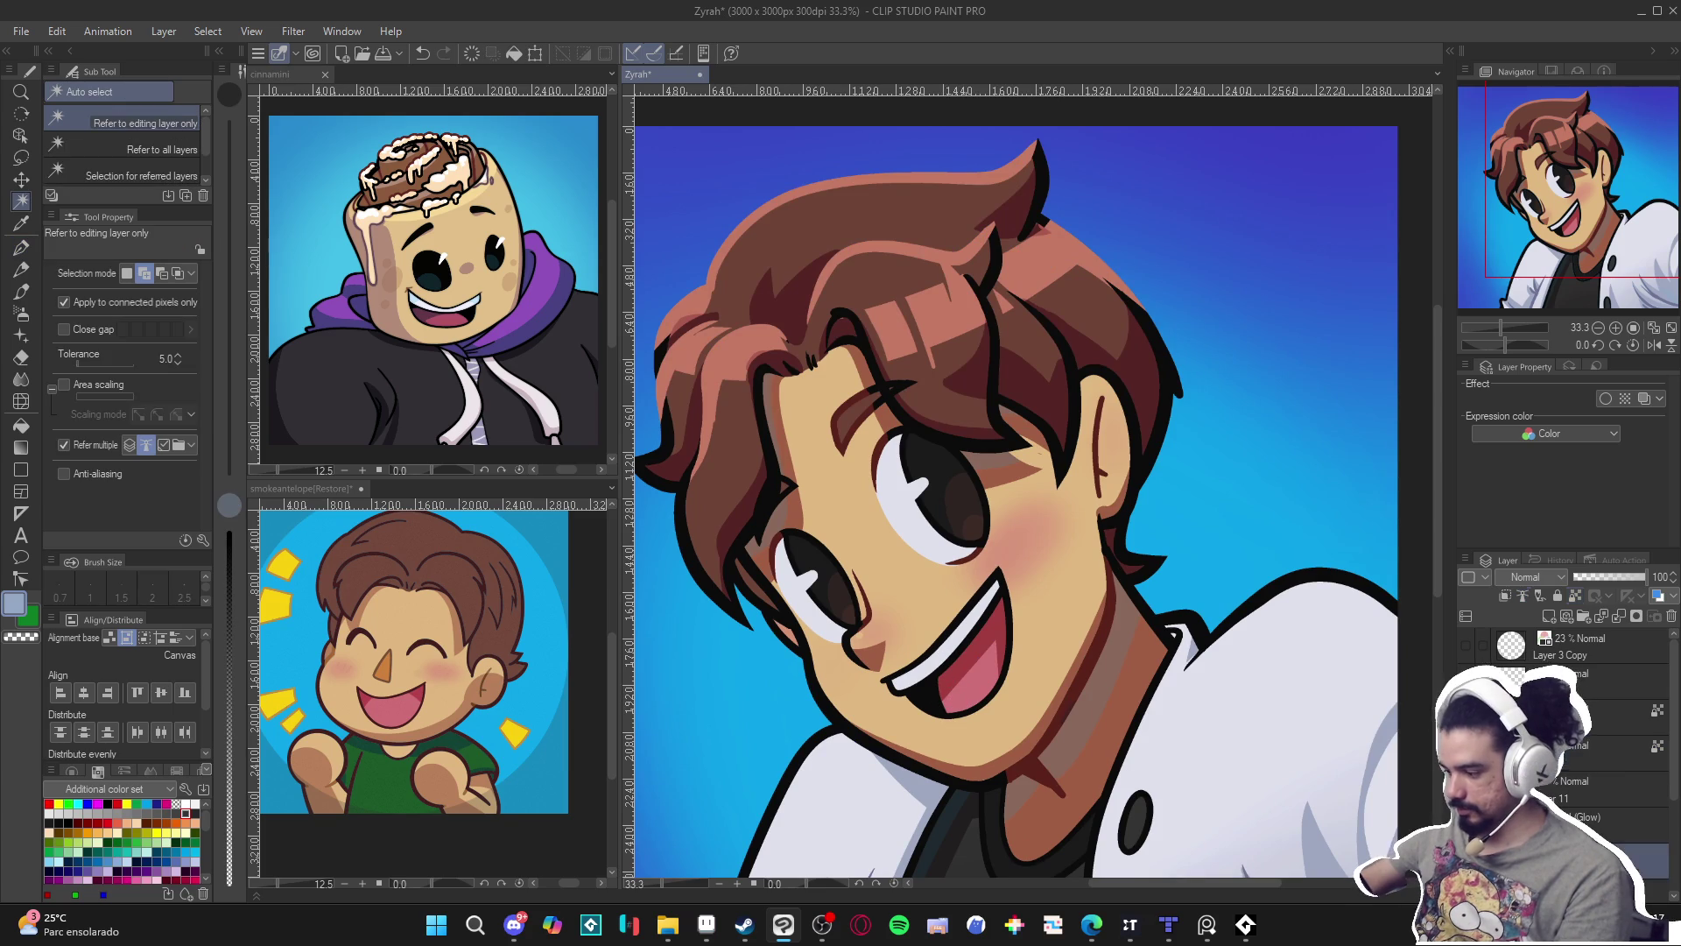
scroll(969, 682, down, 1)
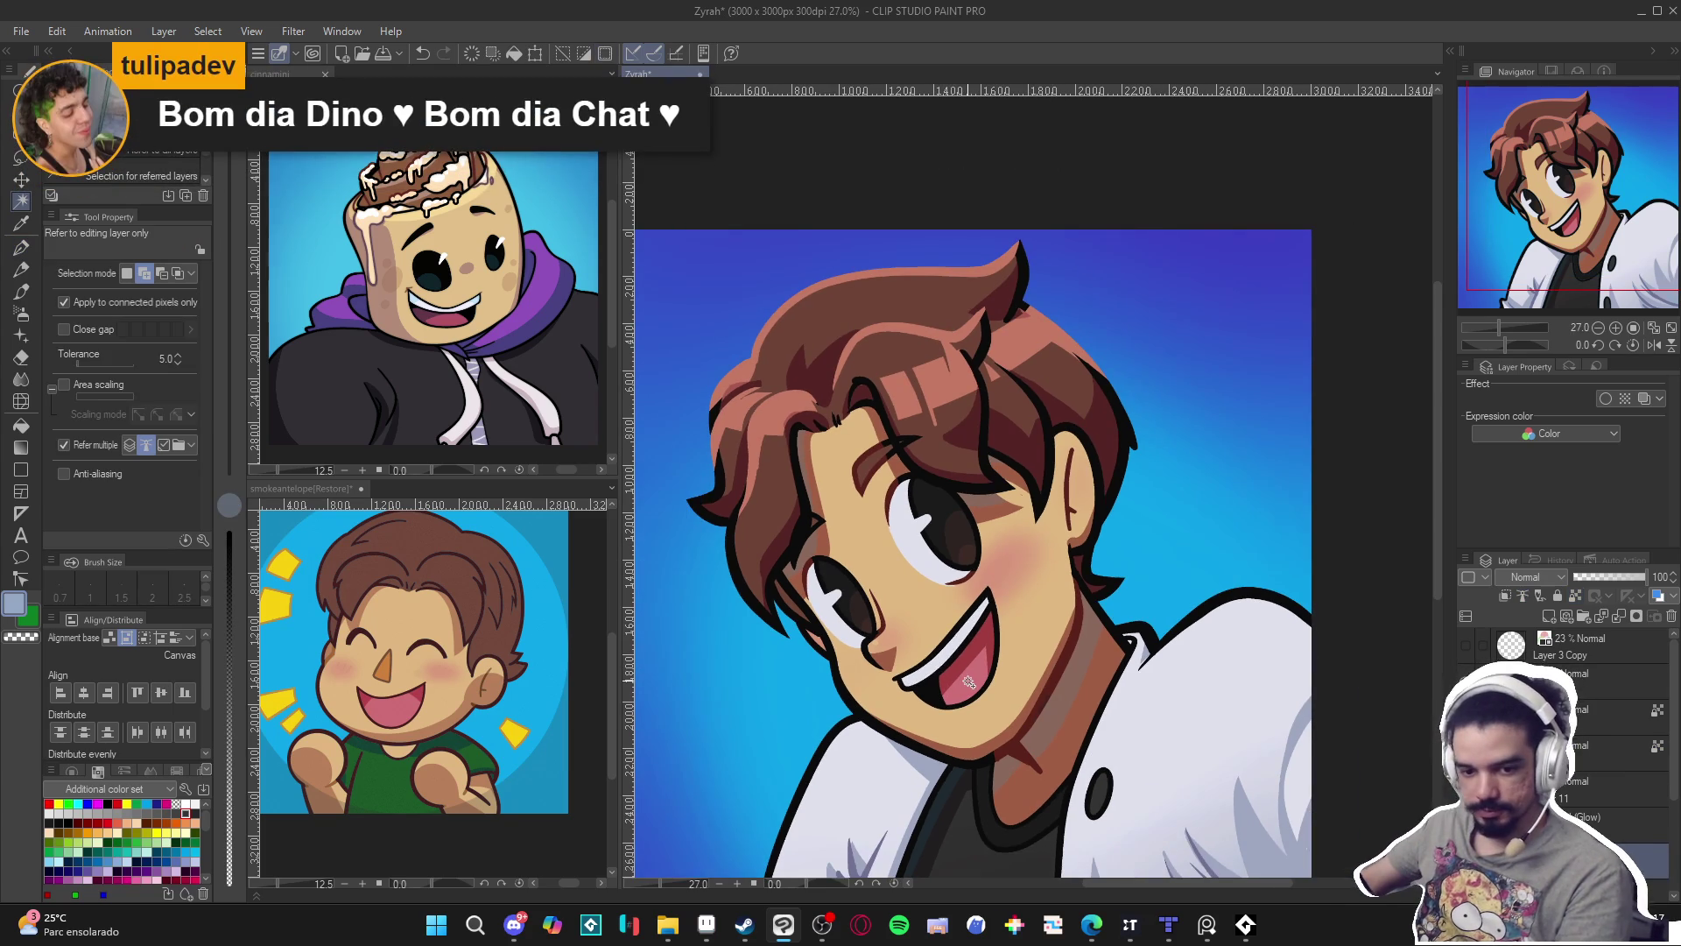
scroll(969, 682, down, 1)
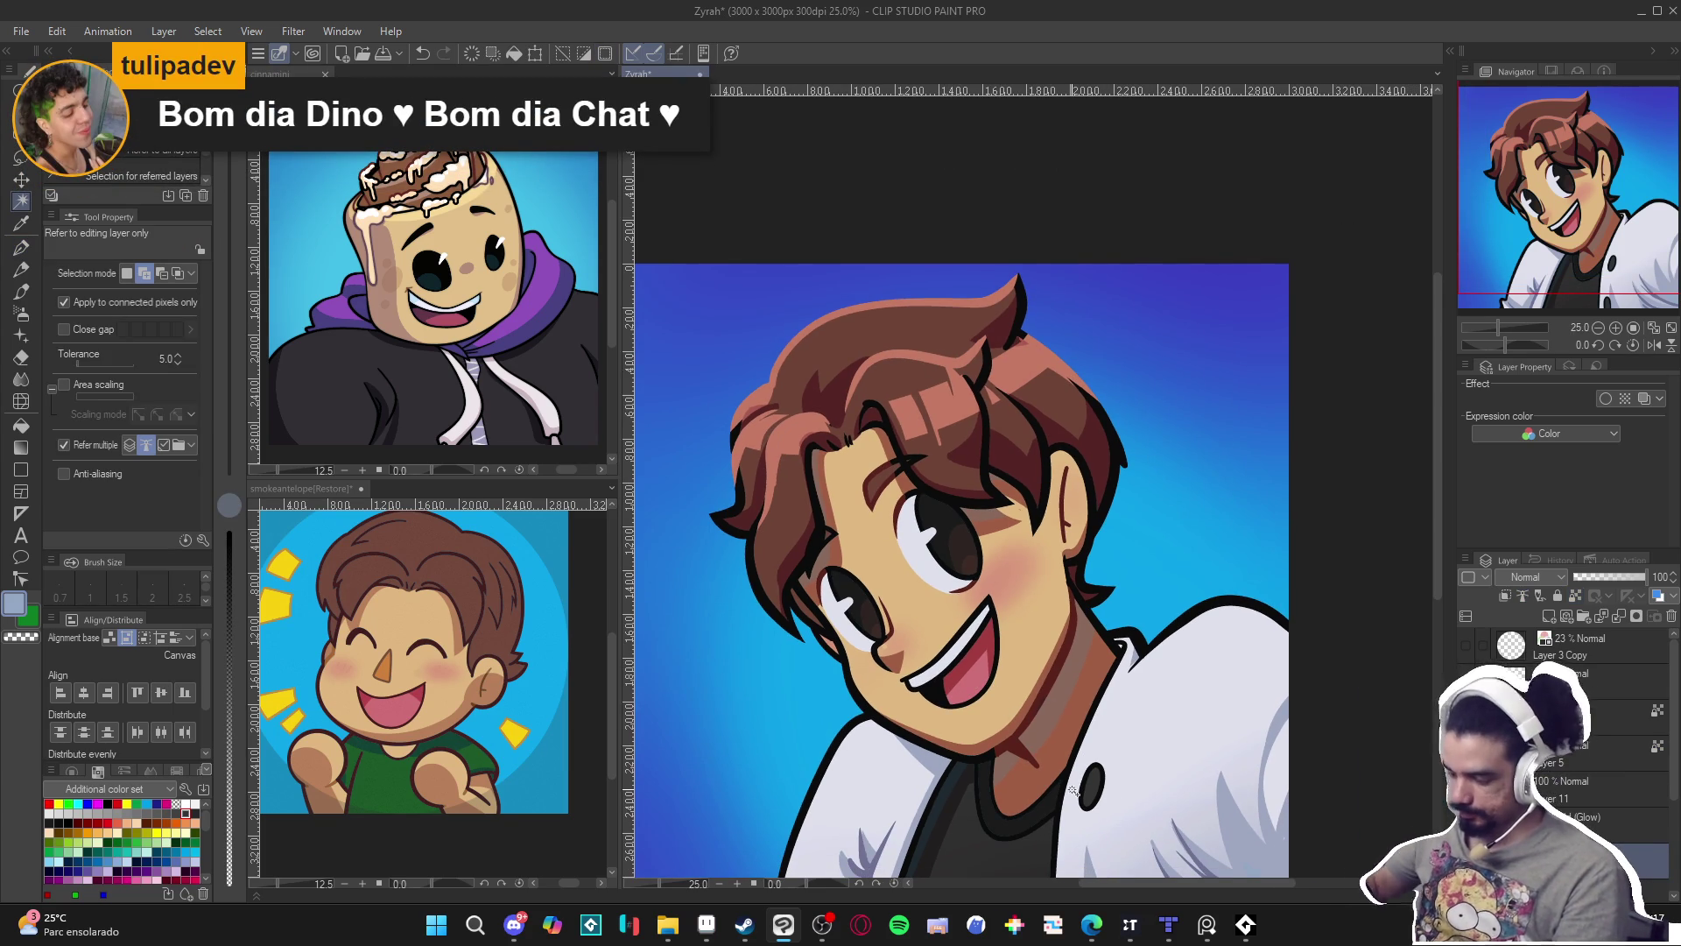
key(p)
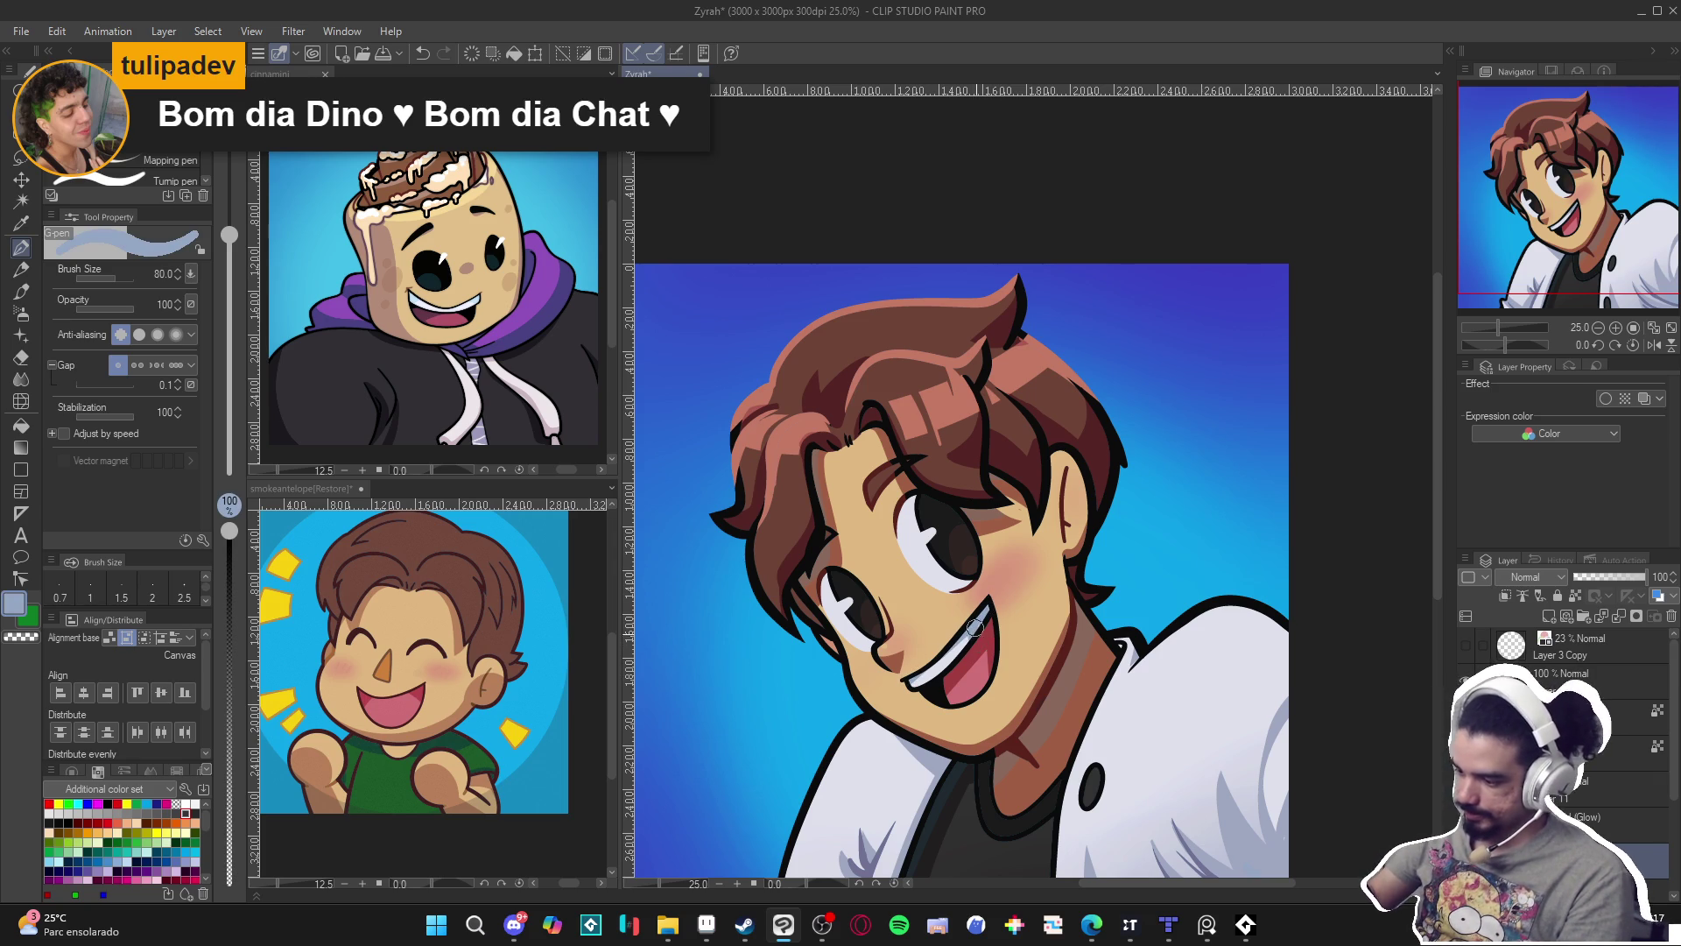
Return from OBS, zoom in on the mouth, and shrink the G-pen to size 30.
click(823, 927)
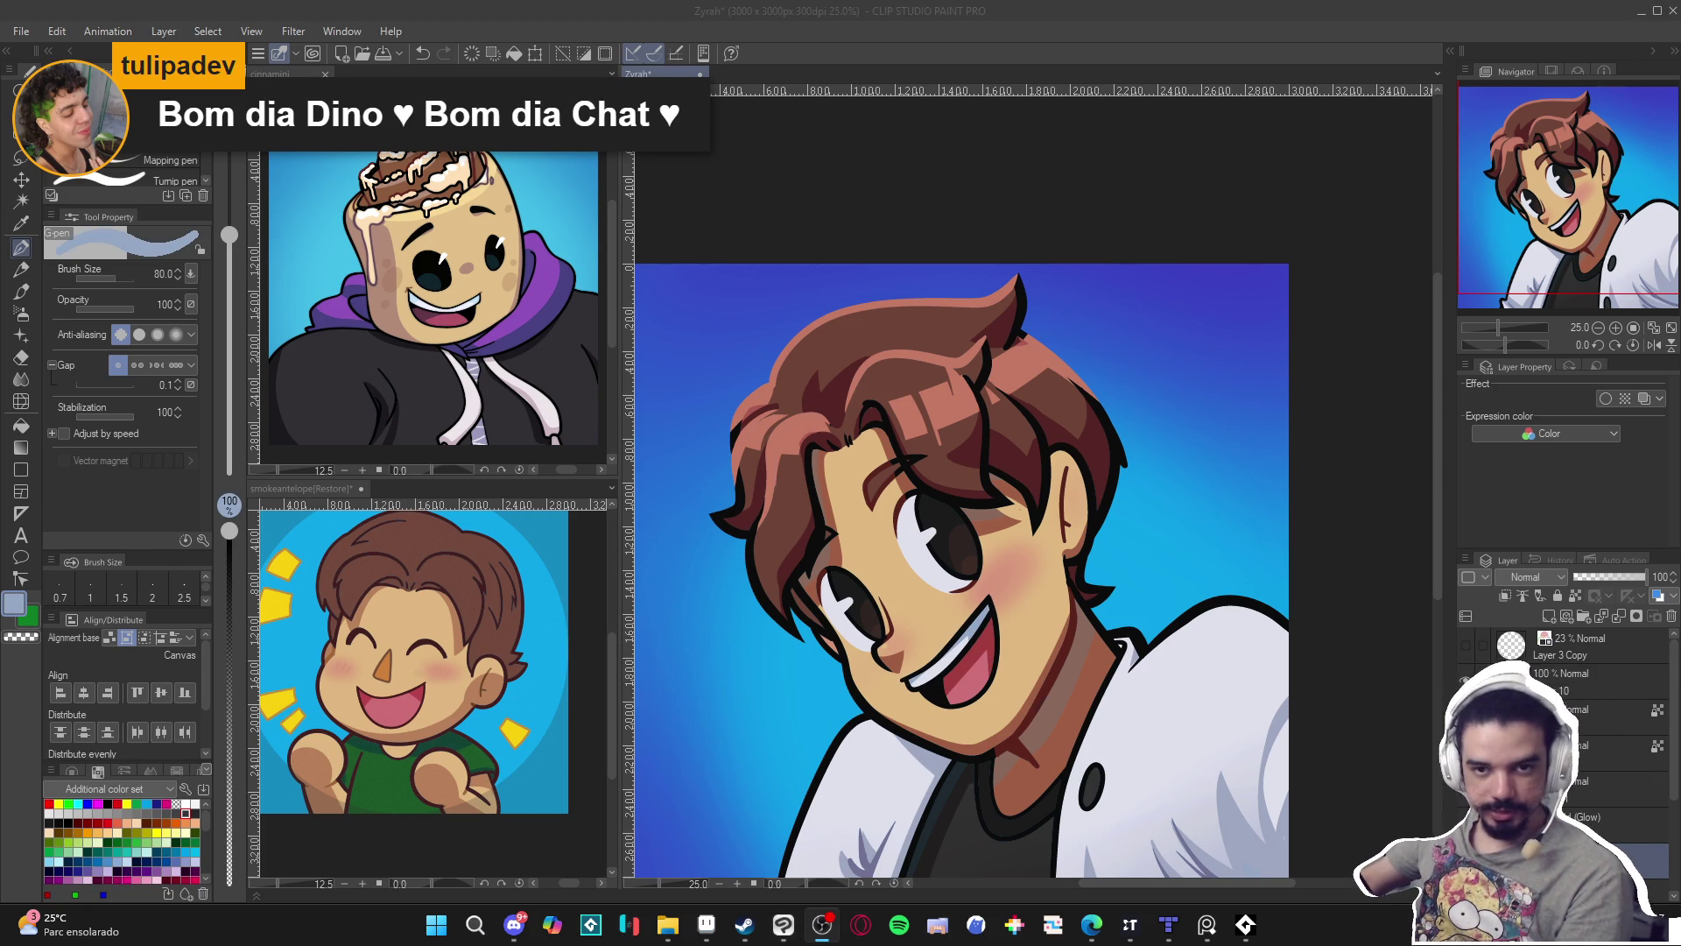
click(1054, 584)
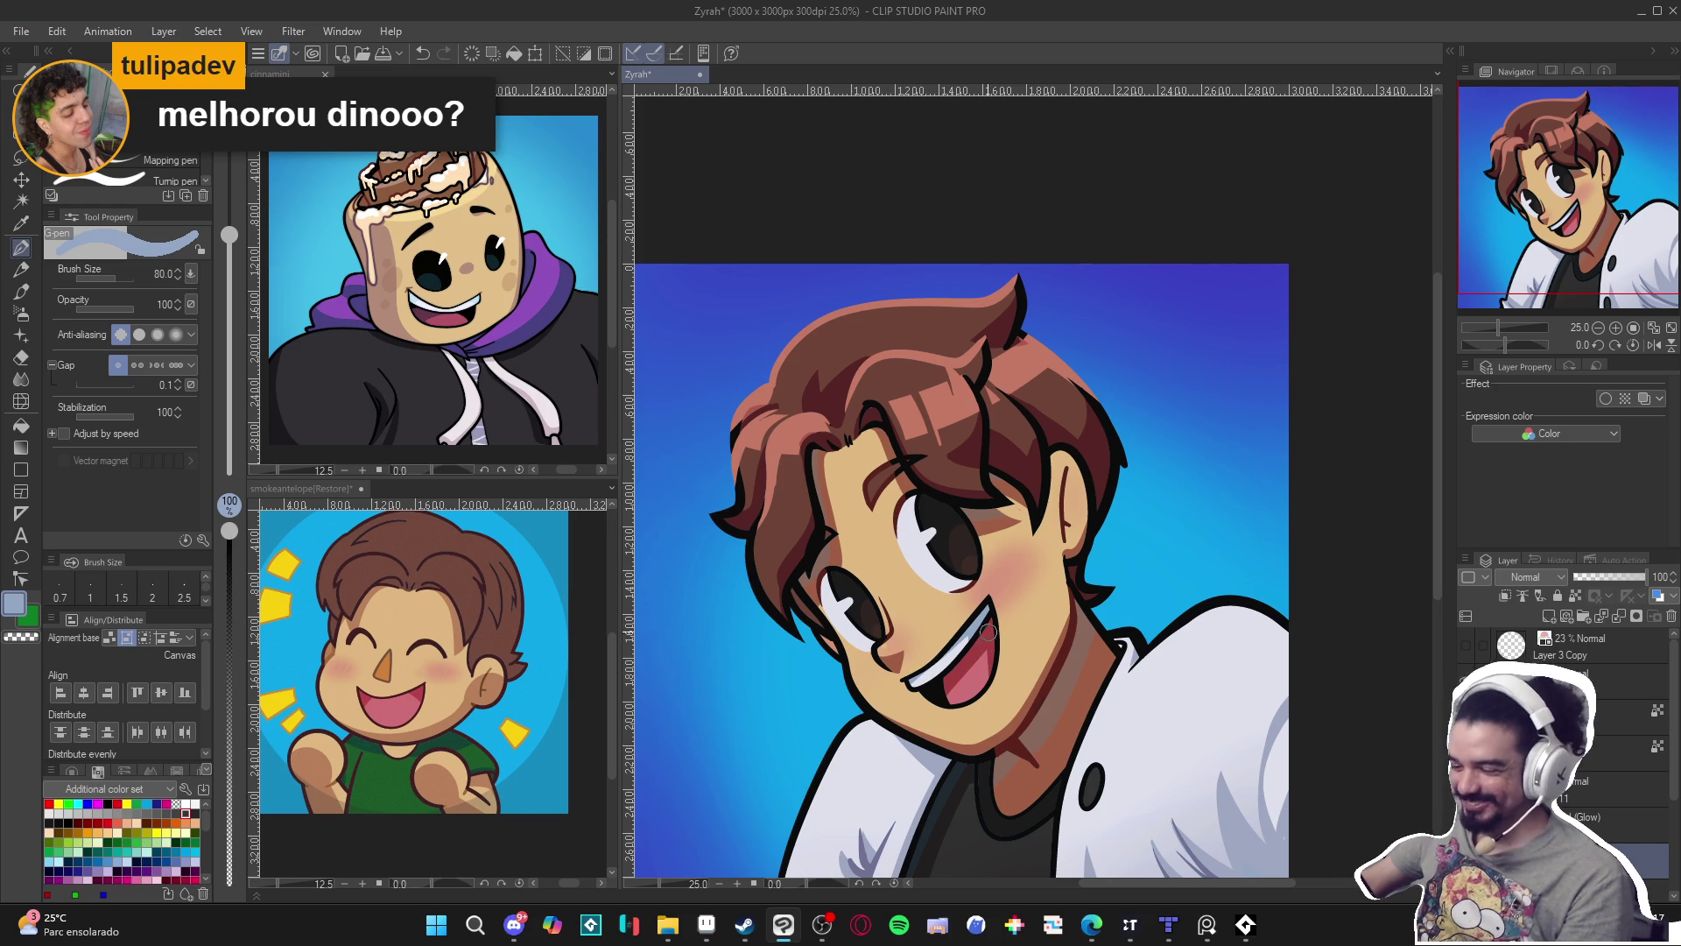
scroll(973, 634, up, 1)
scroll(973, 634, up, 1)
scroll(972, 636, down, 1)
scroll(968, 638, up, 3)
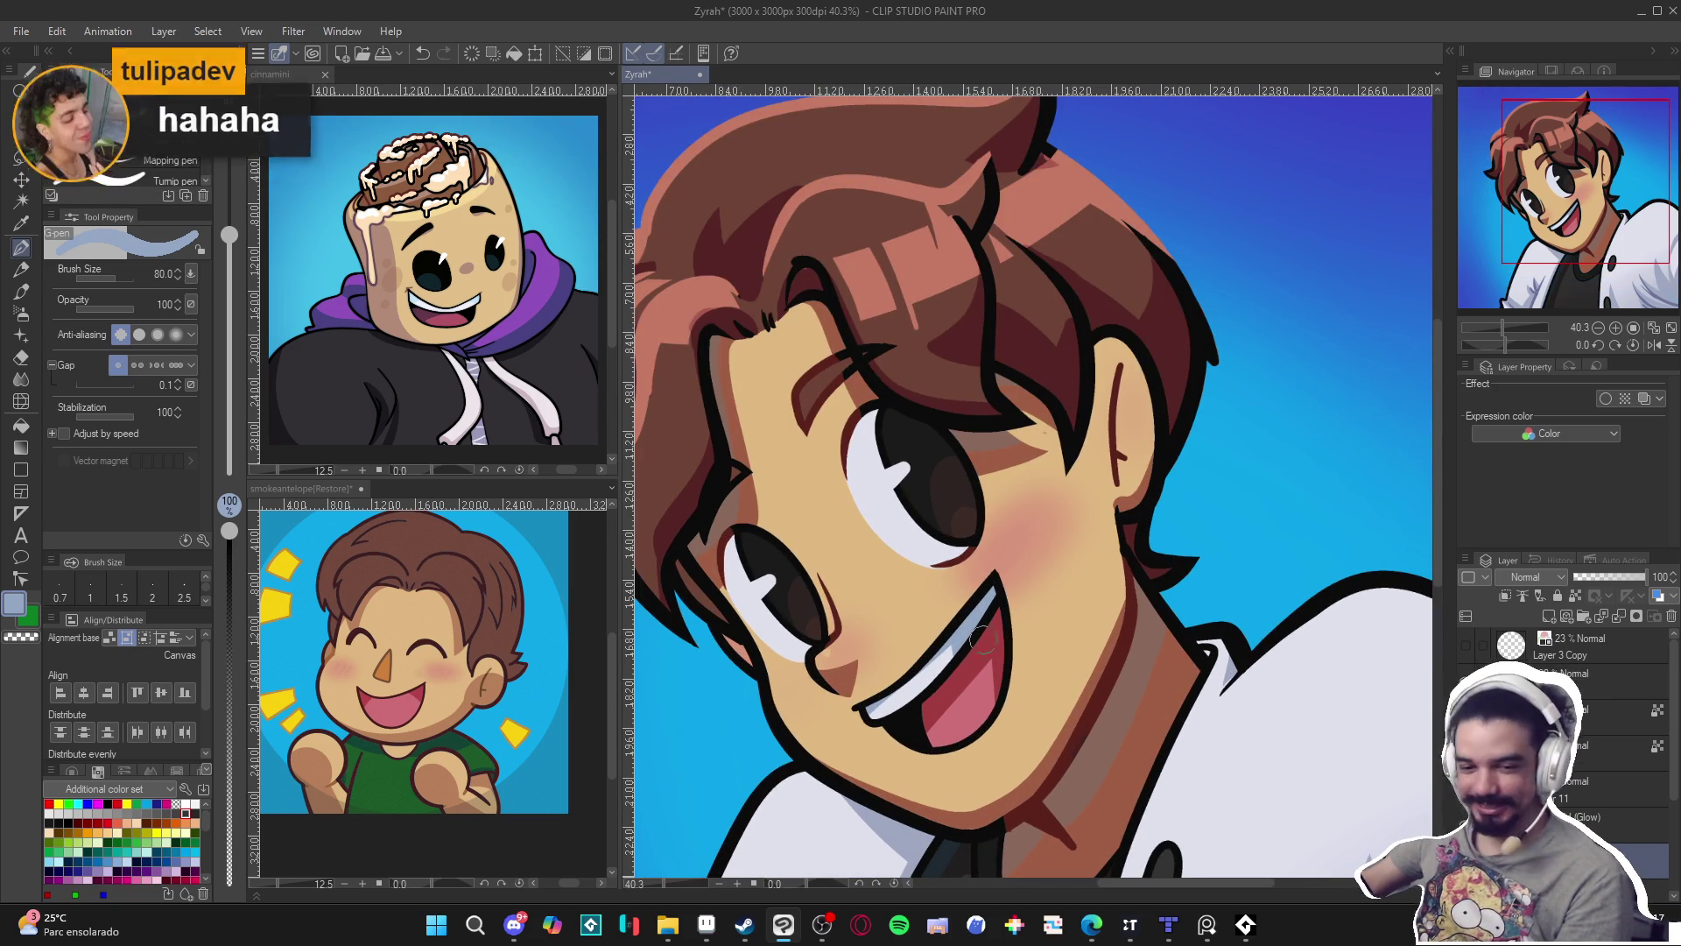
scroll(993, 609, down, 1)
key(bracketleft)
key(bracketleft)
key(bracketleft)
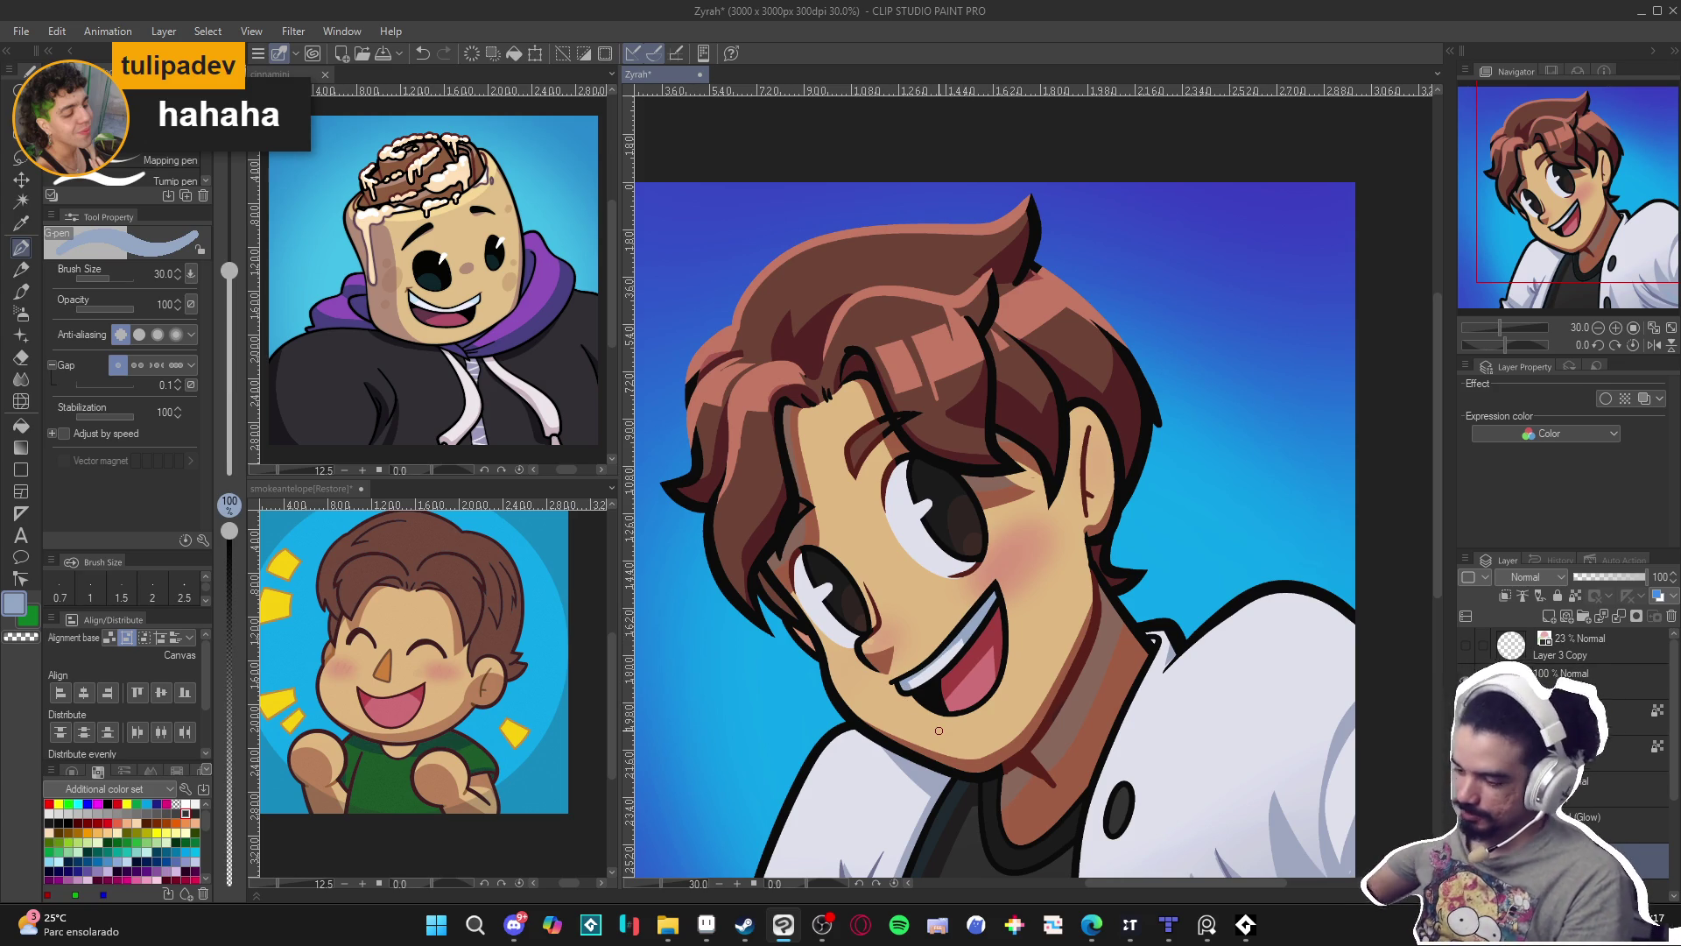
Save the portrait and eyedrop the dark red-brown hair colour.
scroll(939, 730, down, 3)
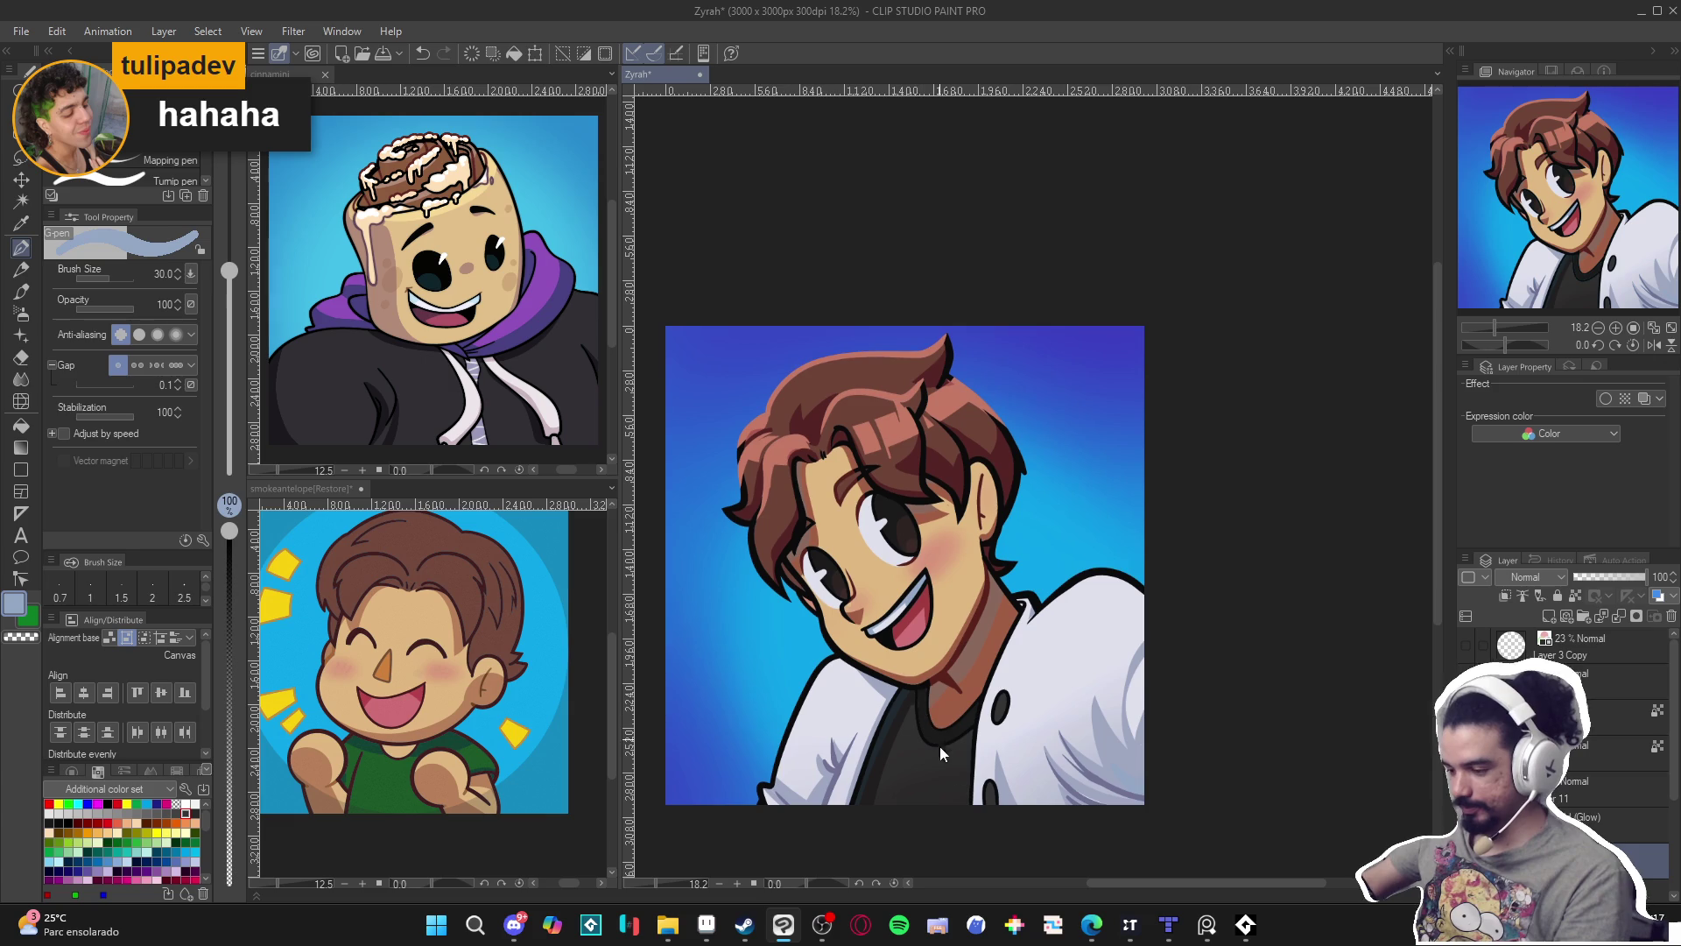
key(ctrl+s)
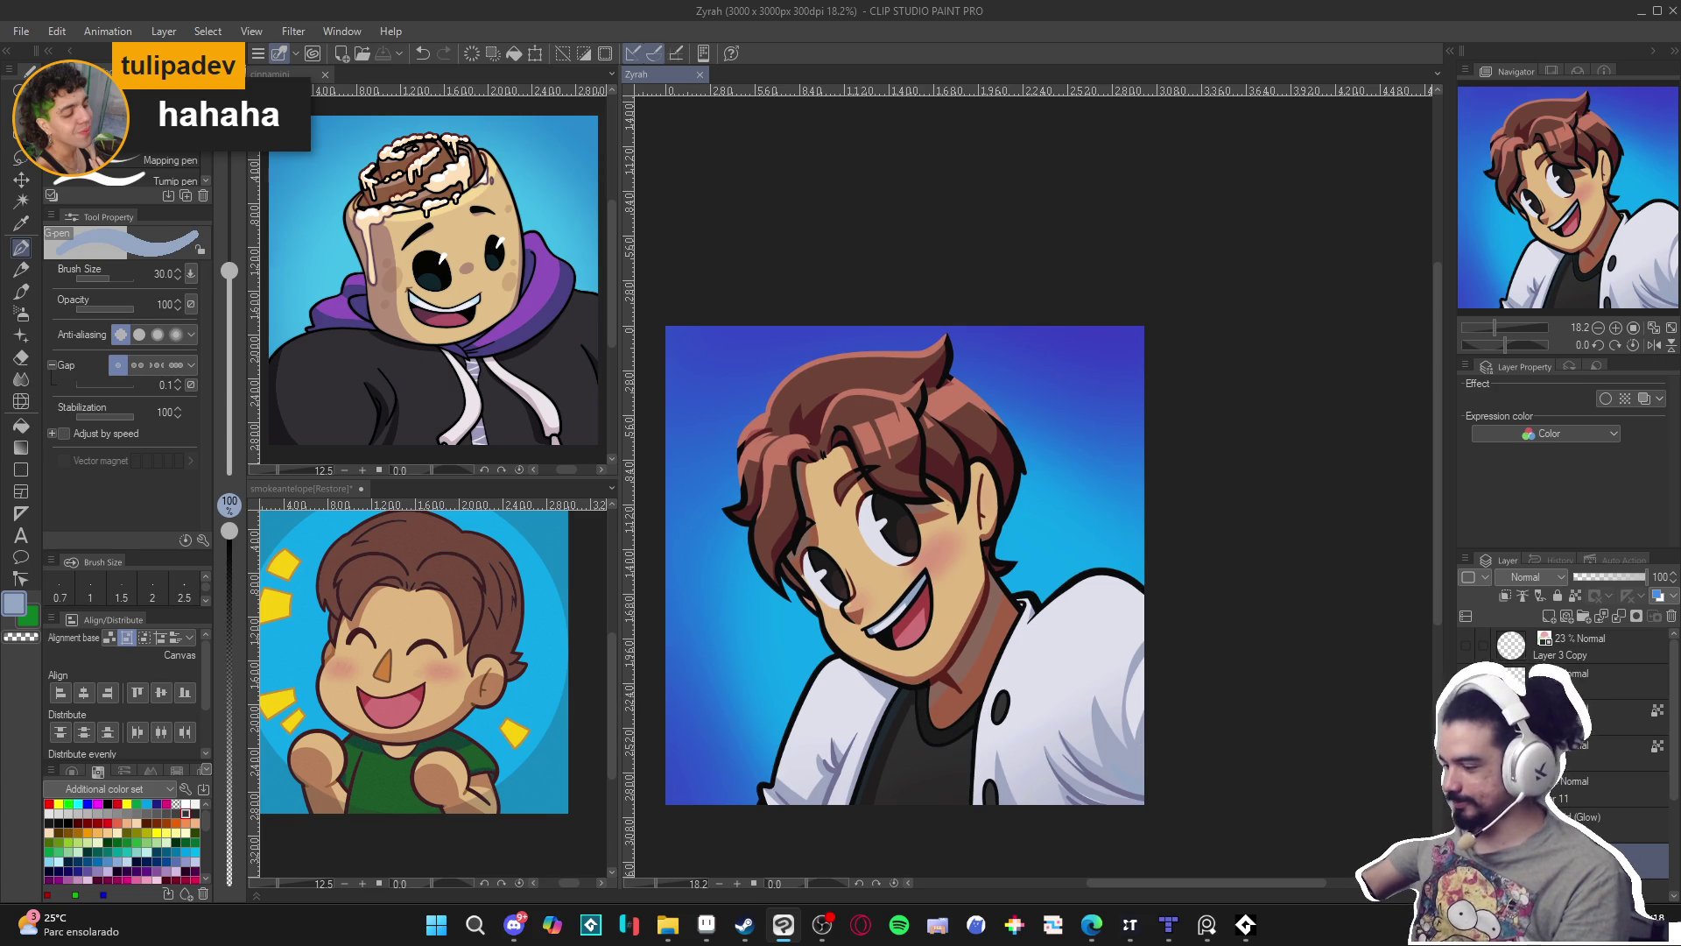
scroll(916, 527, up, 3)
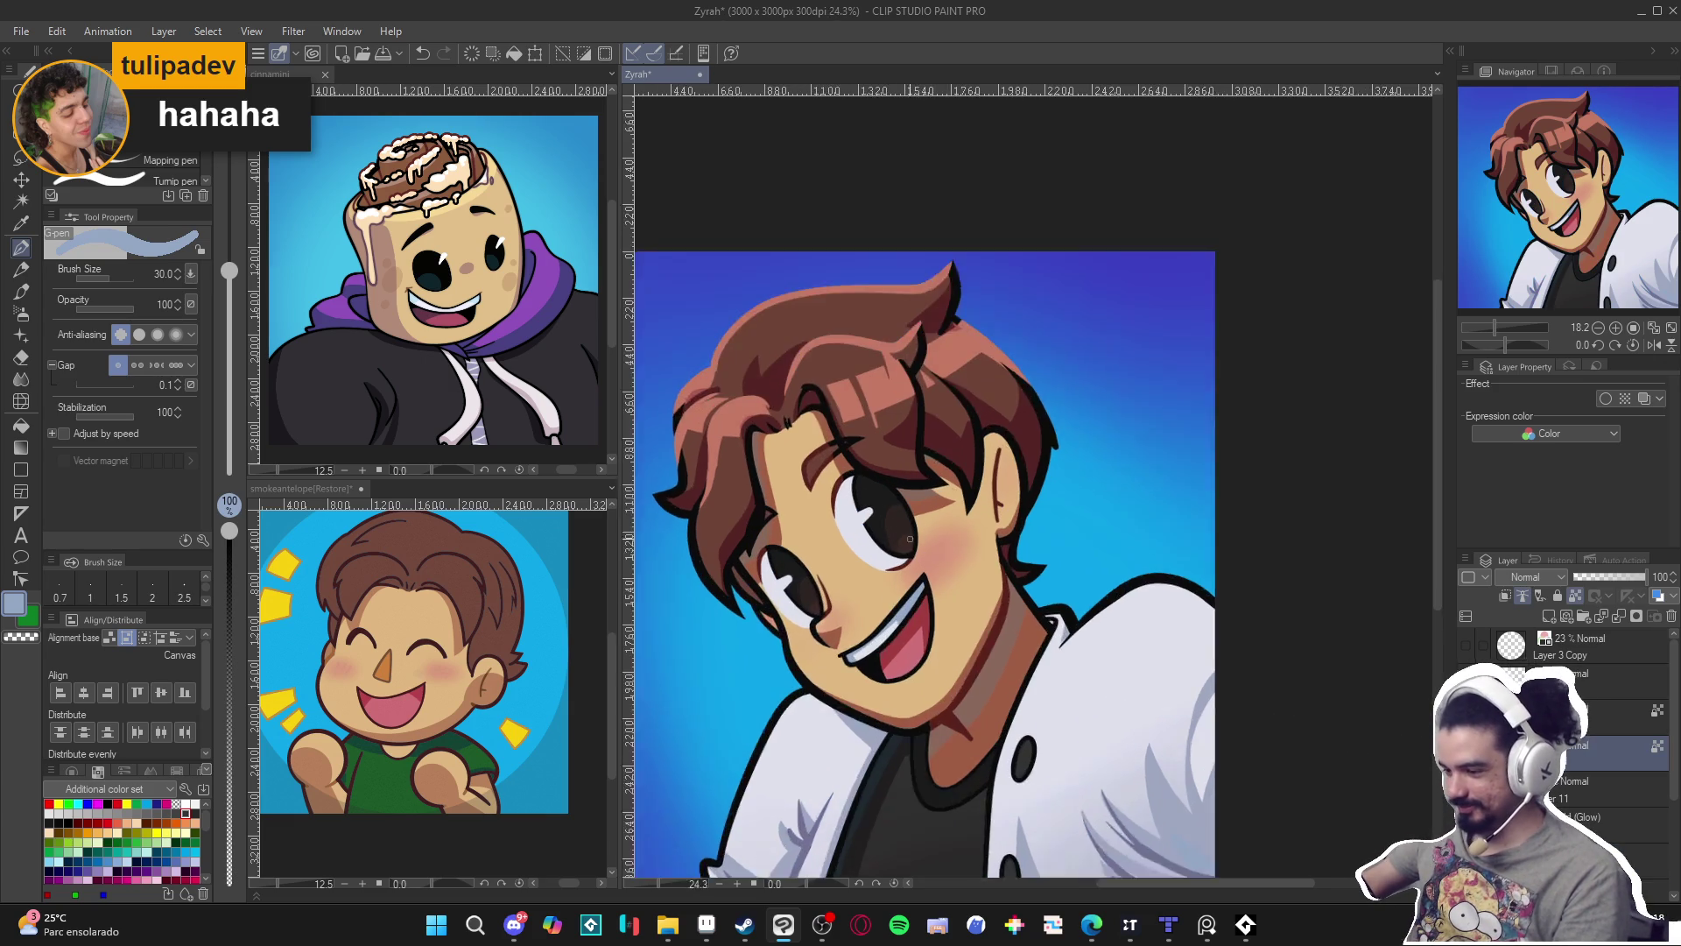
alt+click(961, 450)
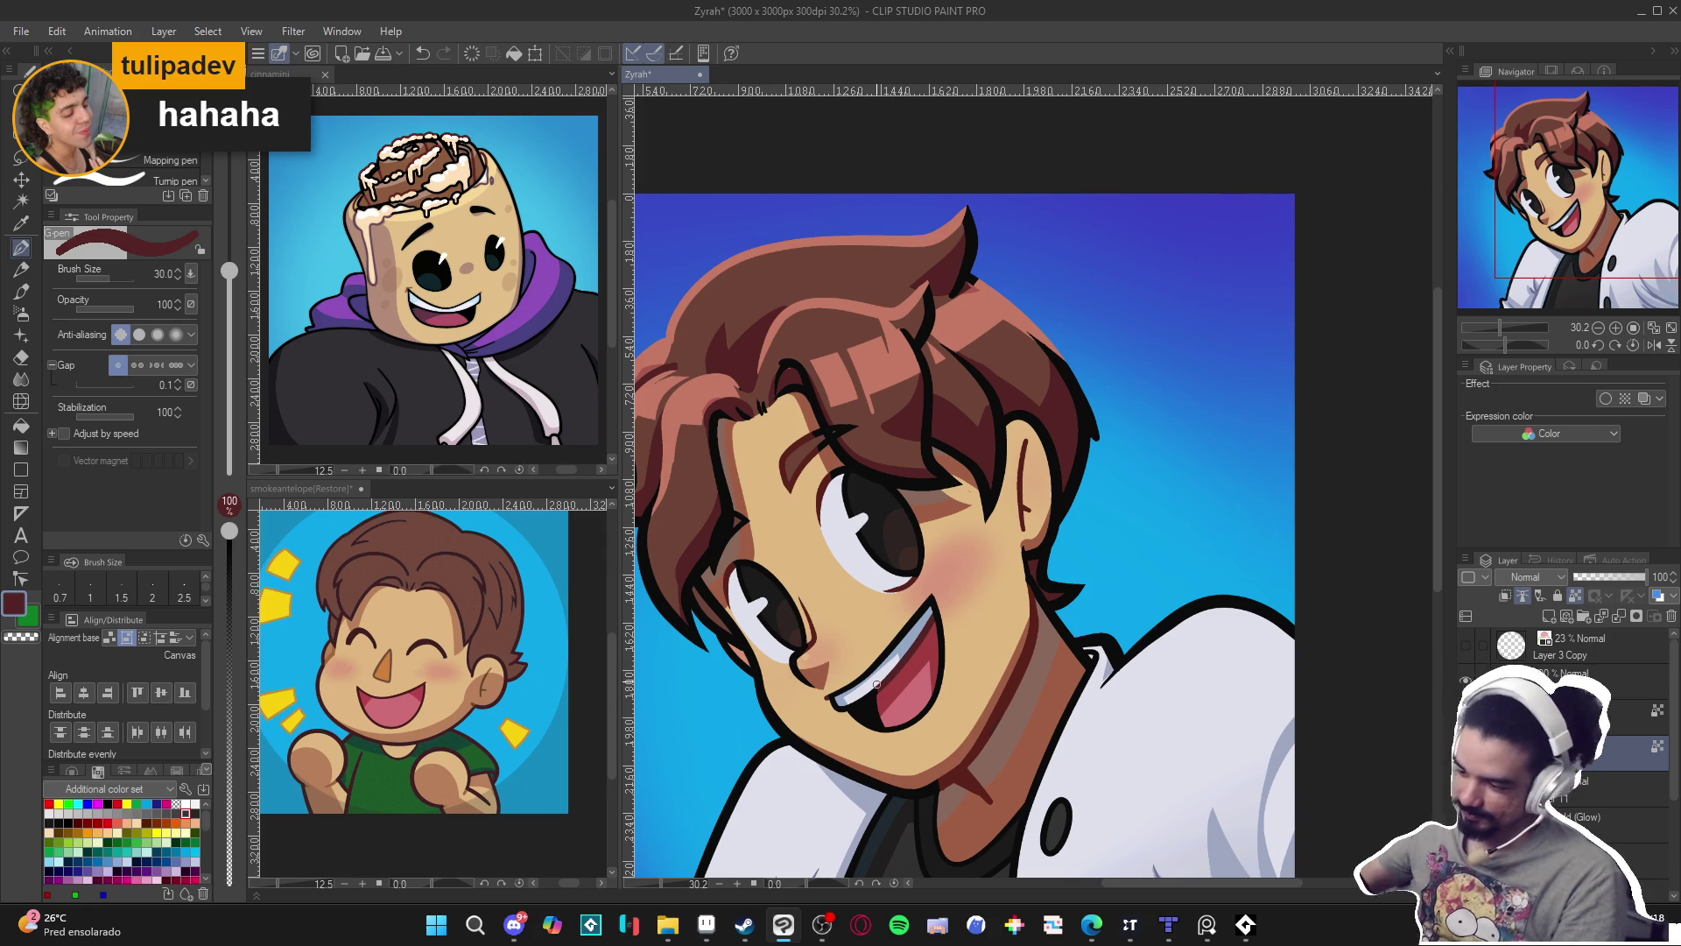
scroll(876, 684, down, 4)
key(ctrl+s)
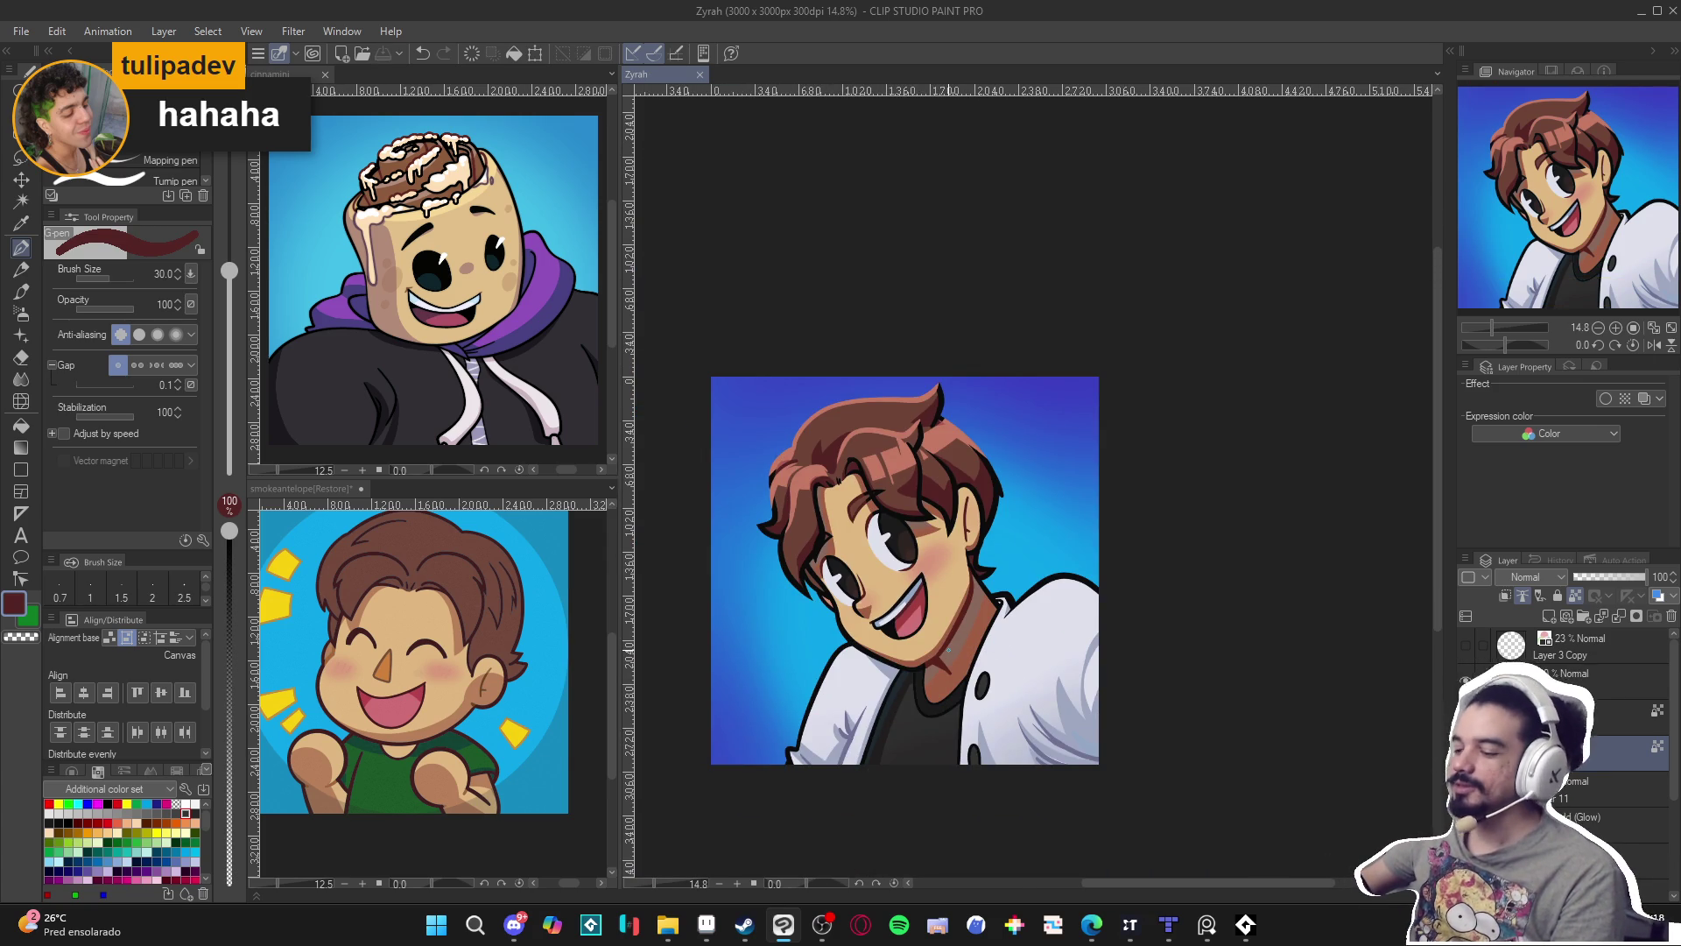
Recentre the portrait and toggle undo/redo to compare the jacket before and after the last edit.
drag(962, 649, 941, 648)
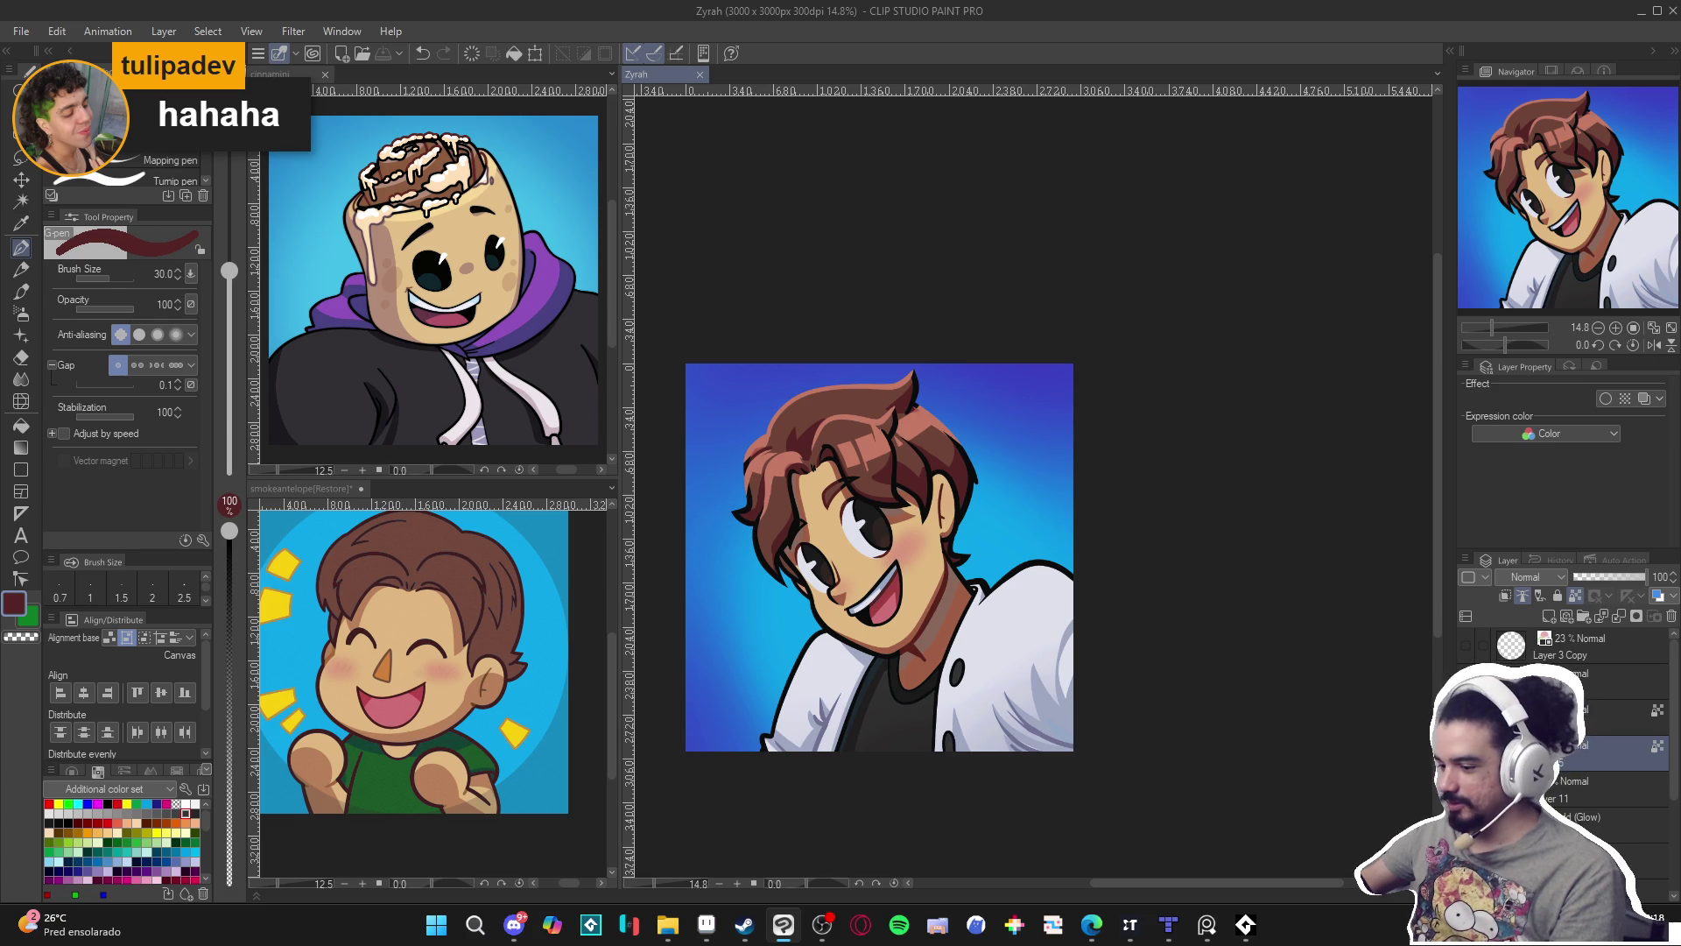
key(ctrl+z)
key(ctrl+y)
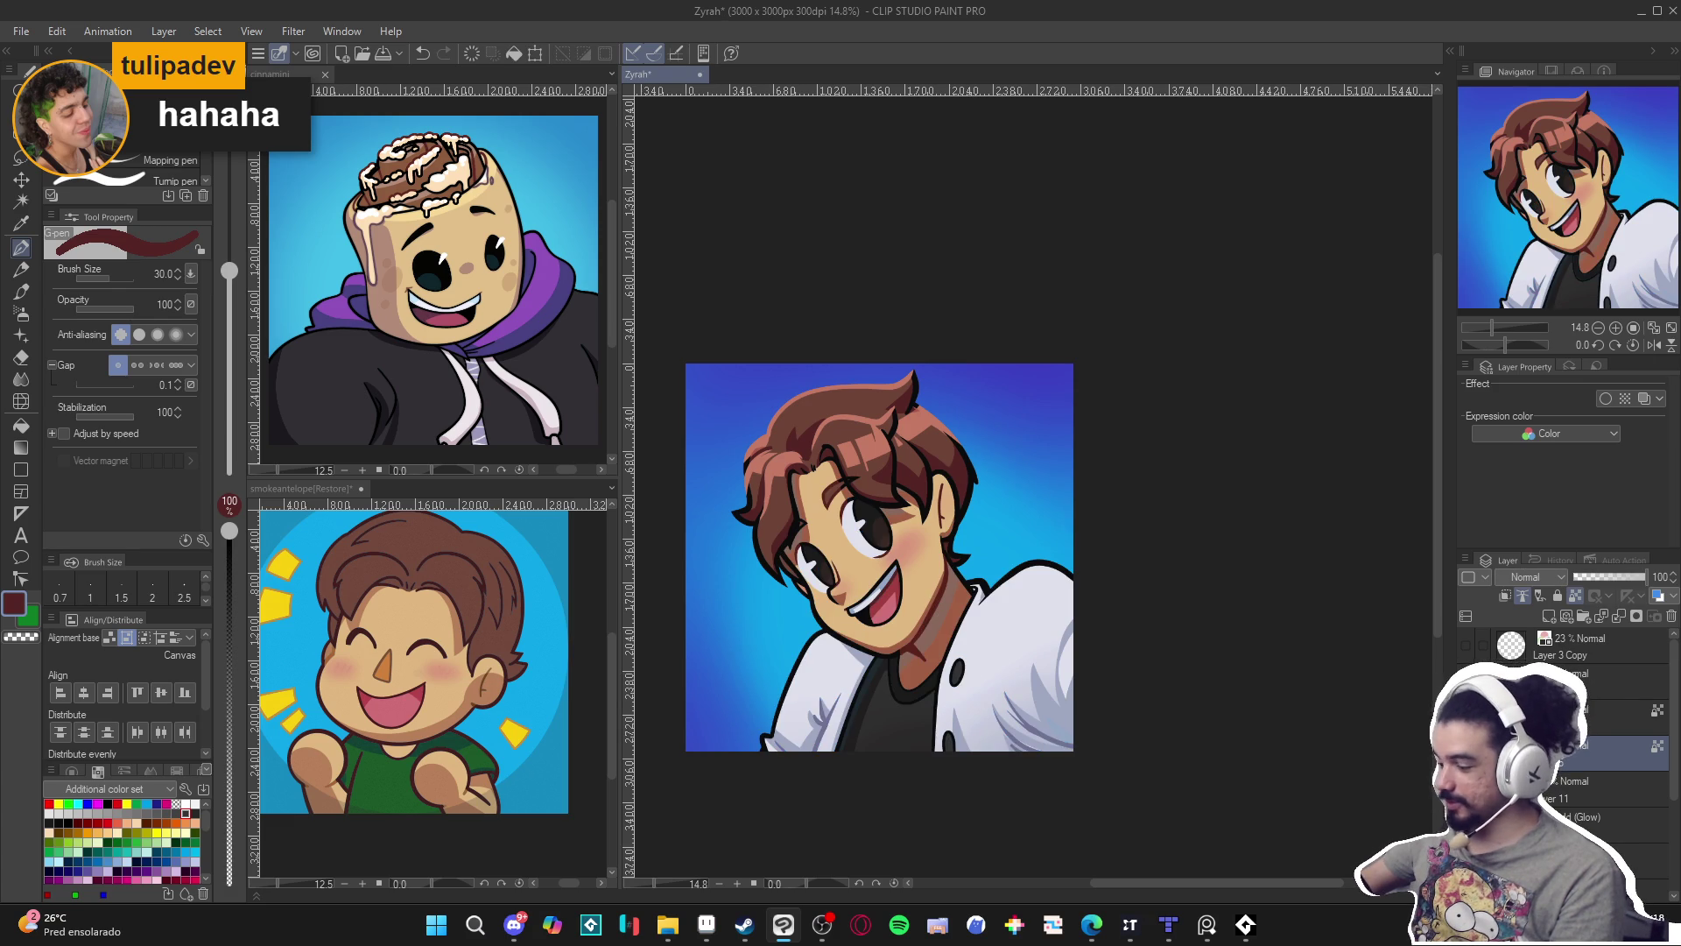
key(ctrl+z)
key(ctrl+y)
key(ctrl+z)
key(ctrl+y)
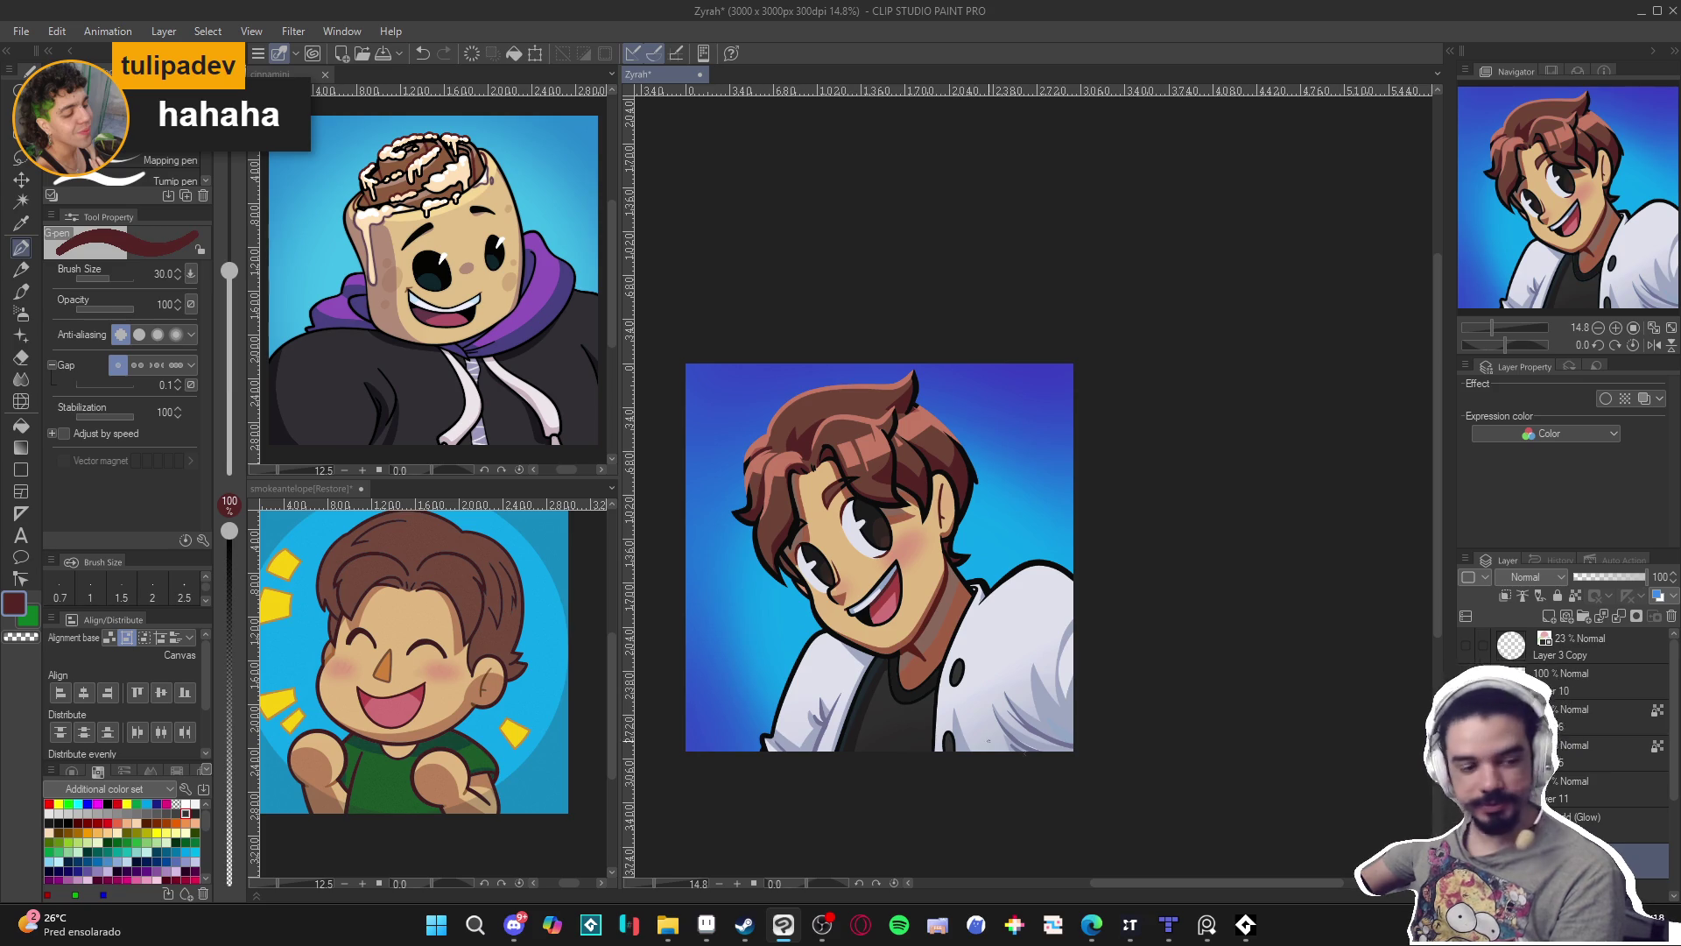
On Layer 5, paint a light grey trim along the shirt collar with brush size 50.
click(1570, 765)
scroll(963, 735, up, 4)
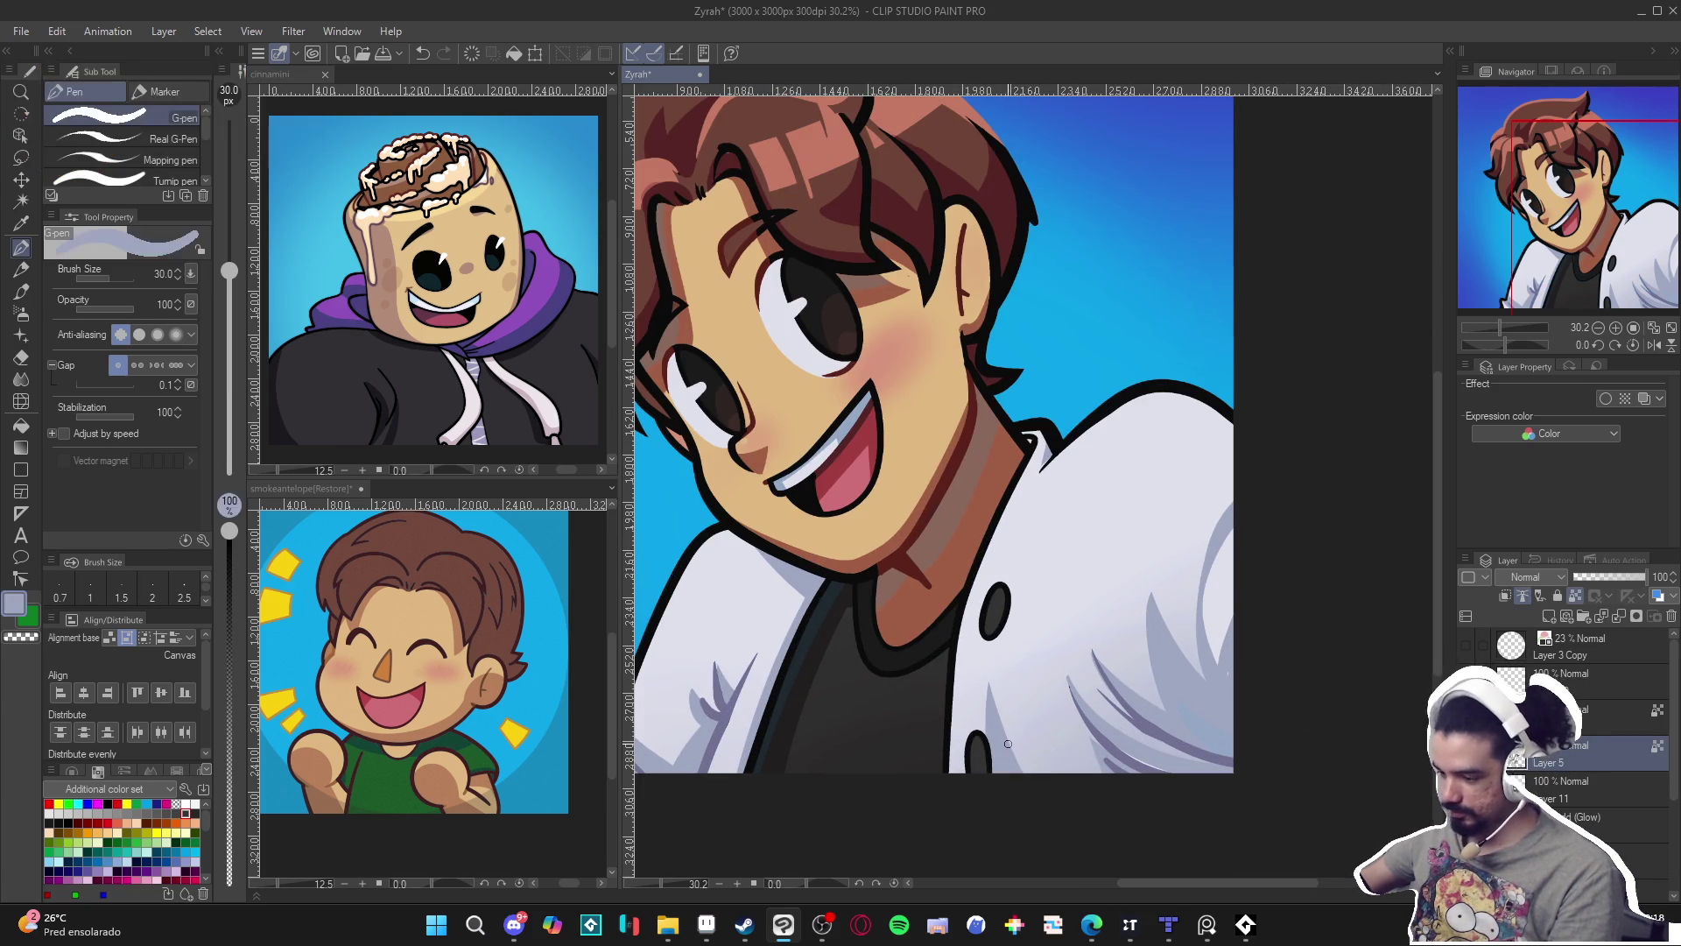
drag(943, 643, 937, 666)
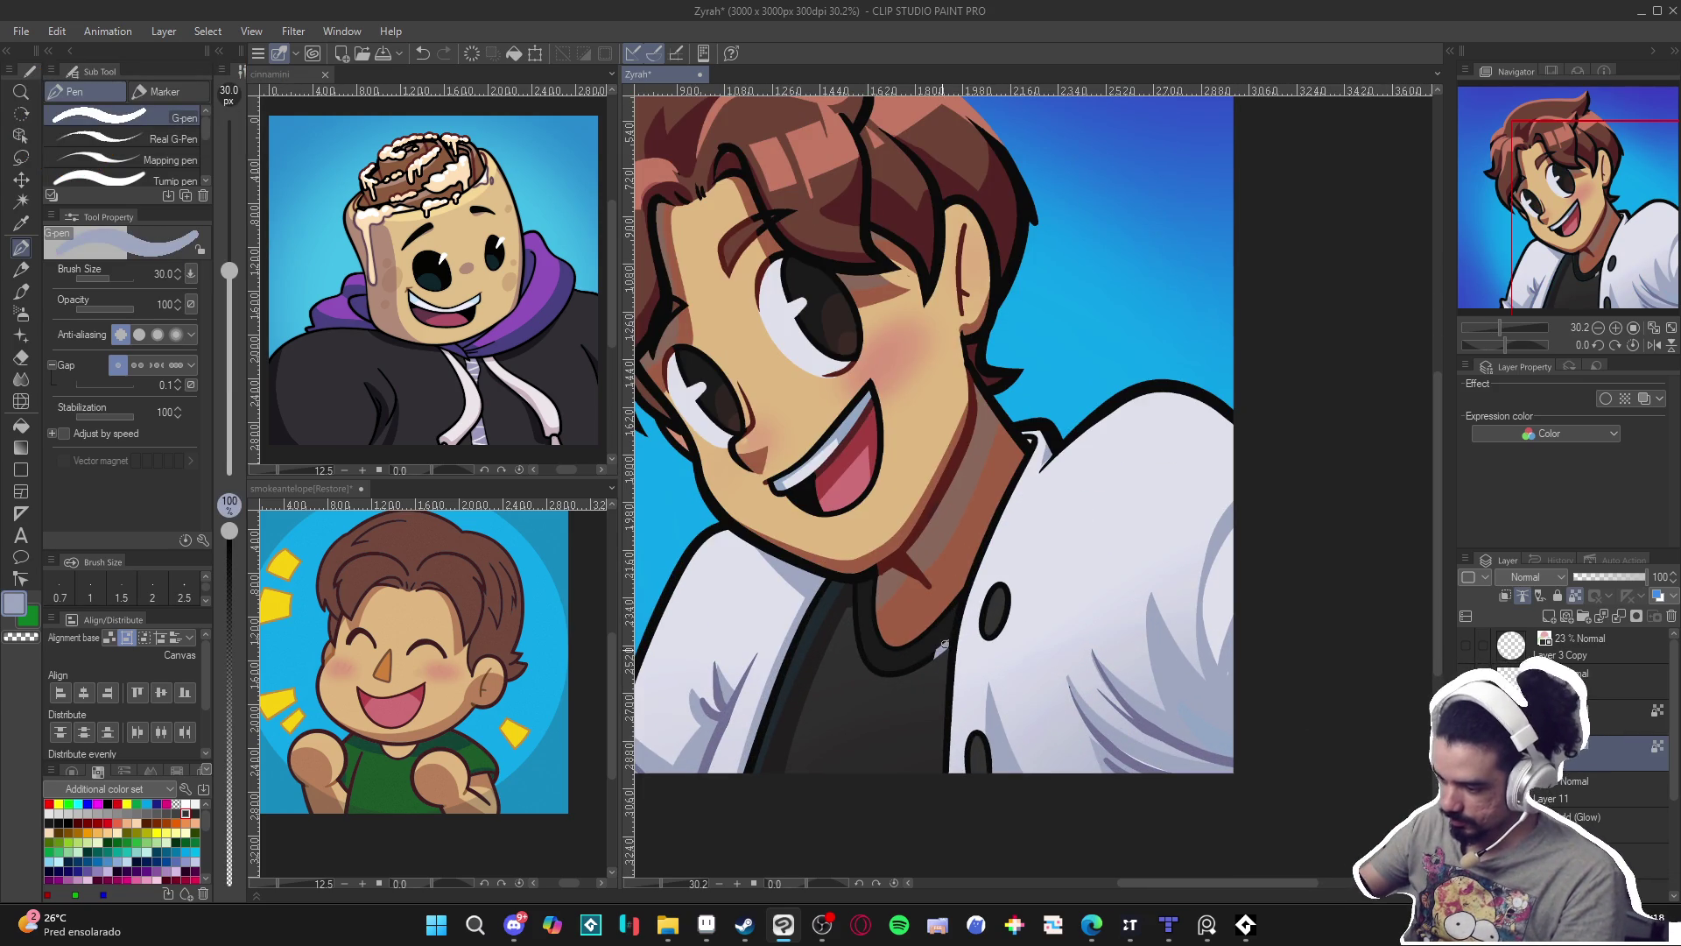
key(bracketright)
key(bracketright)
mouse_move(930, 657)
mouse_down()
mouse_move(872, 676)
mouse_move(855, 623)
mouse_up()
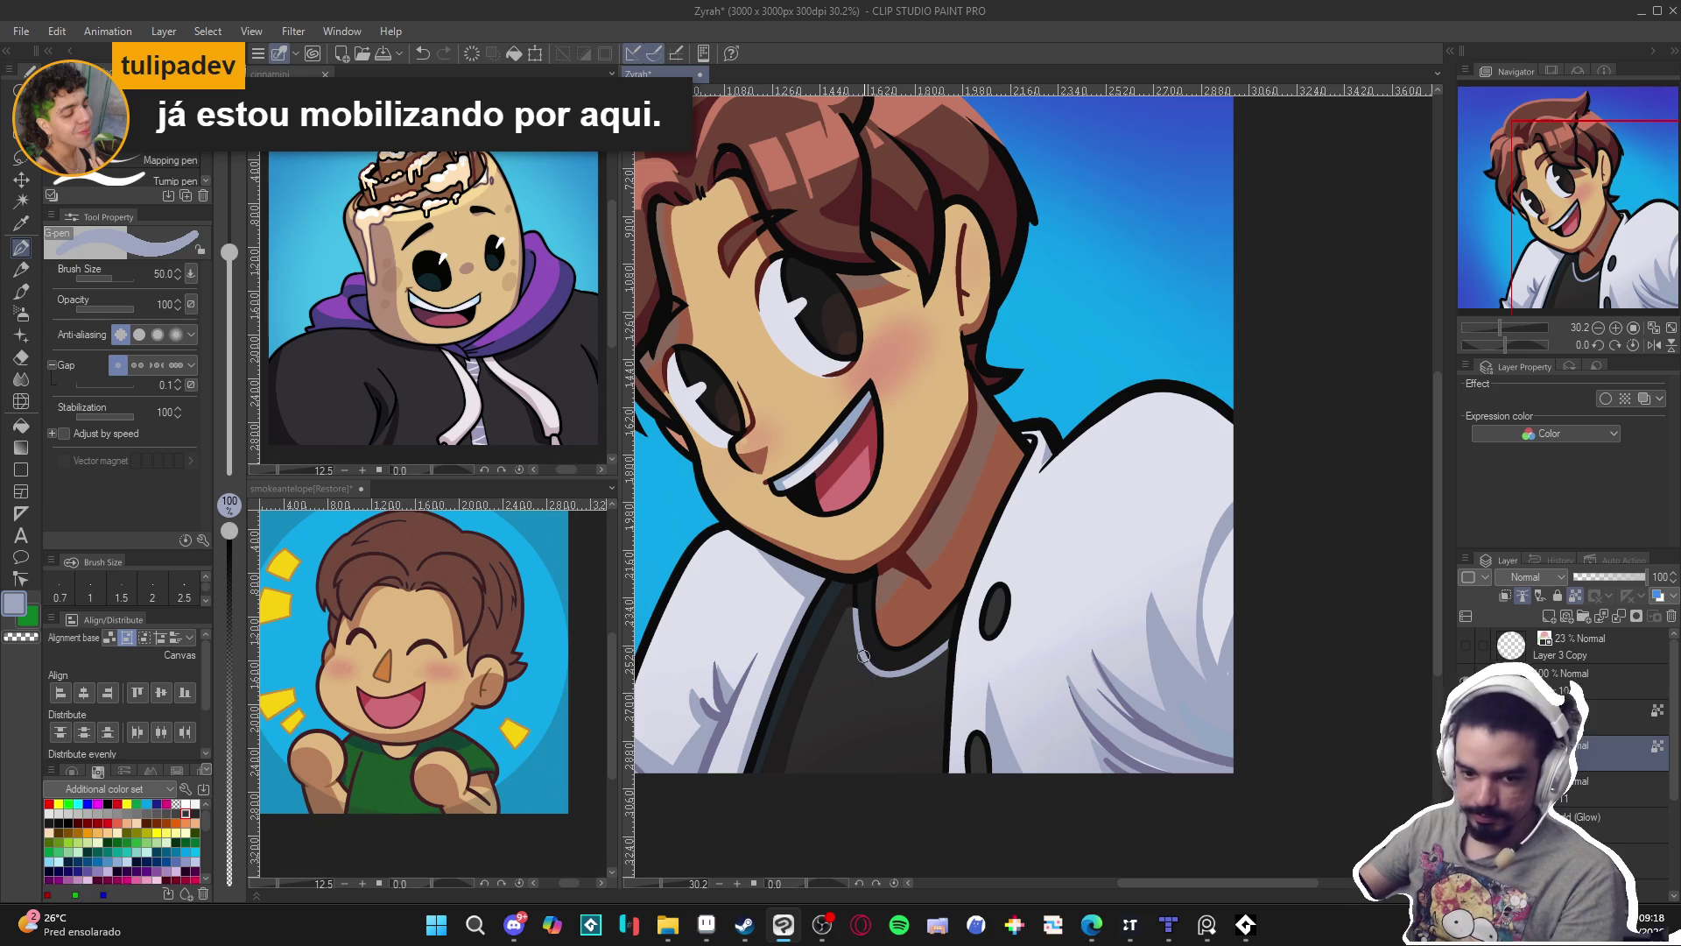
Recentre the portrait, save it, and select Layer 11.
scroll(807, 673, down, 3)
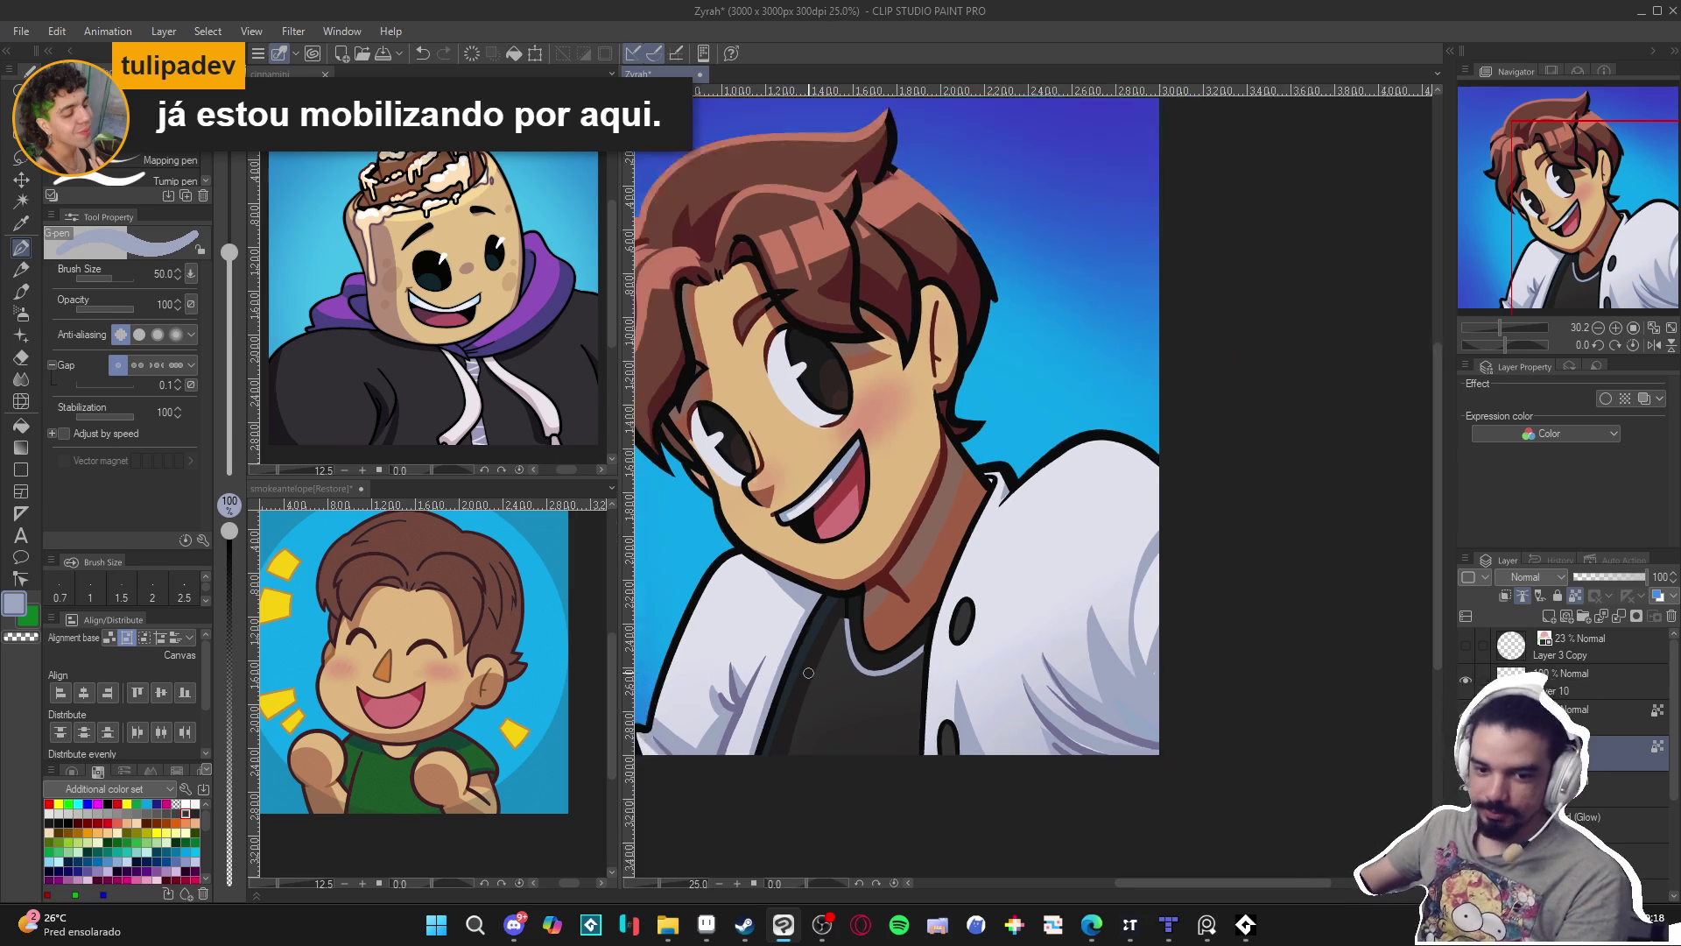
mouse_move(808, 673)
mouse_down()
mouse_move(876, 700)
mouse_move(979, 697)
mouse_up()
key(ctrl+s)
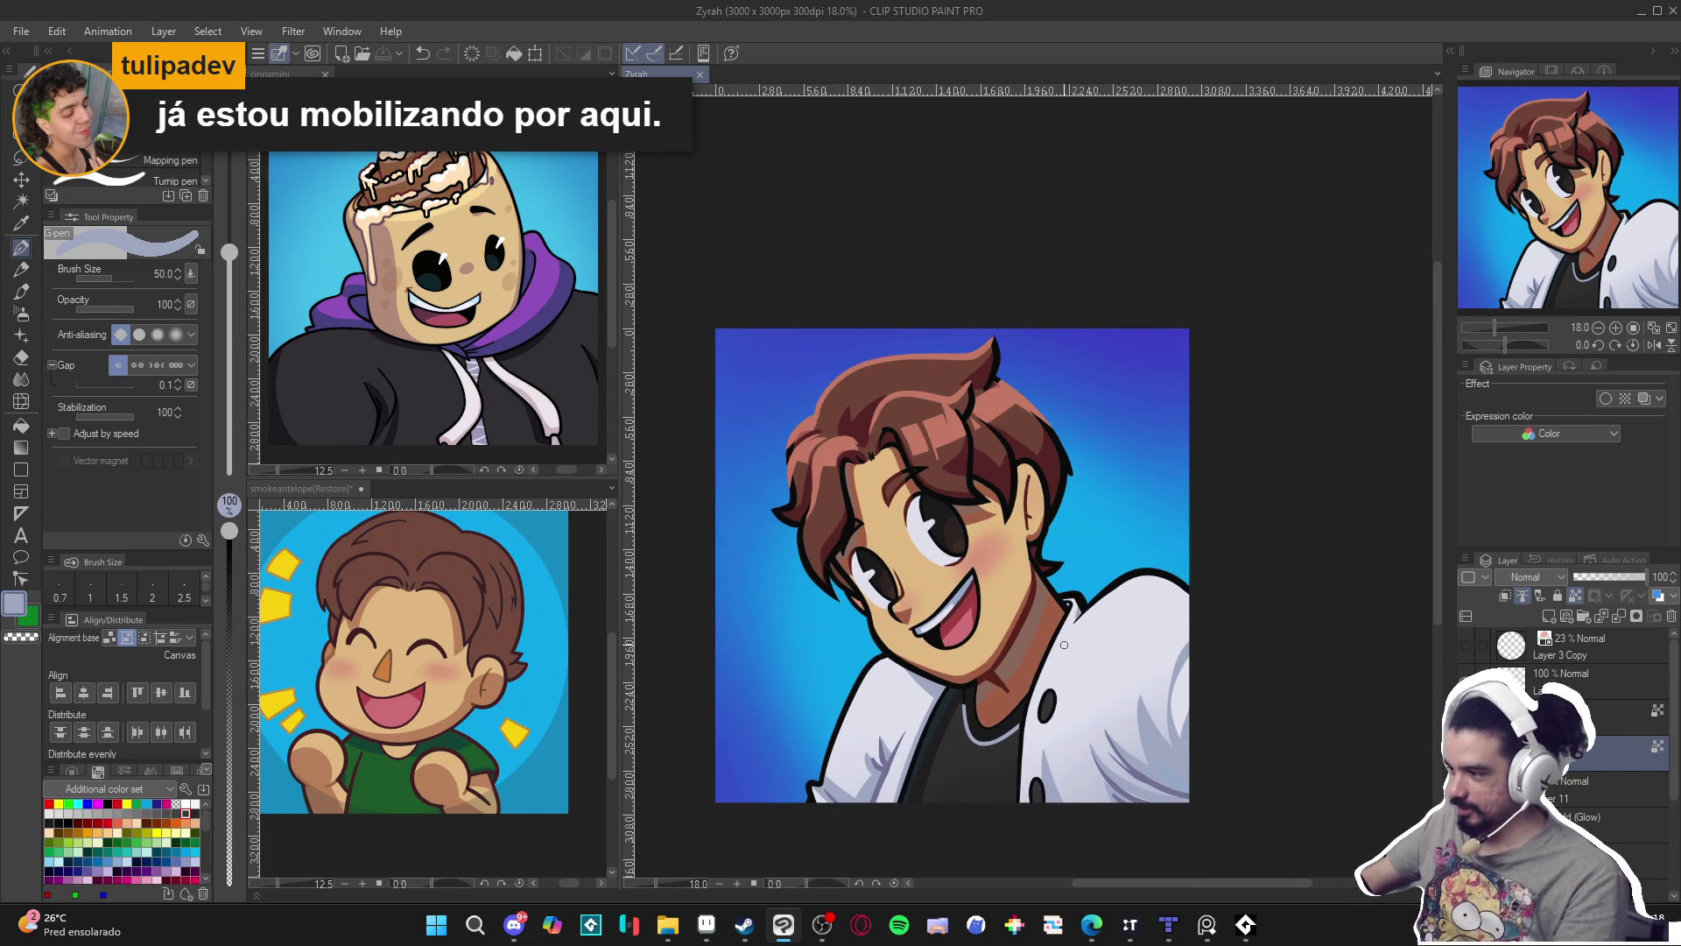
drag(1064, 645, 1012, 657)
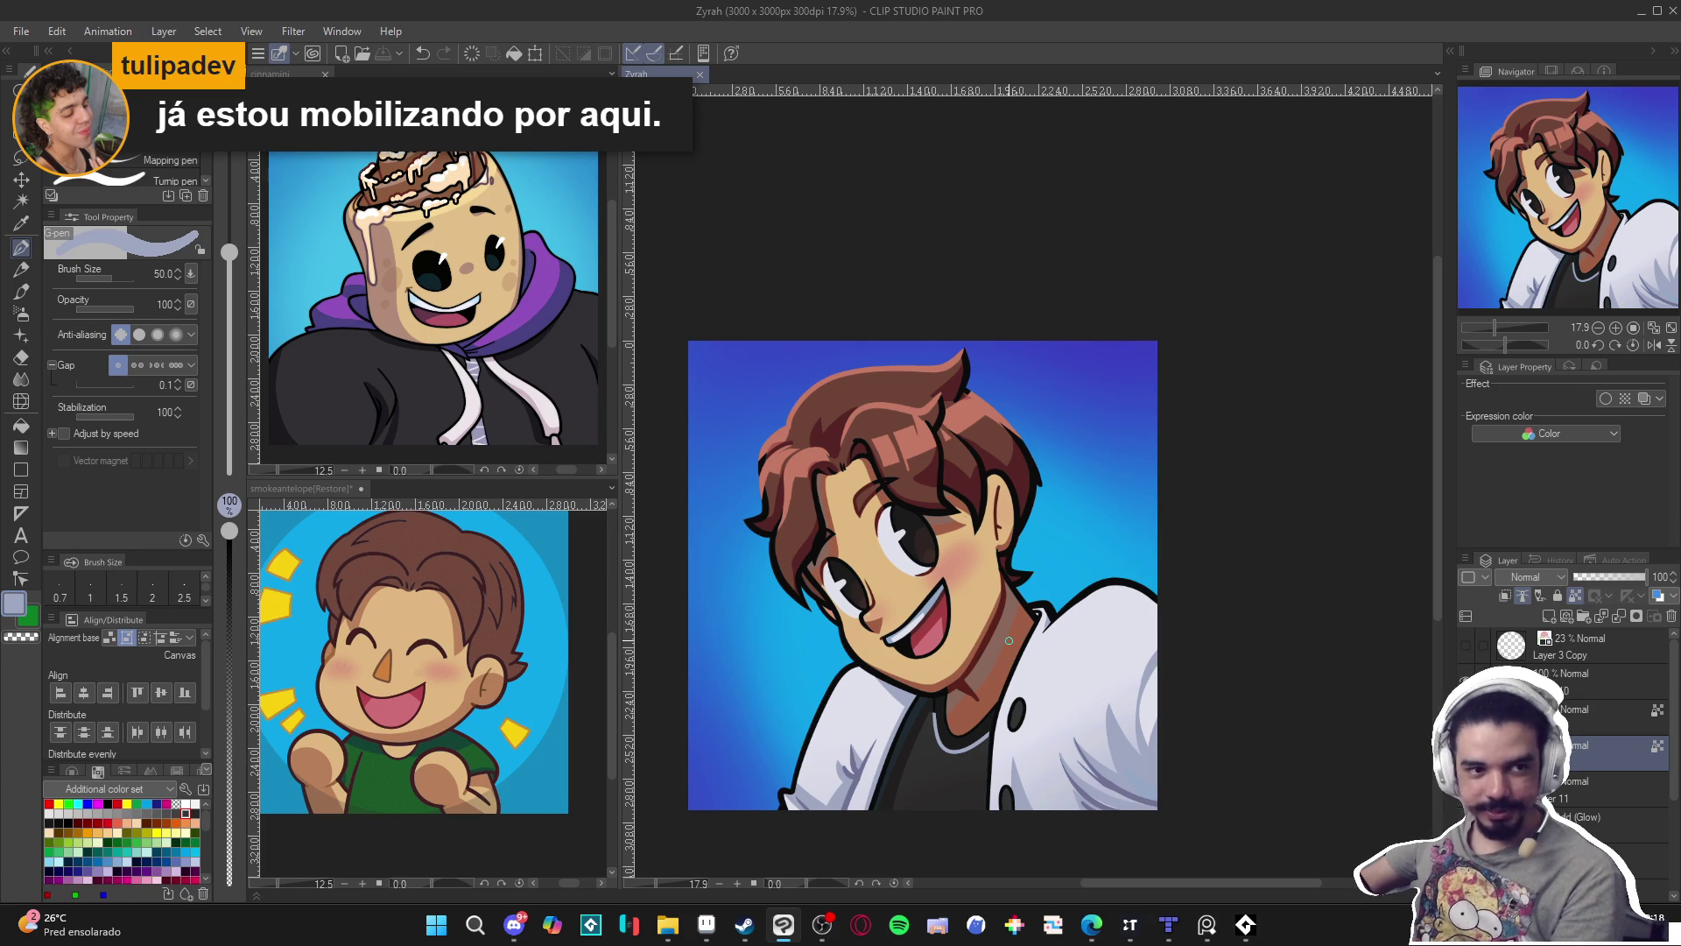
scroll(968, 646, up, 1)
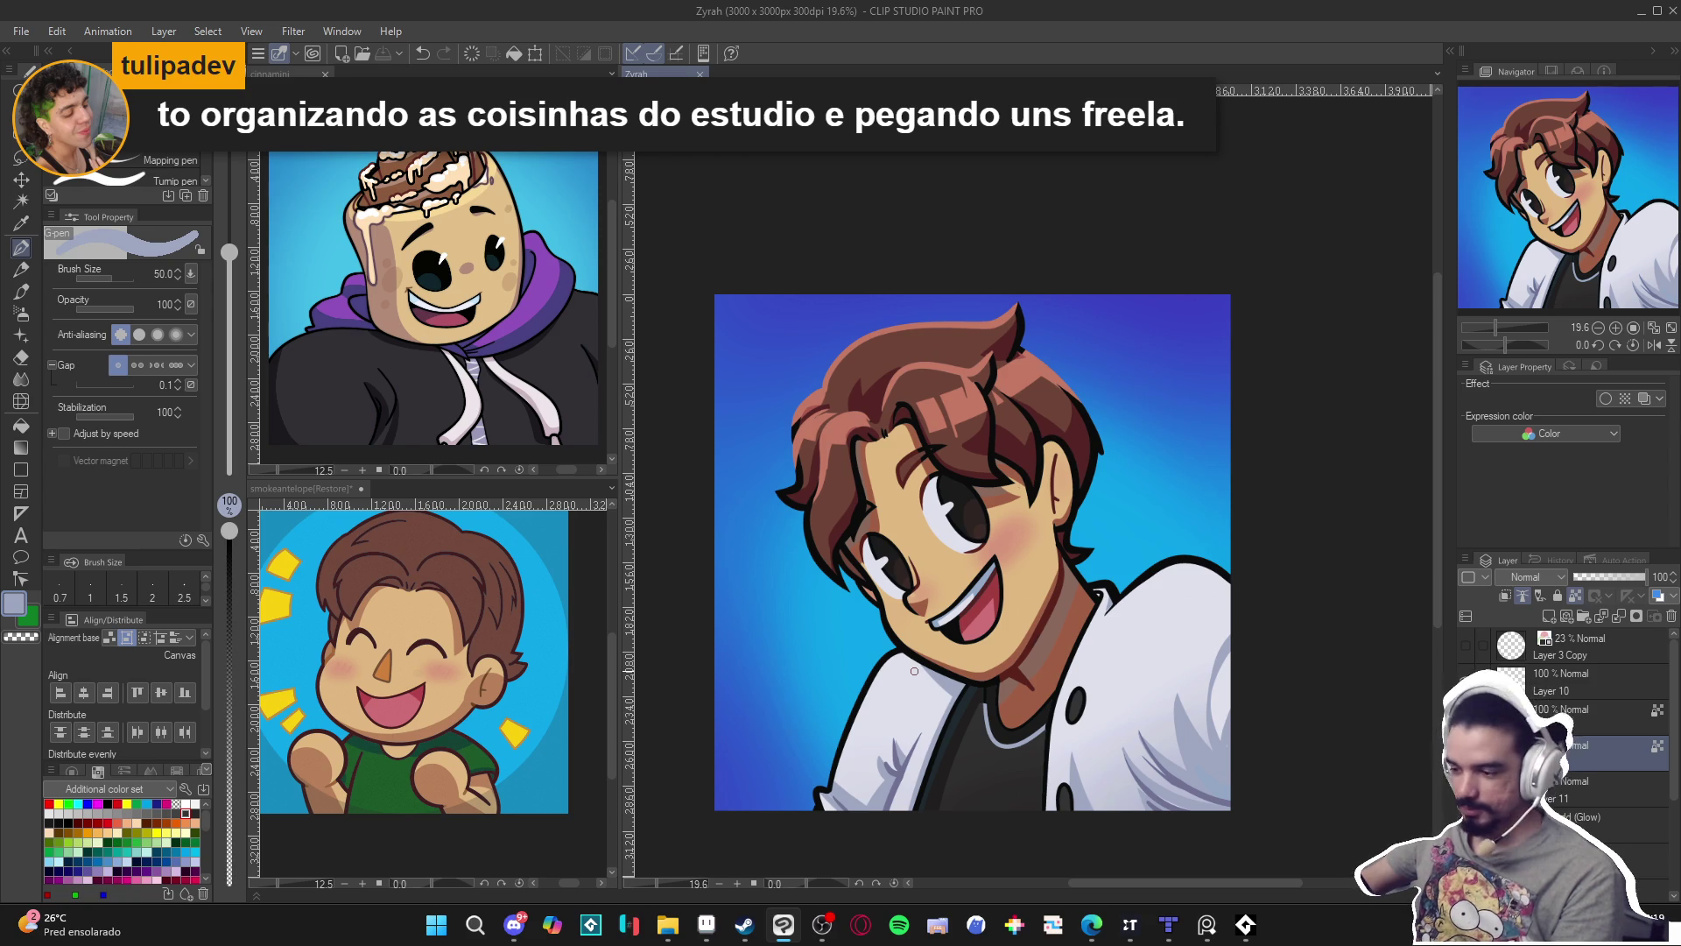
scroll(843, 712, down, 1)
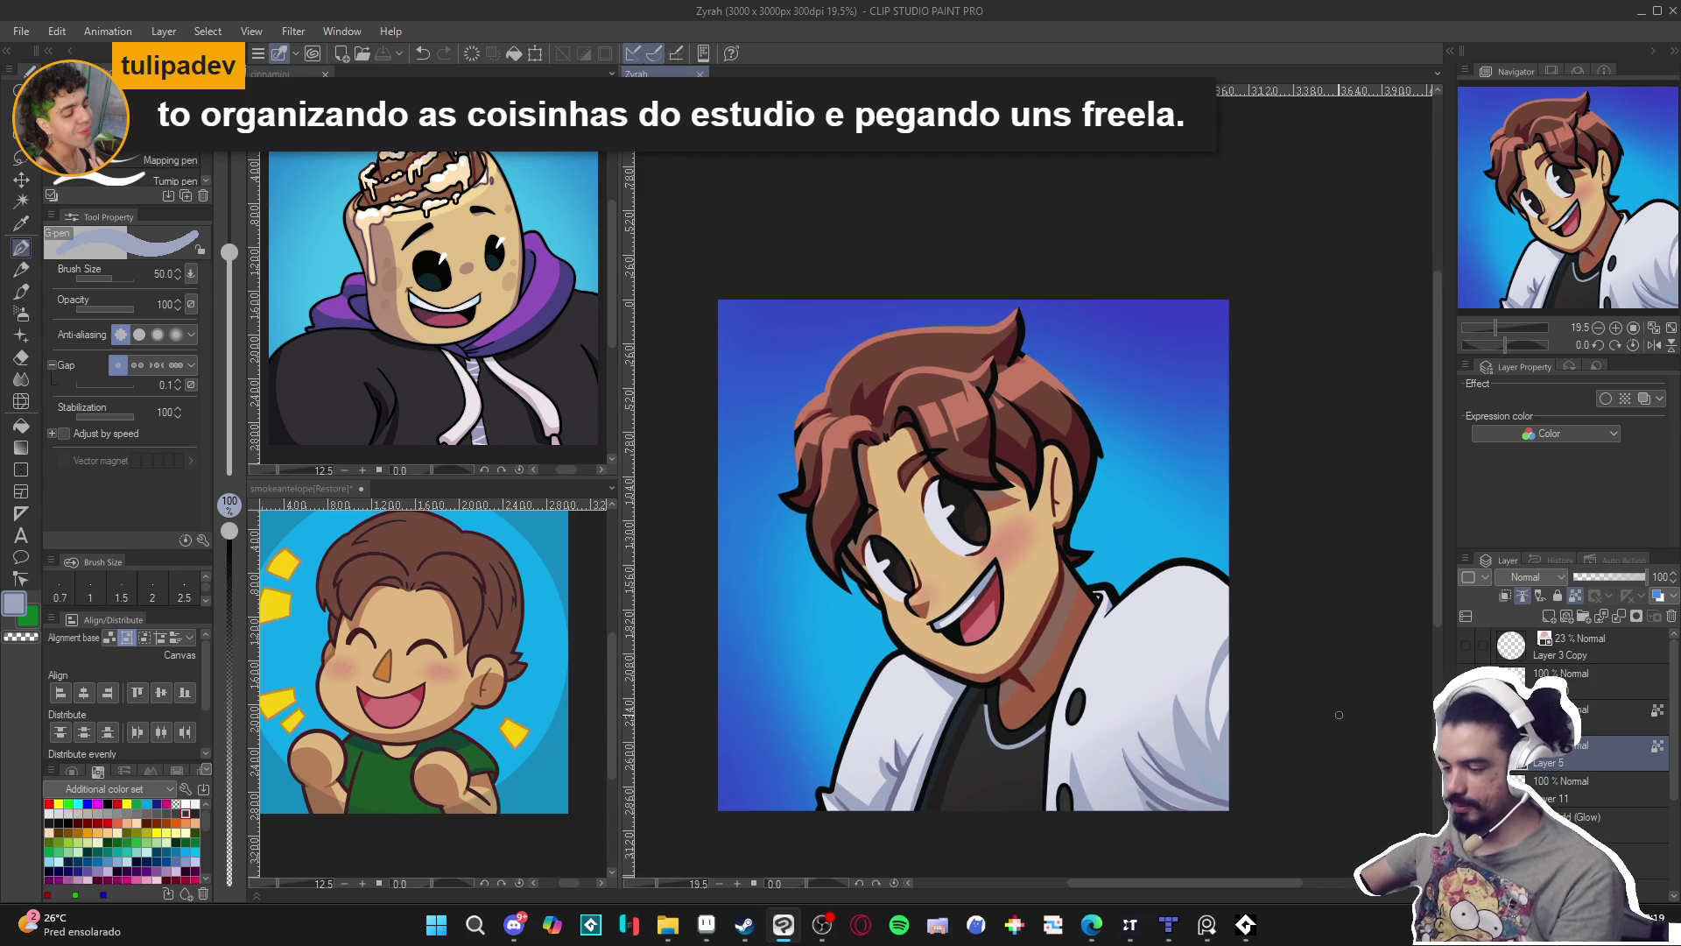
drag(1240, 754, 1239, 758)
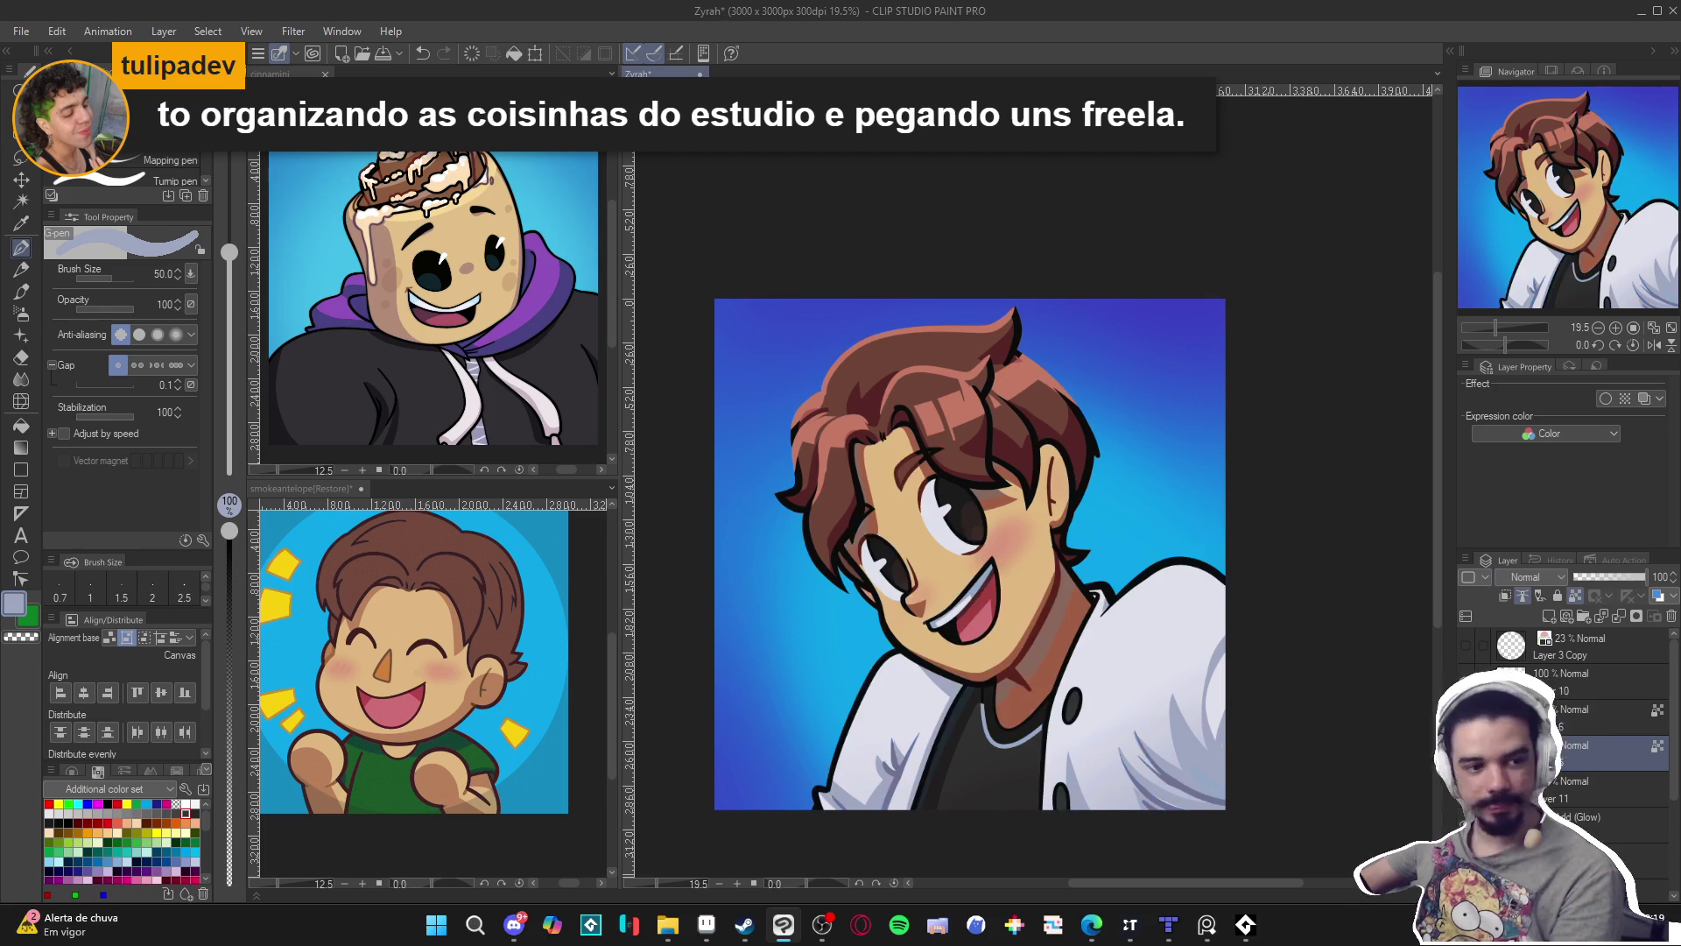
click(1207, 924)
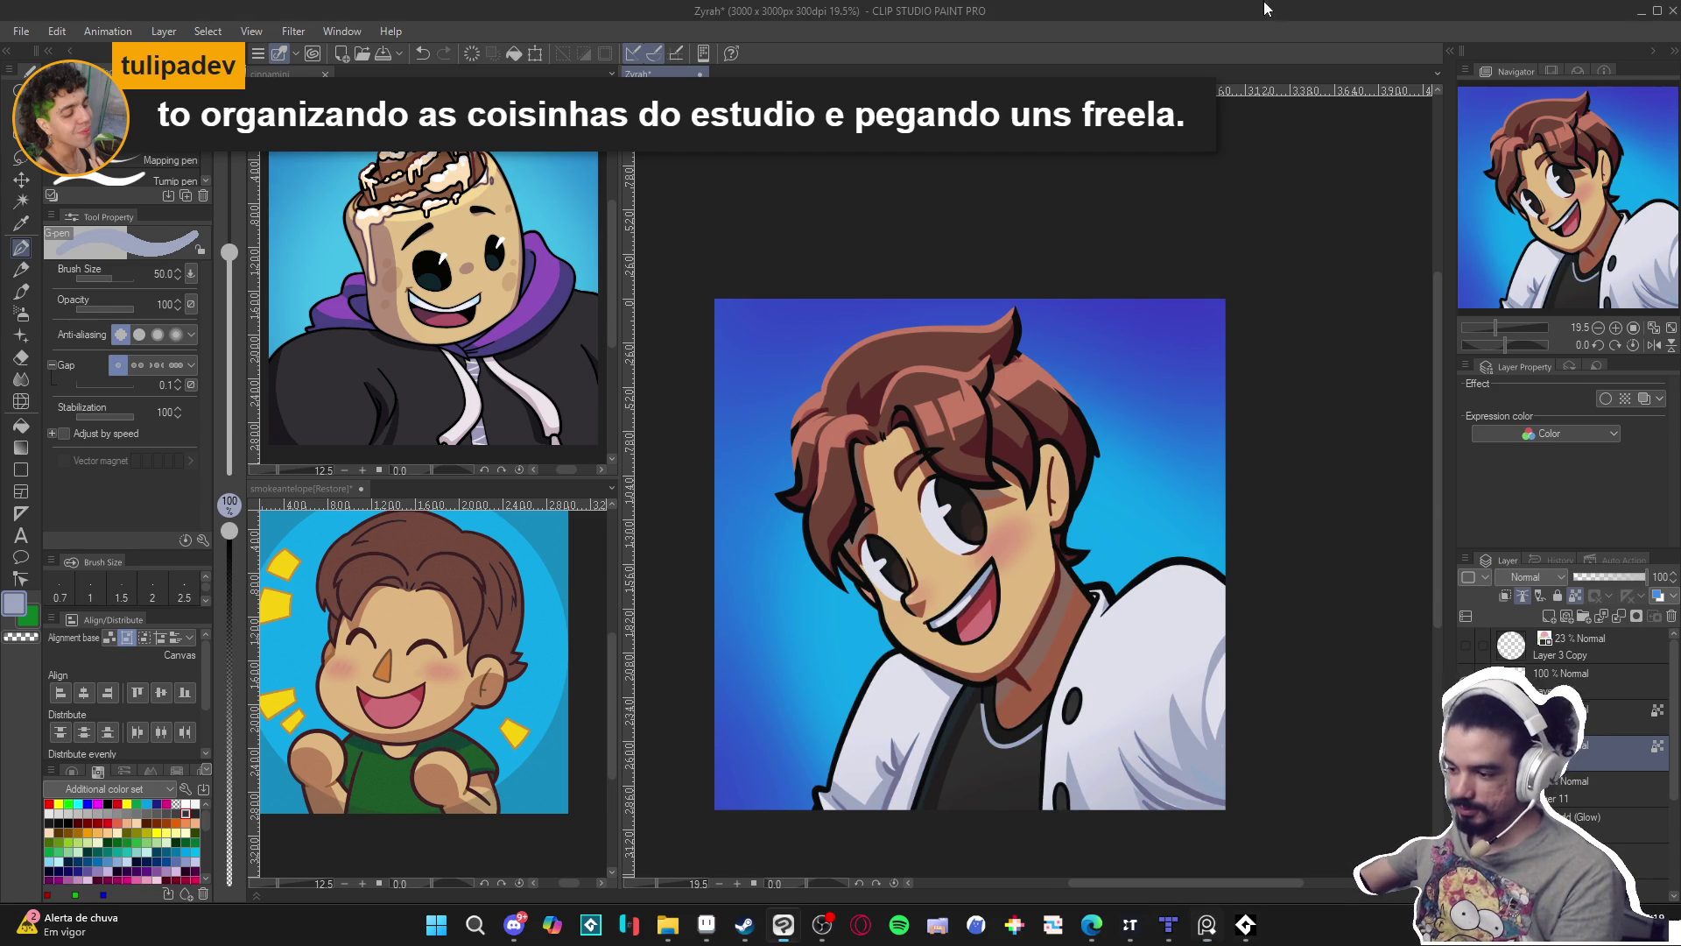
scroll(714, 591, up, 1)
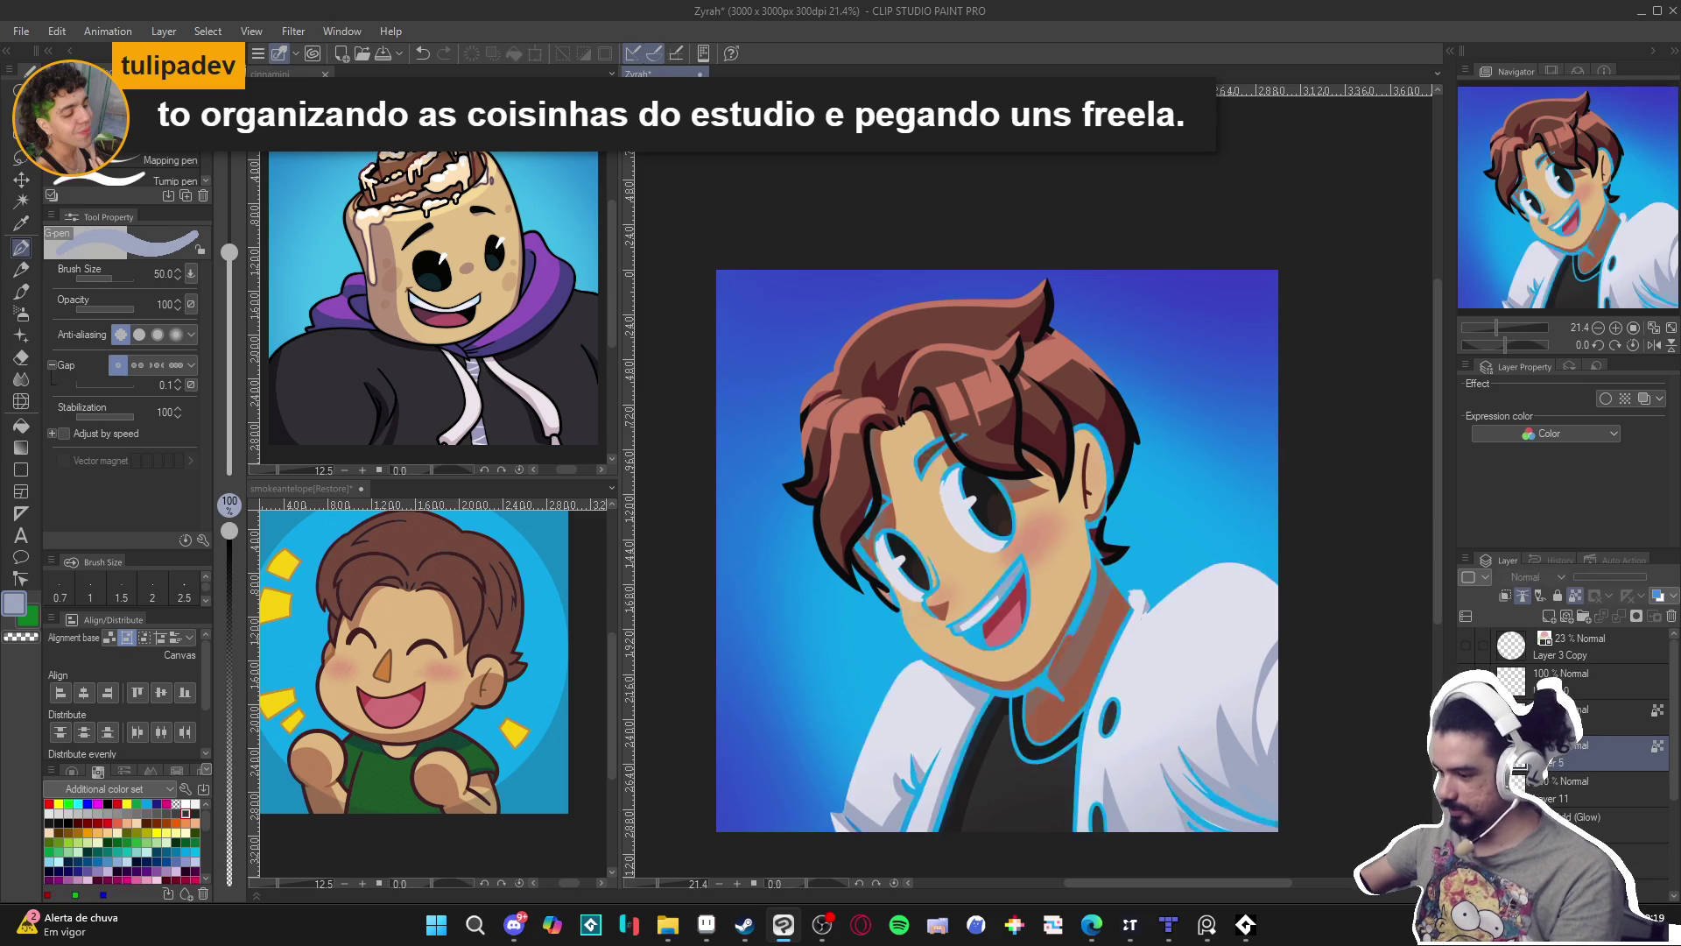
click(1555, 791)
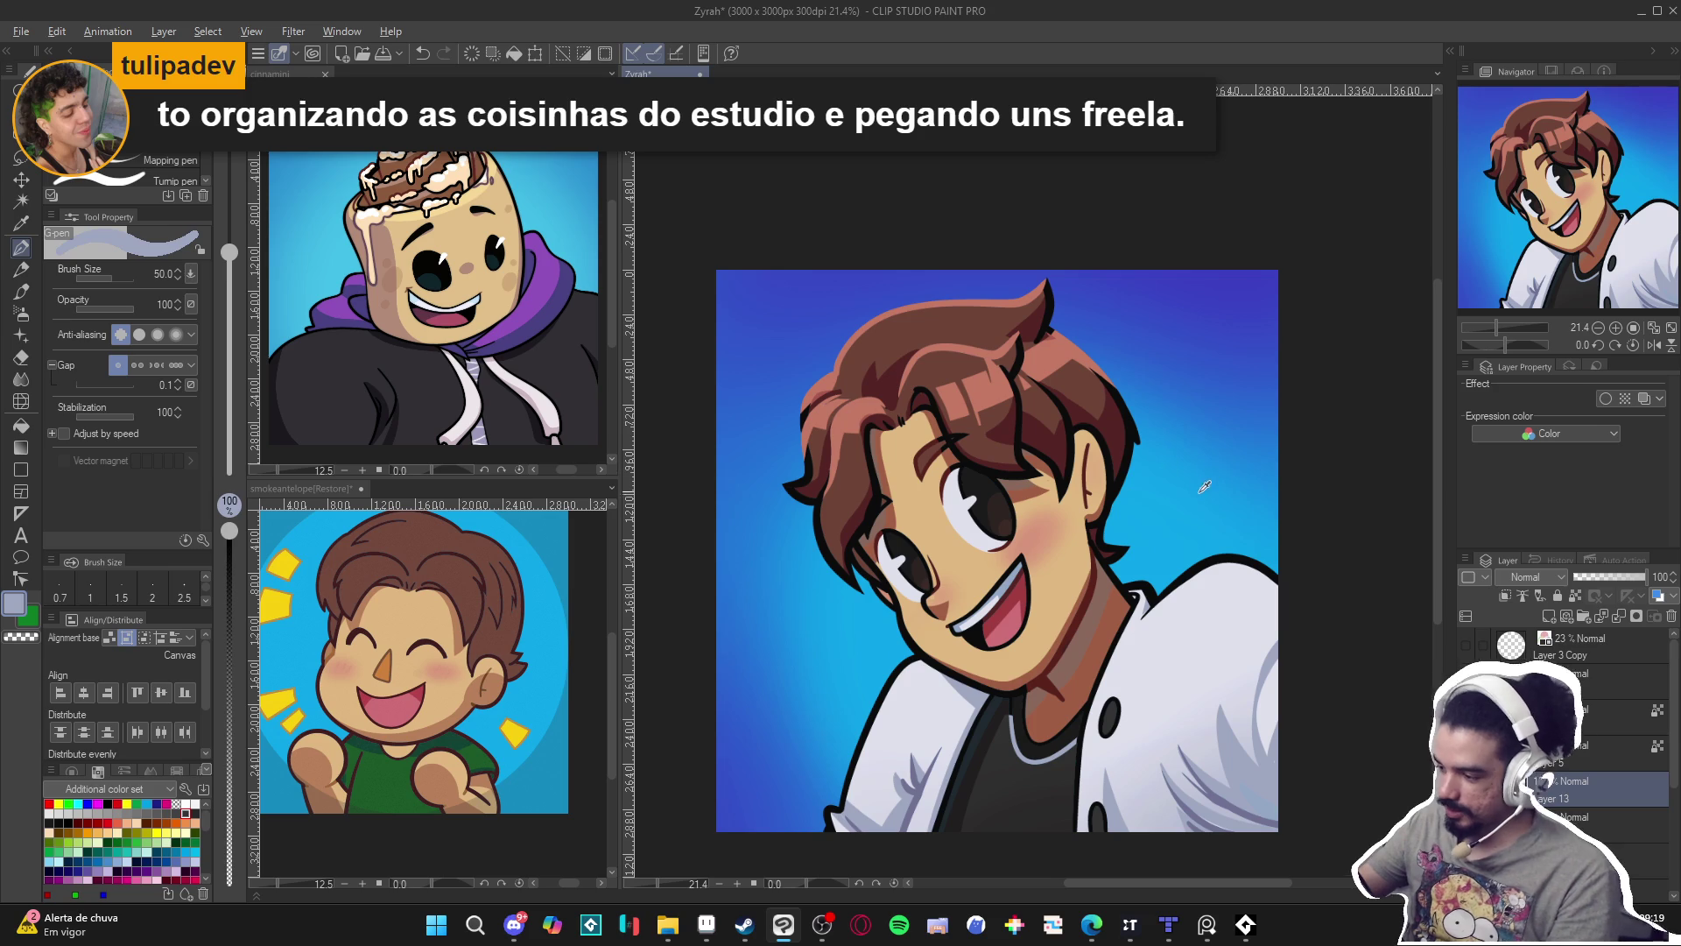
Set up a bright blue glow layer in Add (Glow) mode at 56% opacity with brush size 150.
alt+click(1201, 483)
click(1587, 578)
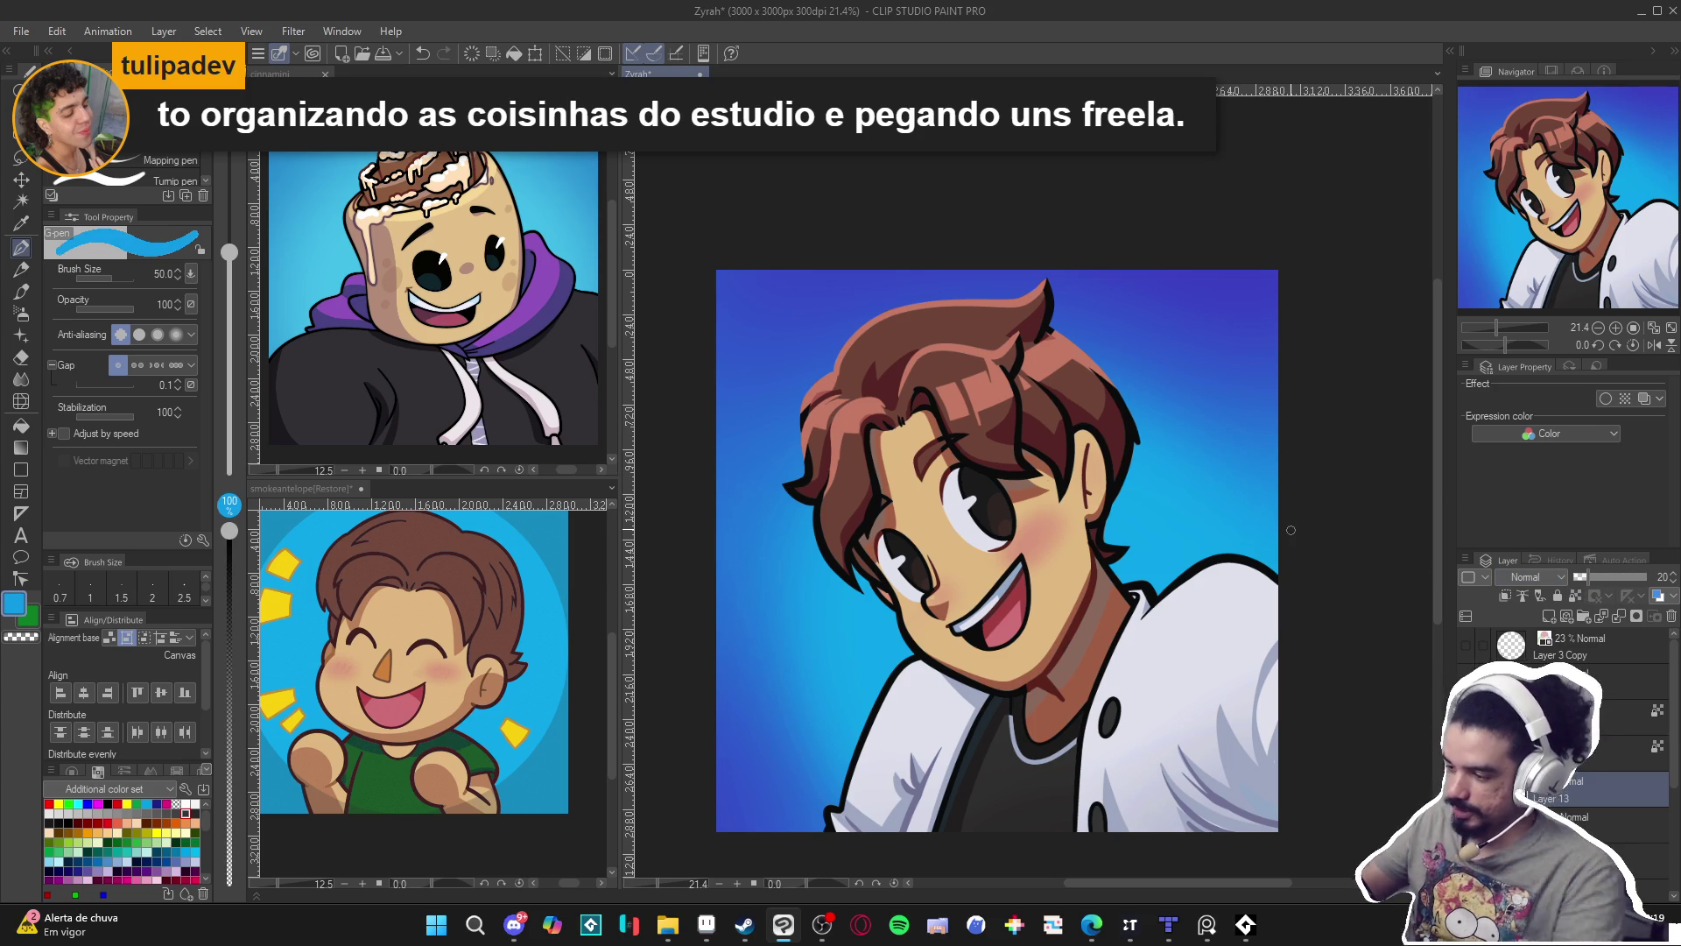
key(bracketright)
key(bracketright)
key(bracketright)
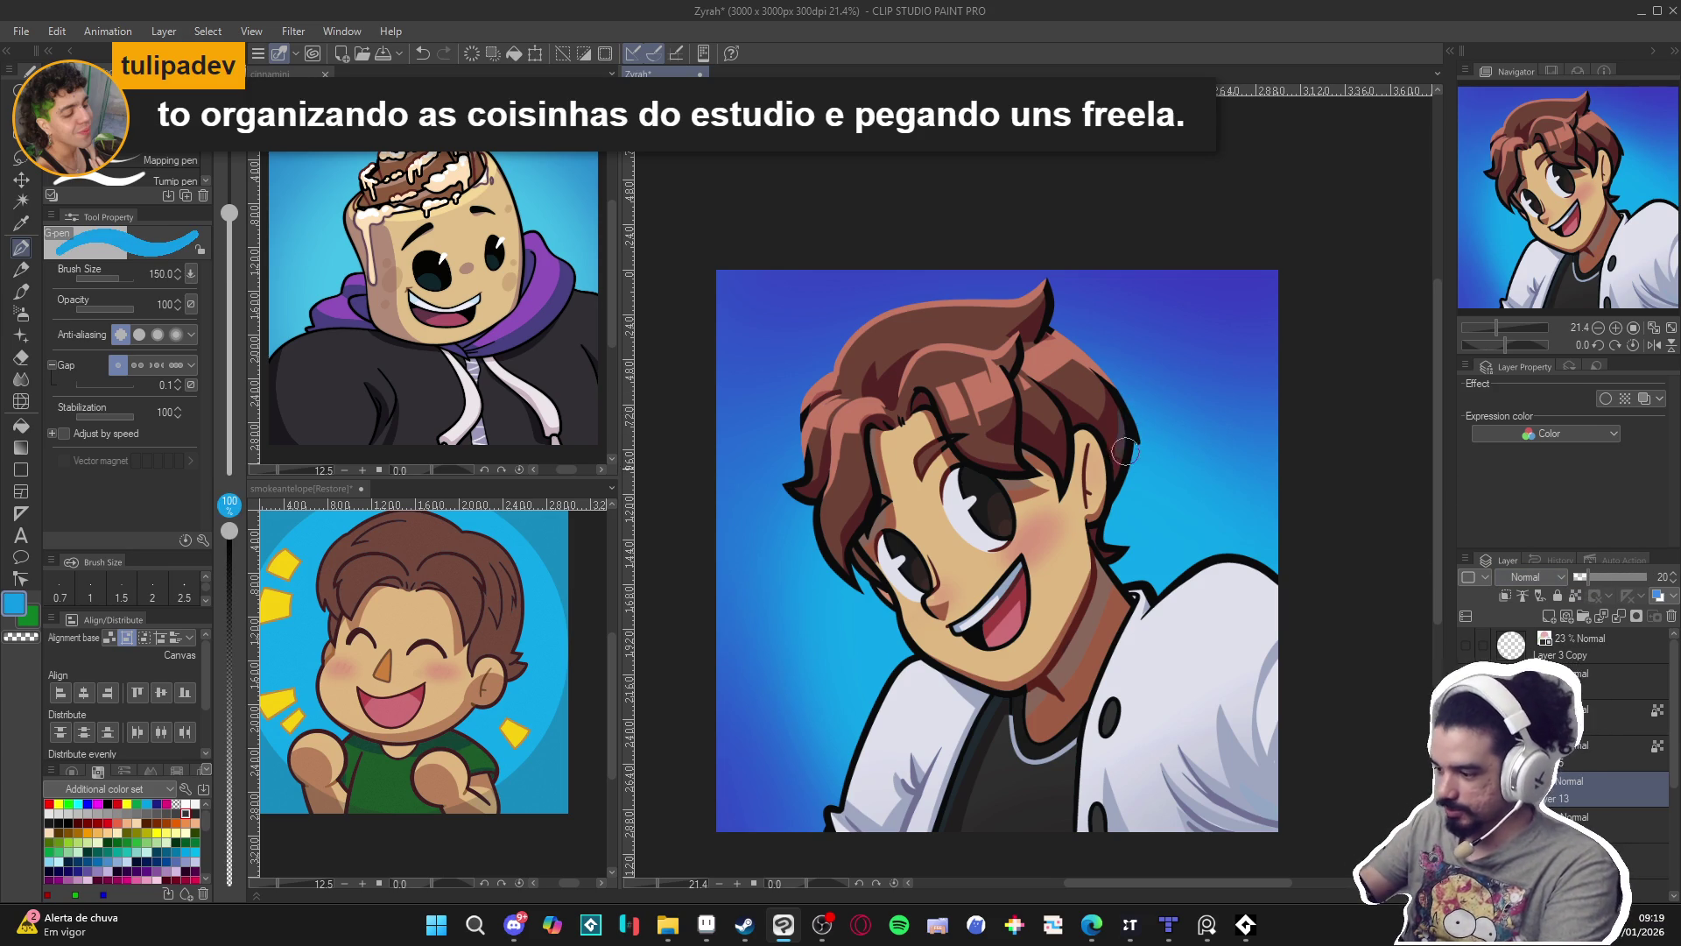
click(1550, 578)
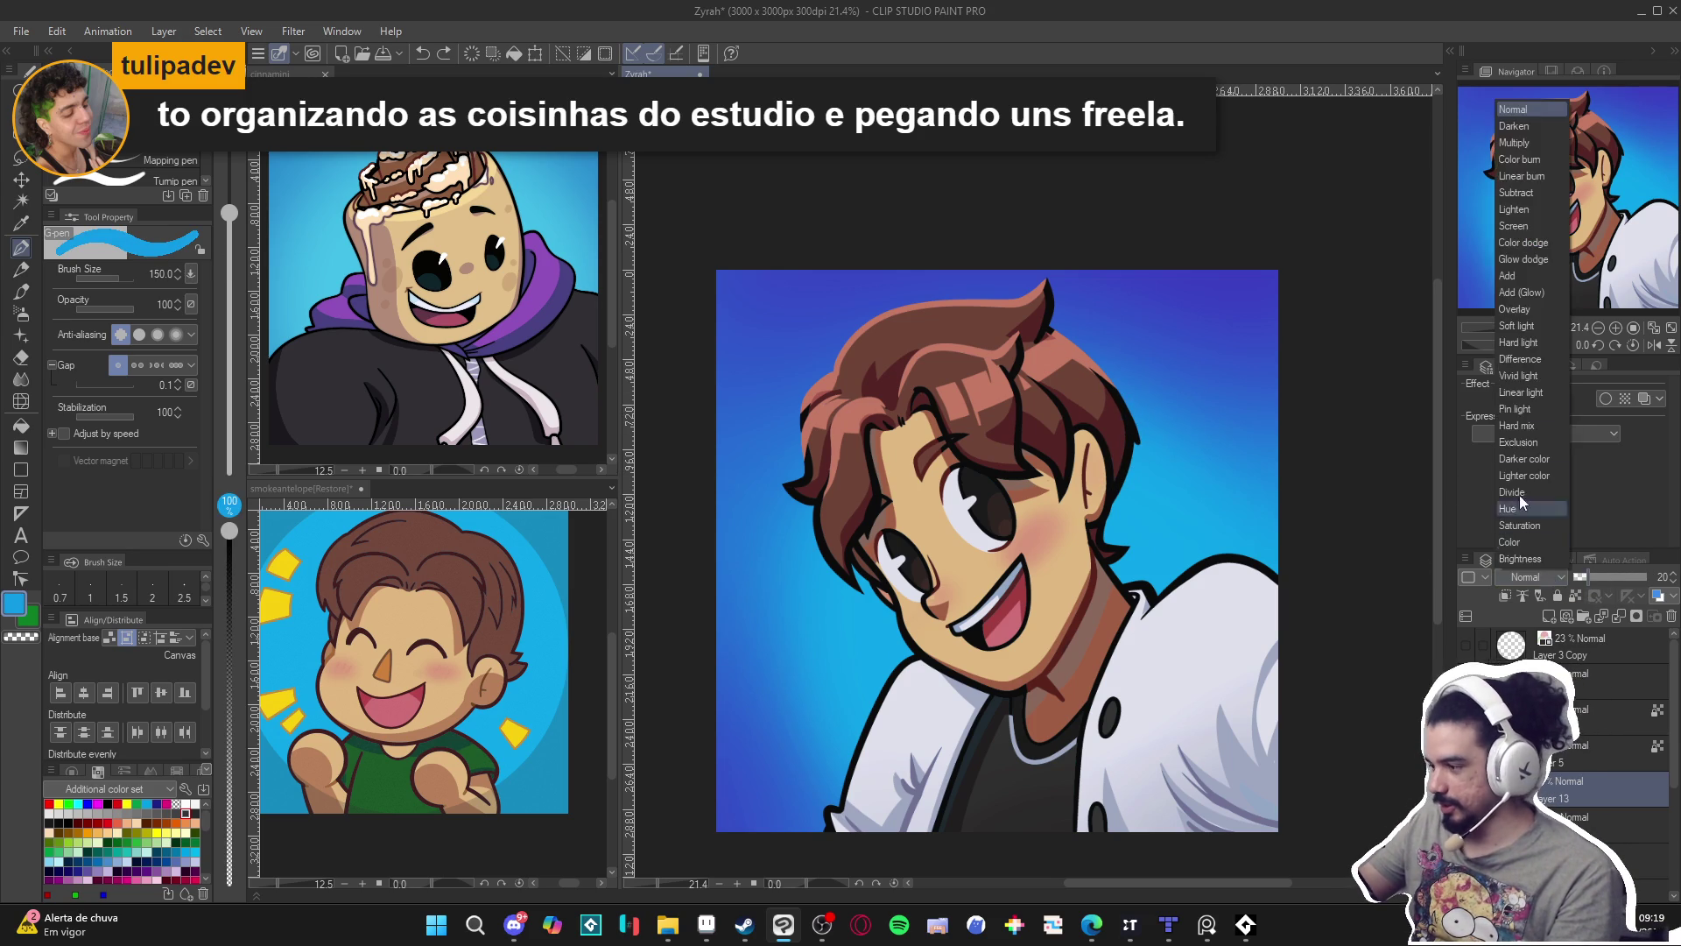
click(1524, 292)
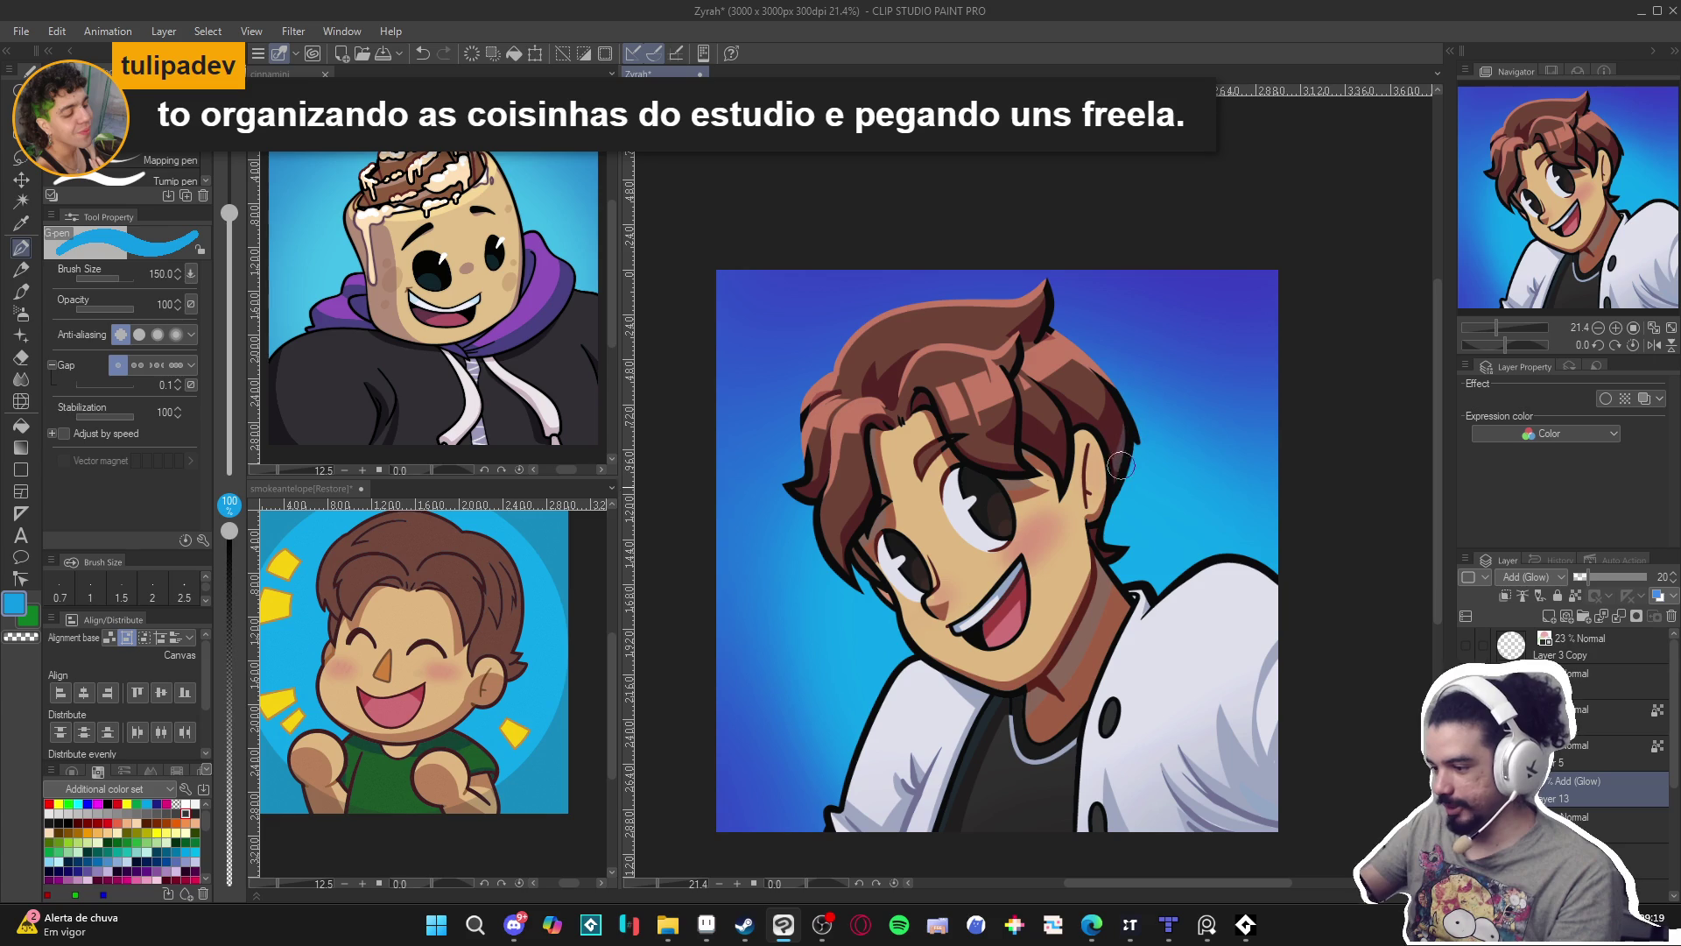
drag(1631, 580, 1651, 581)
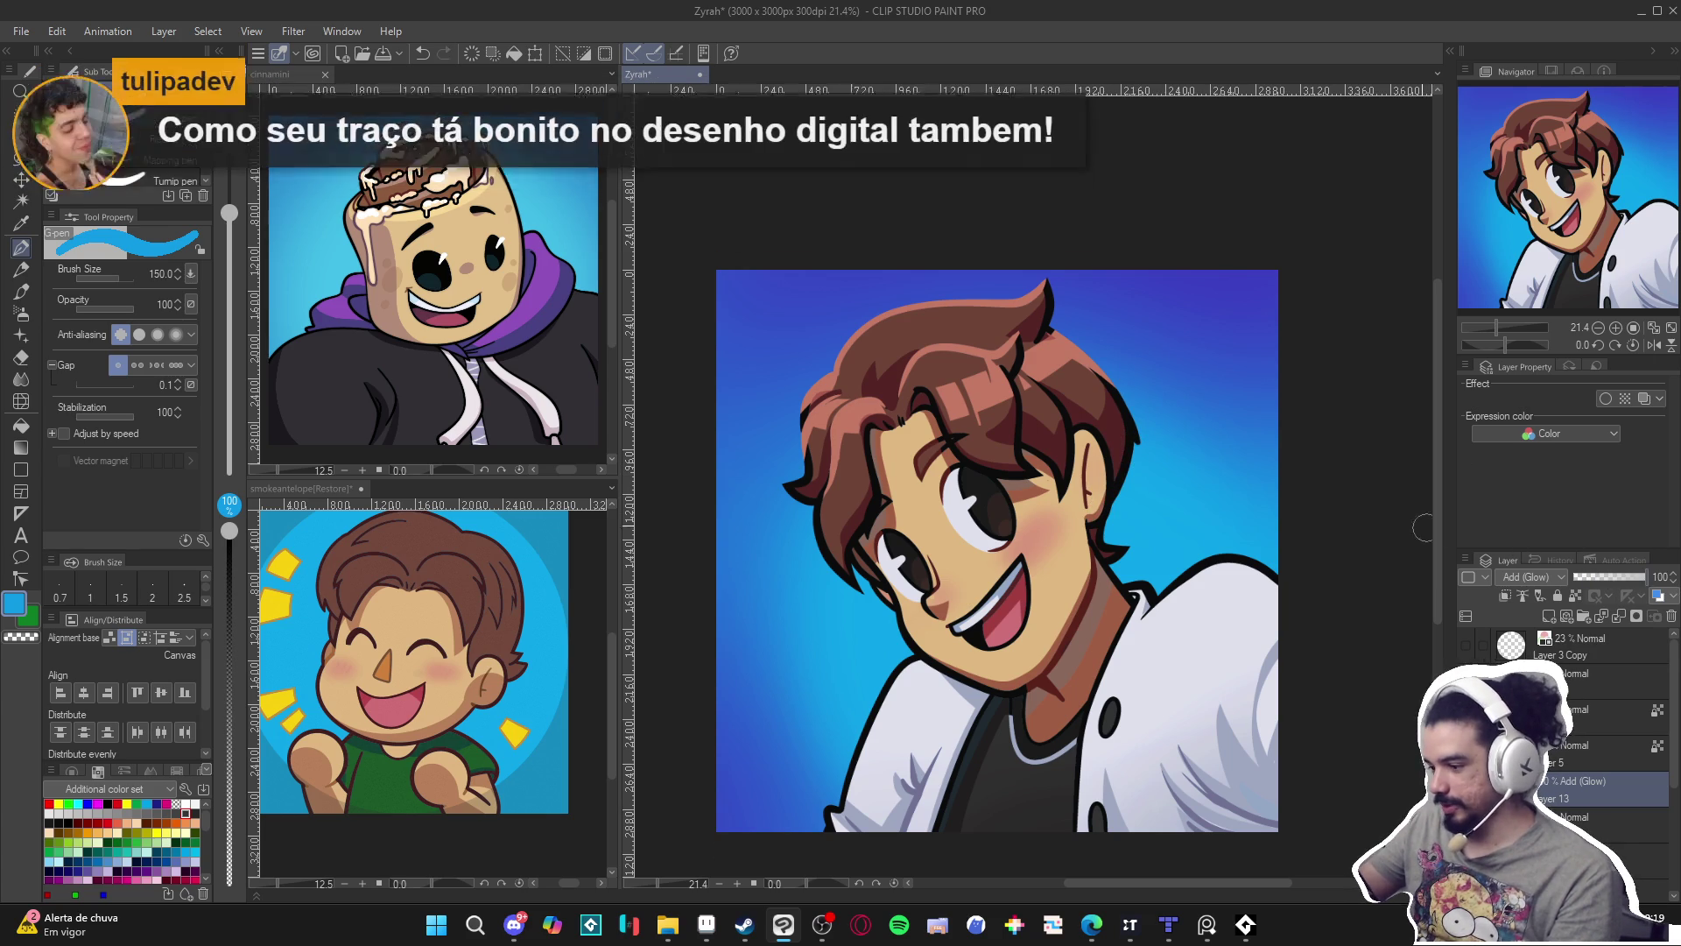
drag(1131, 404, 1120, 492)
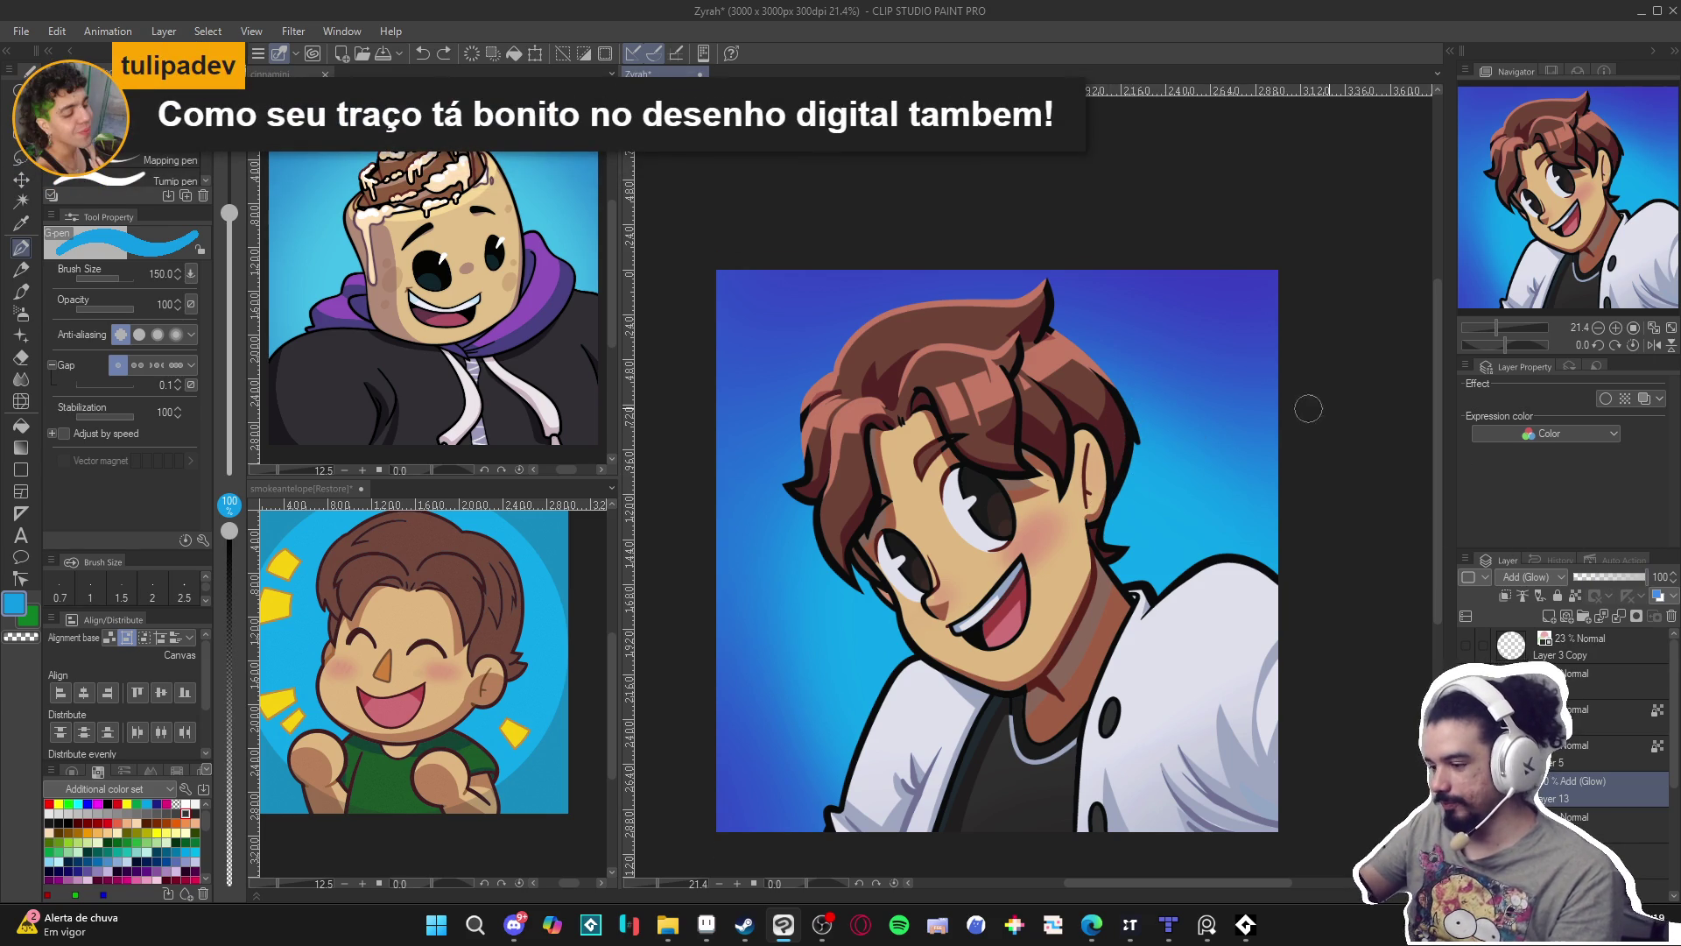
click(1615, 577)
At brush size 70, select the neck region and paint a glow stroke, then undo the ear stroke.
key(bracketleft)
key(bracketleft)
key(bracketleft)
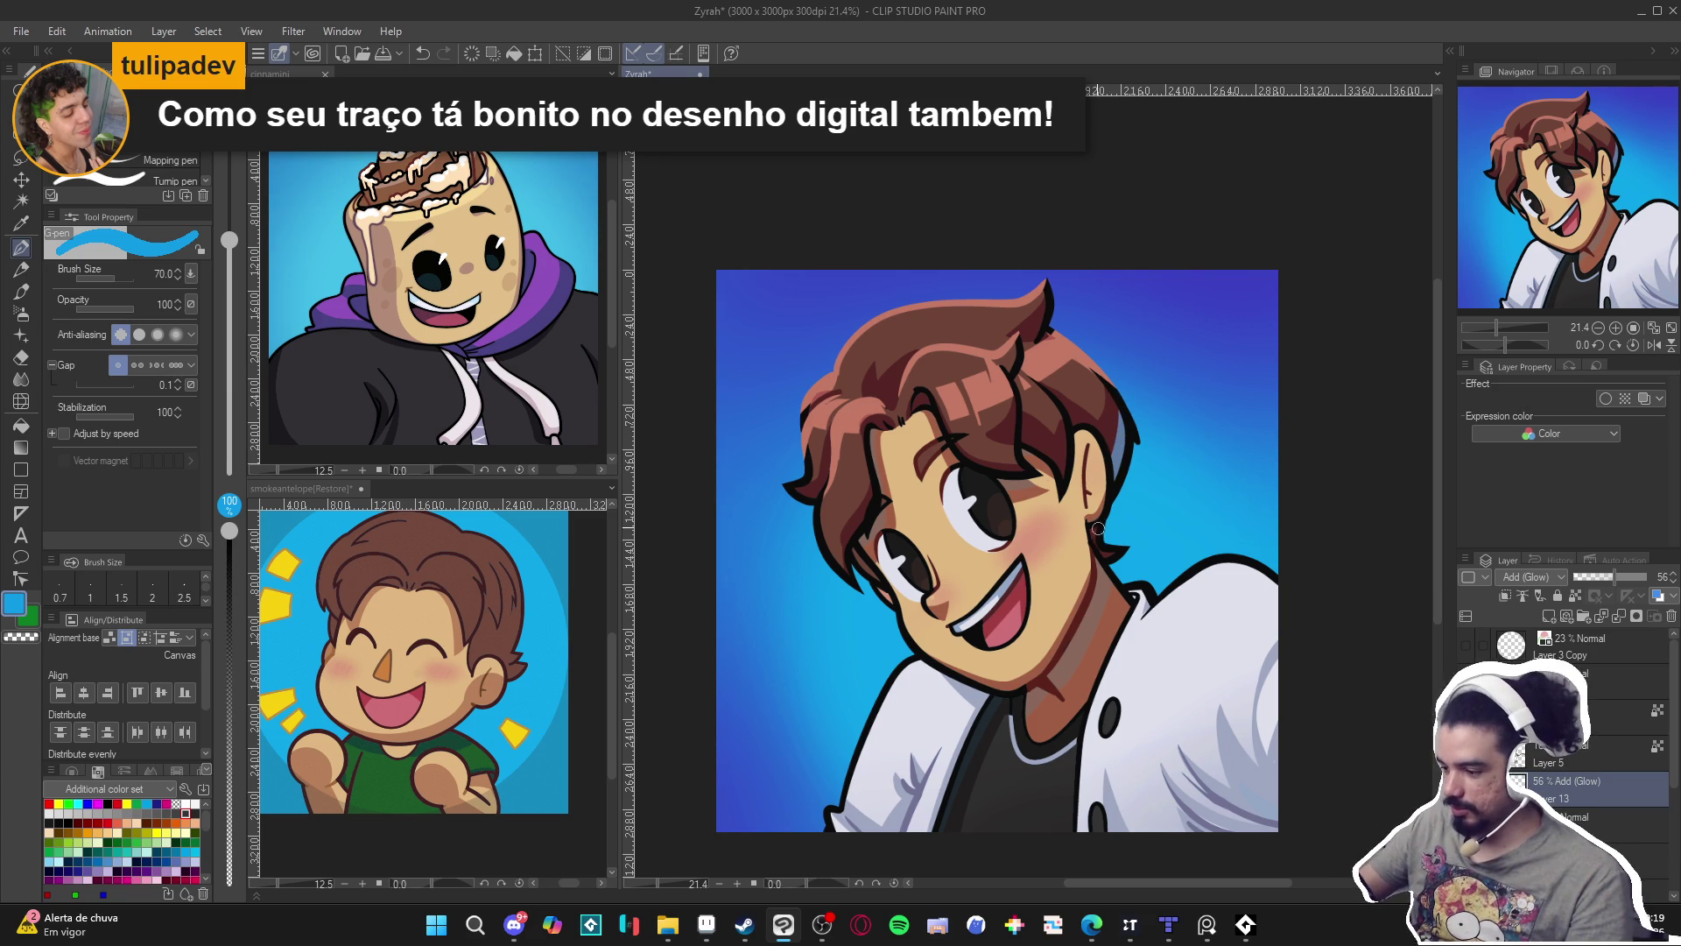
key(w)
click(1105, 558)
key(p)
drag(1086, 547, 1126, 618)
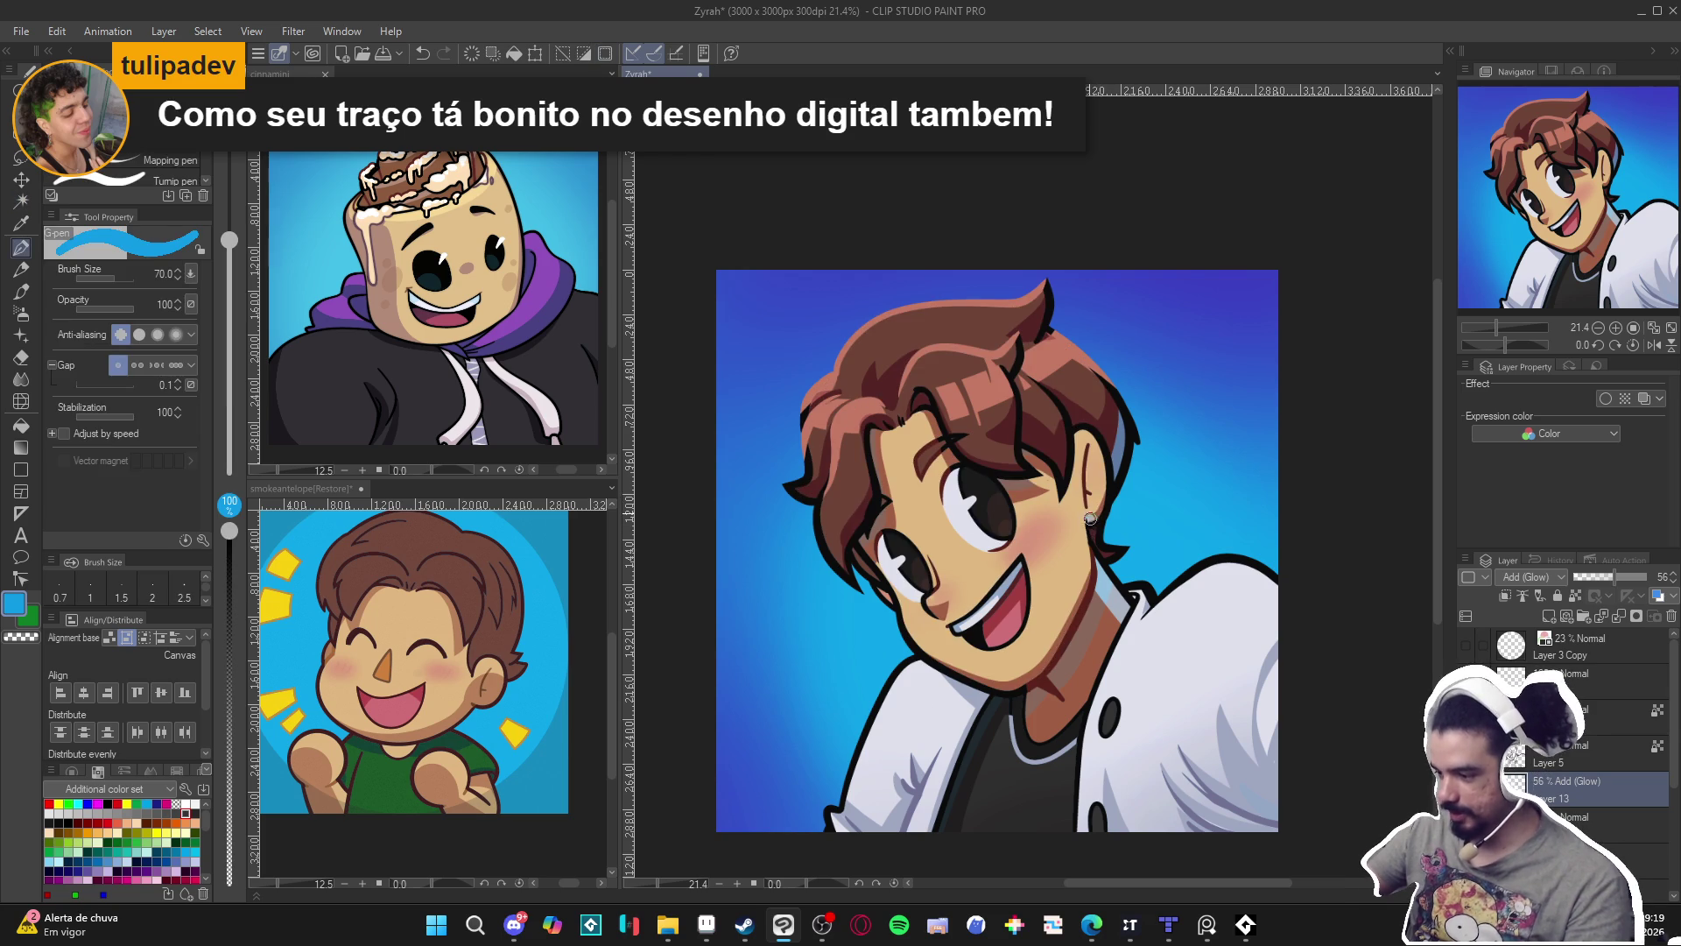
key(ctrl+z)
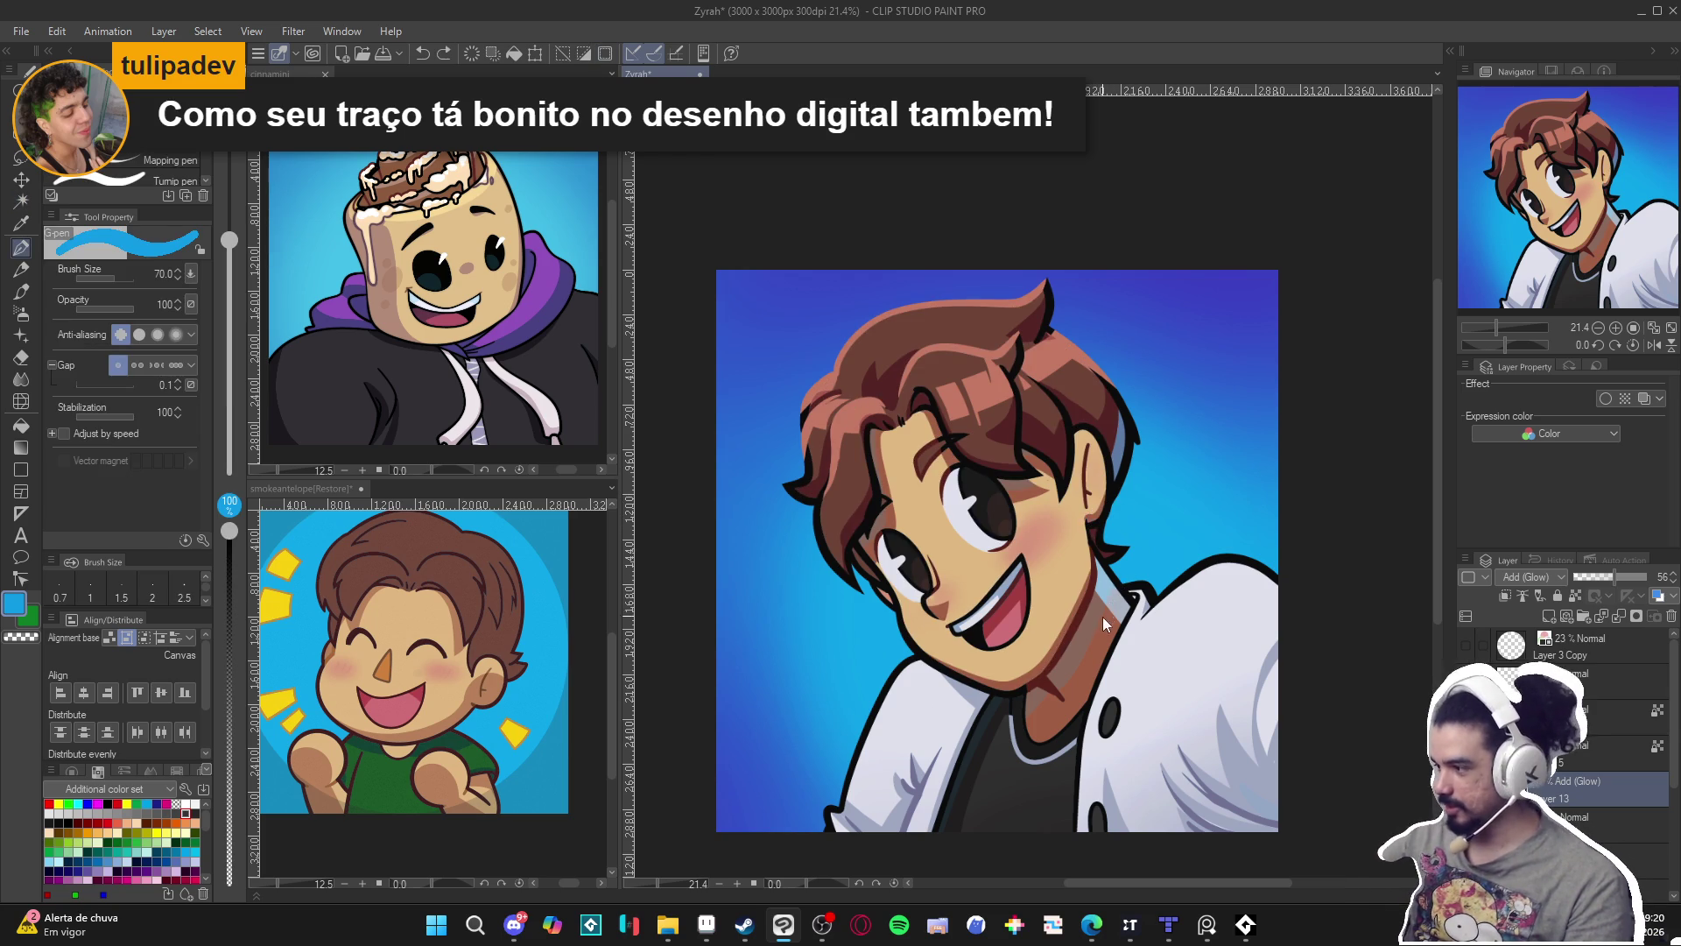
Brighten the neck edge beside the collar with glow strokes and select the Normal layer above.
scroll(1171, 630, down, 1)
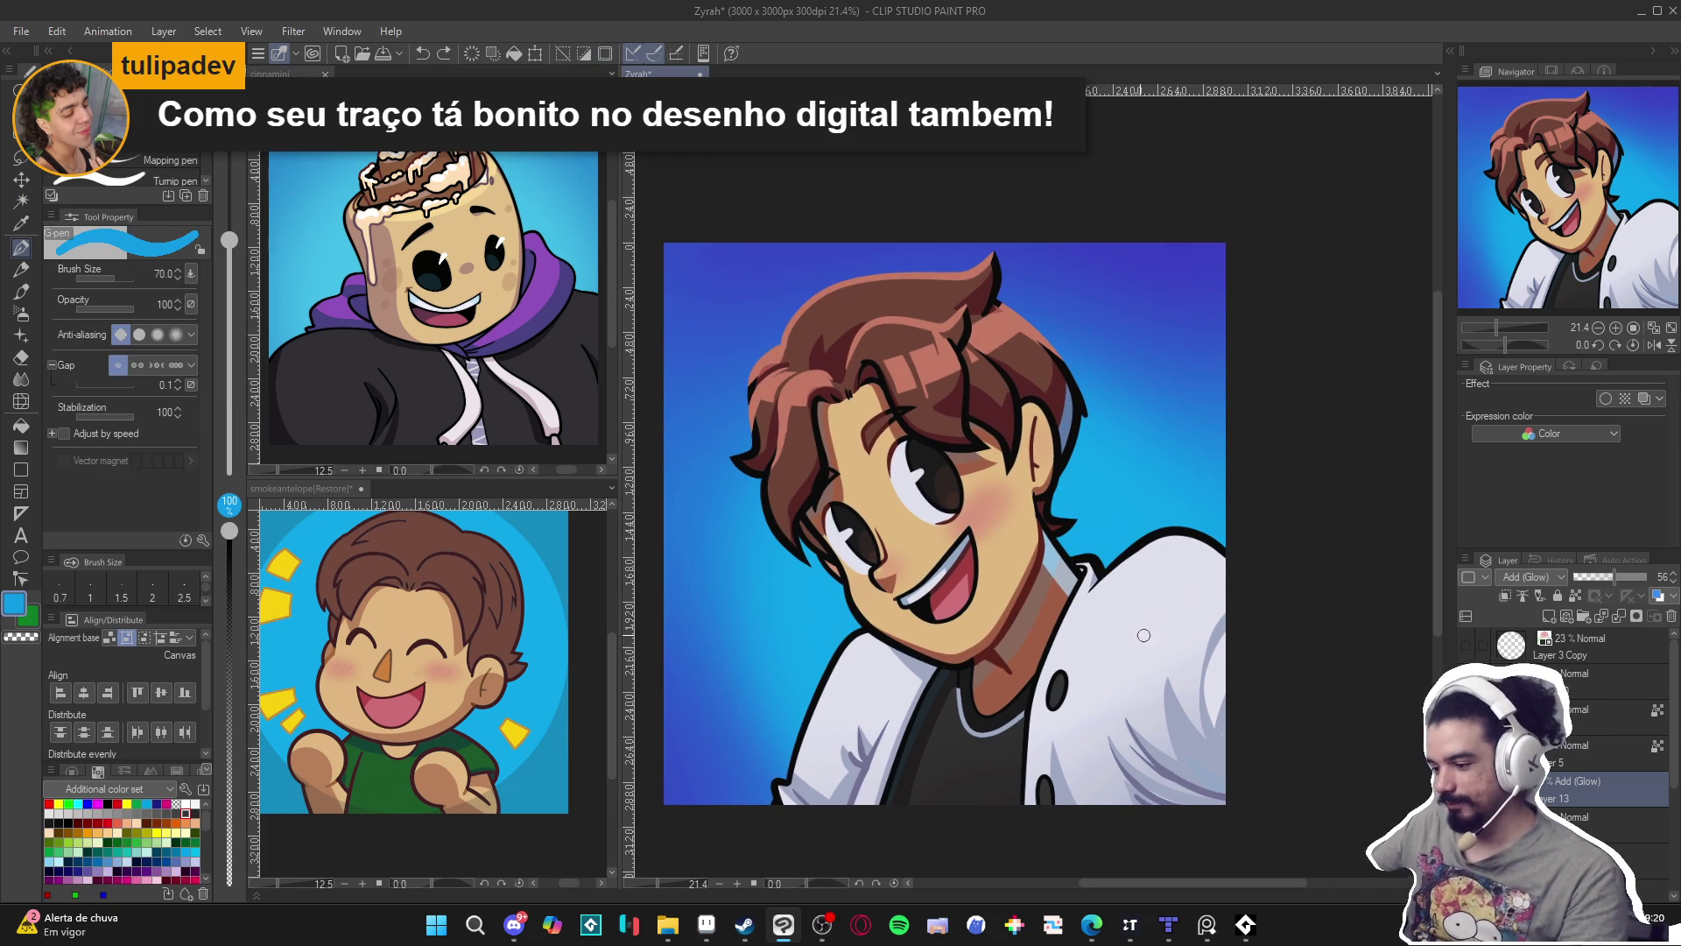
drag(1039, 512, 1041, 538)
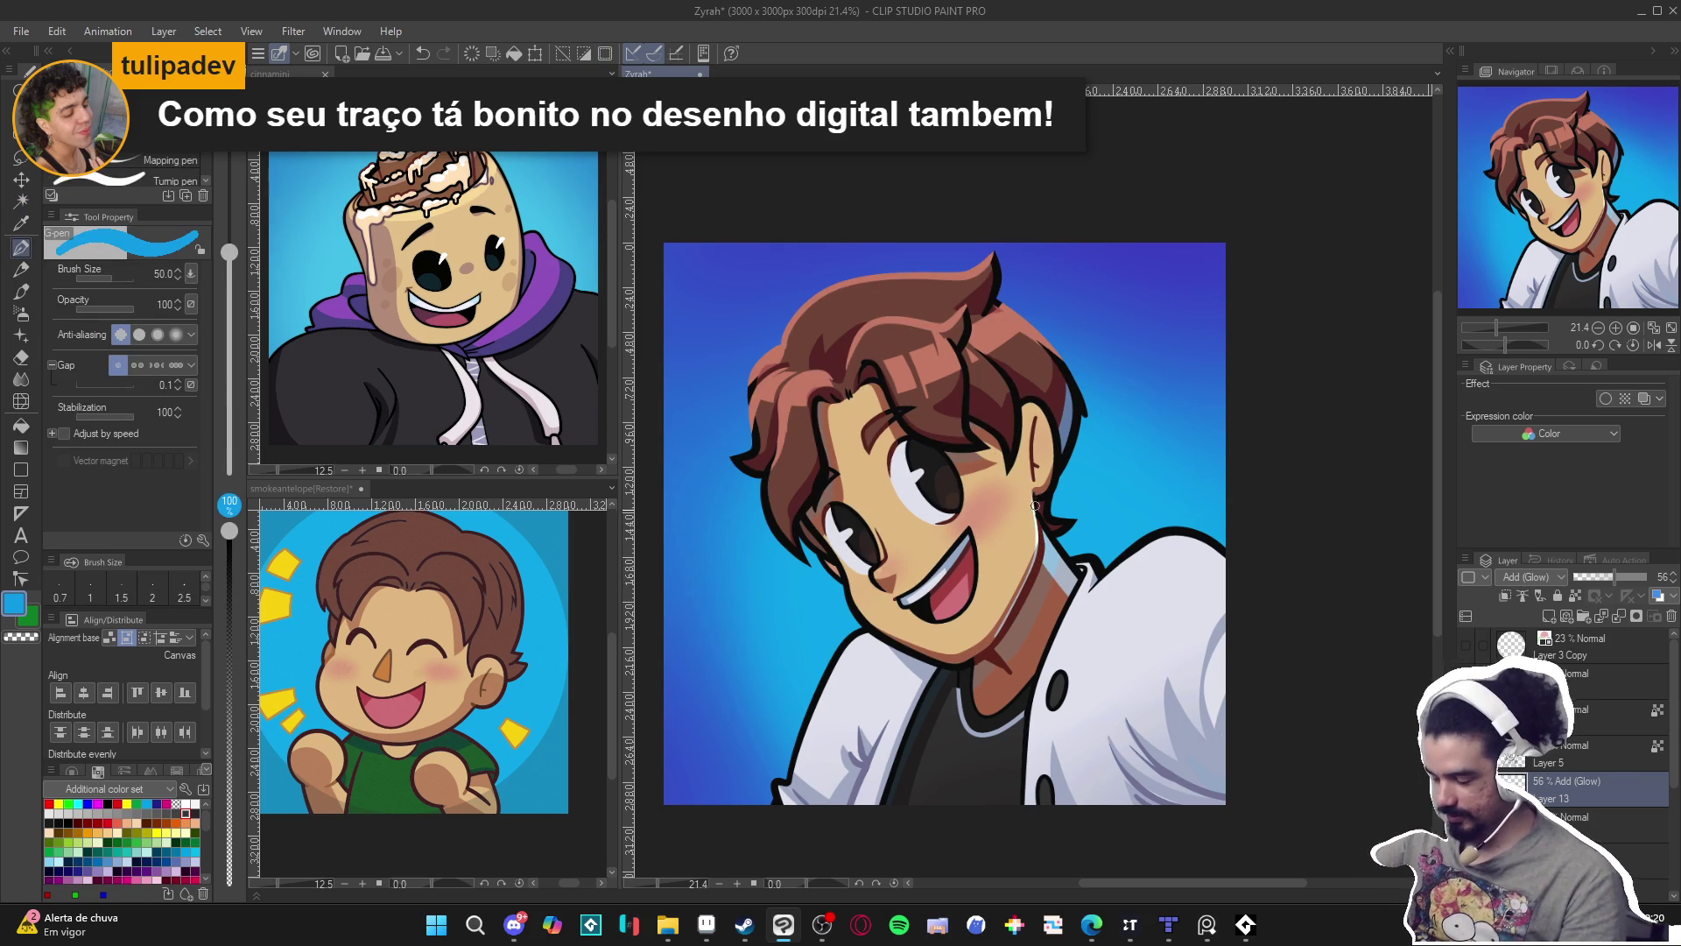
drag(1033, 565, 1016, 593)
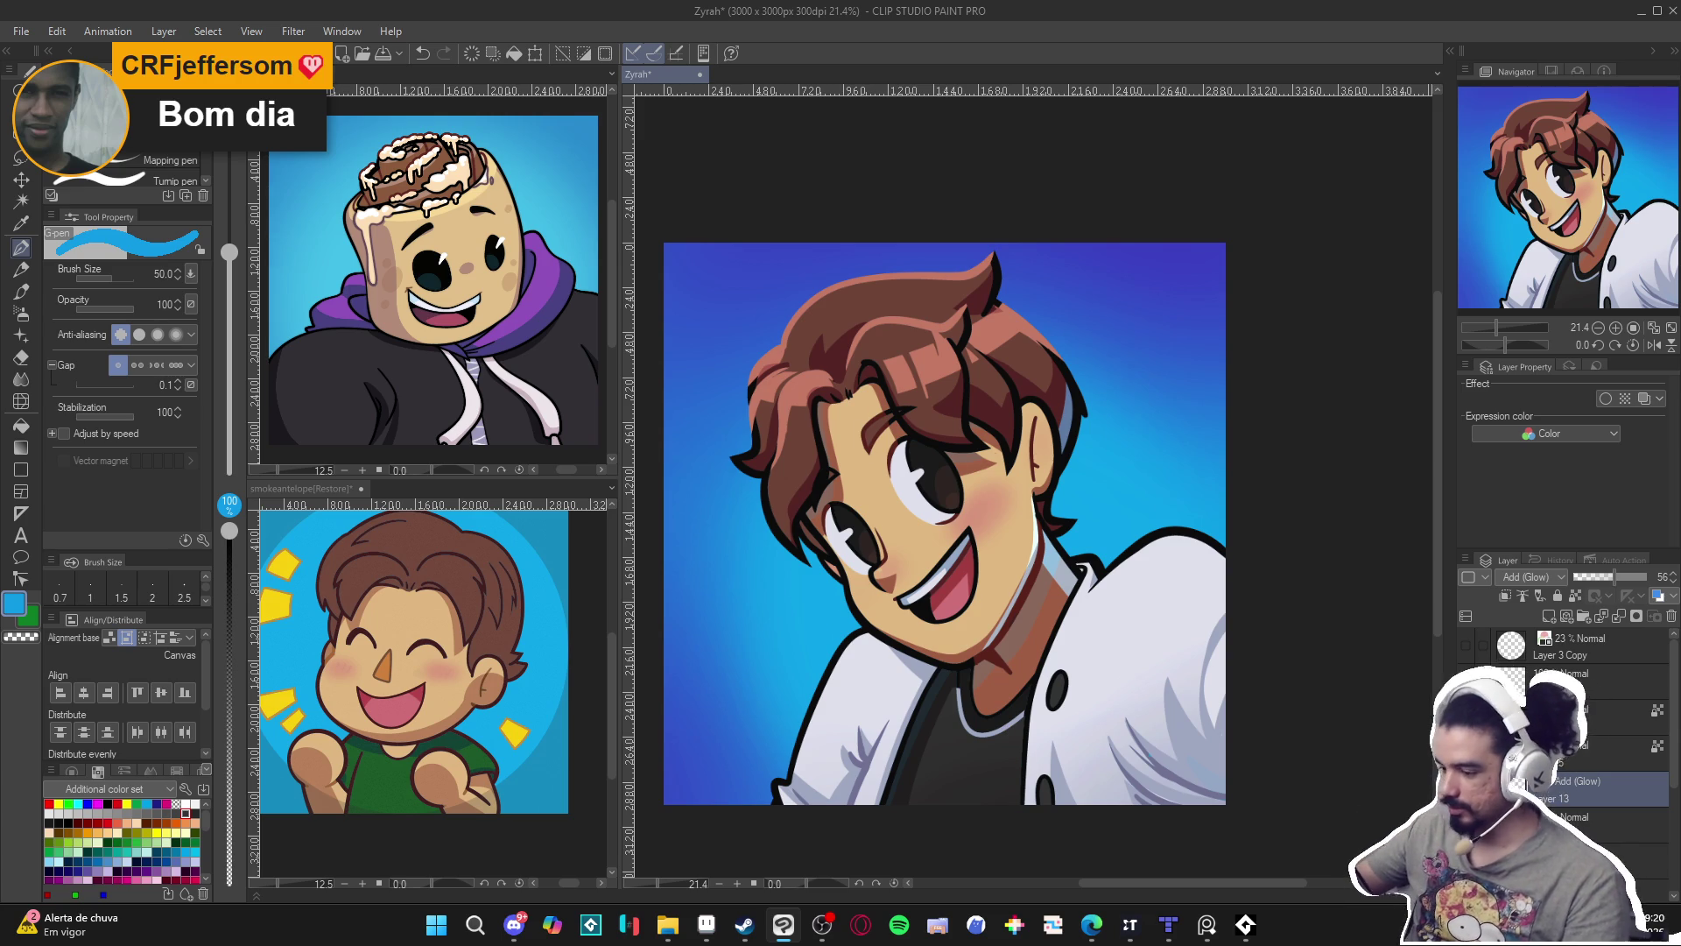
click(1520, 758)
alt+click(1023, 603)
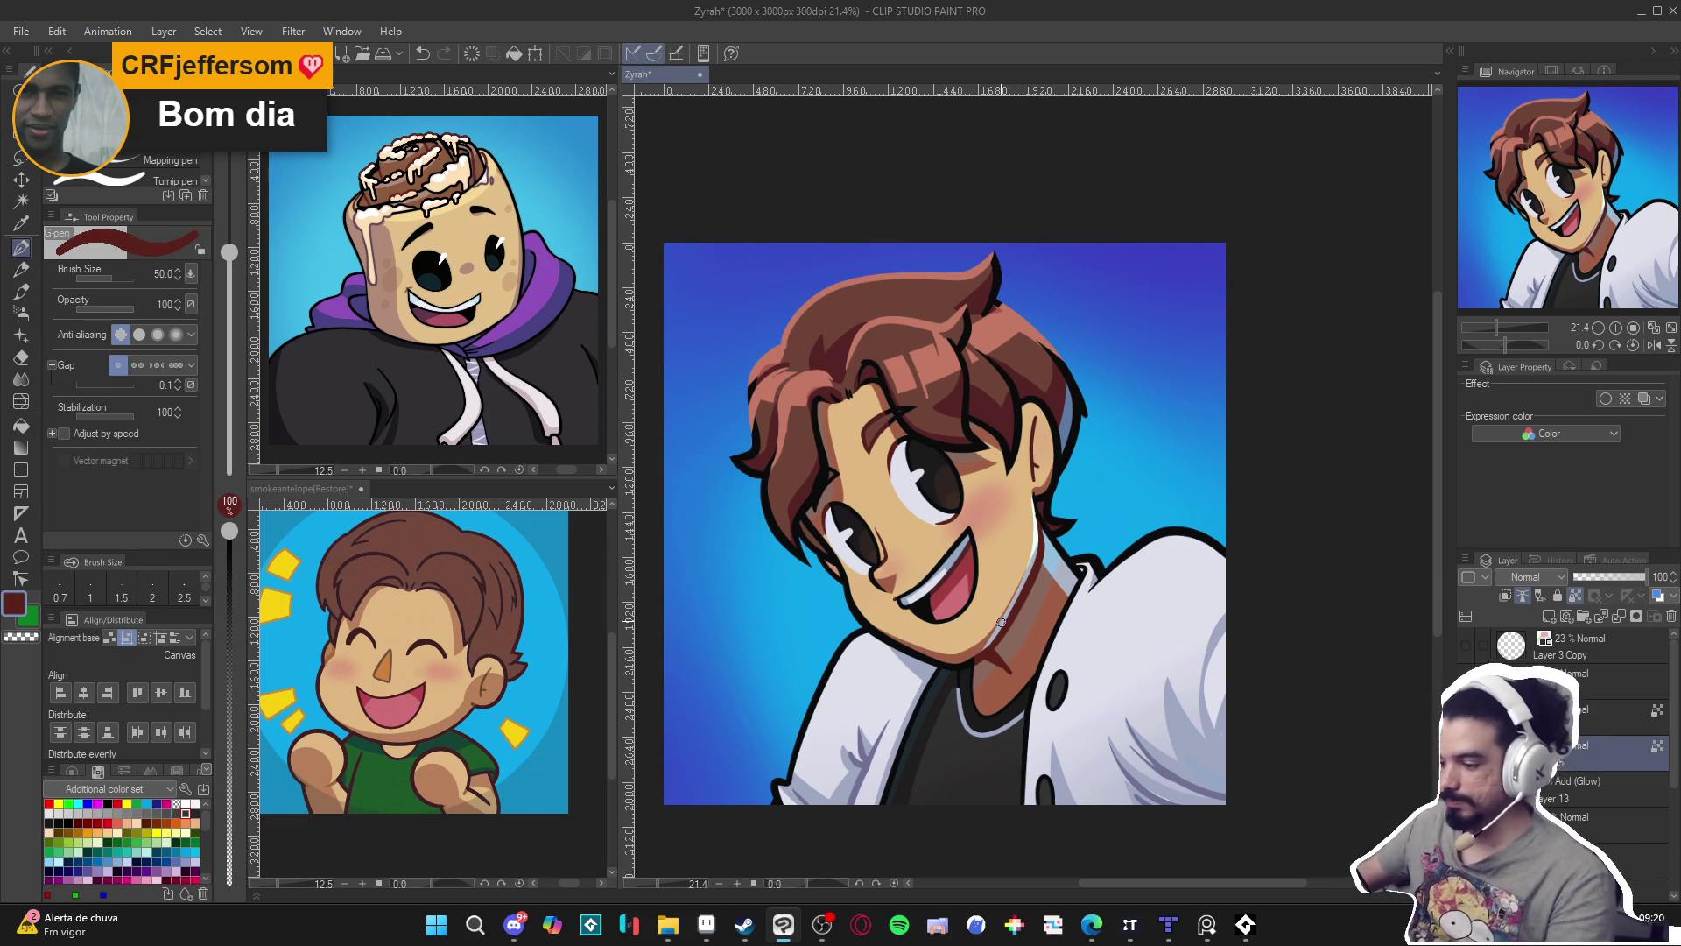
scroll(1001, 621, down, 2)
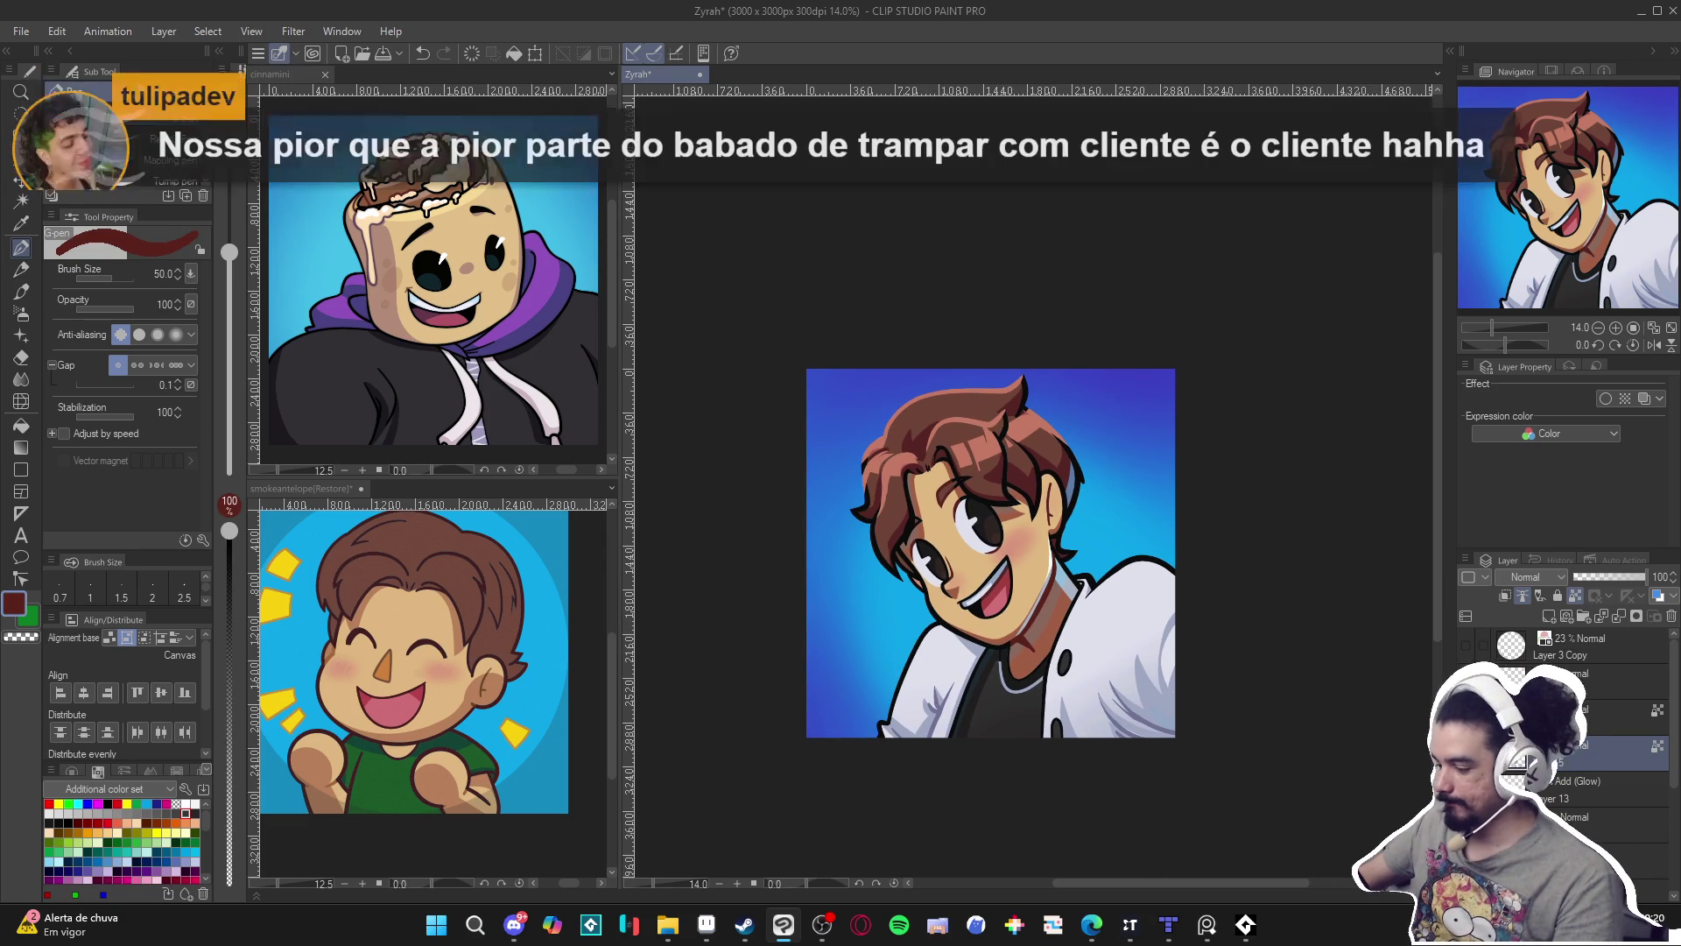
scroll(1026, 495, up, 3)
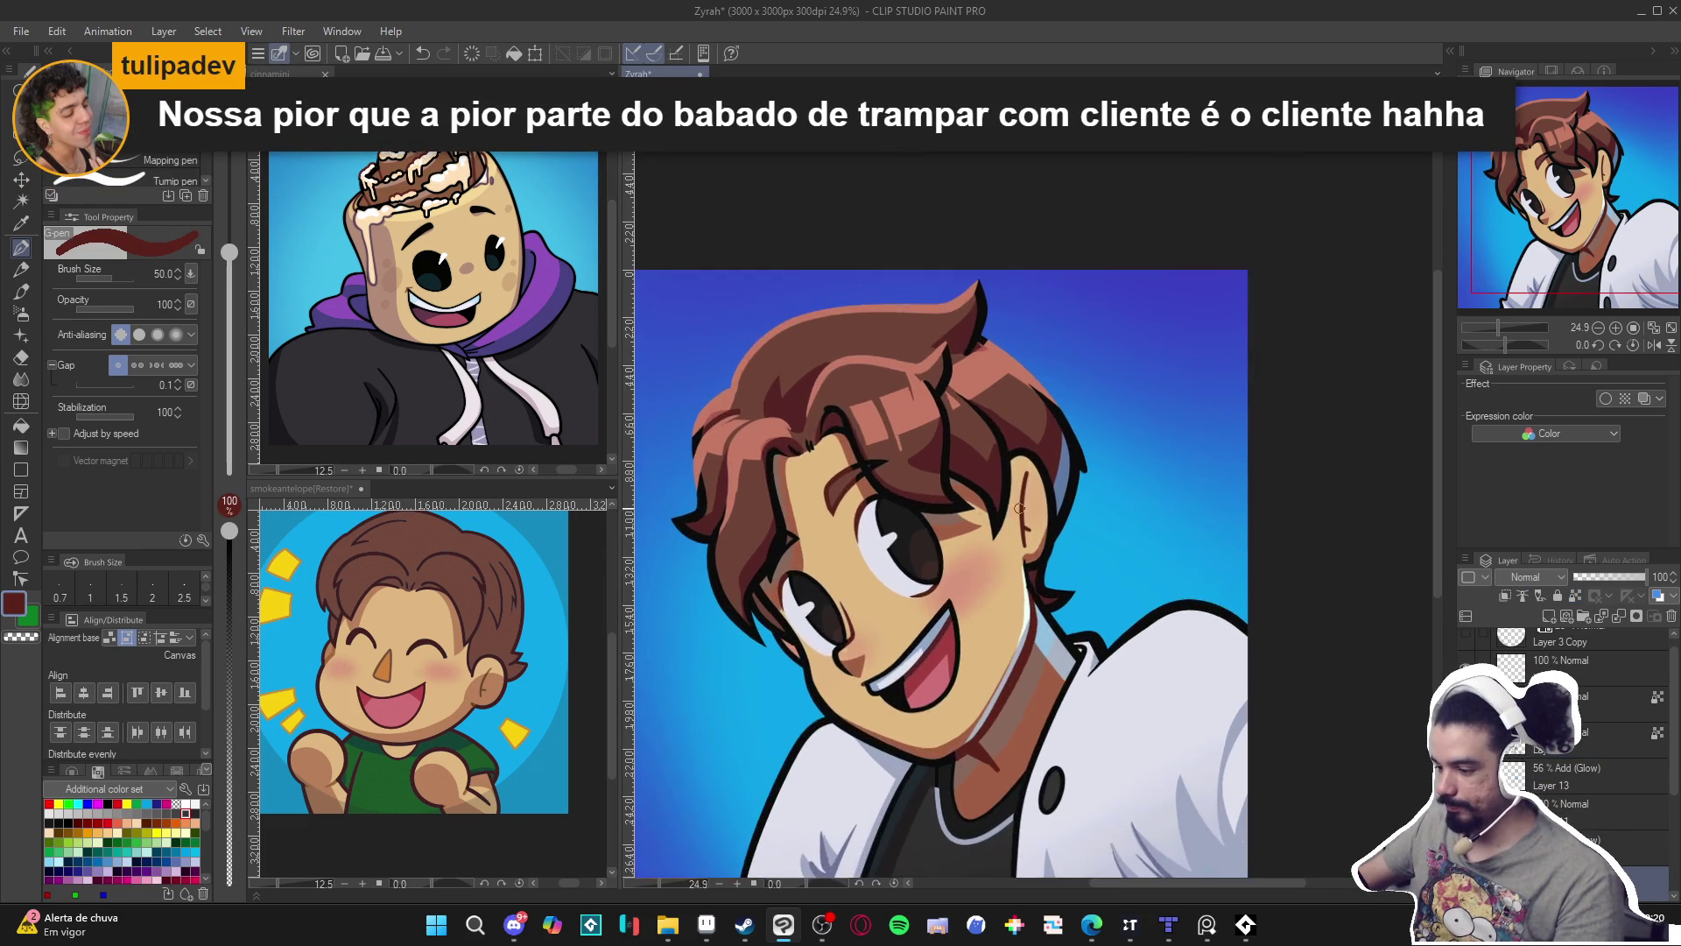
Switch to Auto Select and back to the G-pen, sample a muted brown, and save.
key(w)
scroll(1035, 555, up, 1)
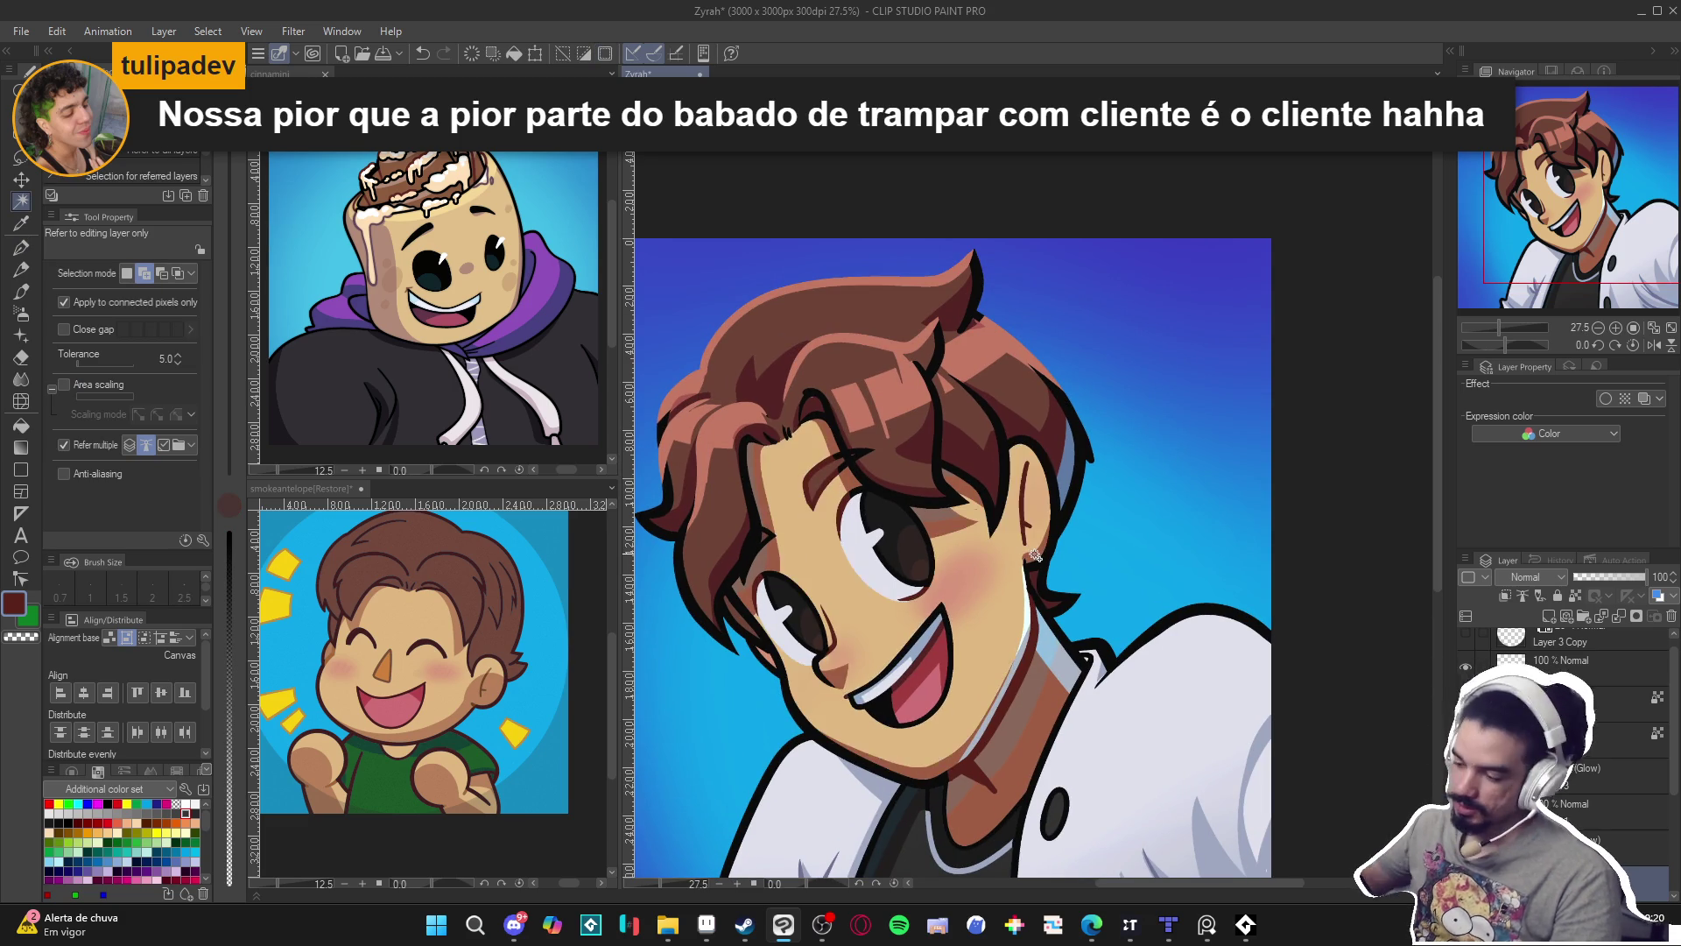
key(p)
alt+click(1040, 552)
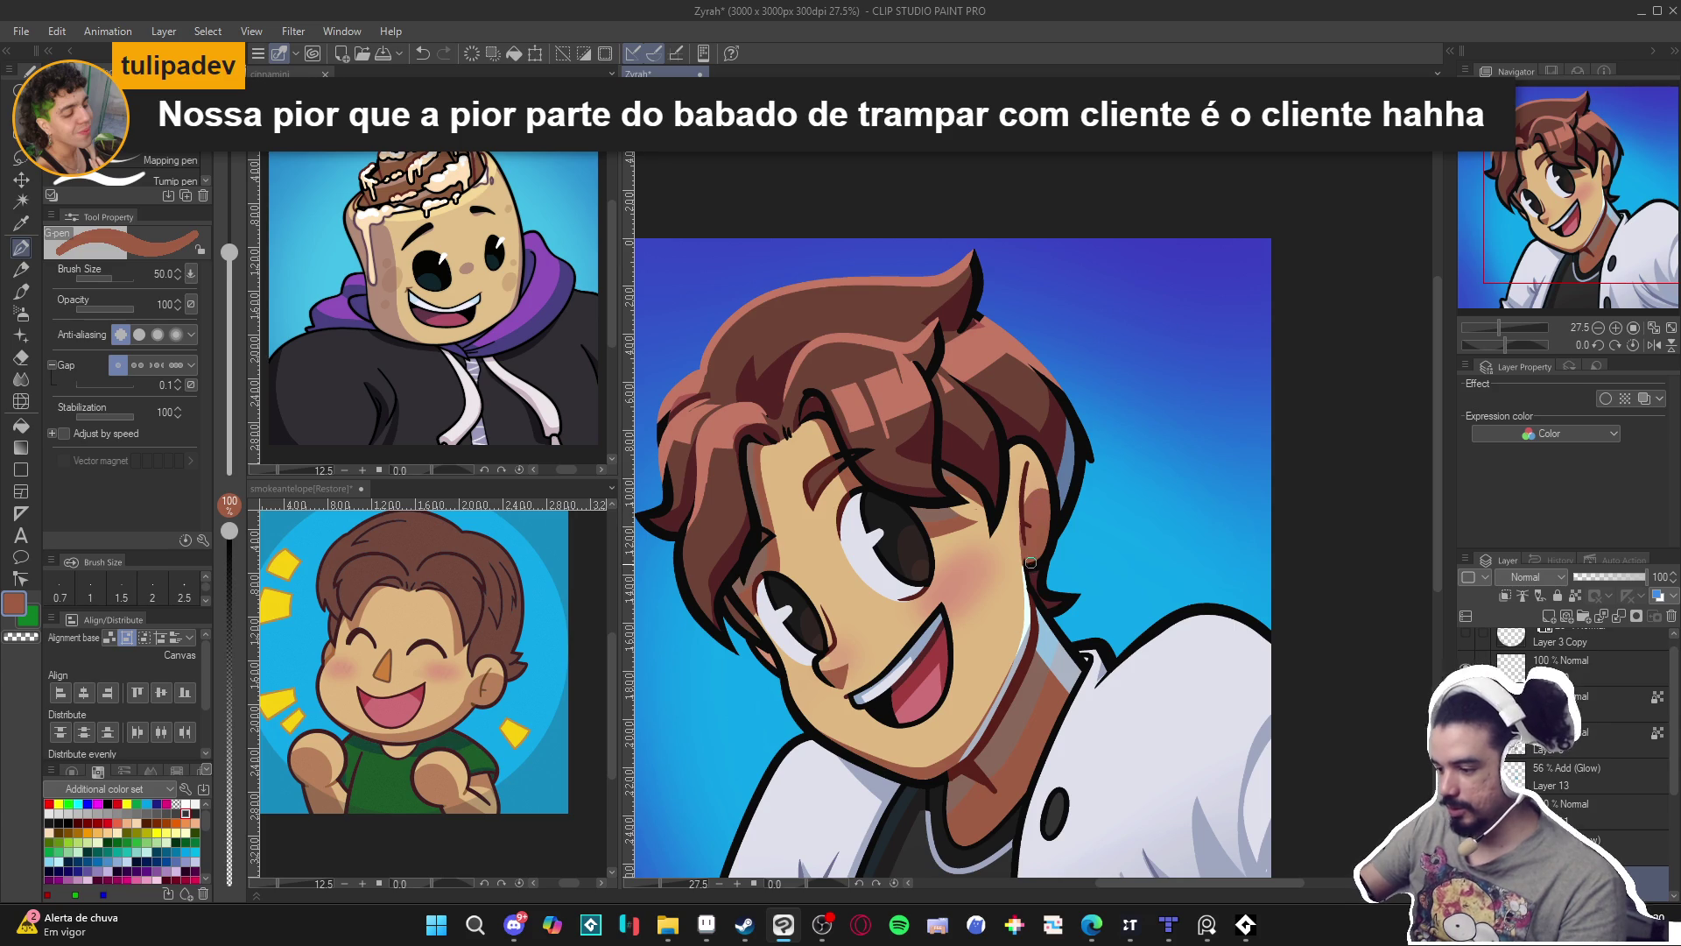
scroll(1184, 357, down, 2)
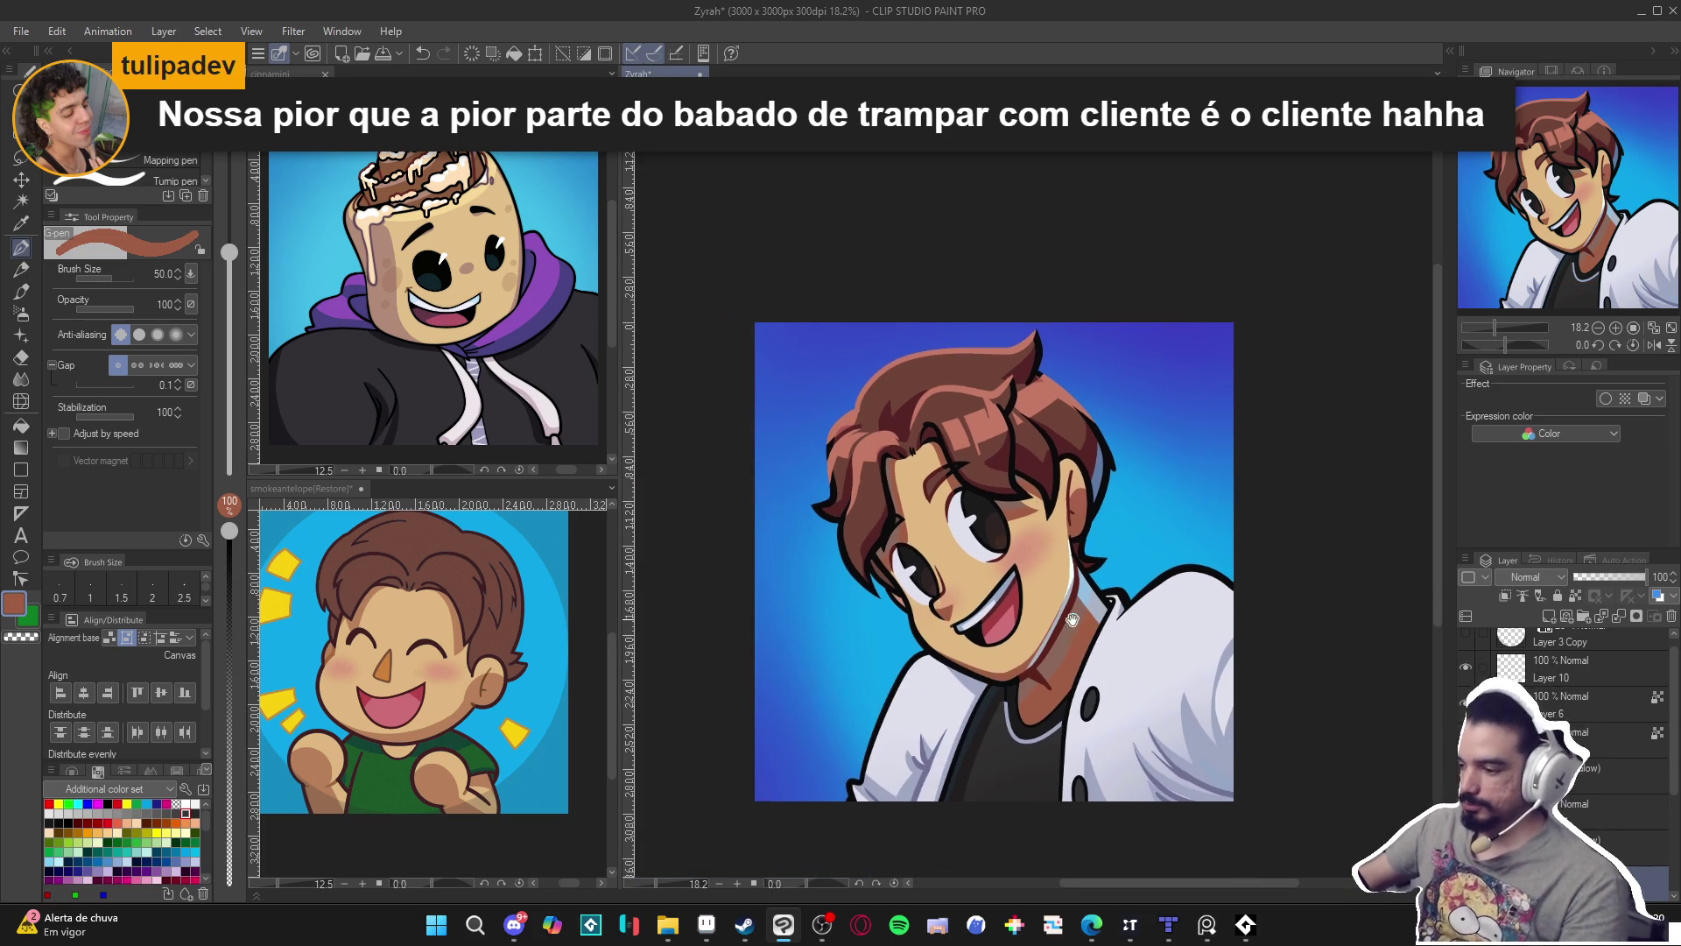
key(ctrl+s)
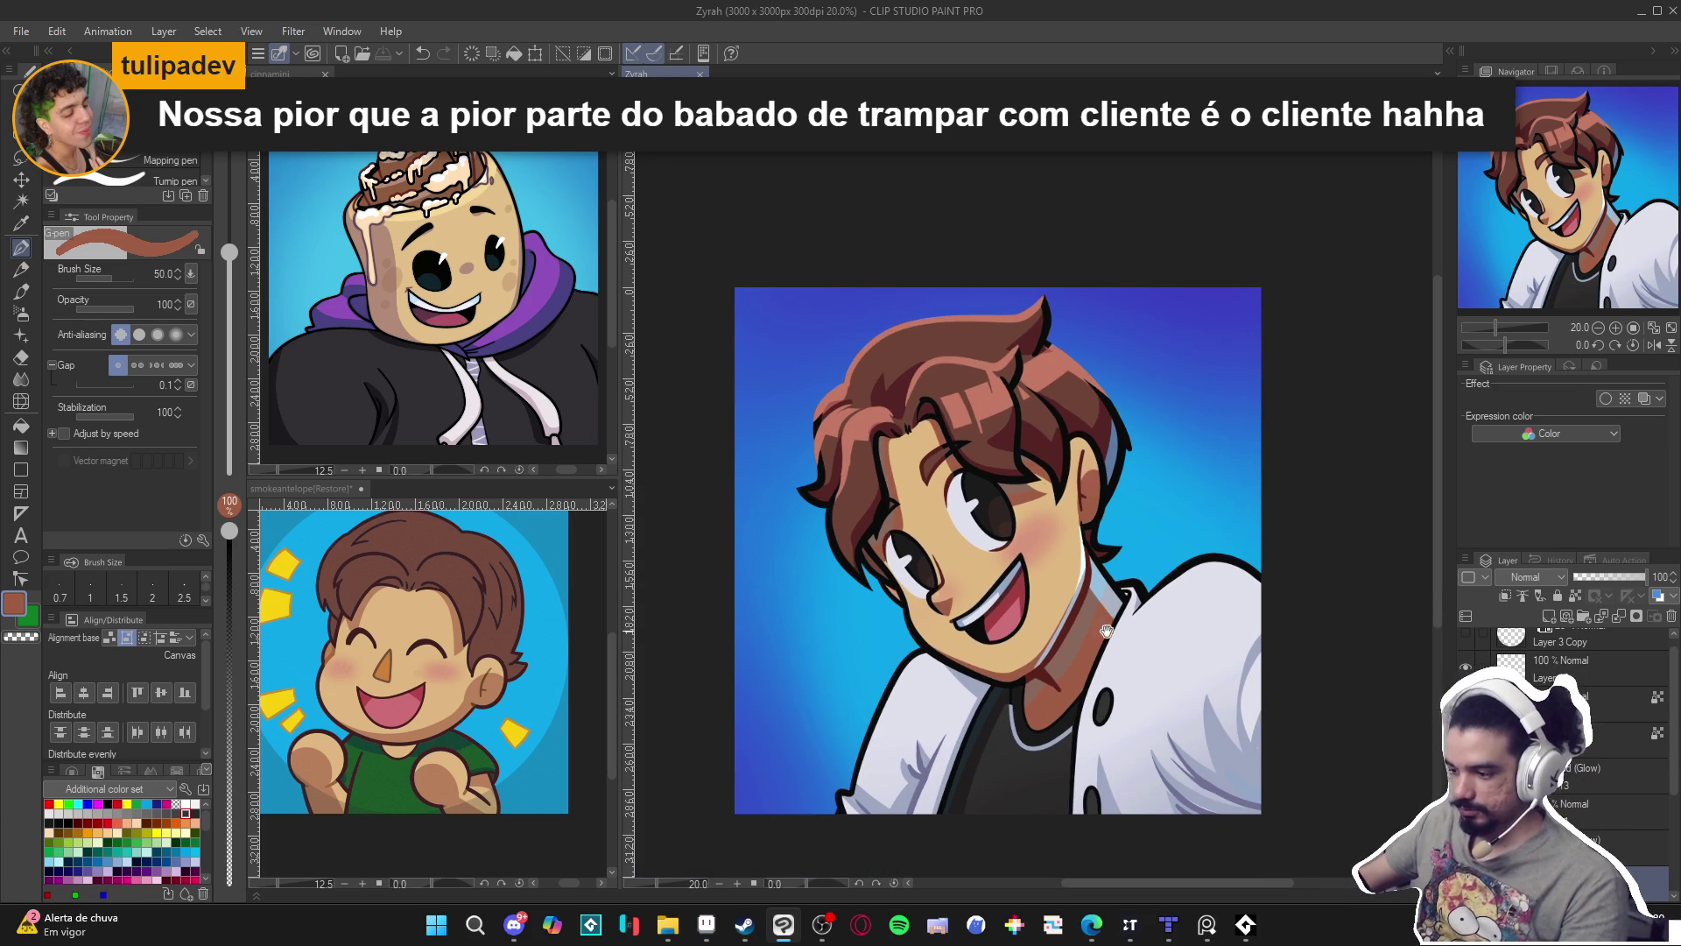
Pan around the portrait and save the artwork again.
scroll(1077, 618, right, 1)
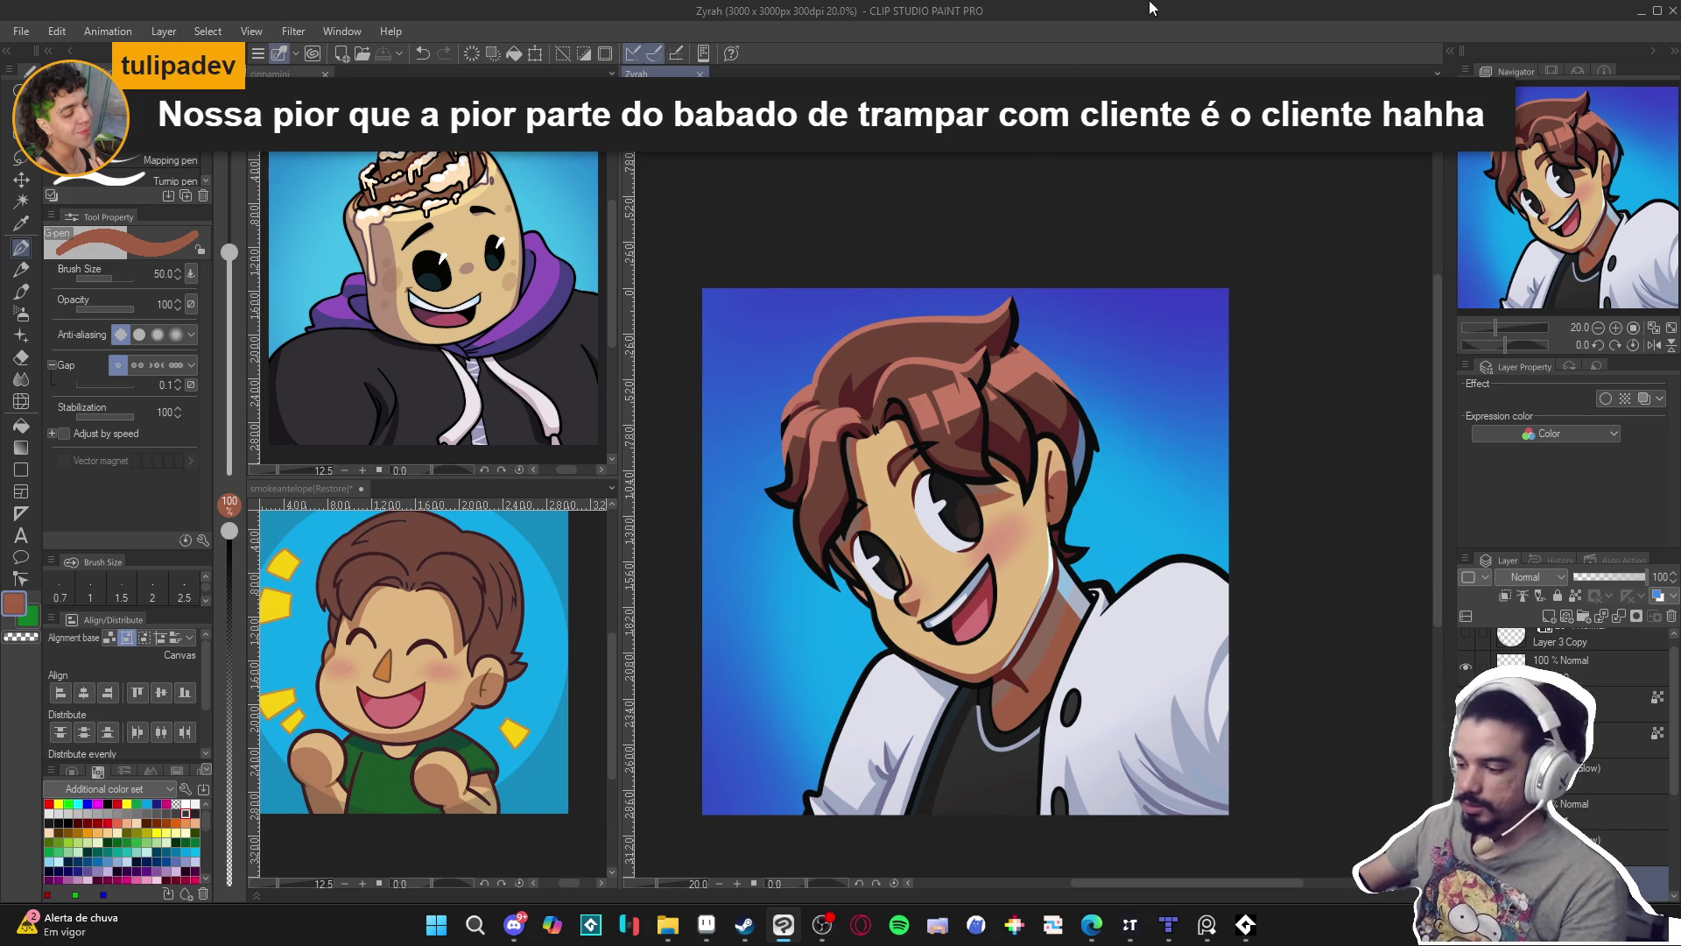
scroll(971, 534, left, 1)
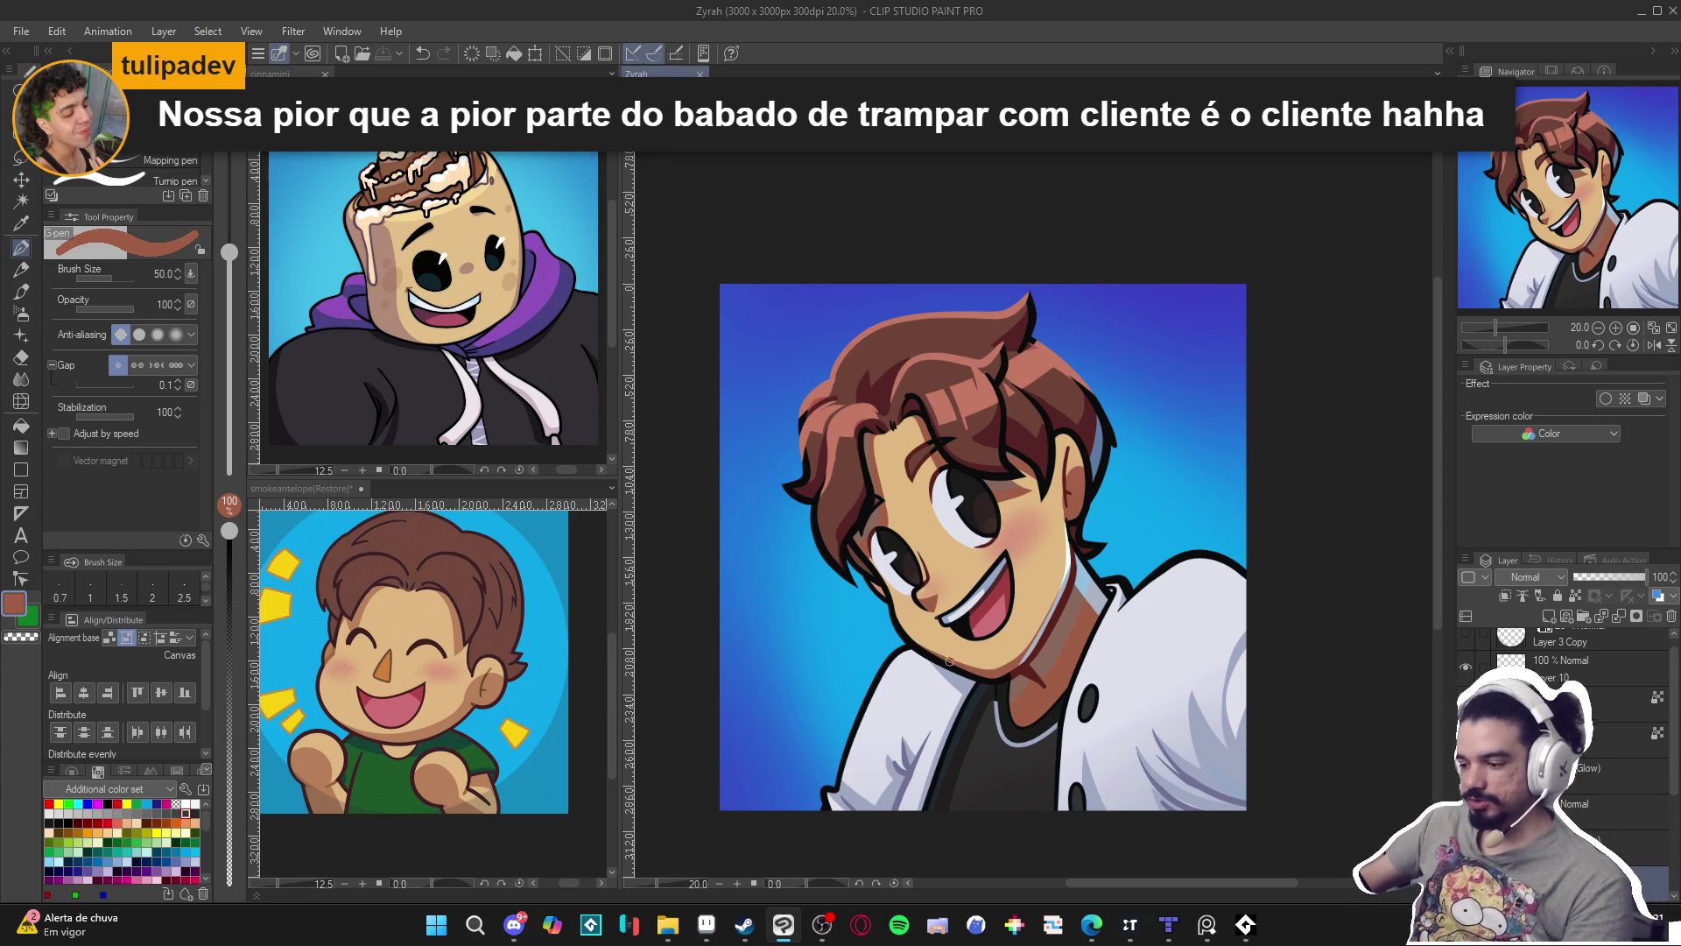
scroll(1149, 757, down, 1)
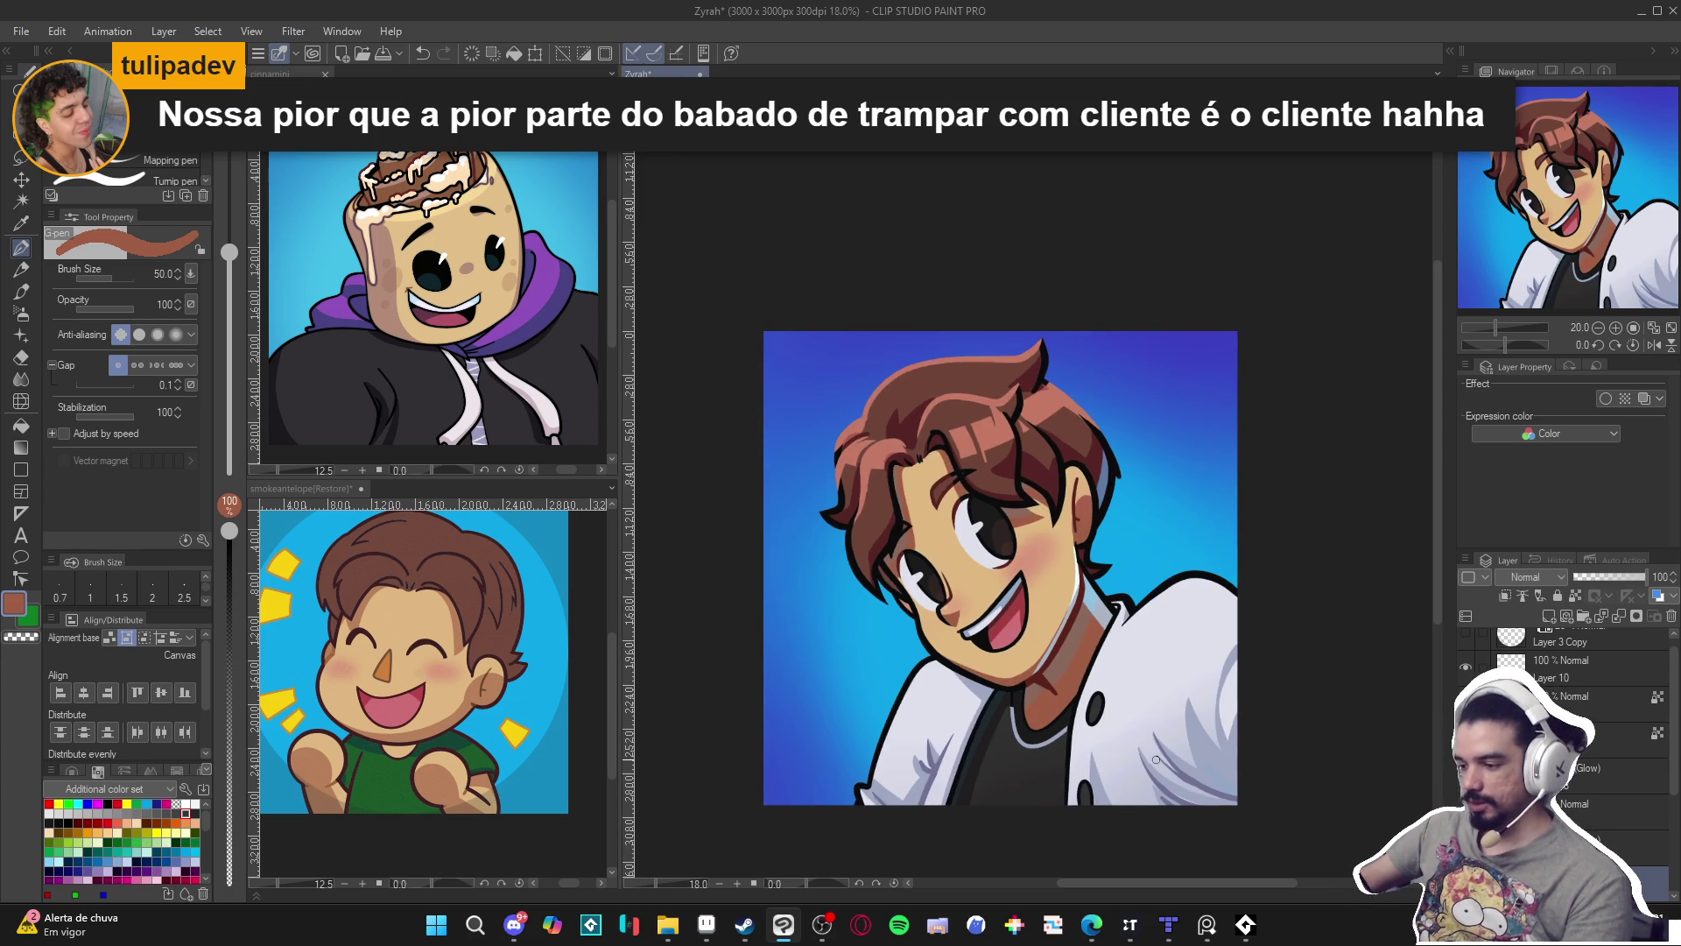
drag(1137, 763, 1152, 758)
key(ctrl+s)
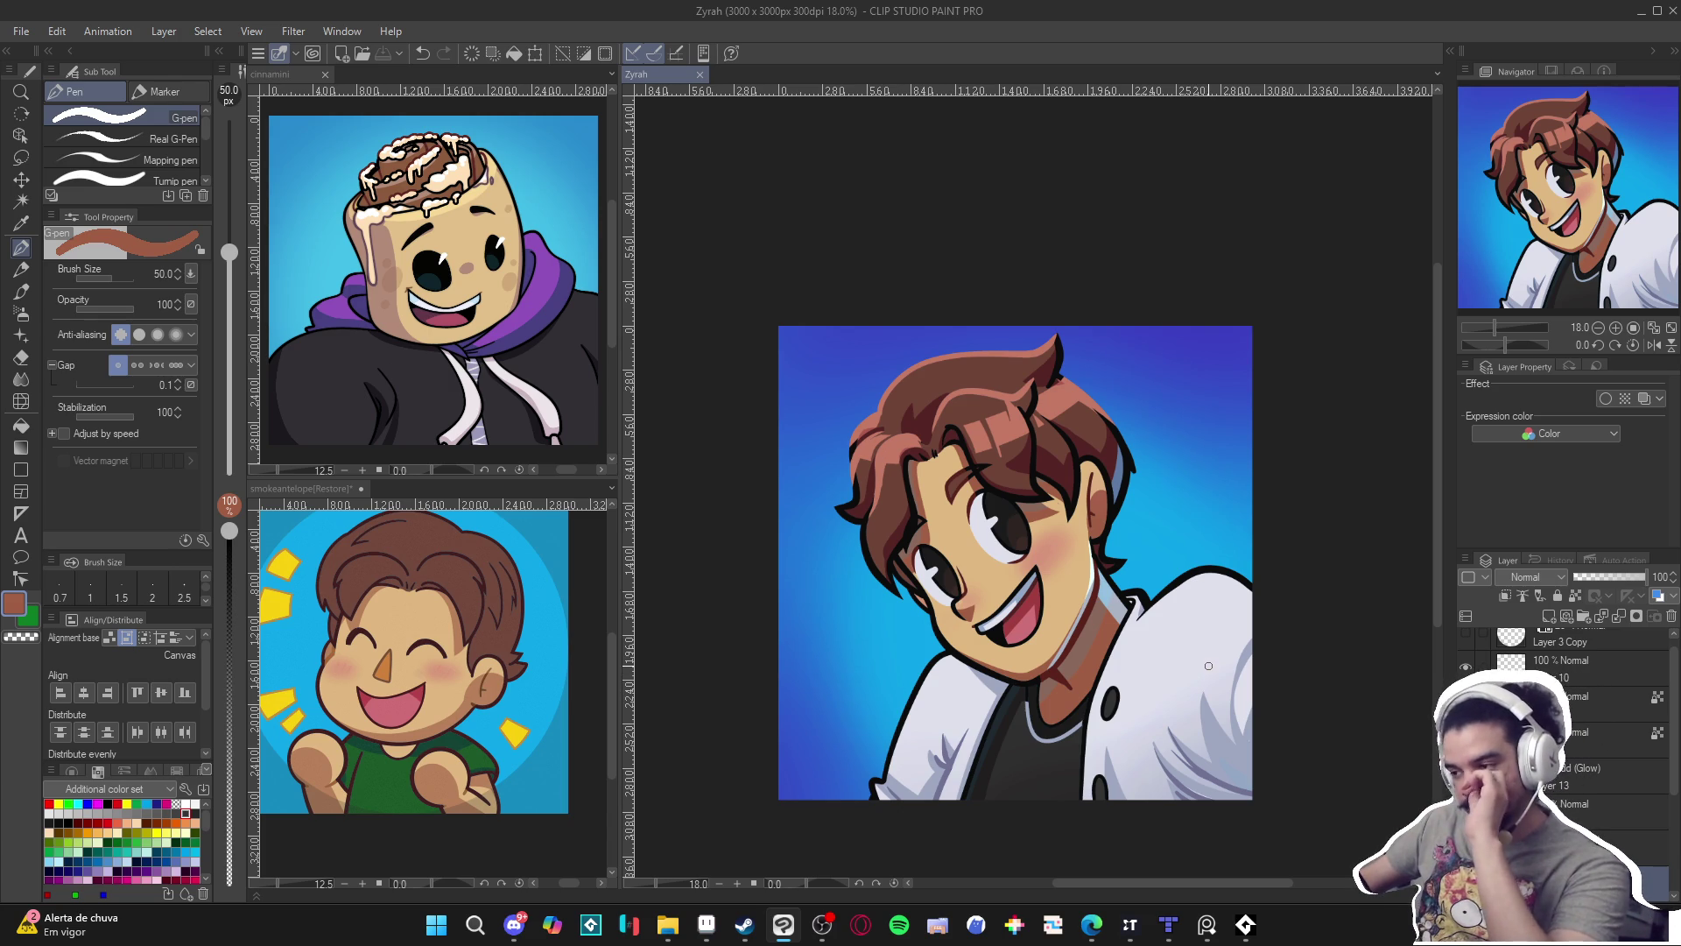
scroll(1164, 638, down, 1)
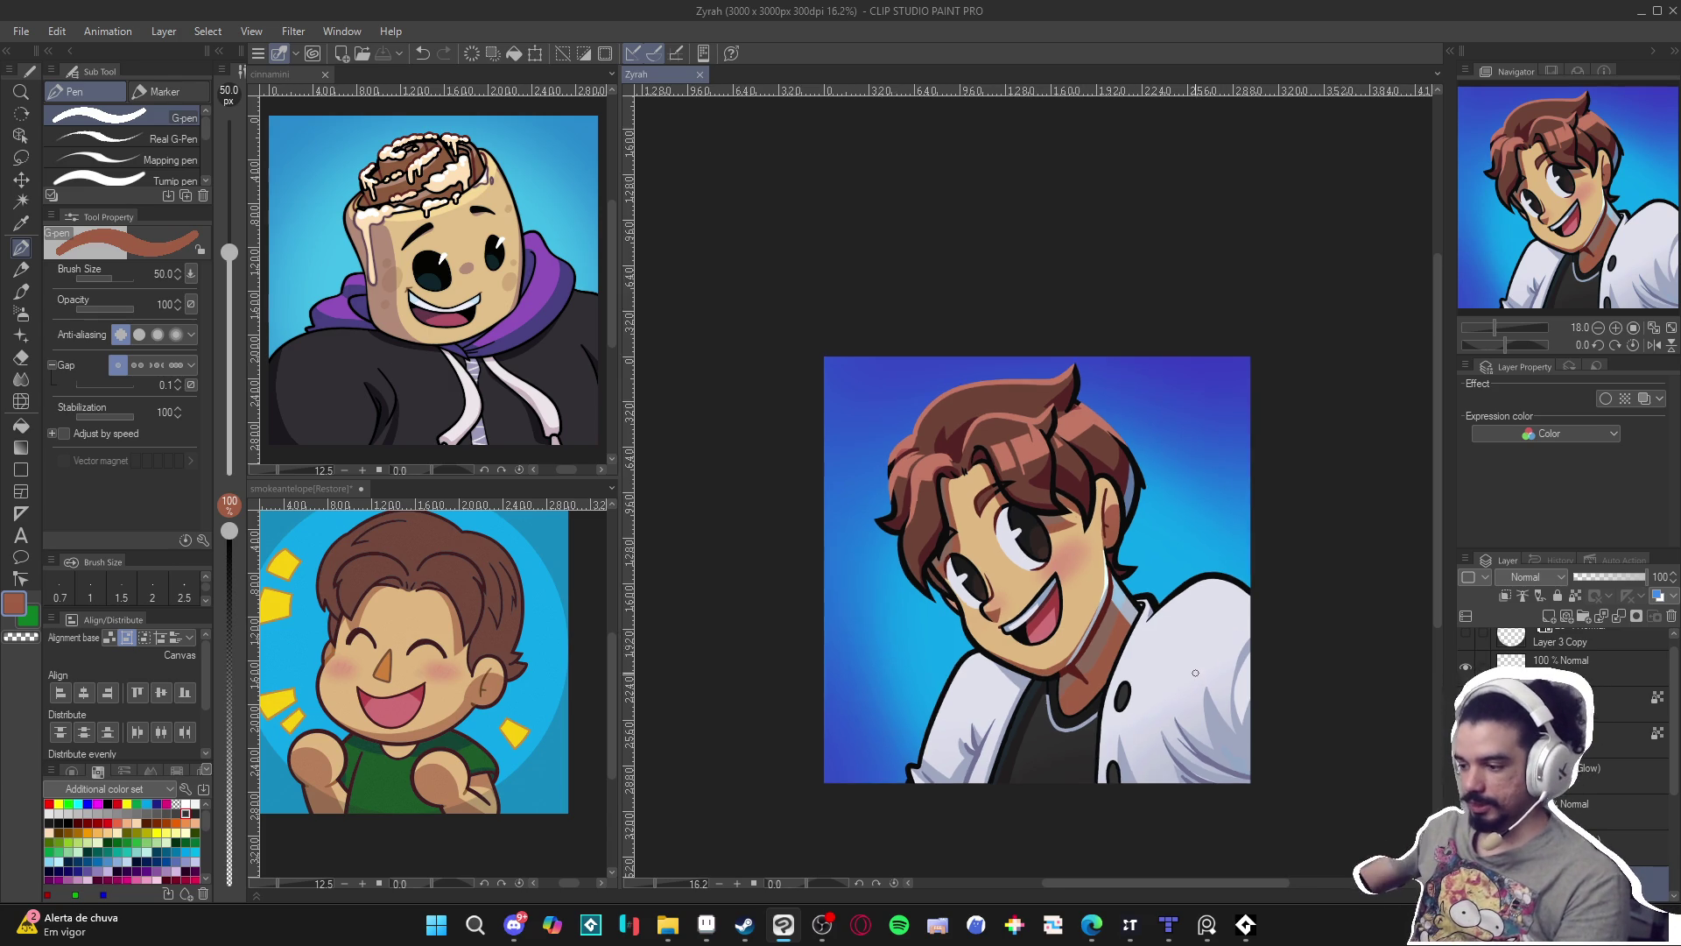
scroll(1164, 639, down, 1)
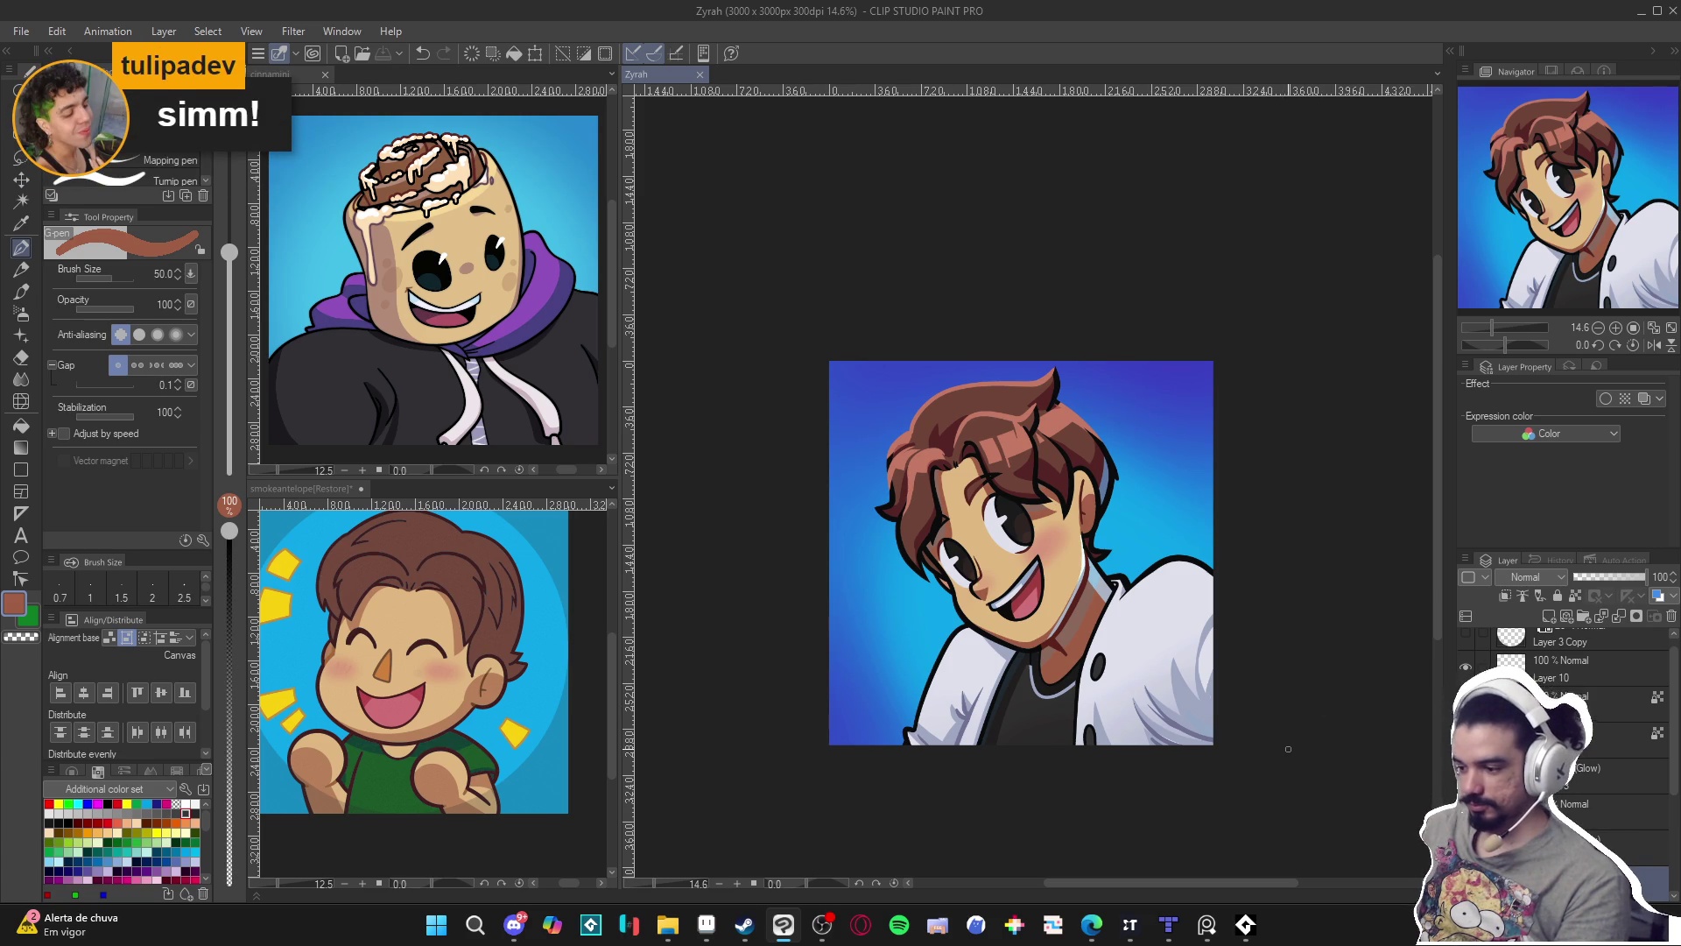
scroll(1283, 749, up, 1)
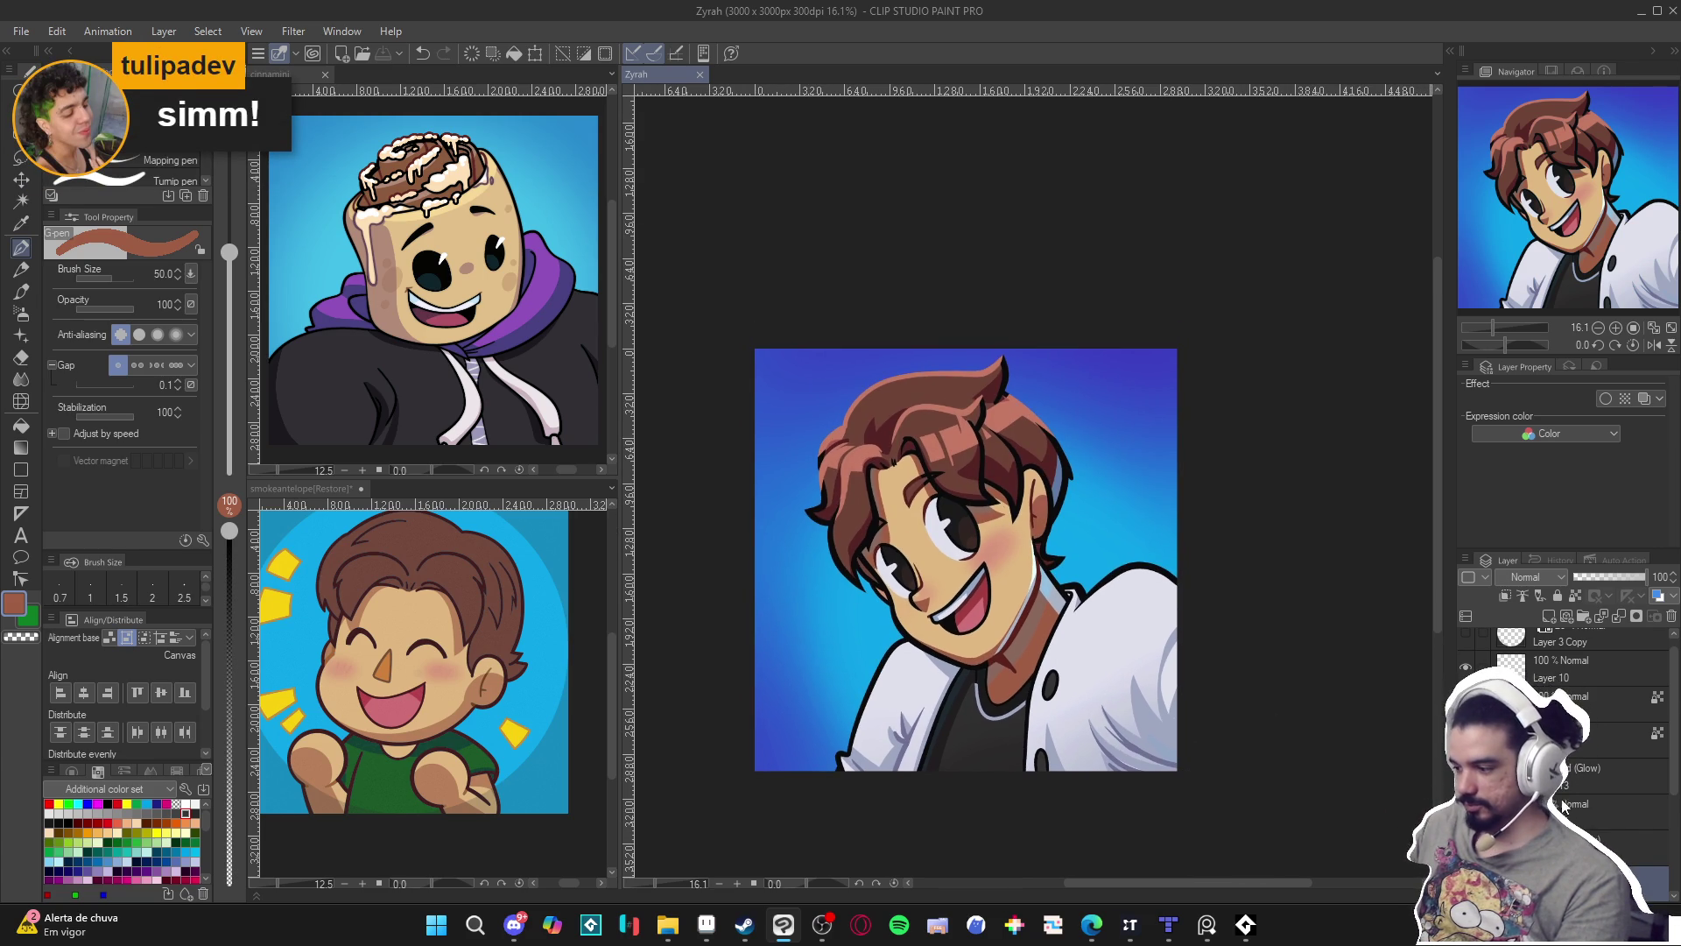
Show the Layer 3 Copy circle mask and raise its opacity to 100%.
click(1465, 645)
click(1466, 645)
click(1466, 645)
click(1545, 655)
drag(1591, 577, 1658, 586)
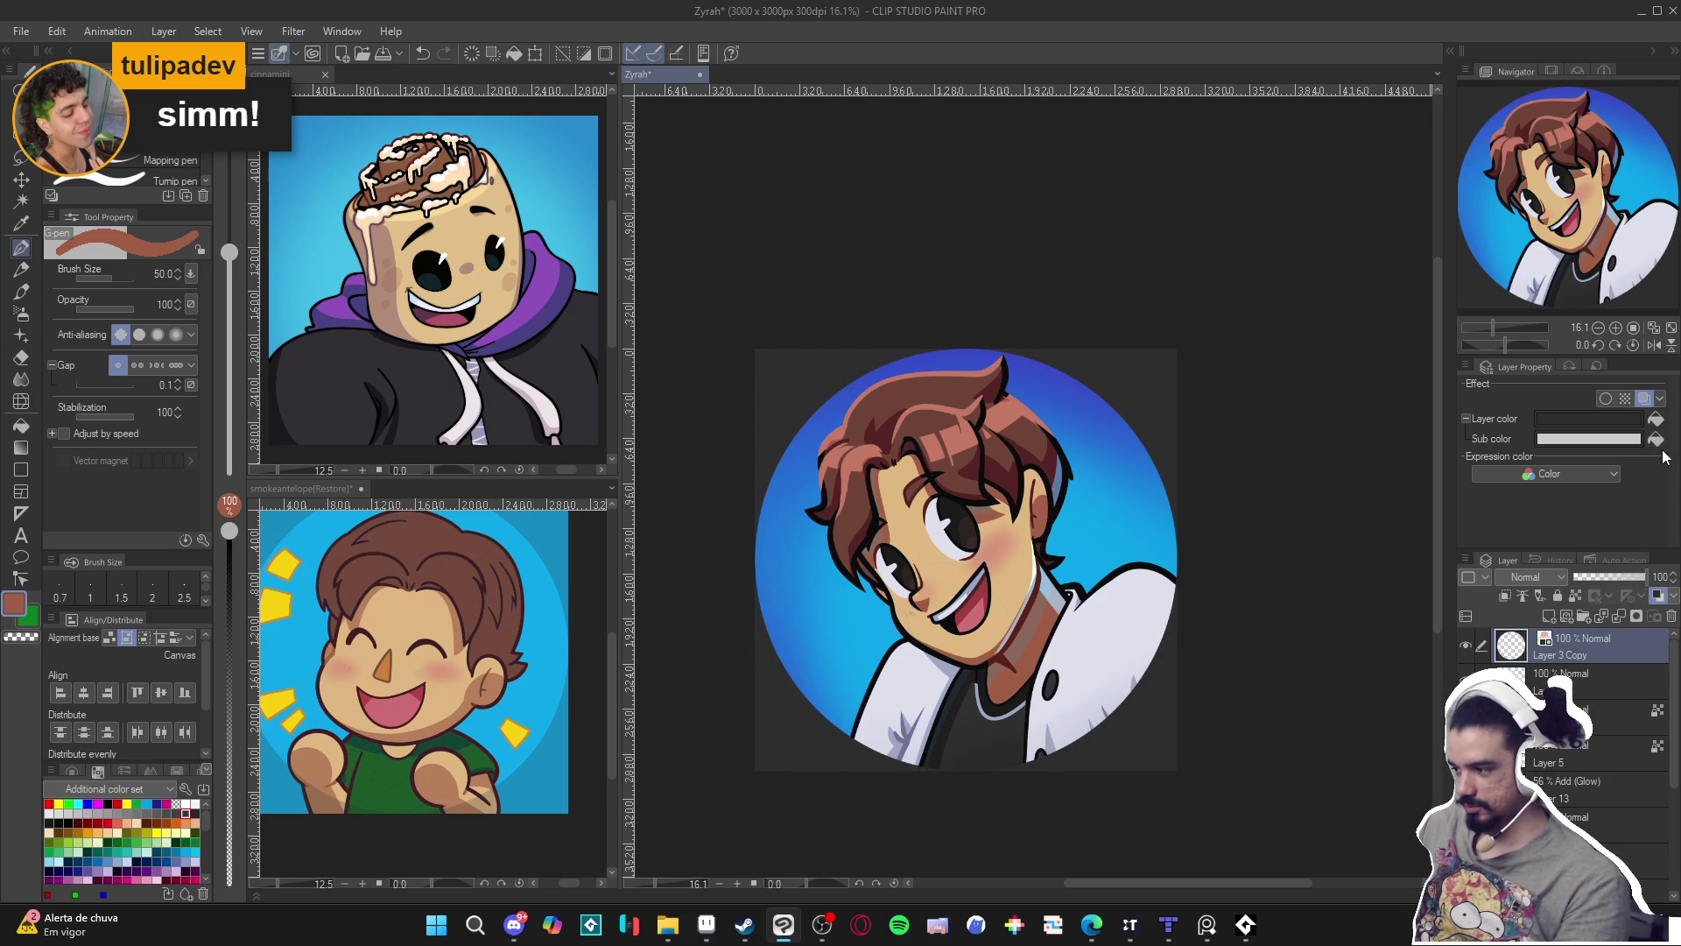
Set the mask's layer colour to 232323 in Layer Property, then hide the layer.
click(1656, 440)
click(1590, 418)
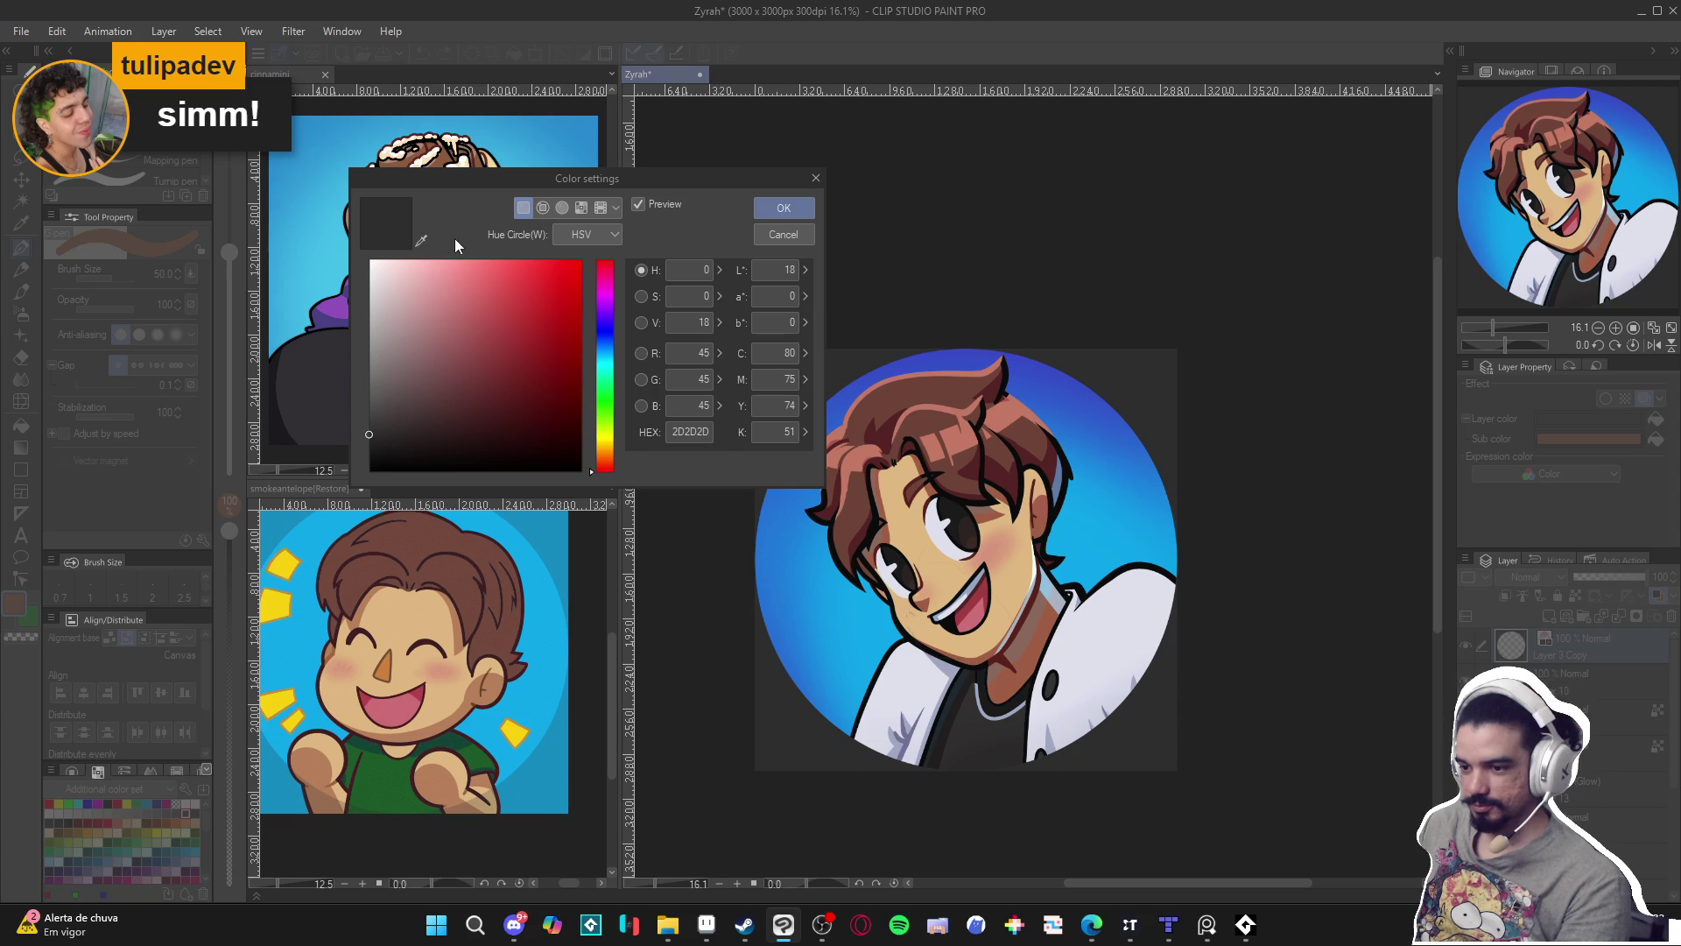
click(421, 240)
click(728, 694)
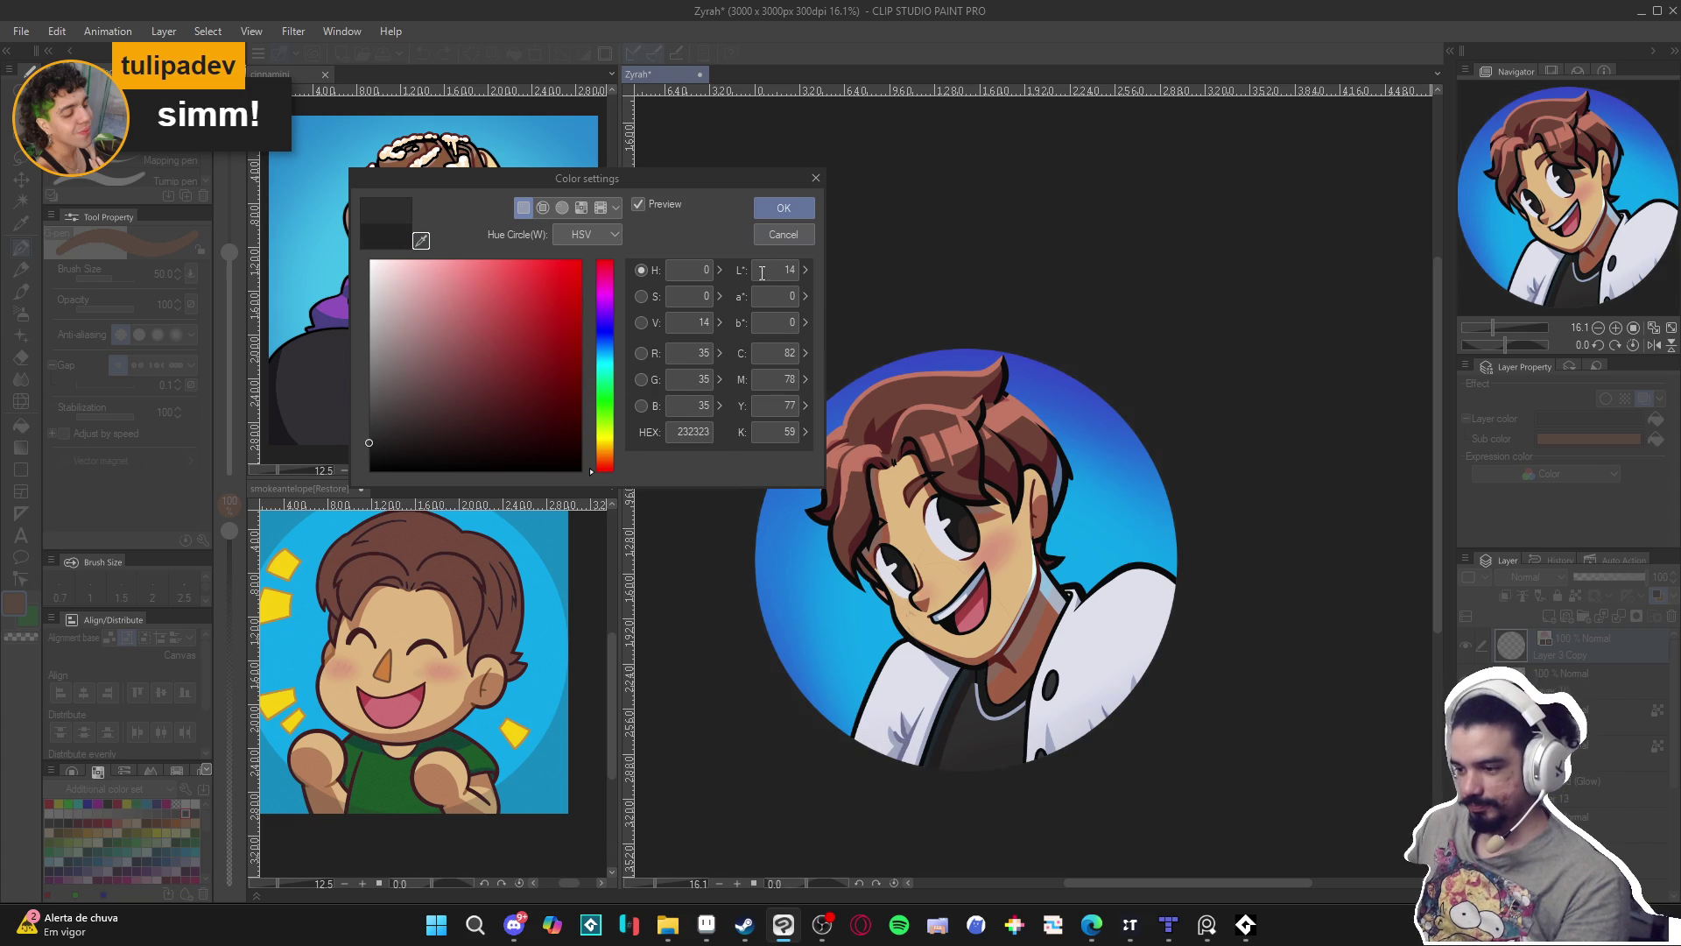
click(784, 216)
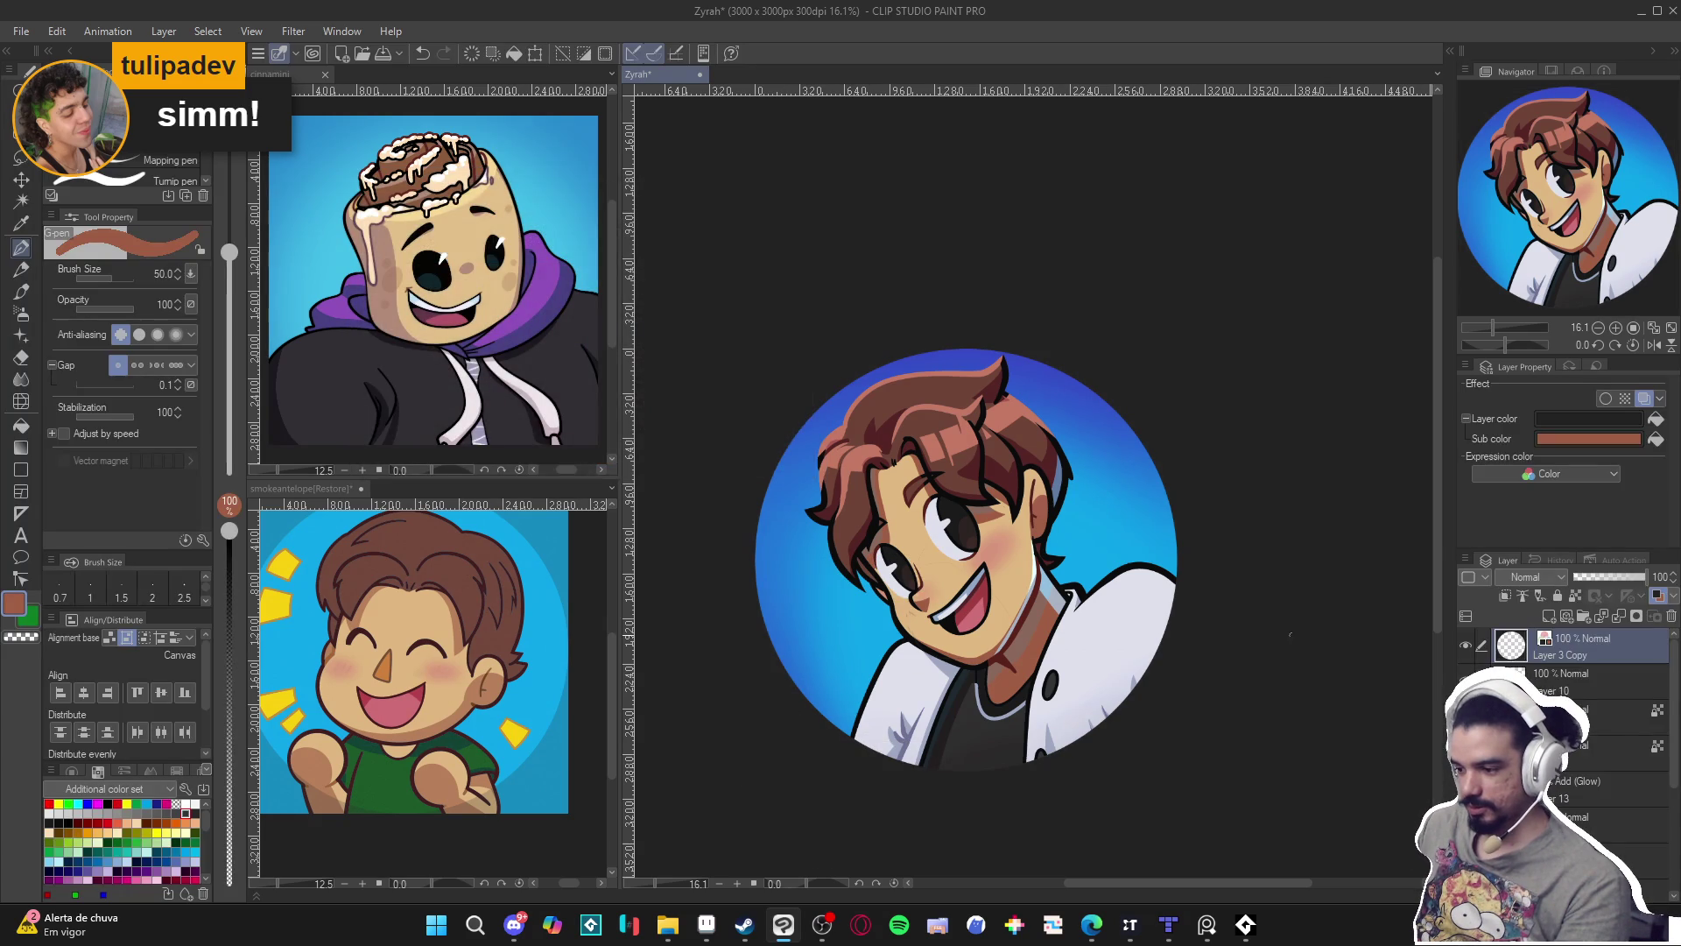
scroll(1029, 702, up, 1)
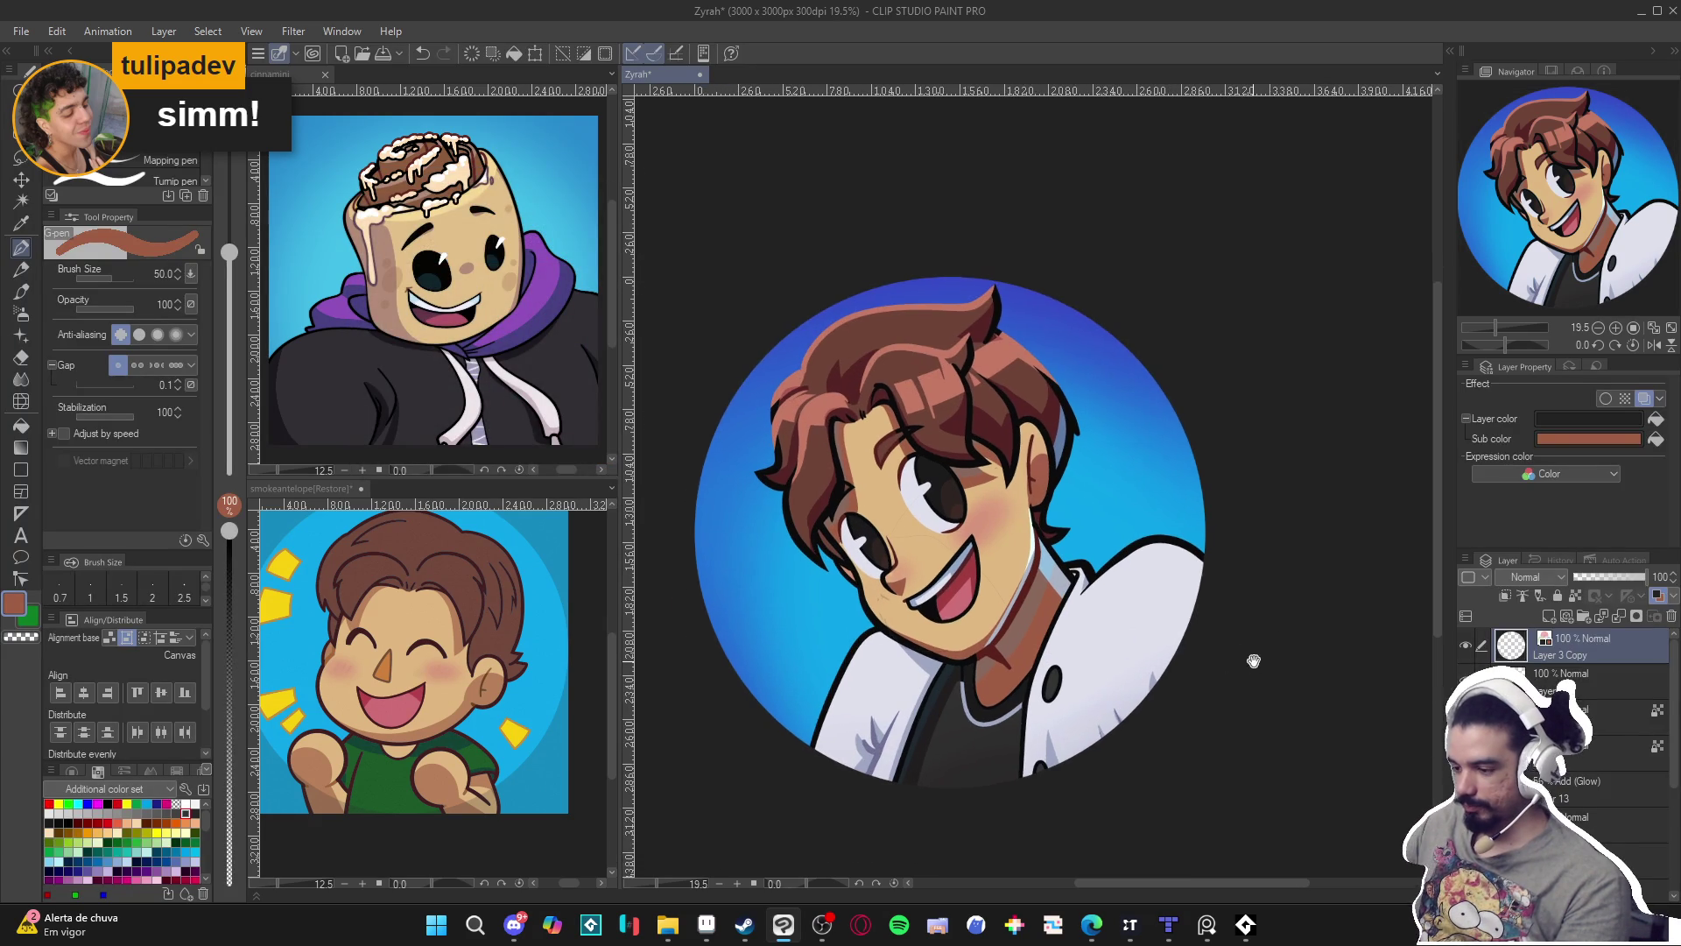
click(1465, 646)
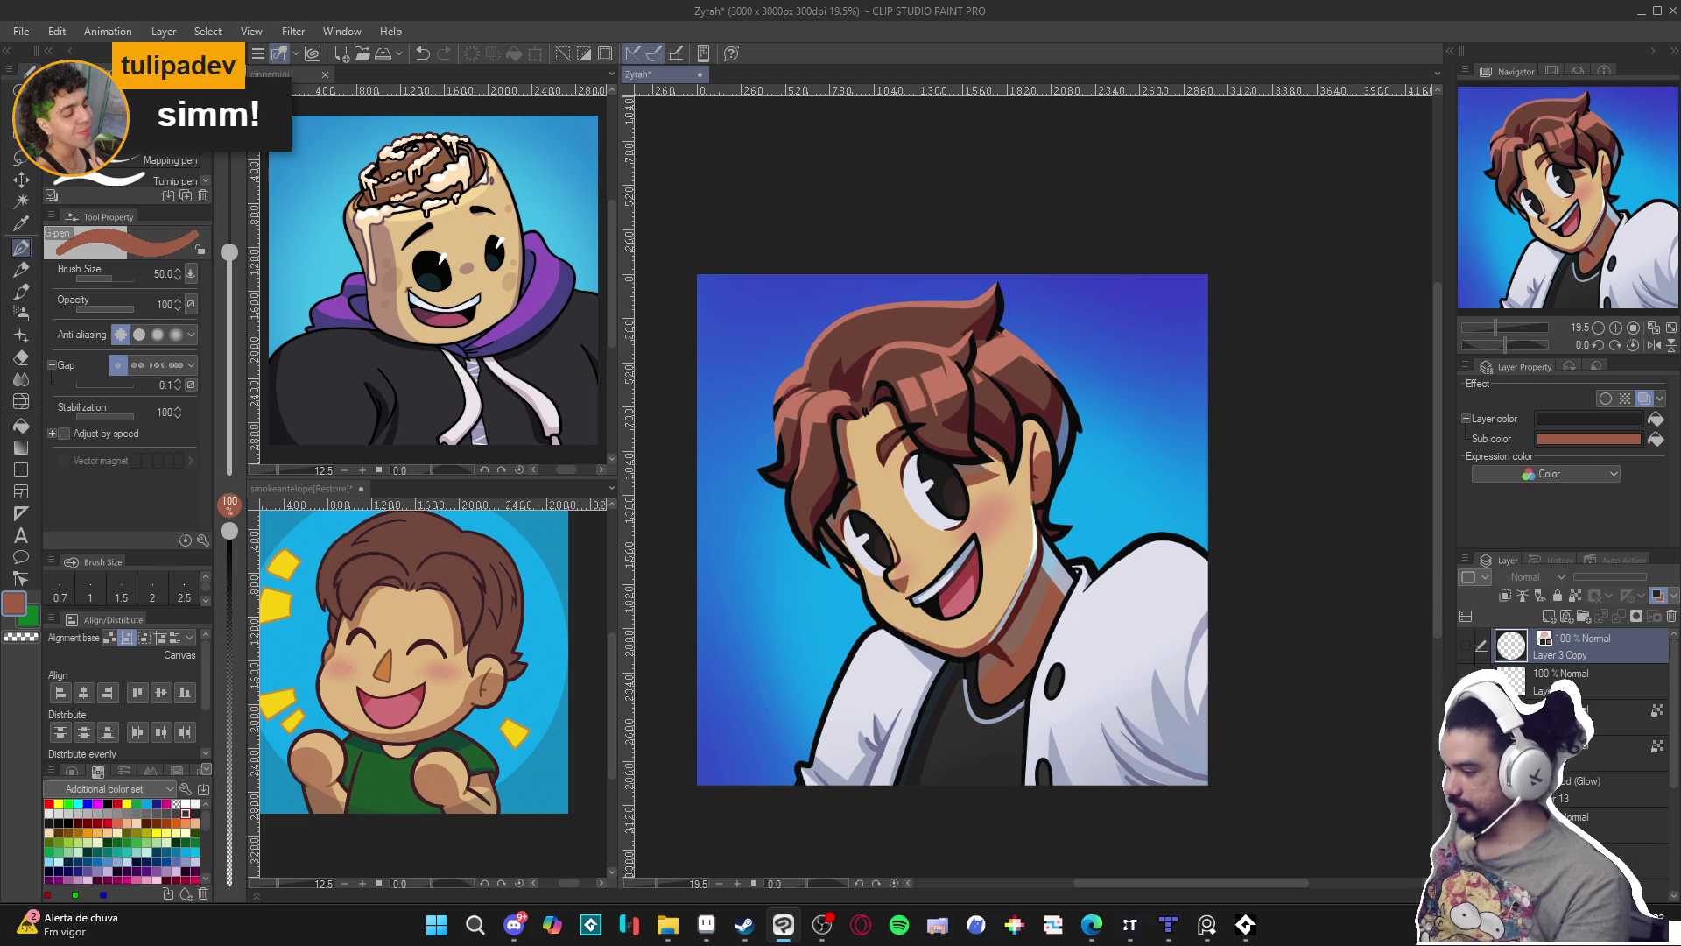
On the 56% Add (Glow) Layer 13, try auto-selecting hair regions, clearing each selection.
click(1555, 793)
key(w)
click(1009, 437)
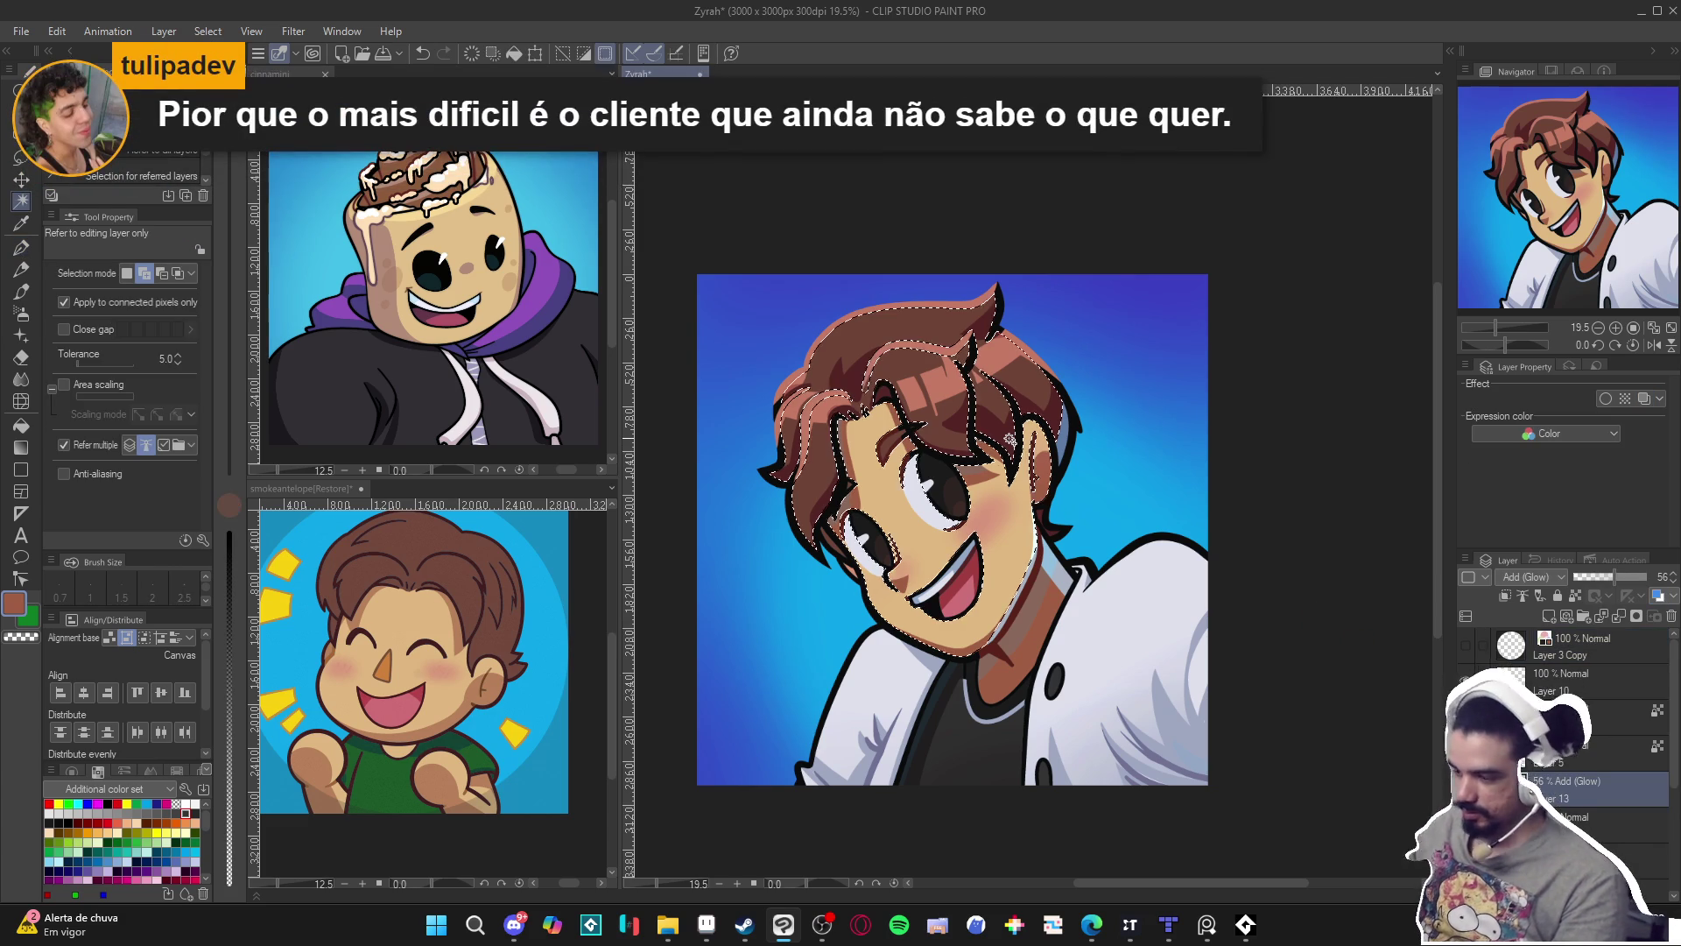
key(ctrl+d)
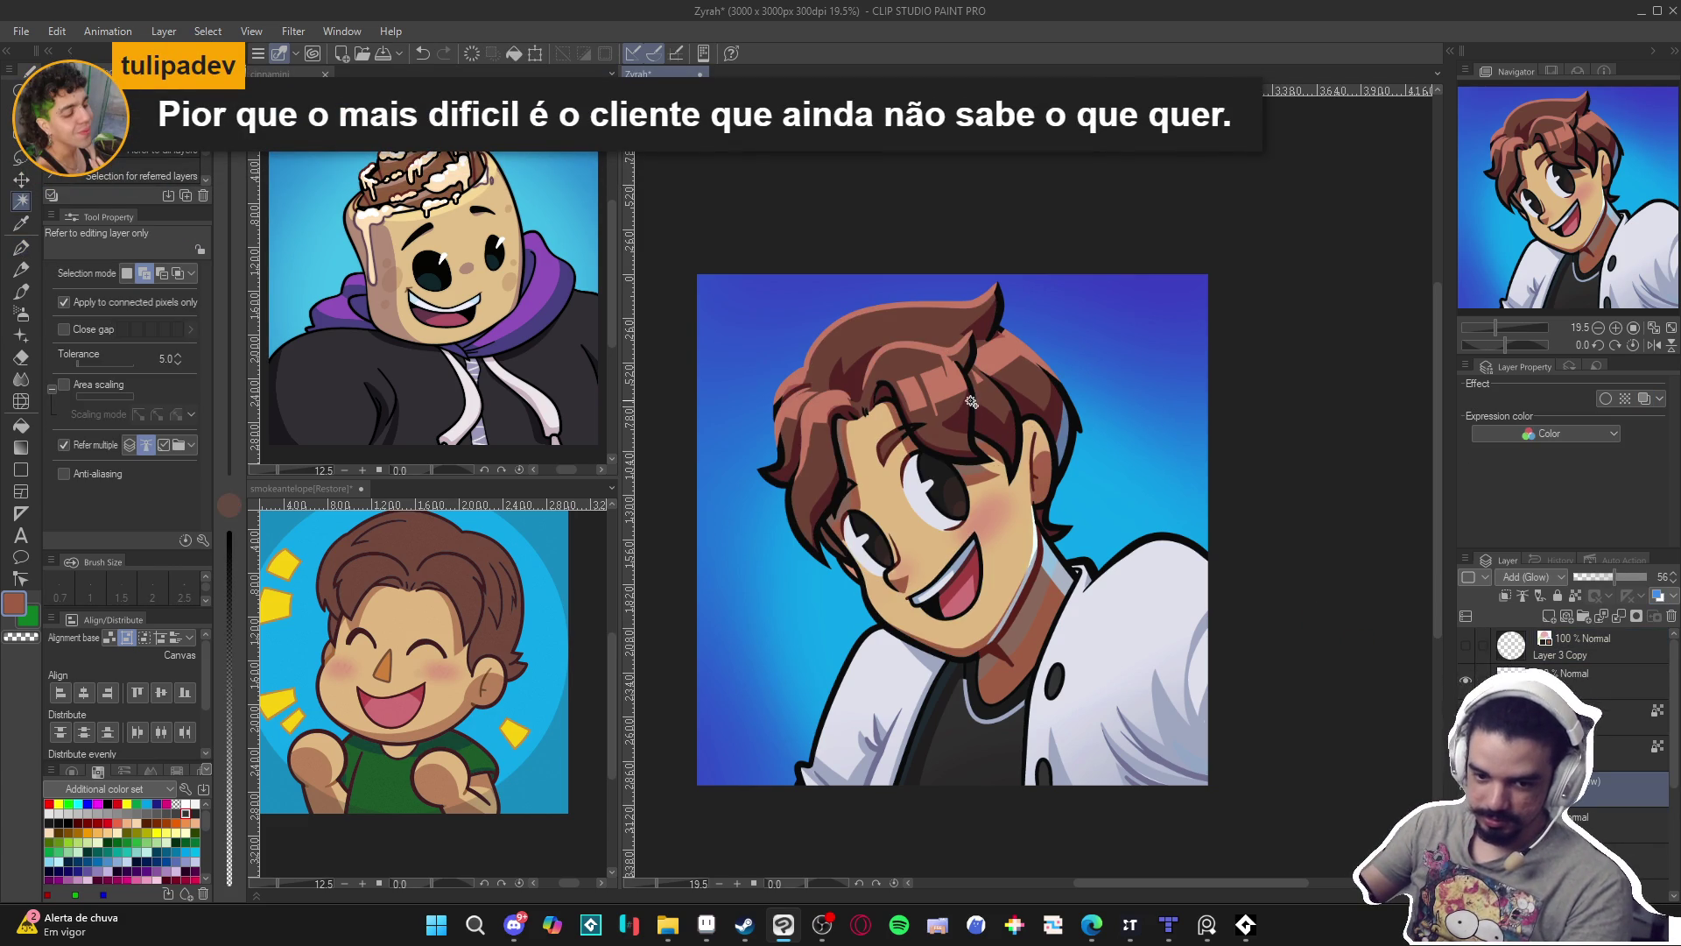
click(972, 414)
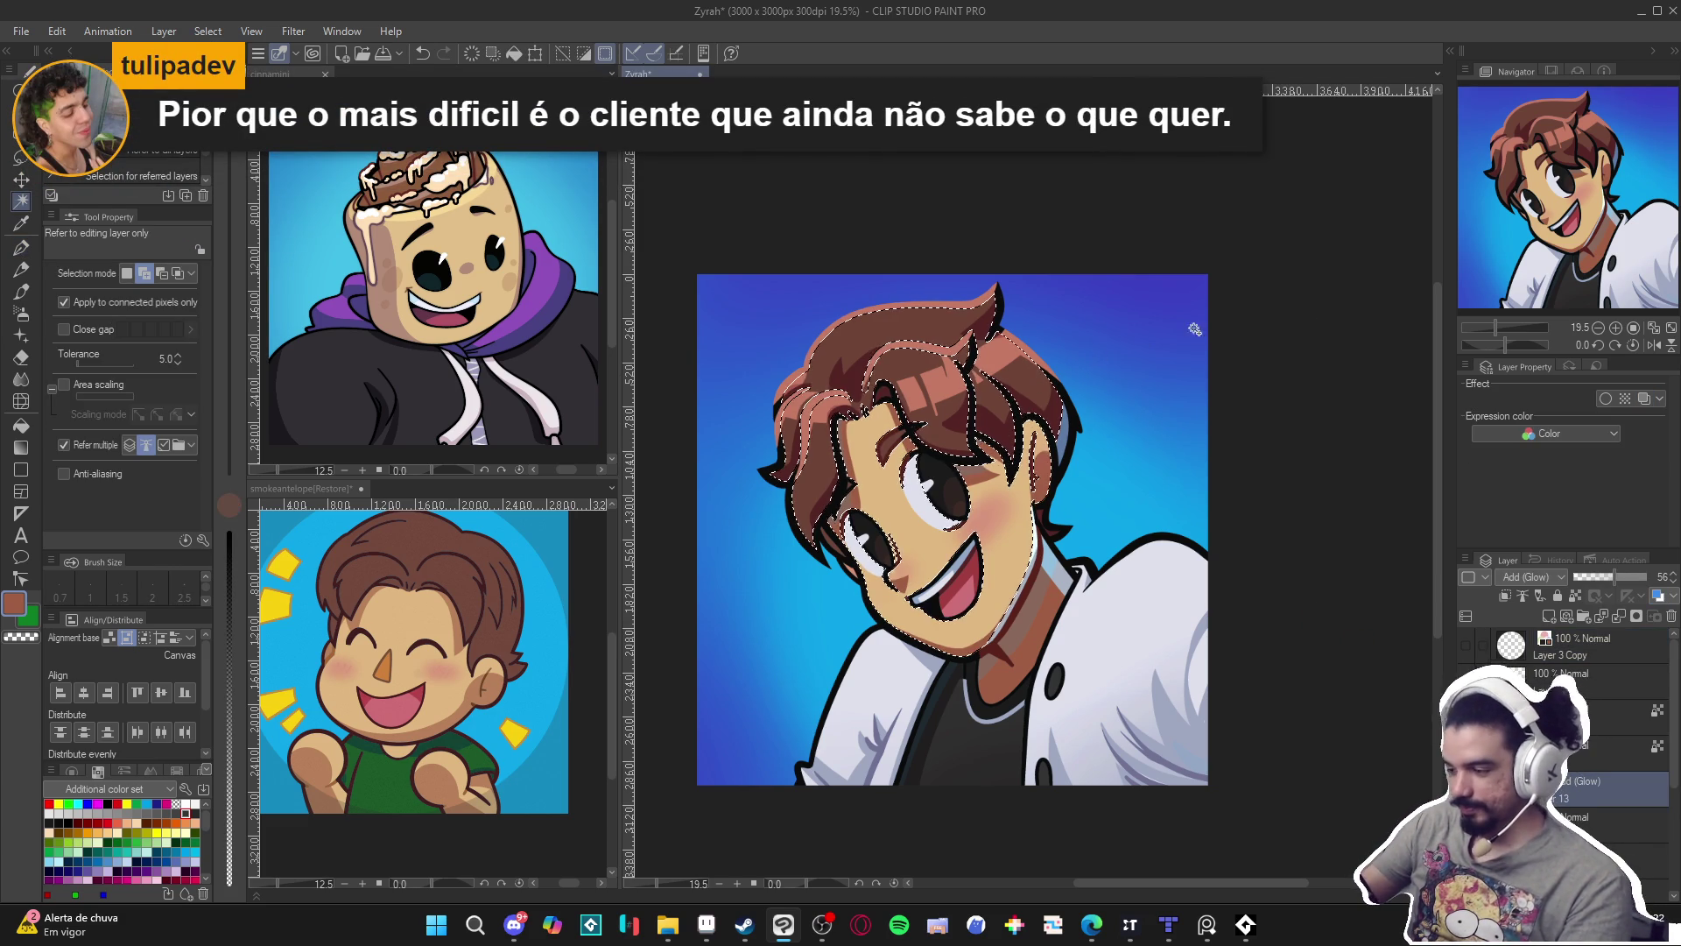
key(ctrl+d)
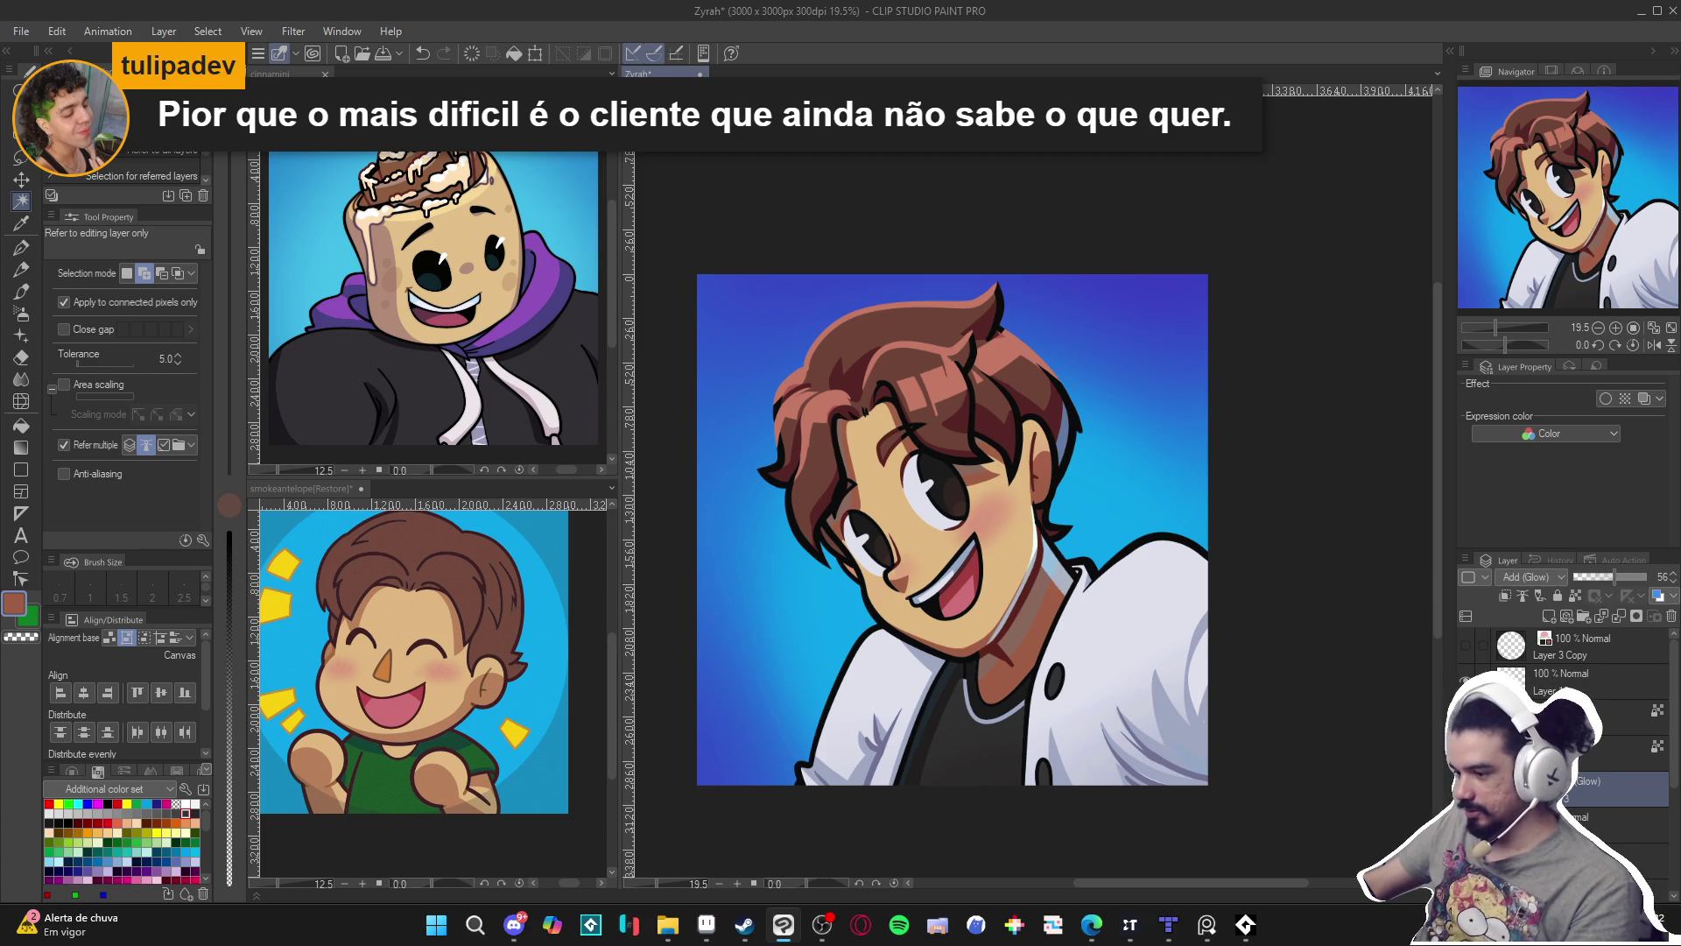
click(1022, 447)
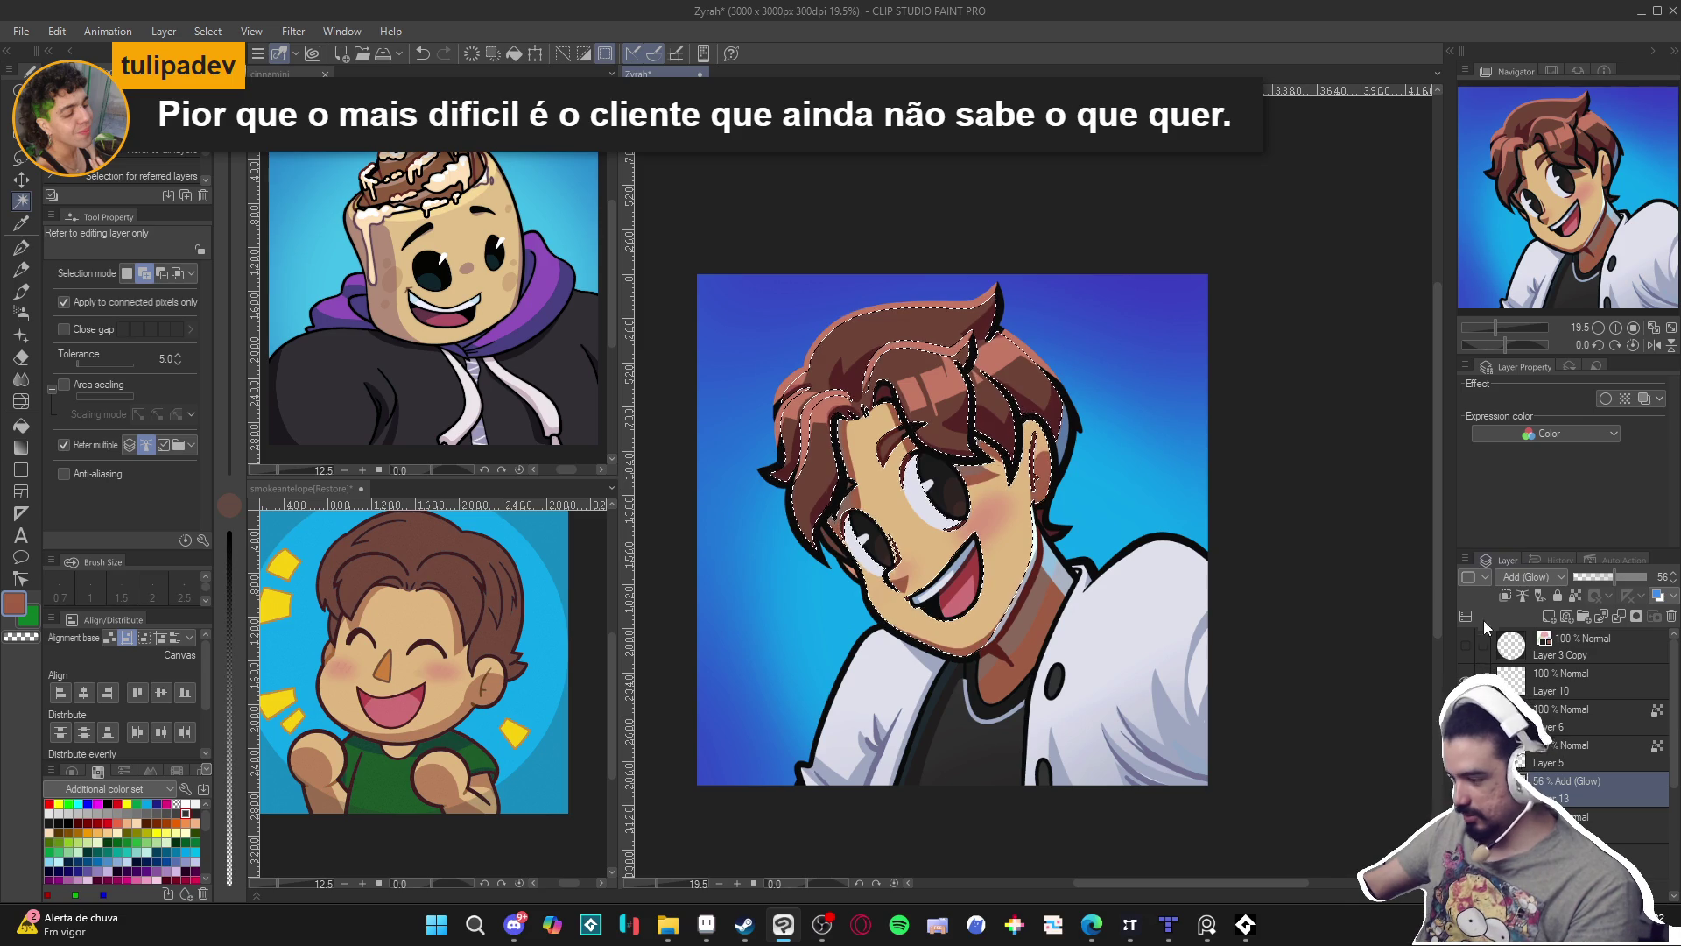
key(ctrl+d)
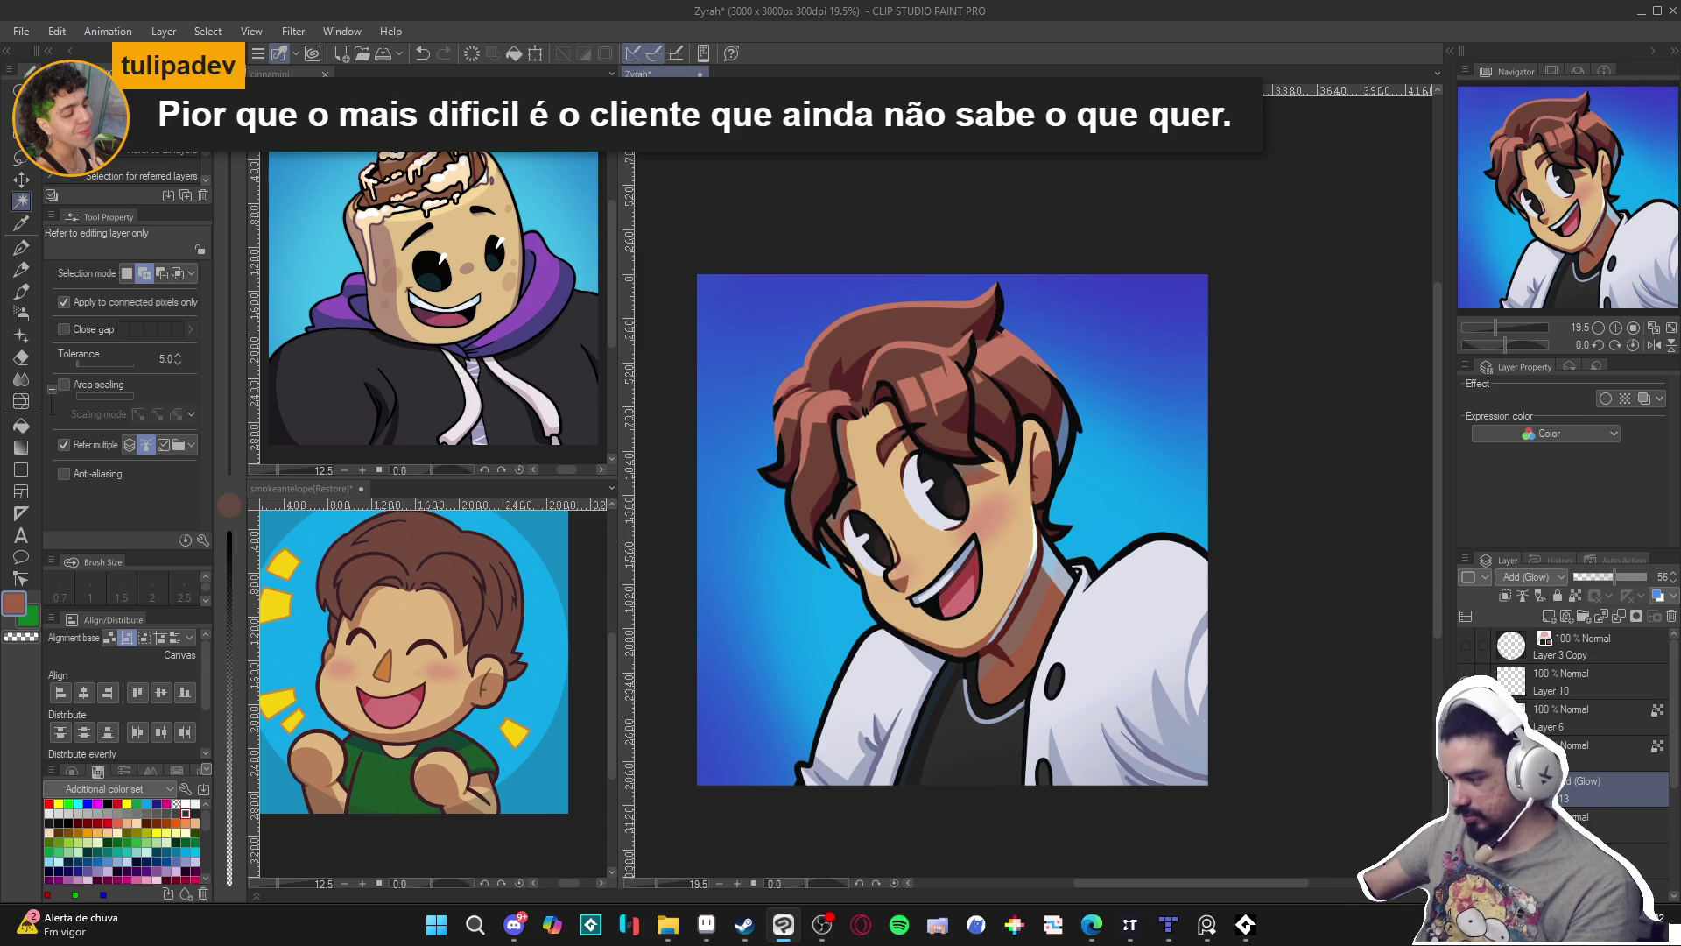
click(998, 431)
click(1009, 426)
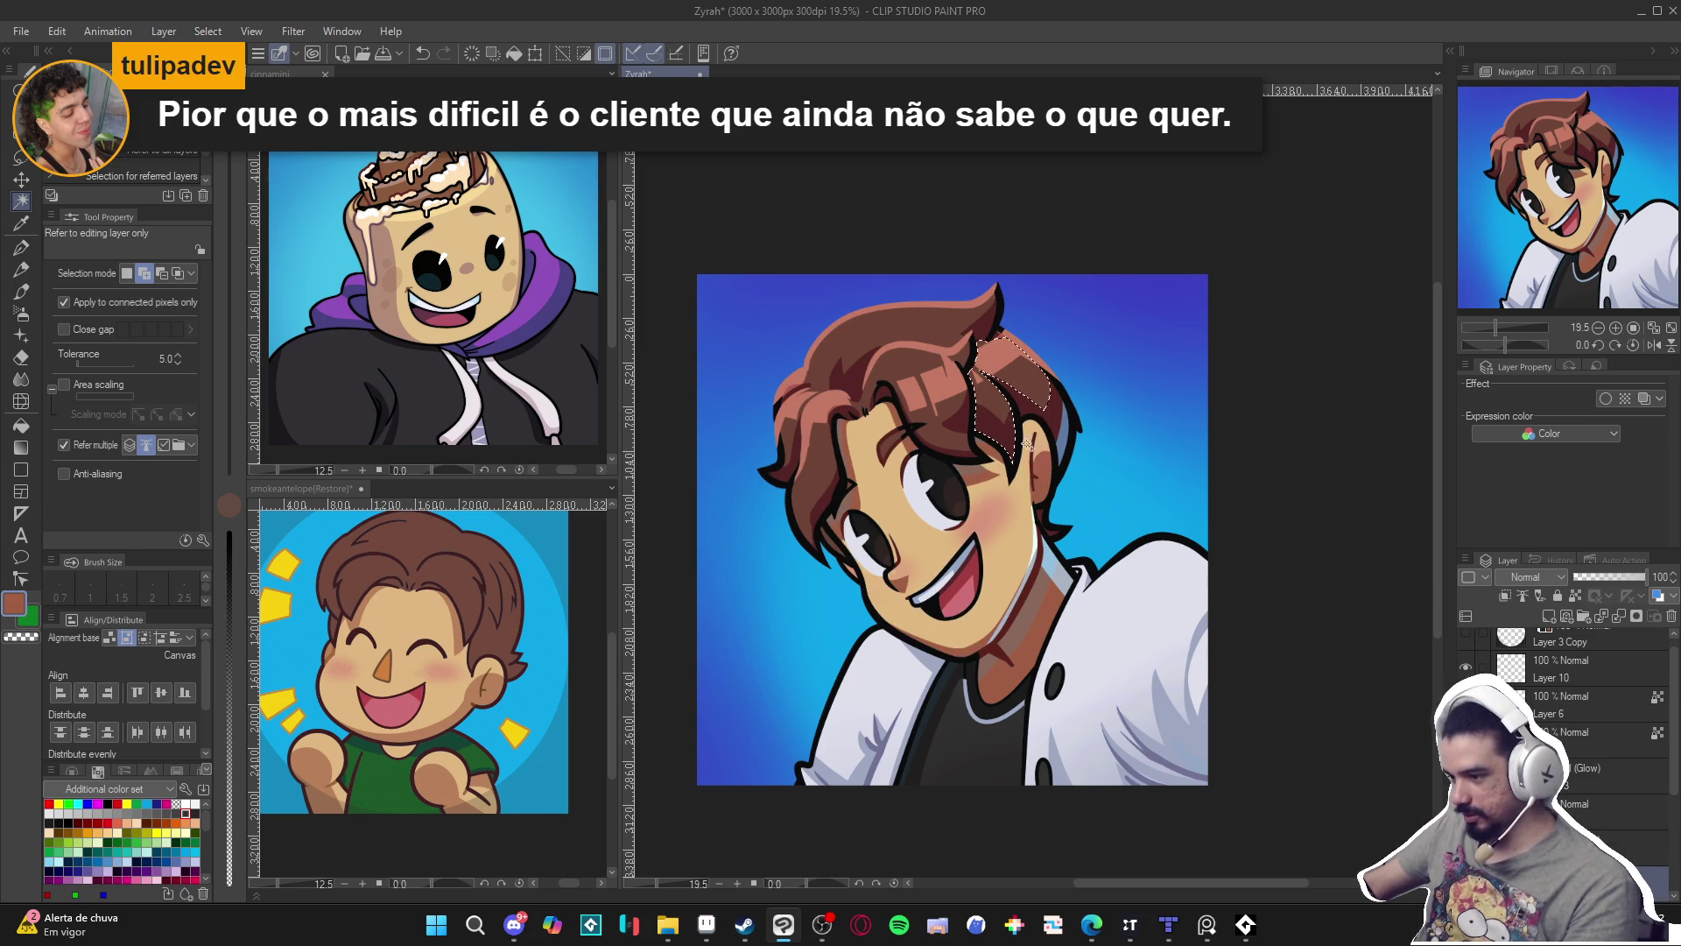
key(ctrl+d)
Stroke a light-blue rim light along a hair strand on the Add (Glow) layer with the G-pen.
click(1569, 756)
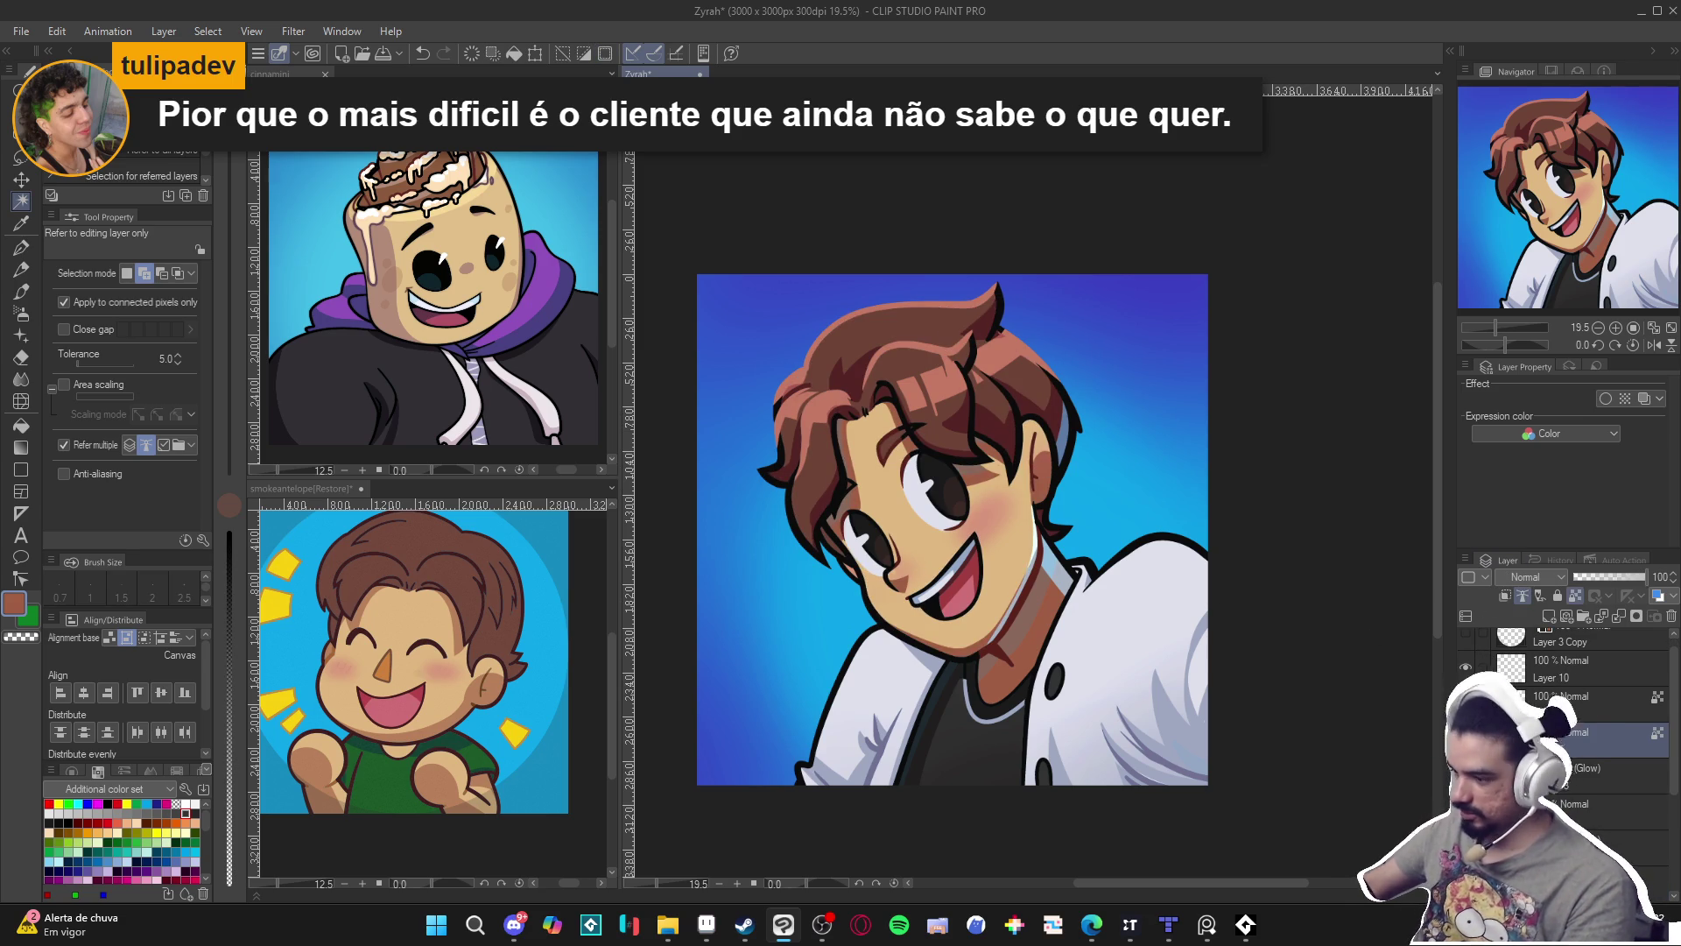
click(1575, 777)
key(p)
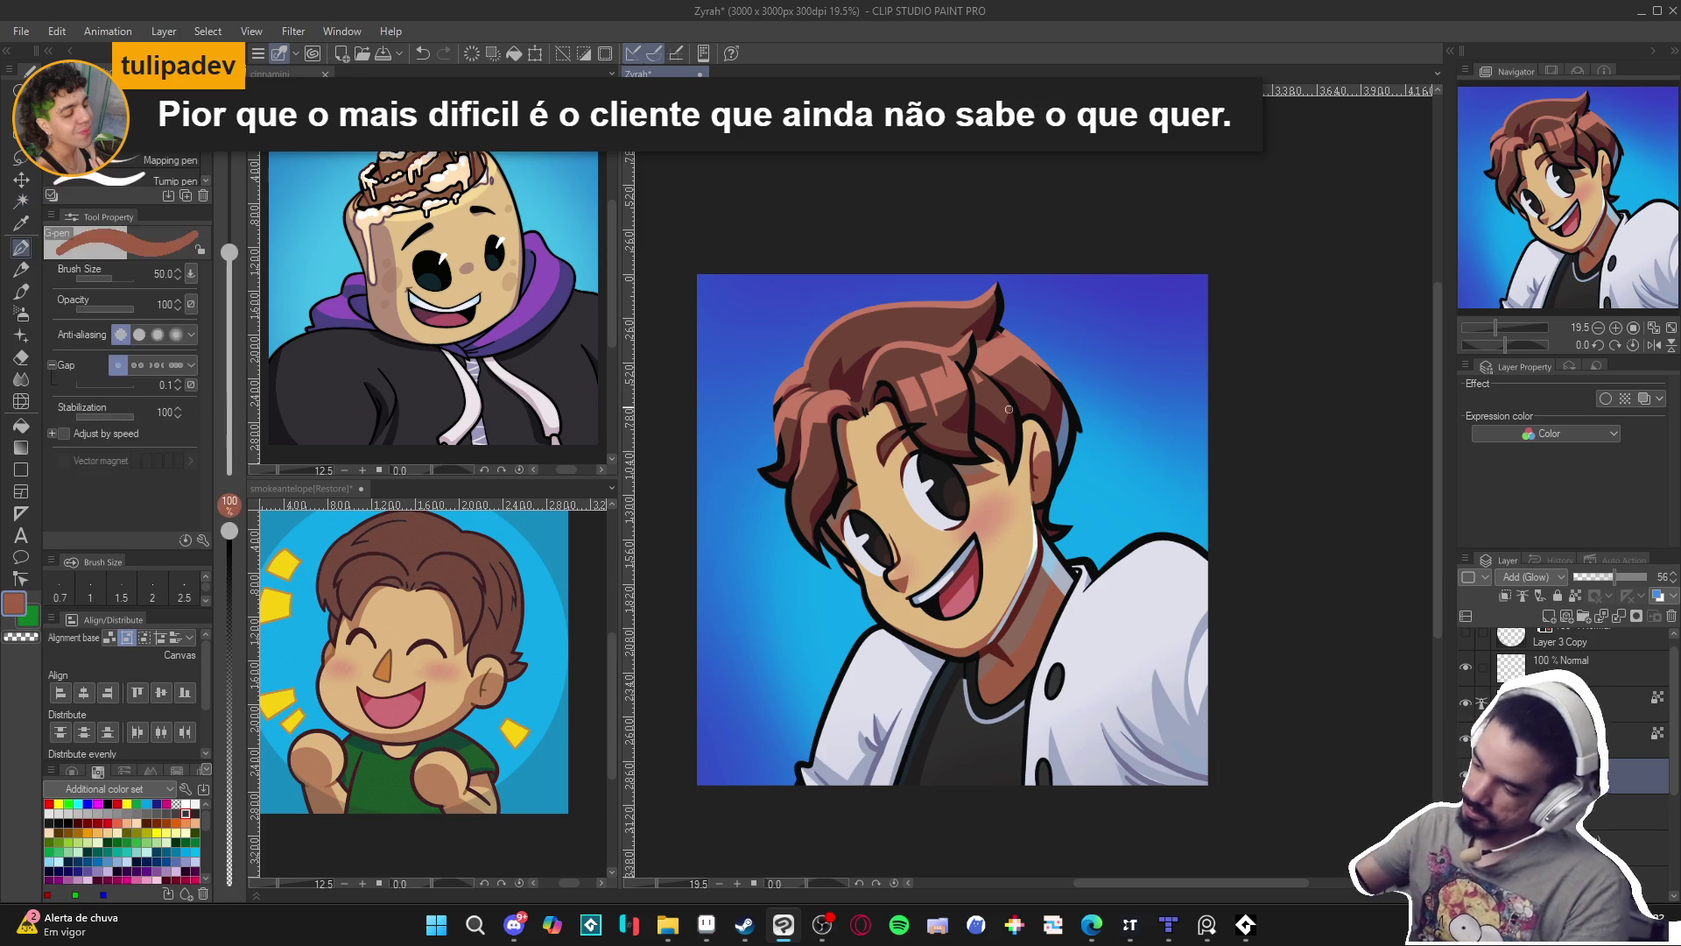
alt+click(1019, 453)
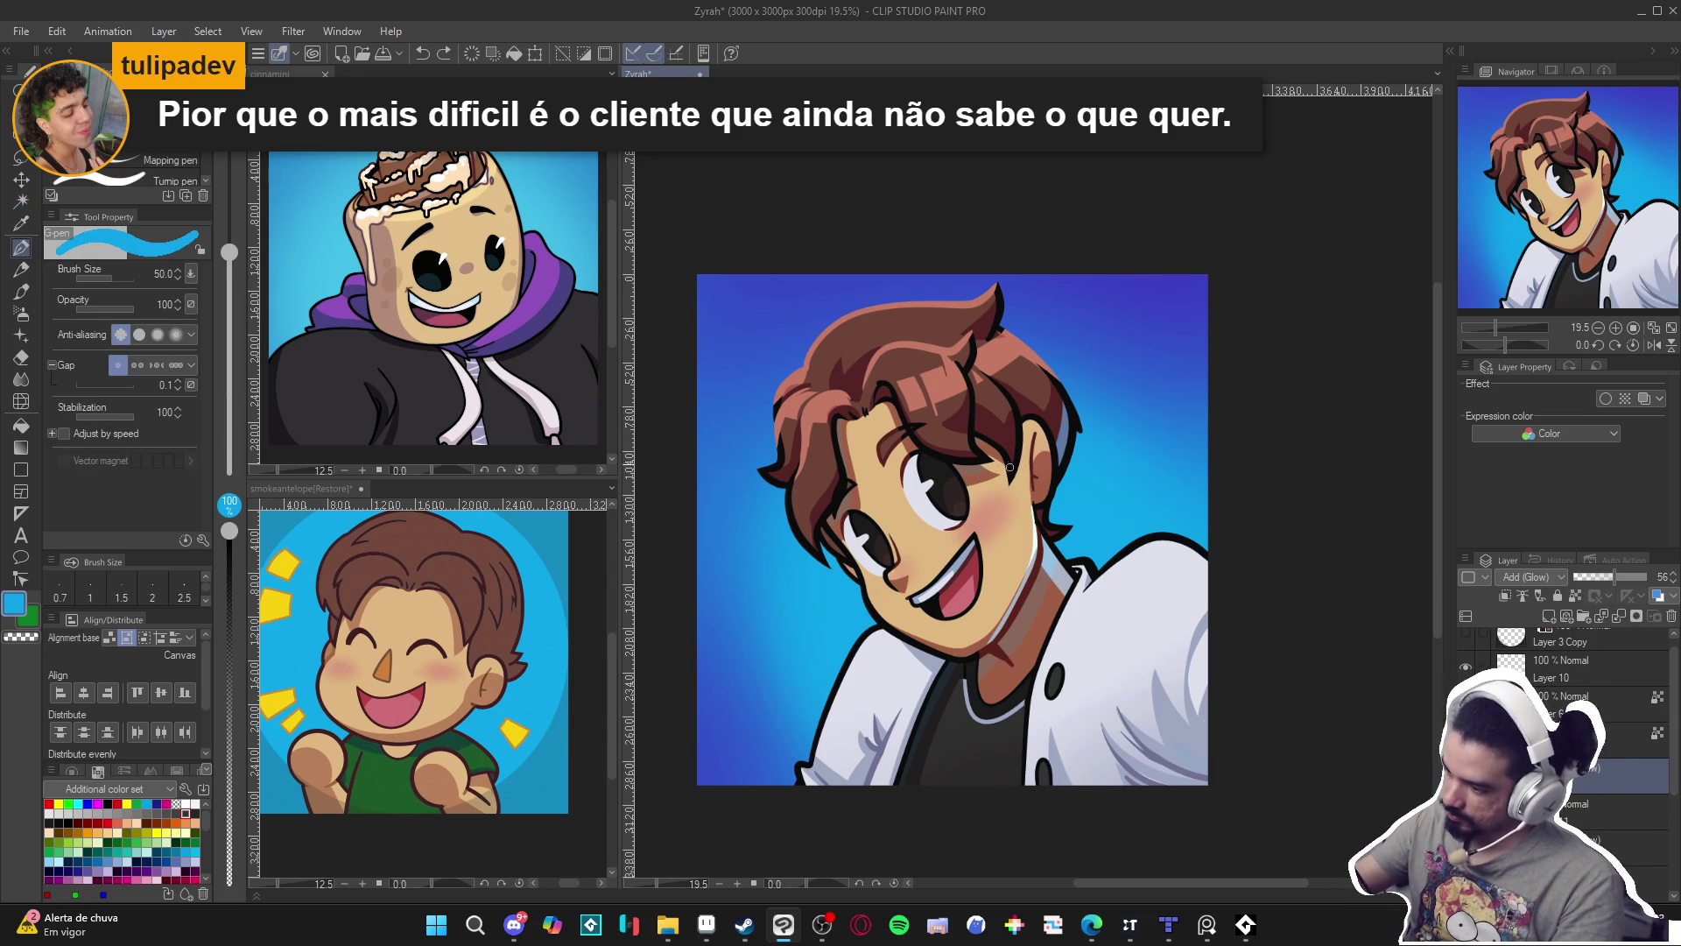
drag(1014, 441, 1014, 396)
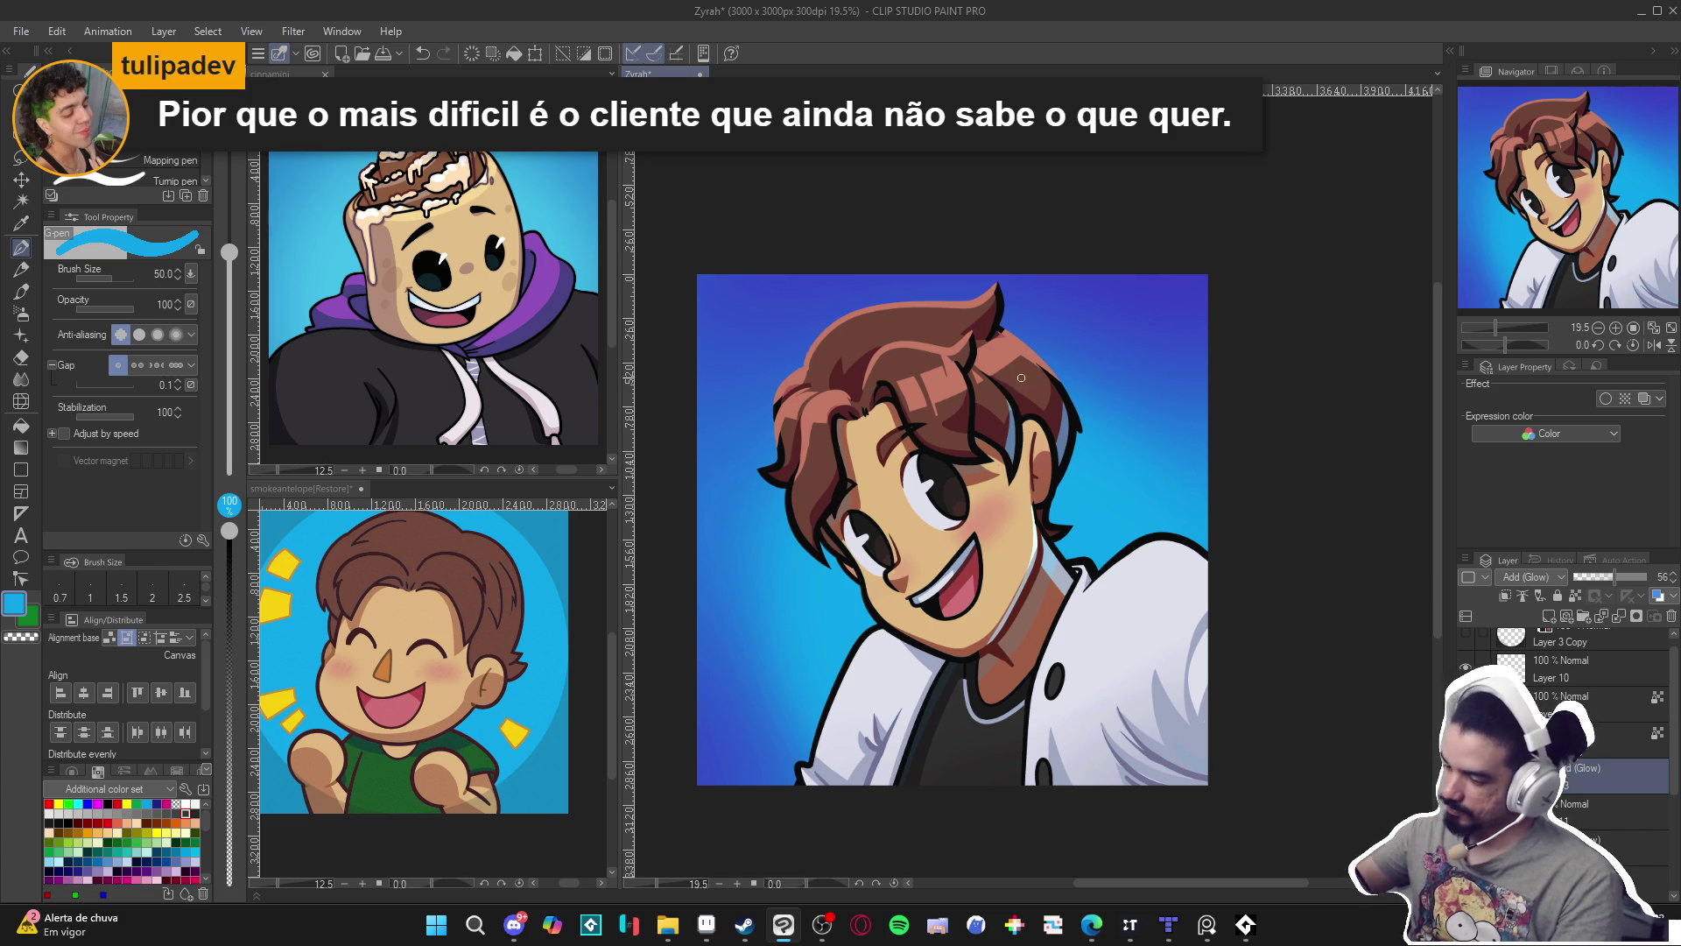
scroll(1029, 607, down, 1)
drag(1029, 607, 1009, 598)
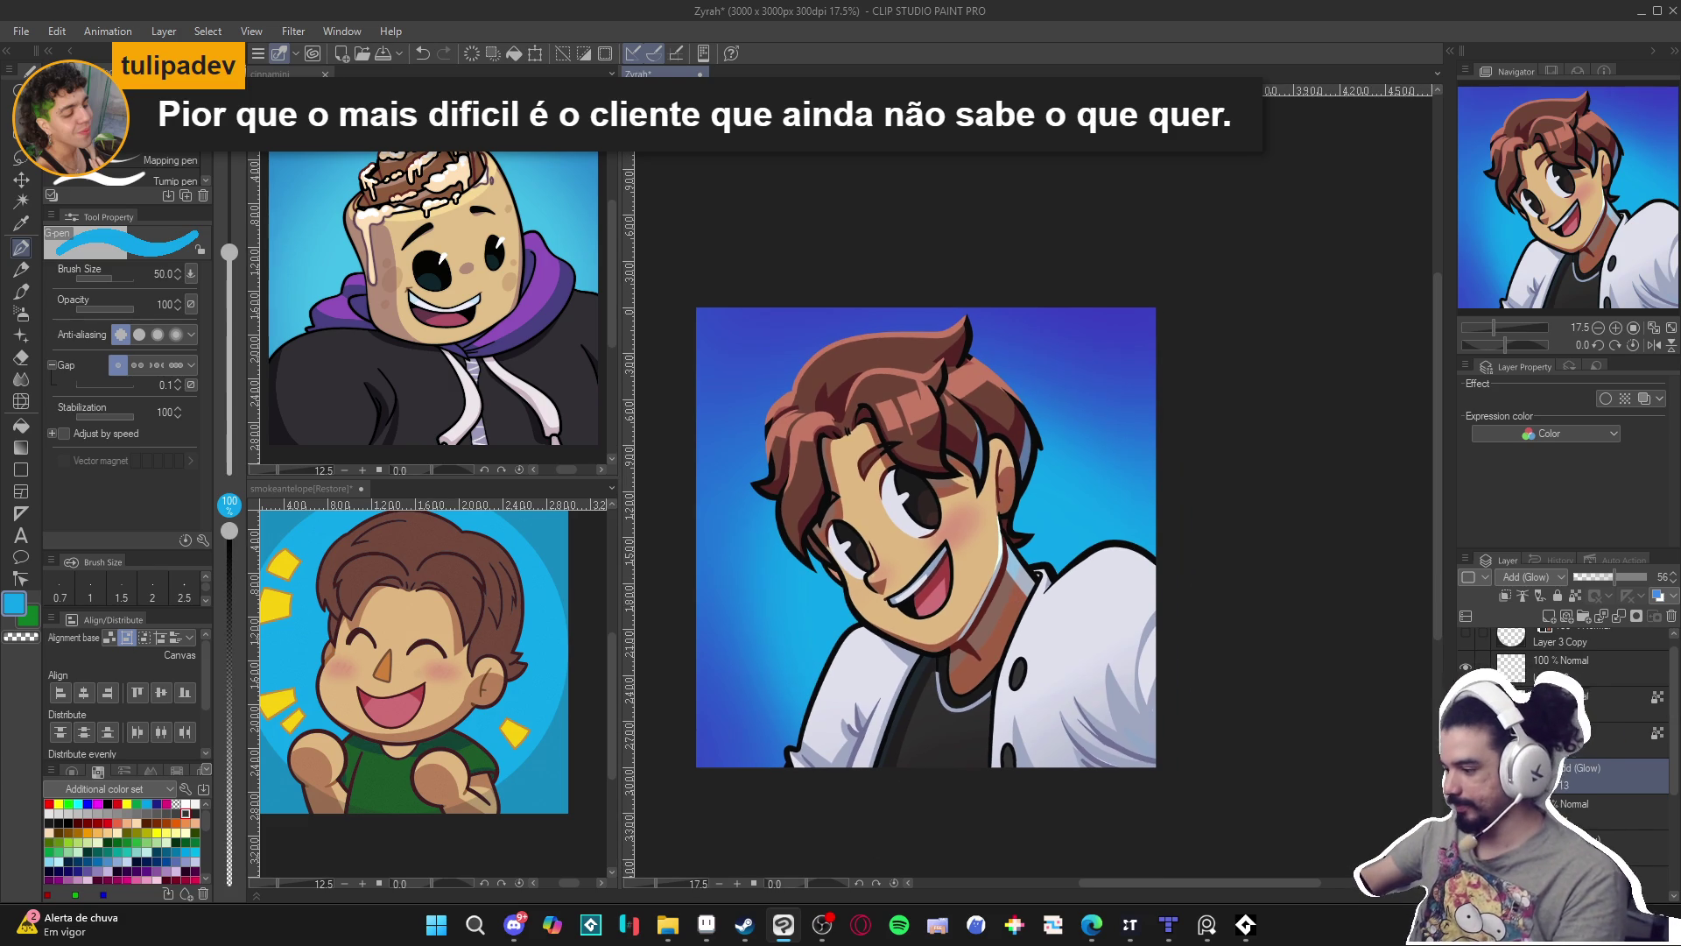
Save, duplicate the current layer, and move the copy above the Add (Glow) layer.
key(ctrl+s)
right_click(1542, 768)
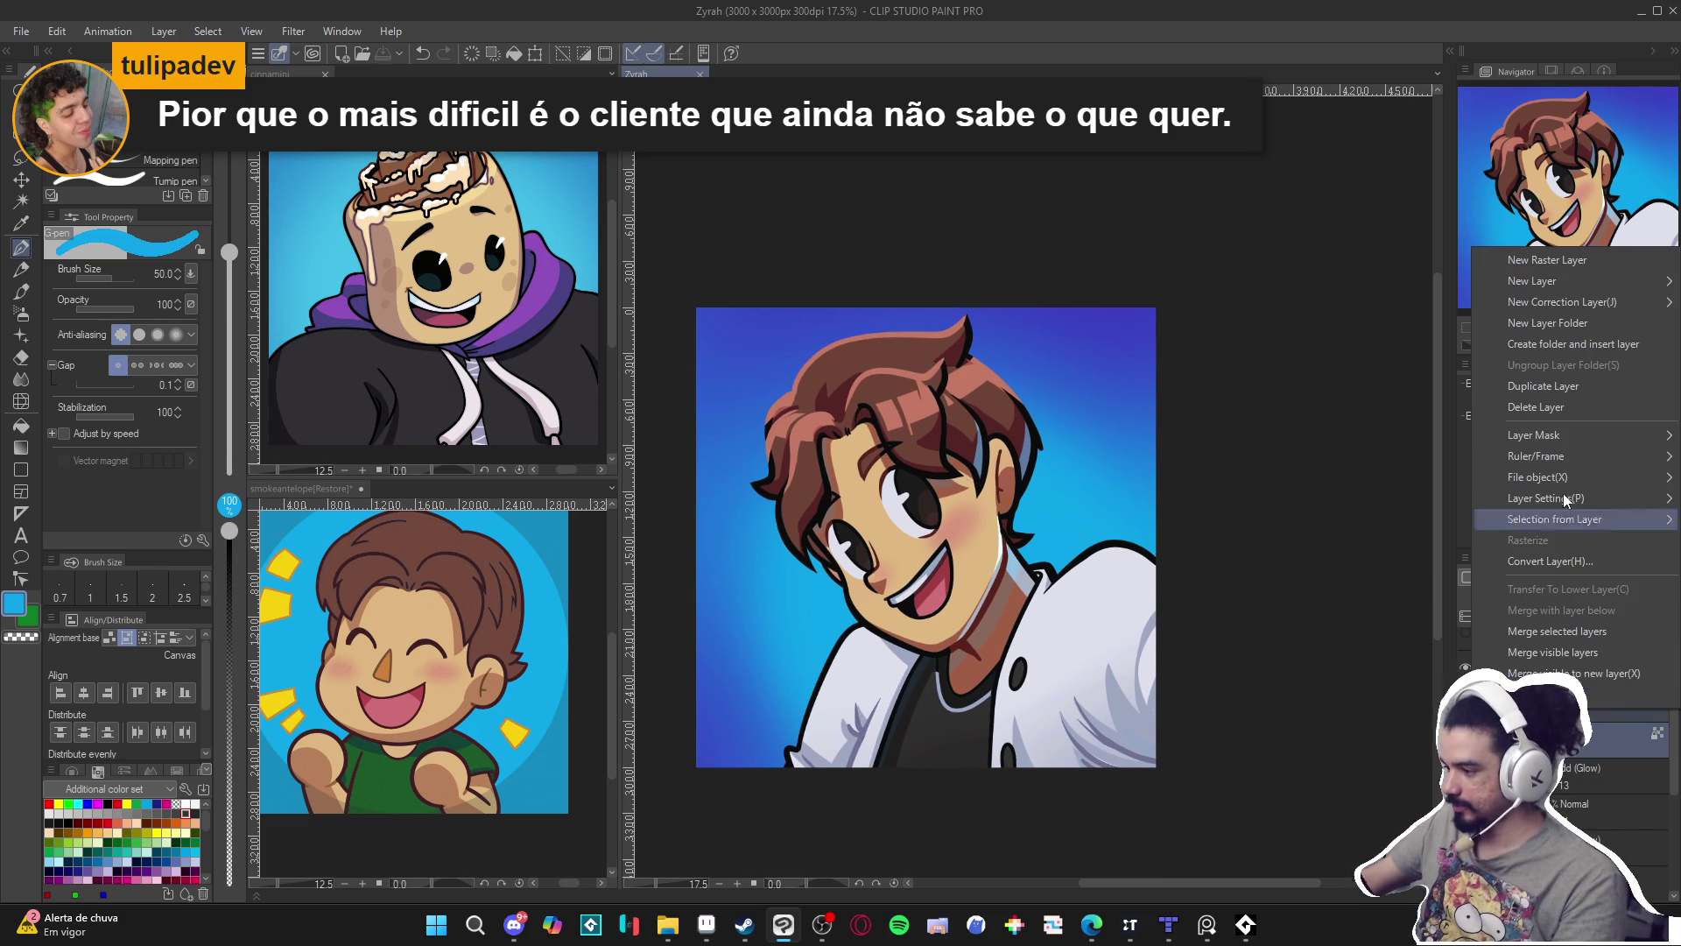
click(1574, 387)
drag(1611, 768, 1612, 733)
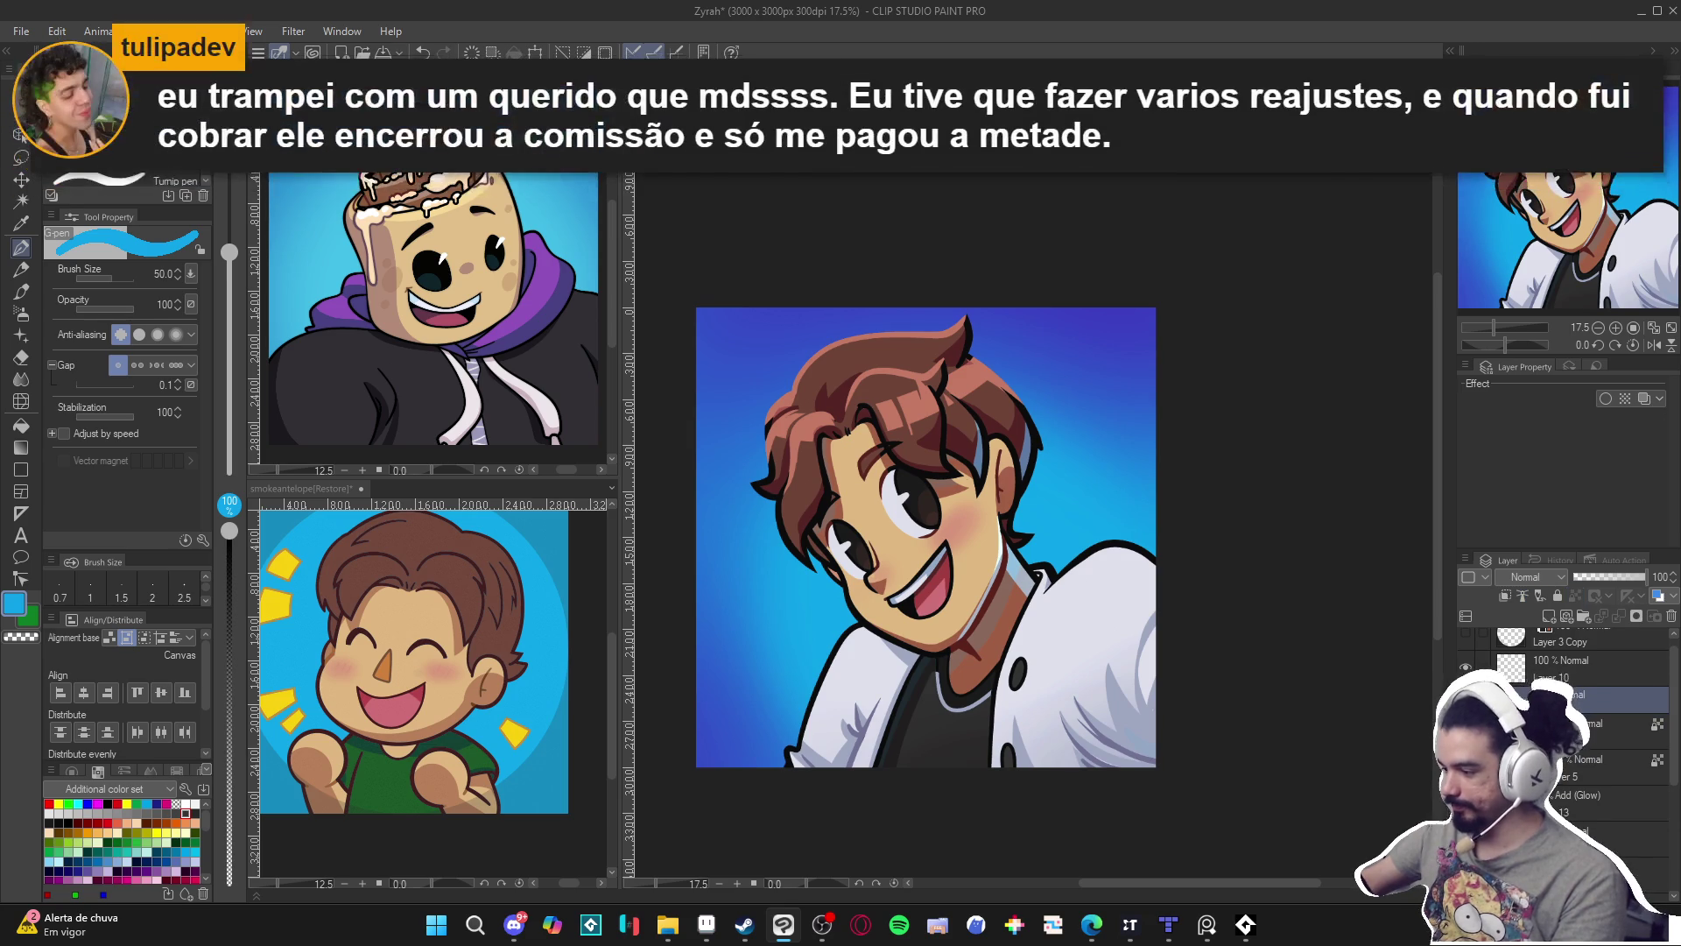
Duplicate Folder 2 Copy and convert the new copy into a single raster layer.
right_click(1568, 700)
click(1533, 377)
right_click(1567, 700)
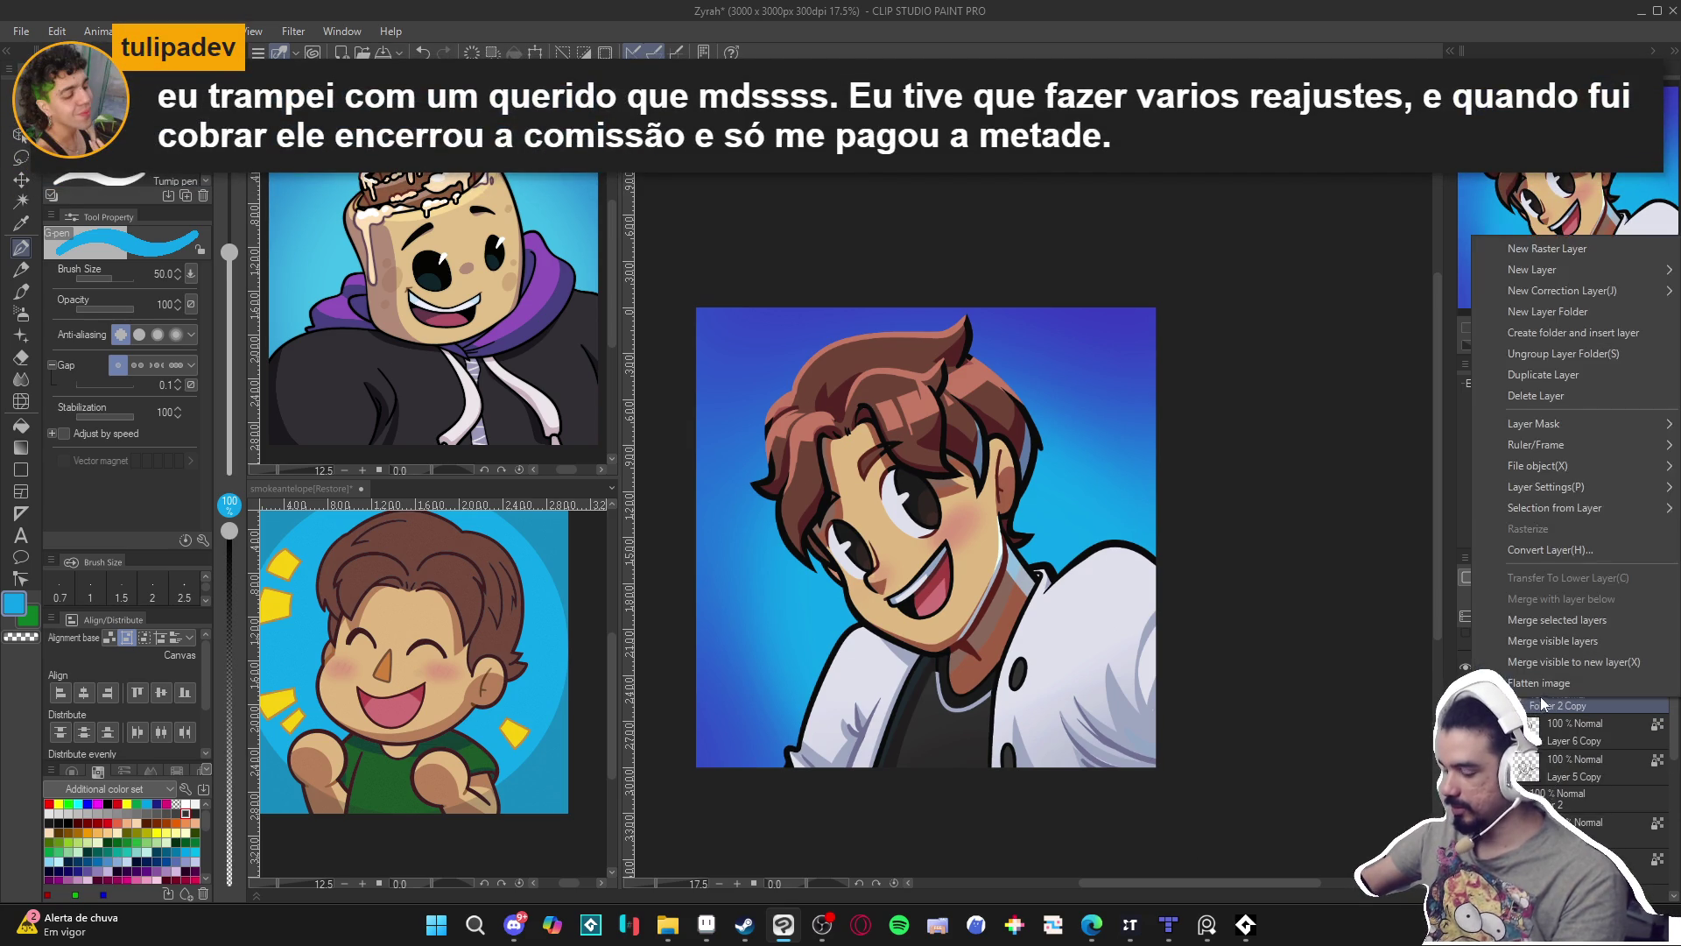
click(1585, 550)
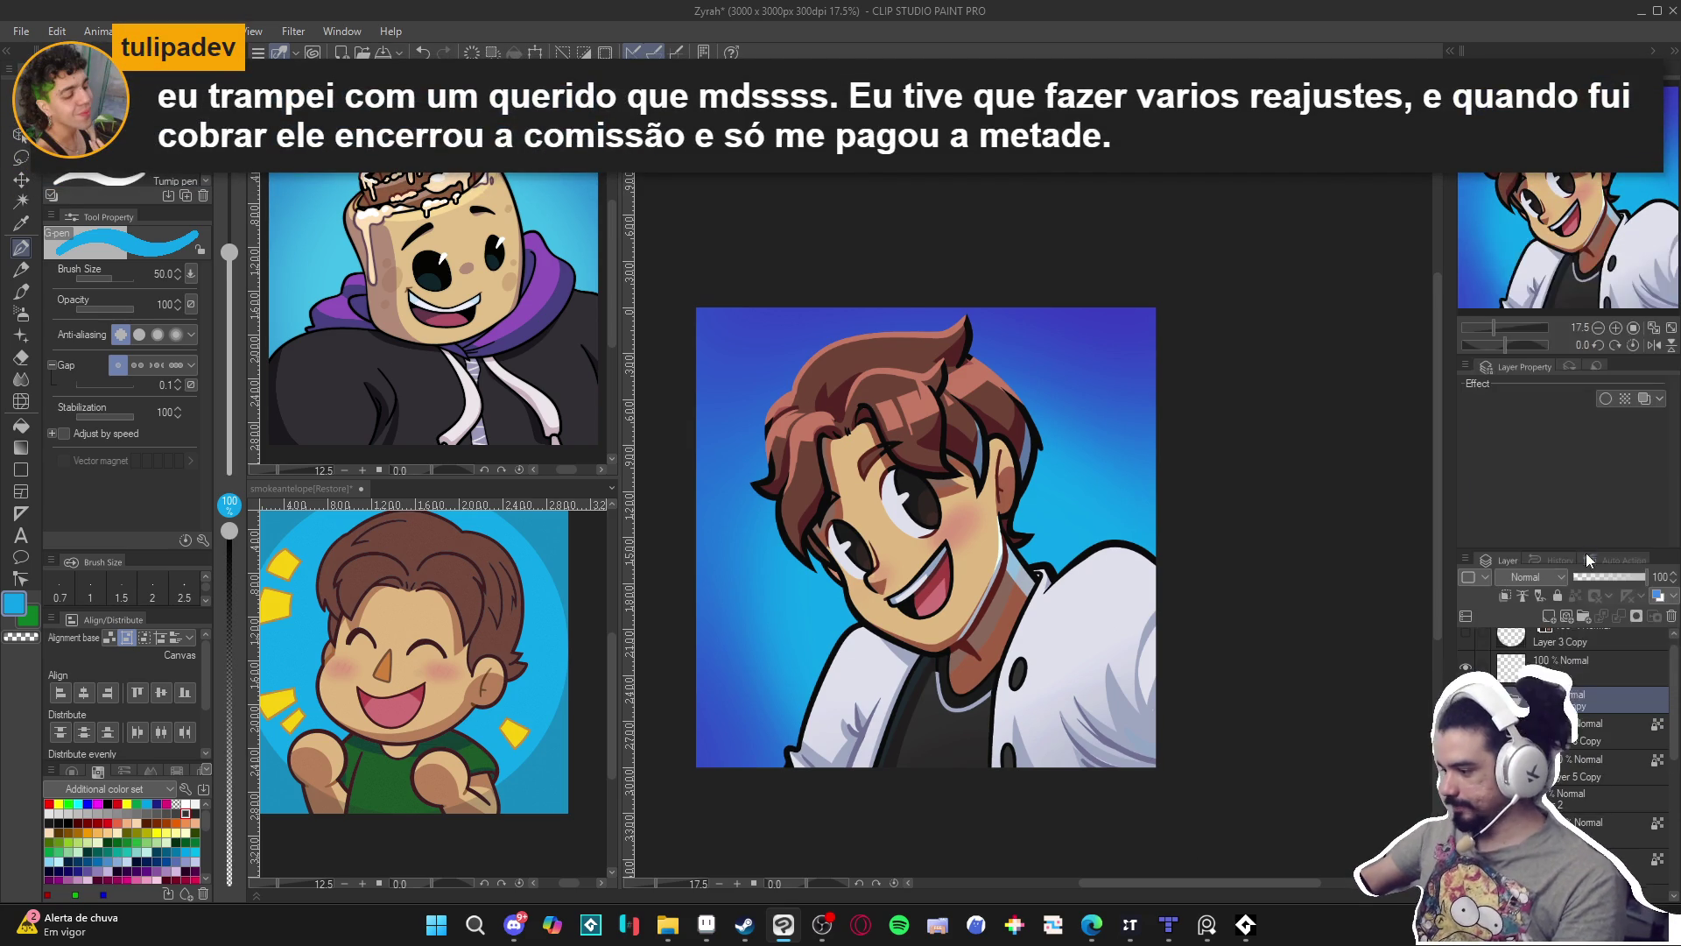
click(869, 228)
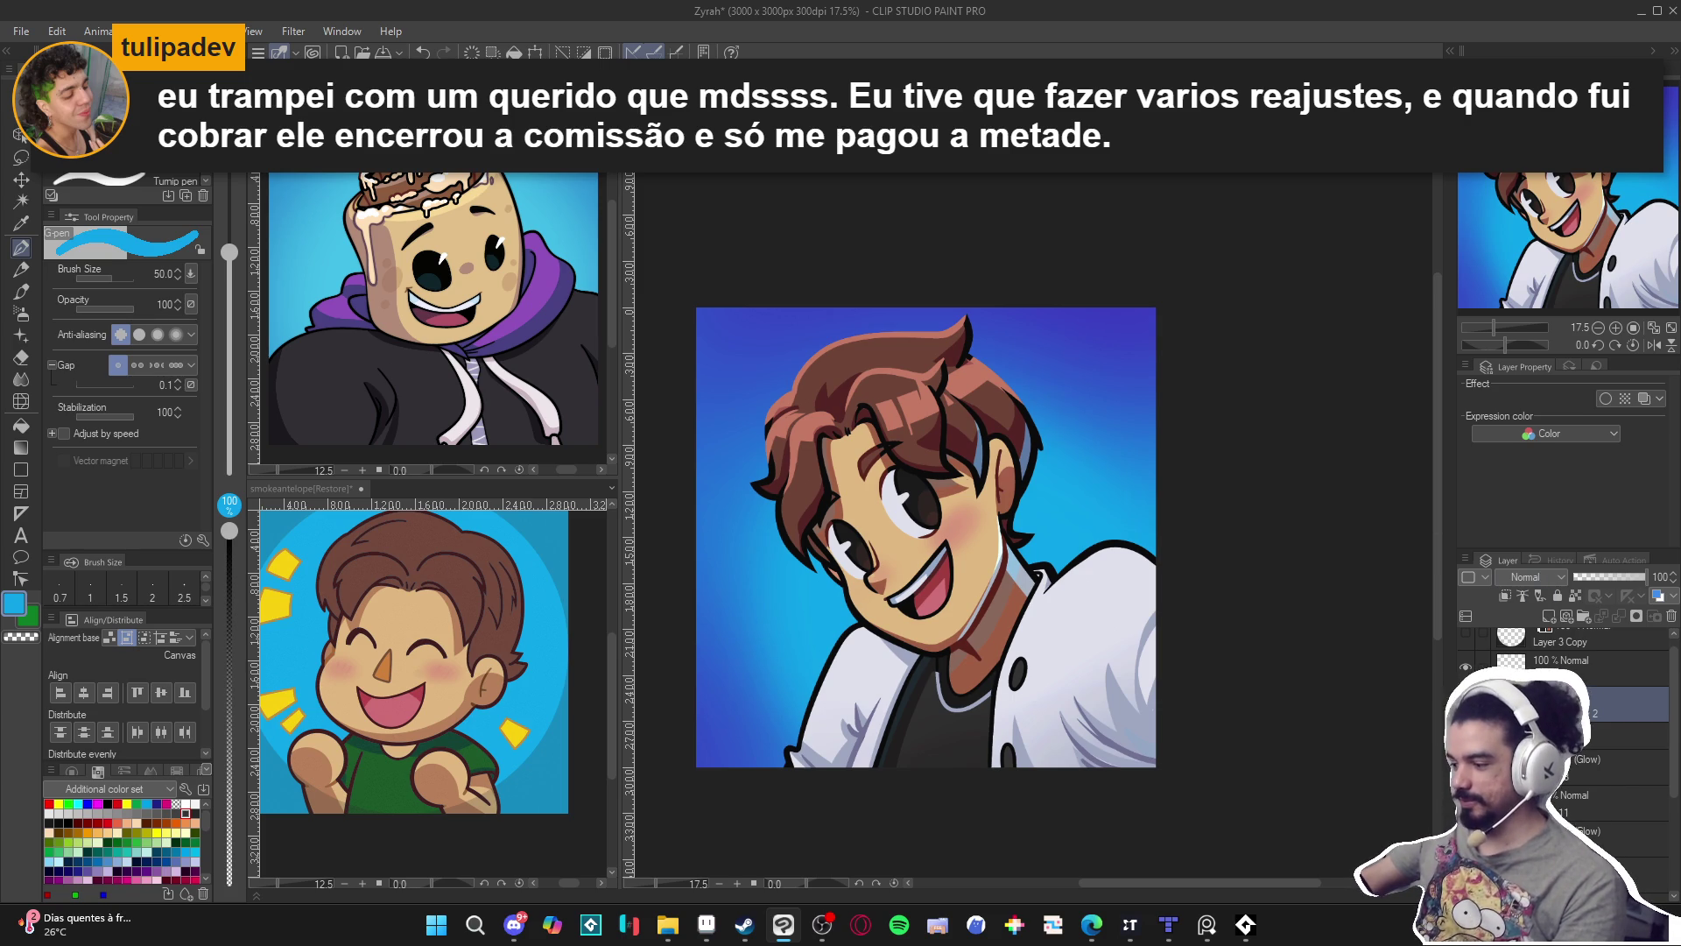
scroll(1058, 551, up, 2)
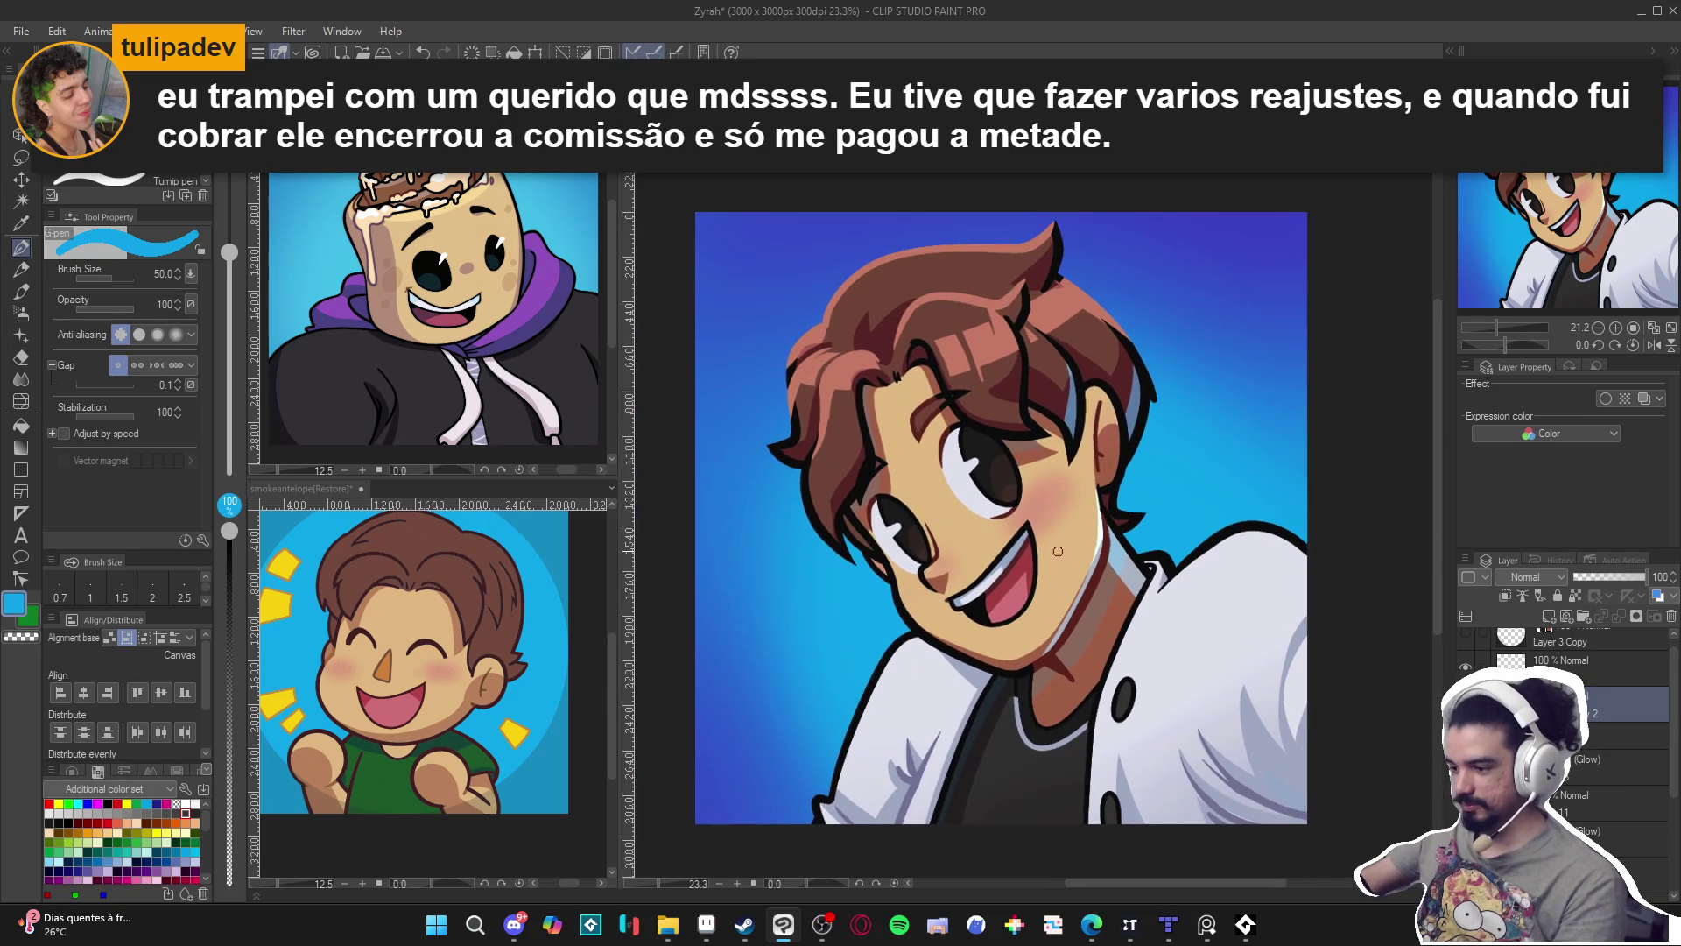
scroll(1058, 552, up, 1)
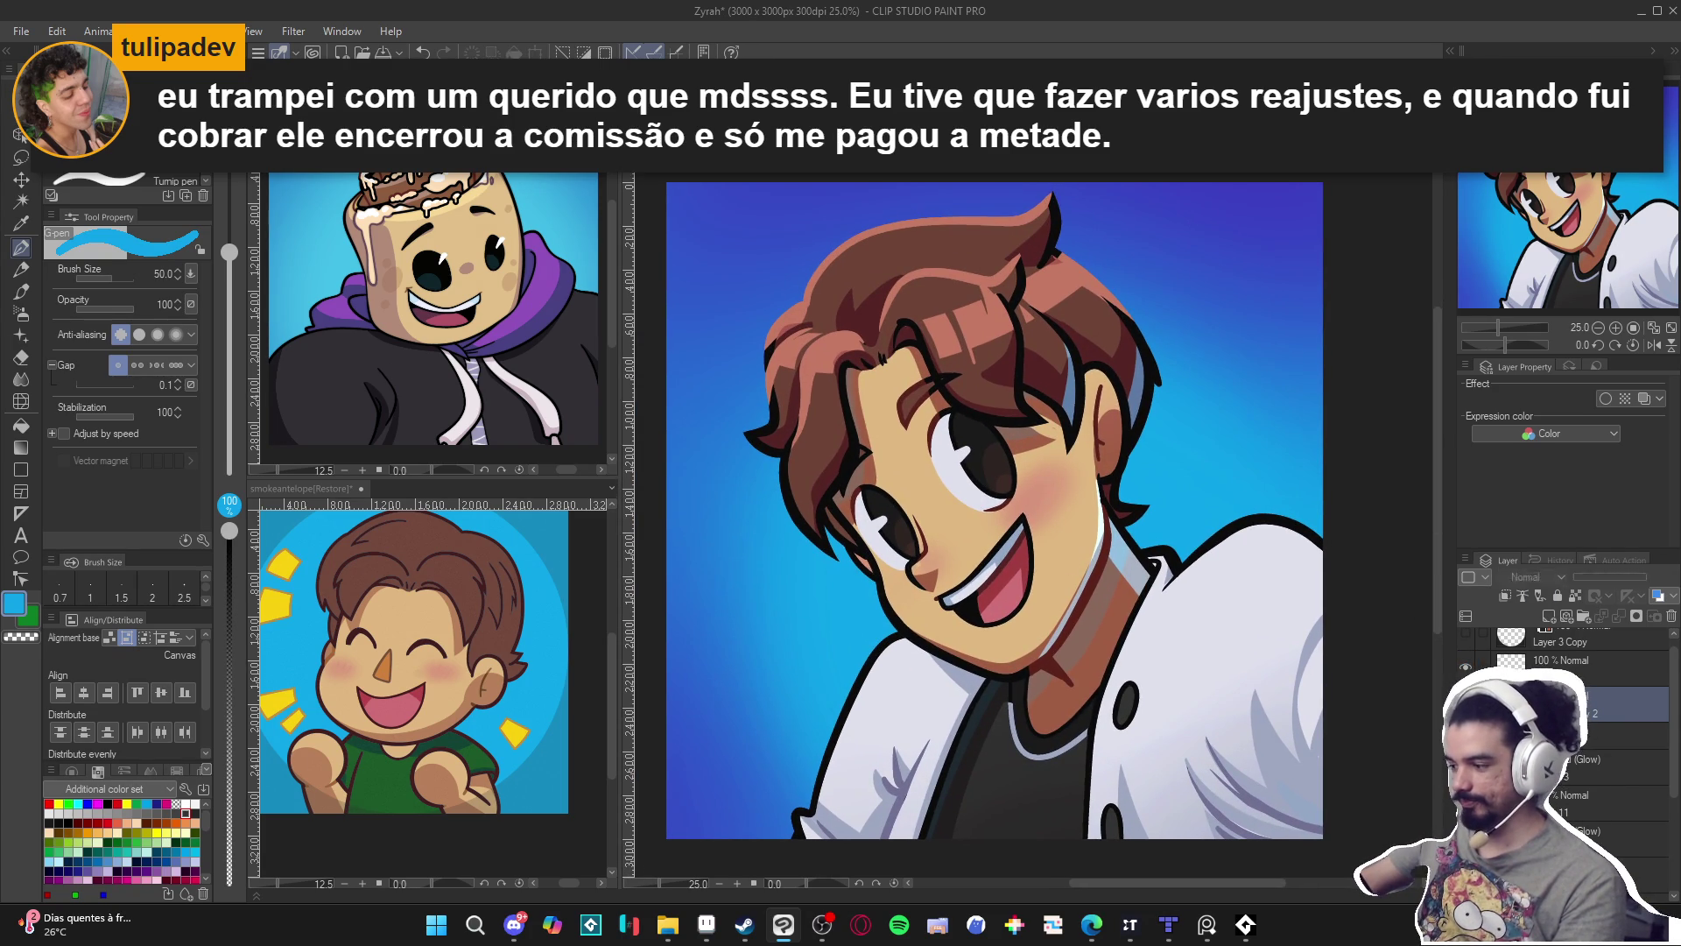
Try a blur filter, cancel it, then apply a lighter blur and set opacity to 44.
click(294, 32)
mouse_move(337, 74)
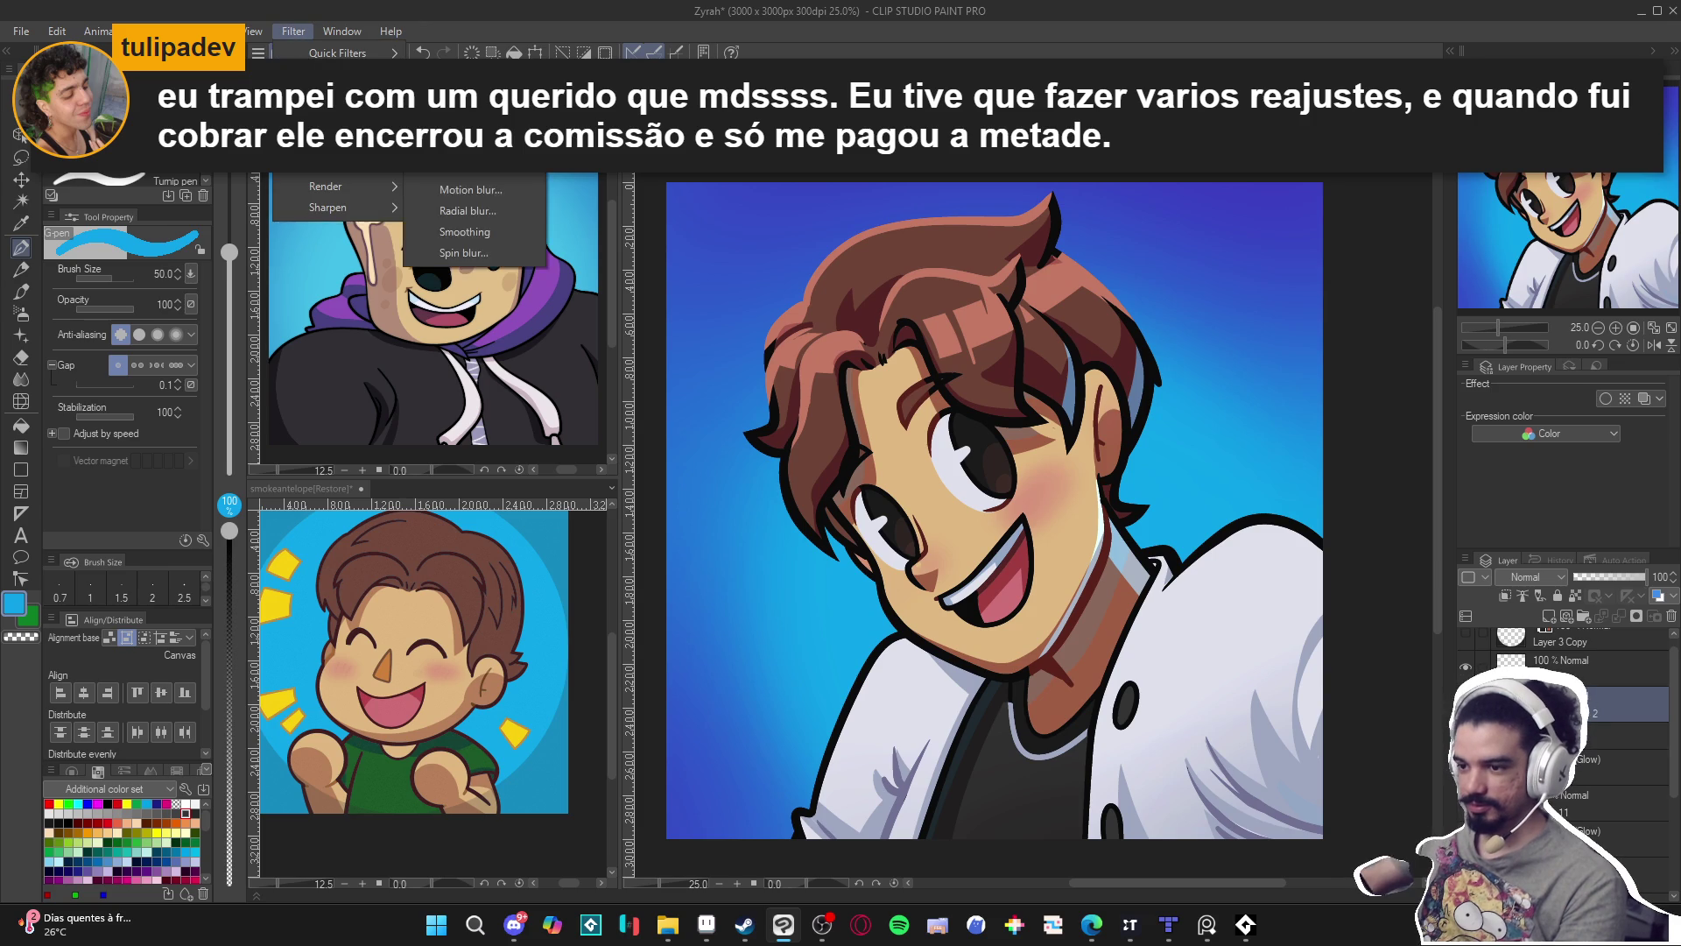
click(473, 167)
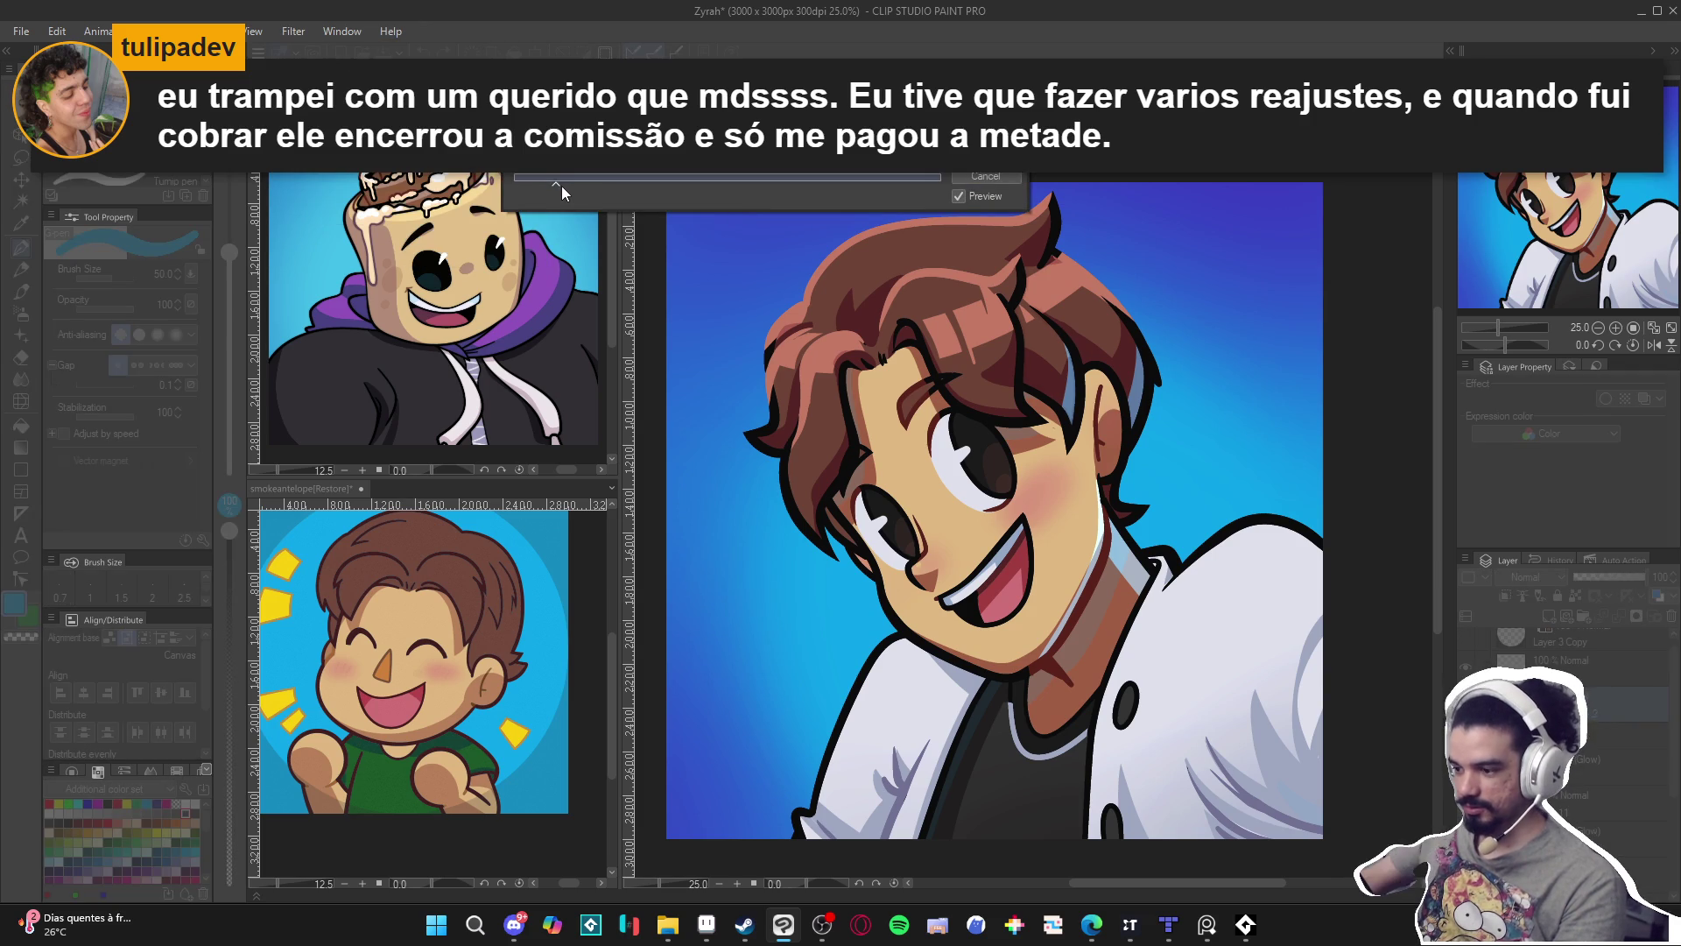
click(985, 176)
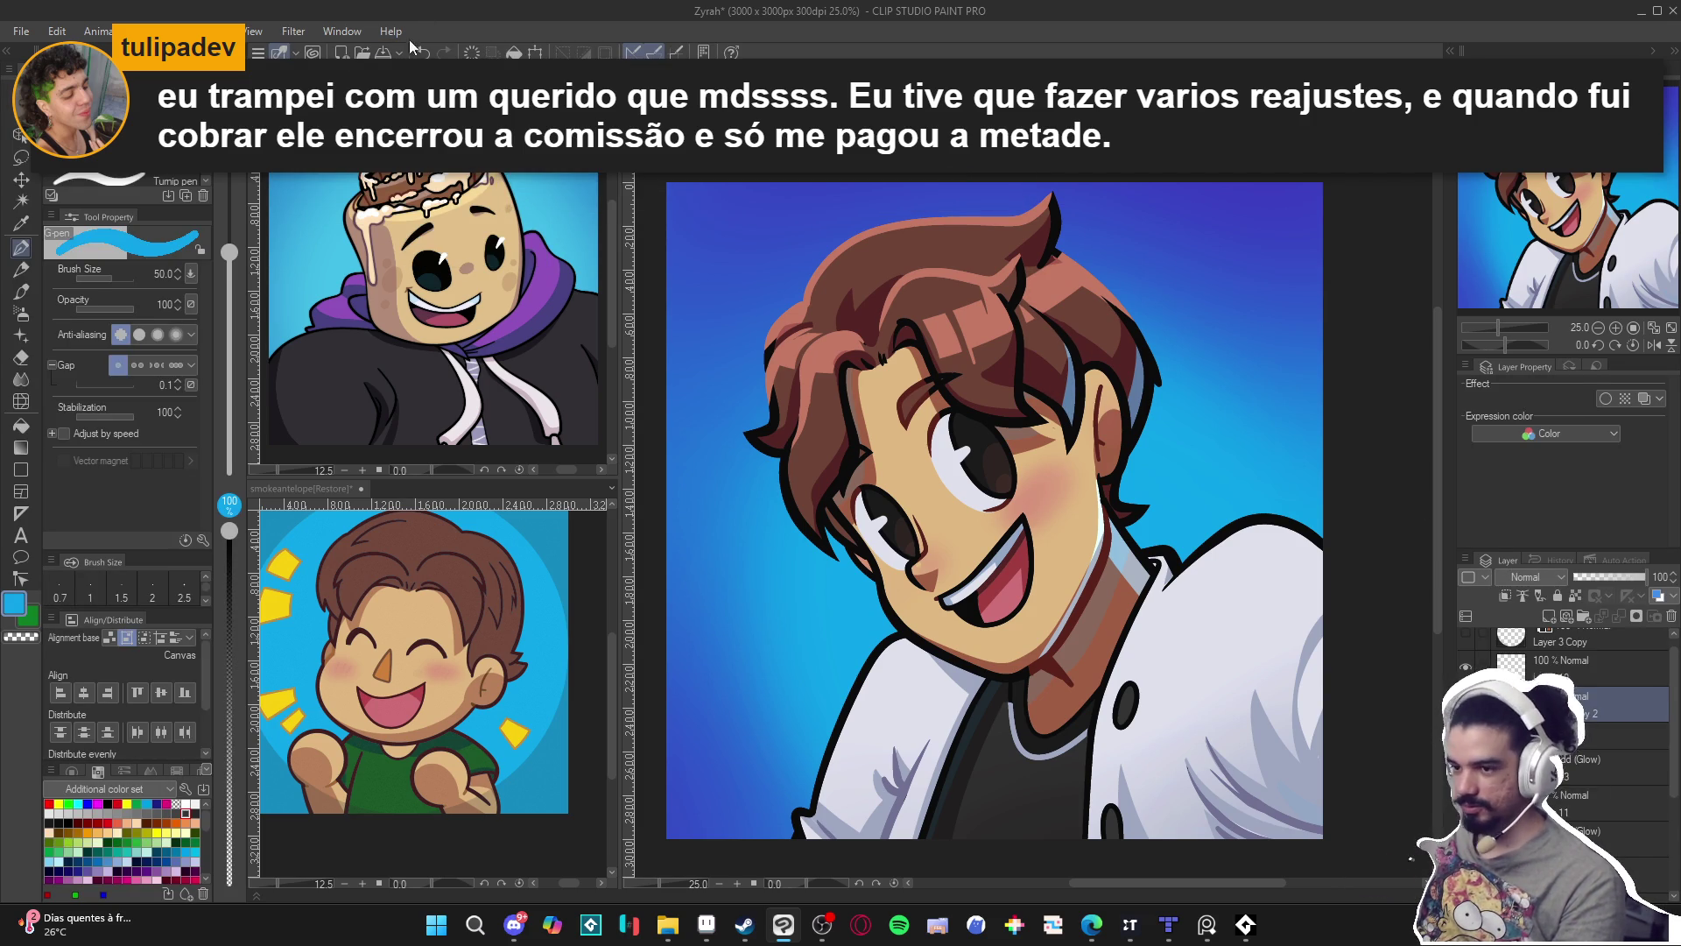
click(294, 31)
mouse_move(337, 74)
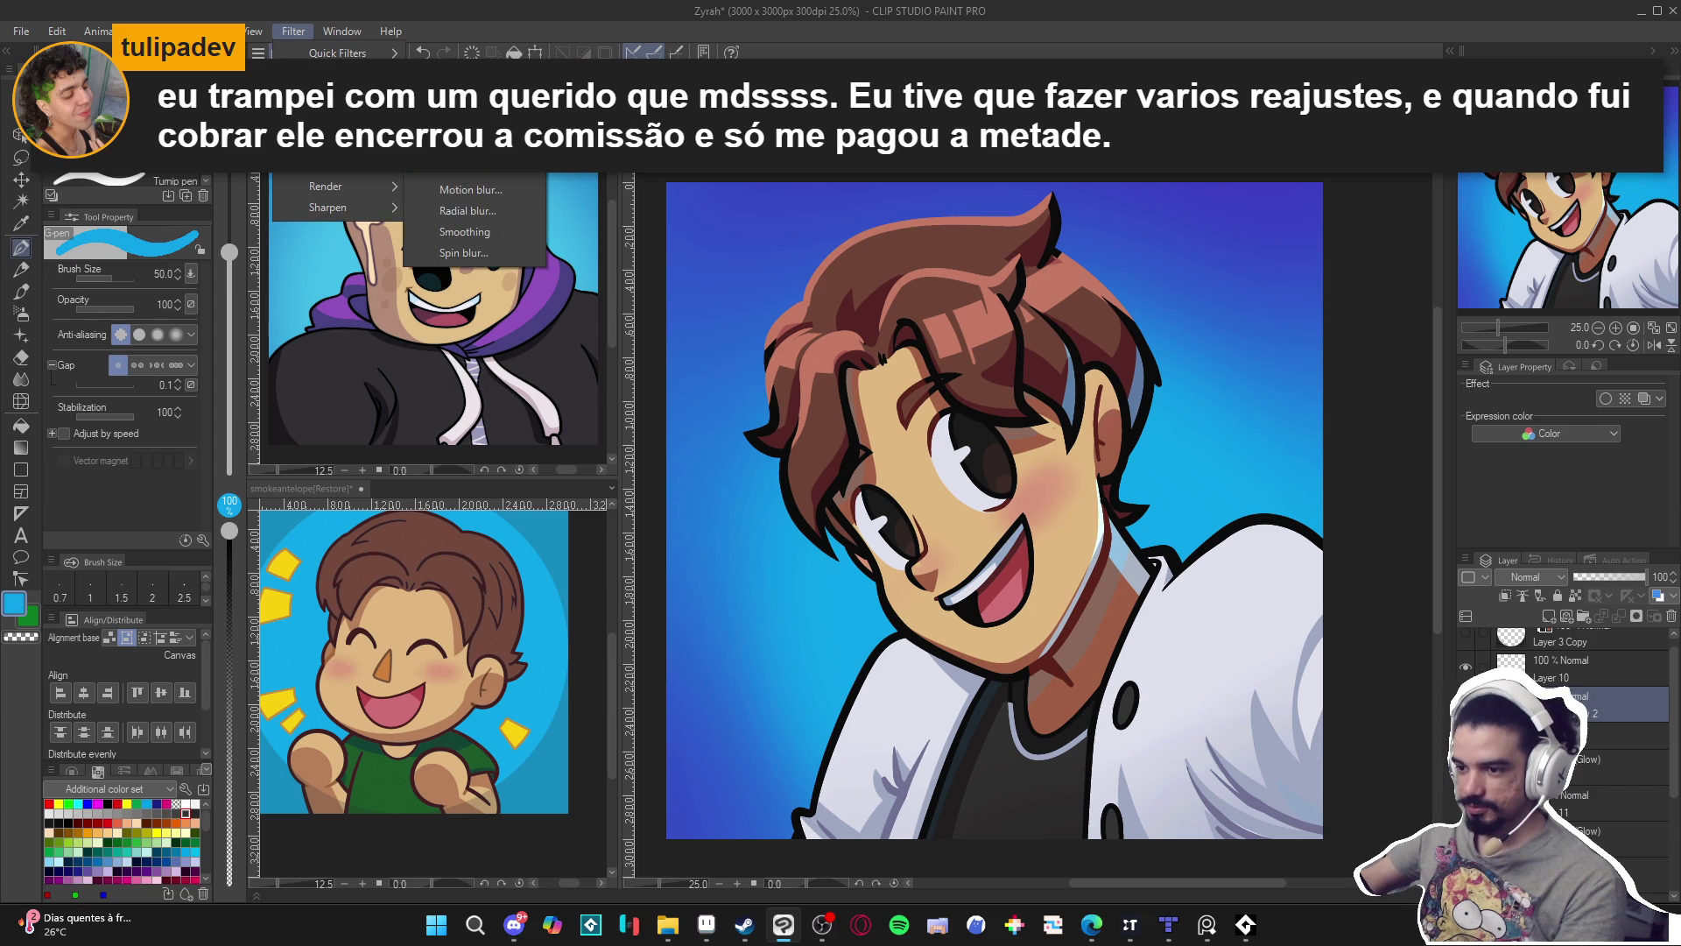
click(473, 168)
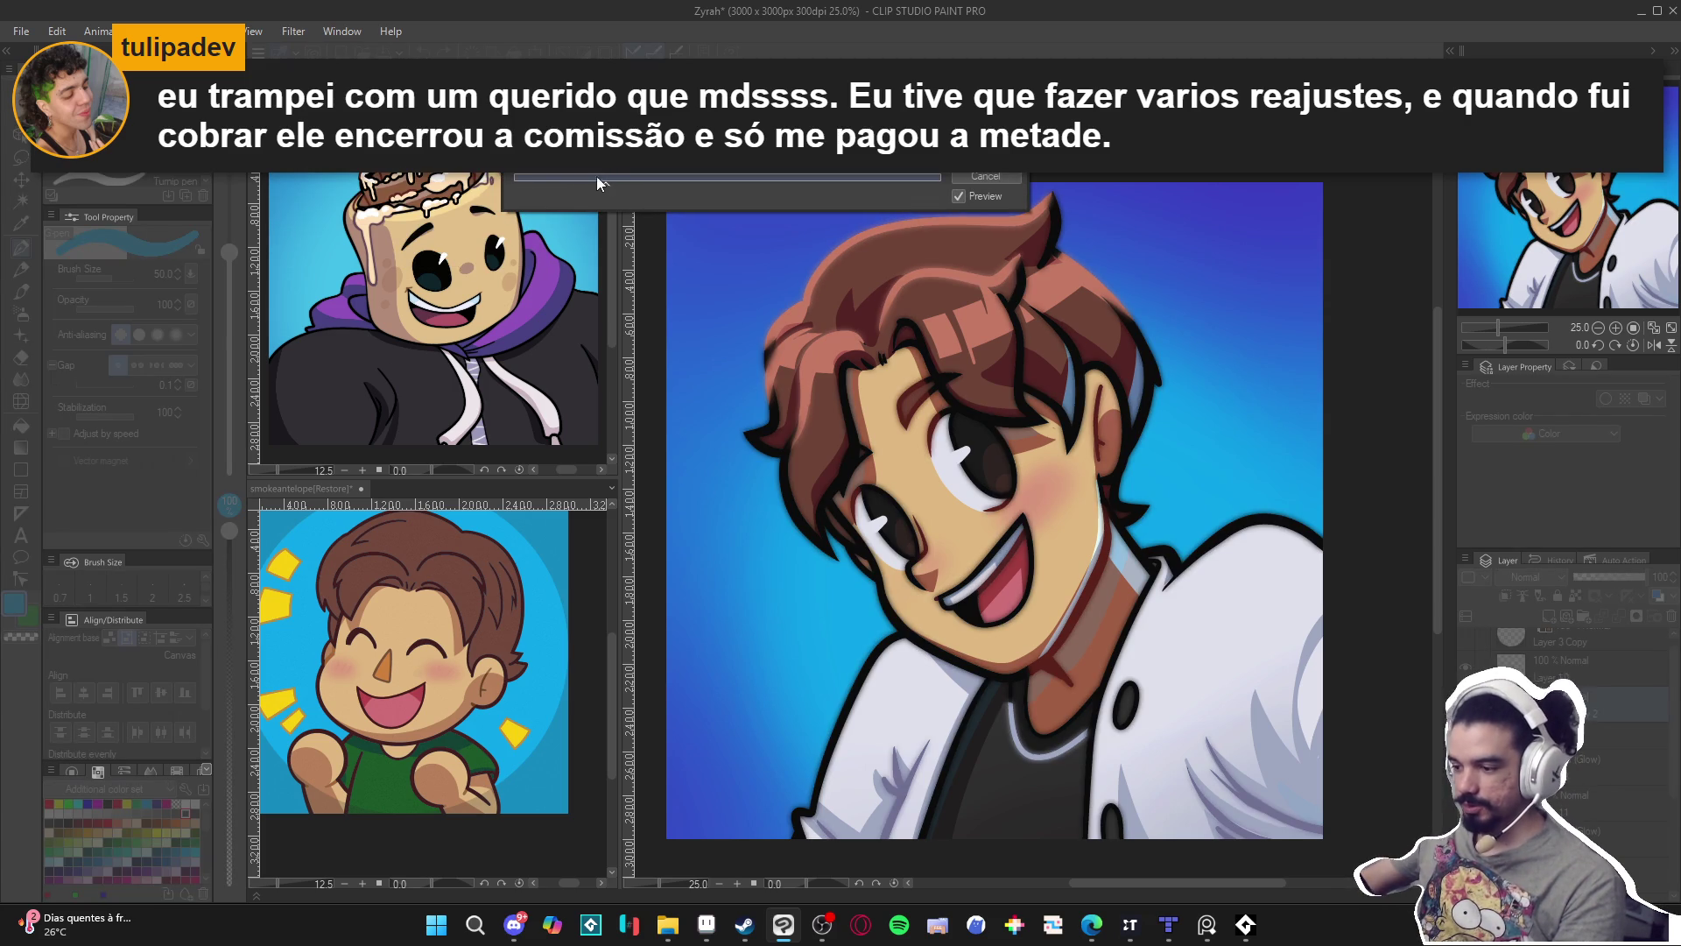
click(564, 179)
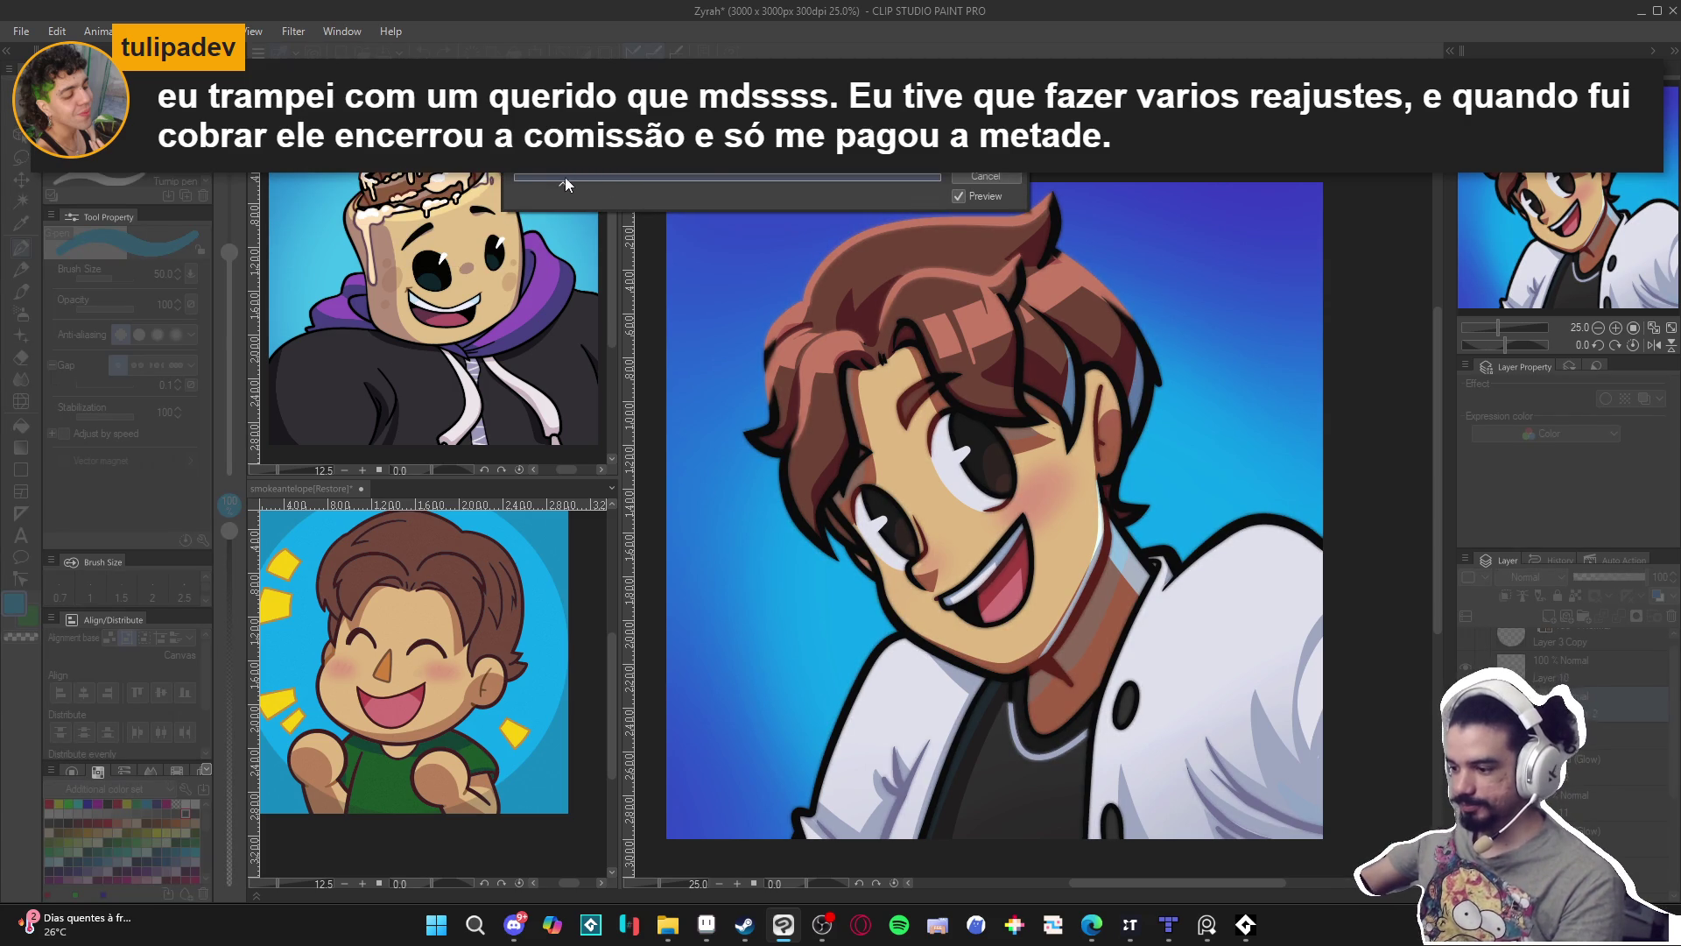
click(986, 156)
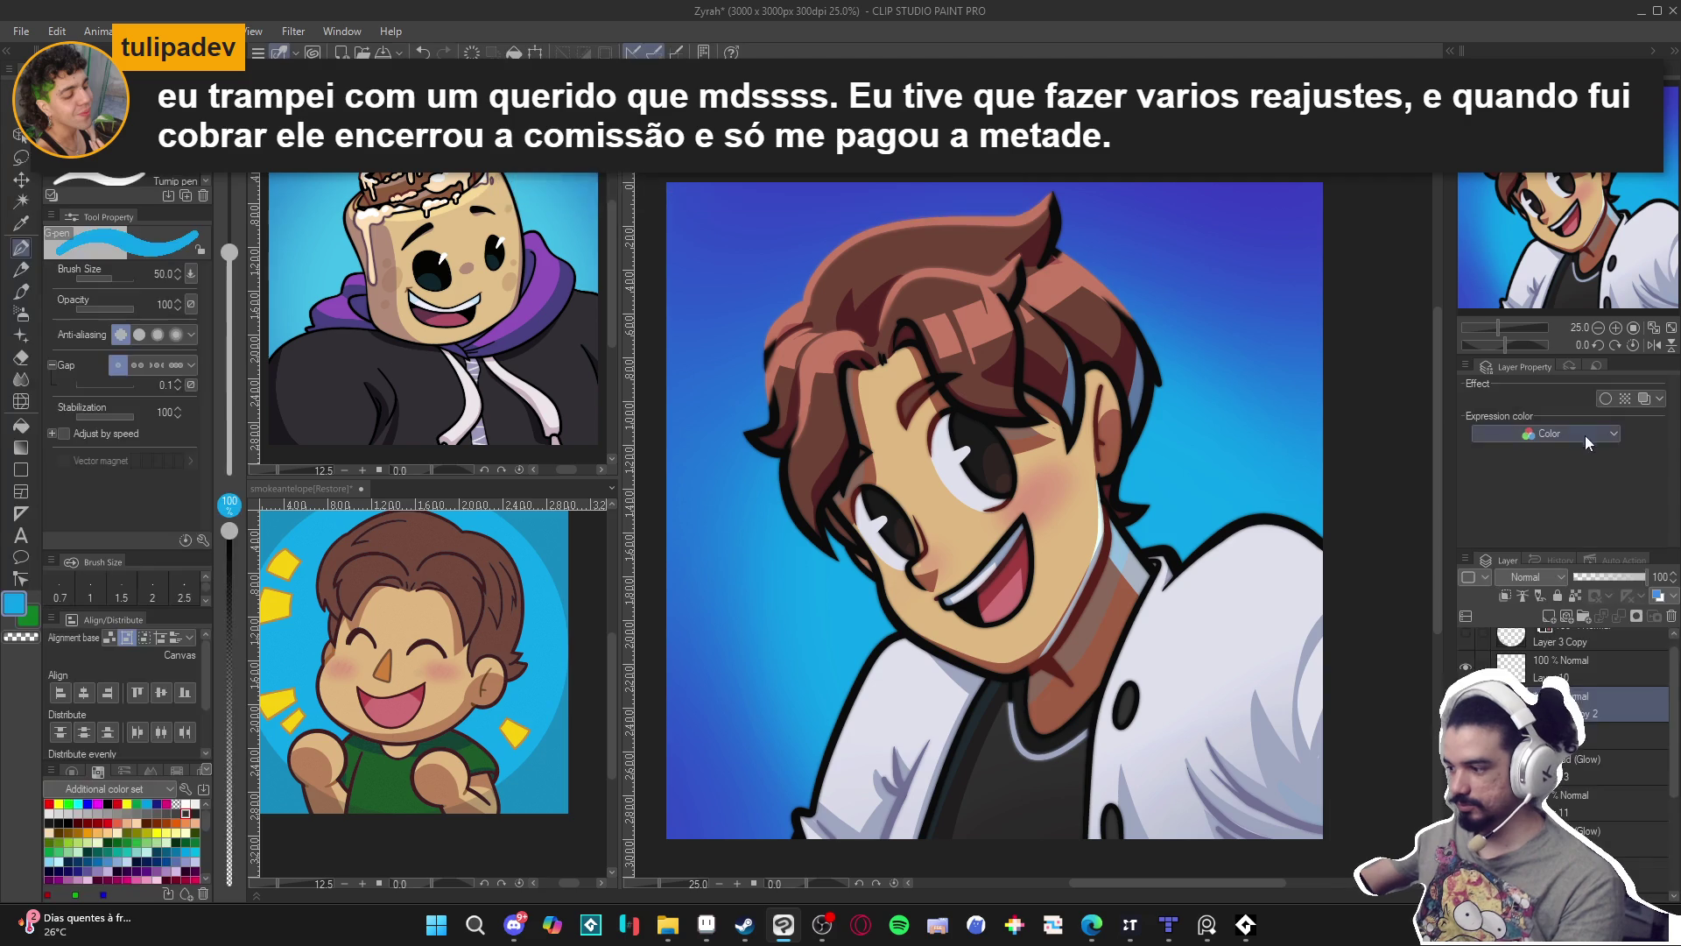
click(1606, 577)
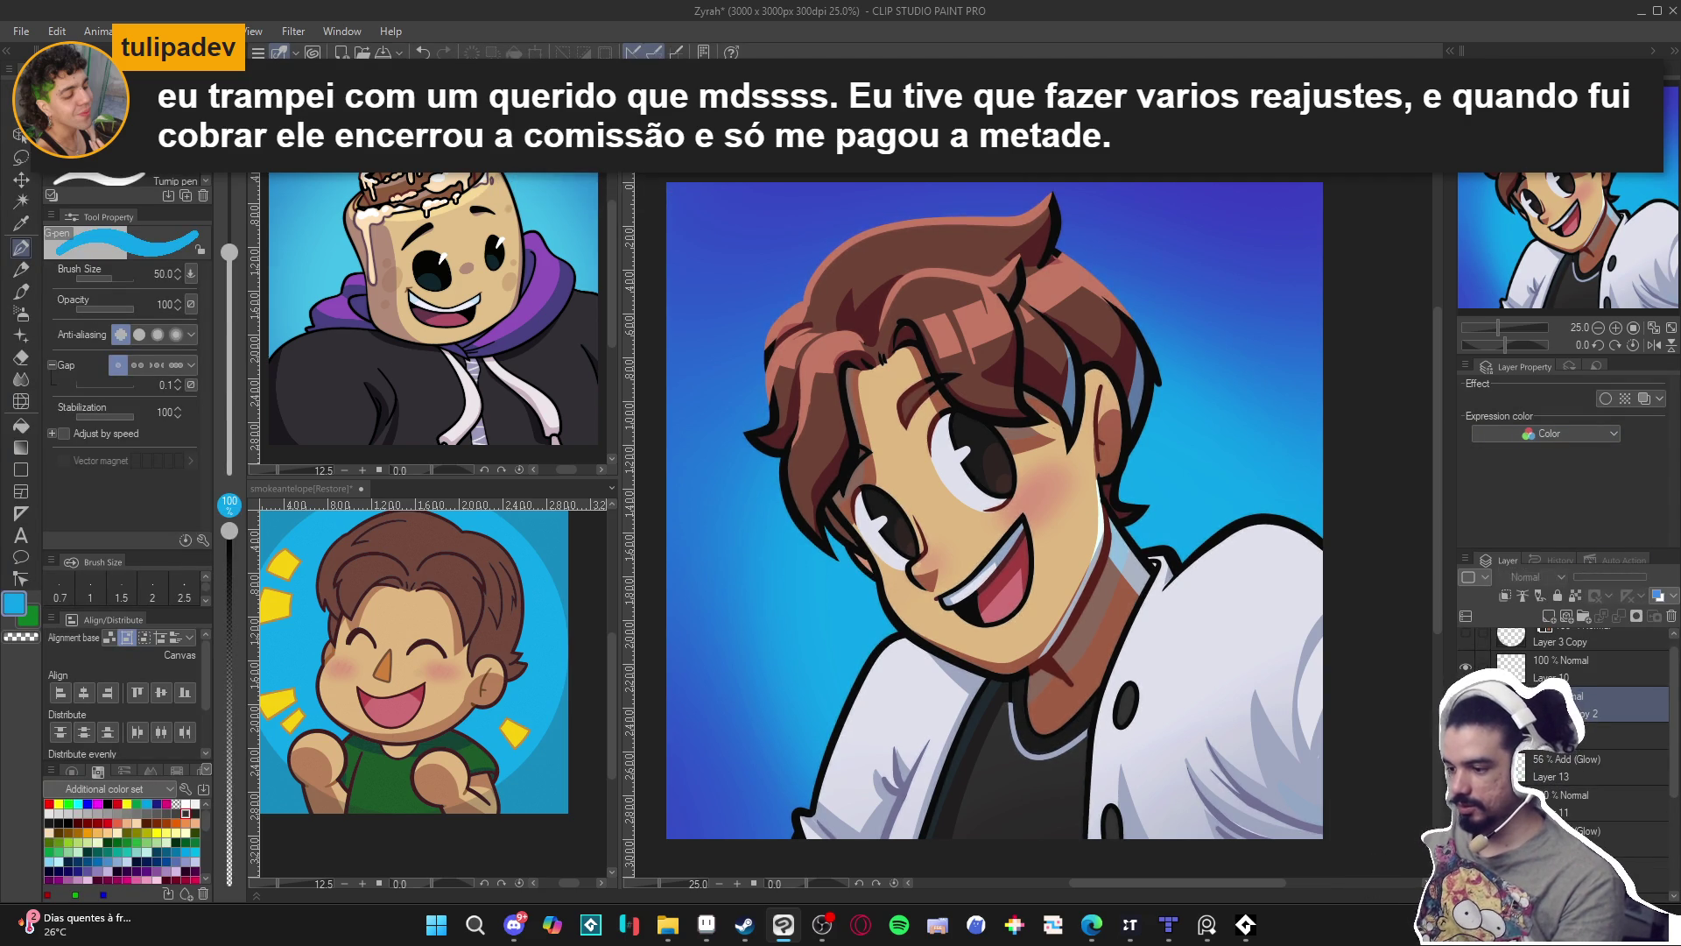
Apply Gaussian blur at strength 15.80, set opacity to 45%, and show the circular frame layer.
click(293, 30)
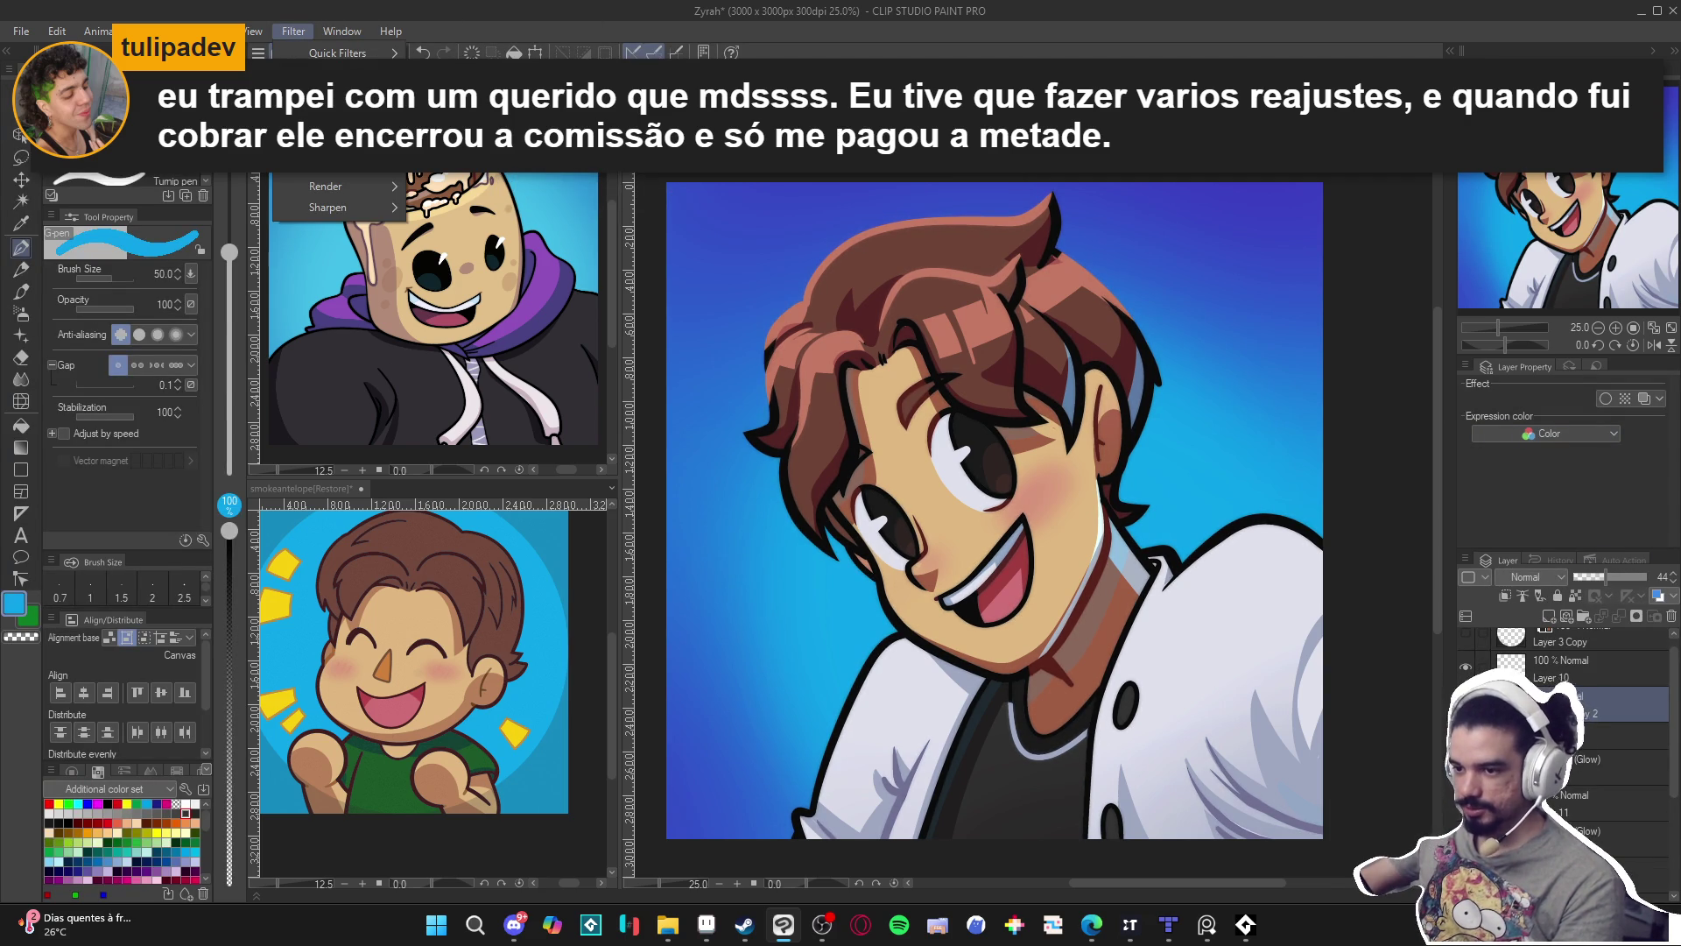
click(526, 157)
drag(525, 181, 544, 180)
click(984, 154)
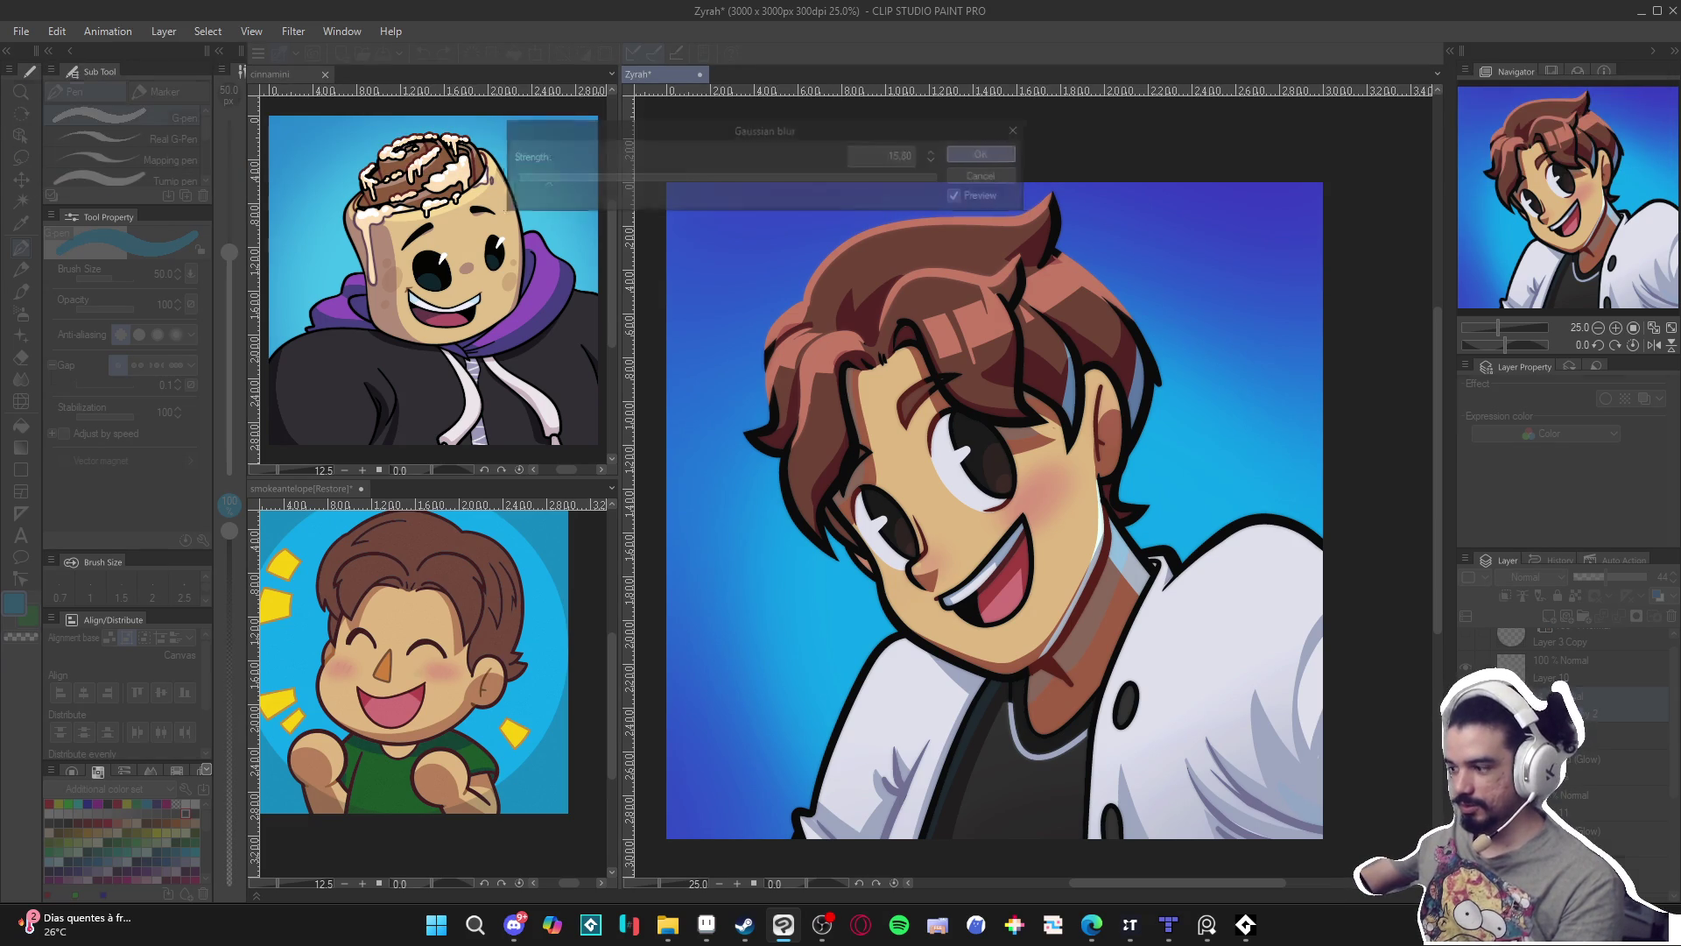
drag(1607, 576, 1632, 564)
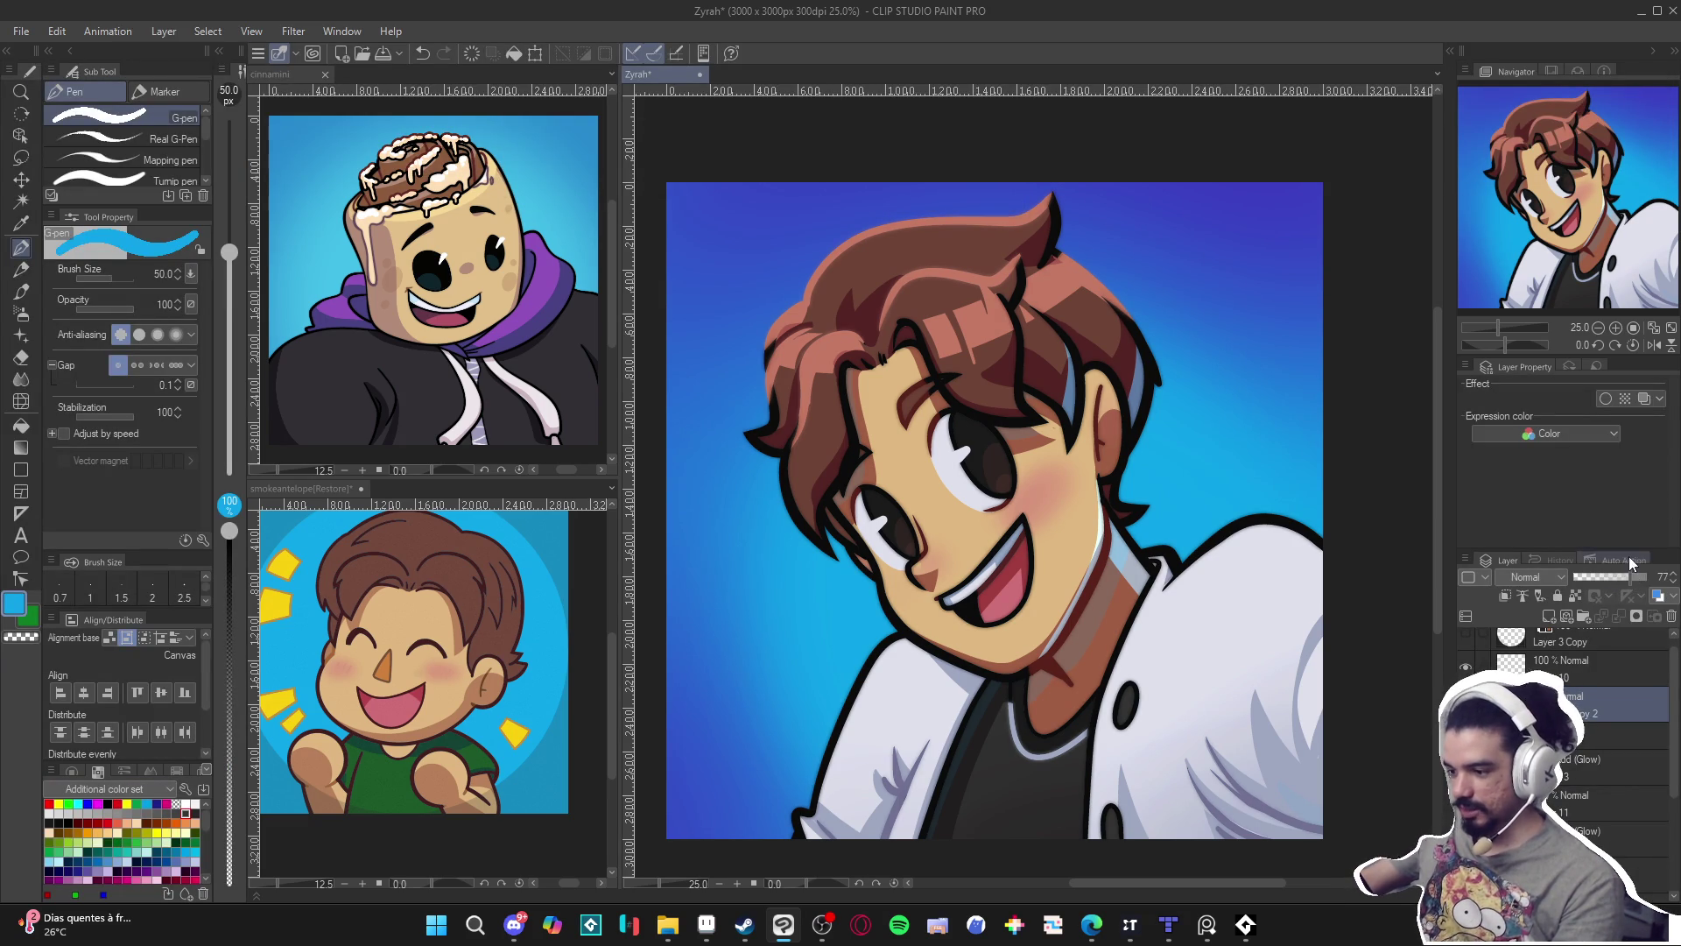
scroll(1076, 498, down, 1)
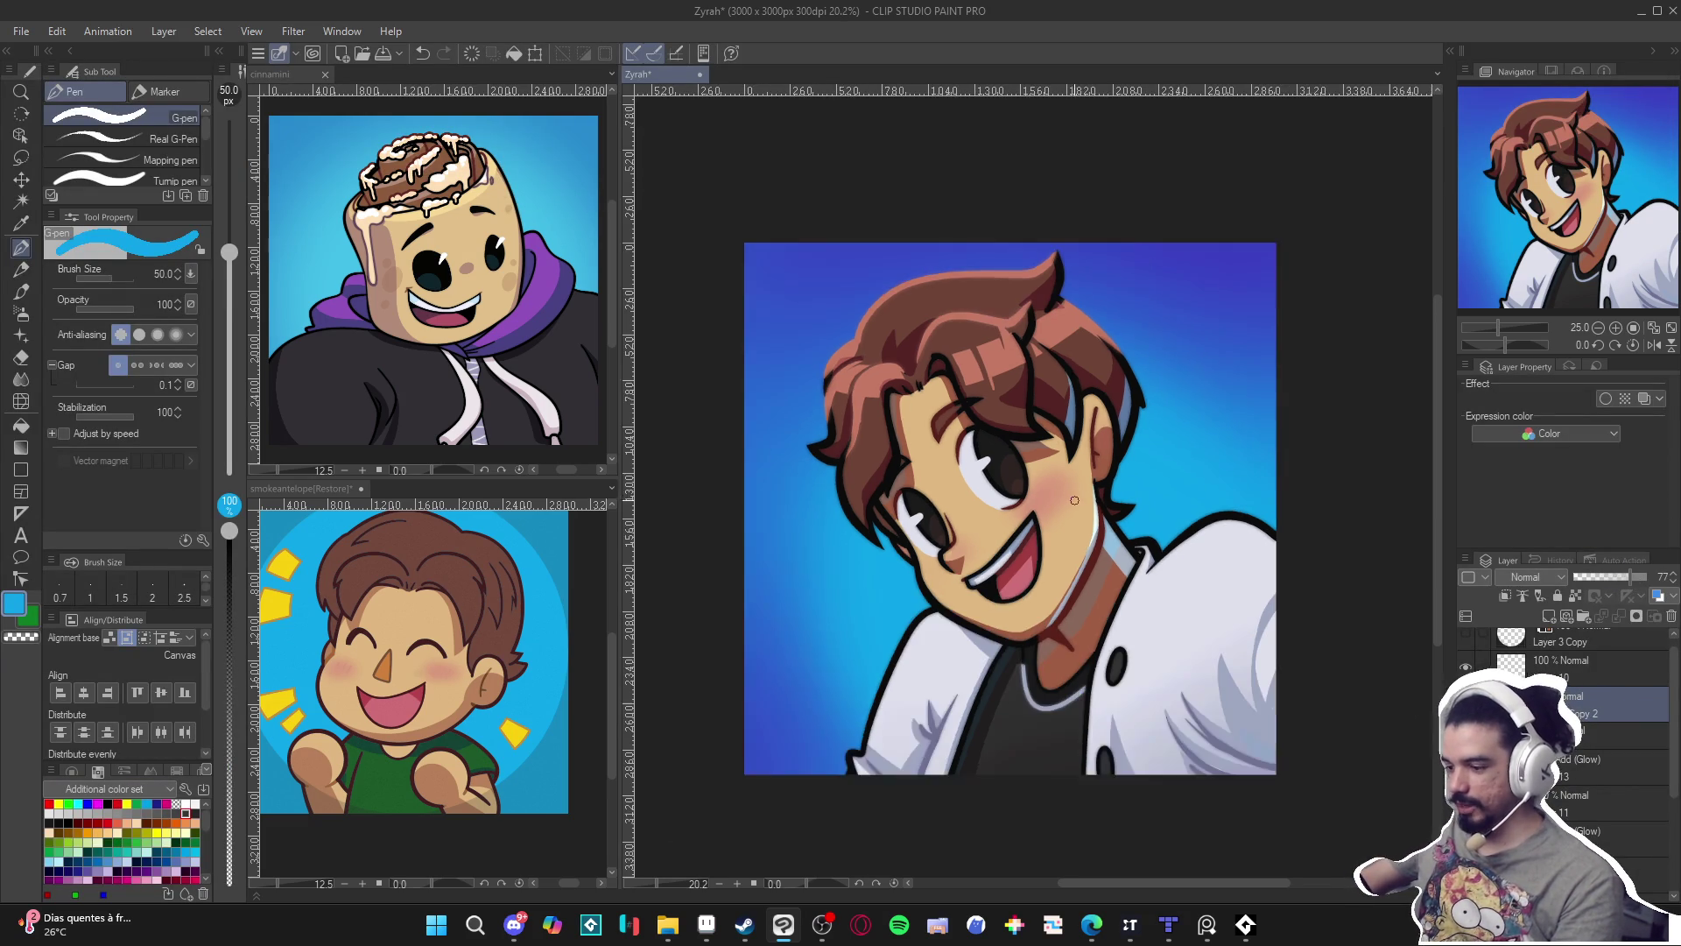
scroll(1076, 499, up, 1)
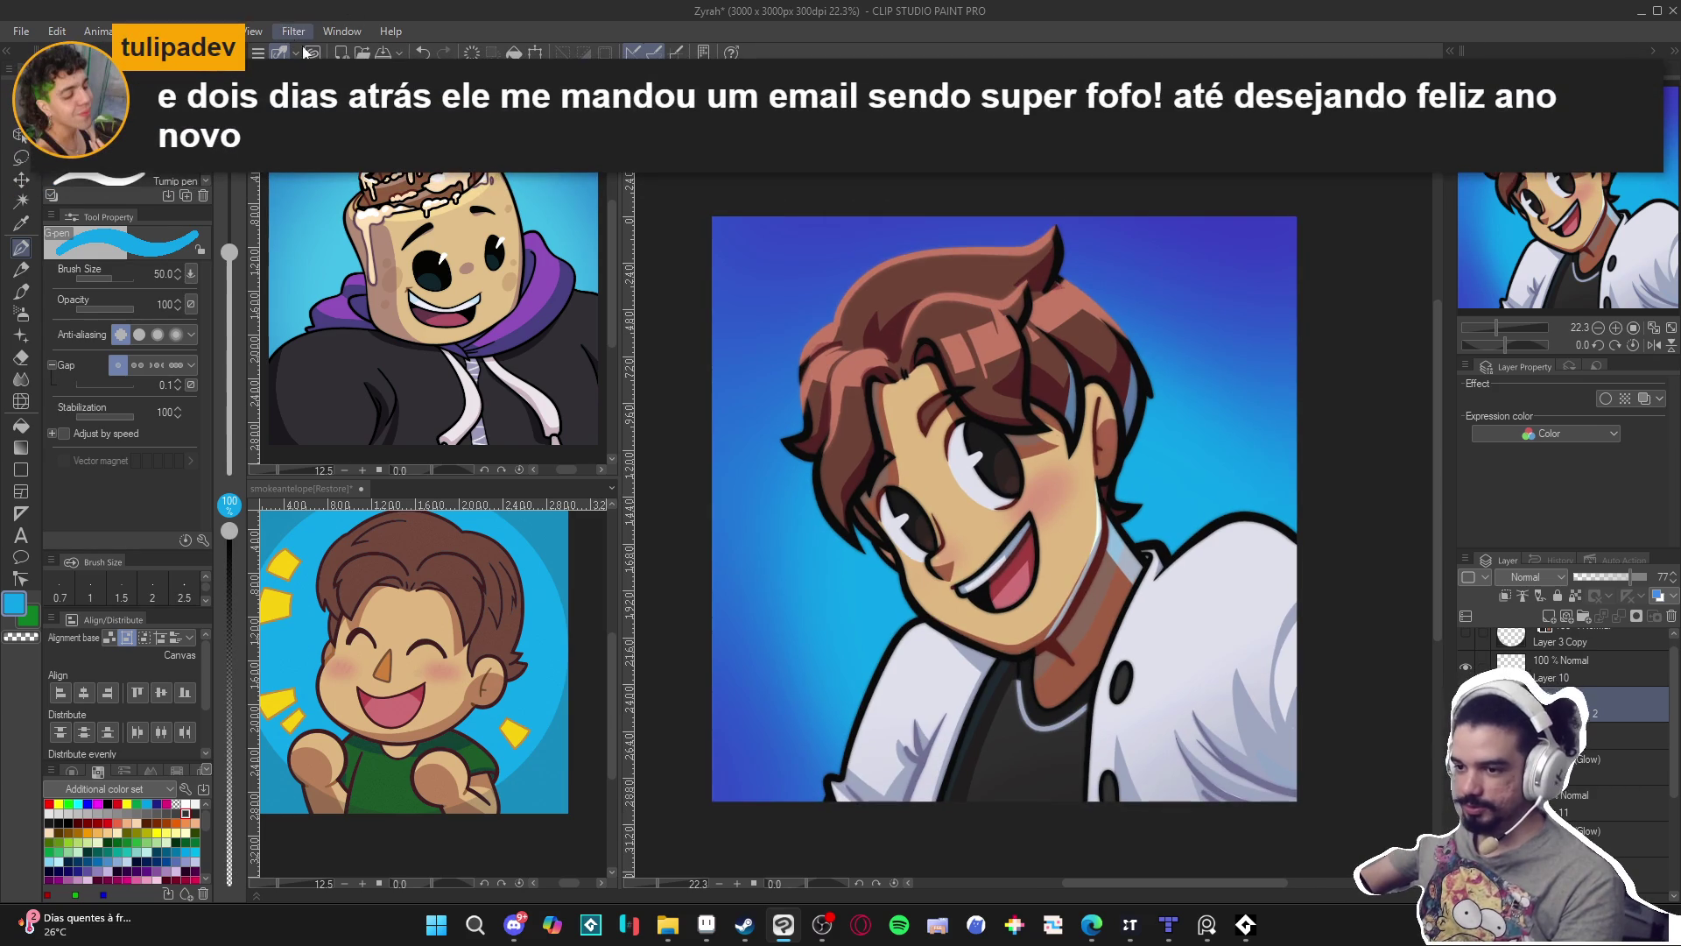
click(1606, 575)
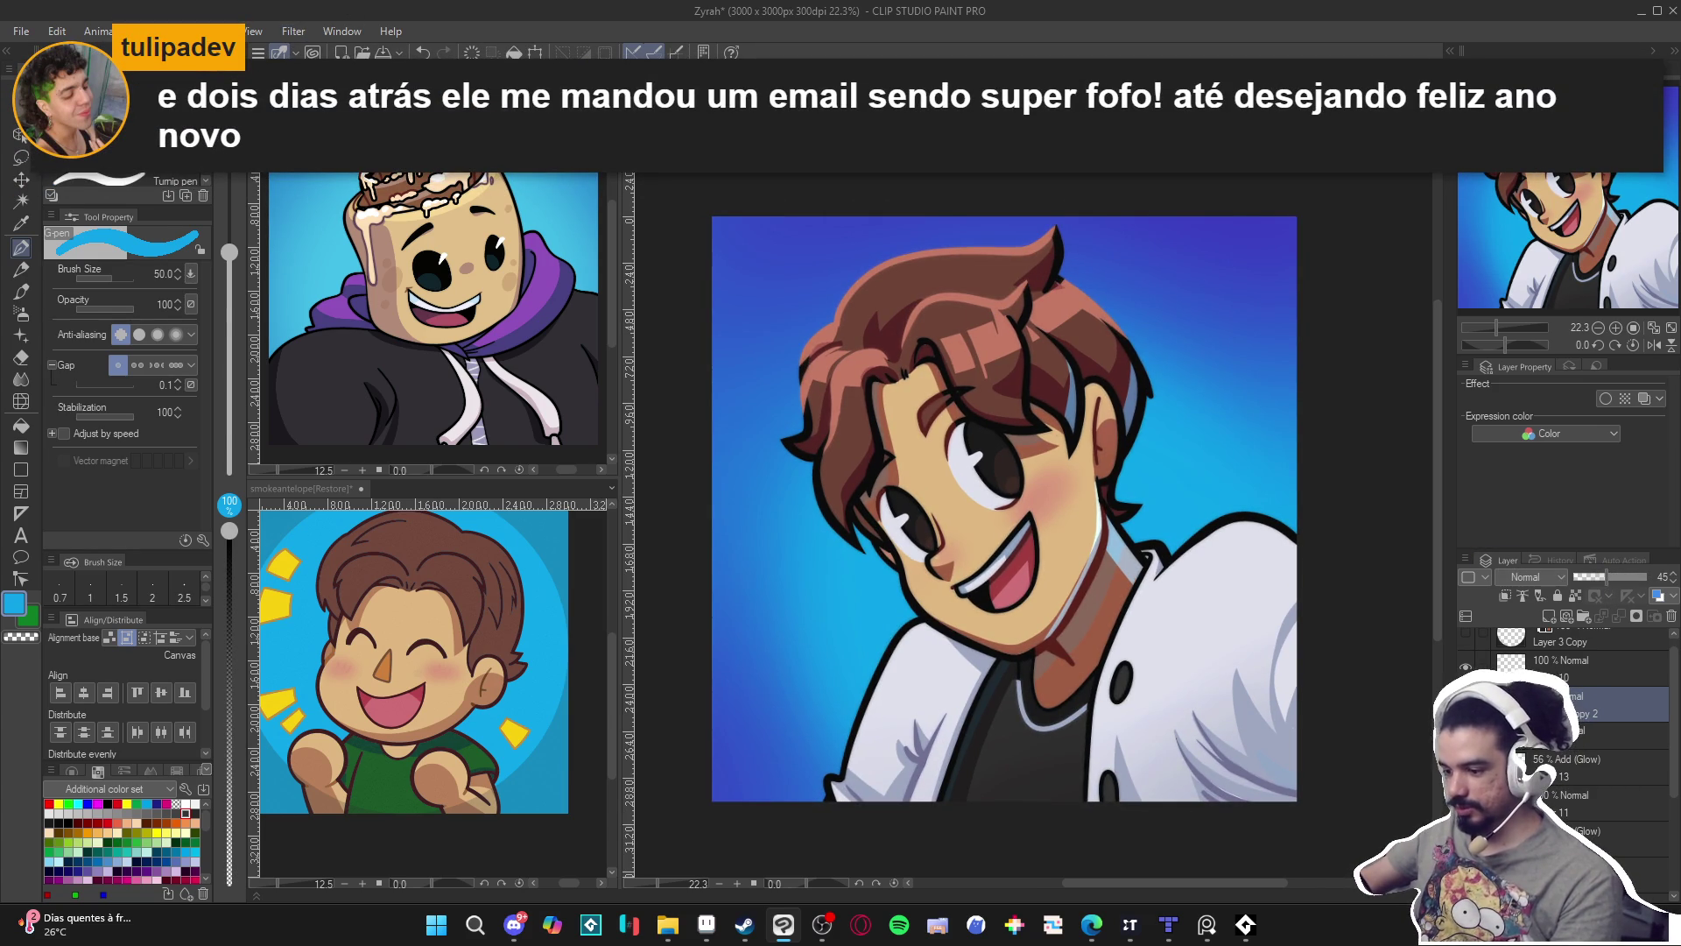
scroll(1077, 578, up, 1)
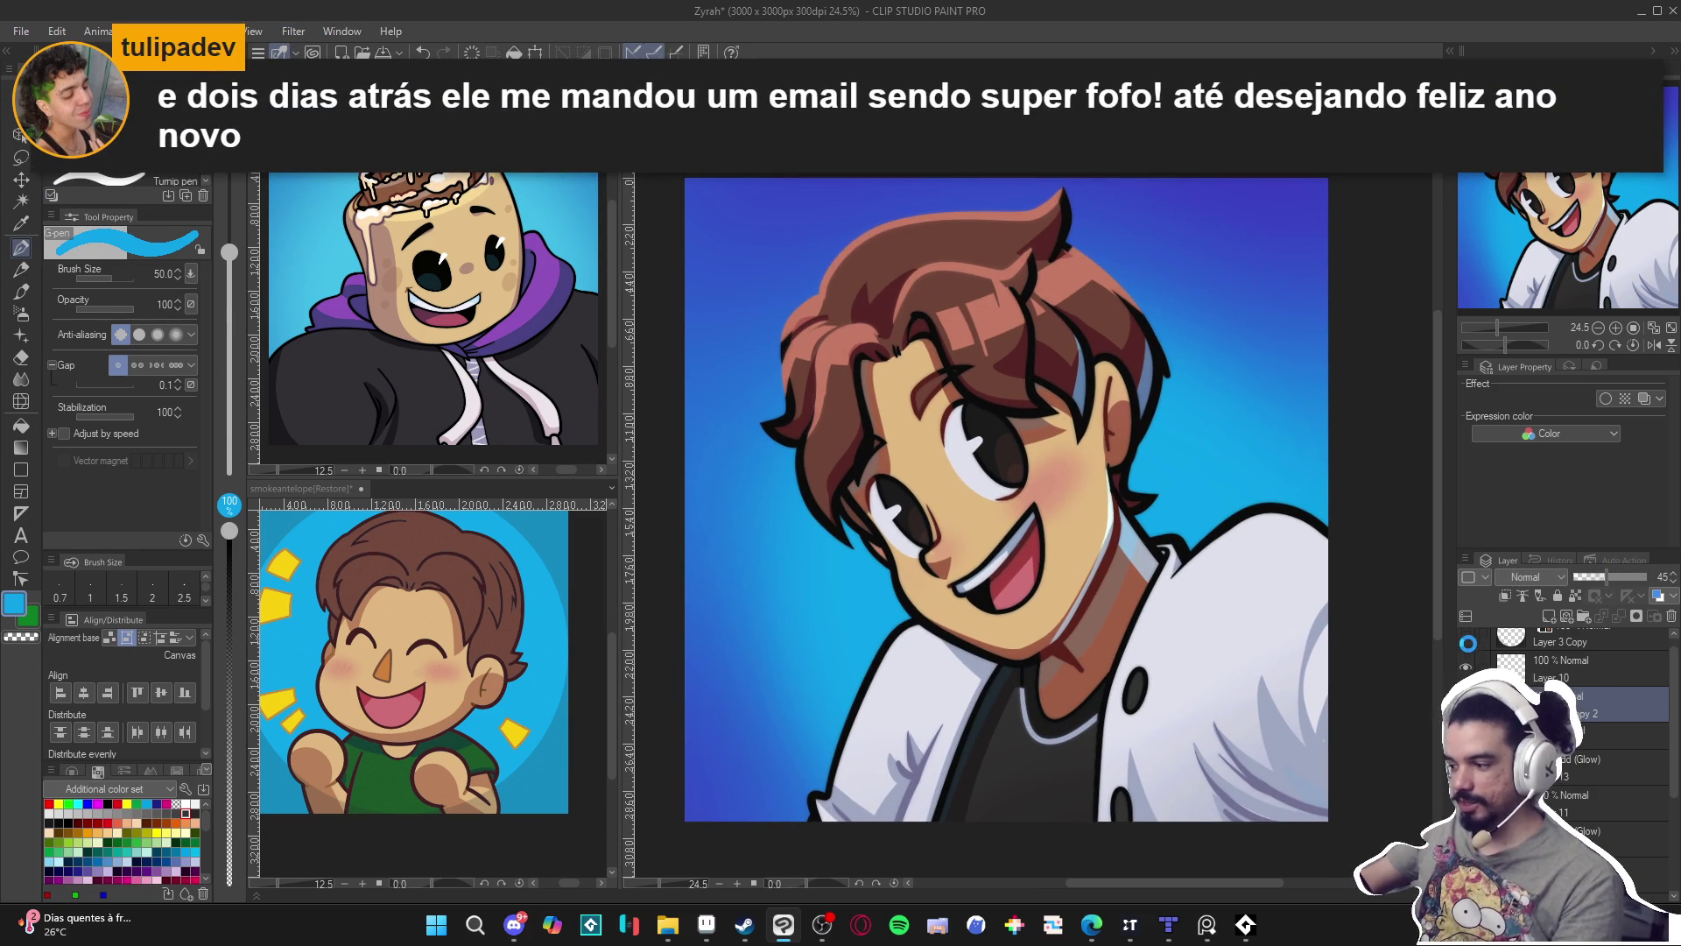
click(1466, 646)
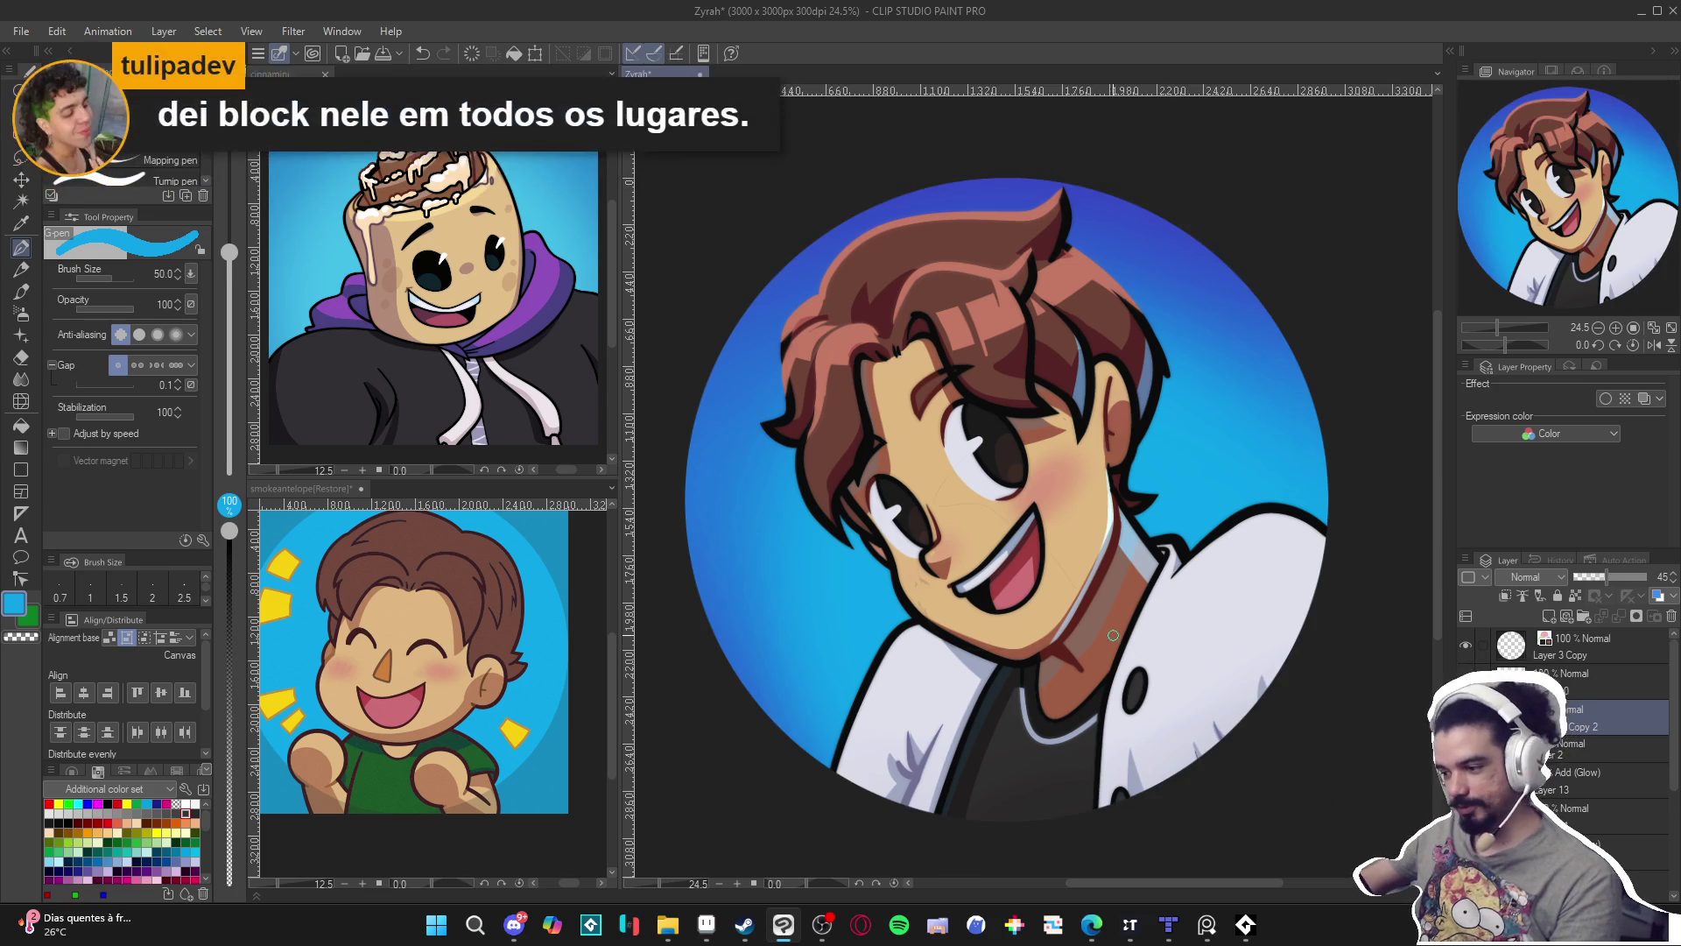
Hide the circular frame so the portrait shows as a full square.
scroll(1123, 637, down, 3)
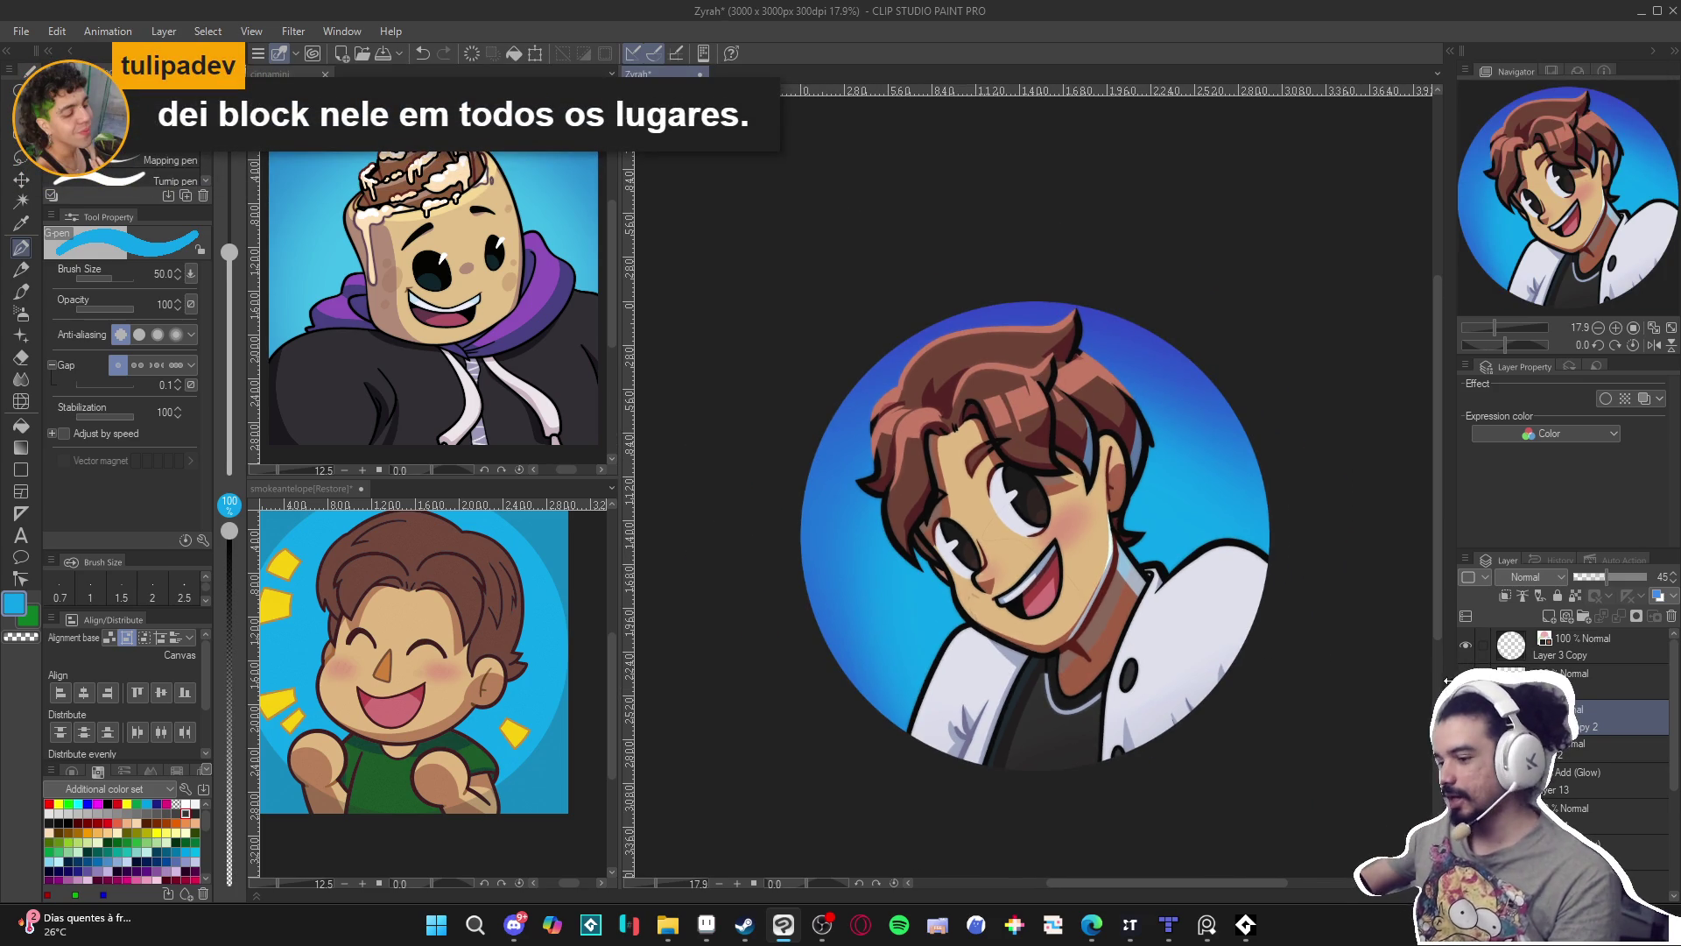
click(1466, 645)
click(1466, 646)
click(1466, 646)
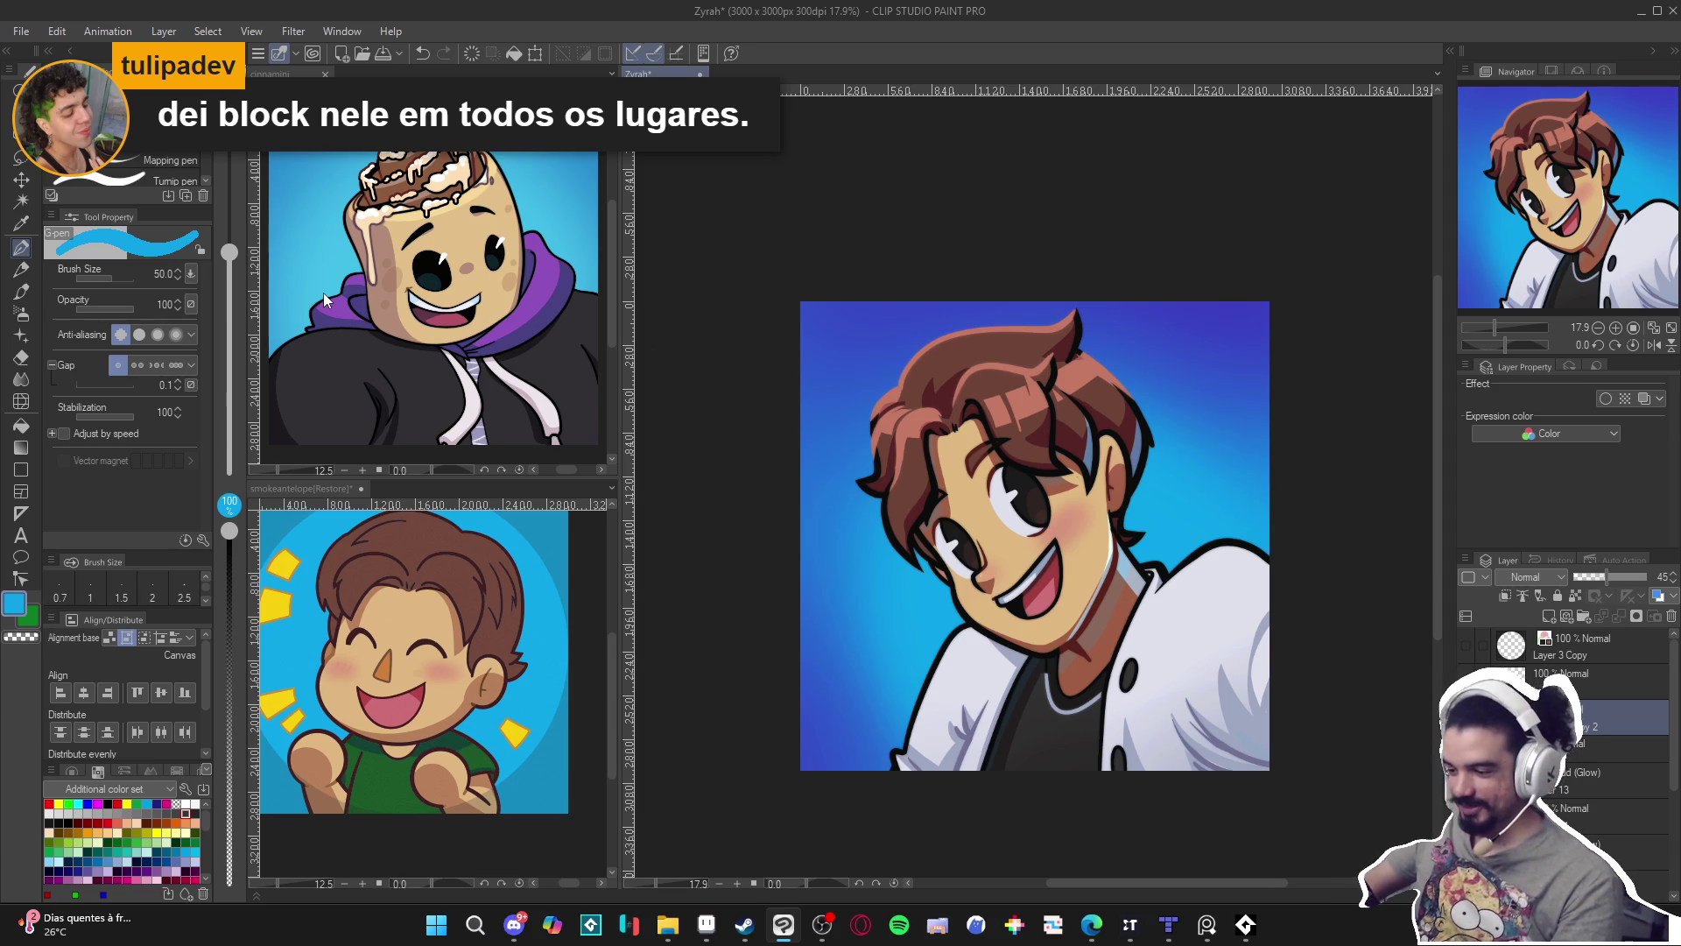
Save the drawing and select the blank layer under Layer 3 Copy.
drag(1236, 633, 1197, 648)
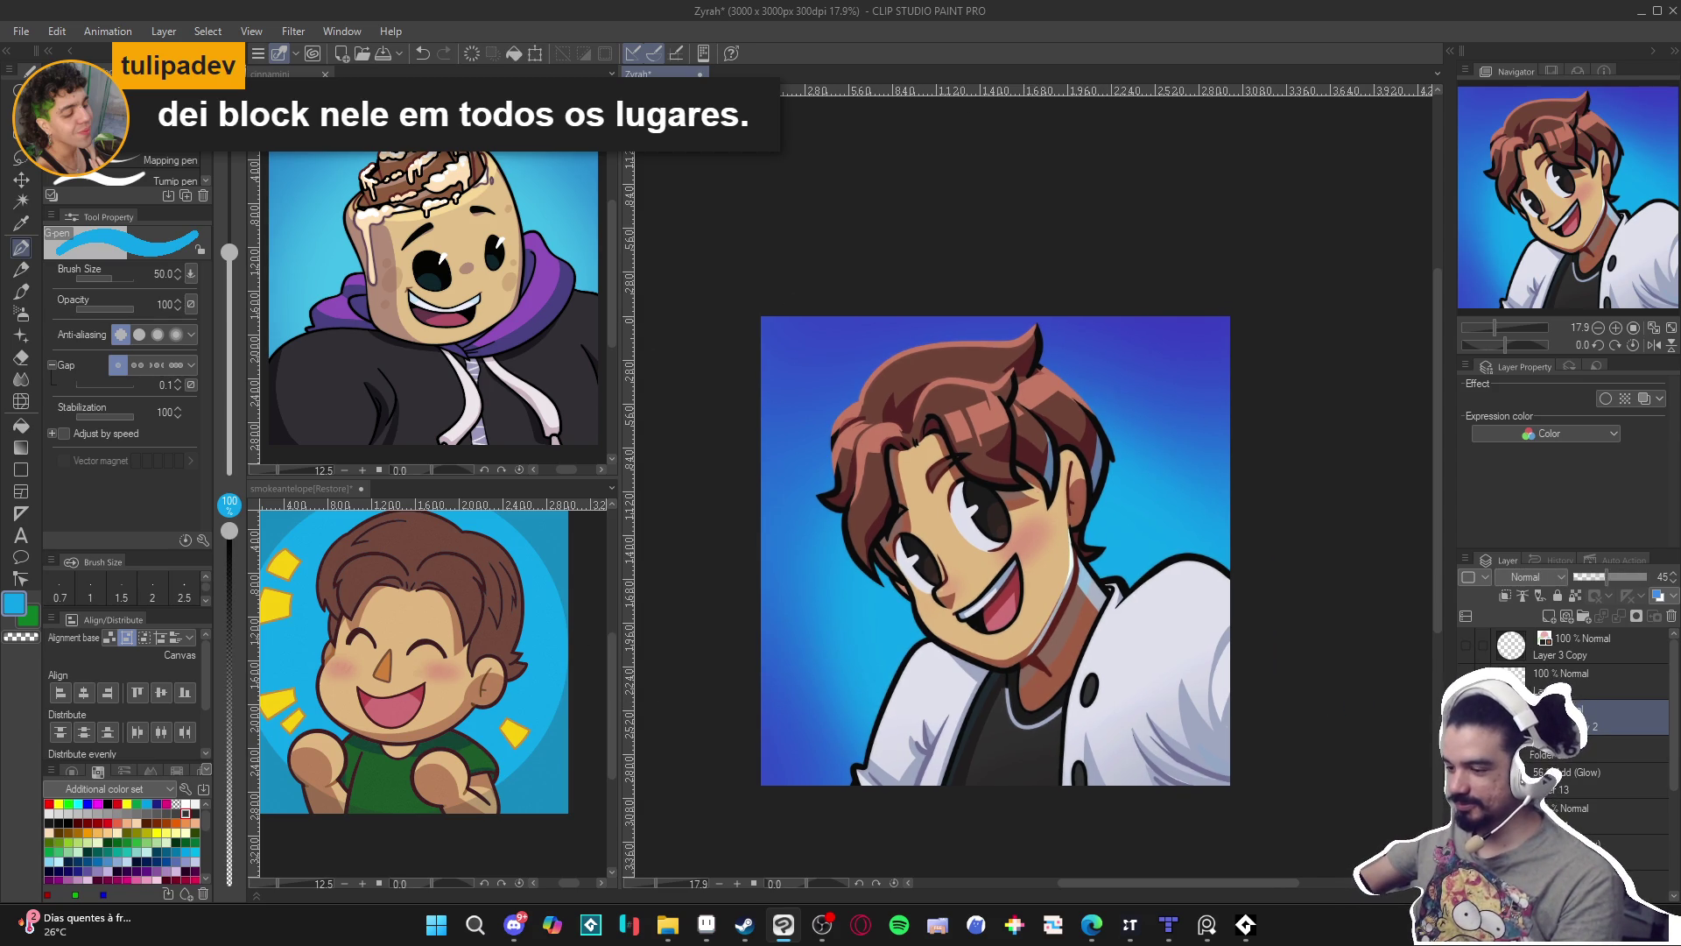
scroll(1182, 666, up, 3)
scroll(1182, 666, up, 1)
key(ctrl+s)
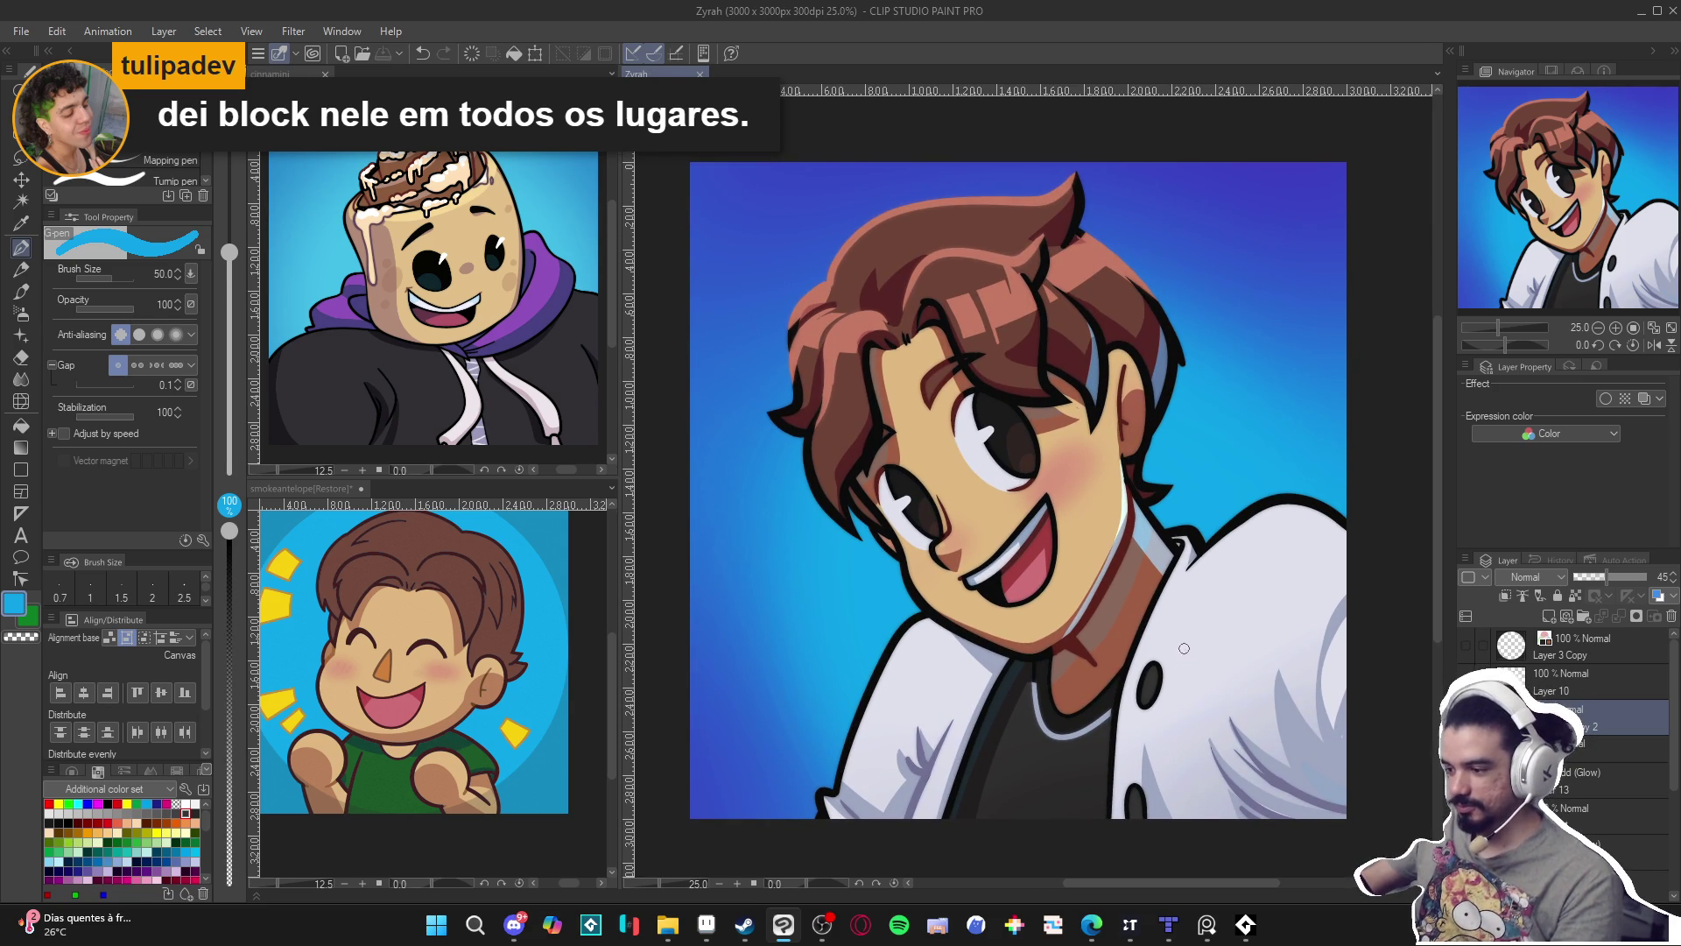
scroll(1226, 624, down, 3)
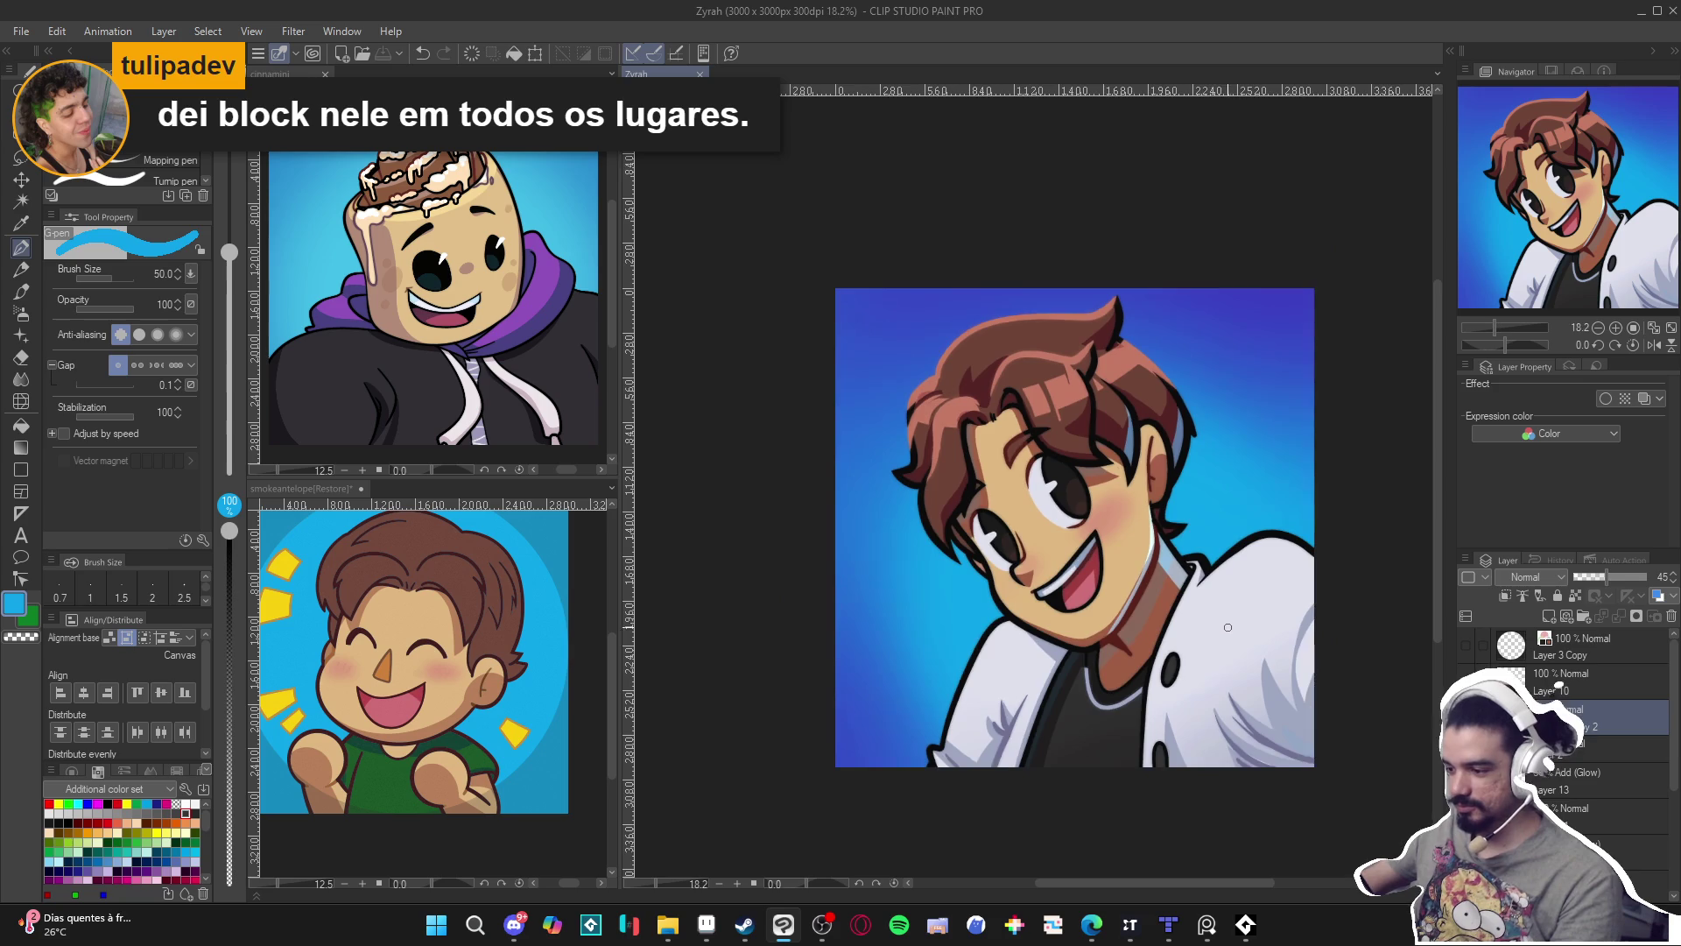
click(1539, 681)
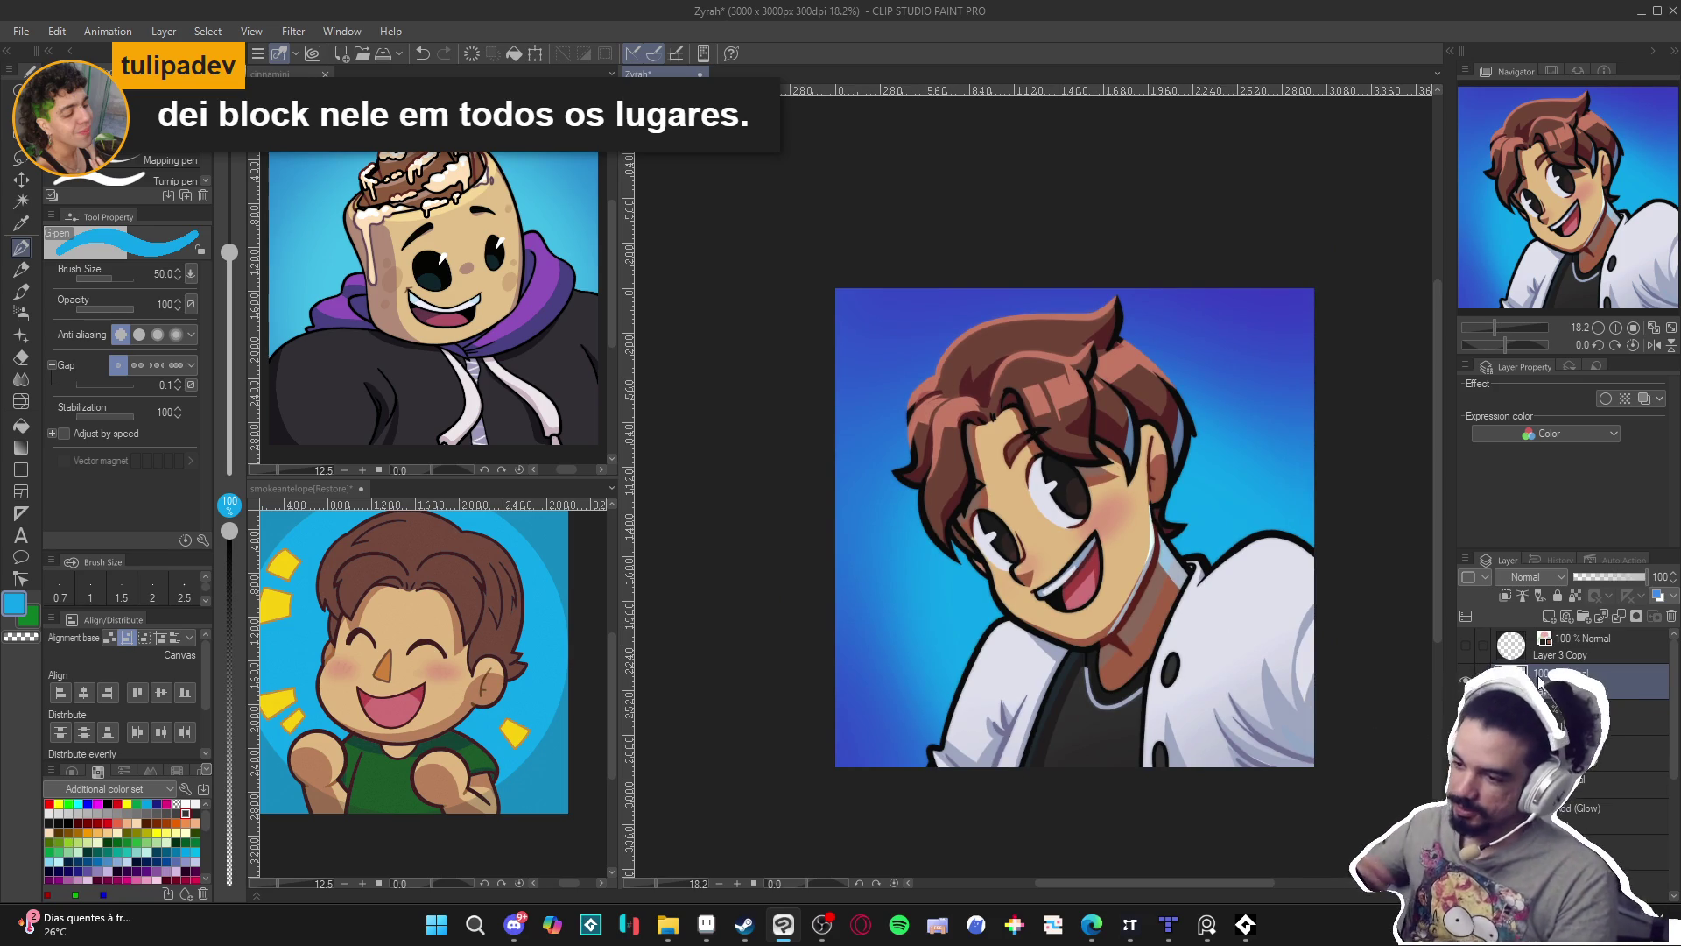
Switch to the Soft airbrush and set the new layer's blend mode to Add (Glow).
key(b)
click(1550, 577)
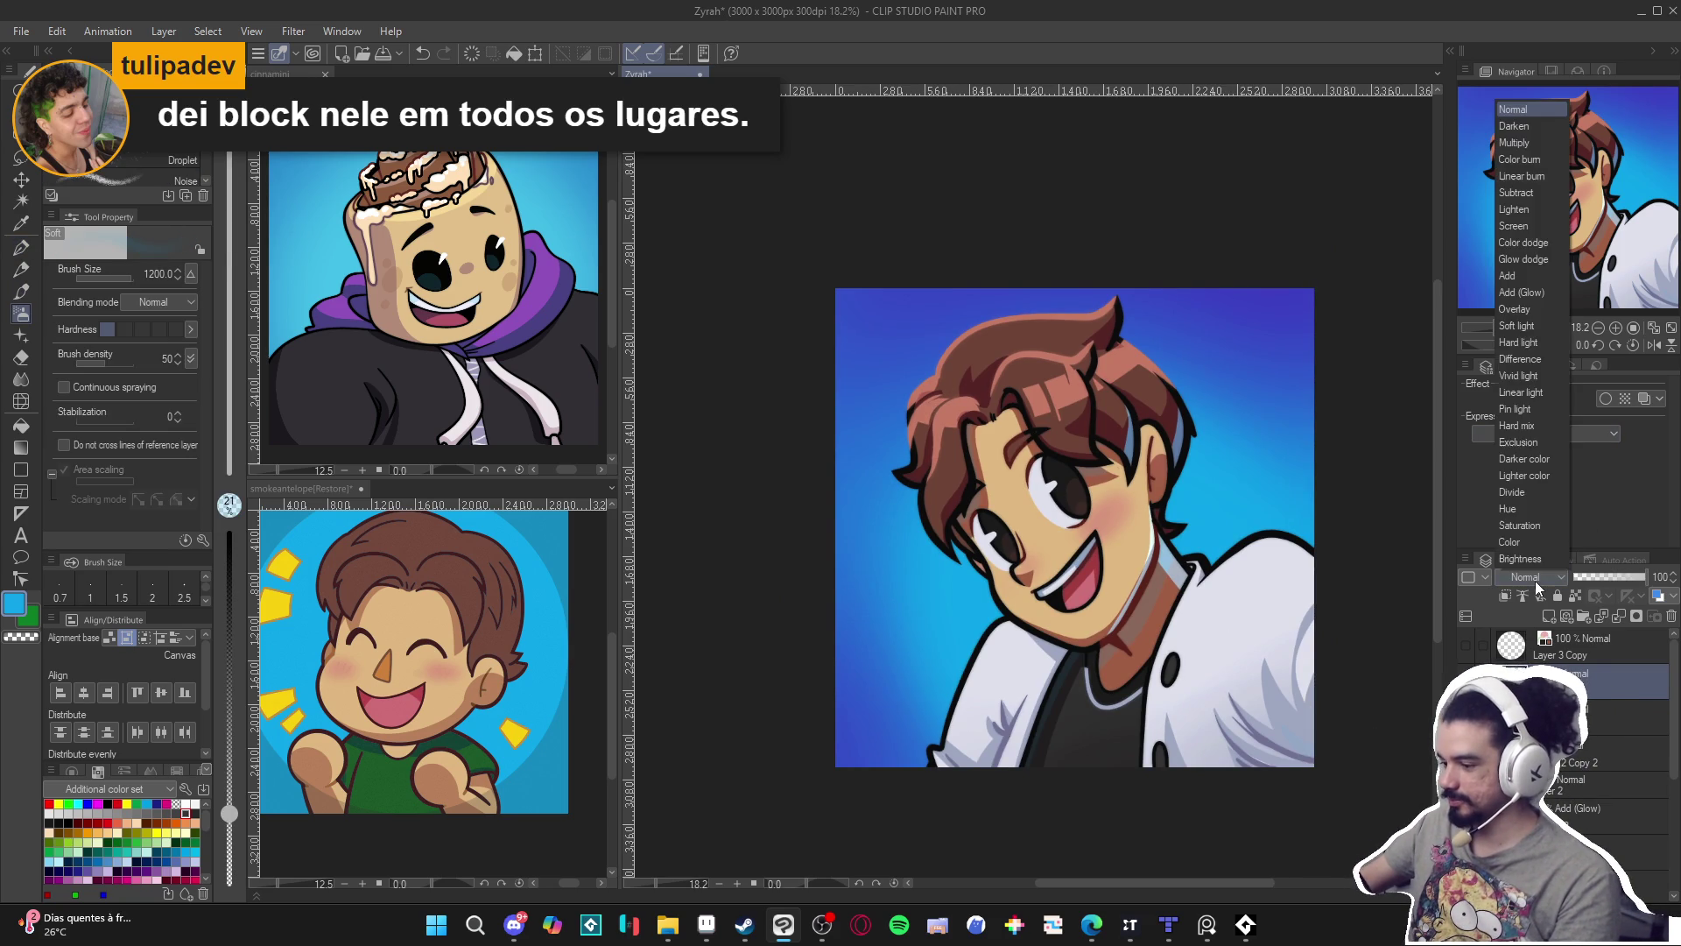
click(1538, 292)
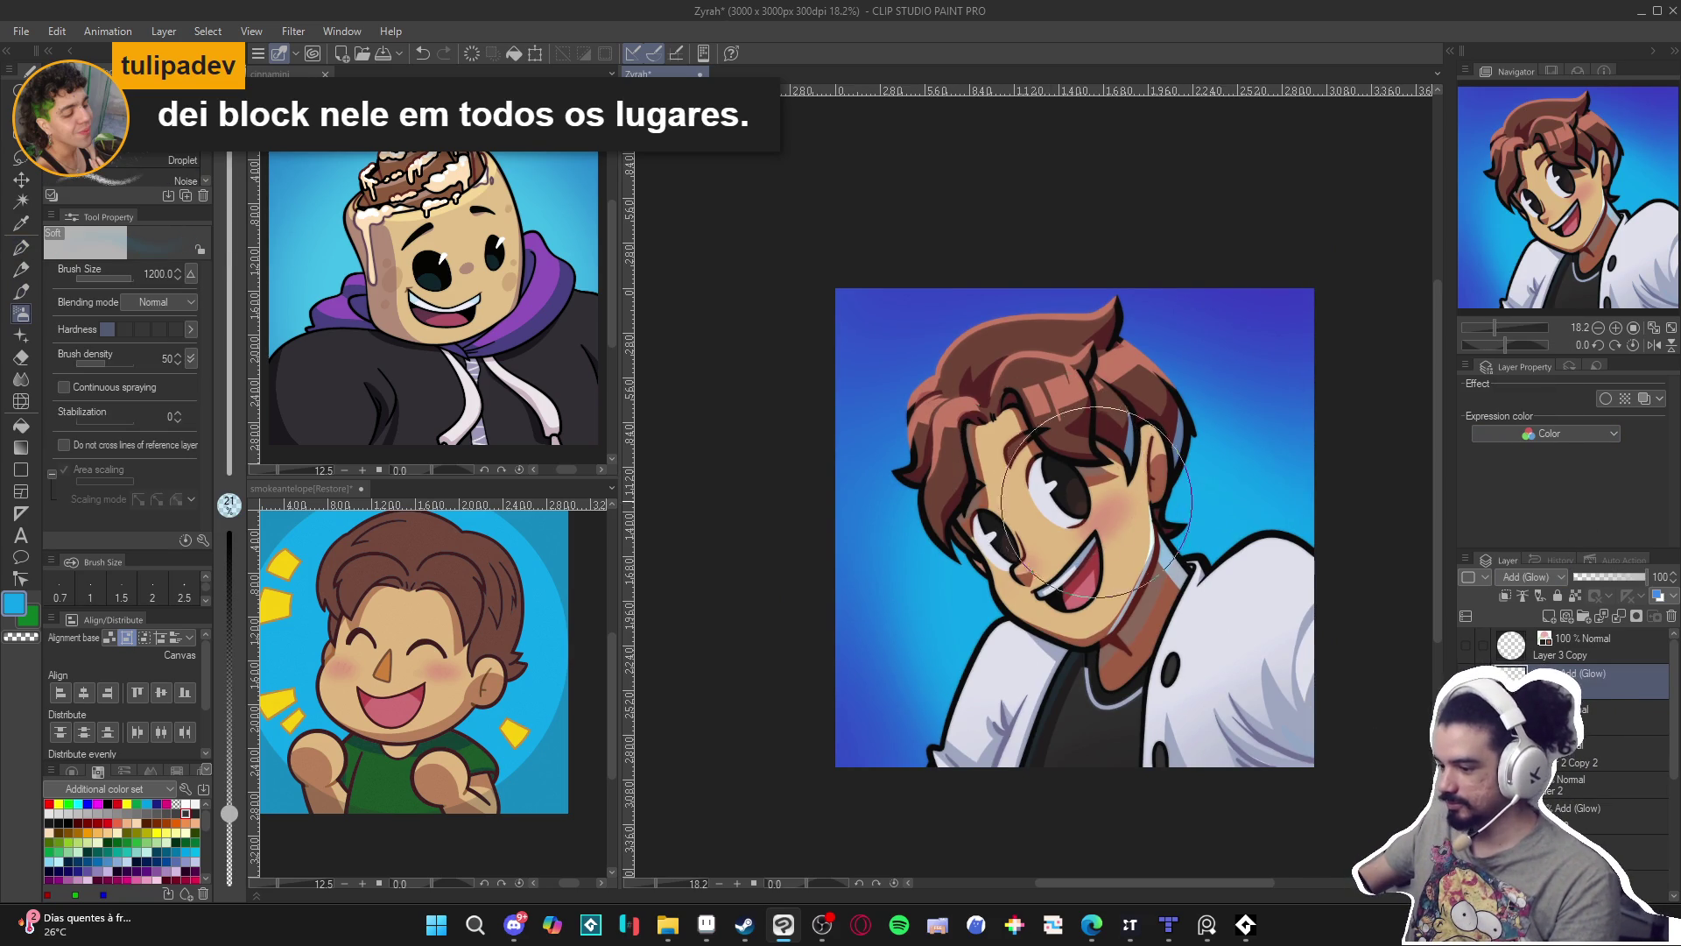
scroll(1095, 540, up, 2)
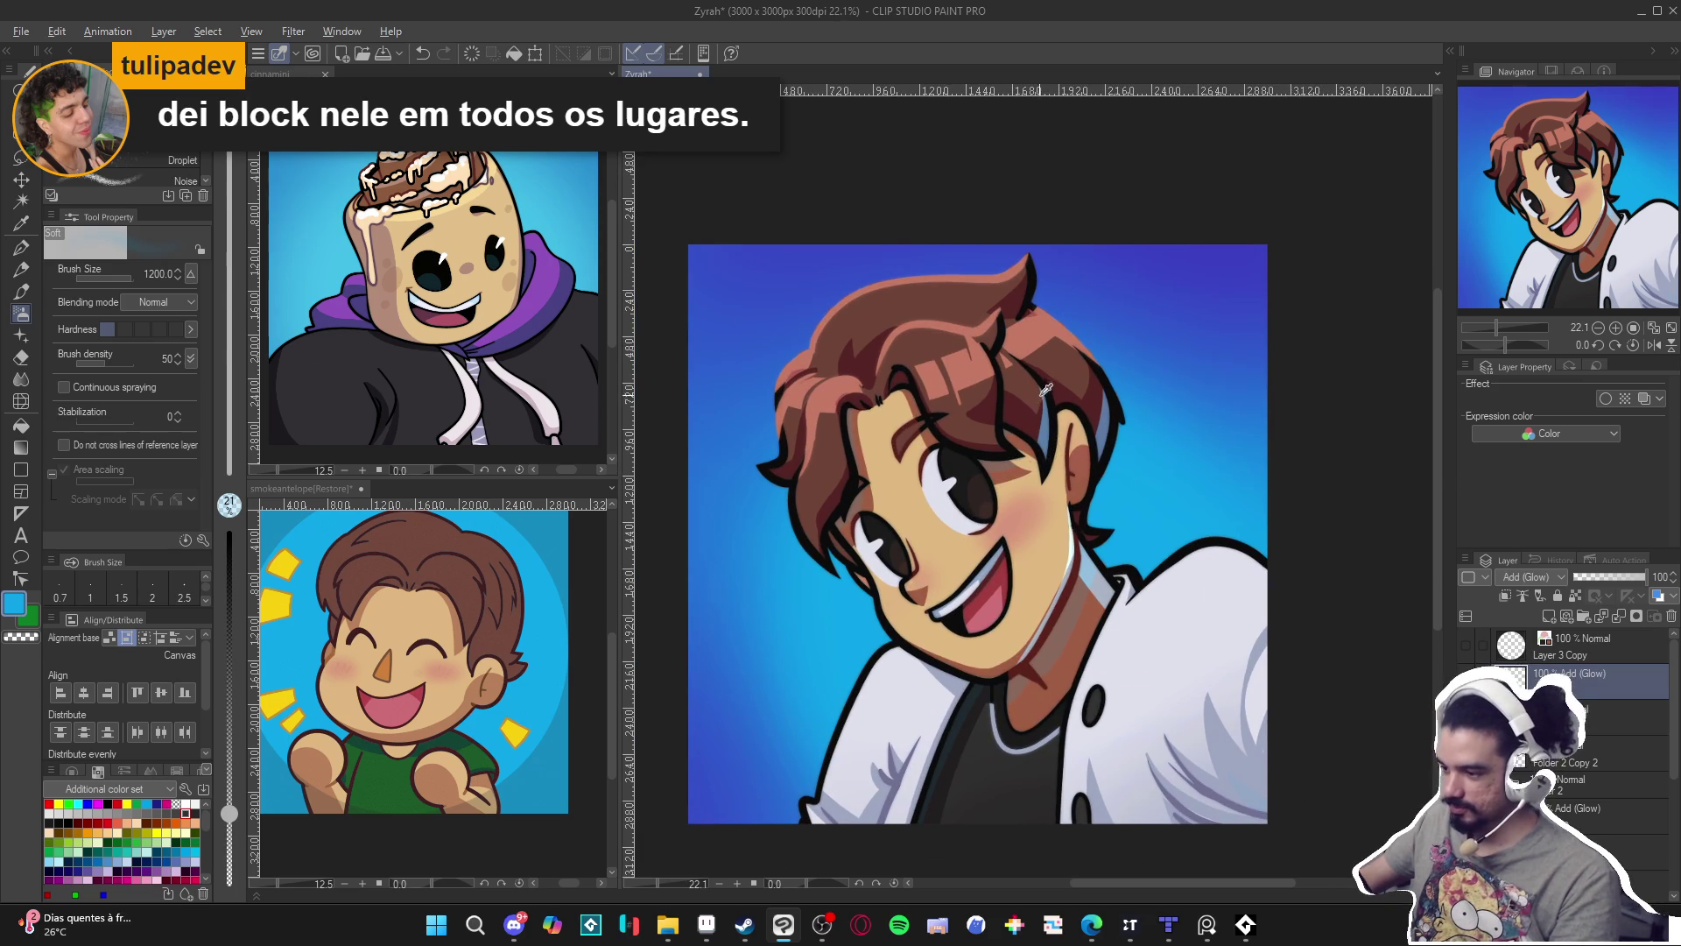
Airbrush a warm hair-brown sheen over the top of the hair at brush size 1000.
alt+click(1060, 361)
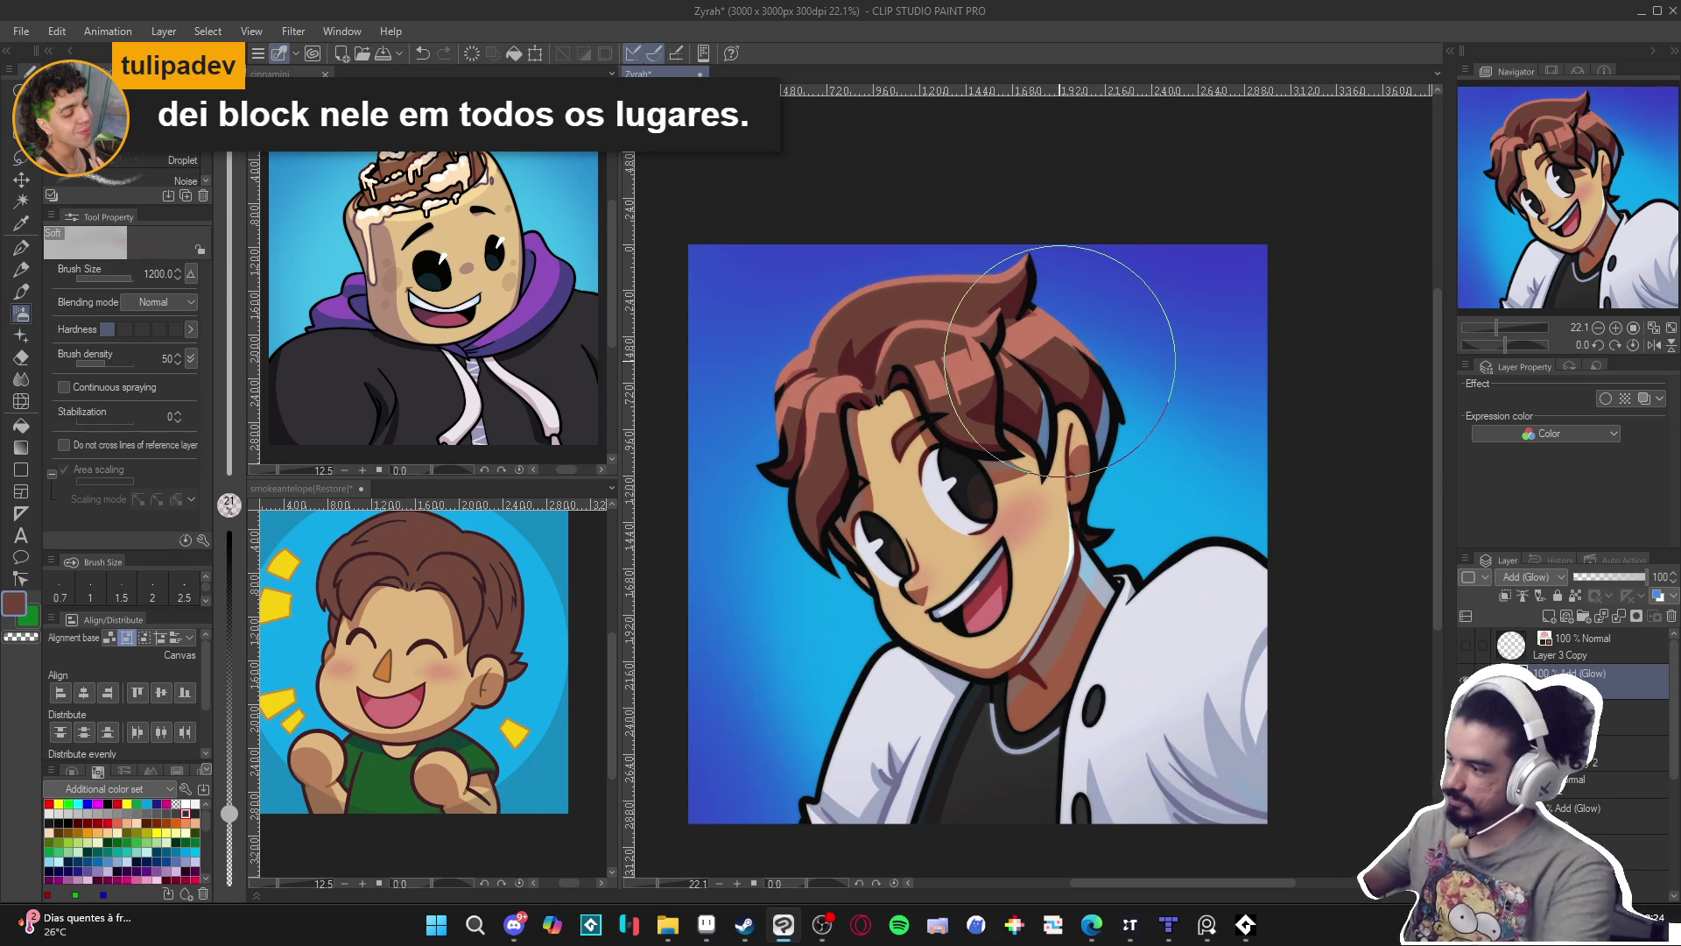
key(bracketleft)
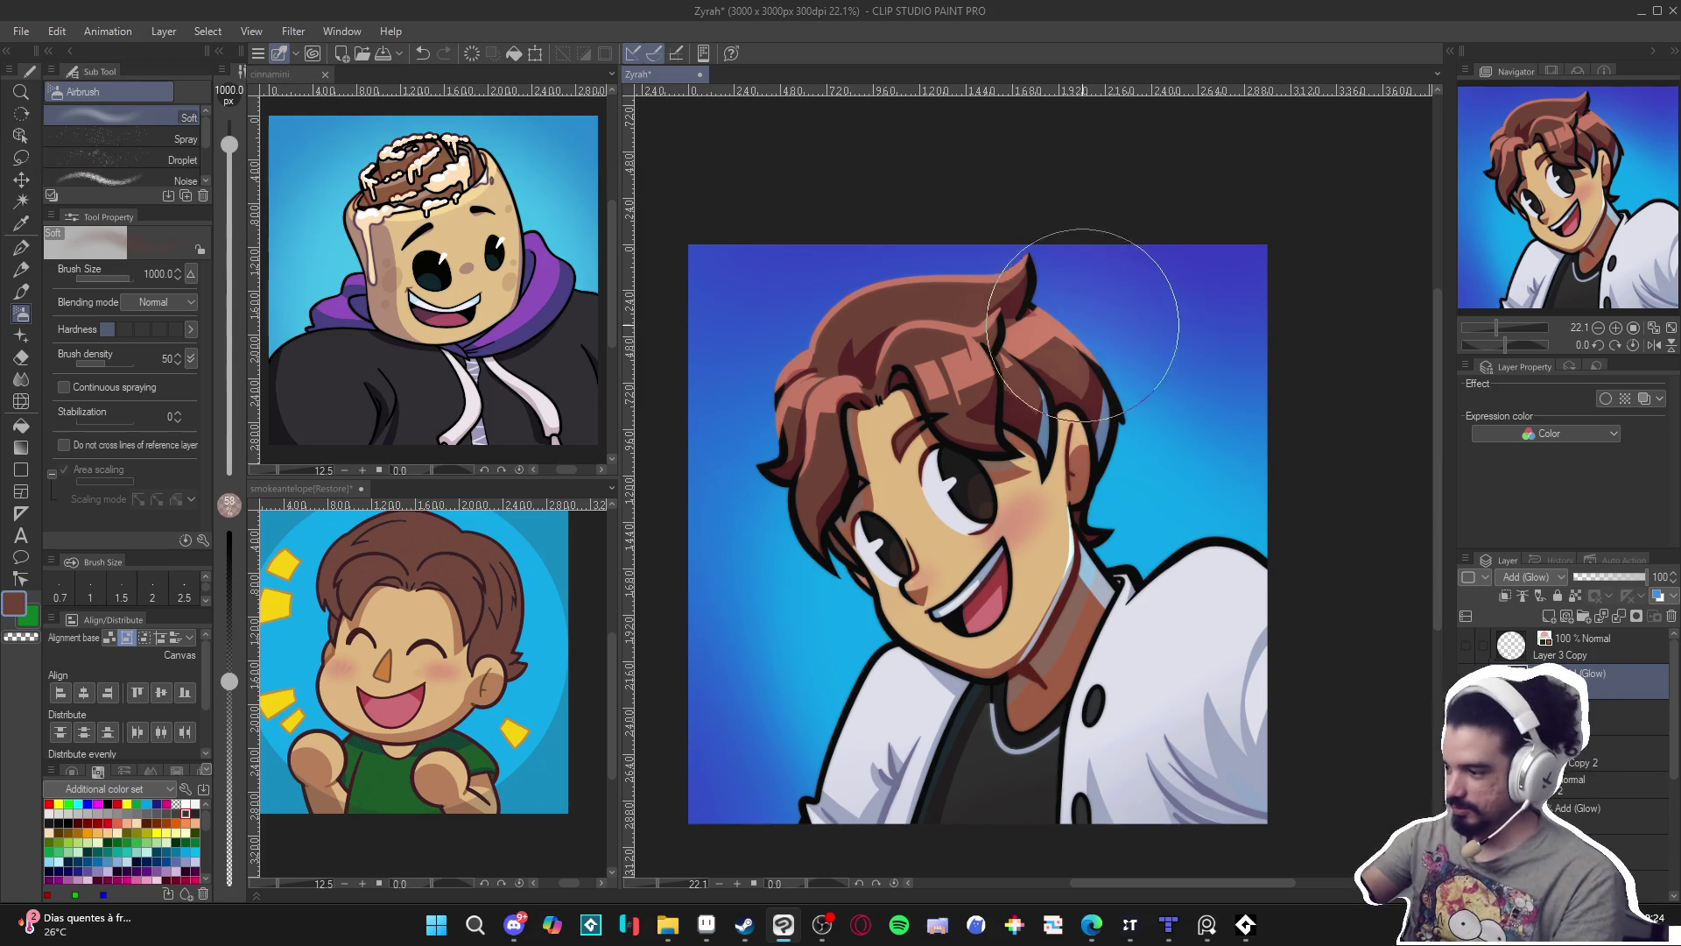
drag(1086, 324, 1101, 363)
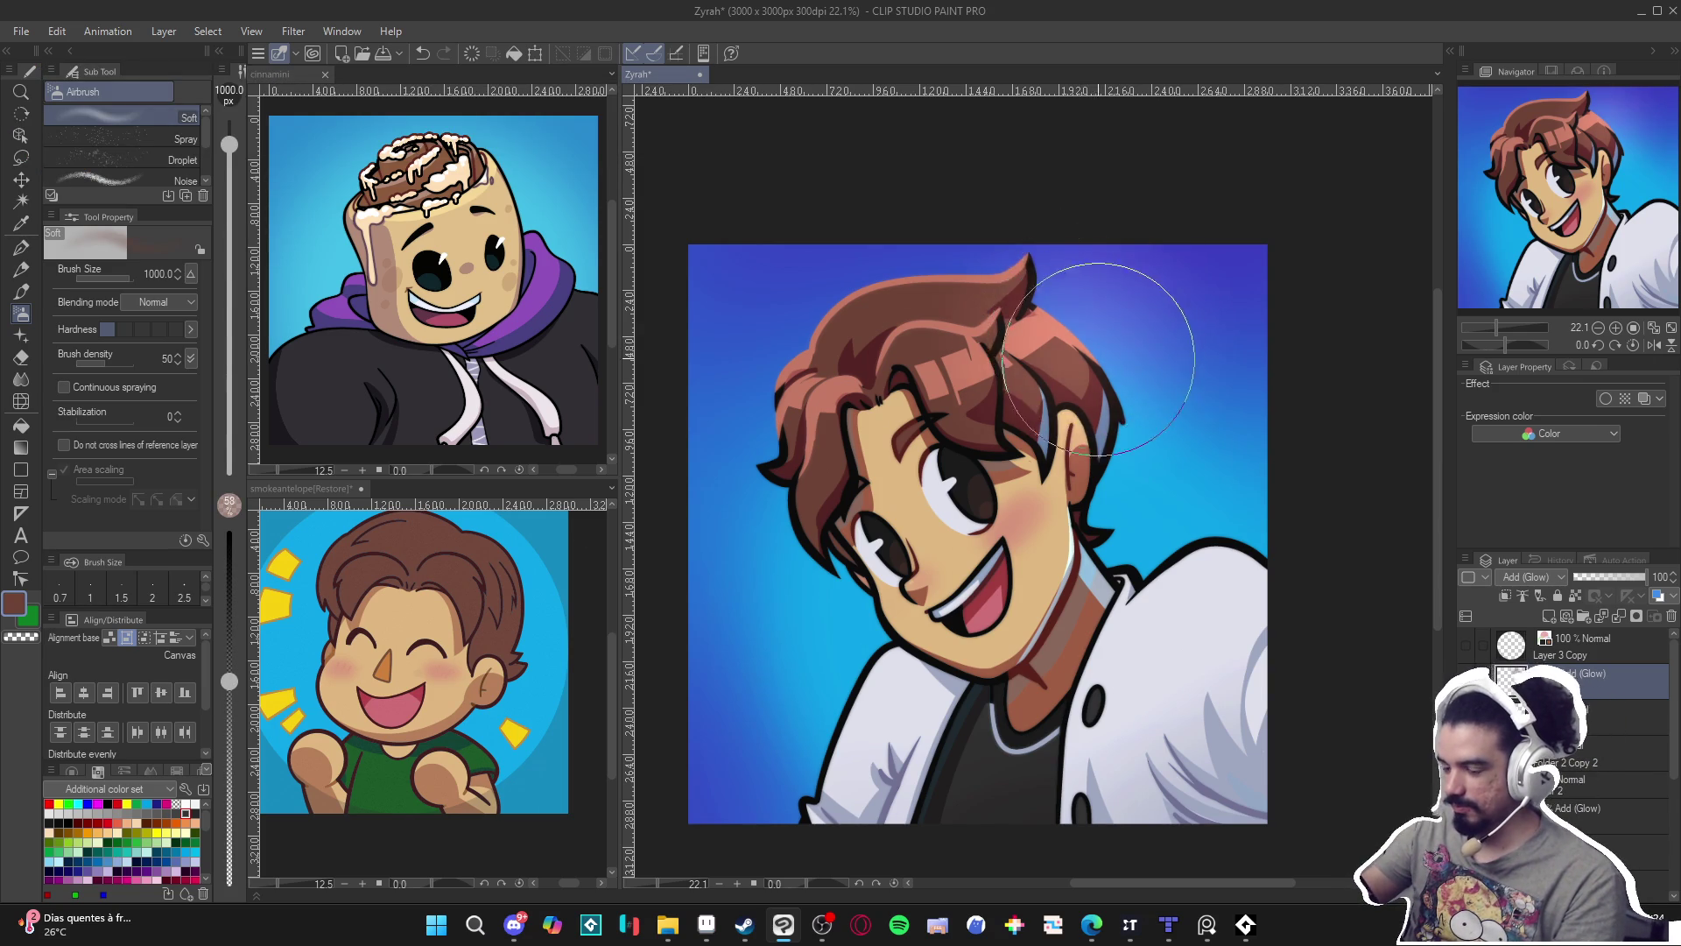
alt+click(802, 377)
key(bracketleft)
key(bracketleft)
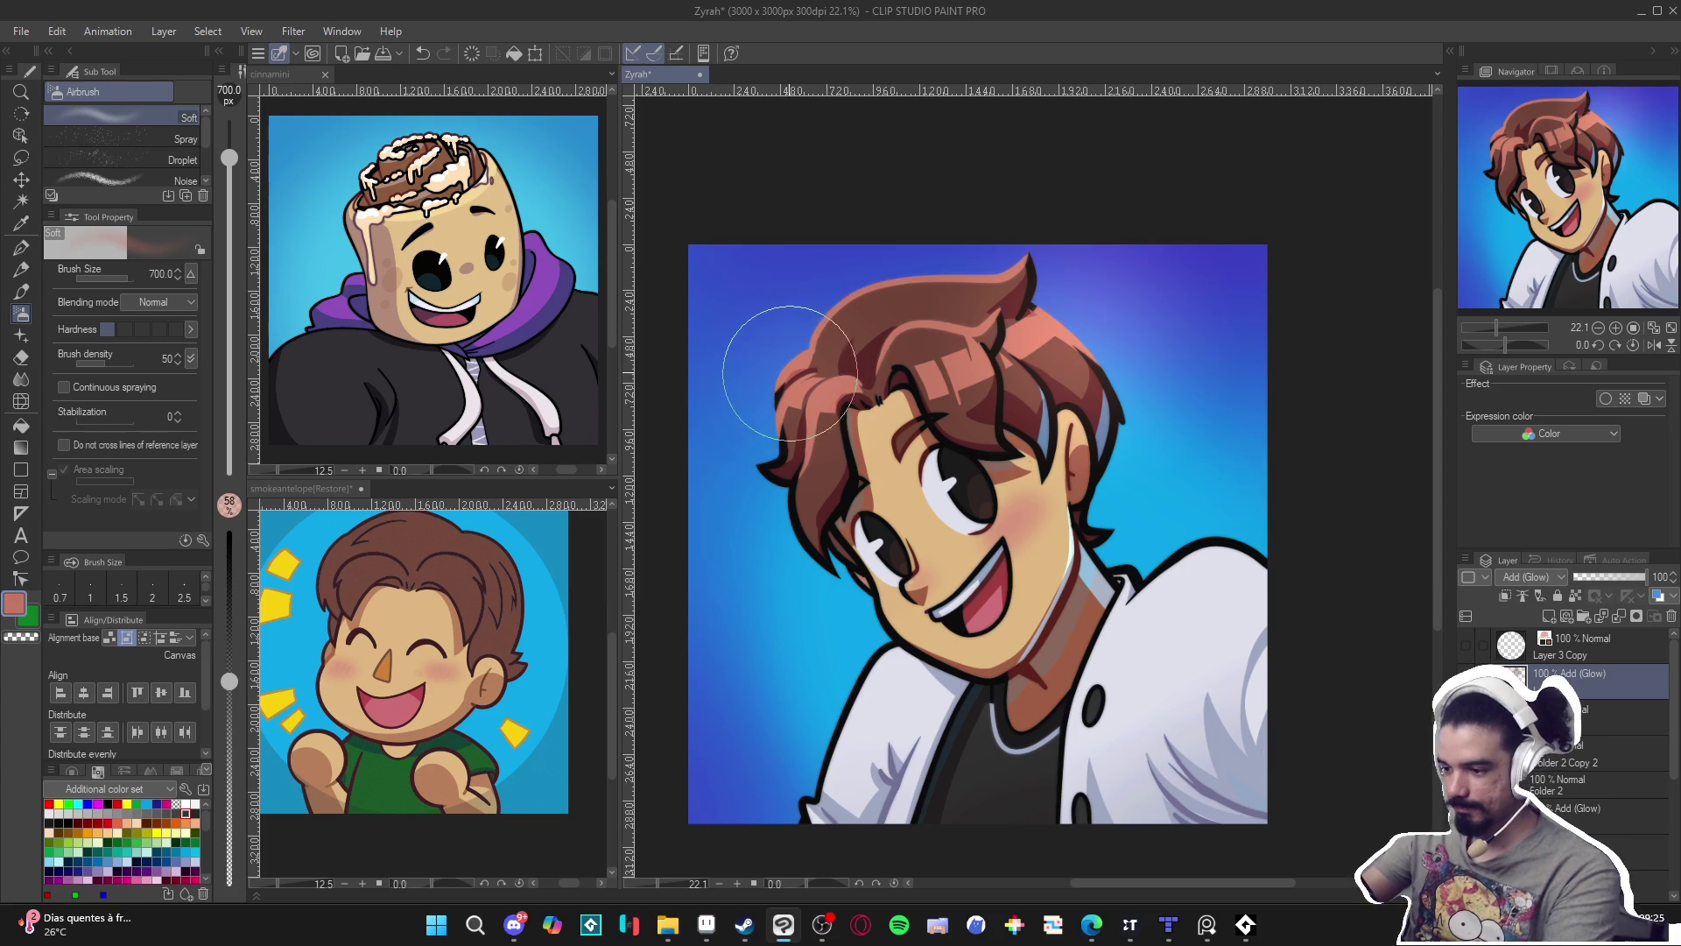
Airbrush cyan background-blue glow beside the neck, jaw and chin.
alt+click(1135, 528)
mouse_move(1135, 528)
mouse_down()
mouse_move(1147, 517)
mouse_move(1163, 544)
mouse_move(1138, 552)
mouse_up()
mouse_move(867, 613)
mouse_down()
mouse_move(863, 630)
mouse_move(902, 604)
mouse_move(880, 644)
mouse_up()
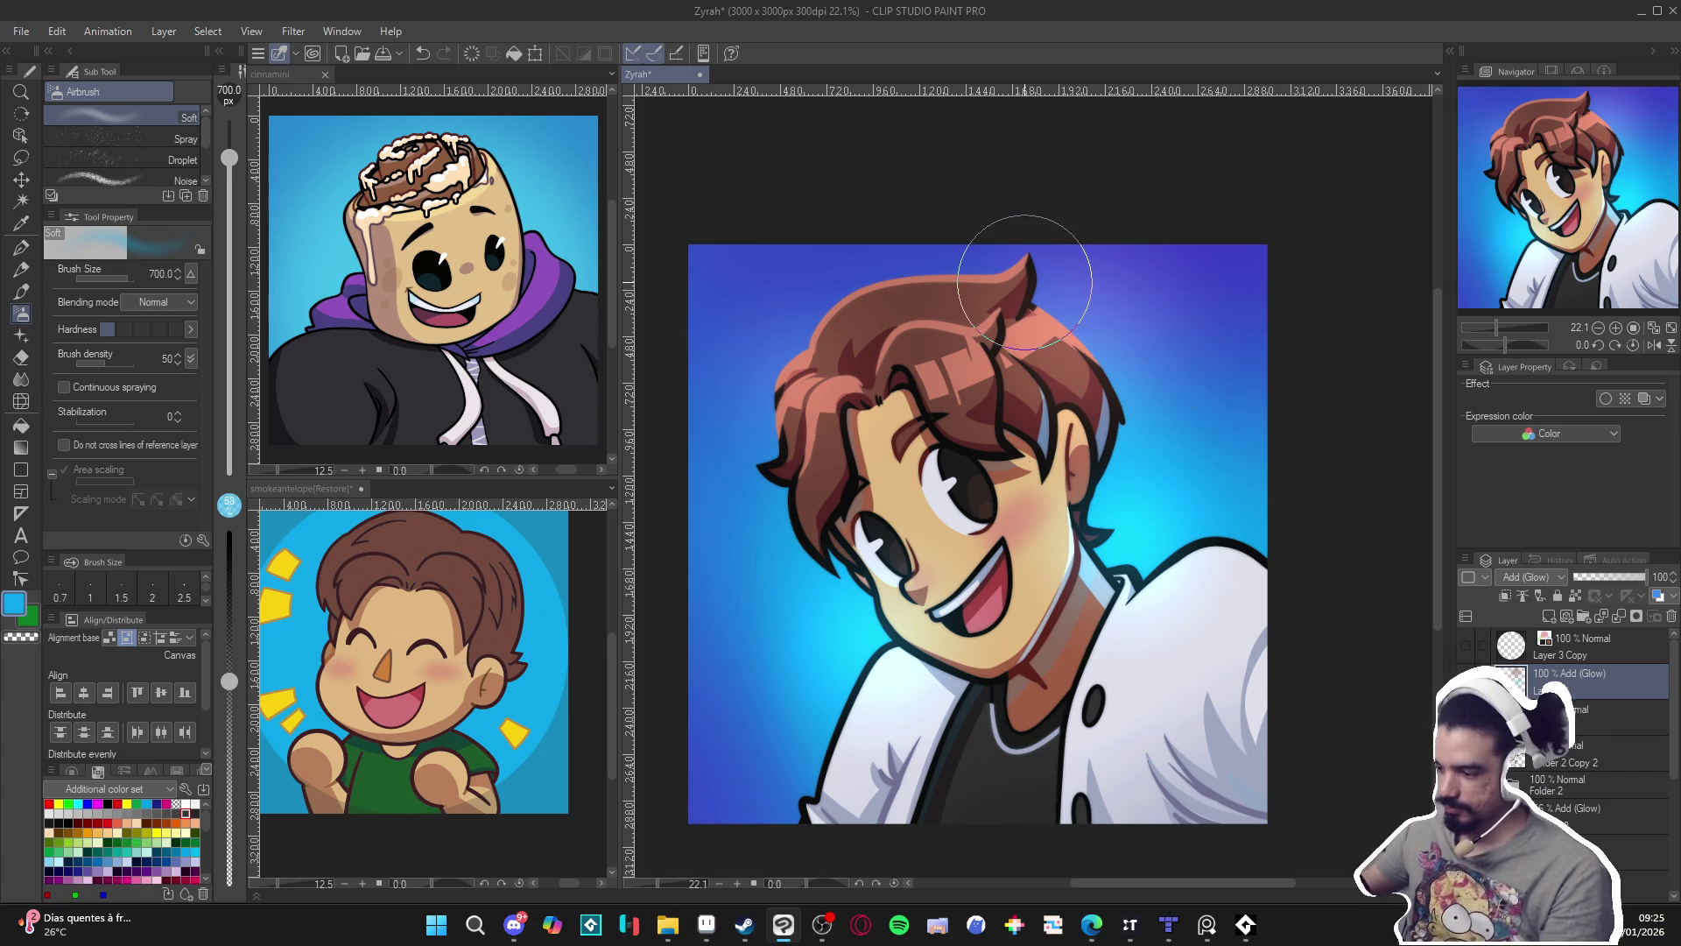
scroll(996, 639, down, 2)
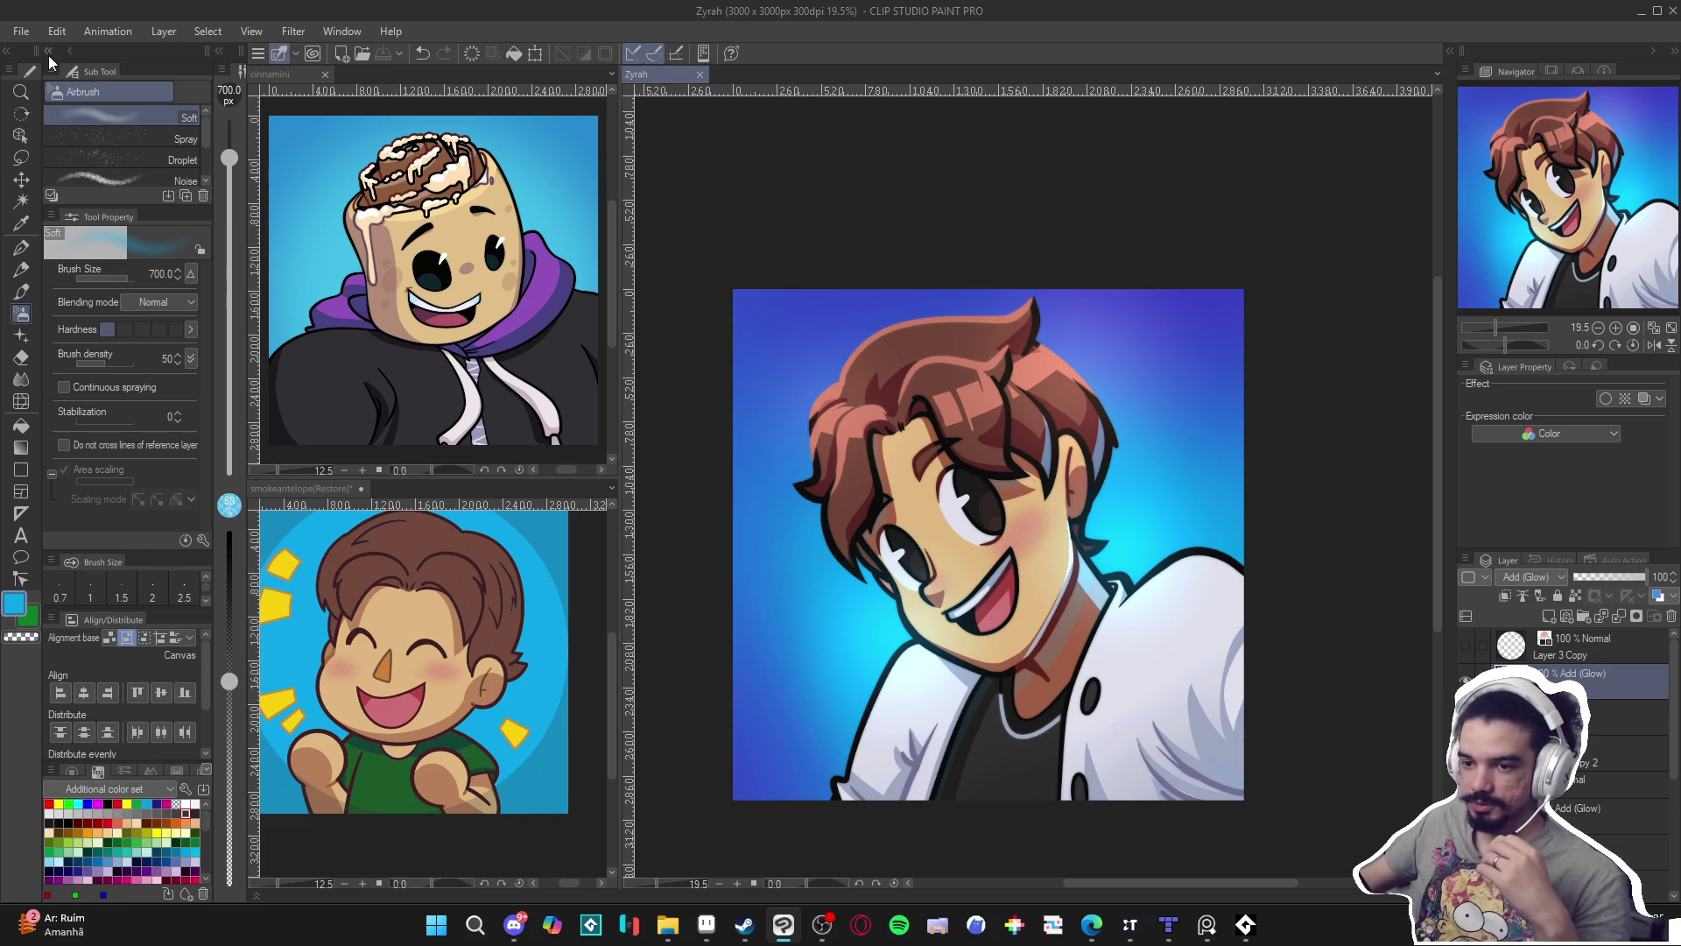
Save a copy of the portrait as a PNG named Zyrah, accepting the layer-flattening warning.
click(21, 31)
click(87, 207)
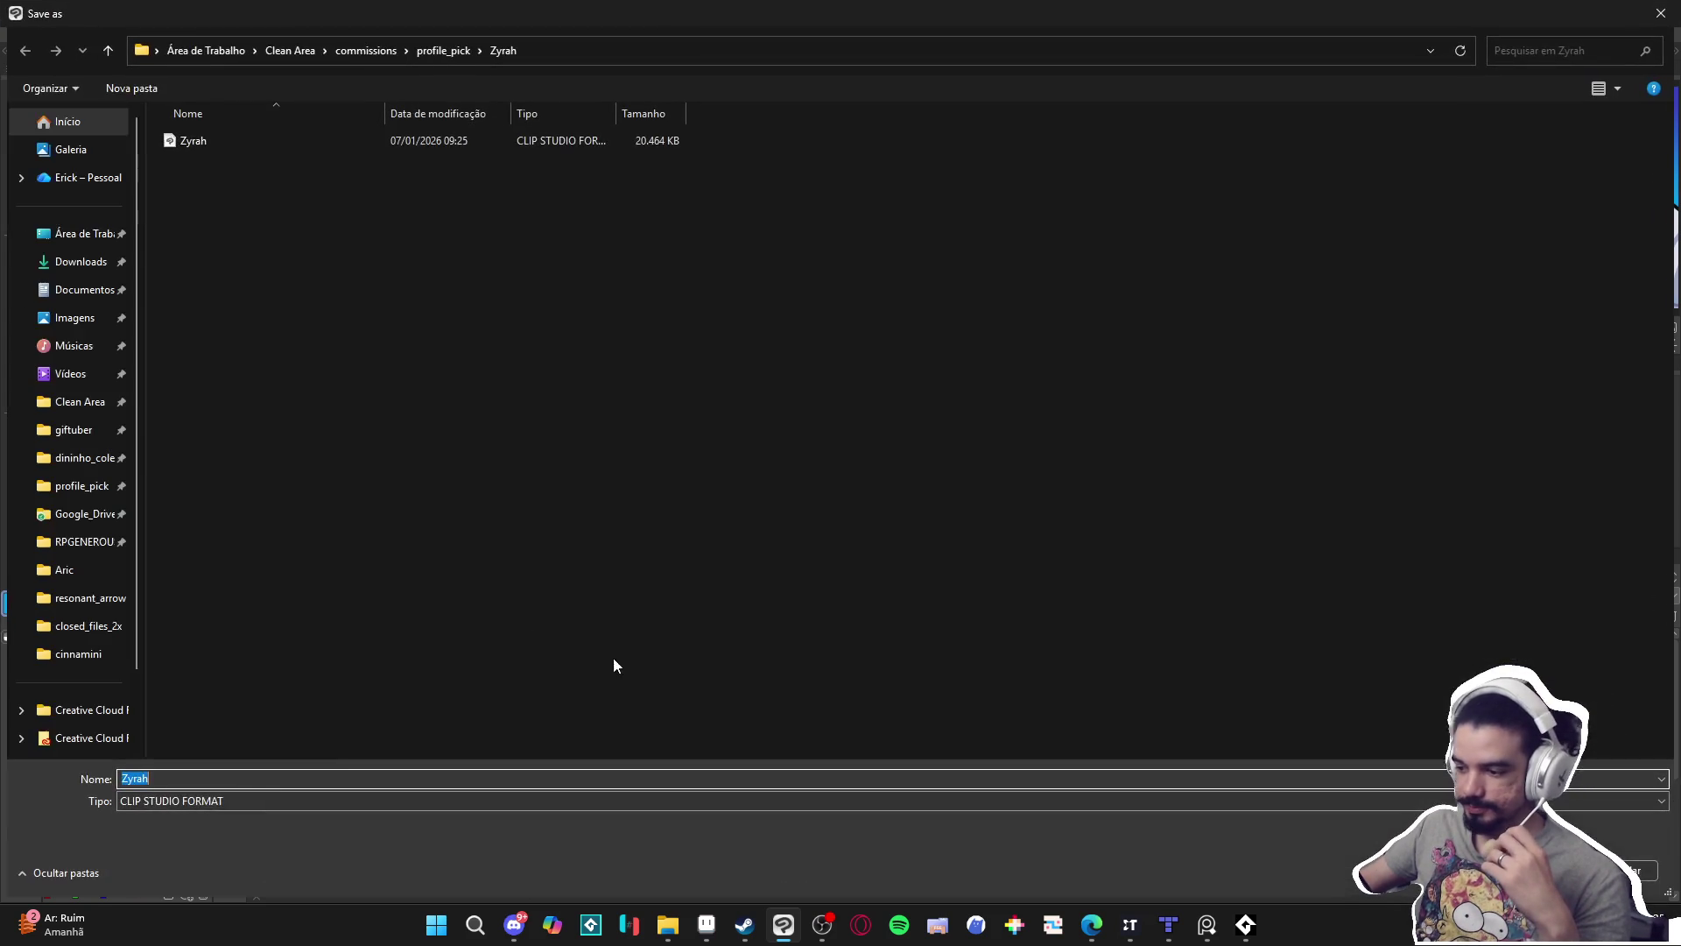
click(184, 801)
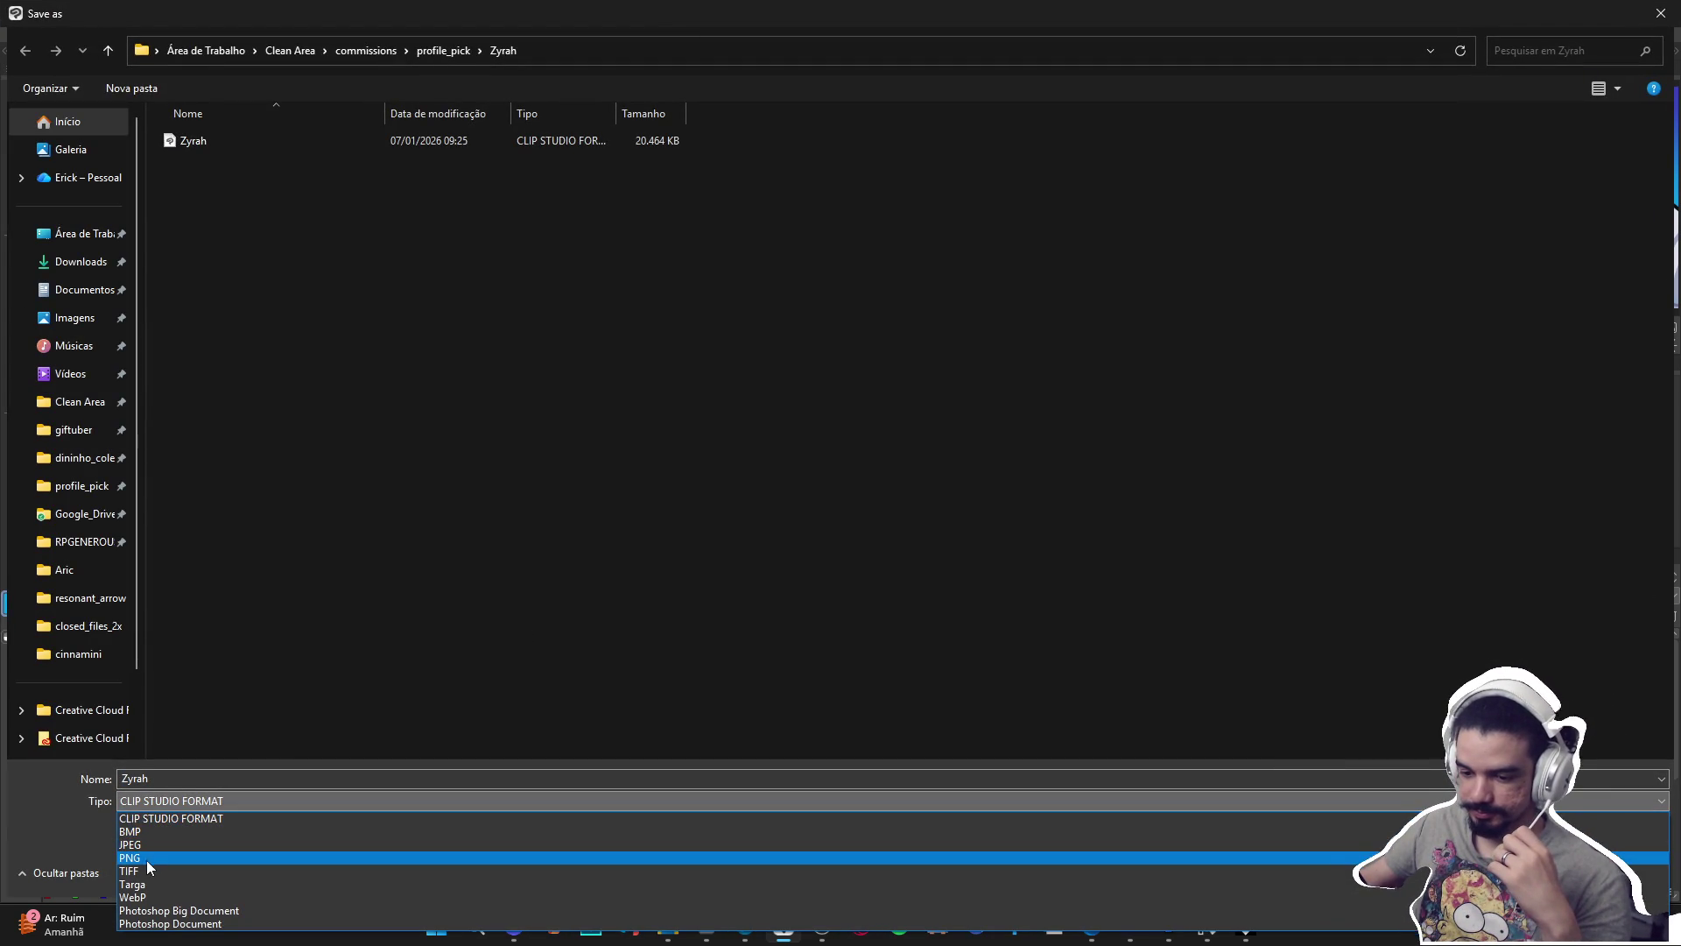
click(144, 858)
key(Return)
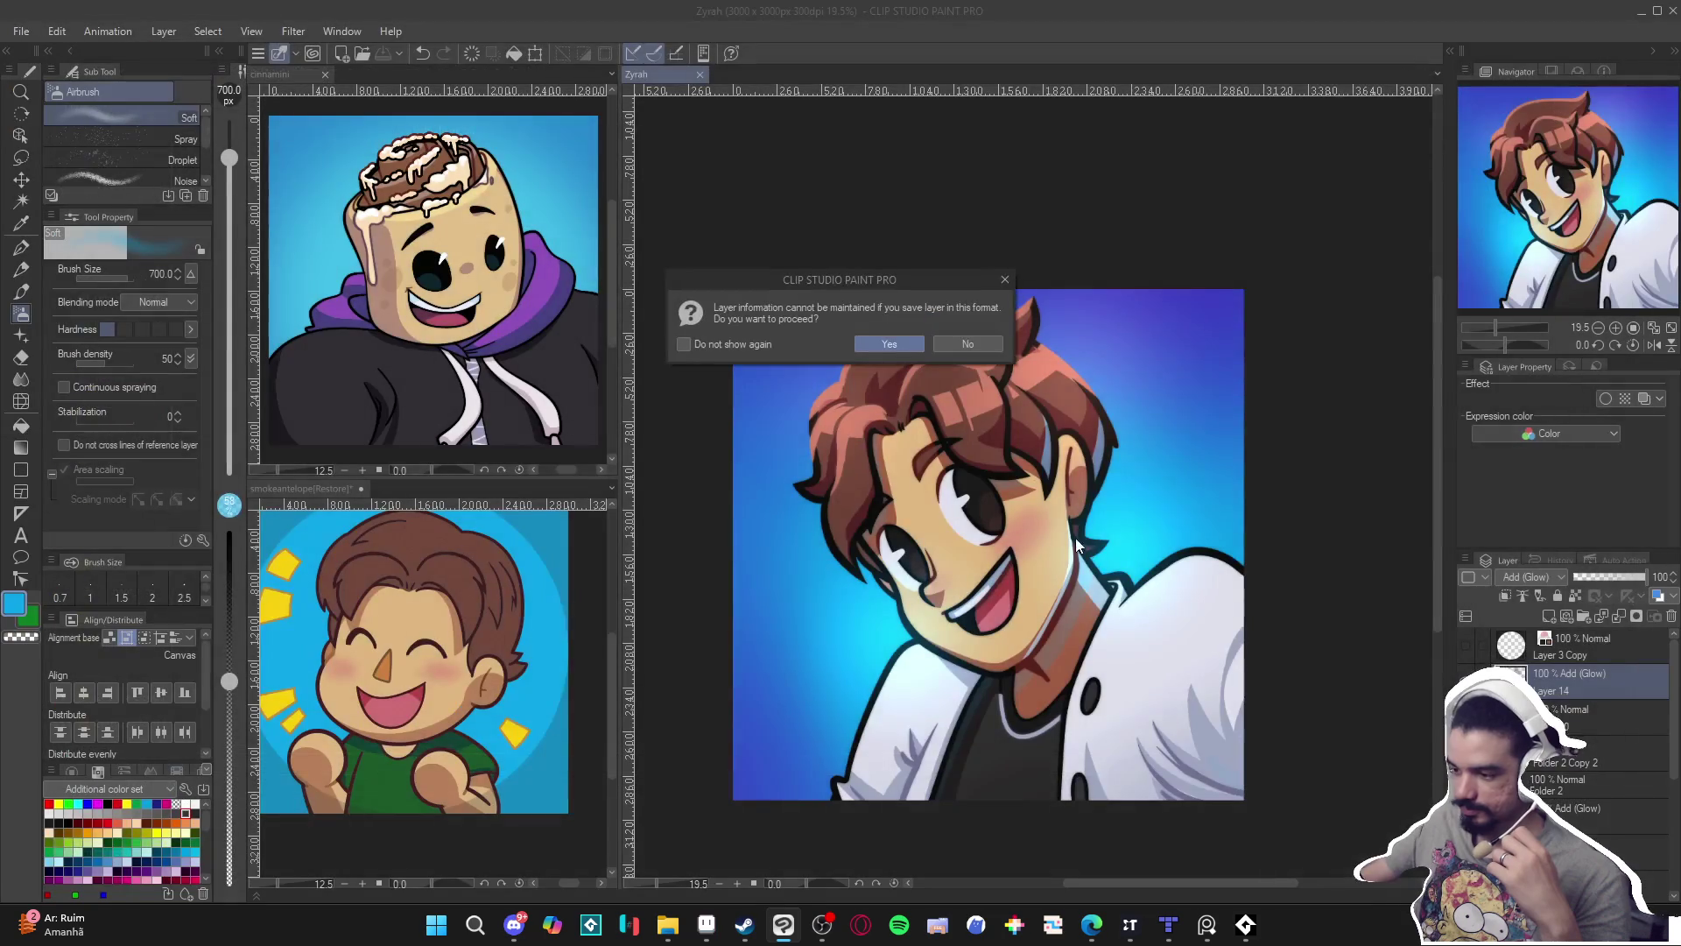
click(880, 346)
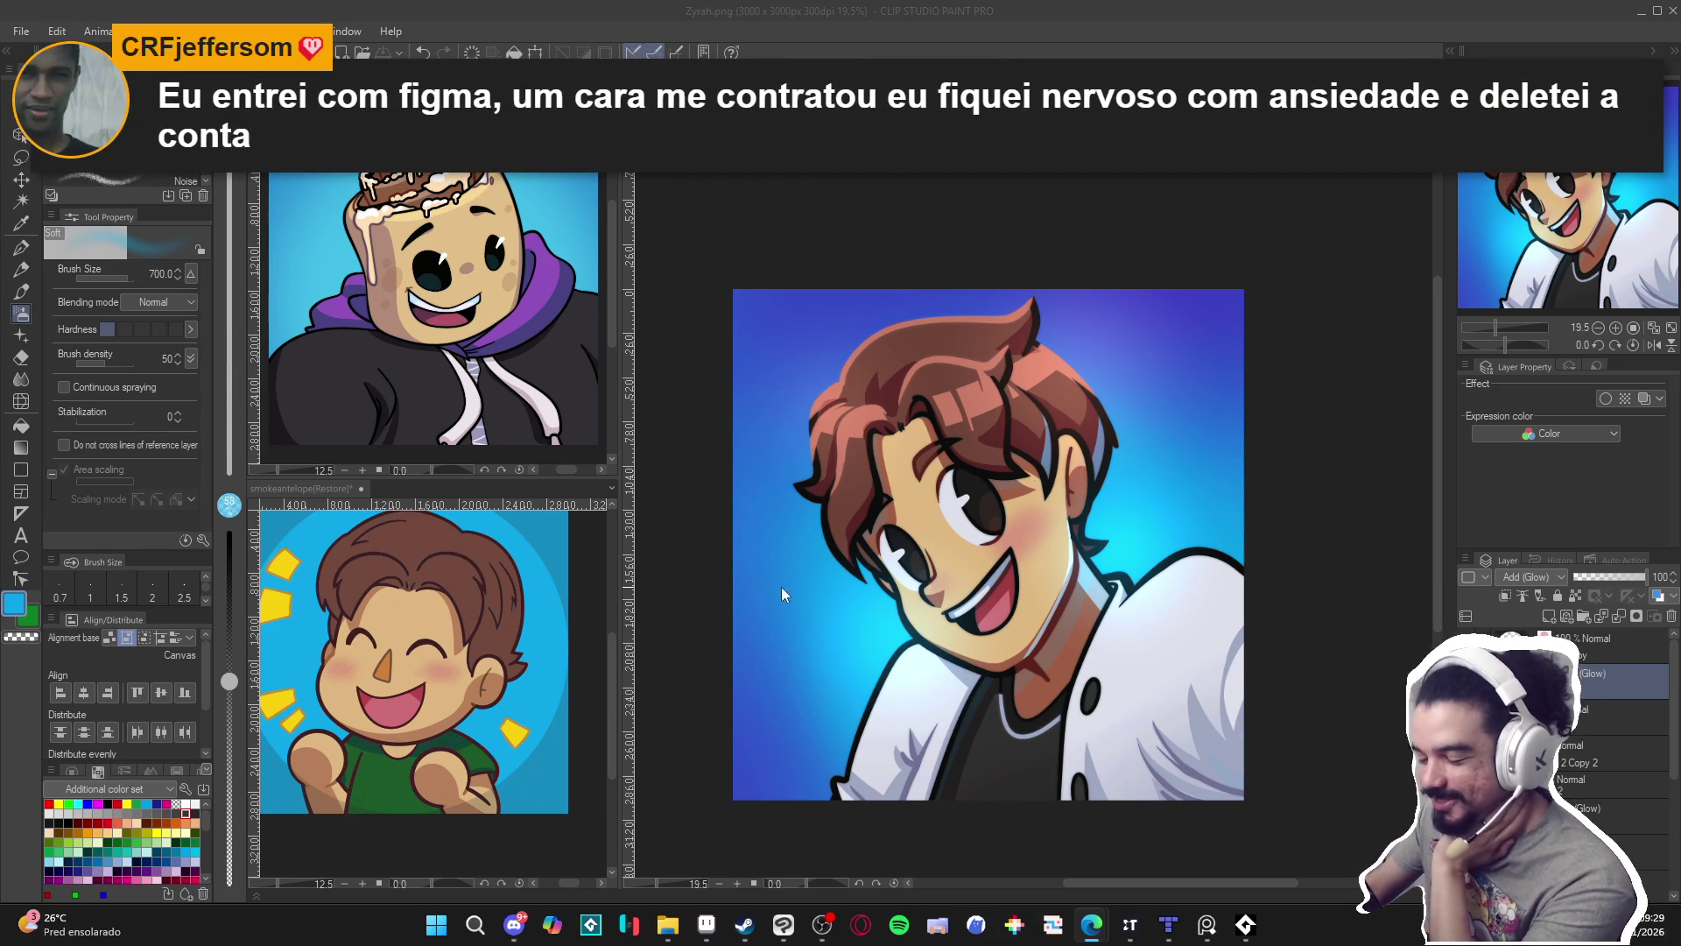
In File Explorer, navigate from Clean Area through pixel_Art into the RPGENEROUS folder.
click(668, 922)
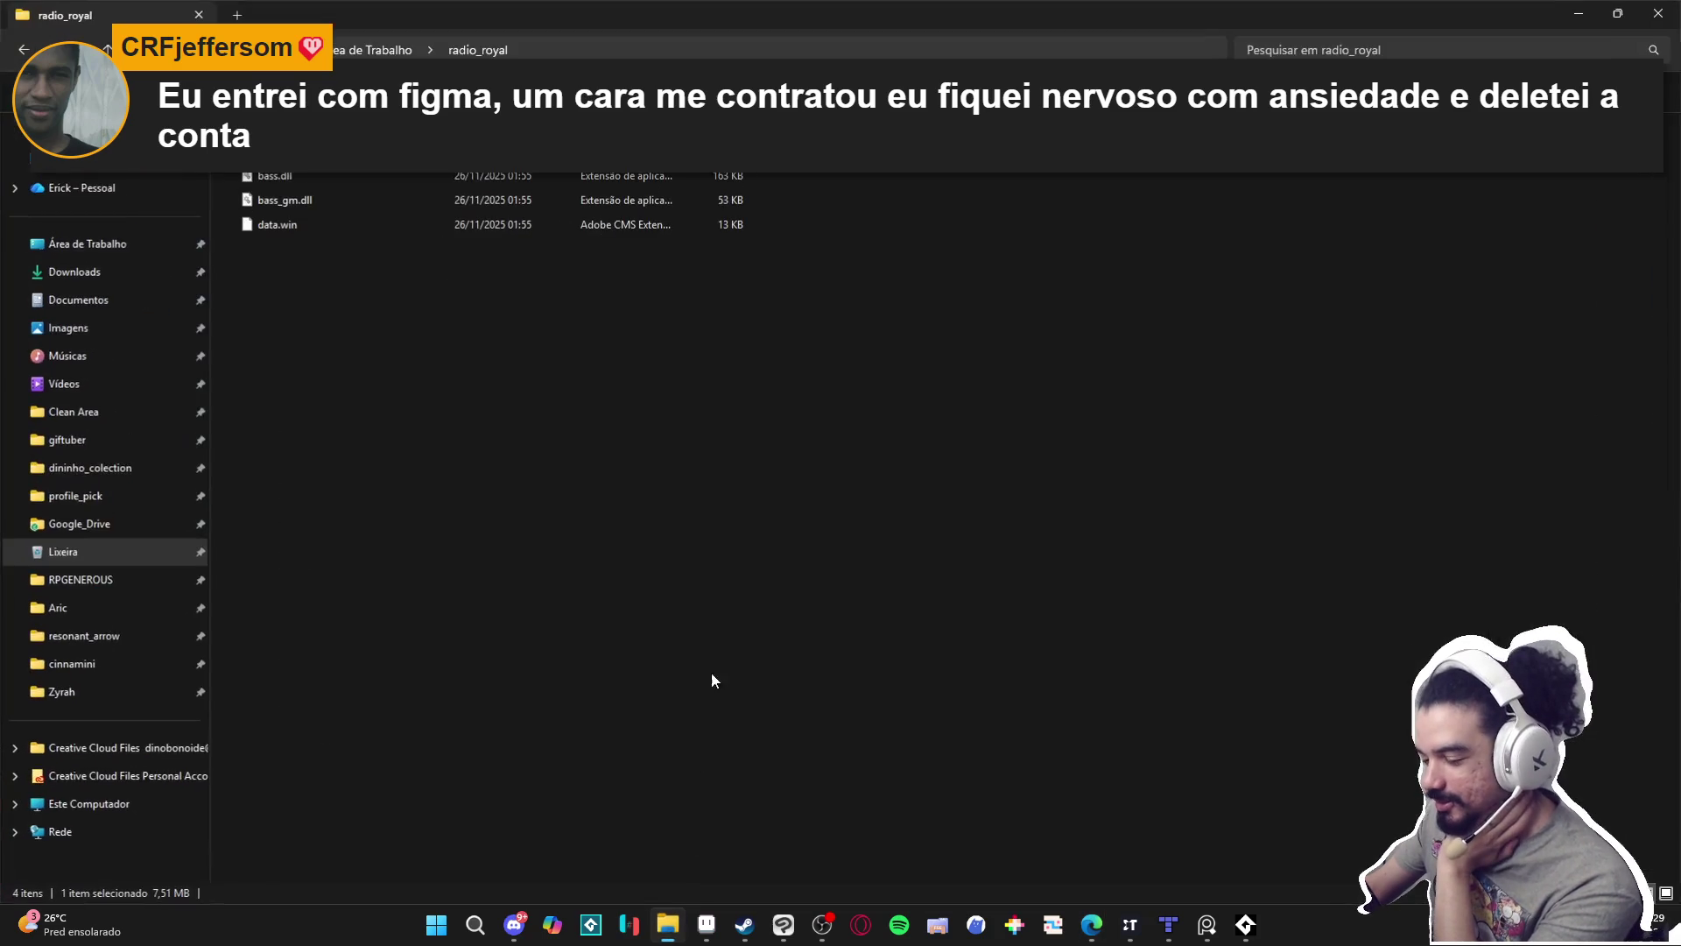
click(109, 424)
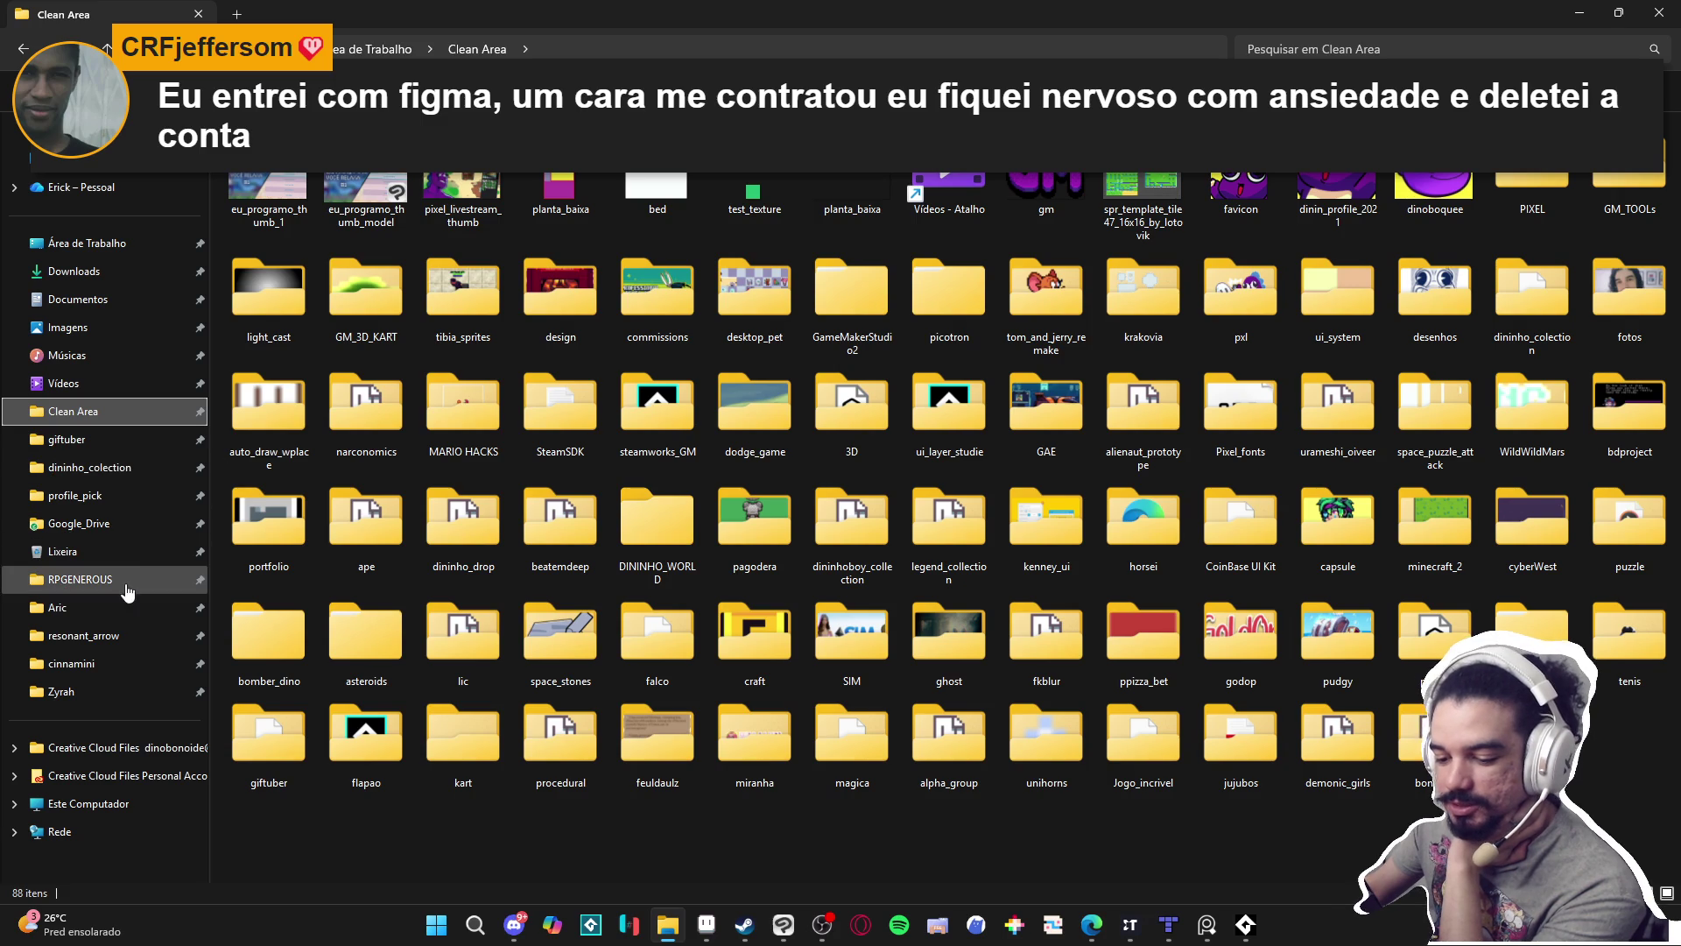
click(127, 579)
click(671, 49)
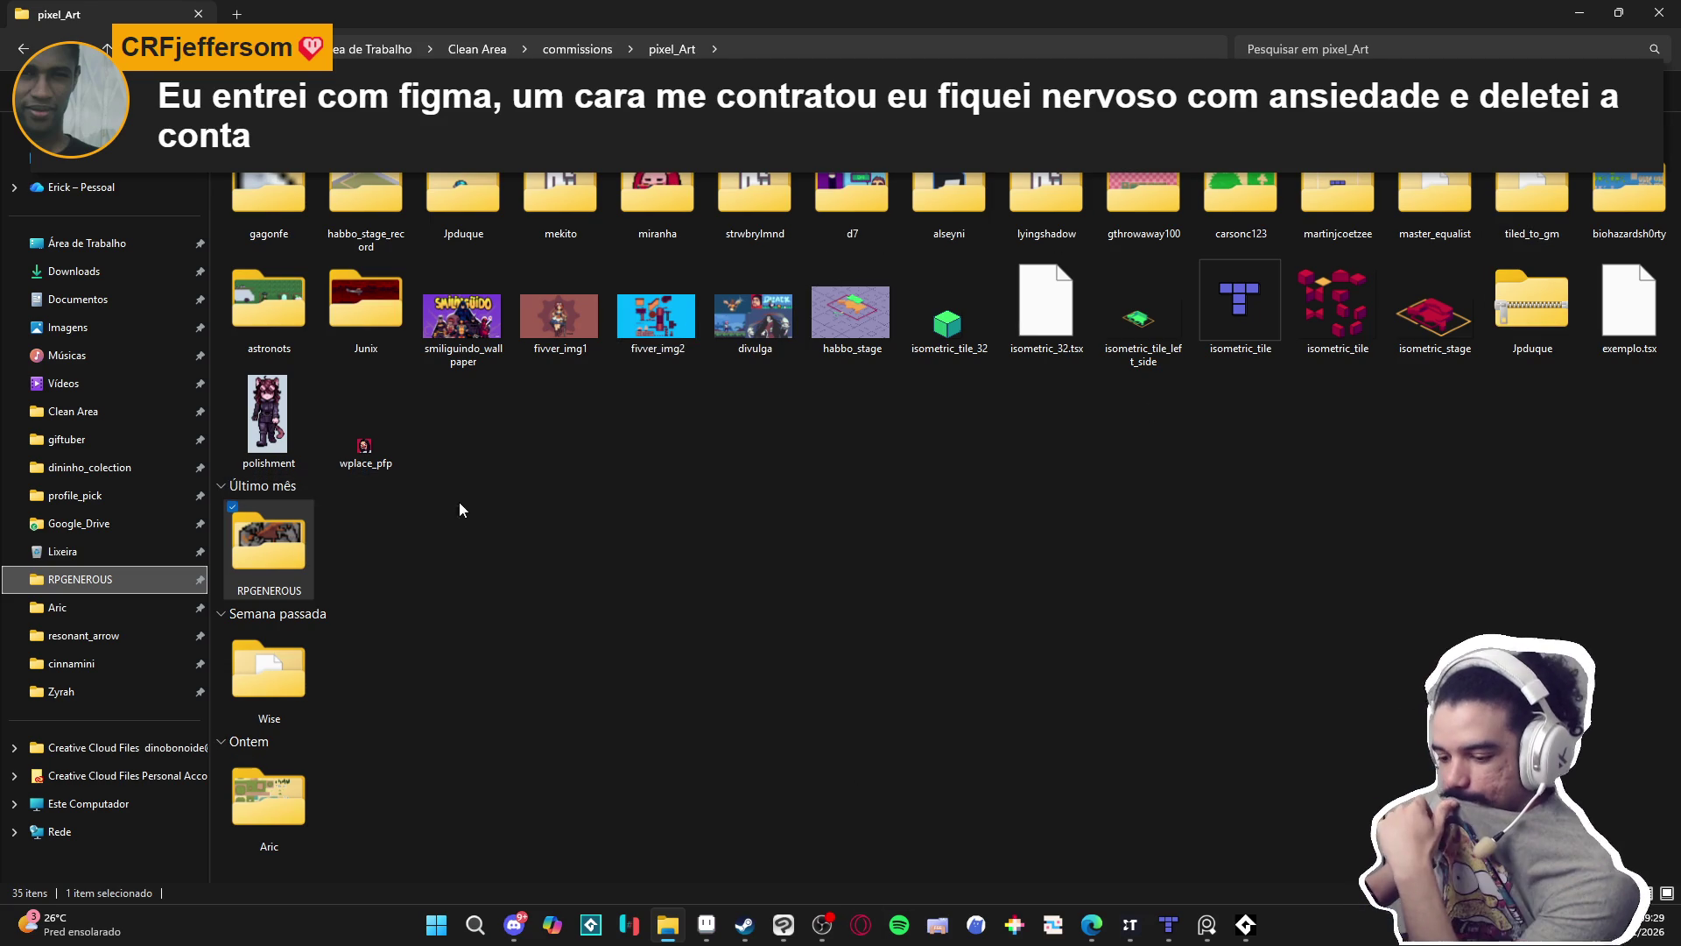
double_click(269, 538)
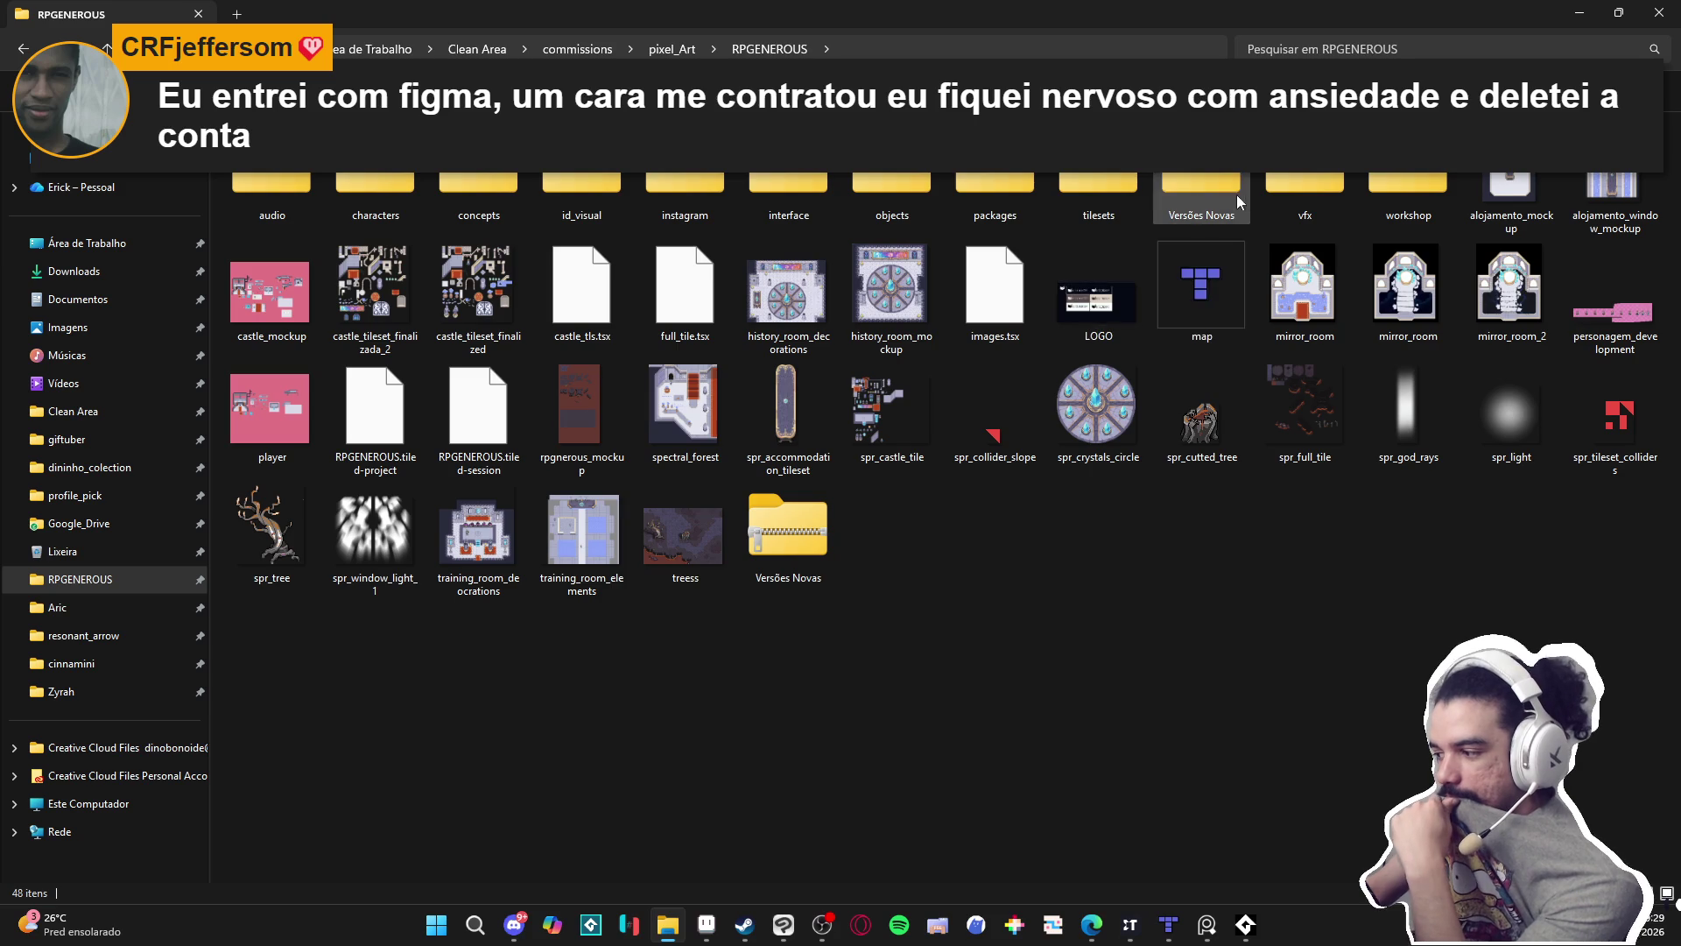
Open vfx > character_spells > yara > resonant_arrow.
double_click(1291, 178)
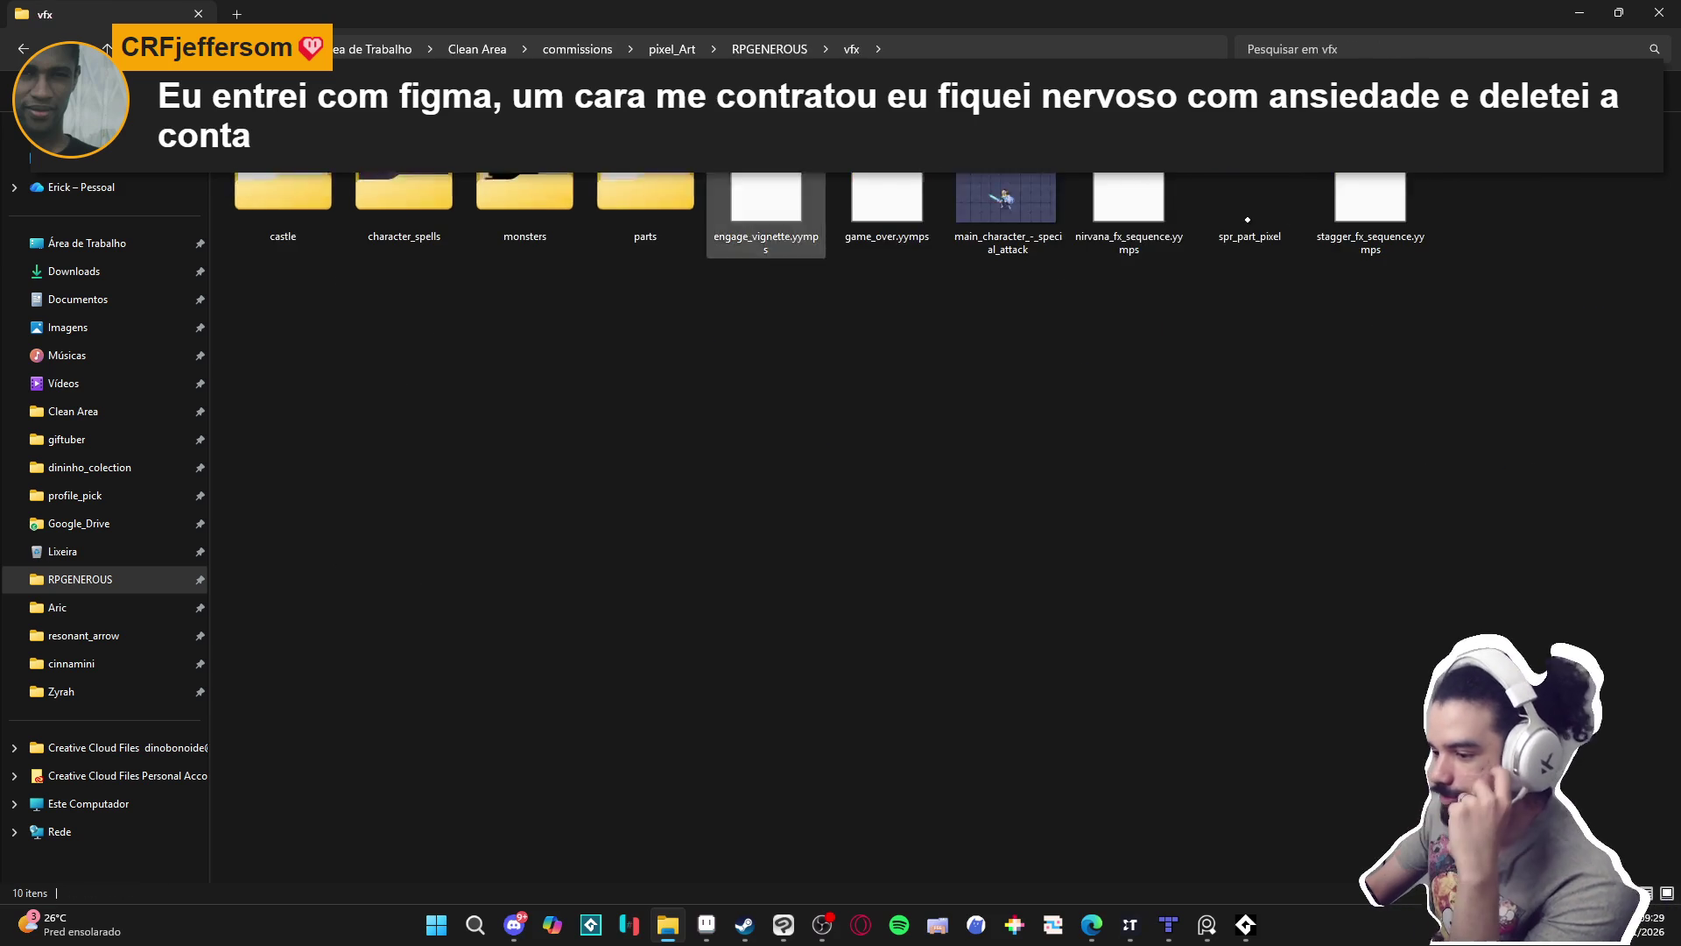
double_click(410, 175)
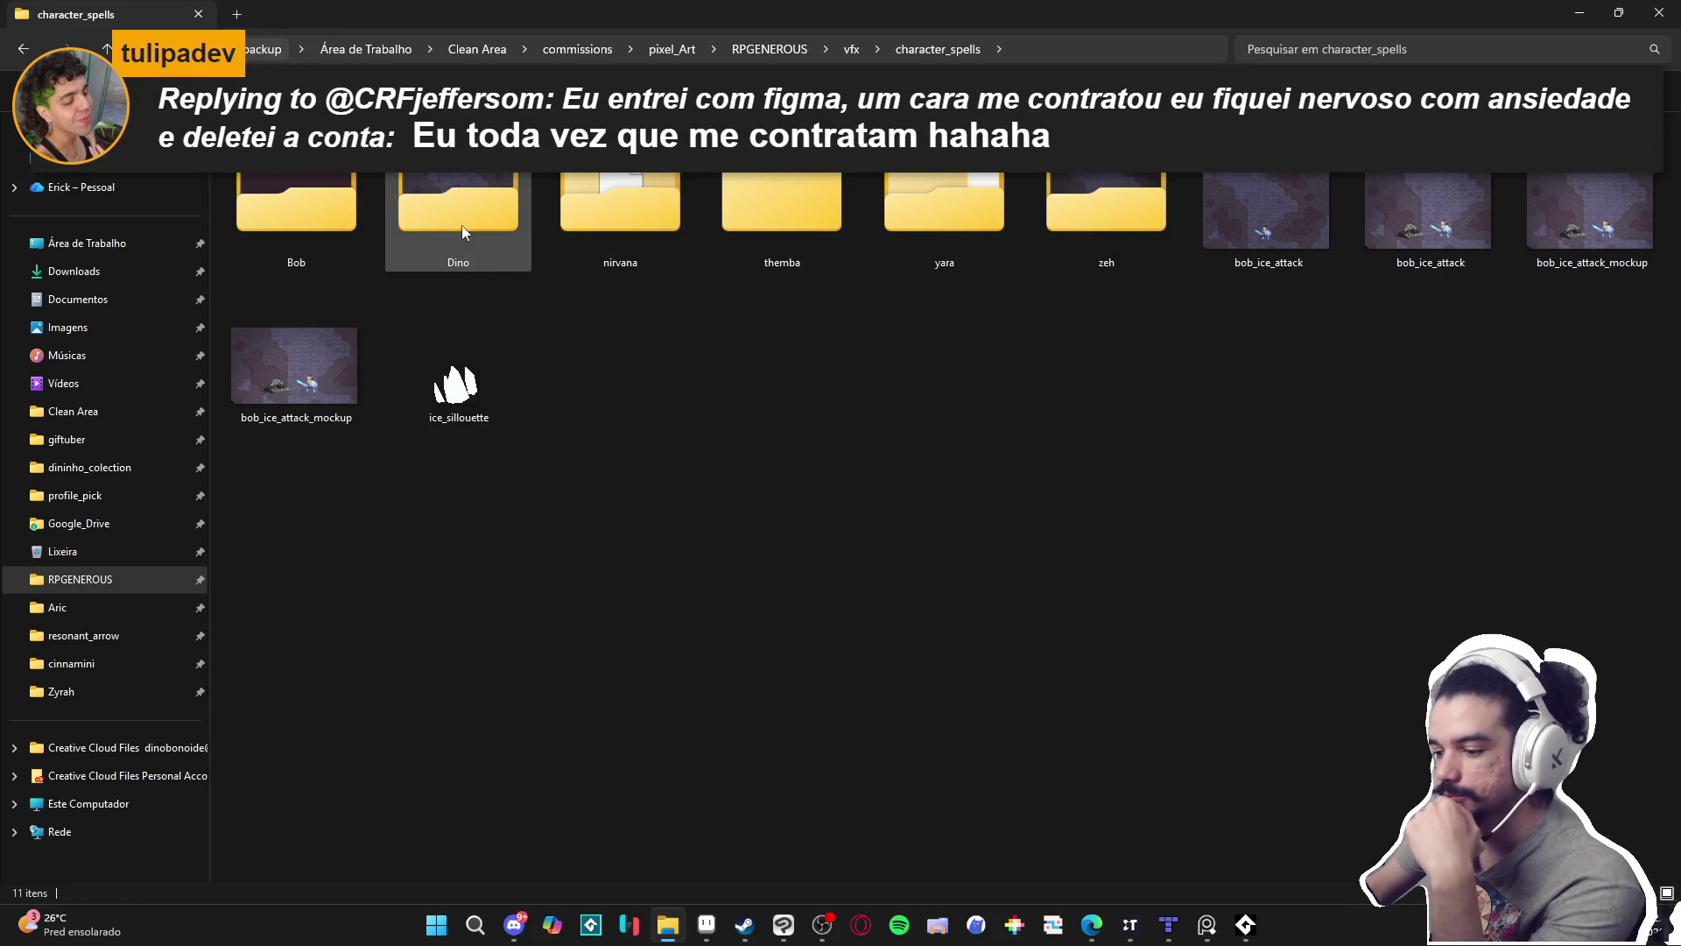
double_click(916, 202)
double_click(293, 177)
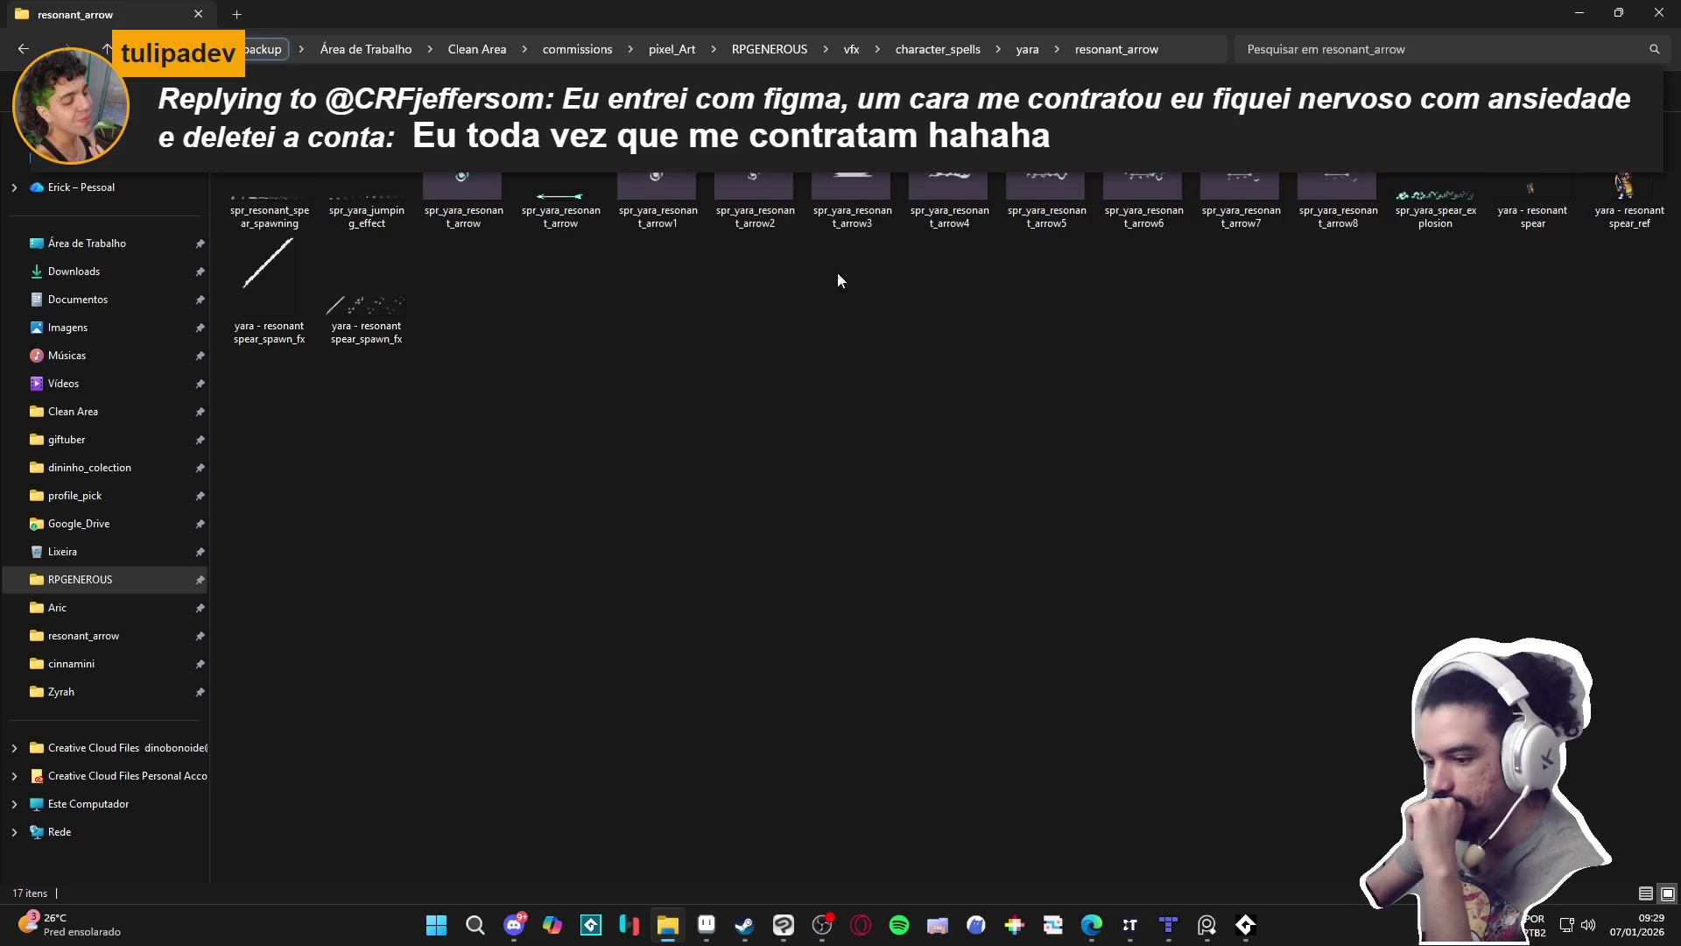
Preview the yara - resonant spear_ref image, then open the yara - resonant spear sprite file.
double_click(1618, 188)
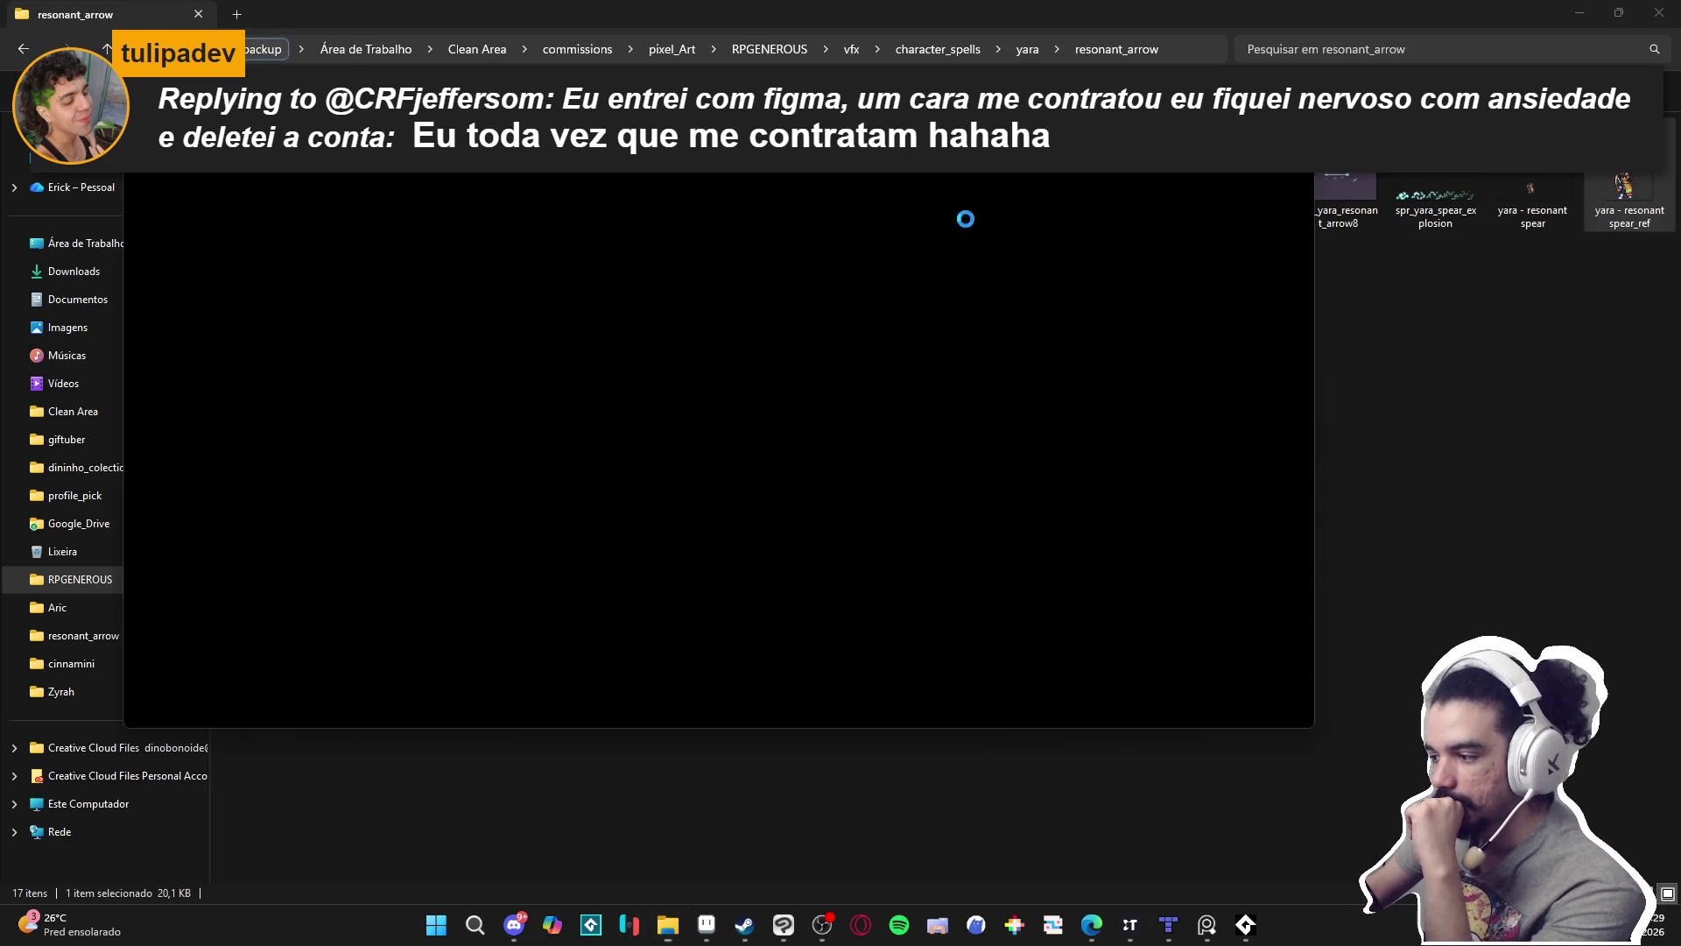
key(Escape)
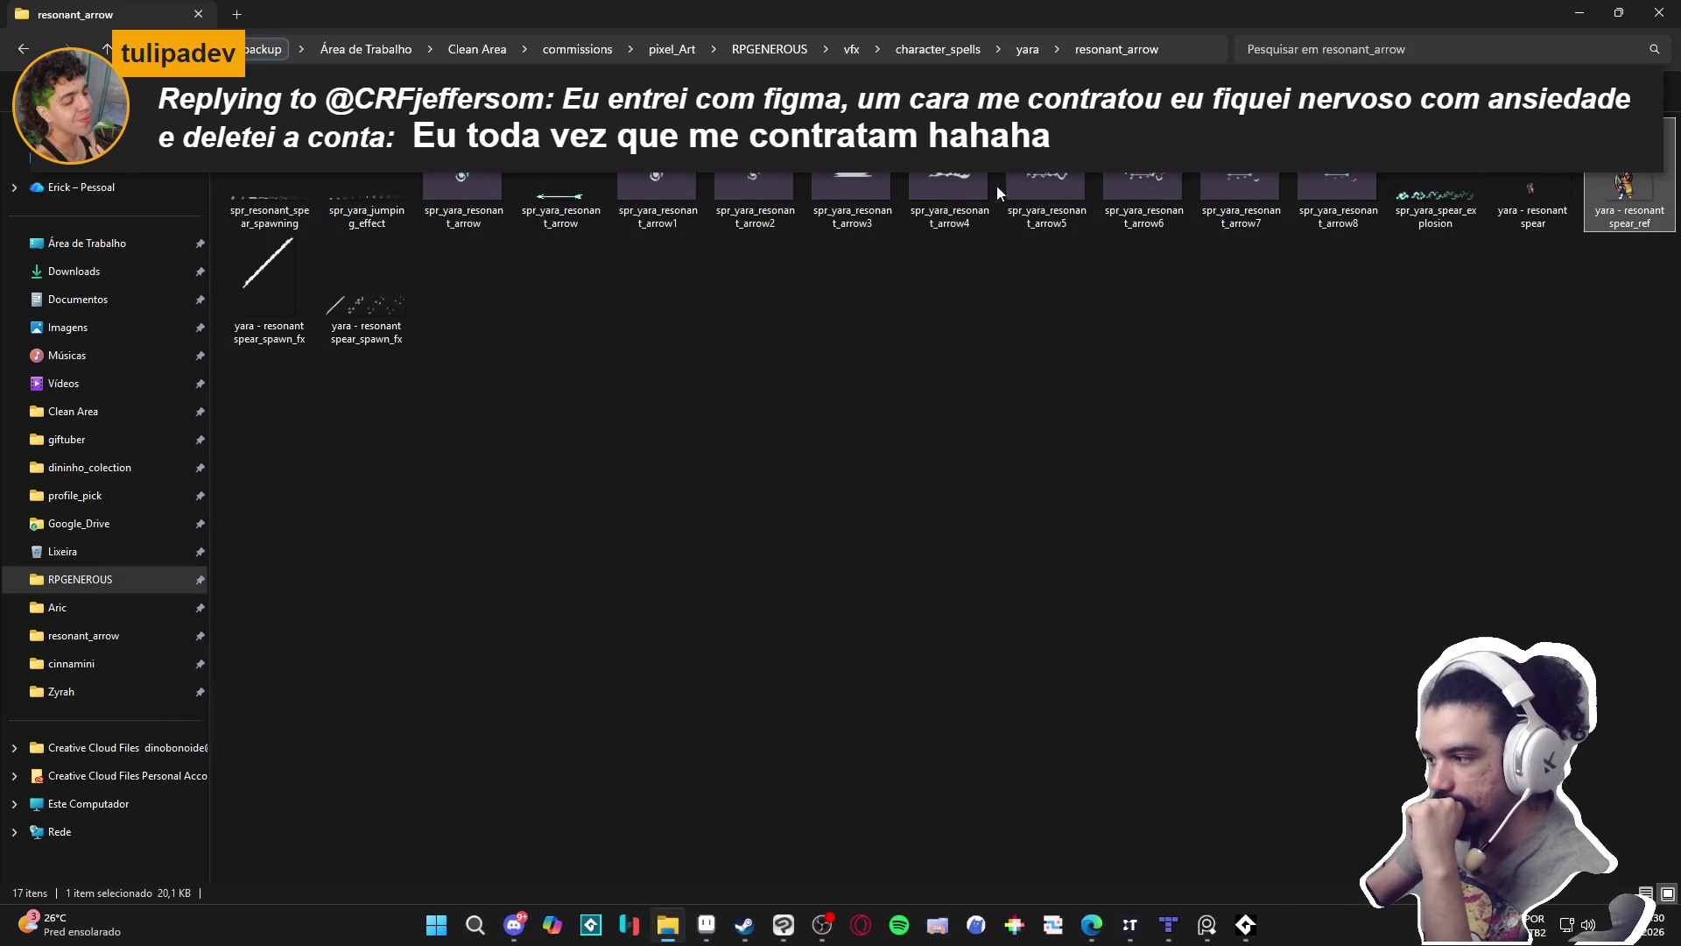
mouse_move(390, 311)
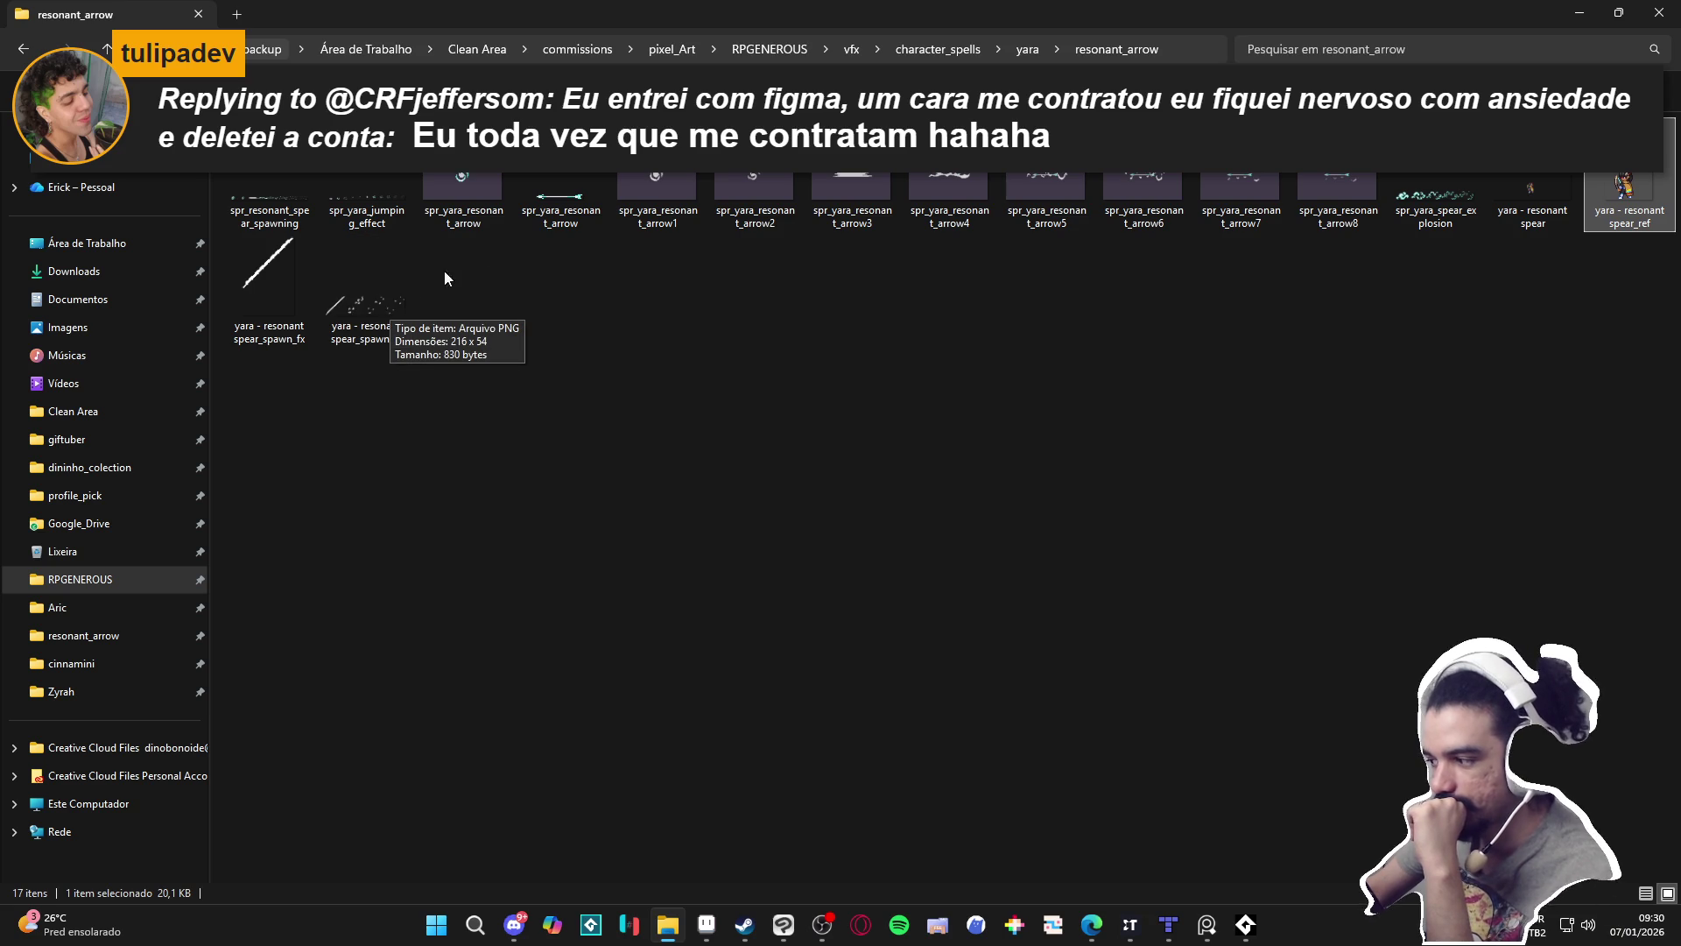
double_click(1493, 189)
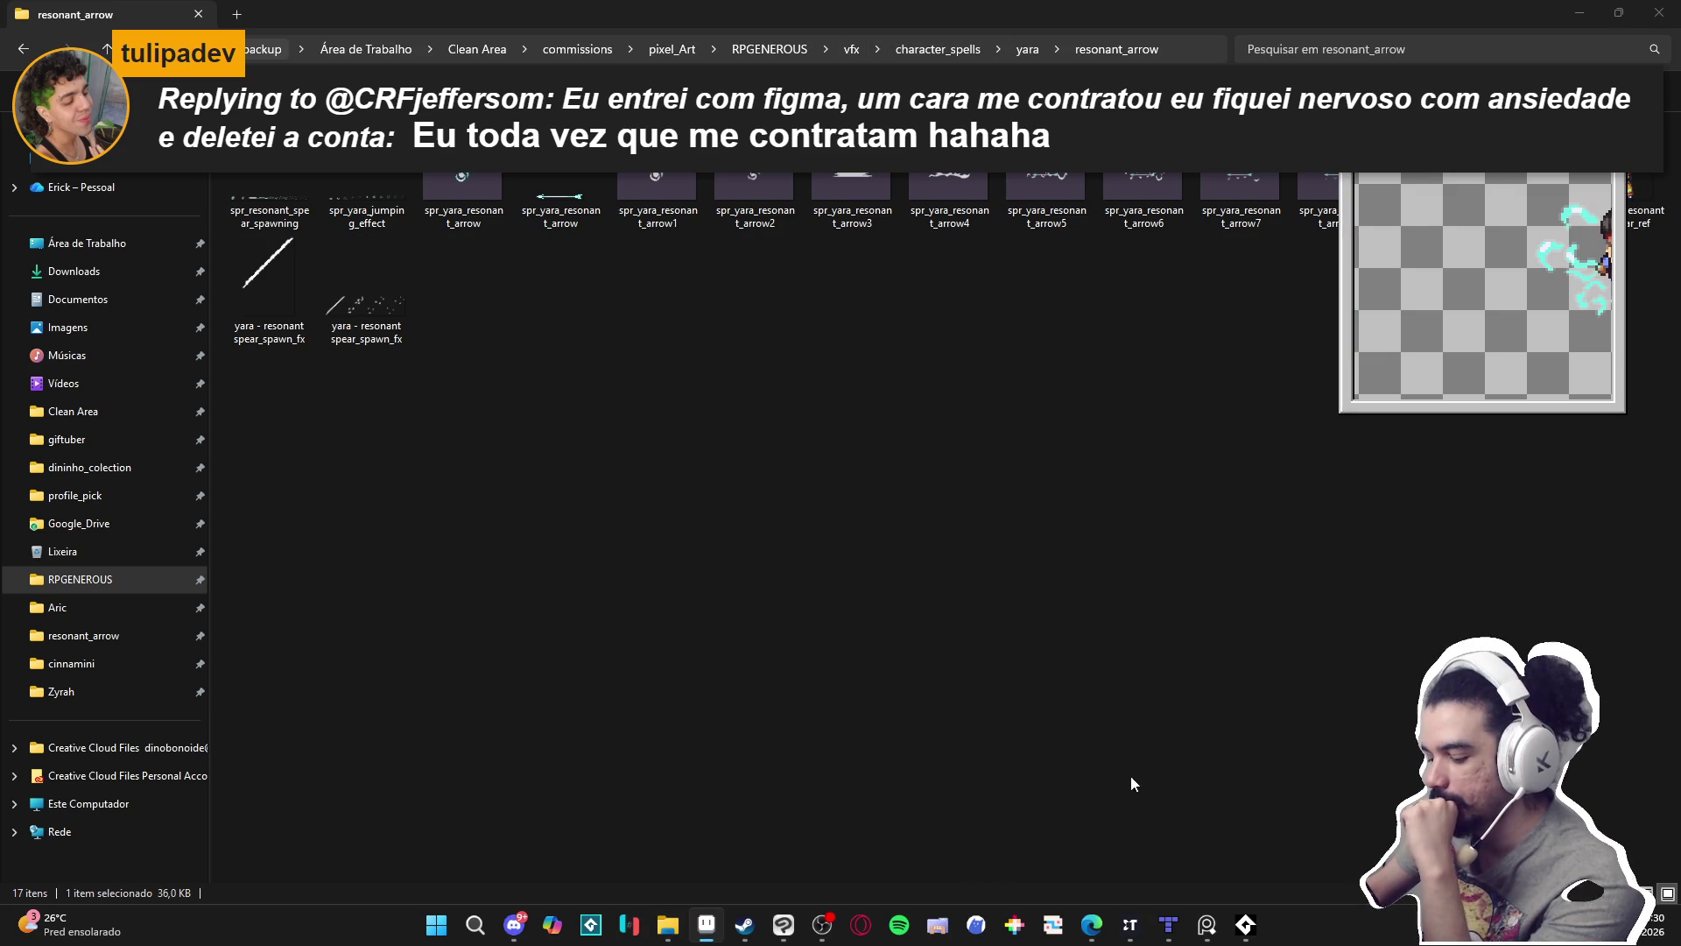
Bring Aseprite forward and enlarge the timeline so every layer, including Layer 3, is listed.
click(720, 915)
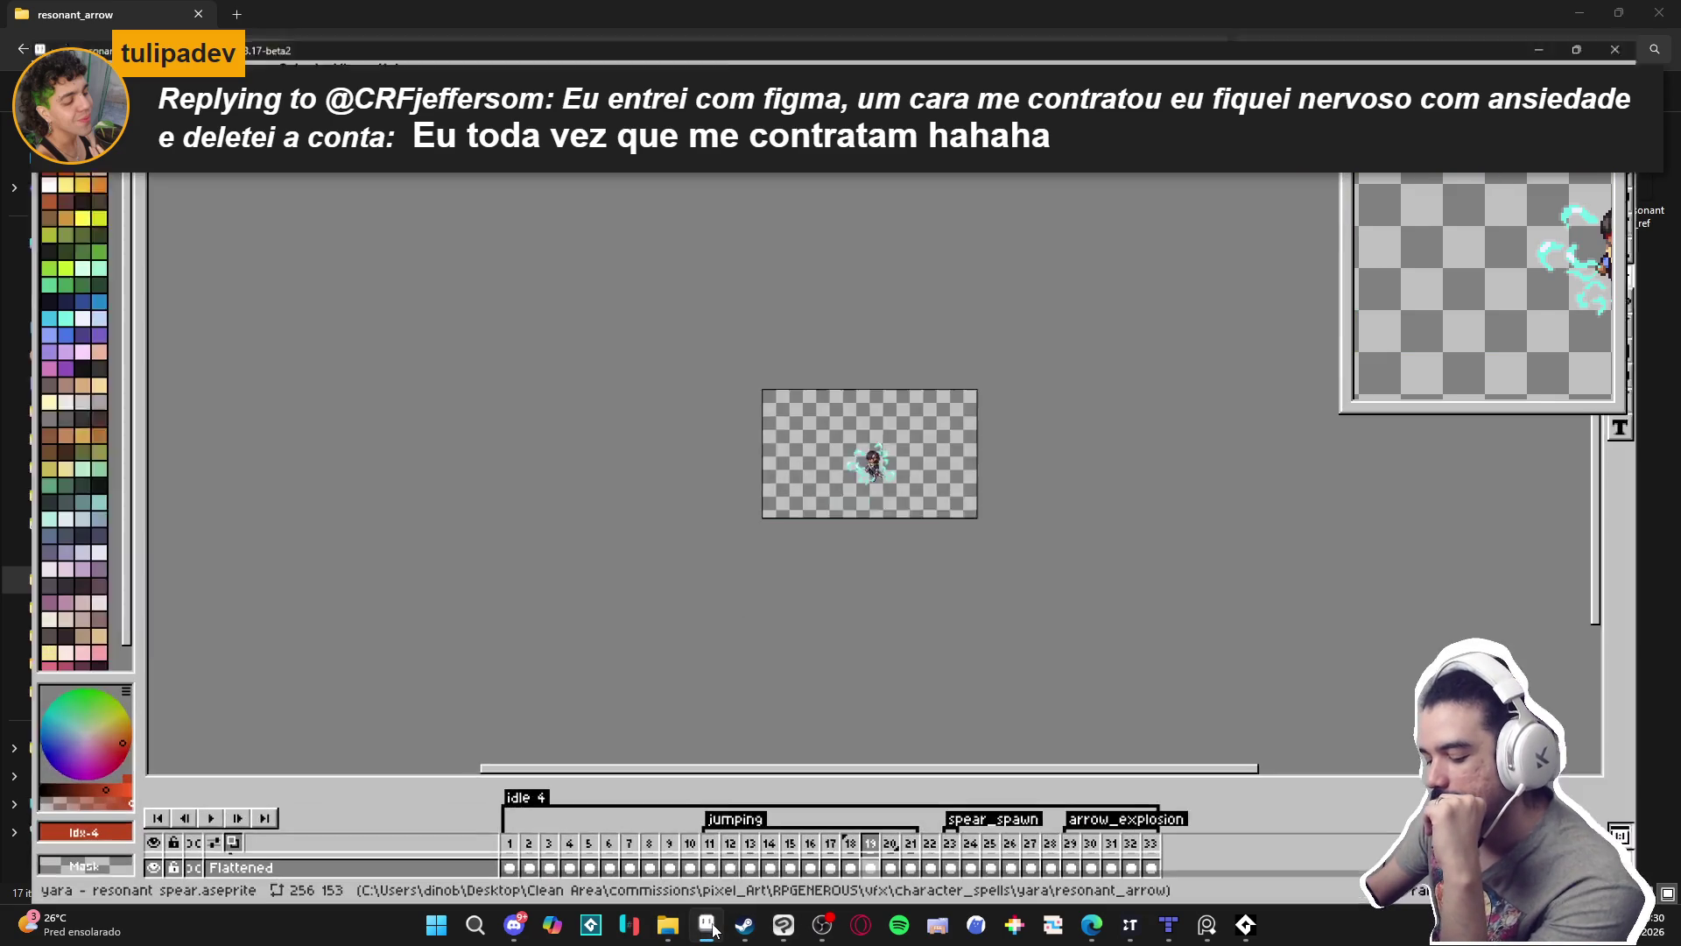
drag(703, 762, 732, 762)
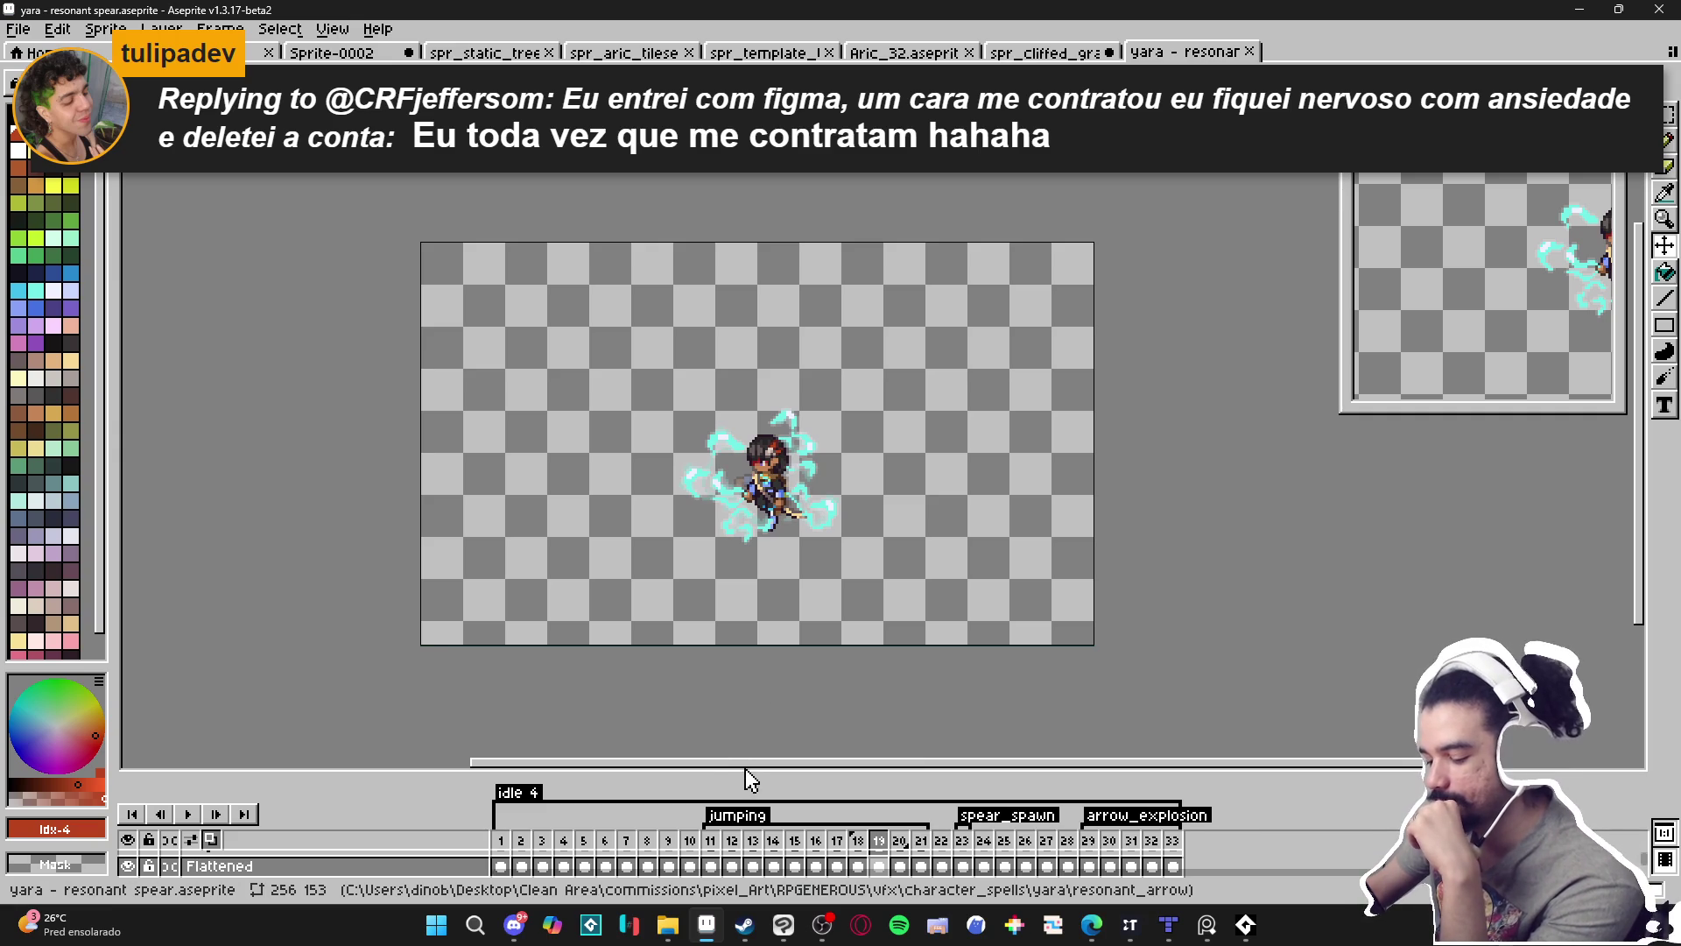
drag(761, 776, 764, 639)
drag(801, 486, 843, 411)
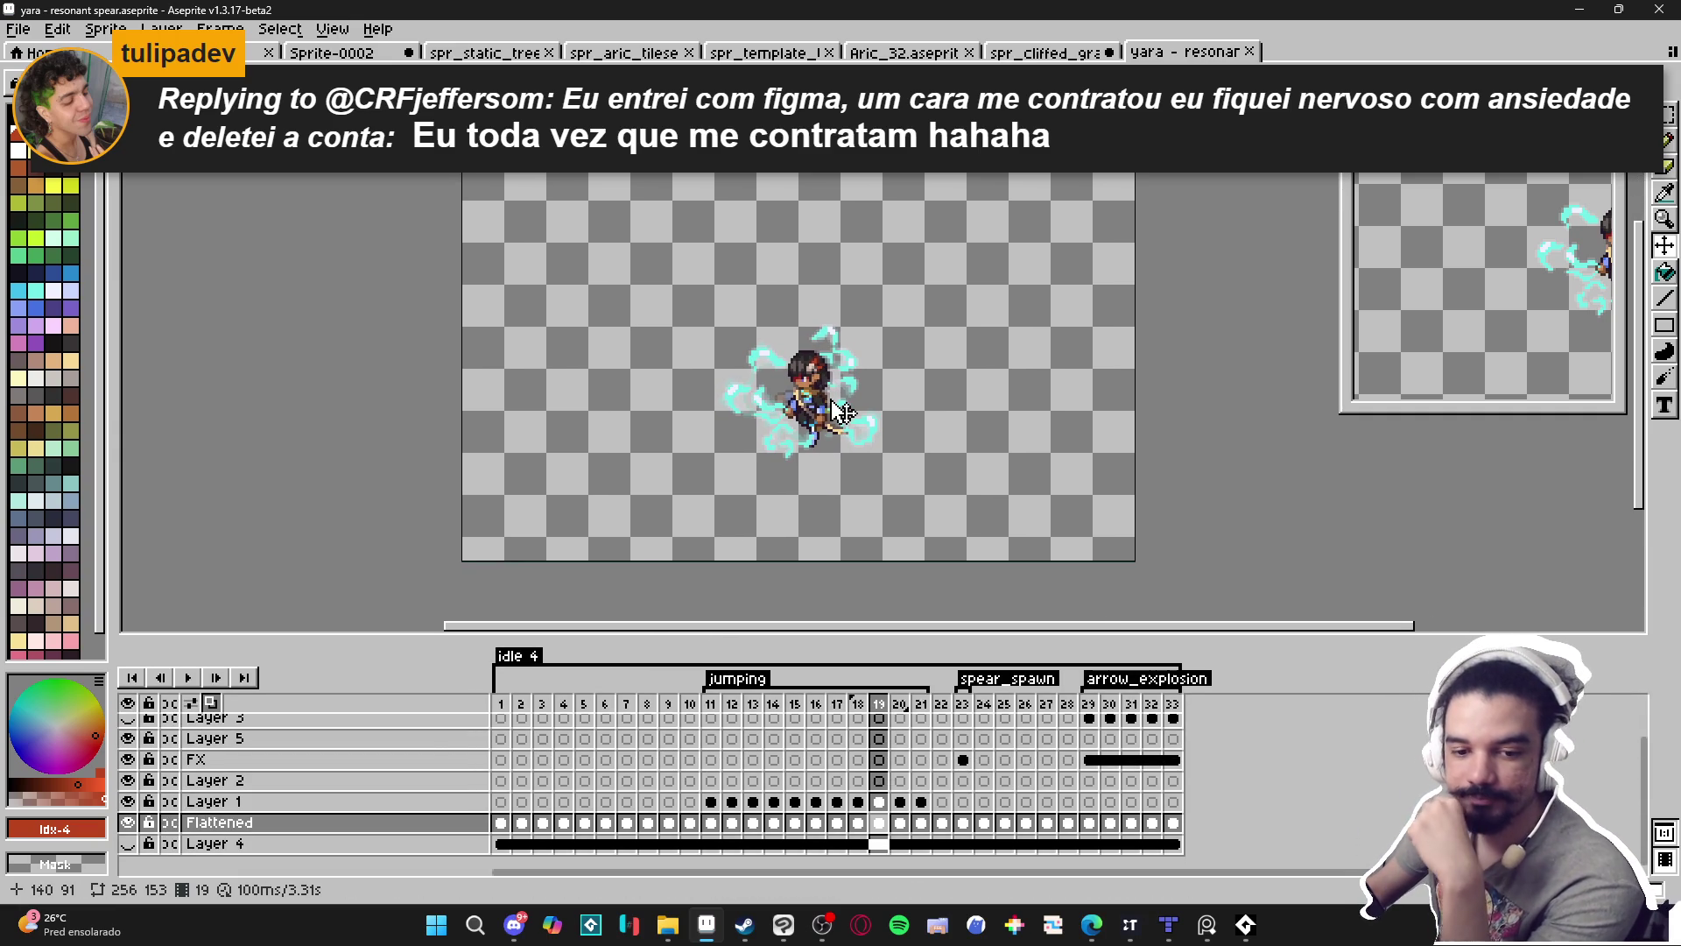
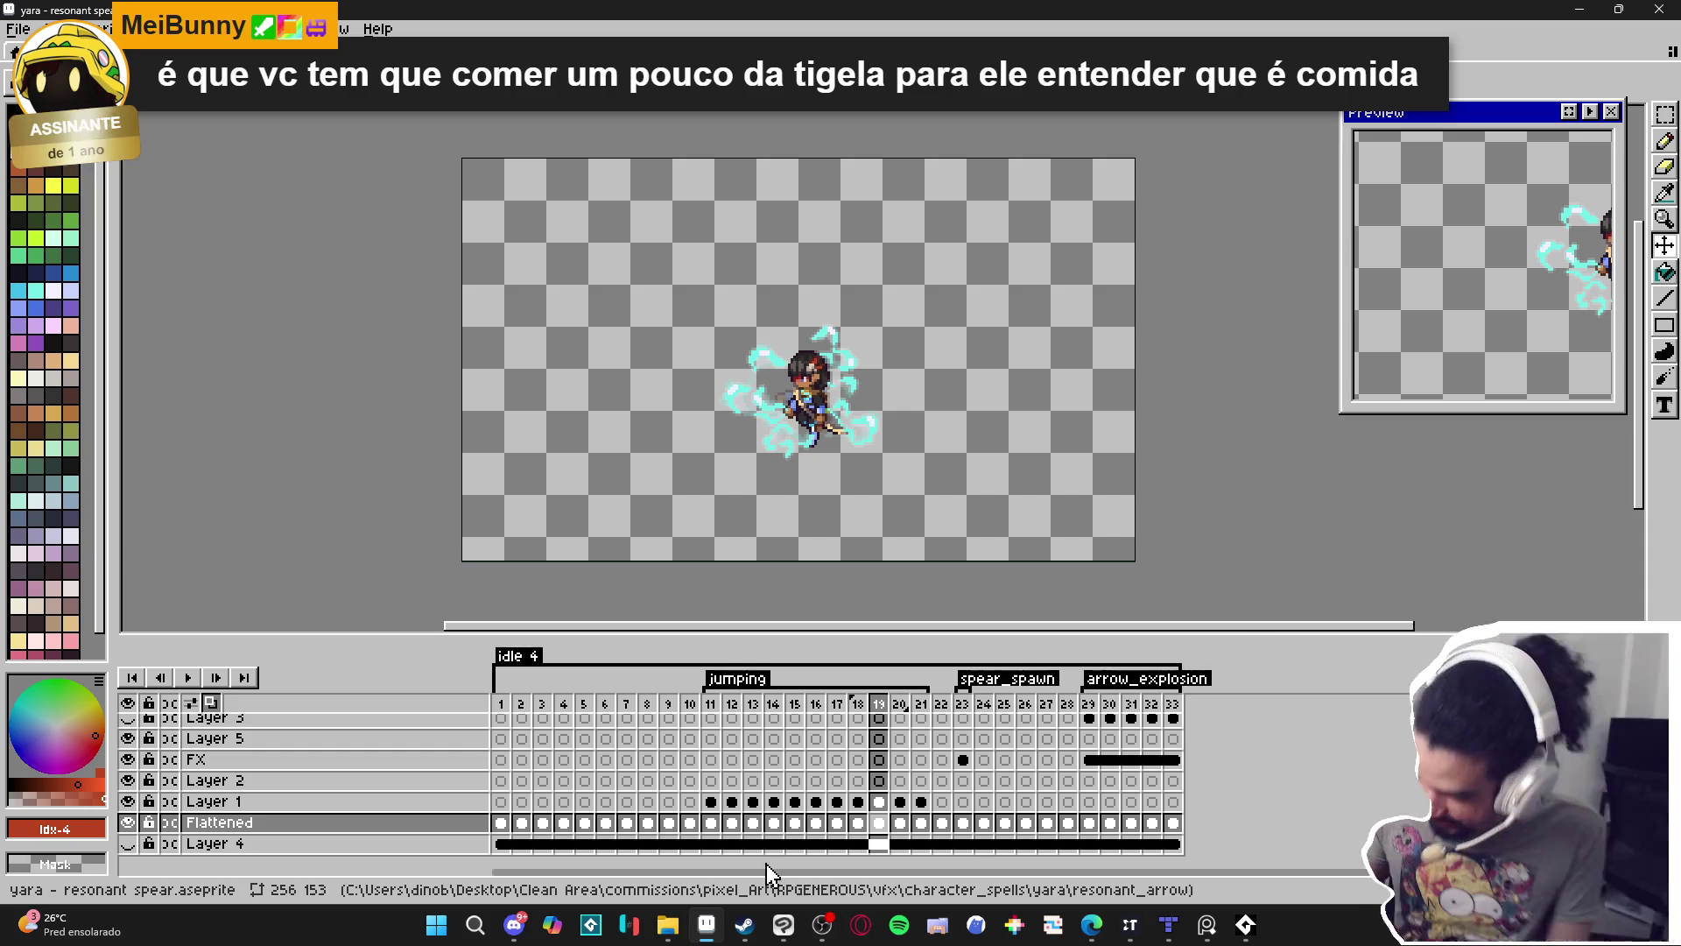
Play the animation with the cave background layer (Layer 4) shown, then stop playback.
click(828, 923)
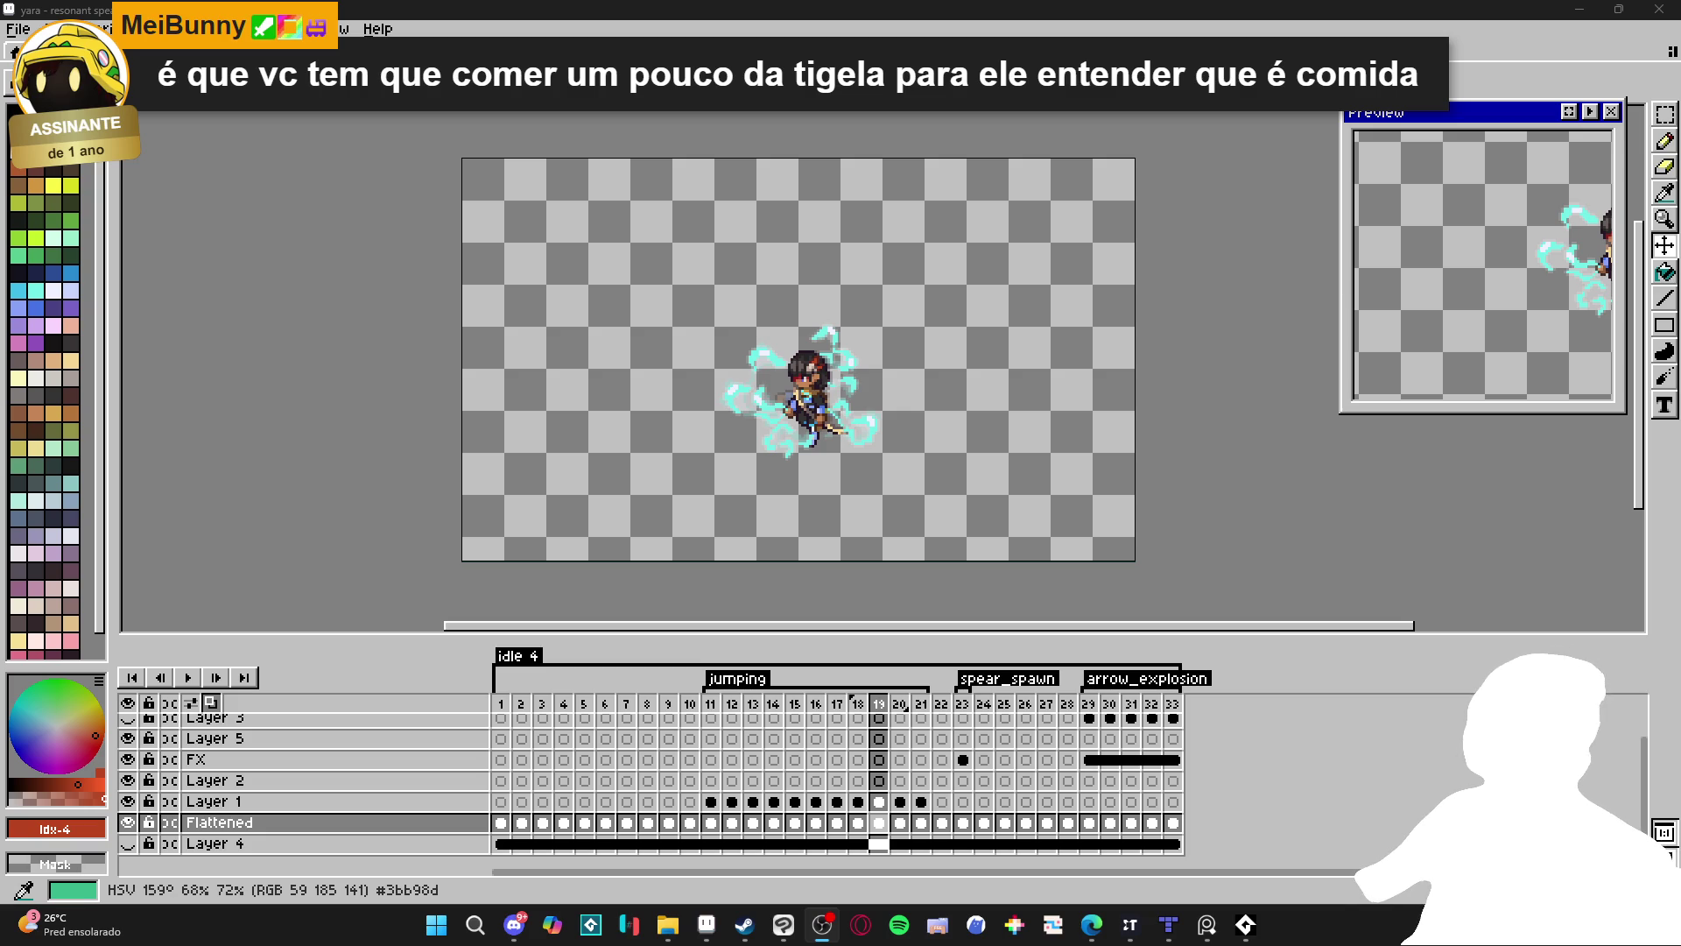
click(187, 677)
click(128, 843)
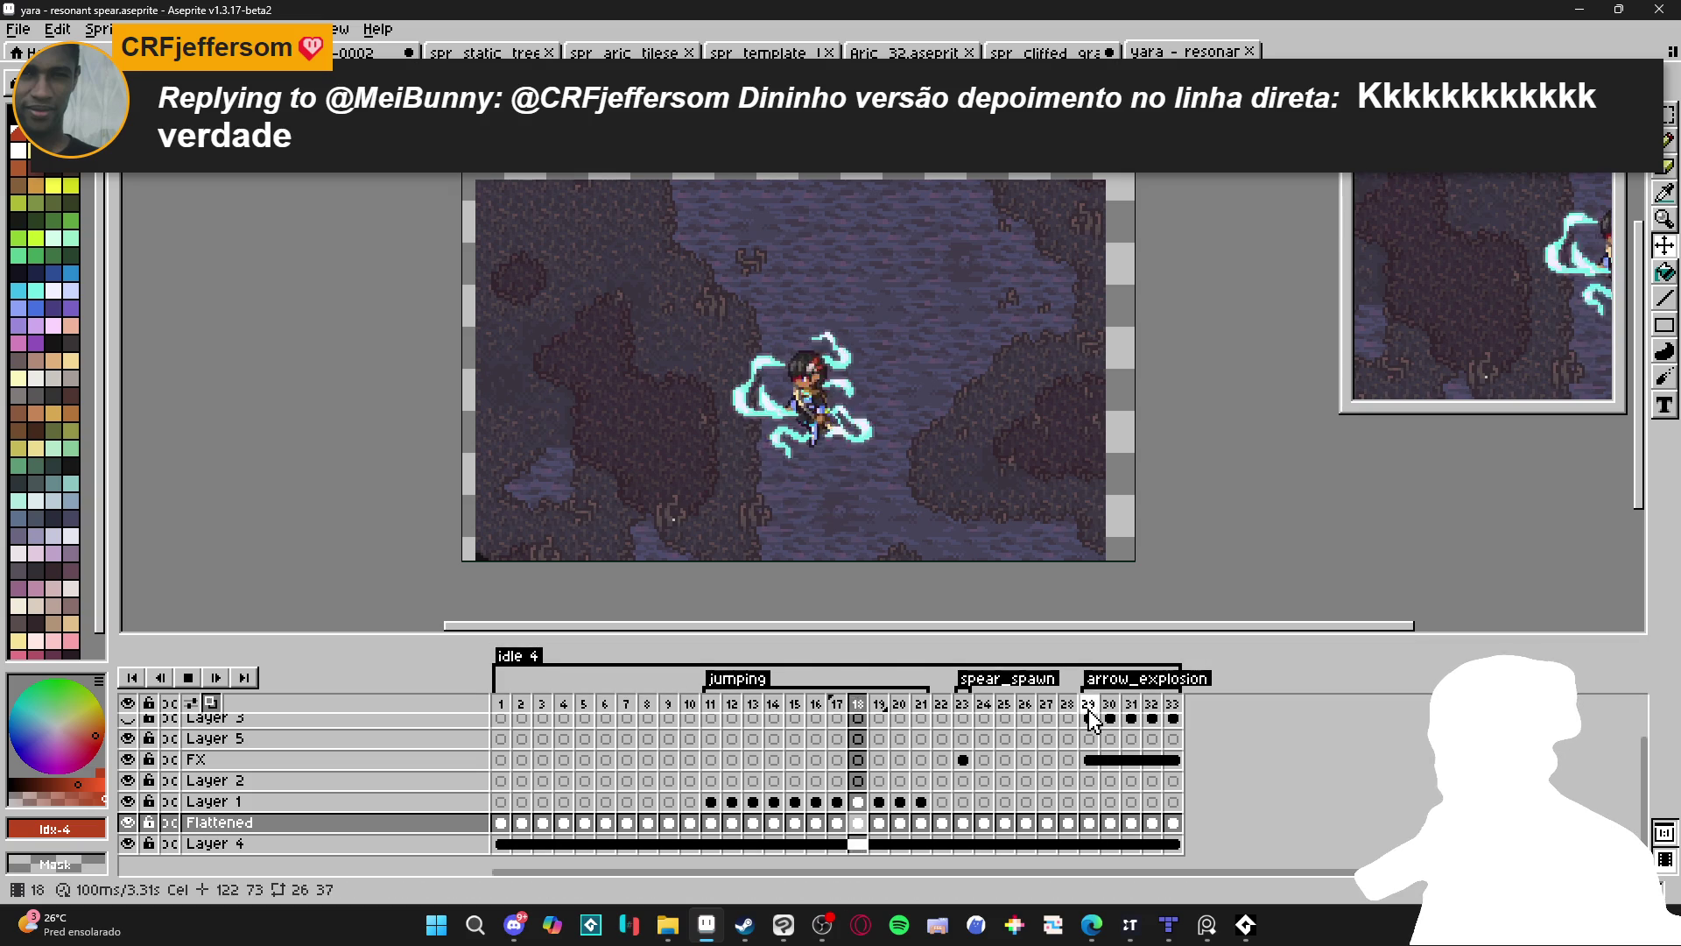
click(187, 677)
Step through the arrow_explosion frames 29 to 31.
click(1094, 716)
click(1112, 718)
key(Left)
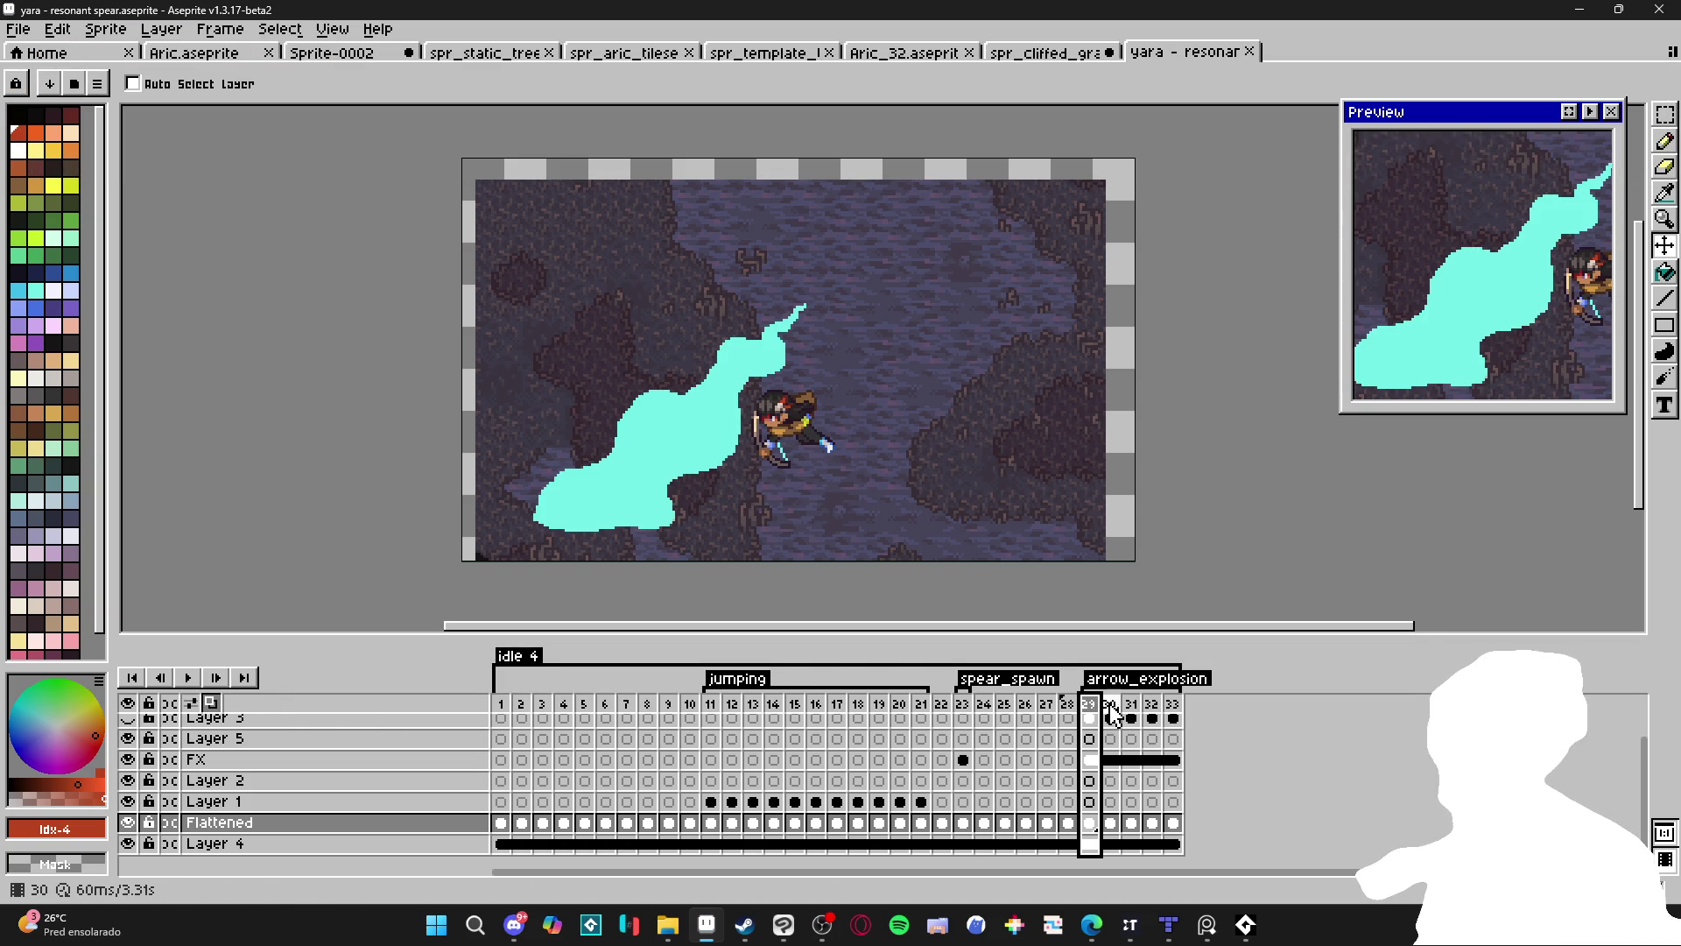
click(1110, 718)
click(1130, 718)
Return to frame 29, hide the cave background, and add a new layer.
click(1094, 714)
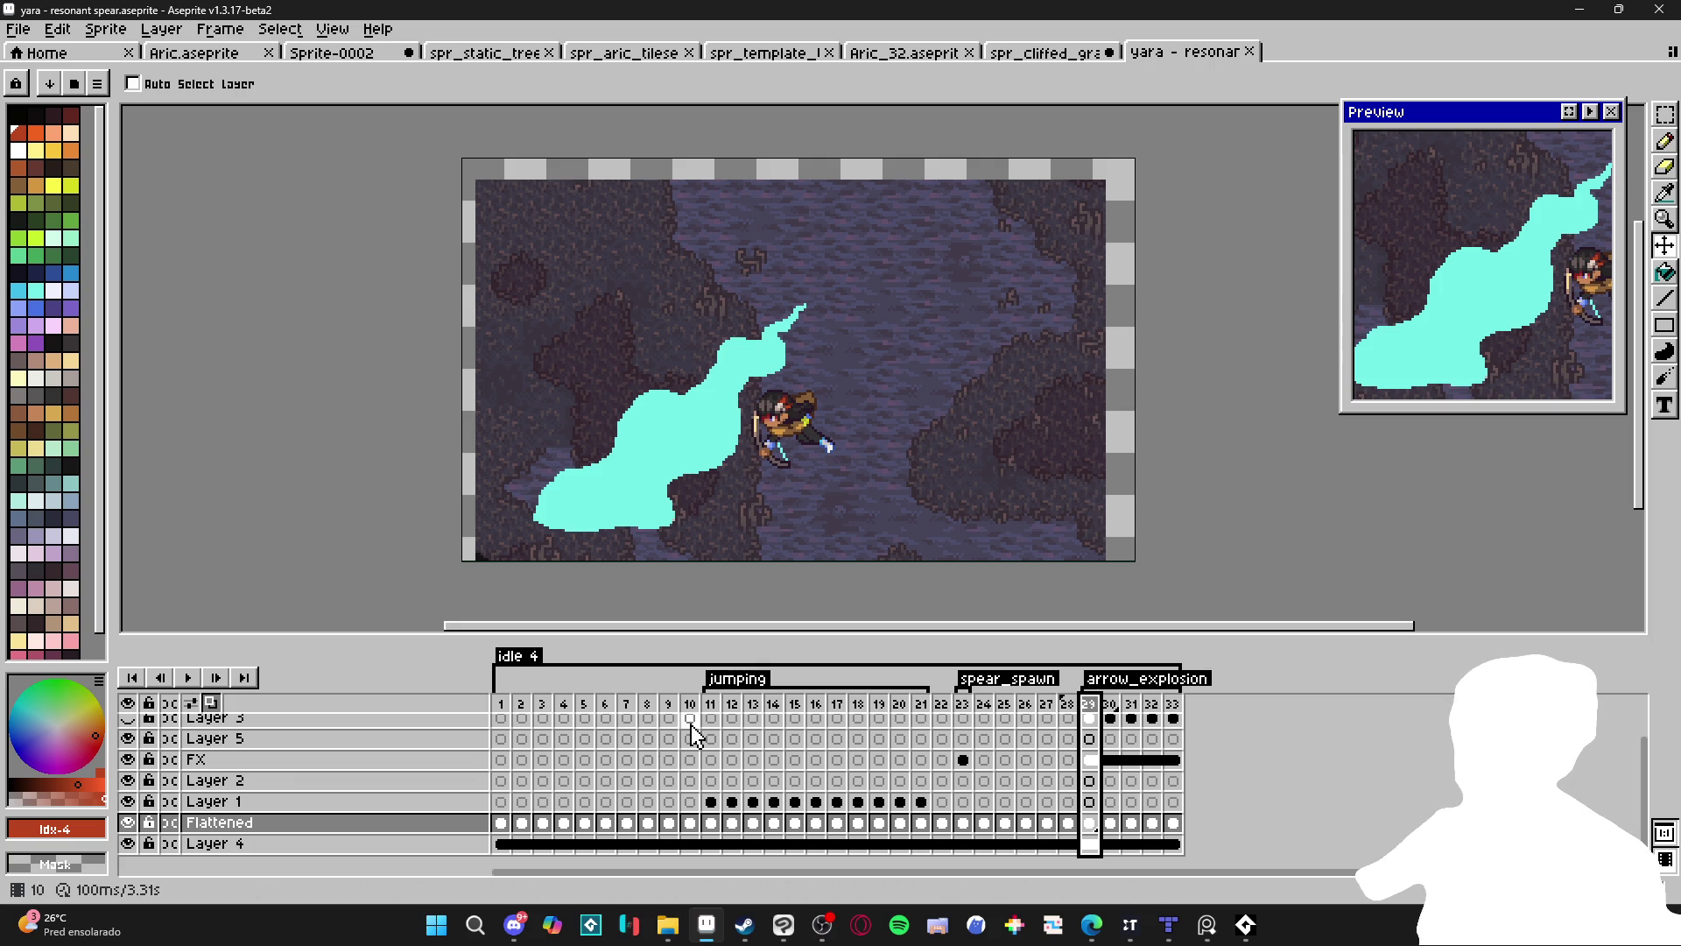
click(128, 844)
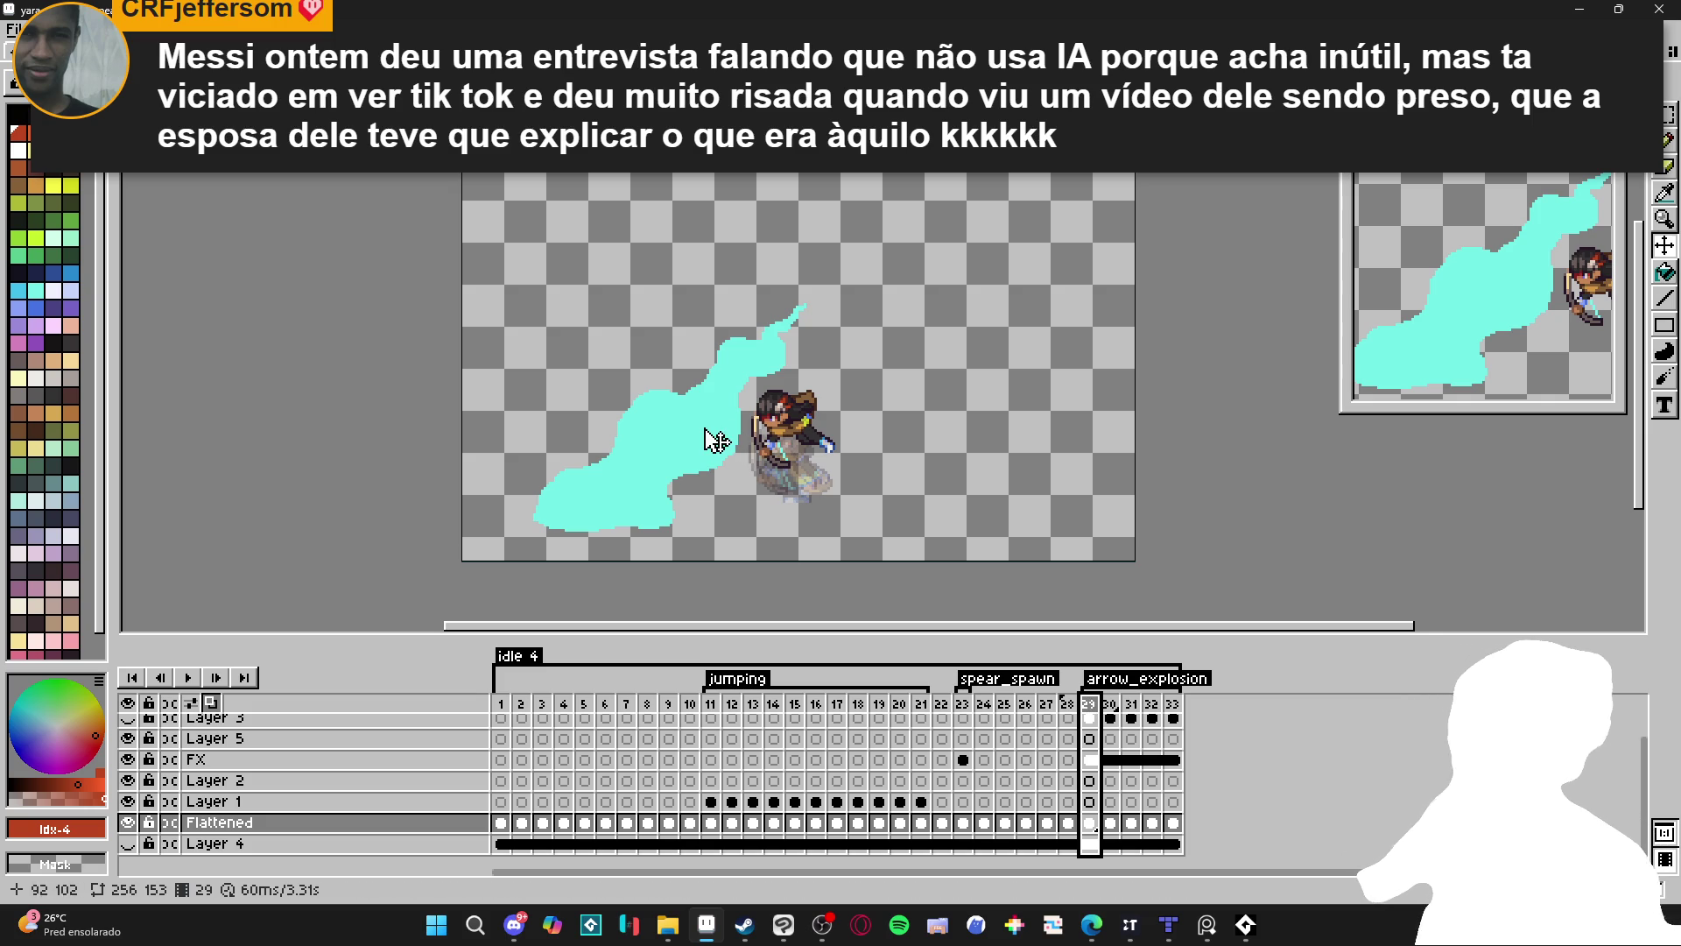
key(shift+n)
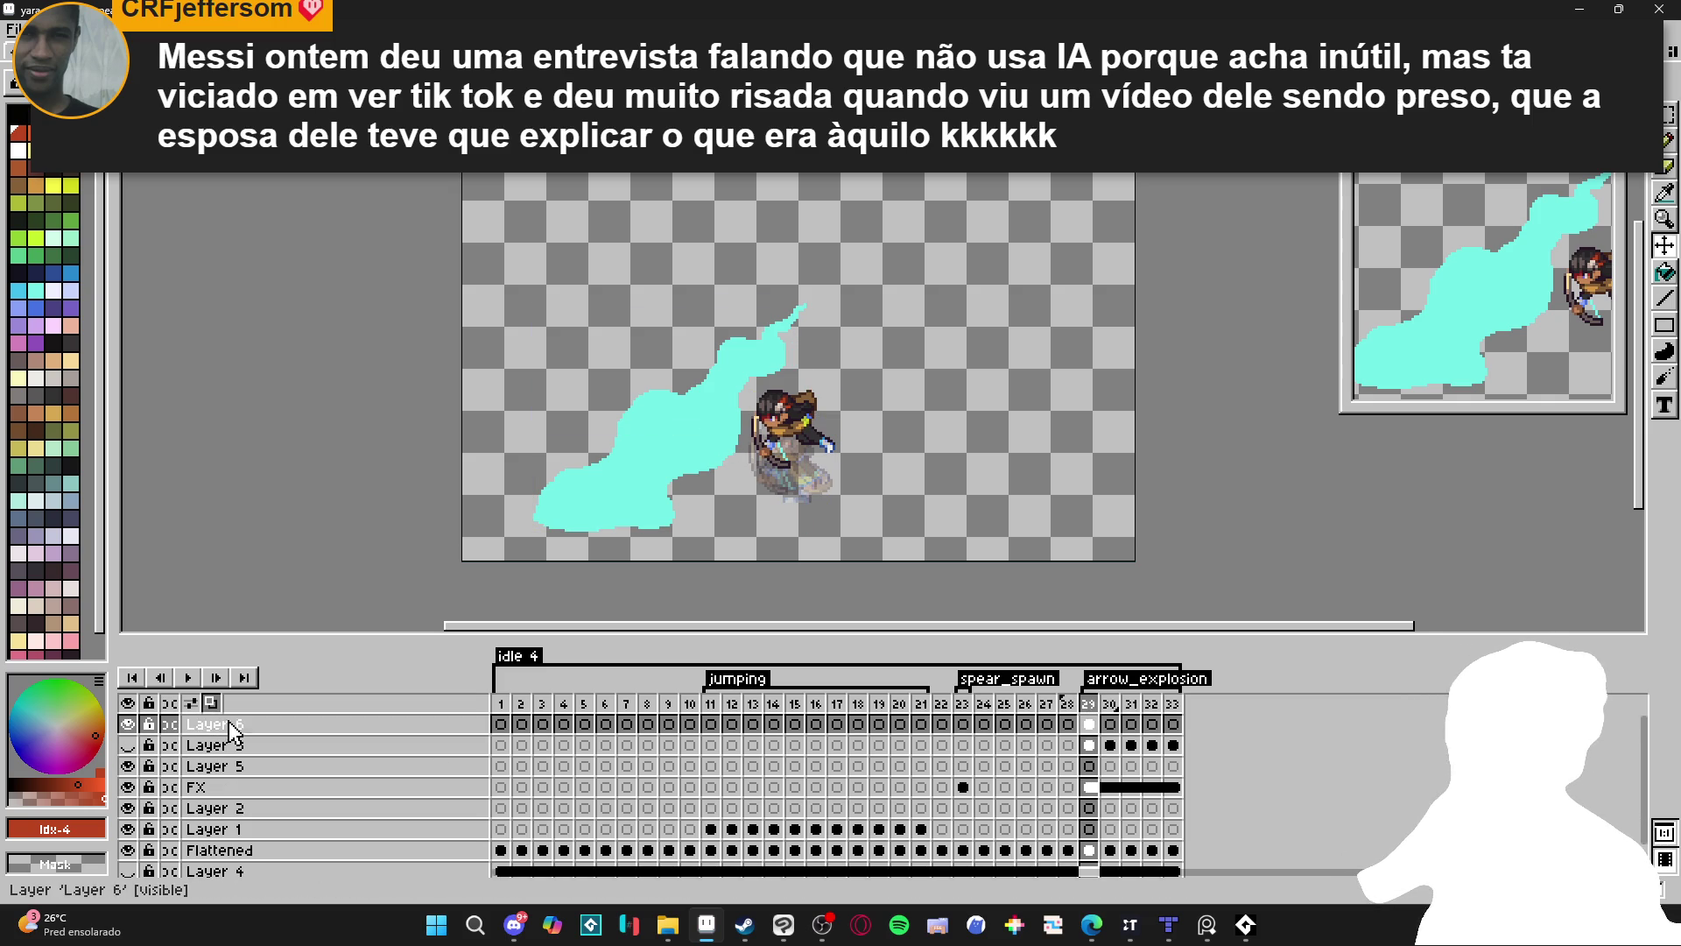
Check Layer 6's visibility, zoom in, sample the splash cyan, then choose orange from the palette.
click(136, 724)
click(136, 724)
double_click(136, 724)
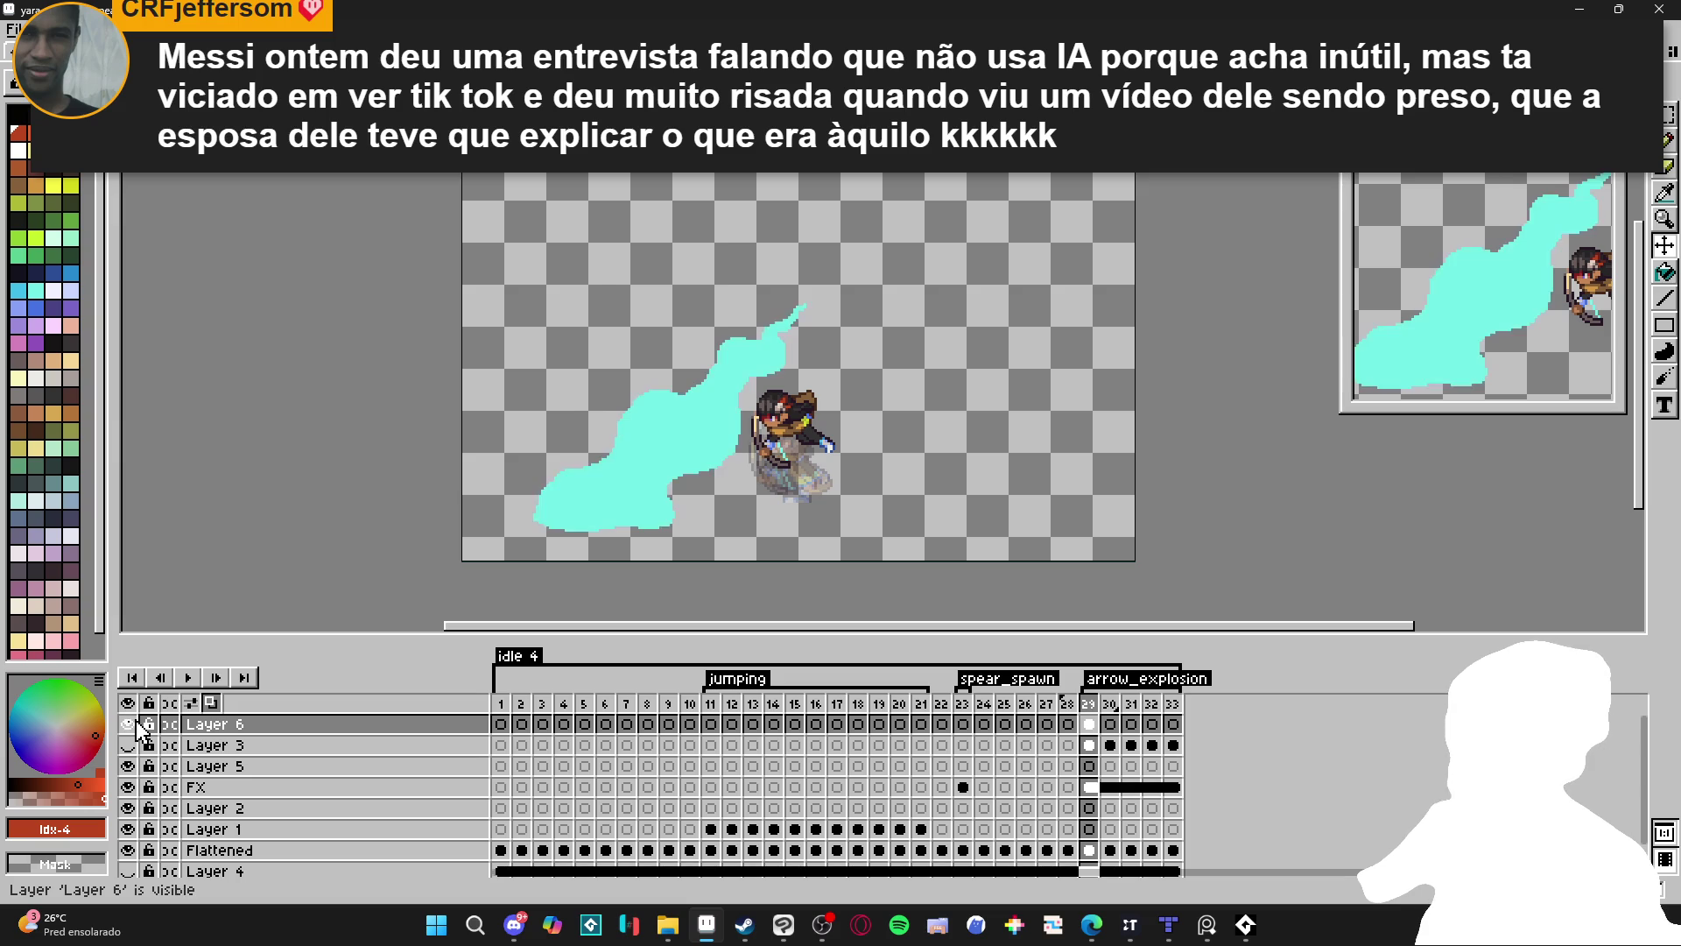
scroll(615, 529, up, 1)
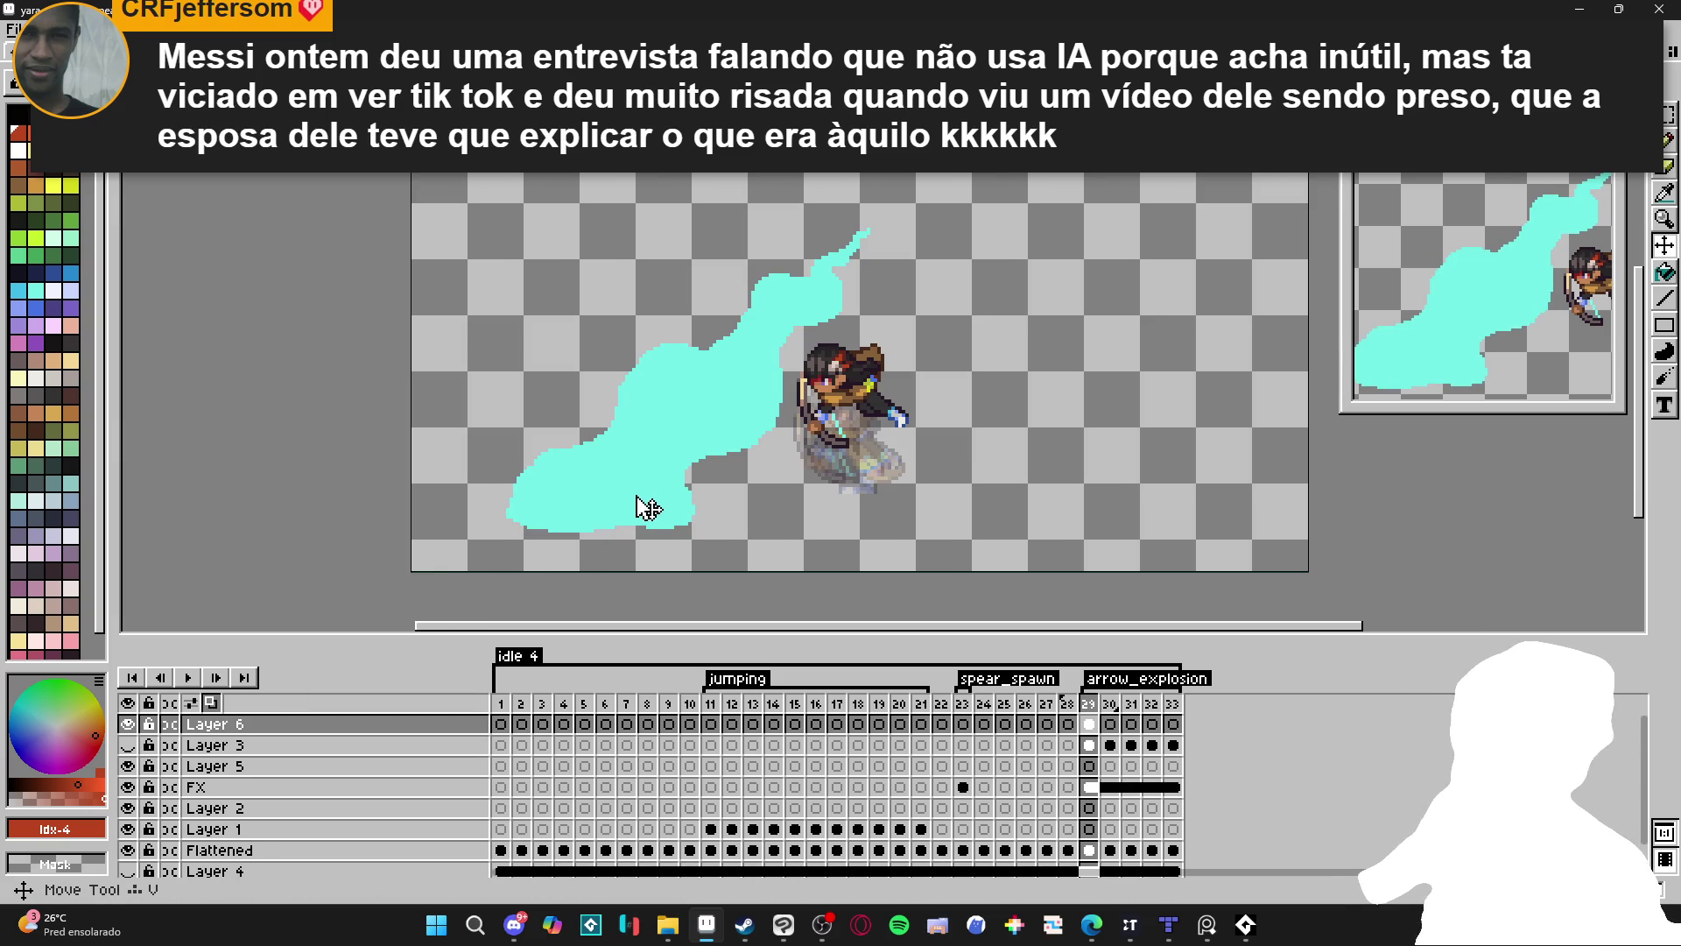
scroll(592, 459, up, 1)
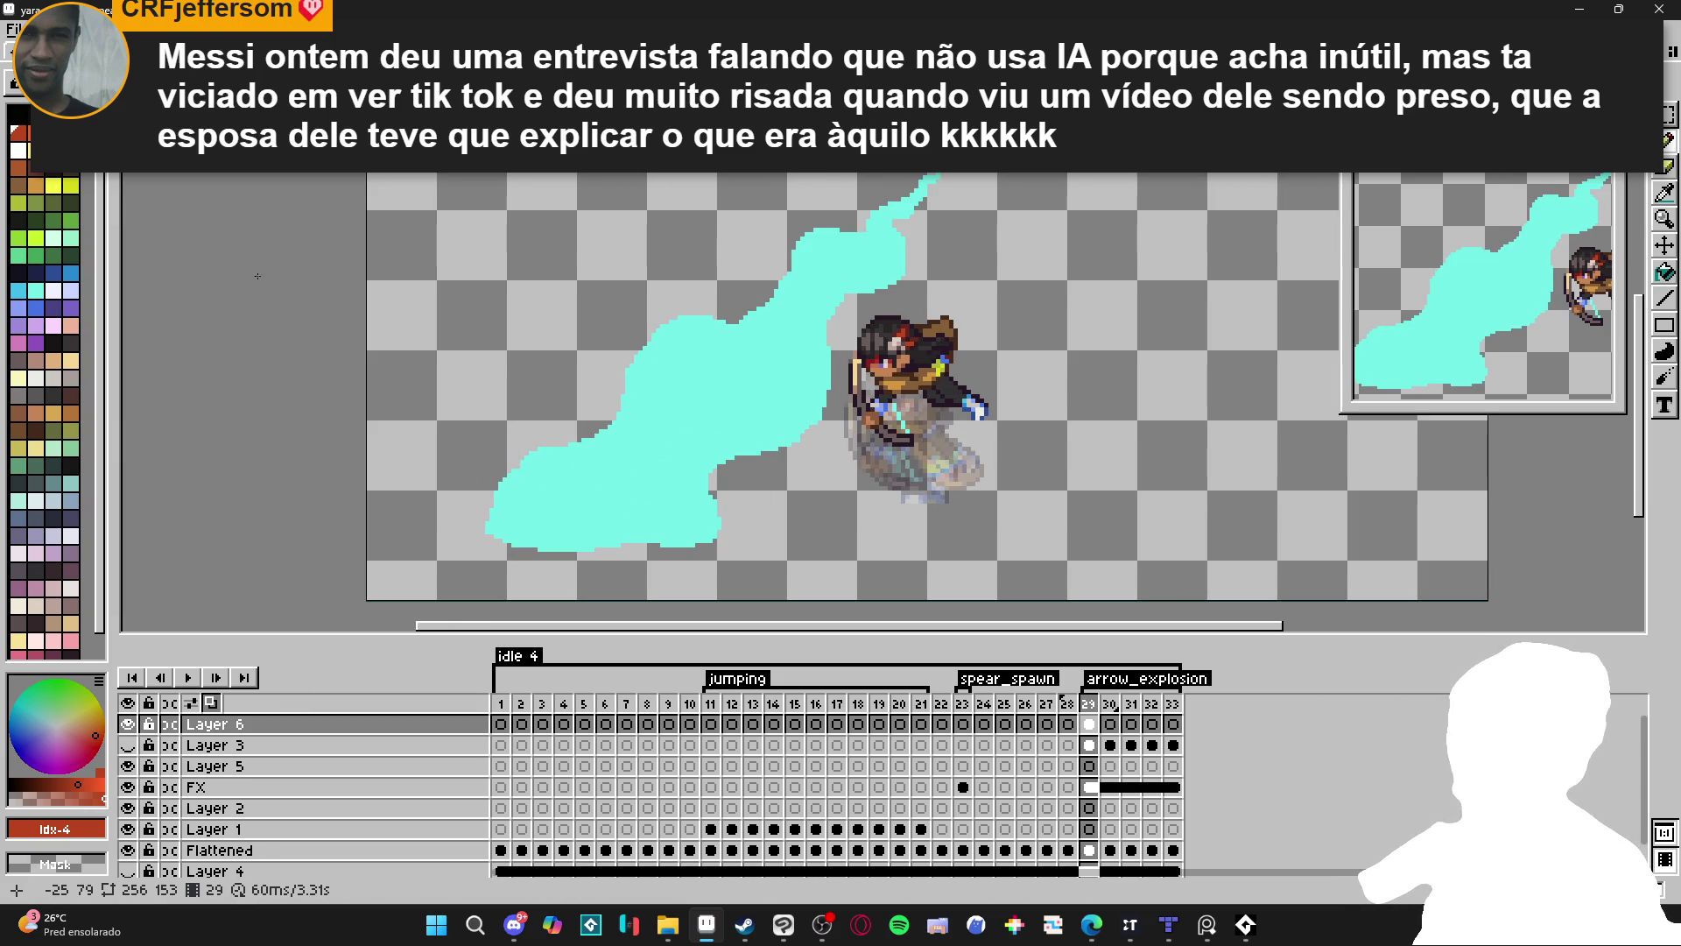
click(631, 468)
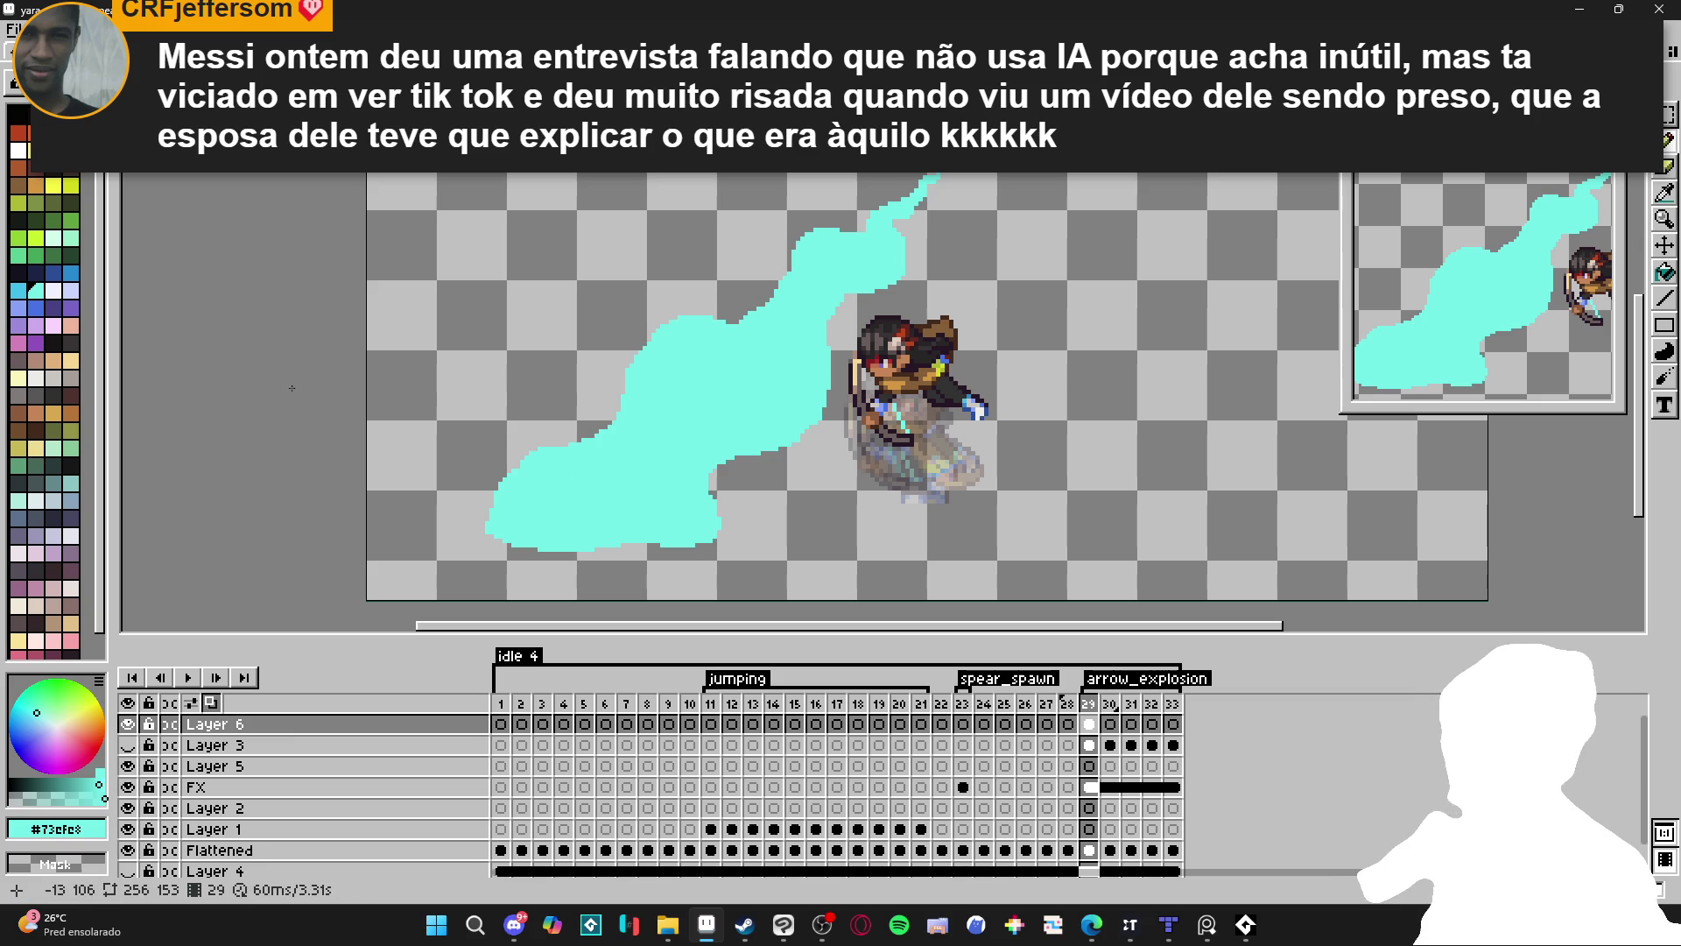
click(78, 174)
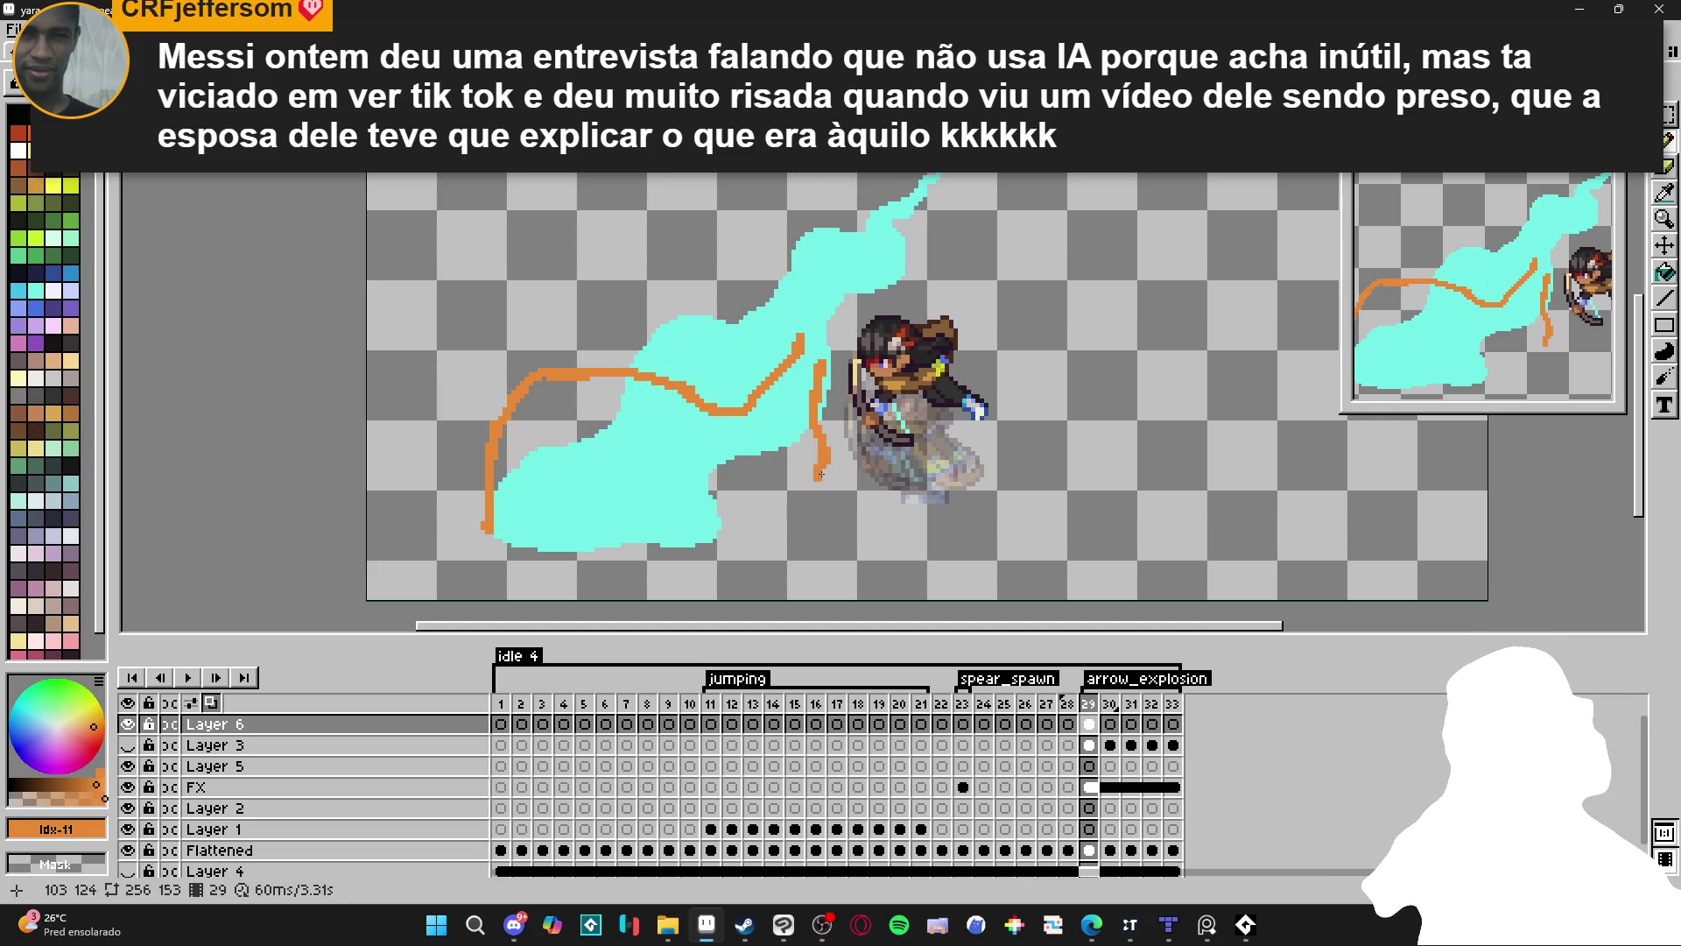
Sketch three orange outline strokes across the cyan splash on frame 29.
drag(697, 526, 520, 542)
drag(795, 342, 746, 248)
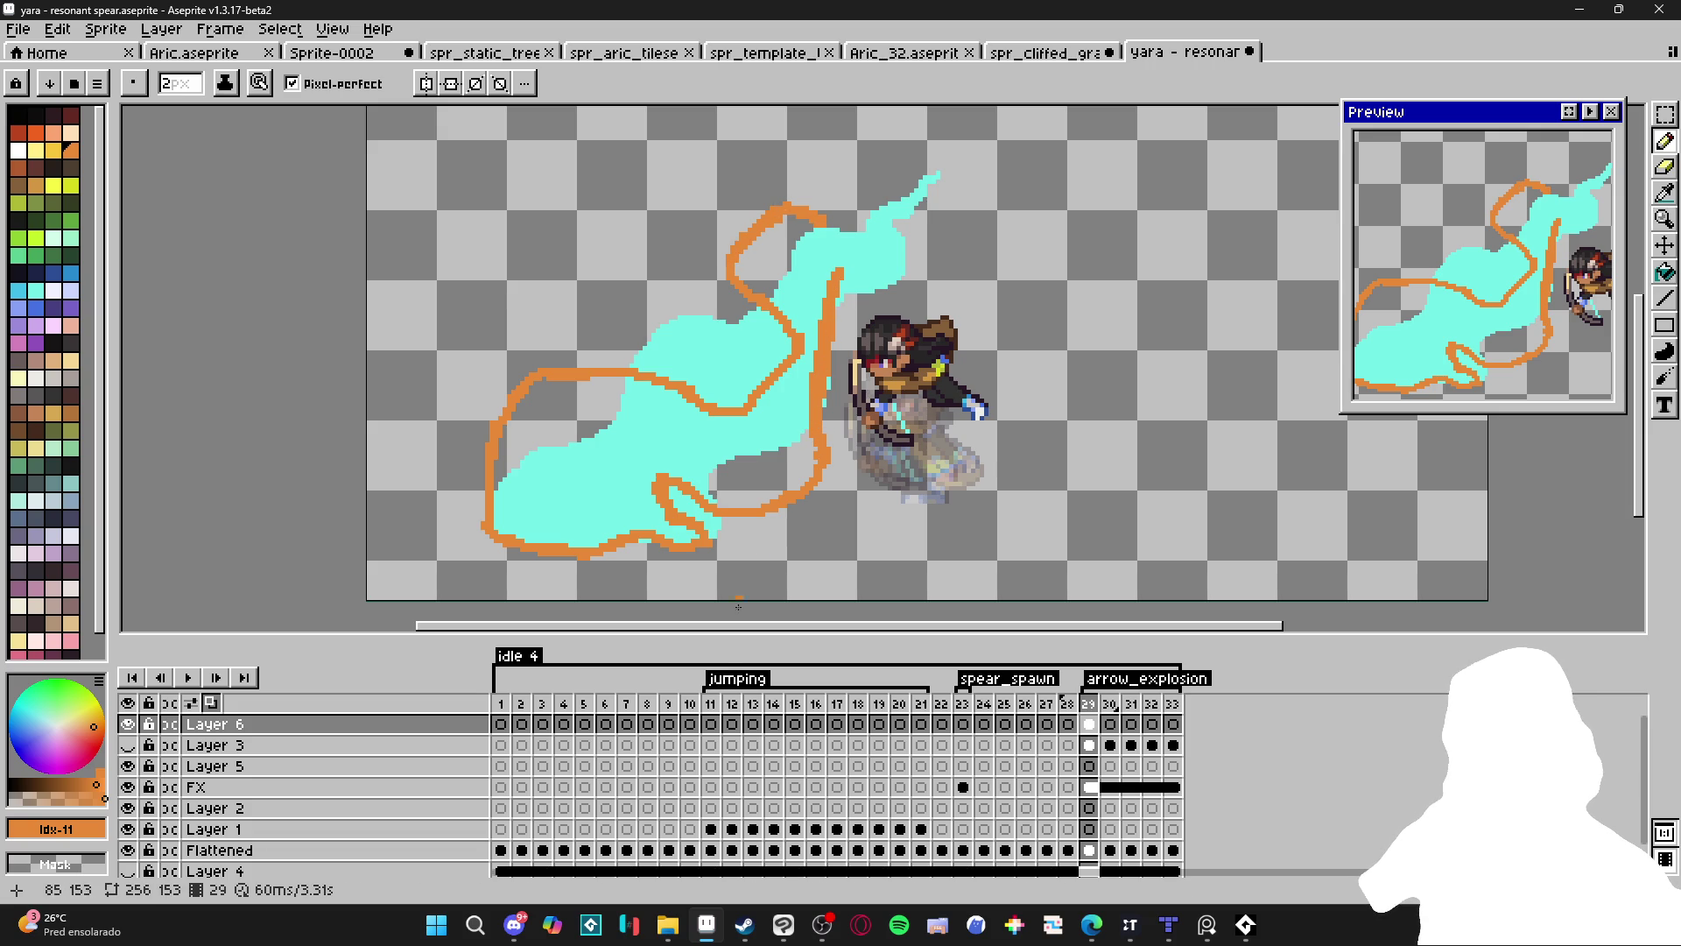
mouse_move(841, 272)
mouse_down()
mouse_move(895, 278)
mouse_move(921, 236)
mouse_up()
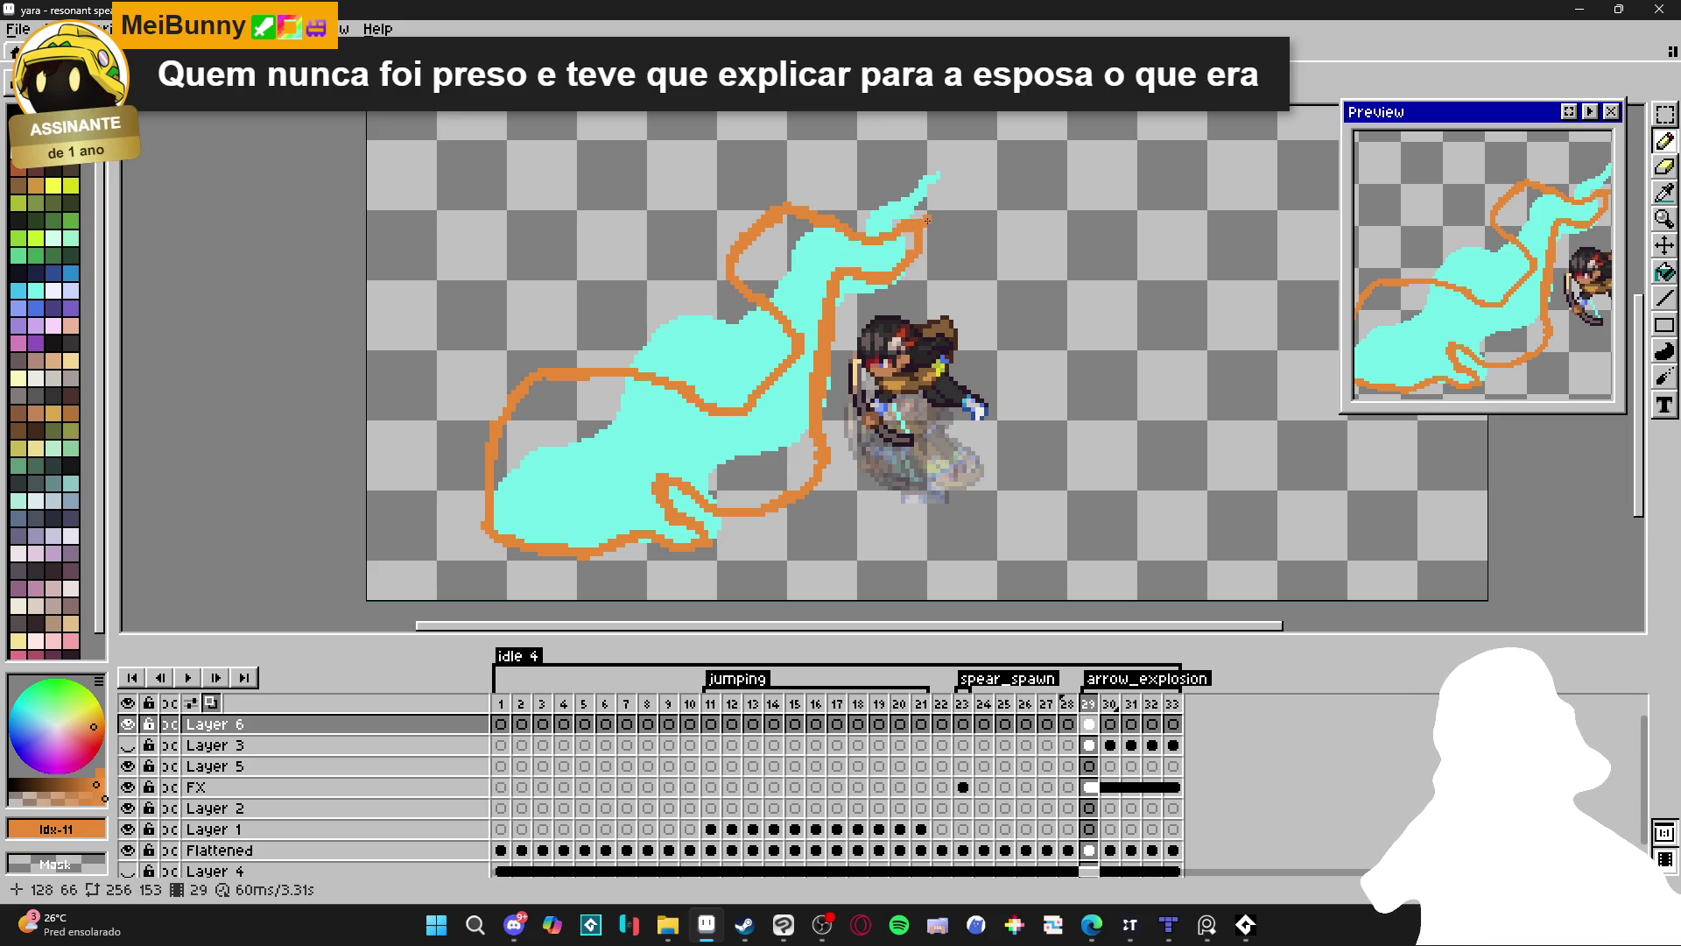
Bucket-fill the outline's interior orange, then Magic Wand the leftover cyan, fill it orange, and deselect.
key(g)
click(794, 467)
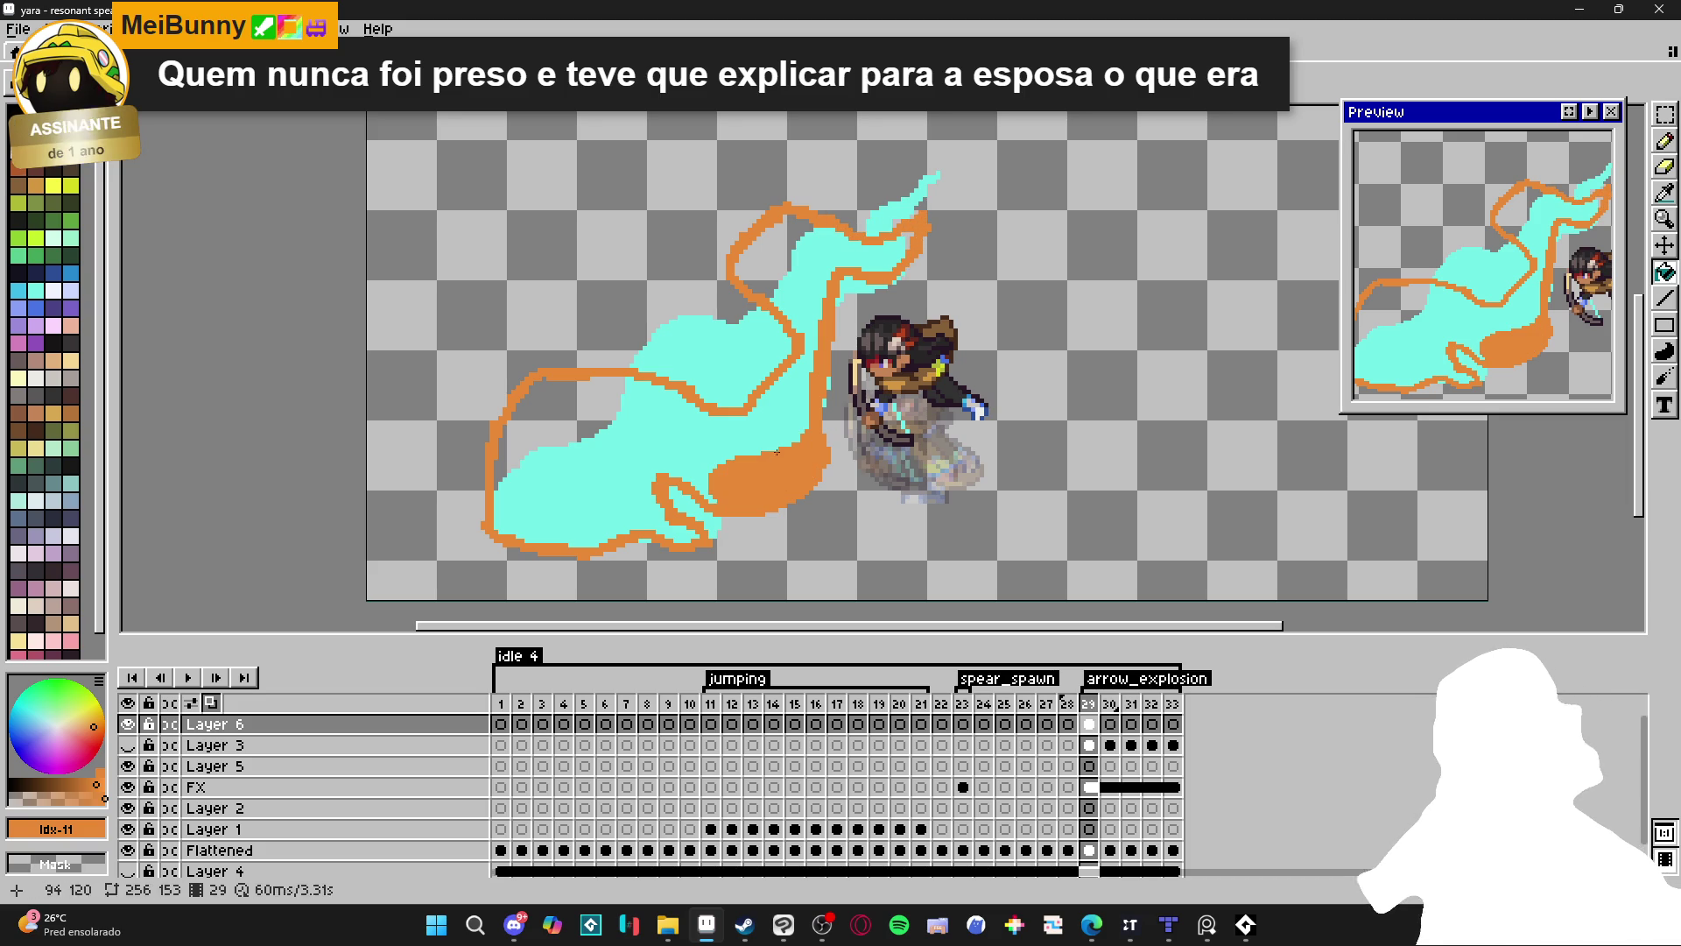
click(725, 465)
click(766, 254)
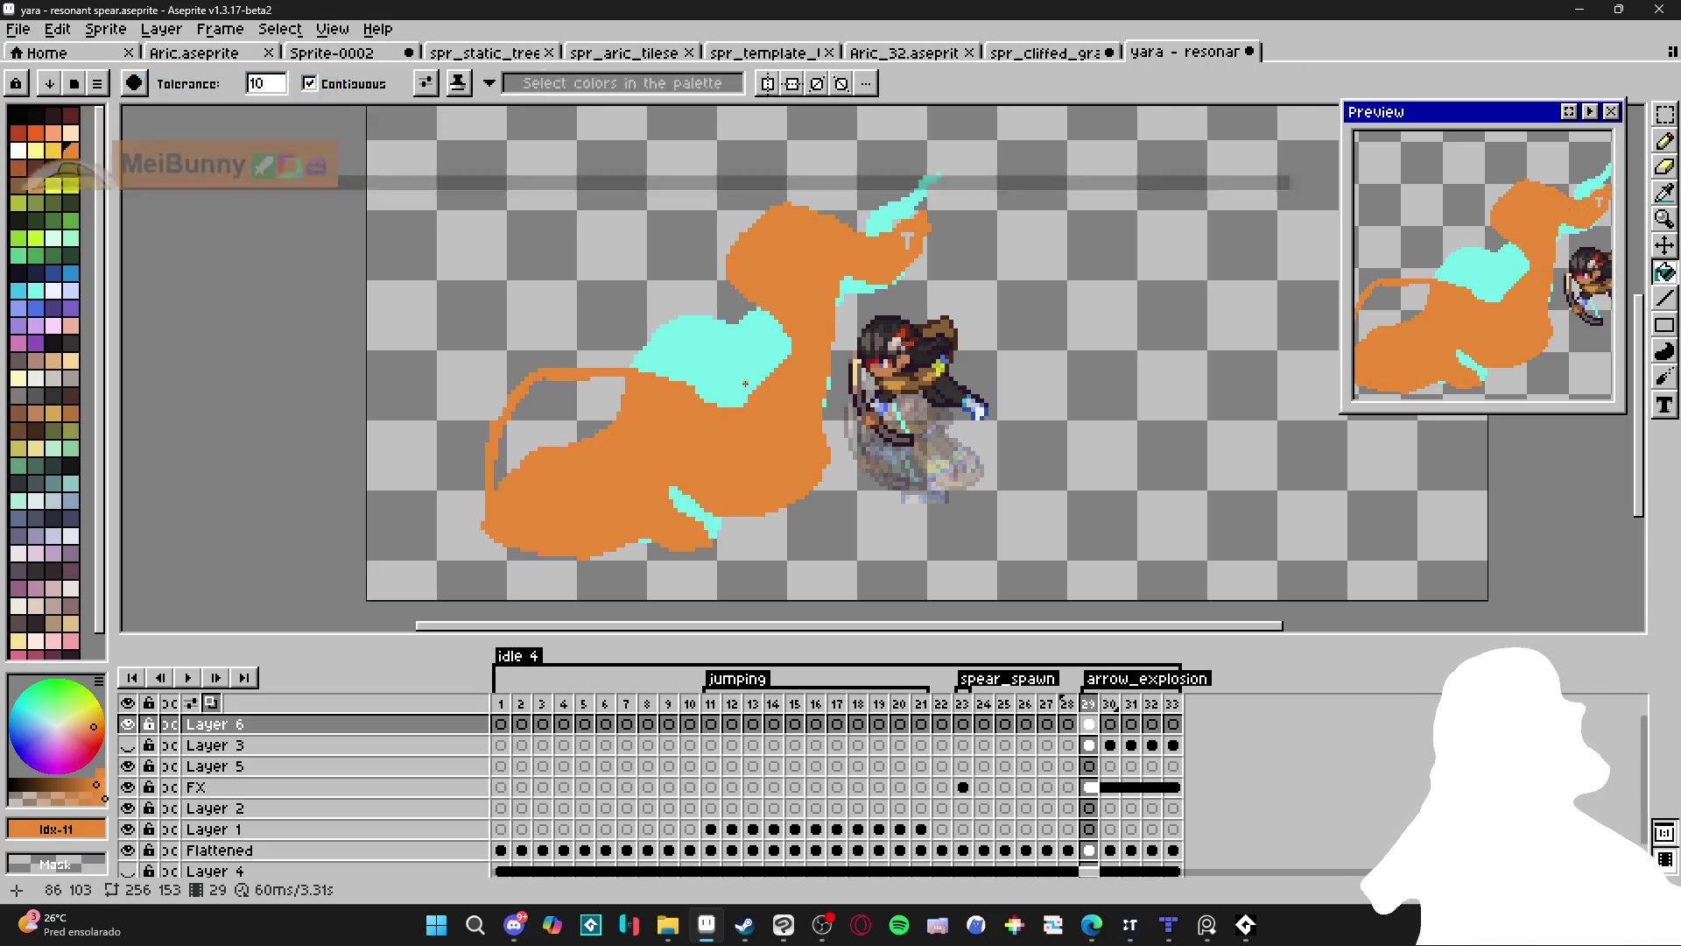
key(w)
click(769, 366)
key(f)
key(ctrl+d)
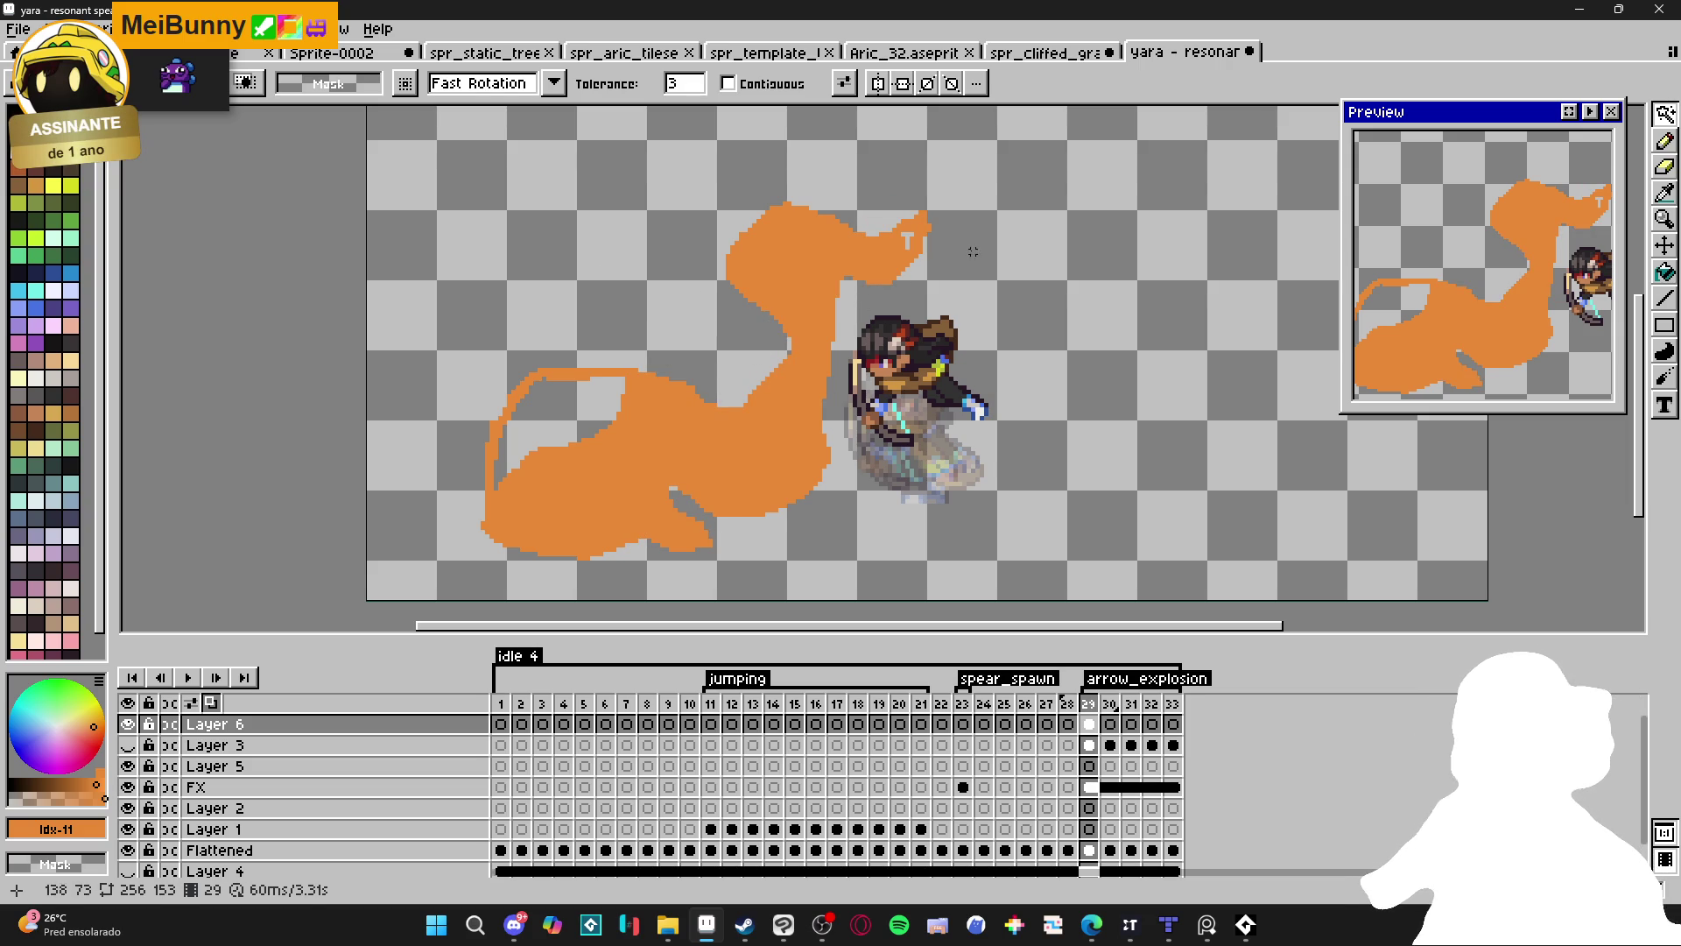
Fill the hollow lower-left area of the smoke shape orange.
key(b)
scroll(911, 242, up, 1)
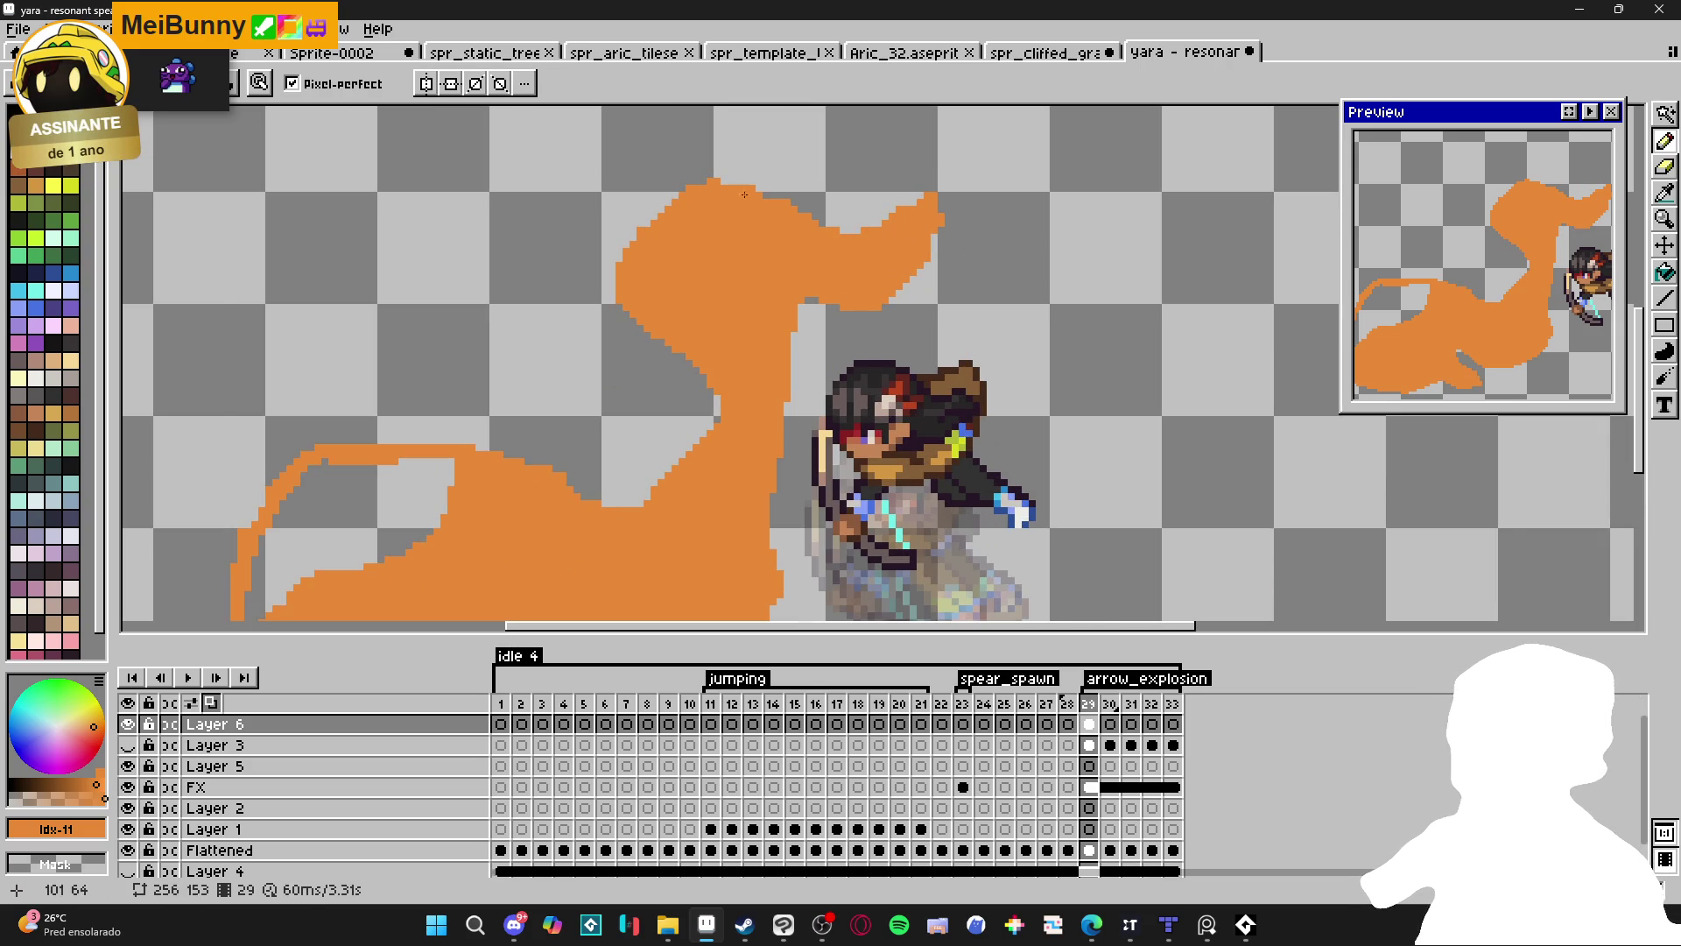
key(e)
key(g)
click(344, 528)
scroll(343, 528, down, 3)
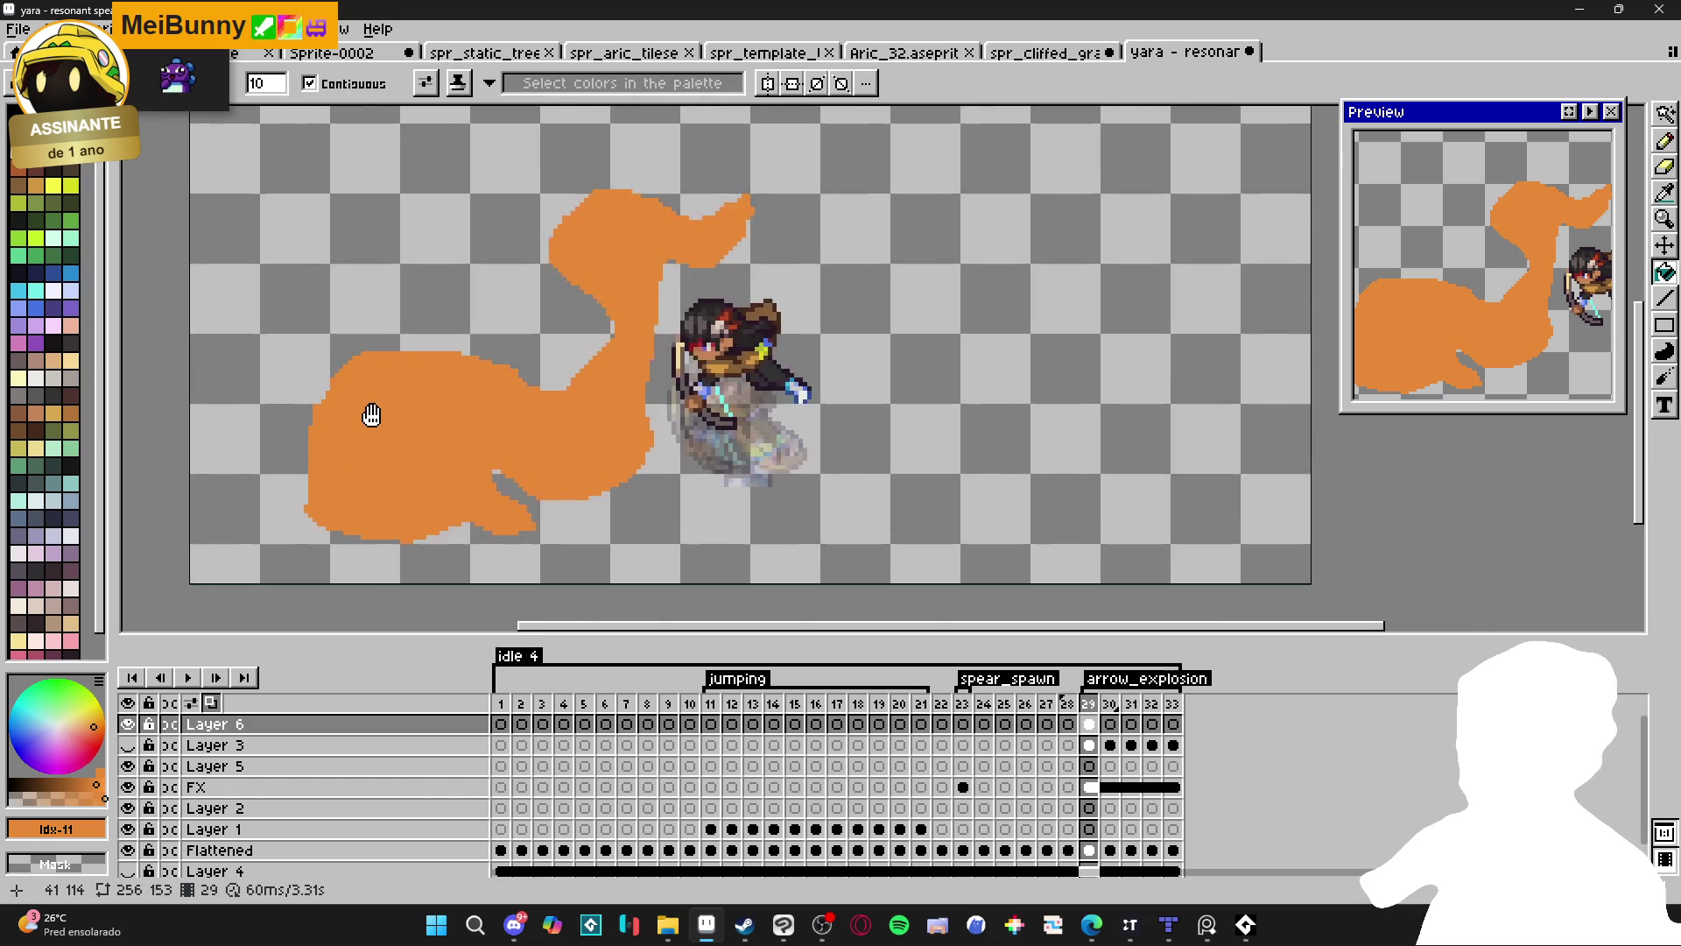
Add orange pixels at the lower-right tip and extend the upper tail tip rightward.
key(b)
scroll(396, 545, up, 5)
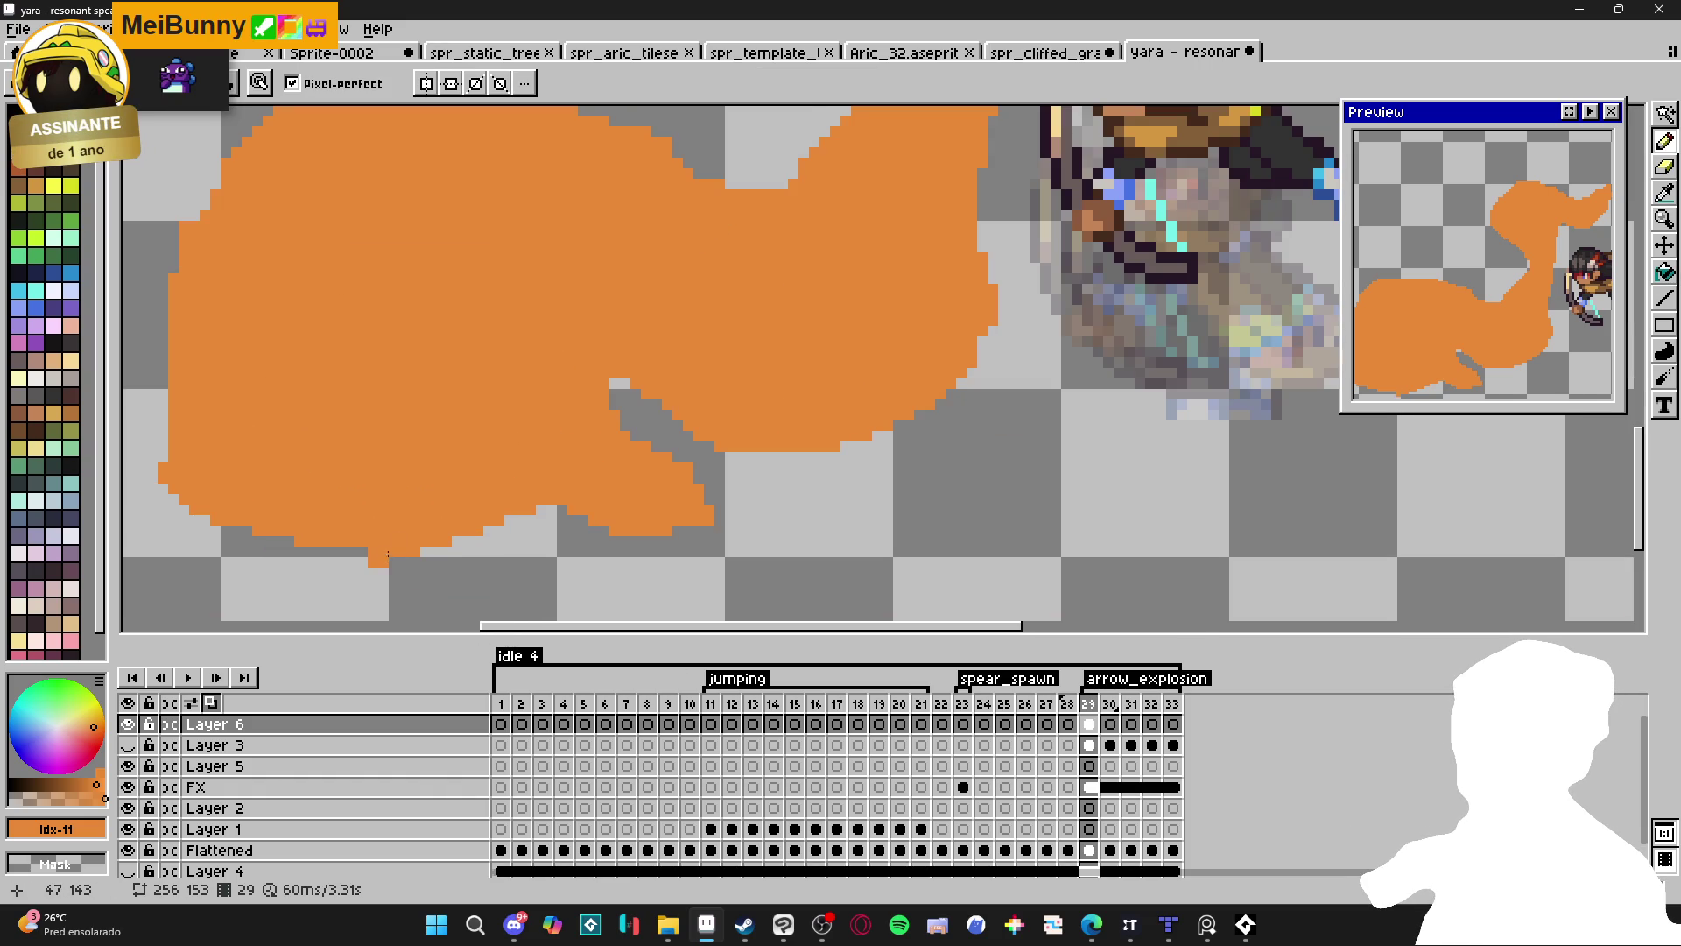
scroll(328, 543, down, 2)
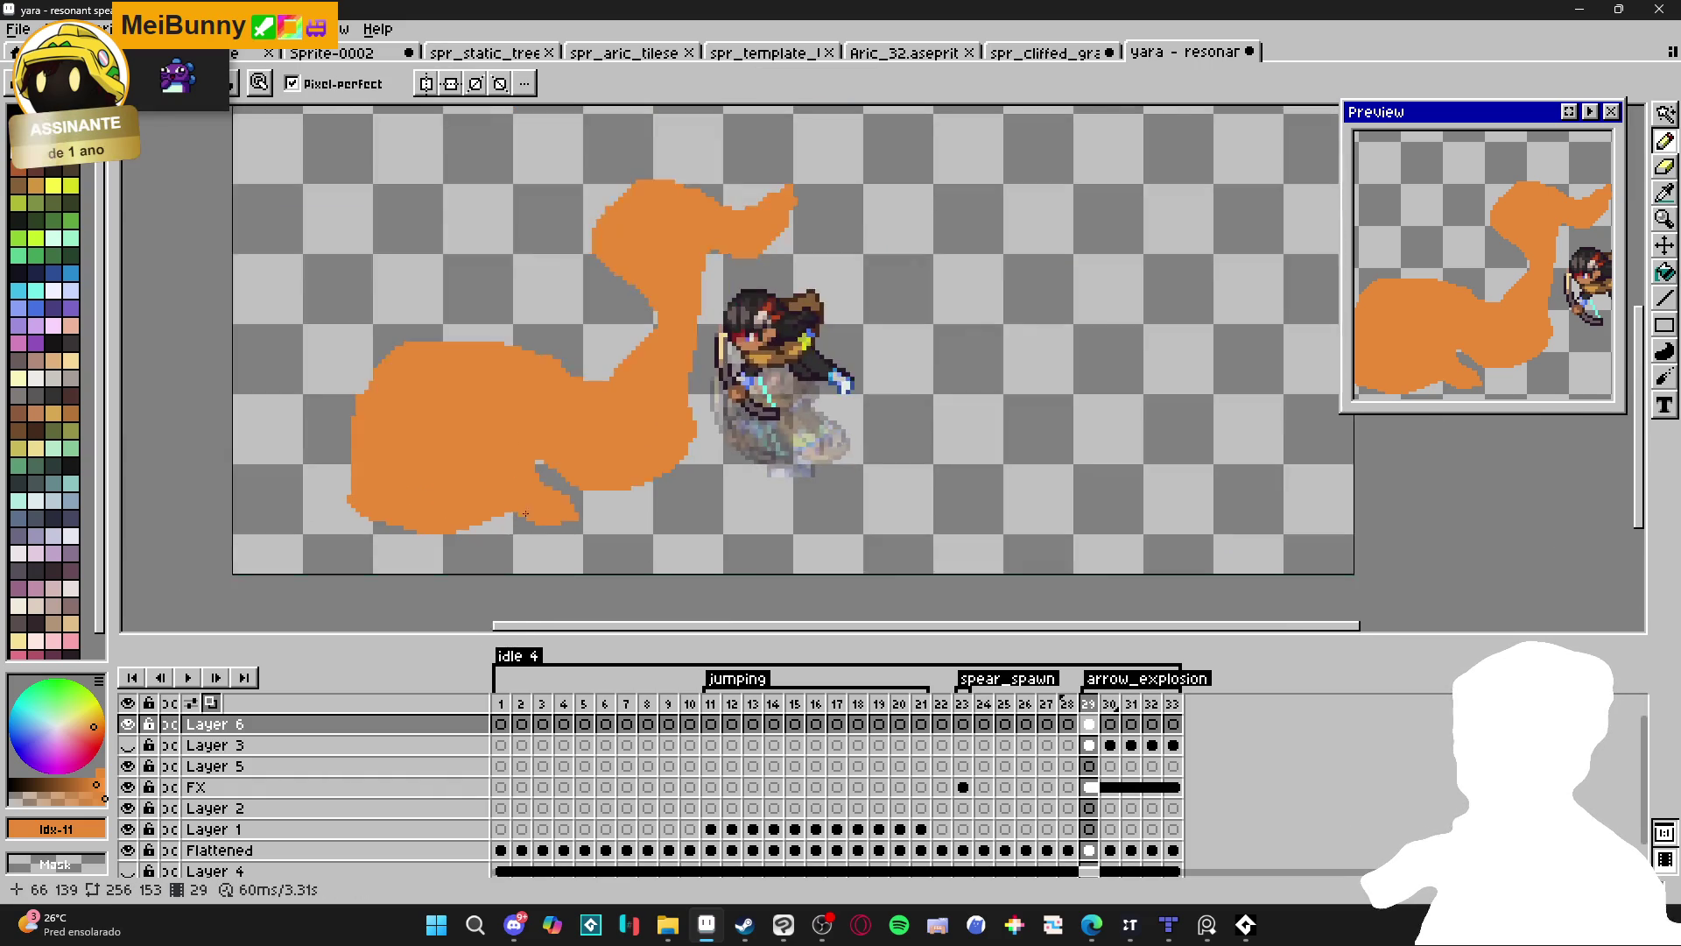
scroll(505, 523, up, 2)
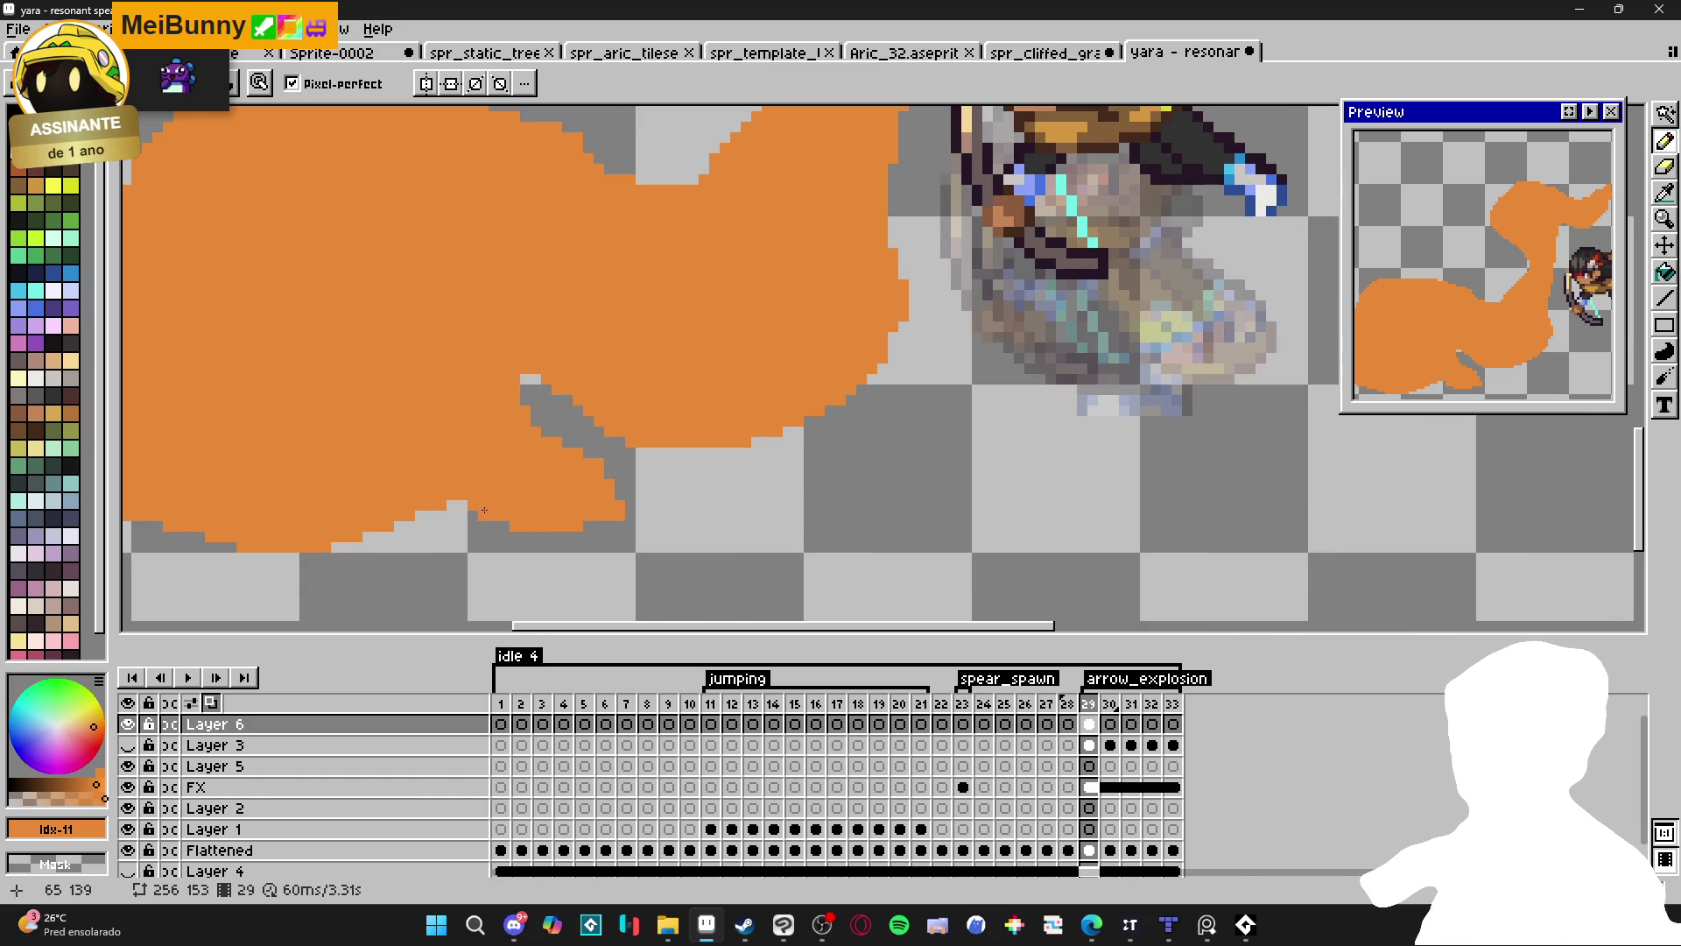
click(640, 503)
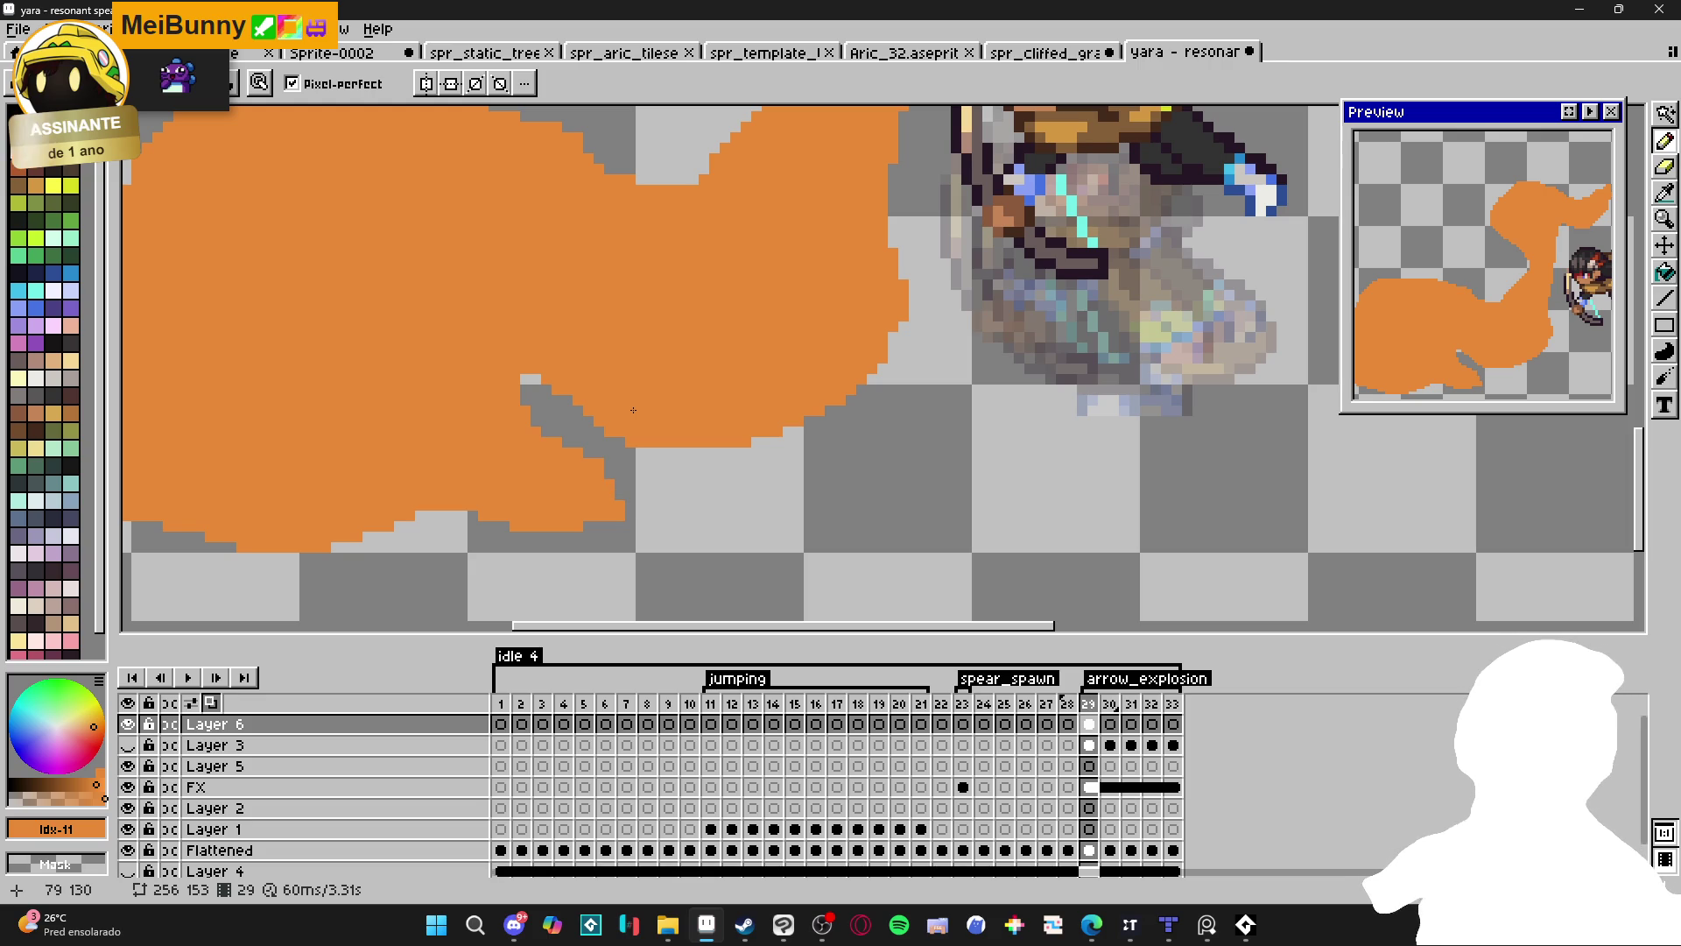
scroll(633, 410, down, 5)
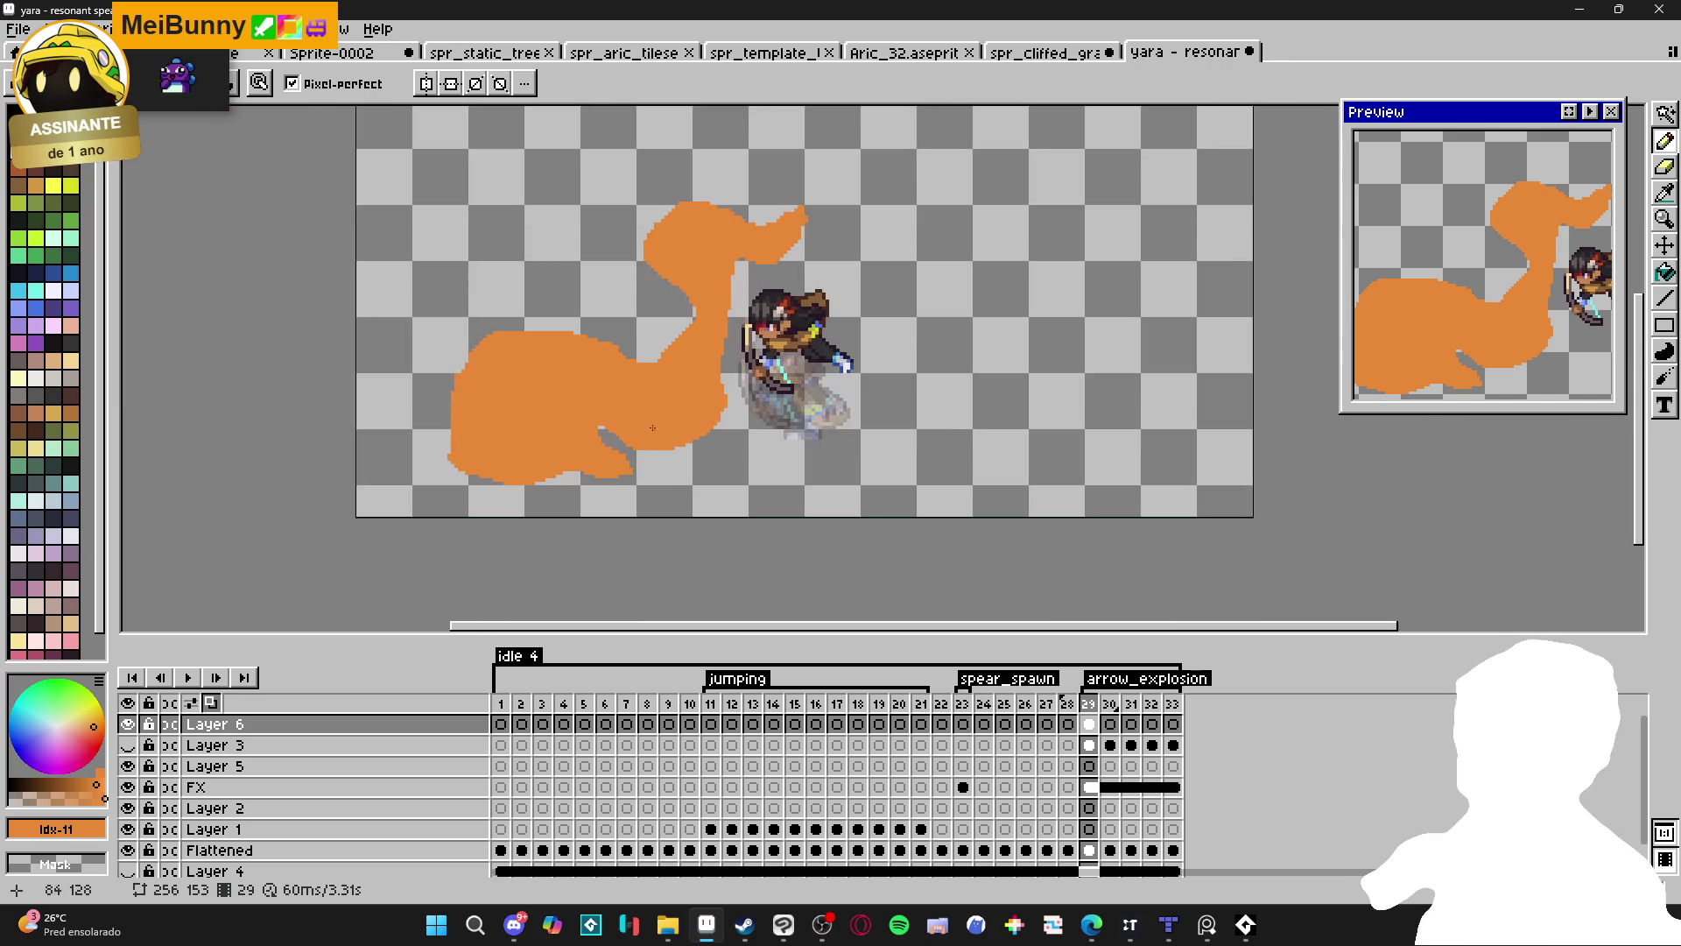
scroll(711, 316, up, 1)
scroll(806, 275, up, 2)
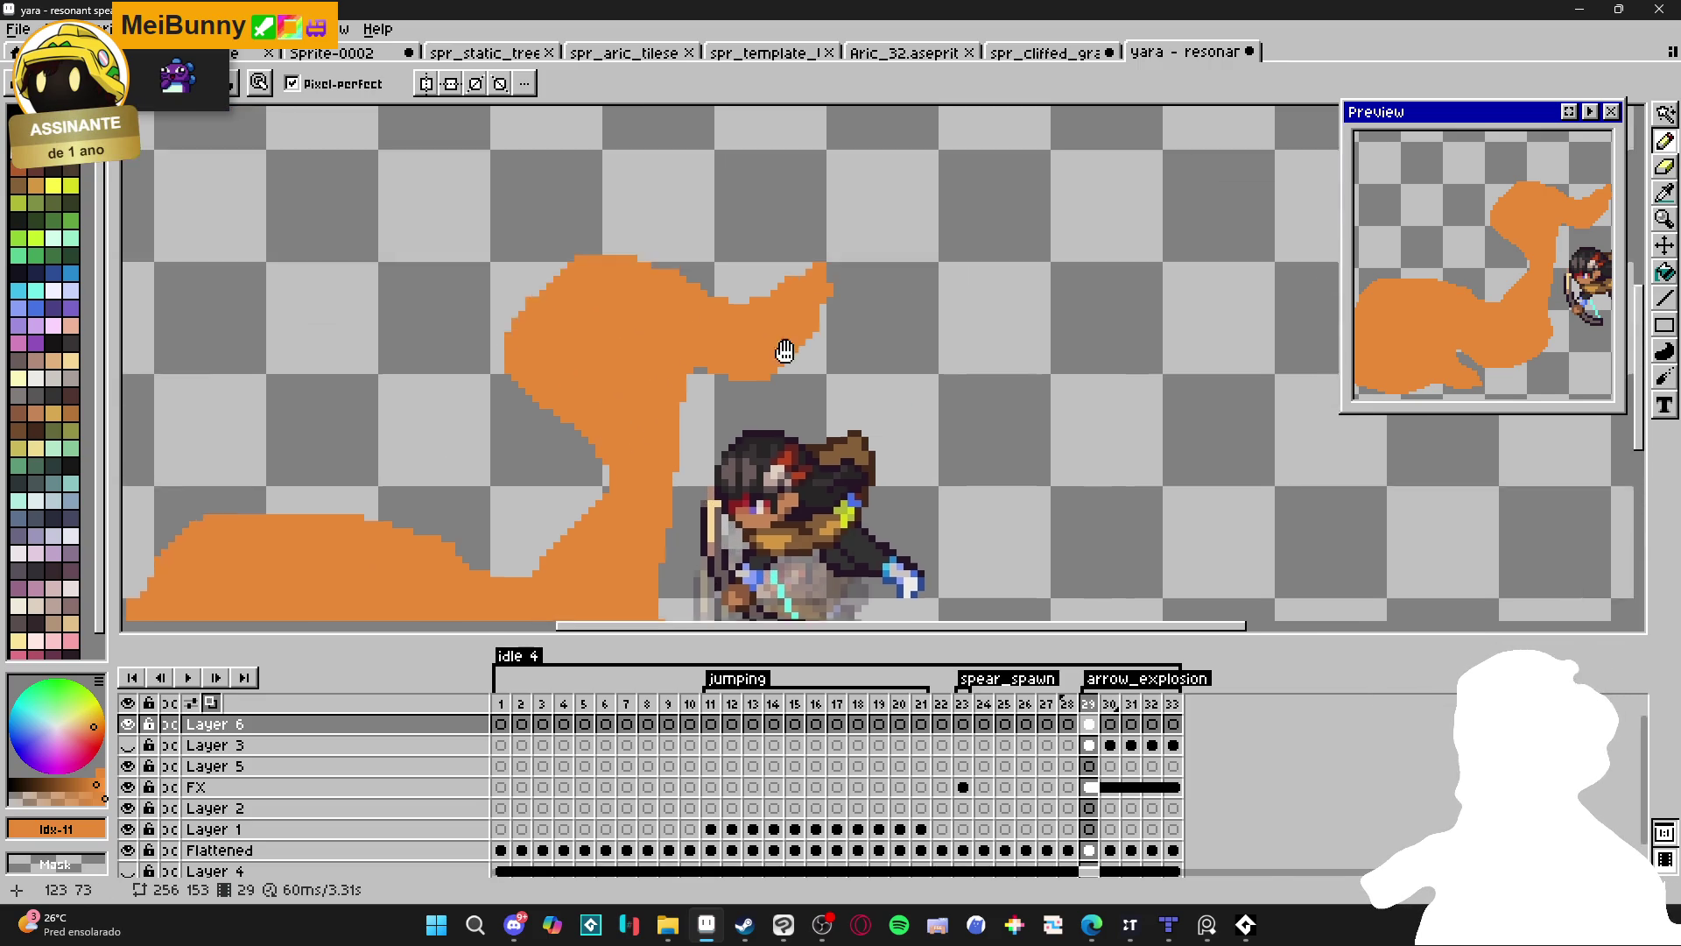
mouse_move(799, 384)
mouse_down()
mouse_move(804, 366)
mouse_move(832, 376)
mouse_up()
click(802, 349)
scroll(789, 406, down, 1)
scroll(664, 376, up, 2)
Extend and fill out the smoke shape's top edge with extra orange pixels.
key(e)
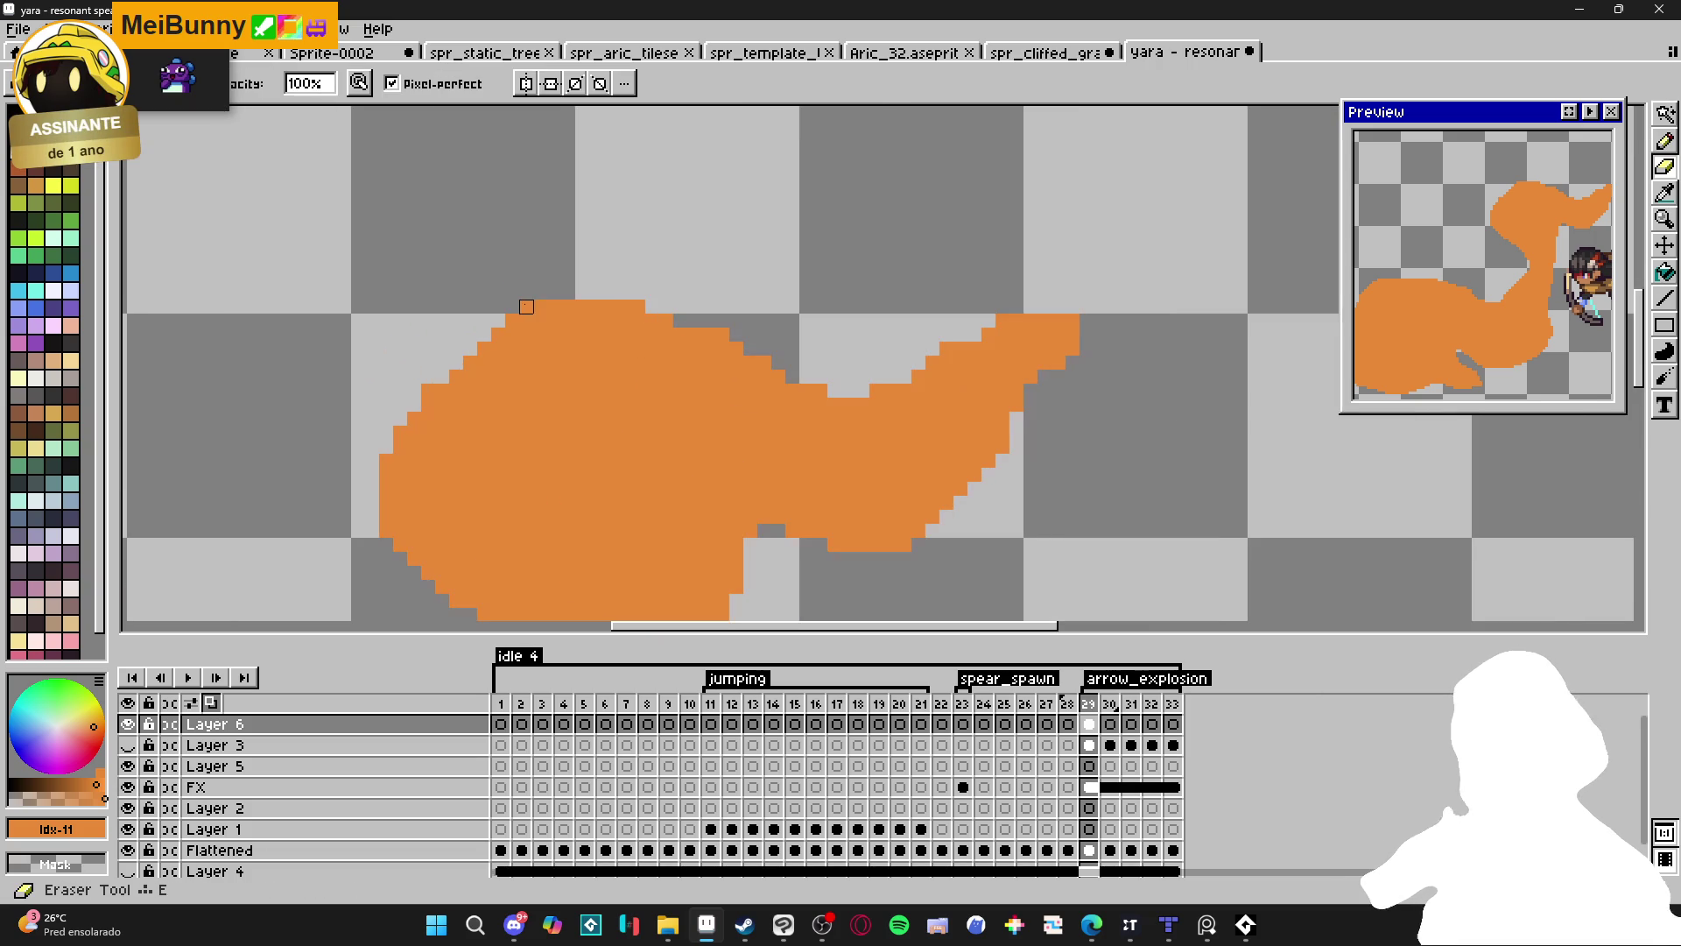
scroll(428, 391, down, 1)
key(b)
scroll(563, 420, up, 3)
scroll(615, 442, down, 3)
scroll(638, 330, up, 1)
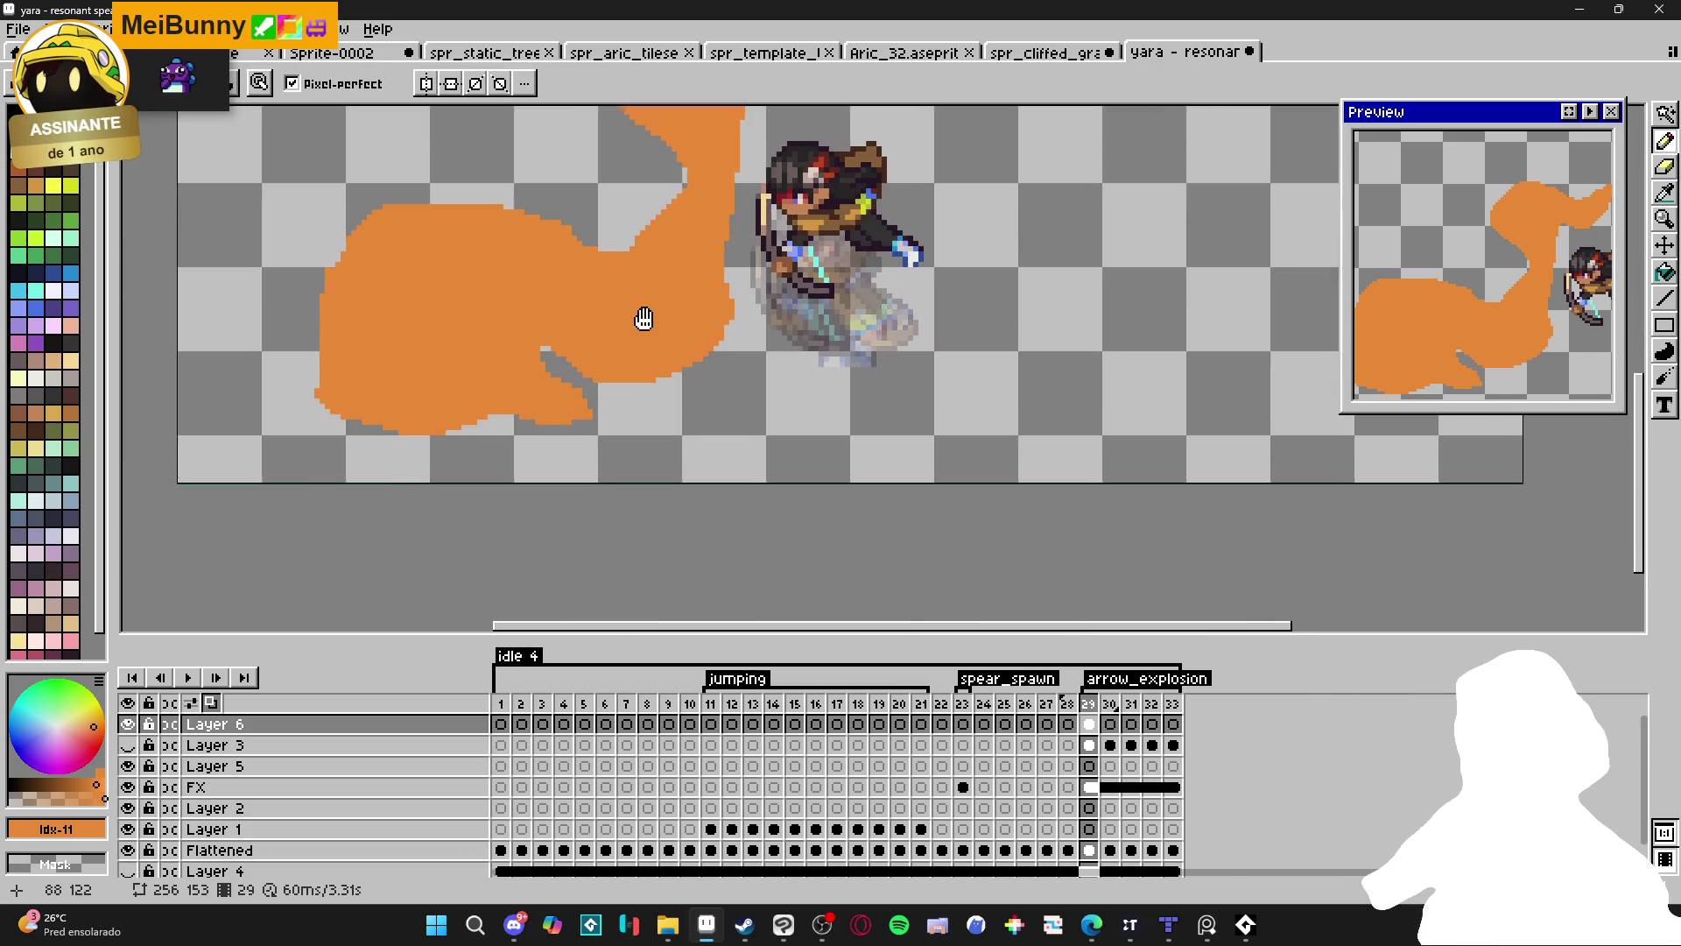
scroll(320, 380, up, 2)
scroll(321, 380, up, 1)
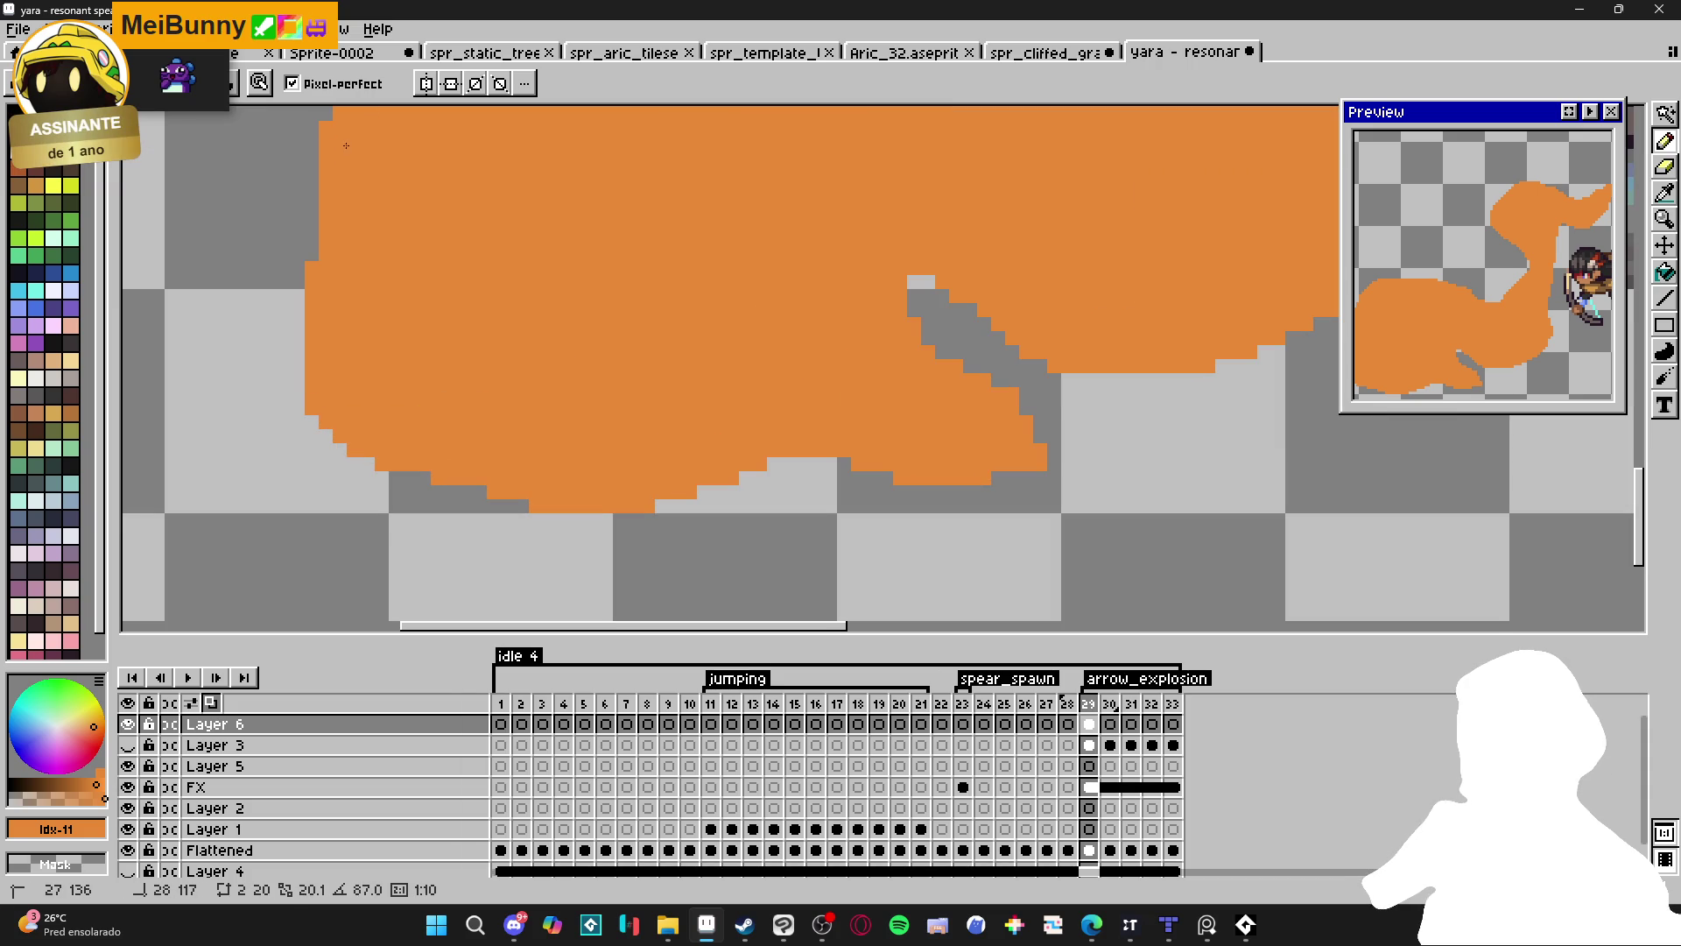
scroll(403, 341, down, 1)
scroll(403, 341, down, 2)
scroll(476, 338, up, 1)
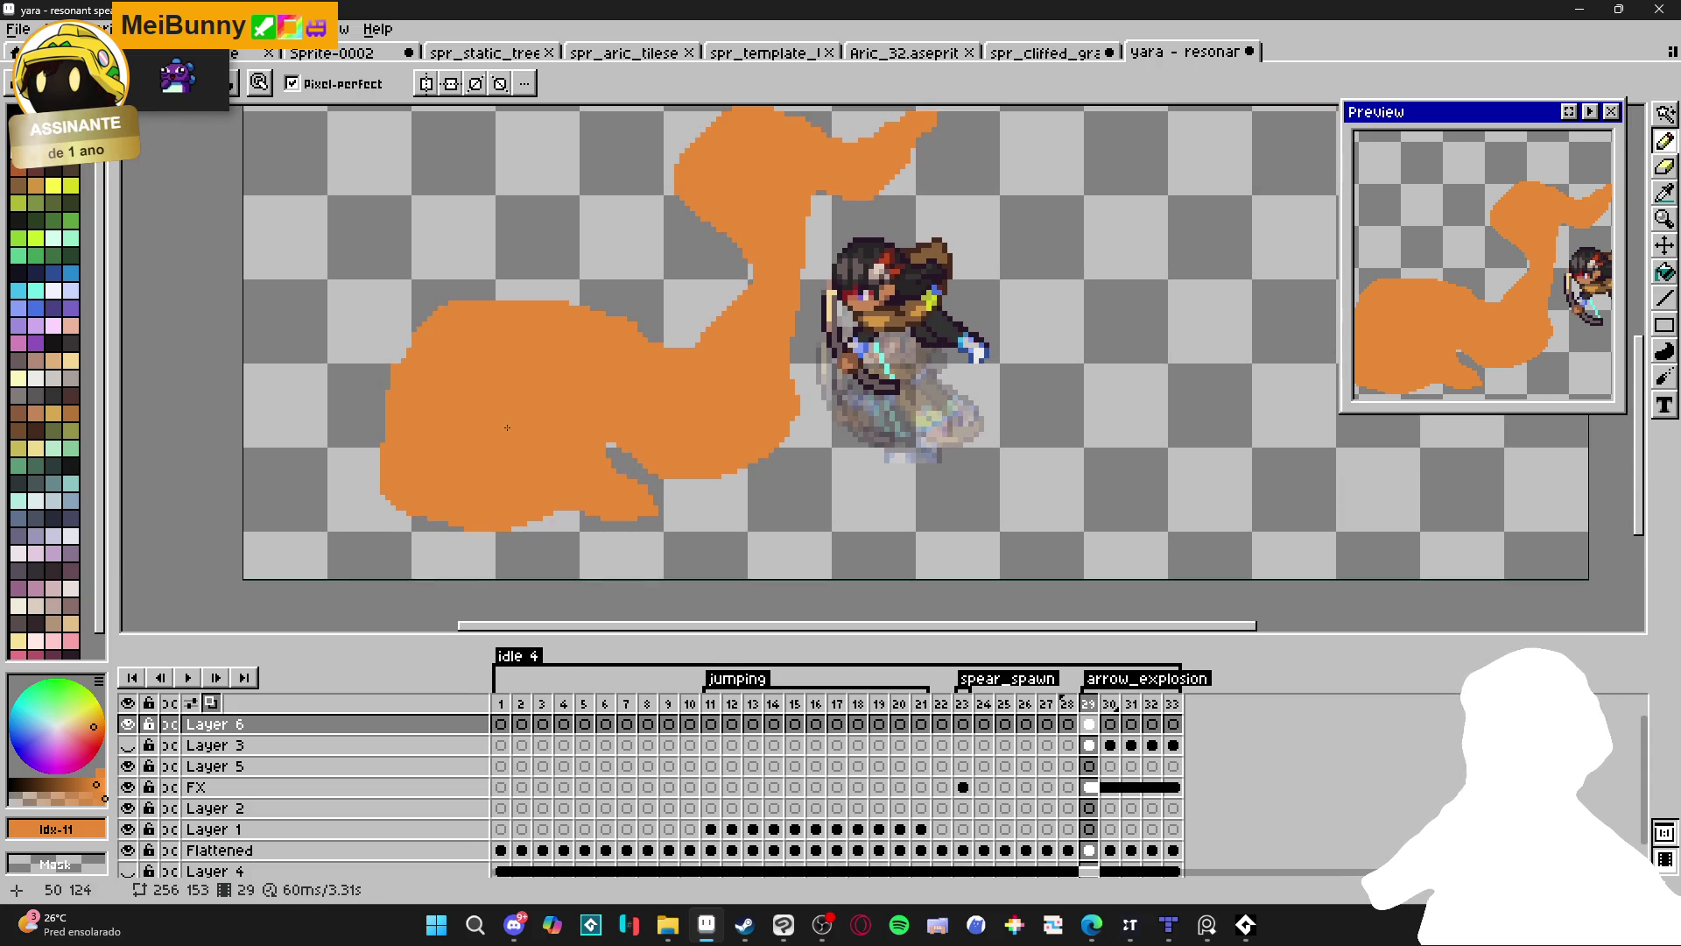
scroll(461, 304, up, 2)
shift+click(588, 301)
shift+click(627, 303)
drag(585, 292, 517, 293)
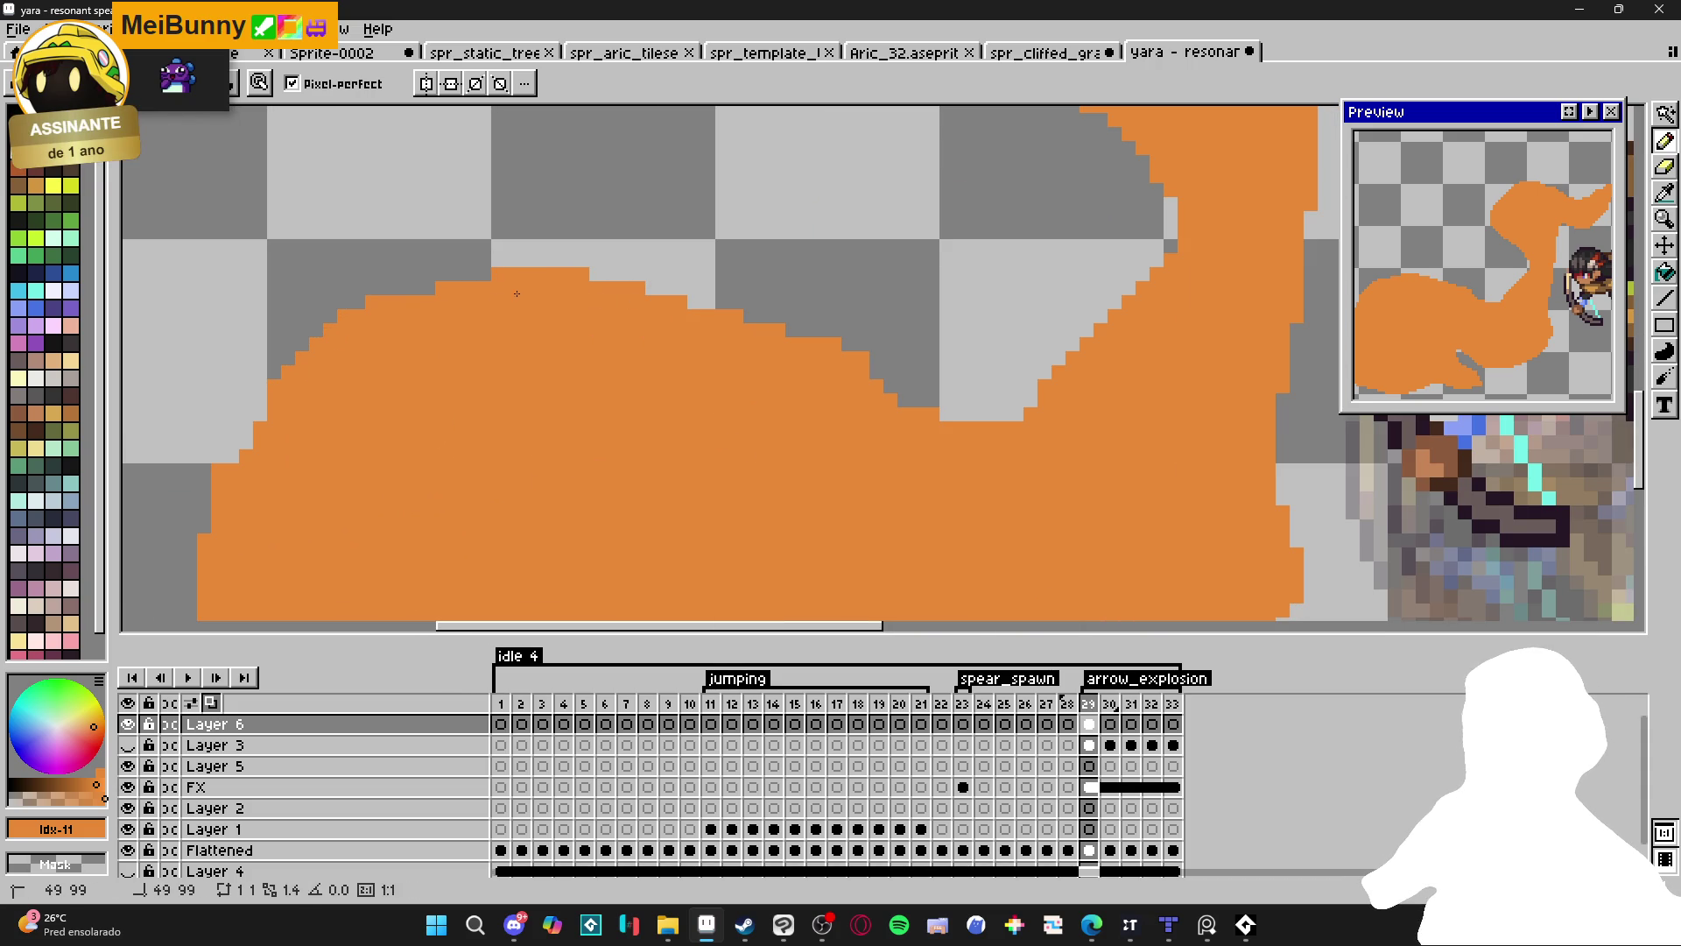
scroll(424, 289, down, 4)
Pan and zoom to inspect the finished orange smoke shape, then move to frame 30.
drag(550, 426, 515, 402)
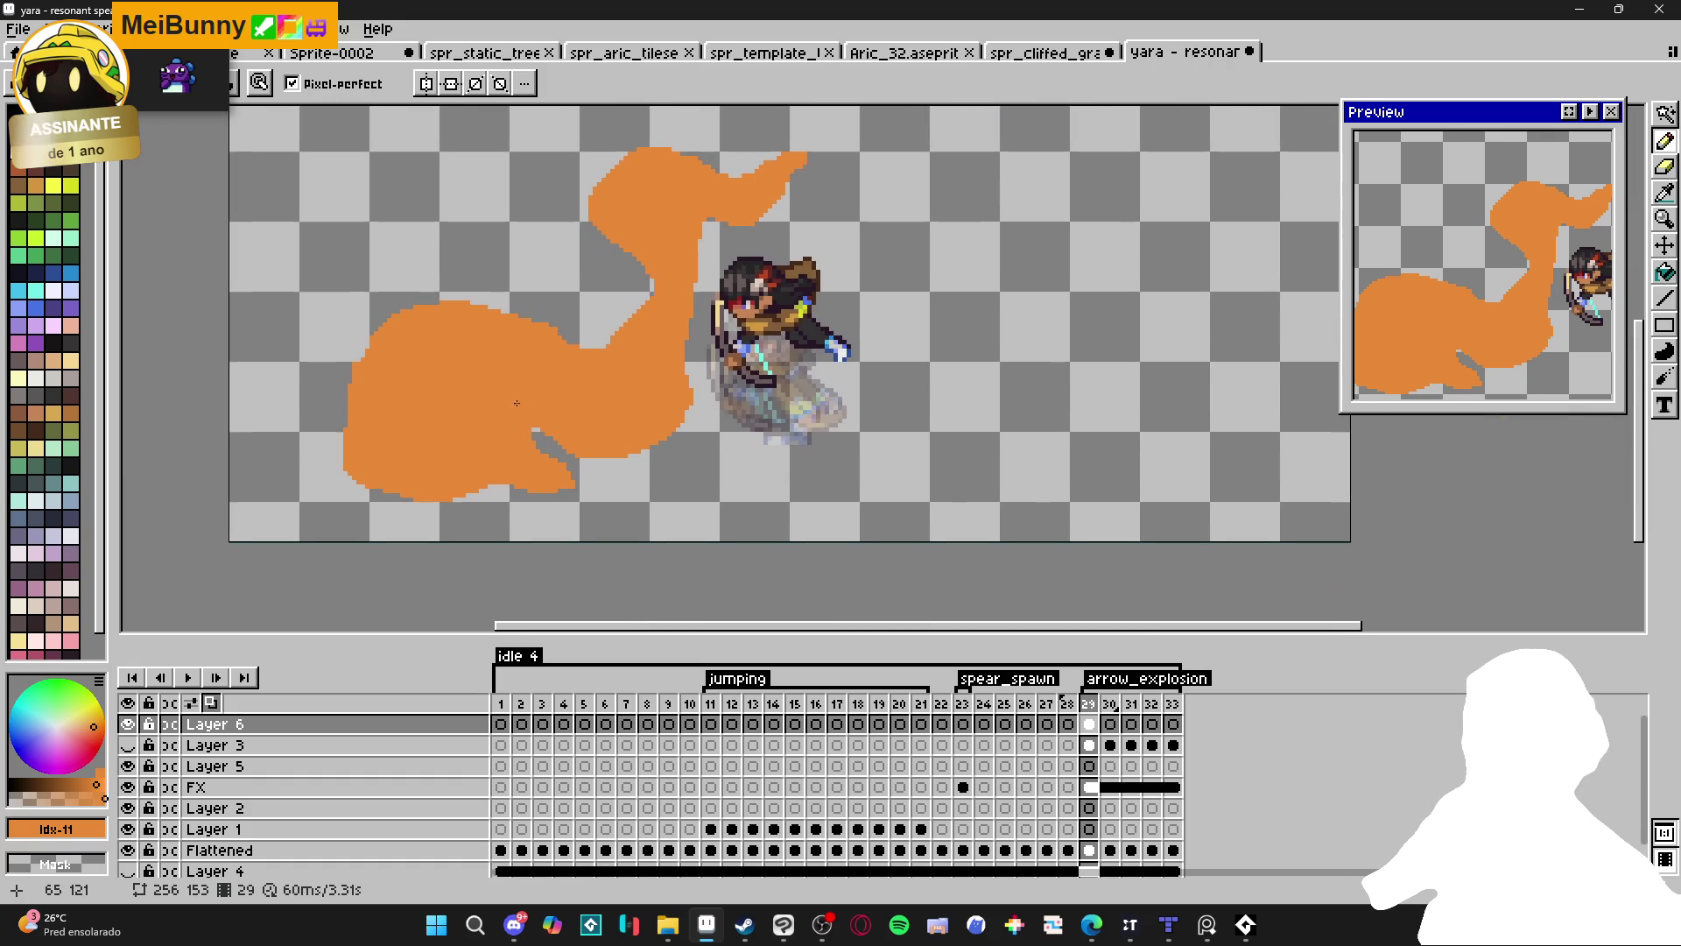
scroll(522, 485, up, 3)
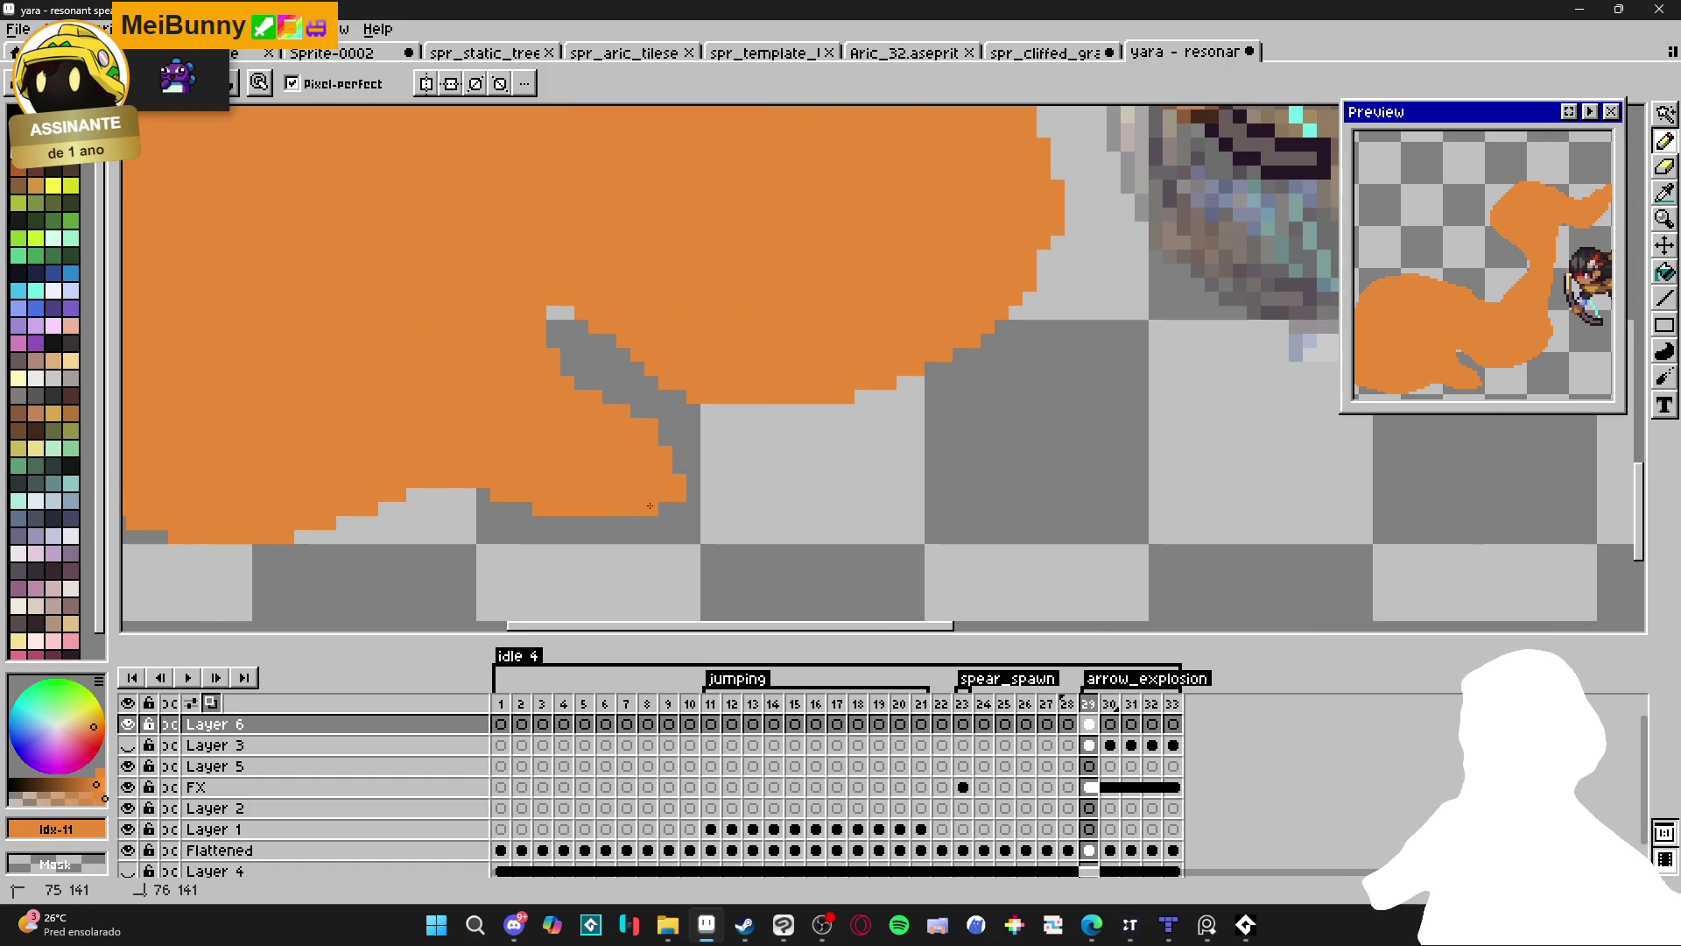
scroll(653, 504, down, 3)
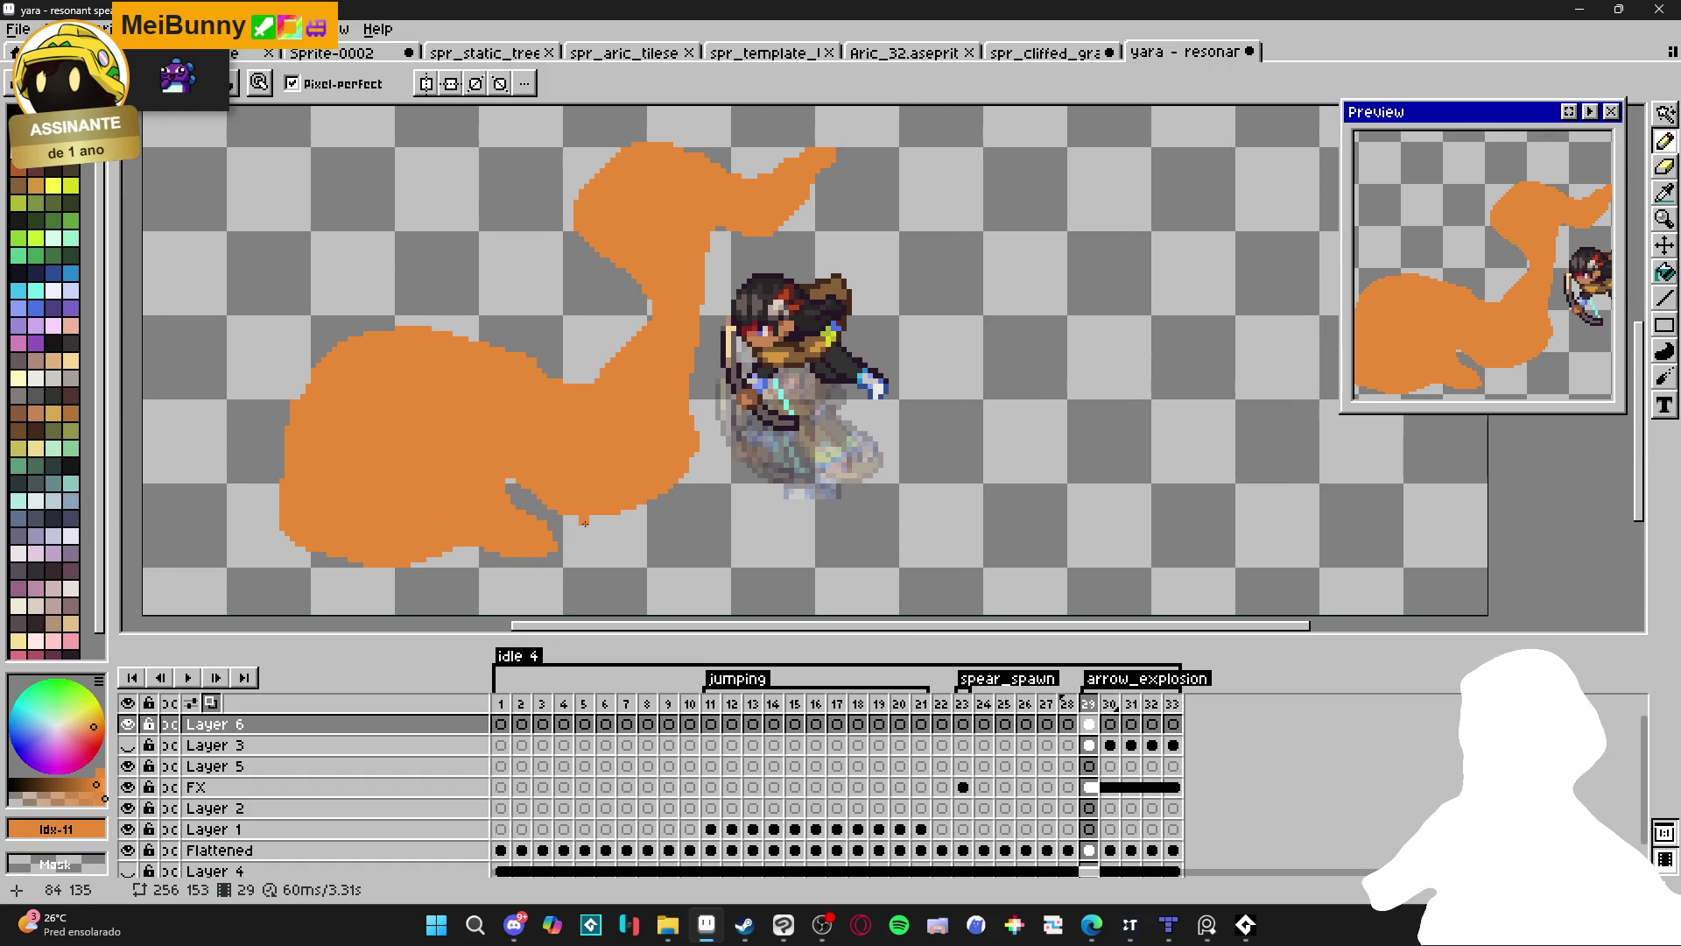
drag(603, 522, 515, 614)
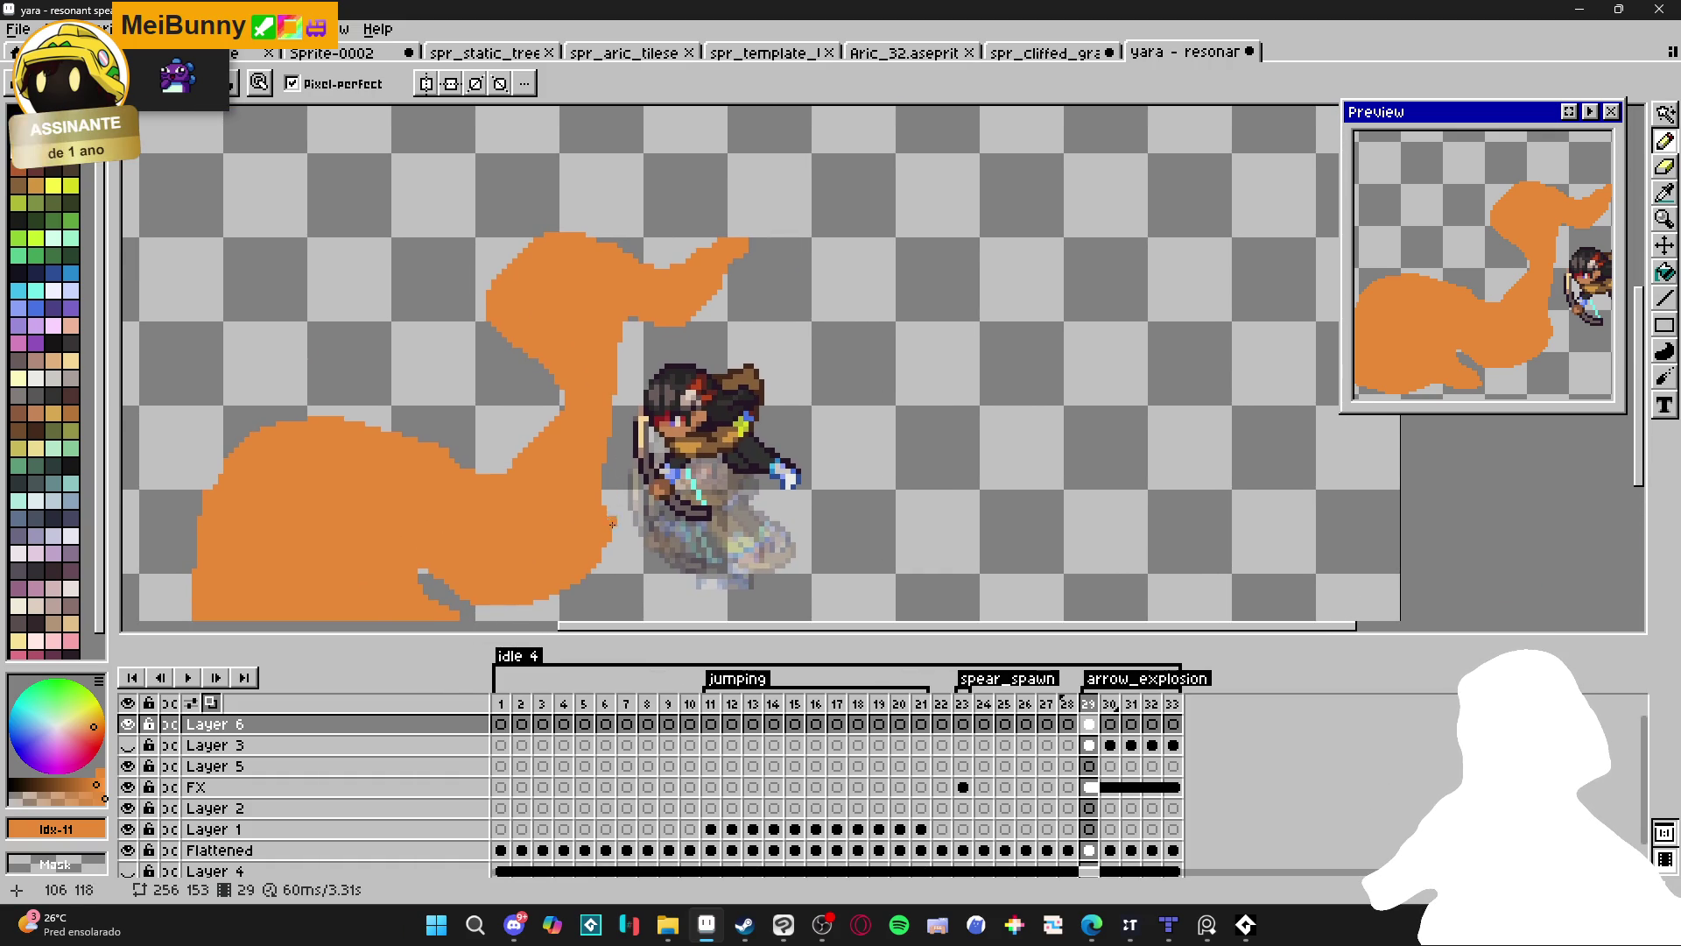
scroll(613, 517, up, 1)
scroll(587, 588, up, 1)
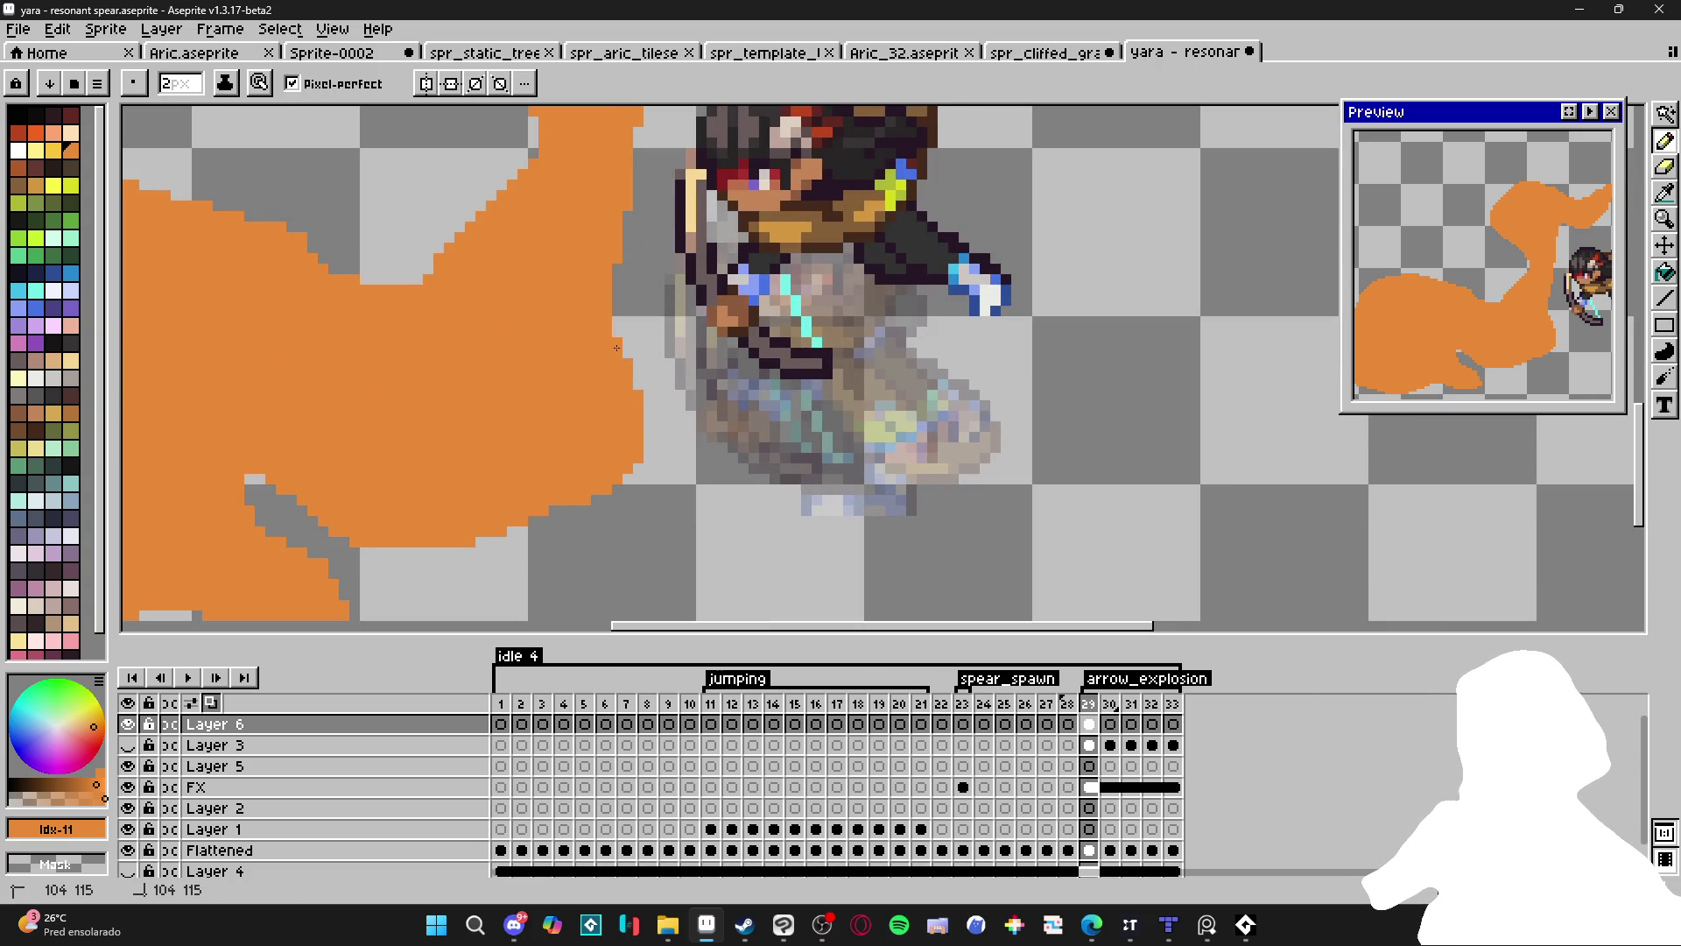
scroll(617, 345, down, 2)
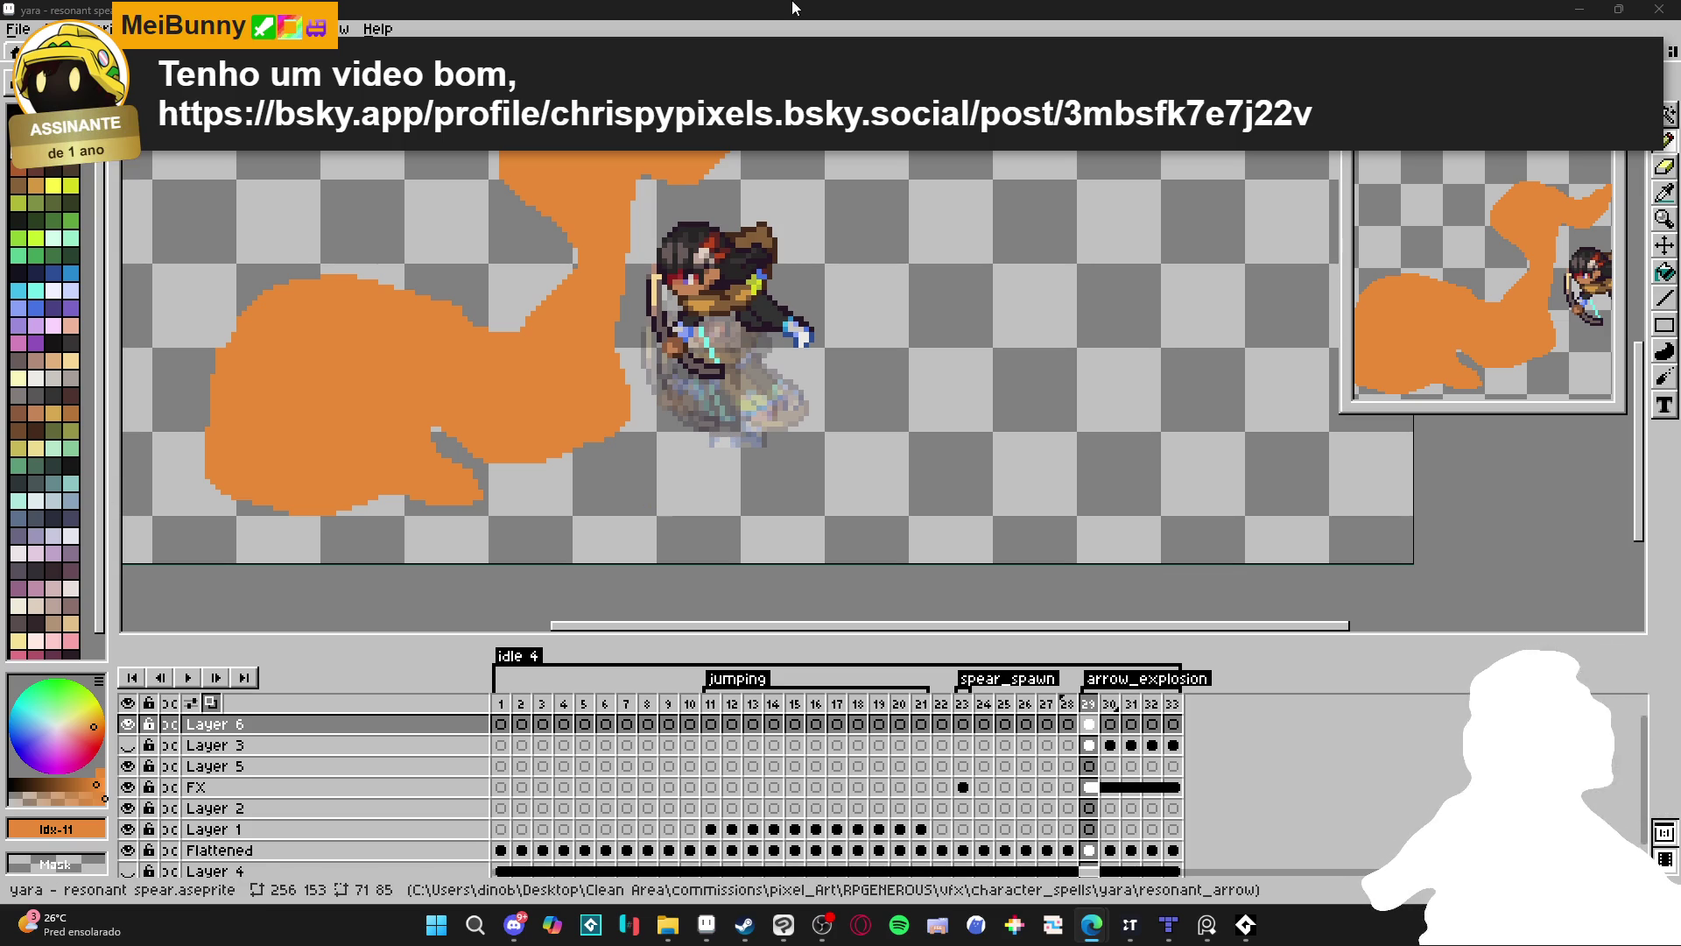
scroll(634, 408, down, 1)
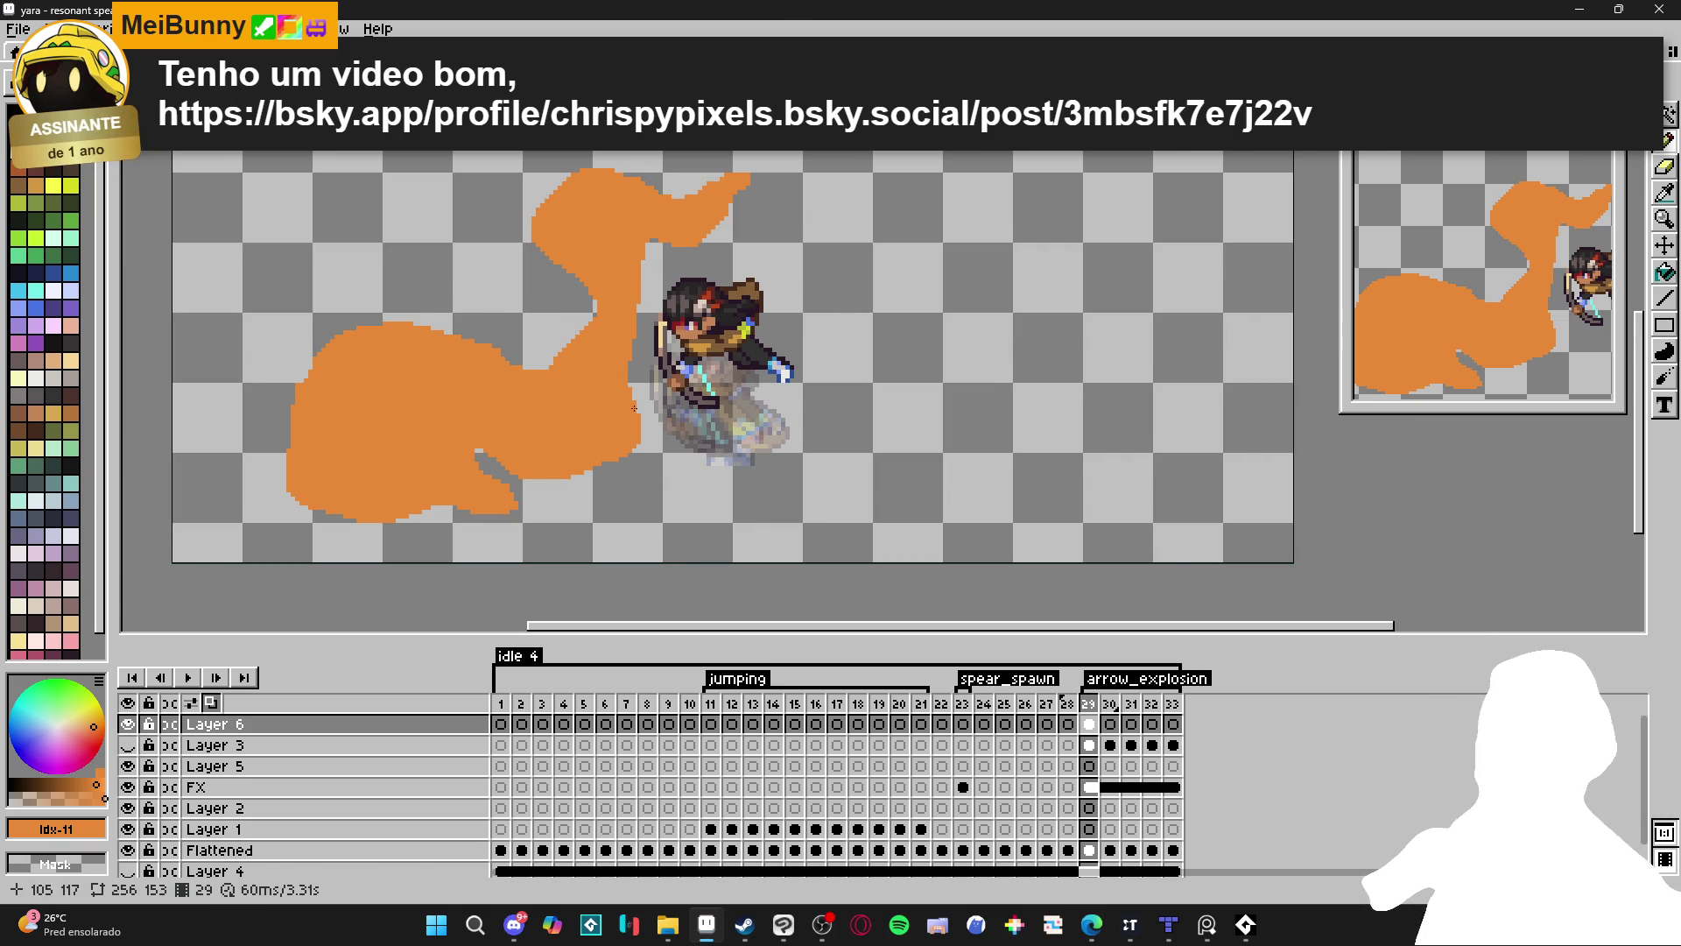
scroll(634, 408, up, 3)
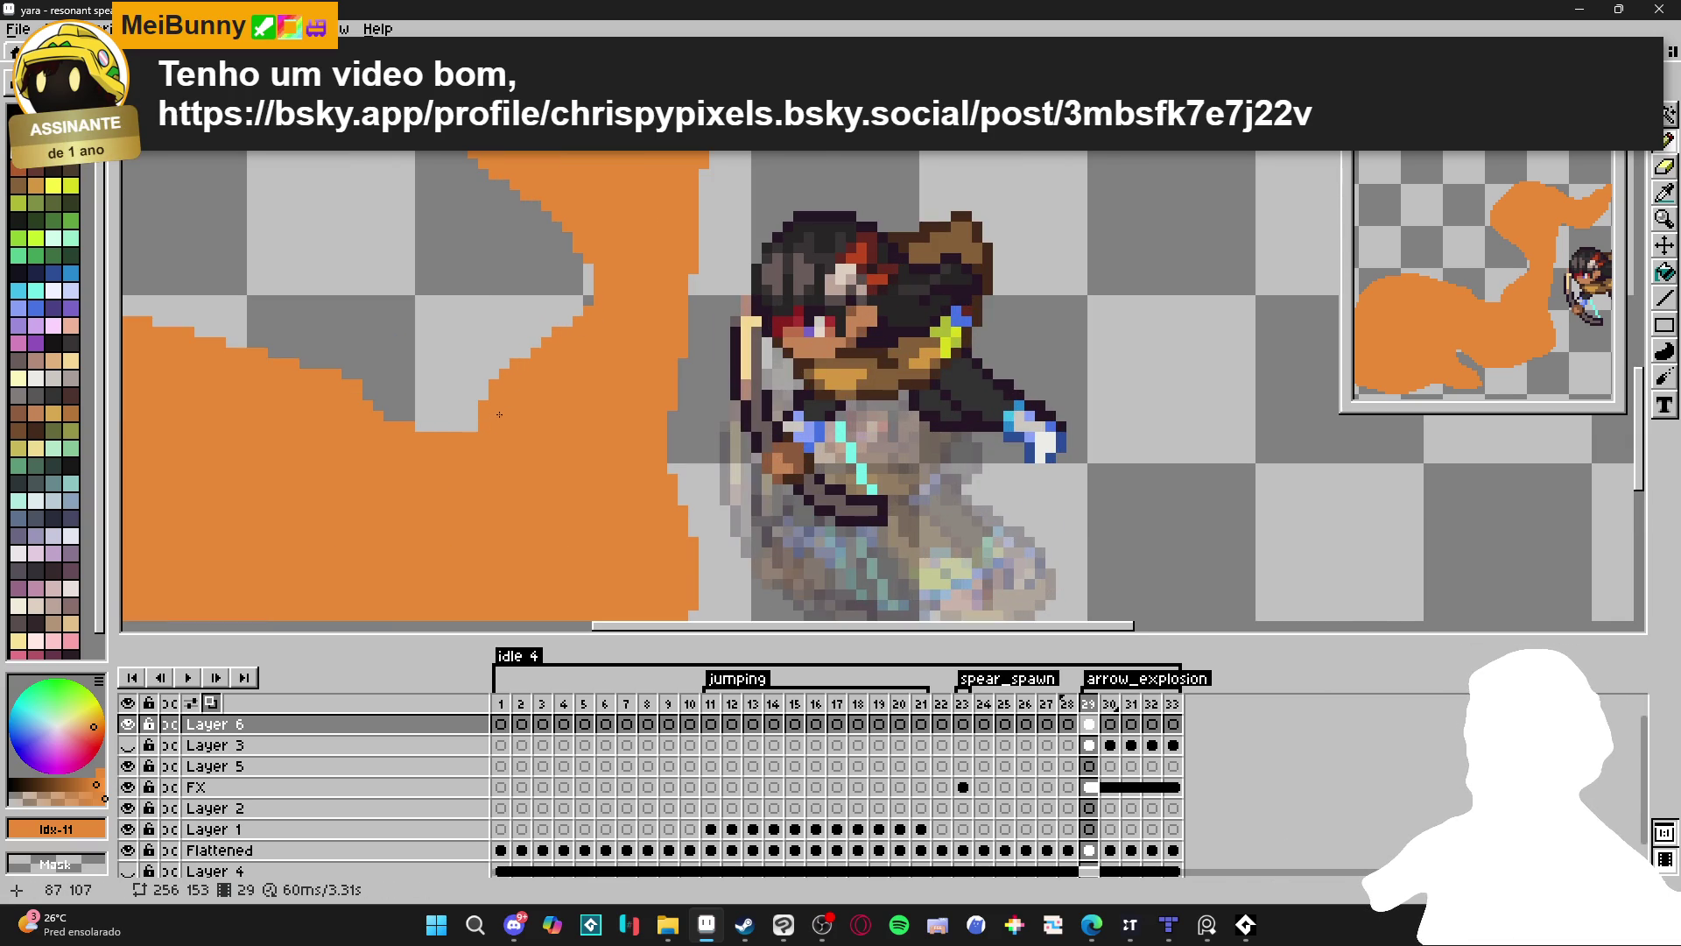
scroll(497, 416, down, 3)
scroll(525, 446, up, 2)
scroll(564, 484, down, 2)
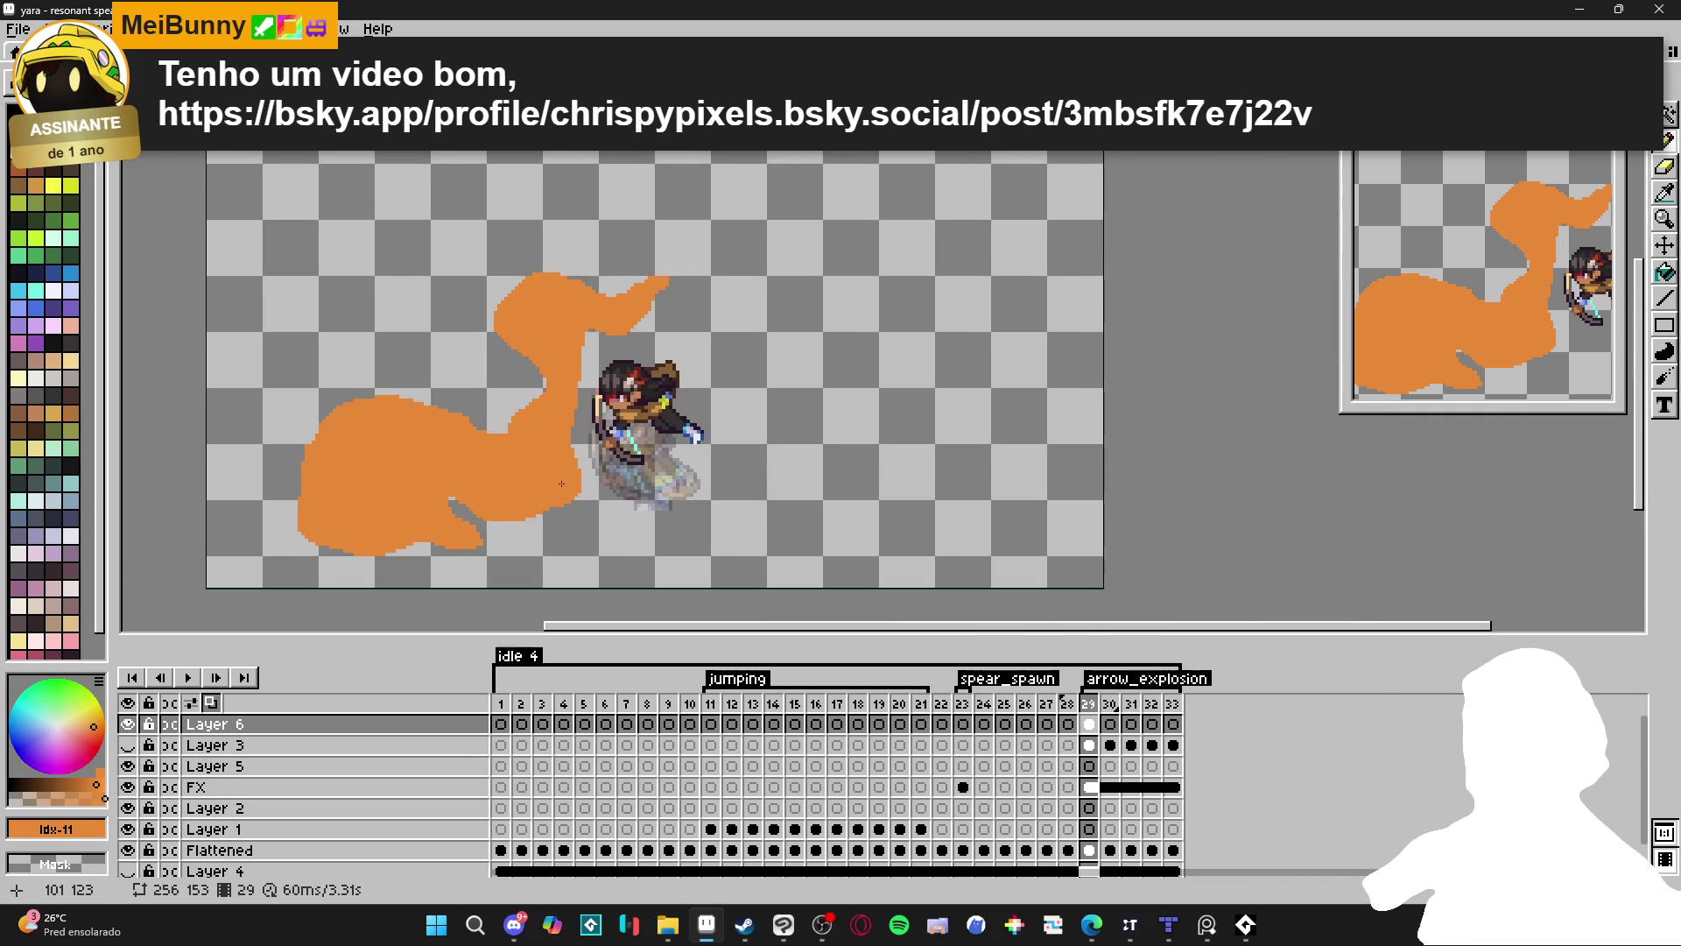
drag(564, 483, 542, 450)
scroll(576, 257, up, 2)
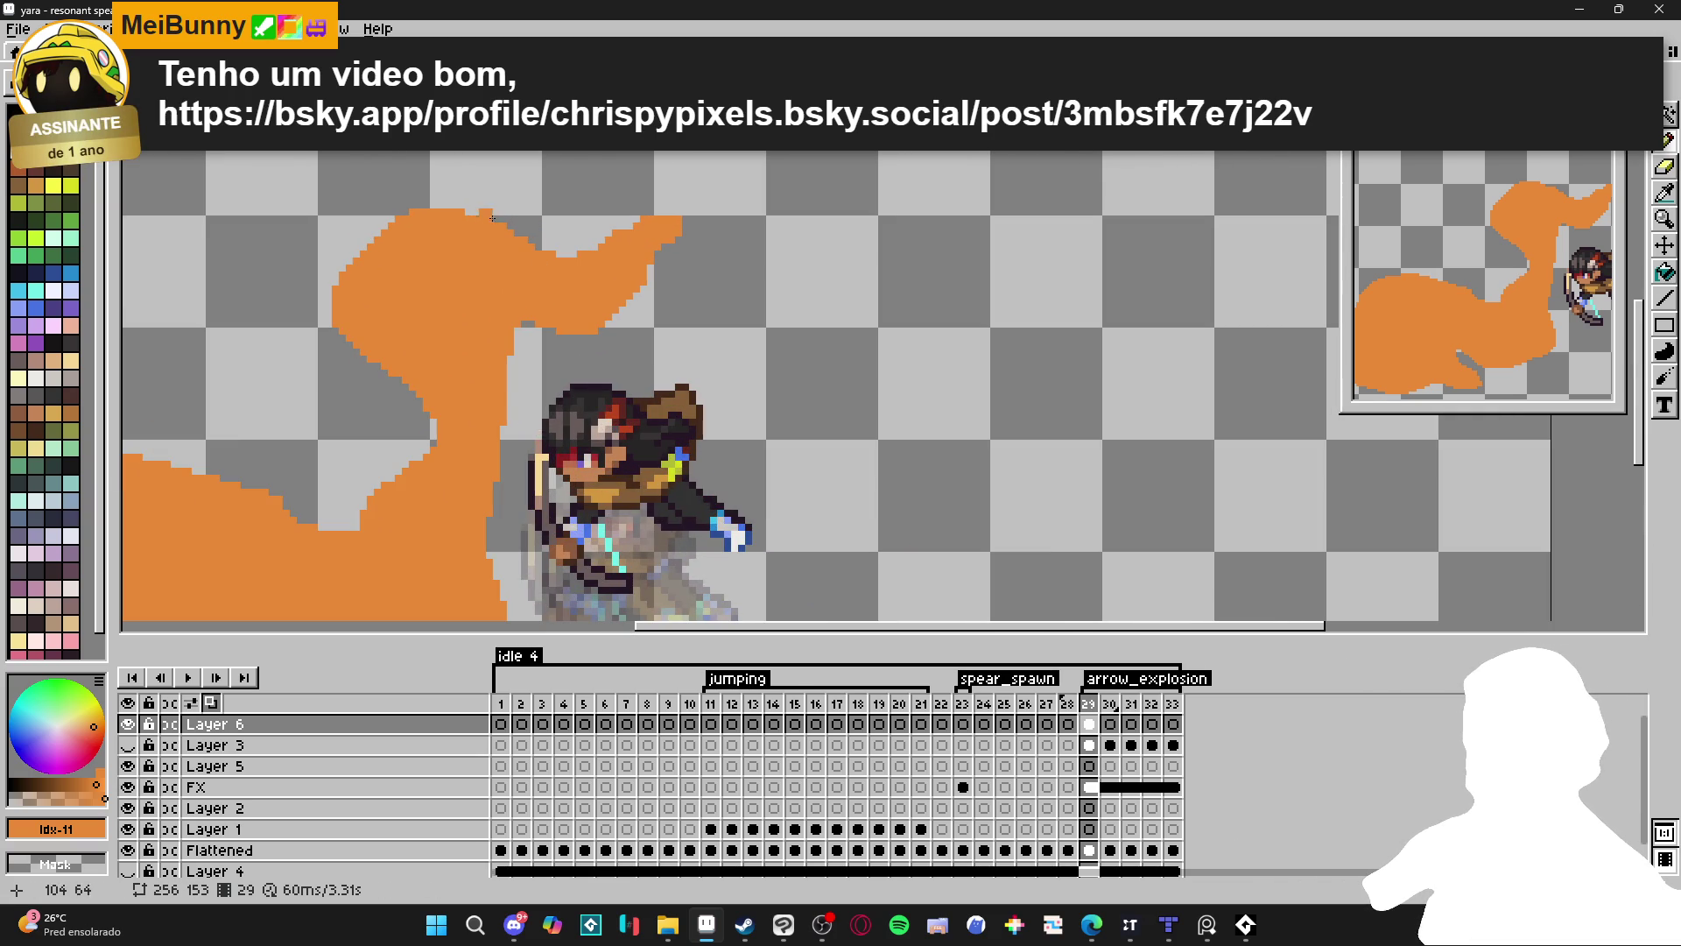
scroll(556, 385, down, 1)
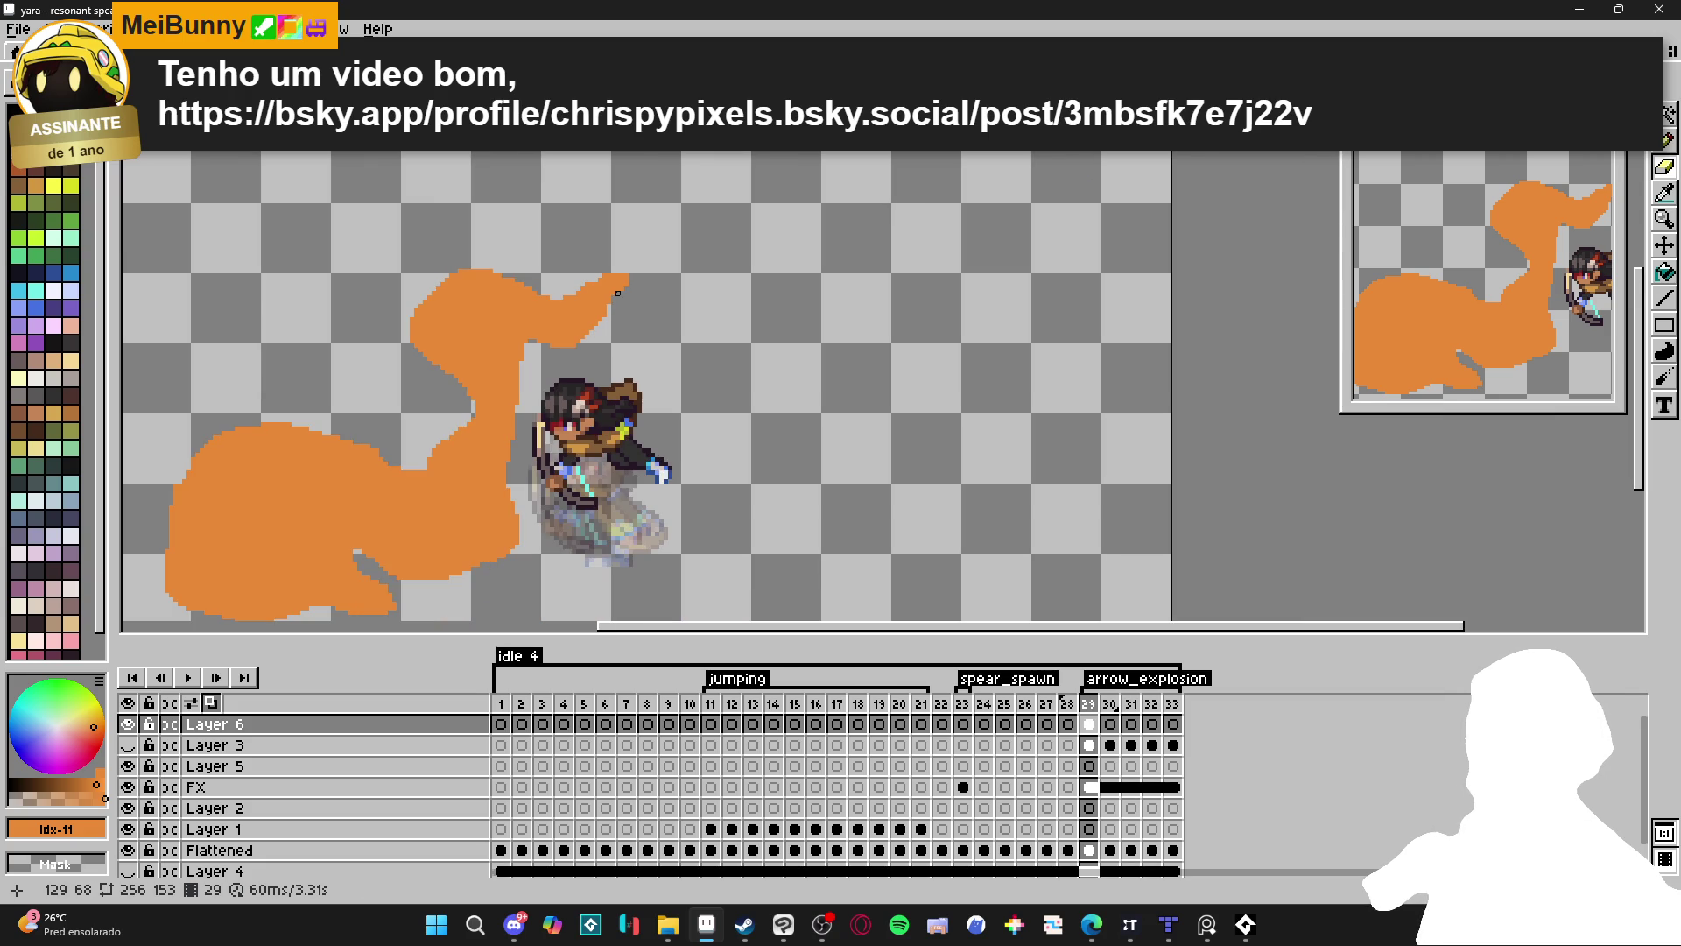
scroll(578, 421, down, 1)
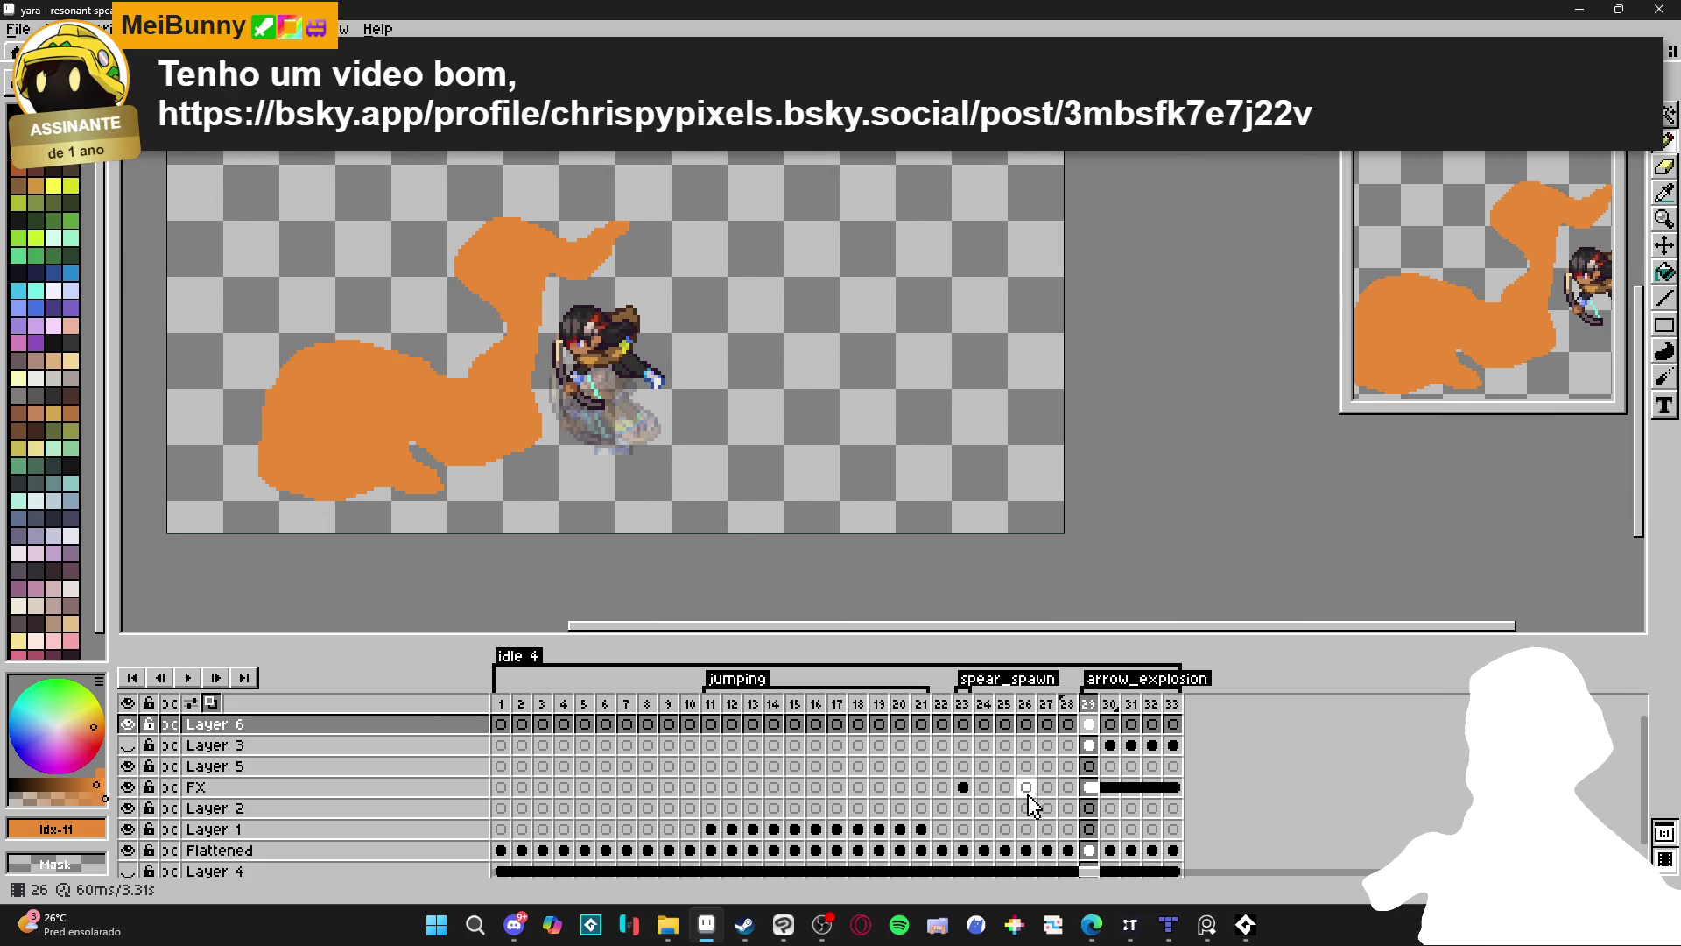
click(1111, 724)
Draw the bottom, left and right outline strokes of frame 30's orange smoke shape.
scroll(491, 430, up, 1)
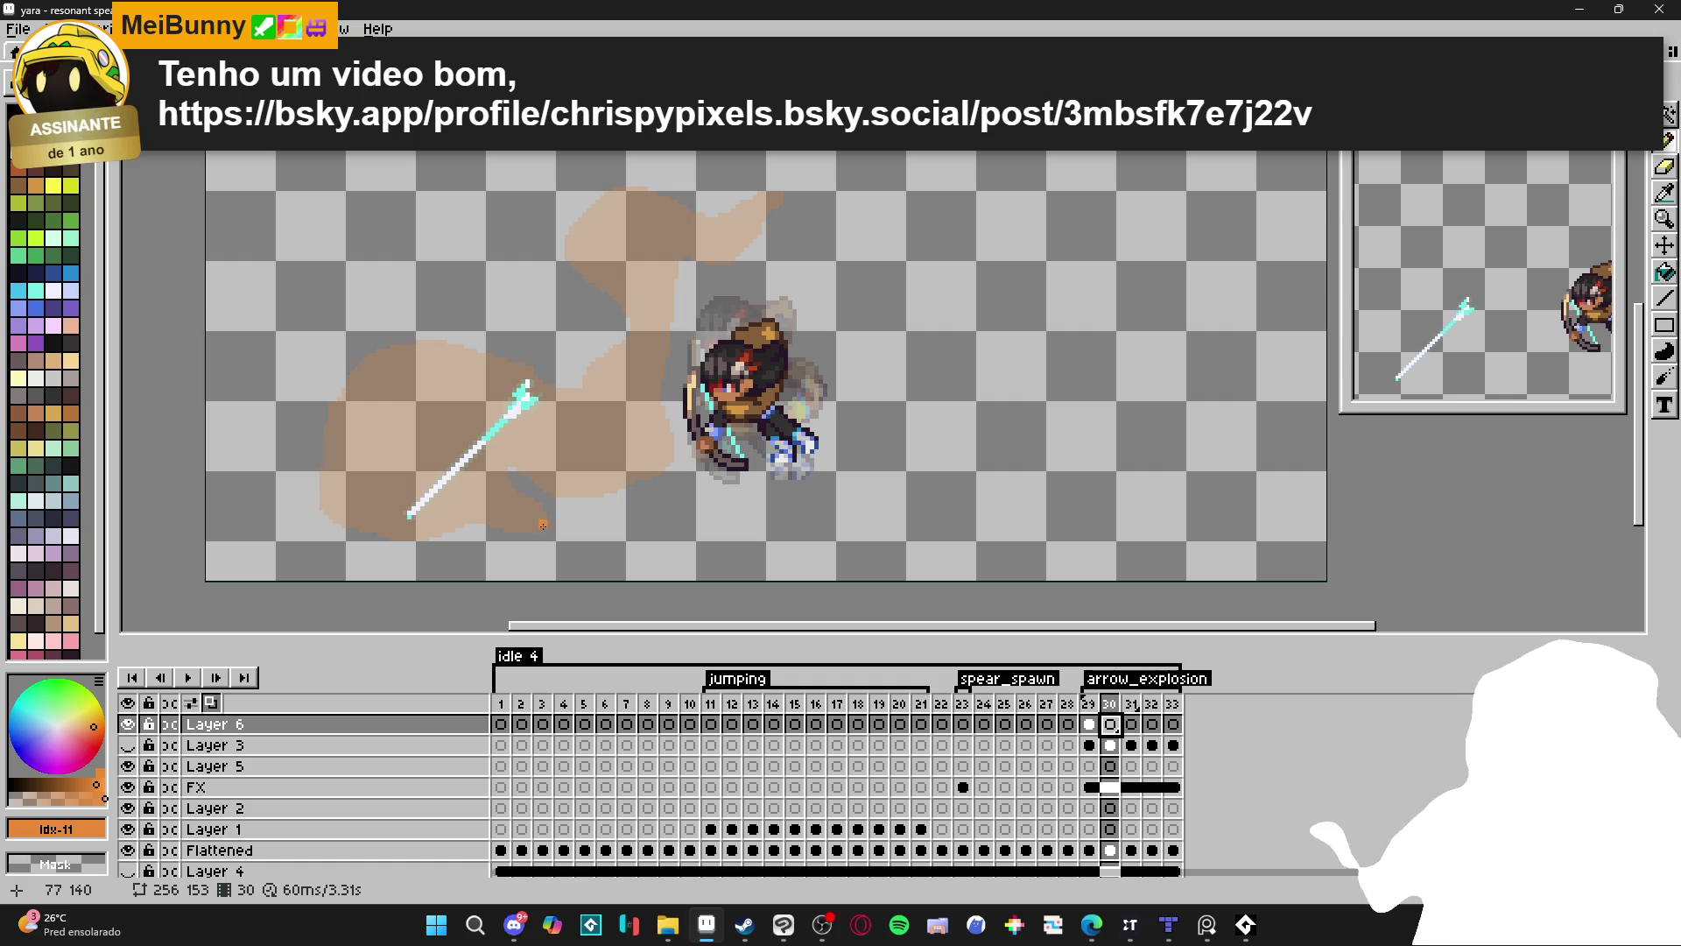
mouse_move(540, 524)
mouse_down()
mouse_move(478, 538)
mouse_move(327, 512)
mouse_up()
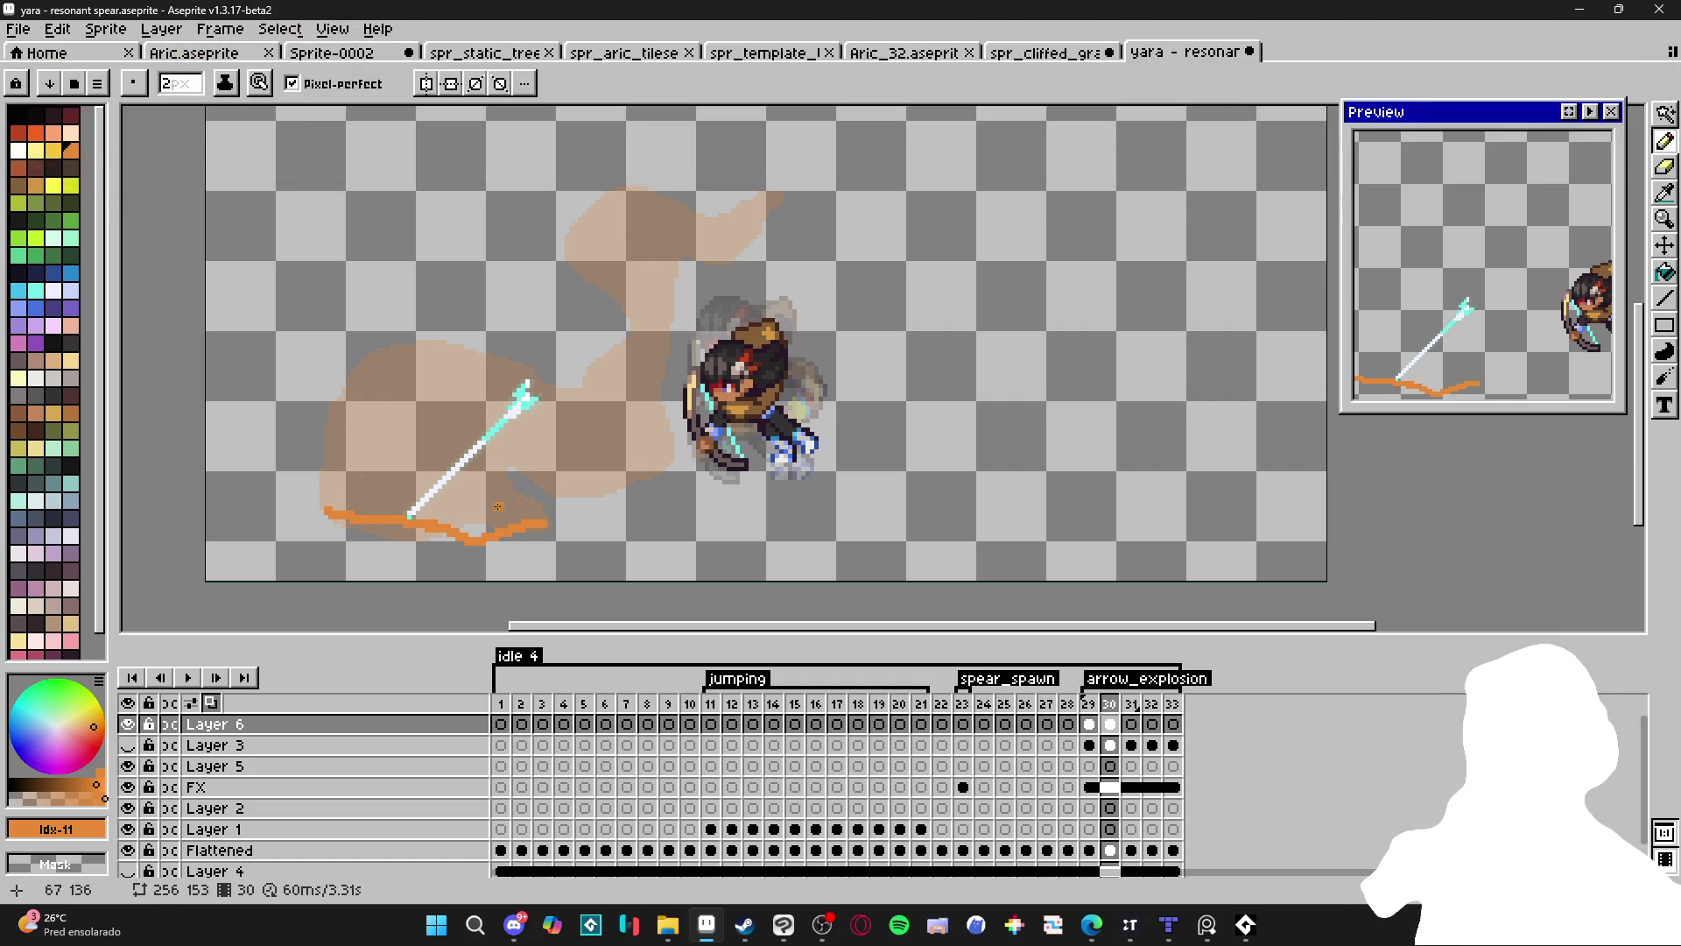
drag(327, 509, 328, 510)
drag(415, 346, 448, 285)
mouse_move(549, 525)
mouse_down()
mouse_move(545, 424)
mouse_move(635, 346)
mouse_move(592, 250)
mouse_up()
mouse_move(444, 292)
mouse_down()
mouse_move(543, 243)
mouse_move(698, 255)
mouse_move(683, 163)
mouse_up()
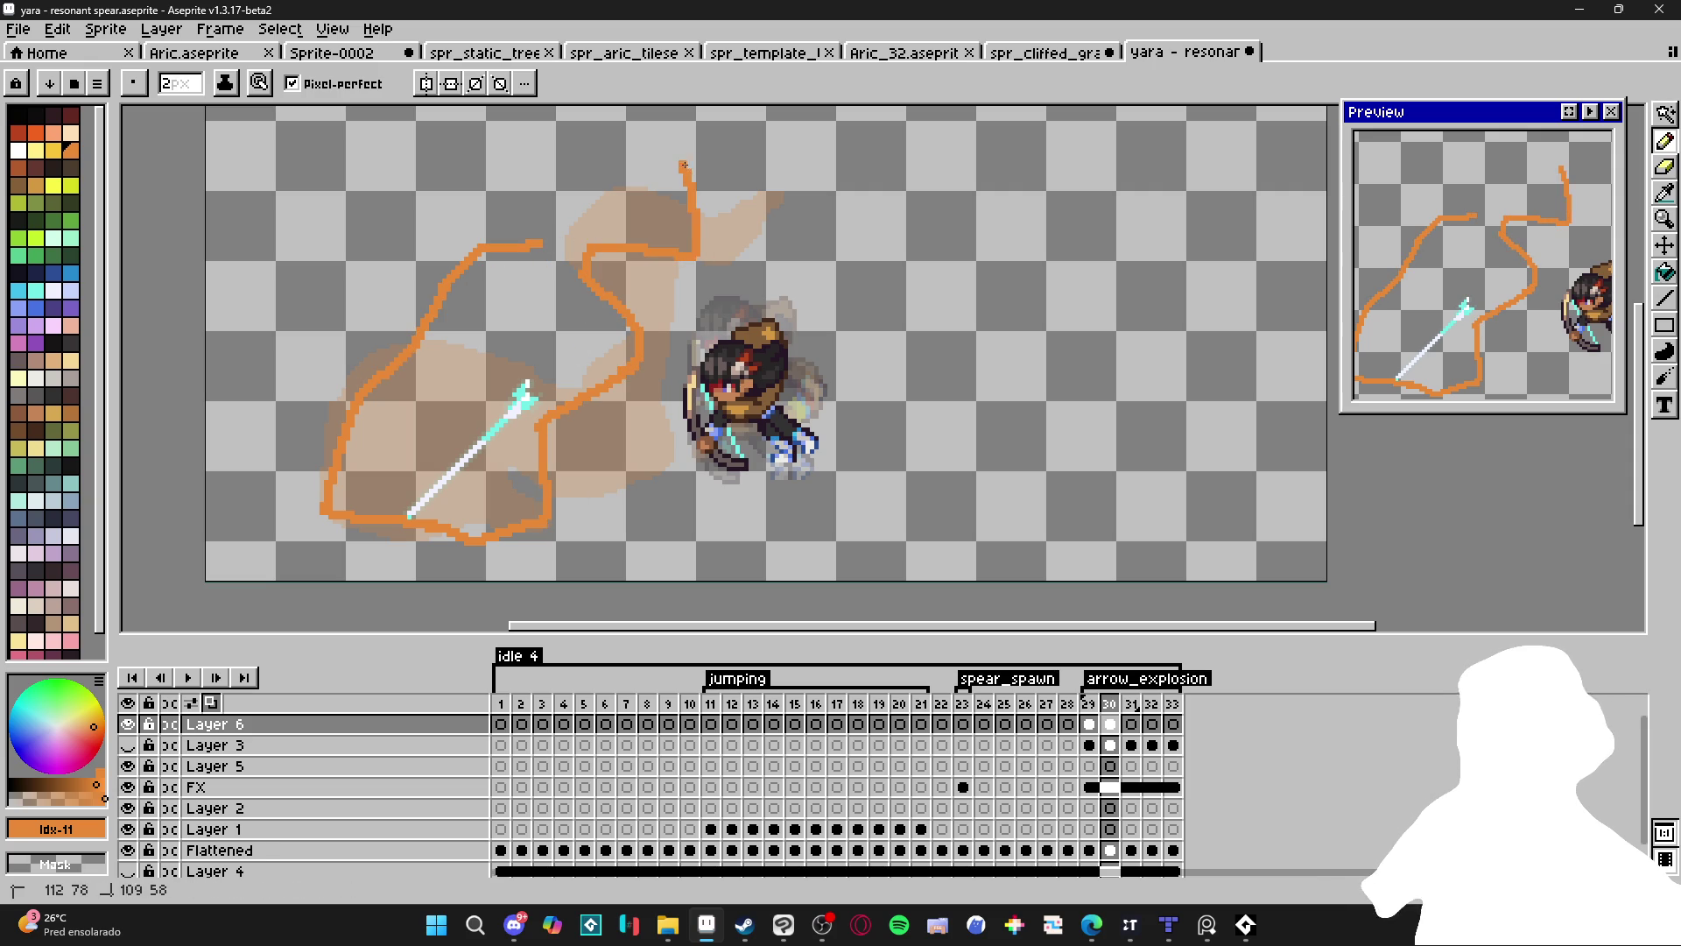
Undo stray strokes and redraw the right outline up to the smoke tip.
key(ctrl+z)
key(v)
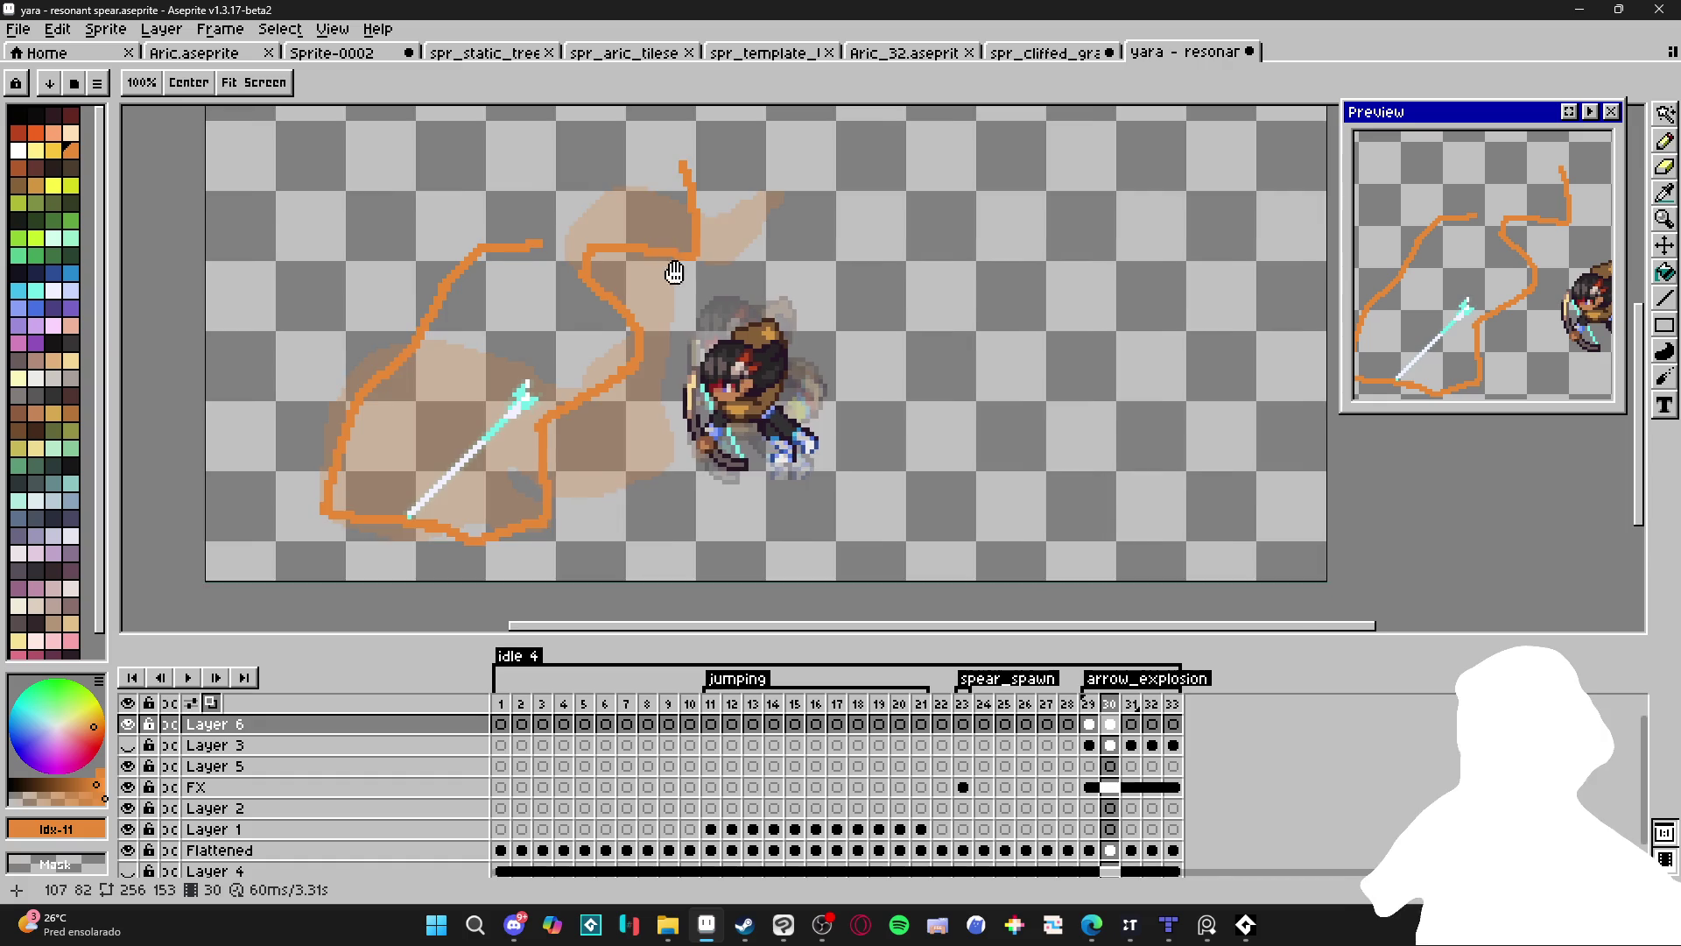
scroll(701, 289, up, 3)
key(ctrl+z)
key(b)
mouse_move(549, 407)
mouse_down()
mouse_move(561, 334)
mouse_move(628, 320)
mouse_up()
key(ctrl+z)
mouse_move(592, 418)
mouse_down()
mouse_move(698, 352)
mouse_move(668, 306)
mouse_up()
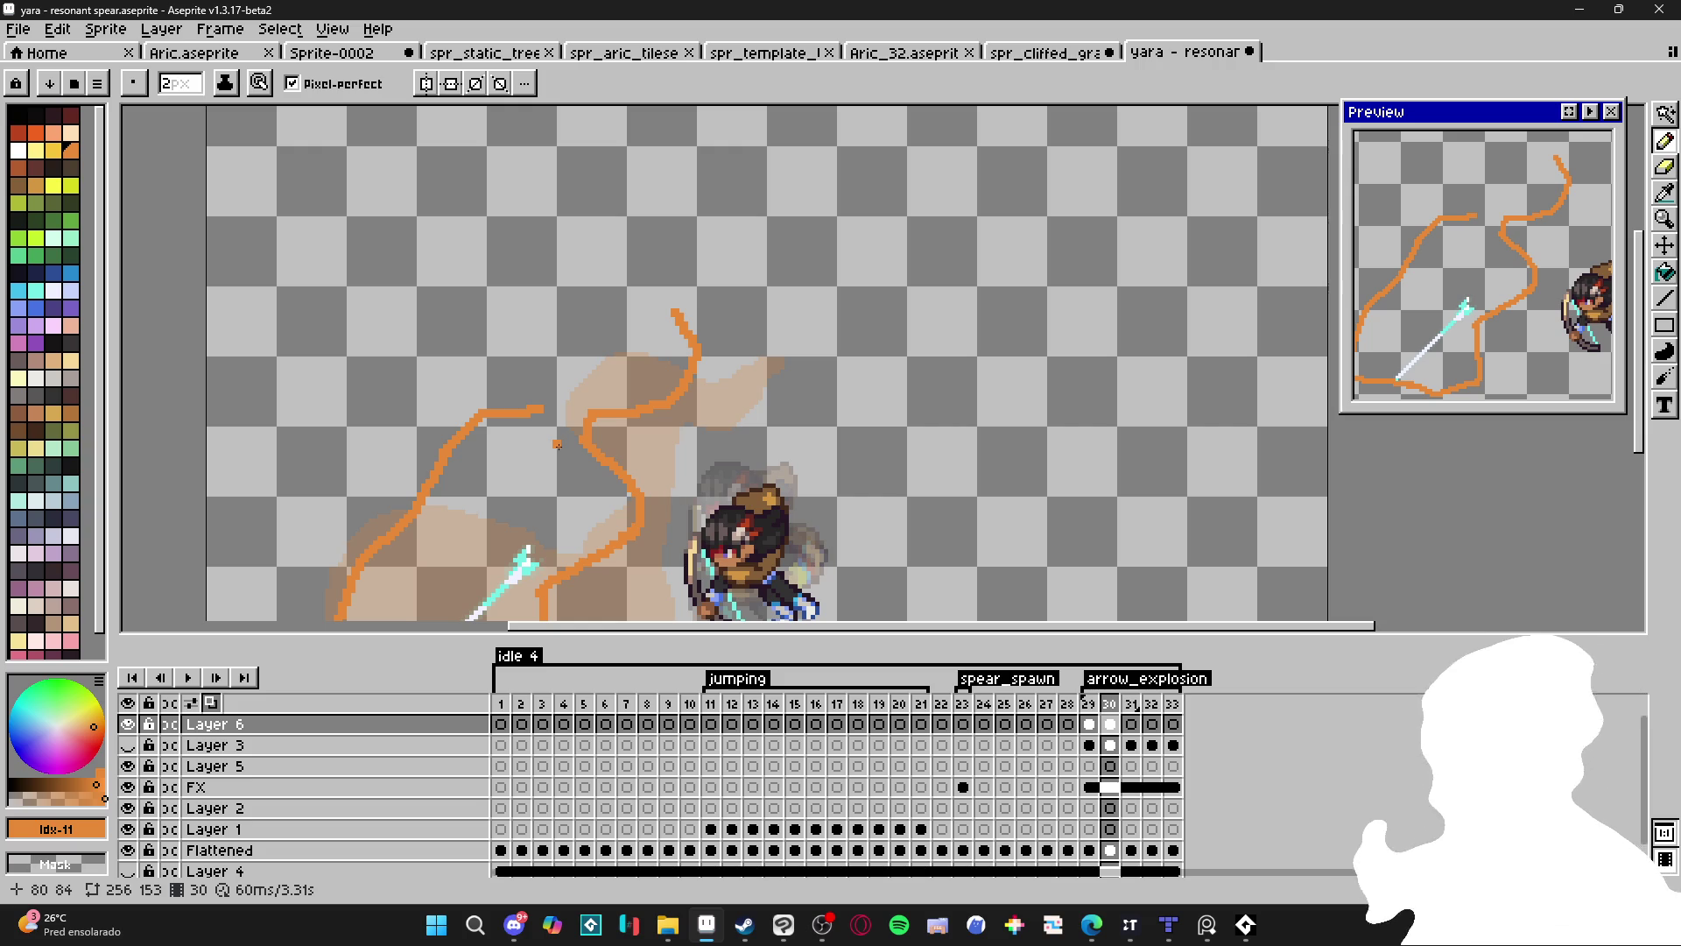
mouse_move(535, 414)
mouse_down()
mouse_move(623, 355)
mouse_move(606, 295)
mouse_move(666, 245)
mouse_move(718, 273)
mouse_up()
click(684, 260)
key(ctrl+z)
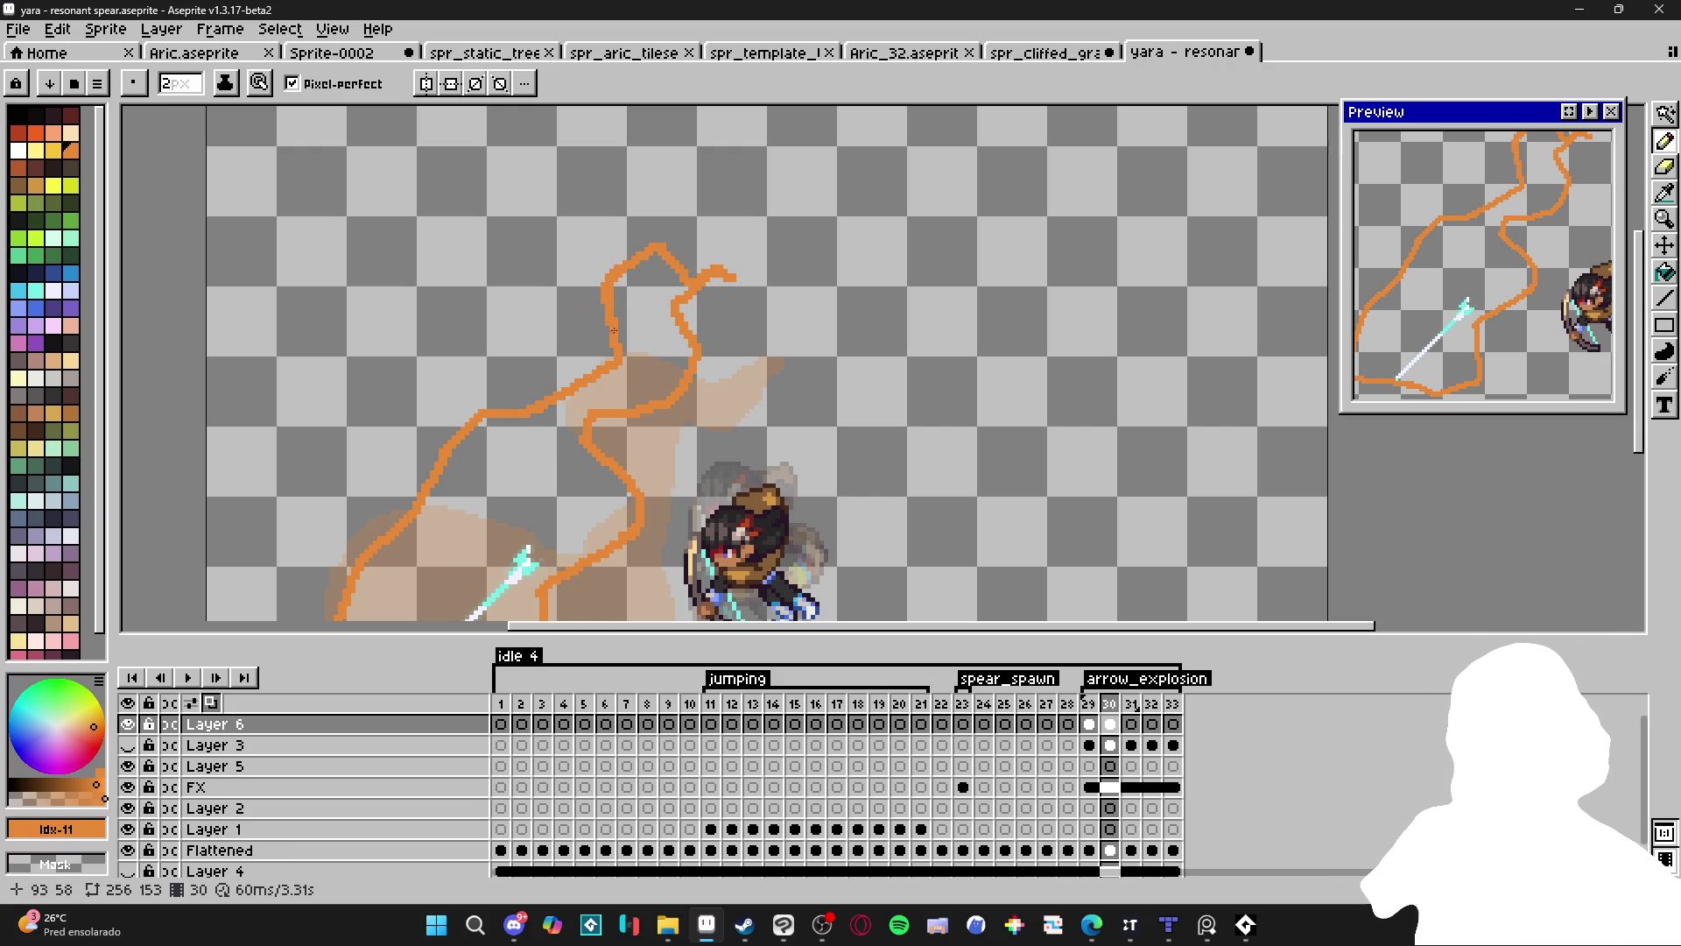
Fill the inside of frame 30's outline solid orange with the Paint Bucket.
key(g)
click(645, 377)
scroll(667, 359, down, 3)
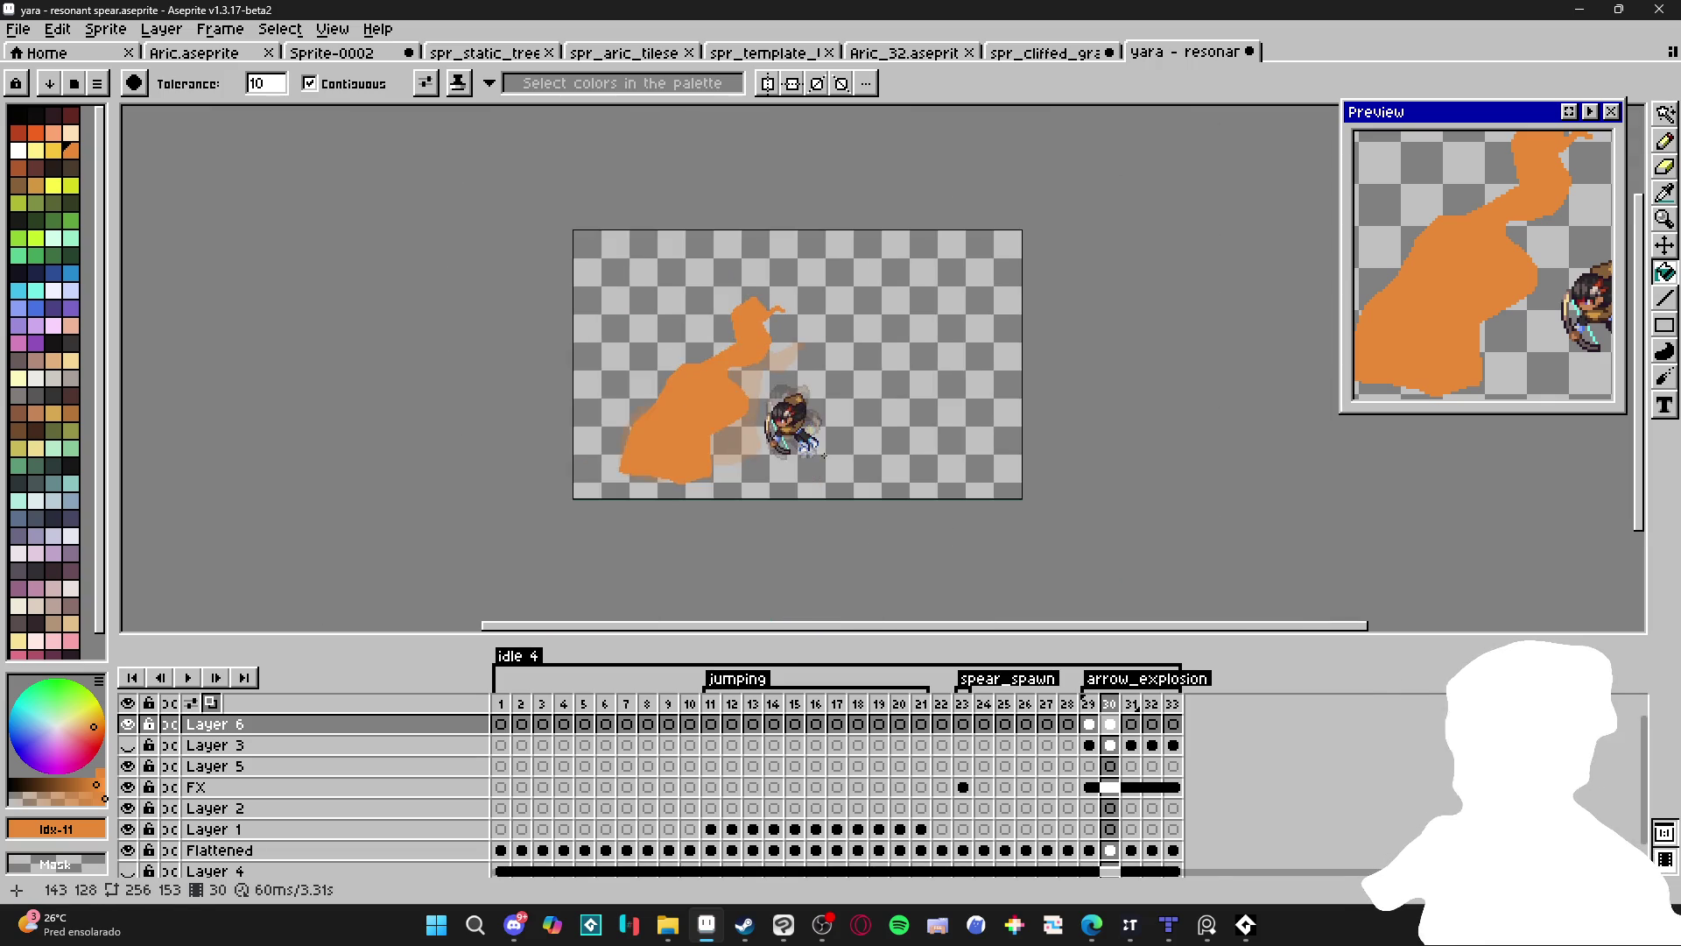
Compare frames 29 and 30, preview the animation, and show the cave background.
scroll(622, 503, up, 3)
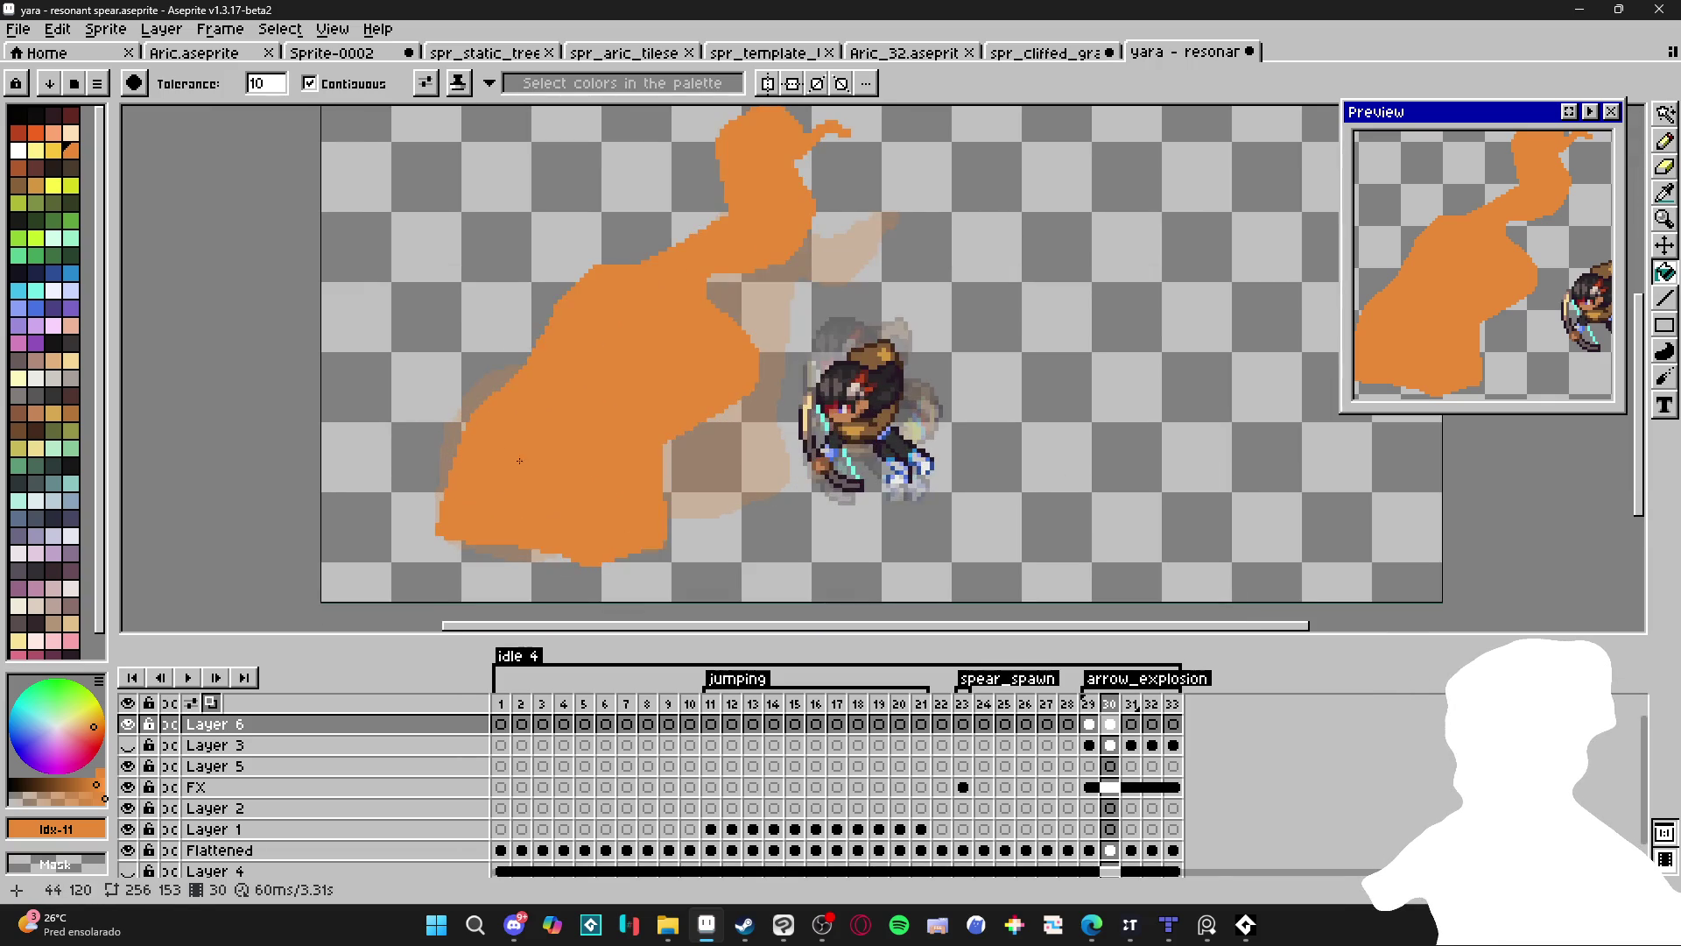
click(1092, 711)
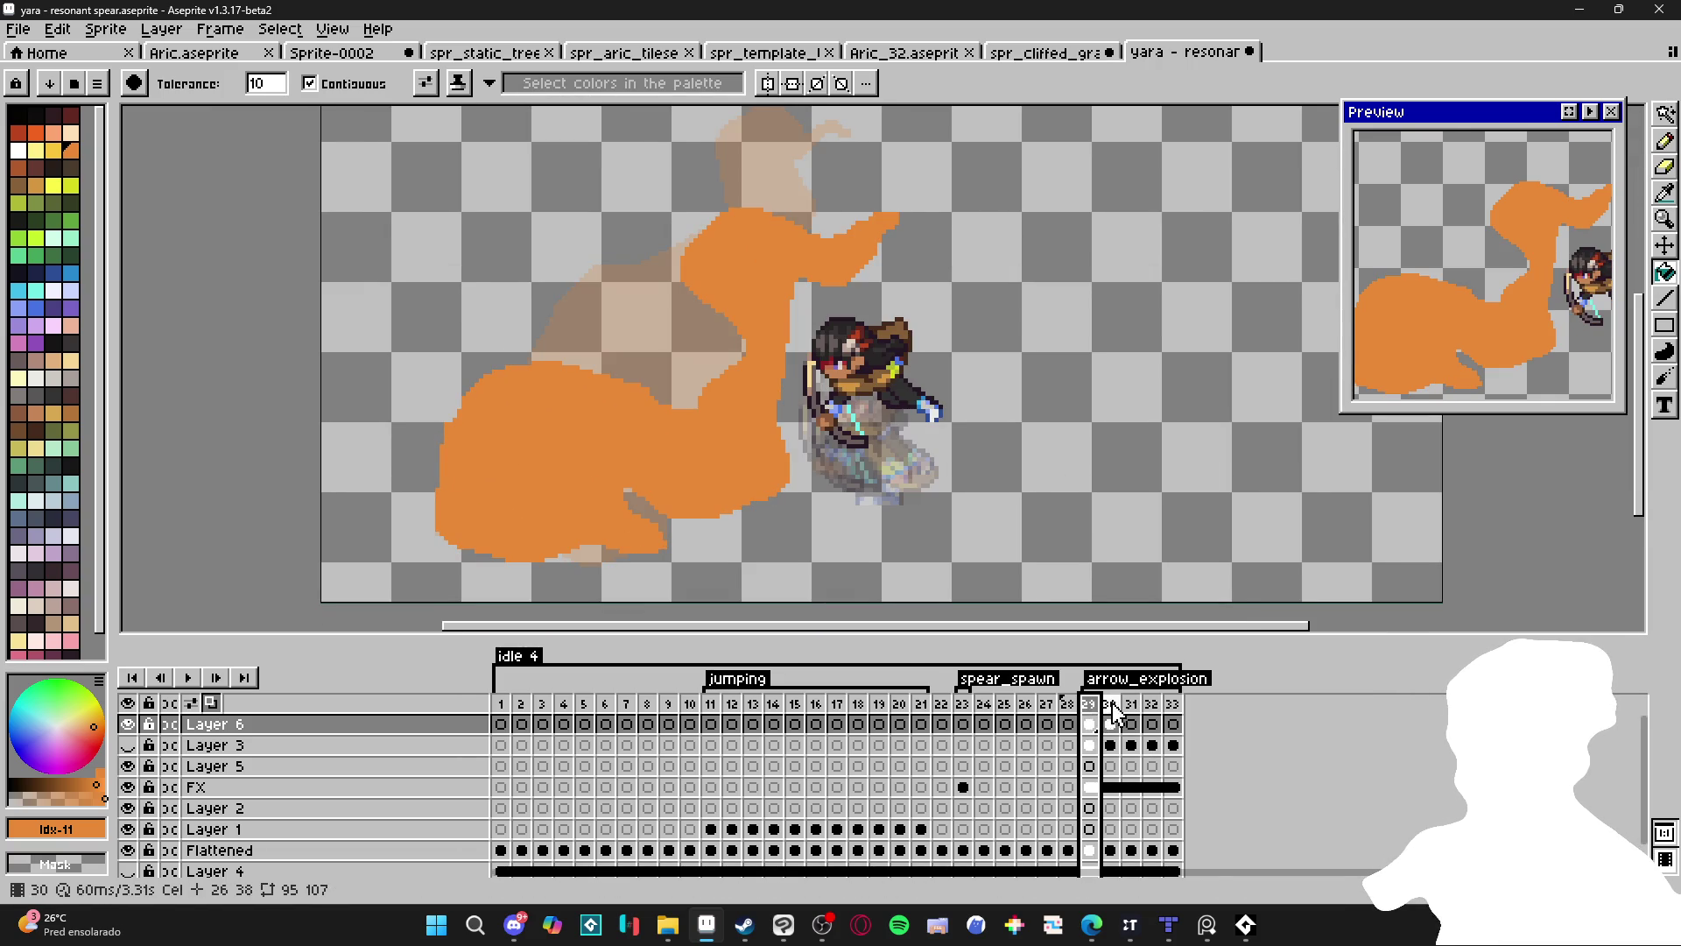
click(1112, 722)
click(1590, 112)
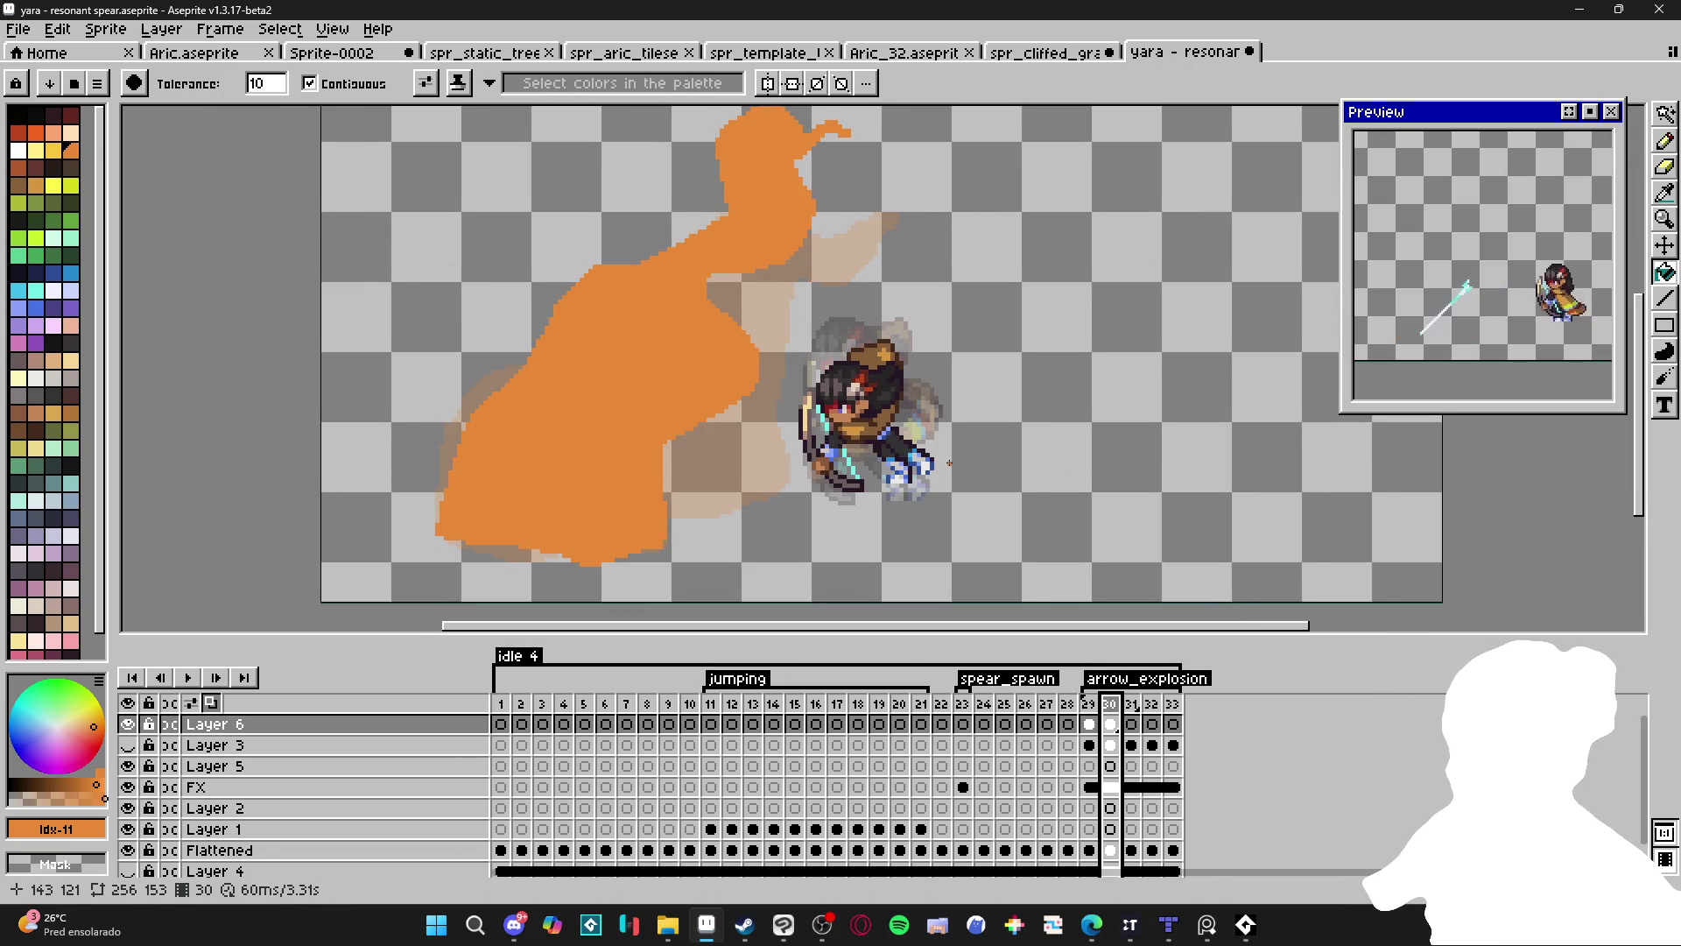
click(1093, 711)
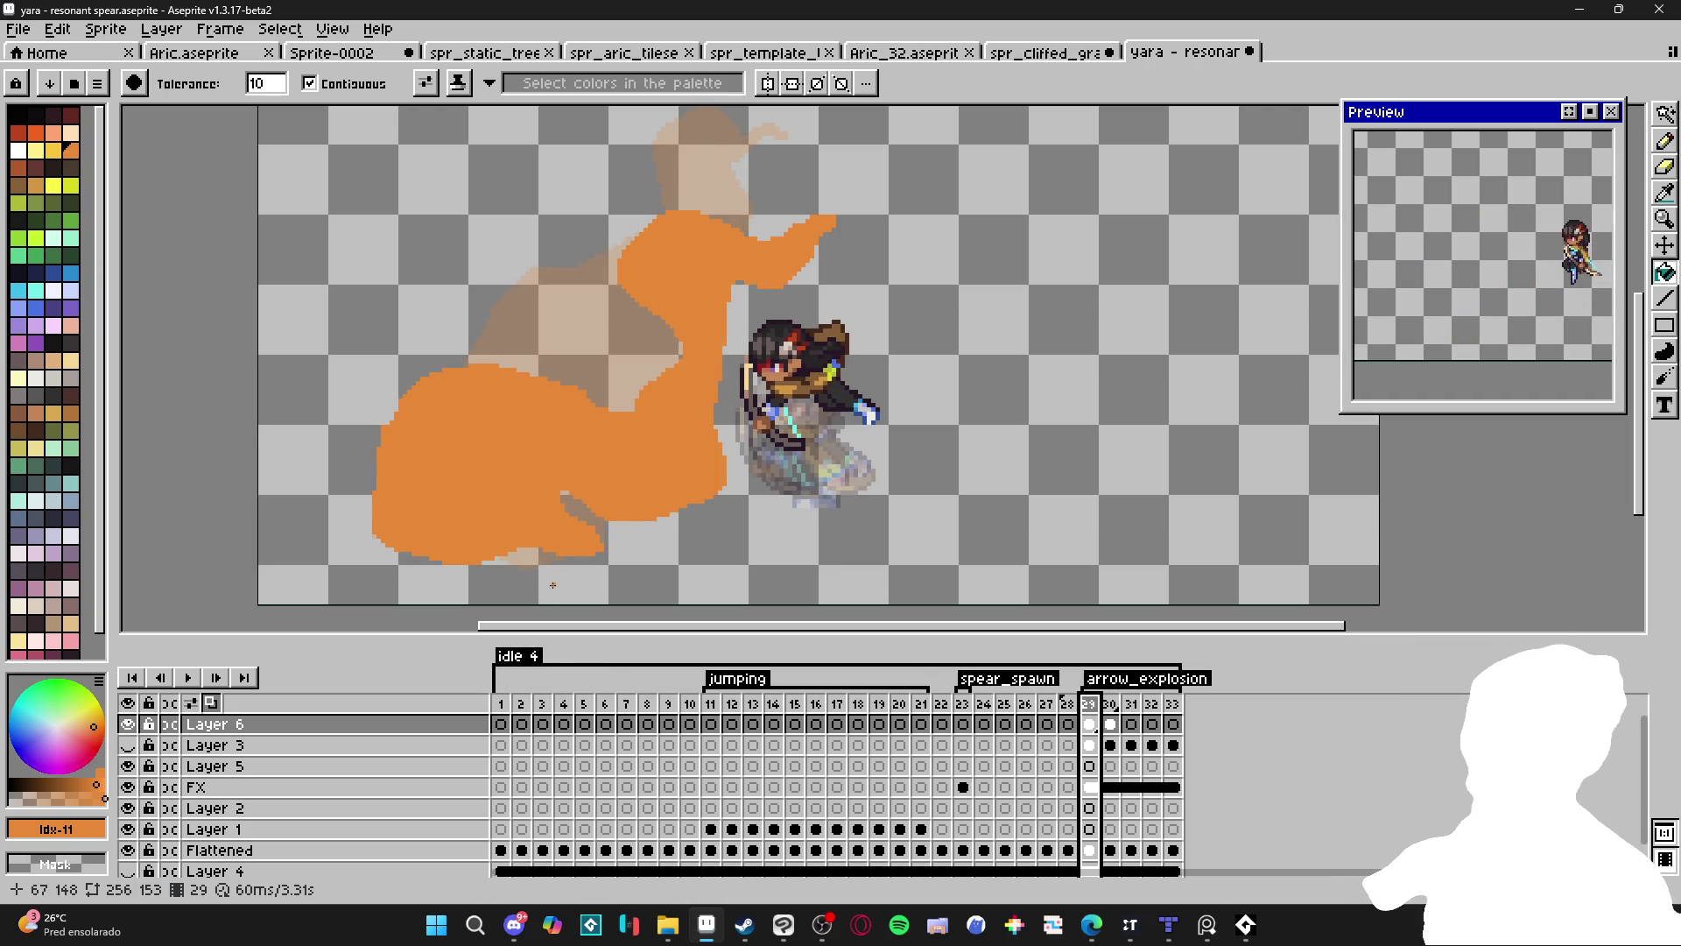
scroll(166, 858, down, 1)
click(128, 844)
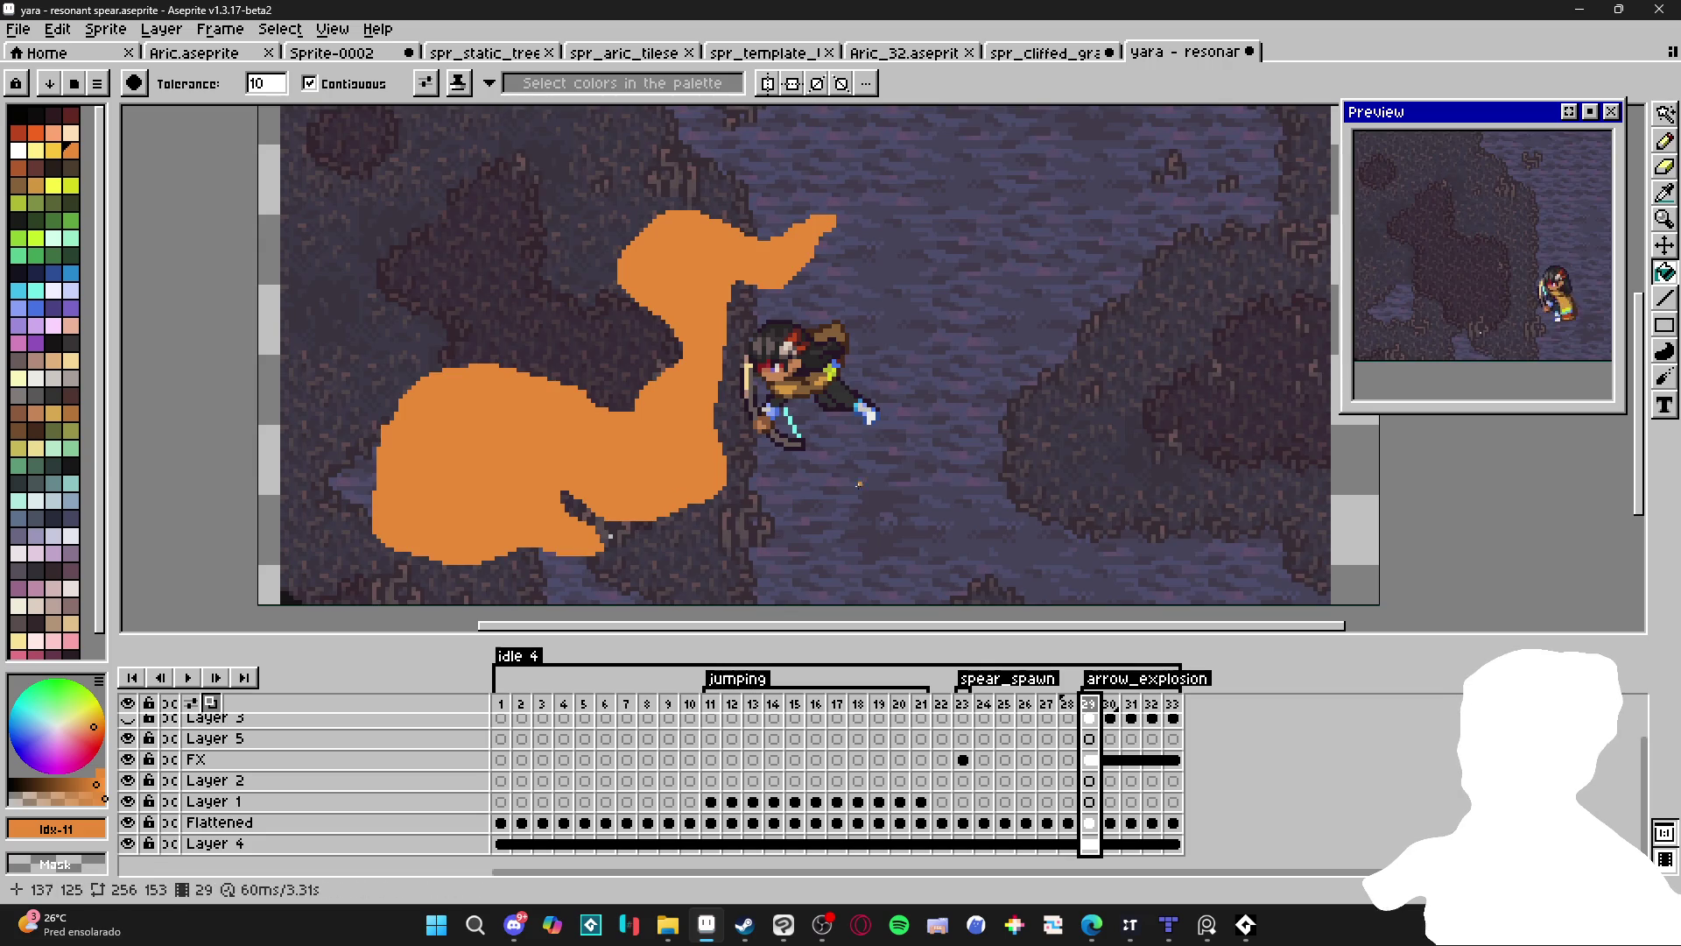
Add a new empty layer and step through the timeline from frame 1 to frame 30.
key(shift+n)
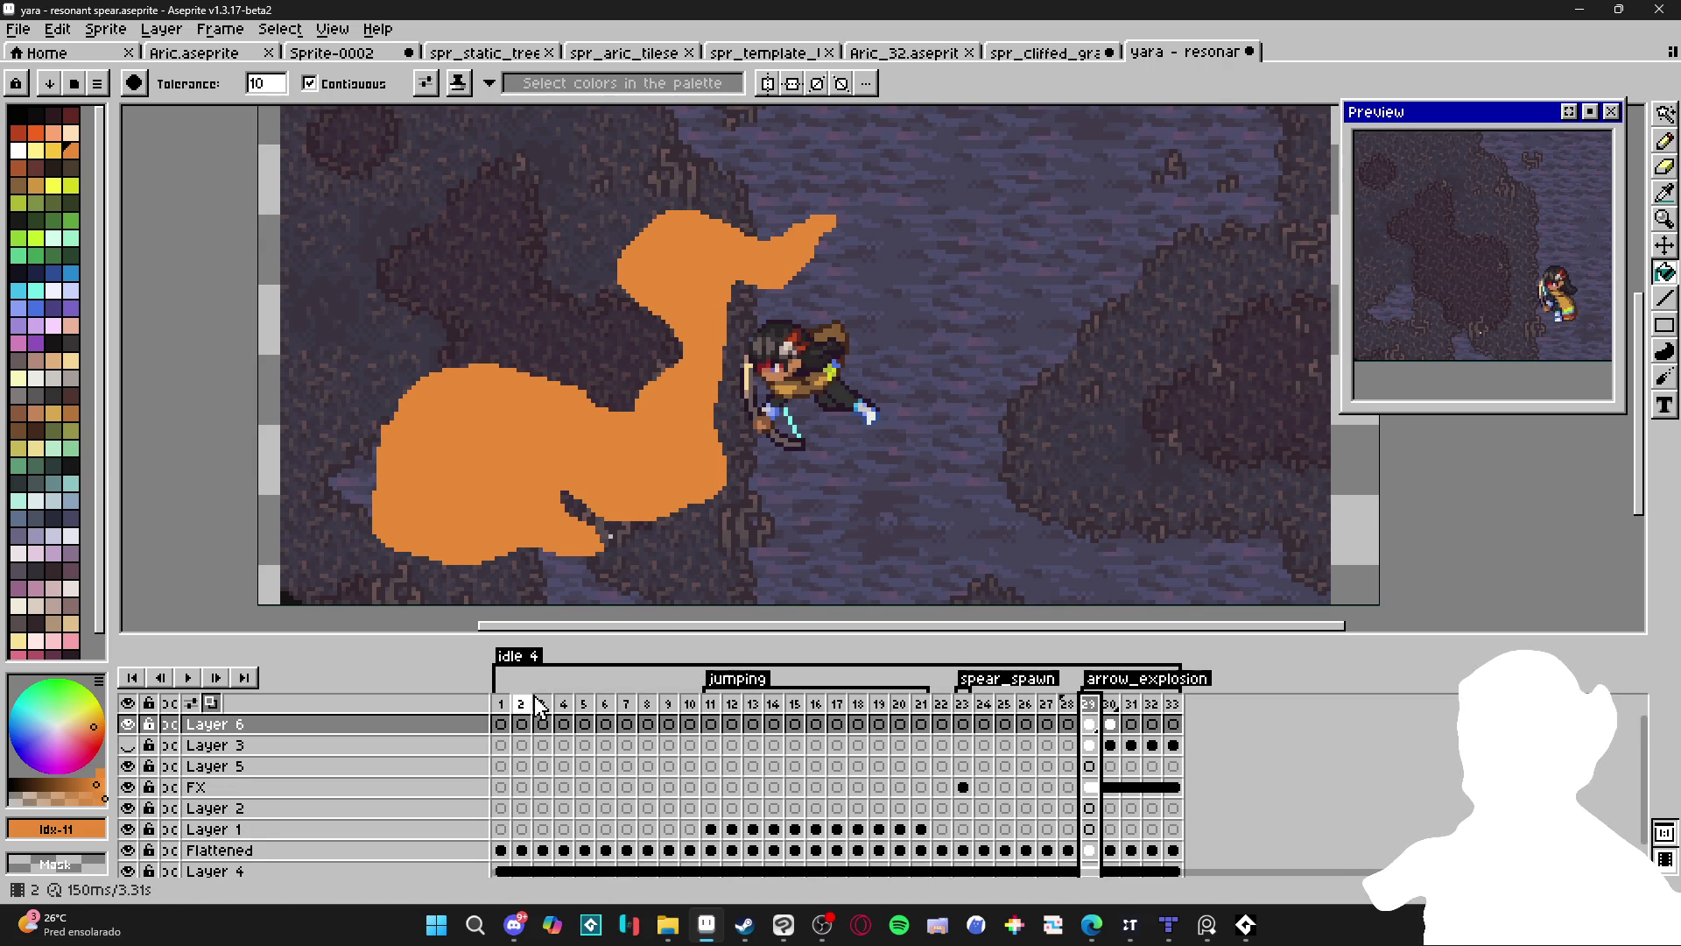
click(509, 718)
click(963, 704)
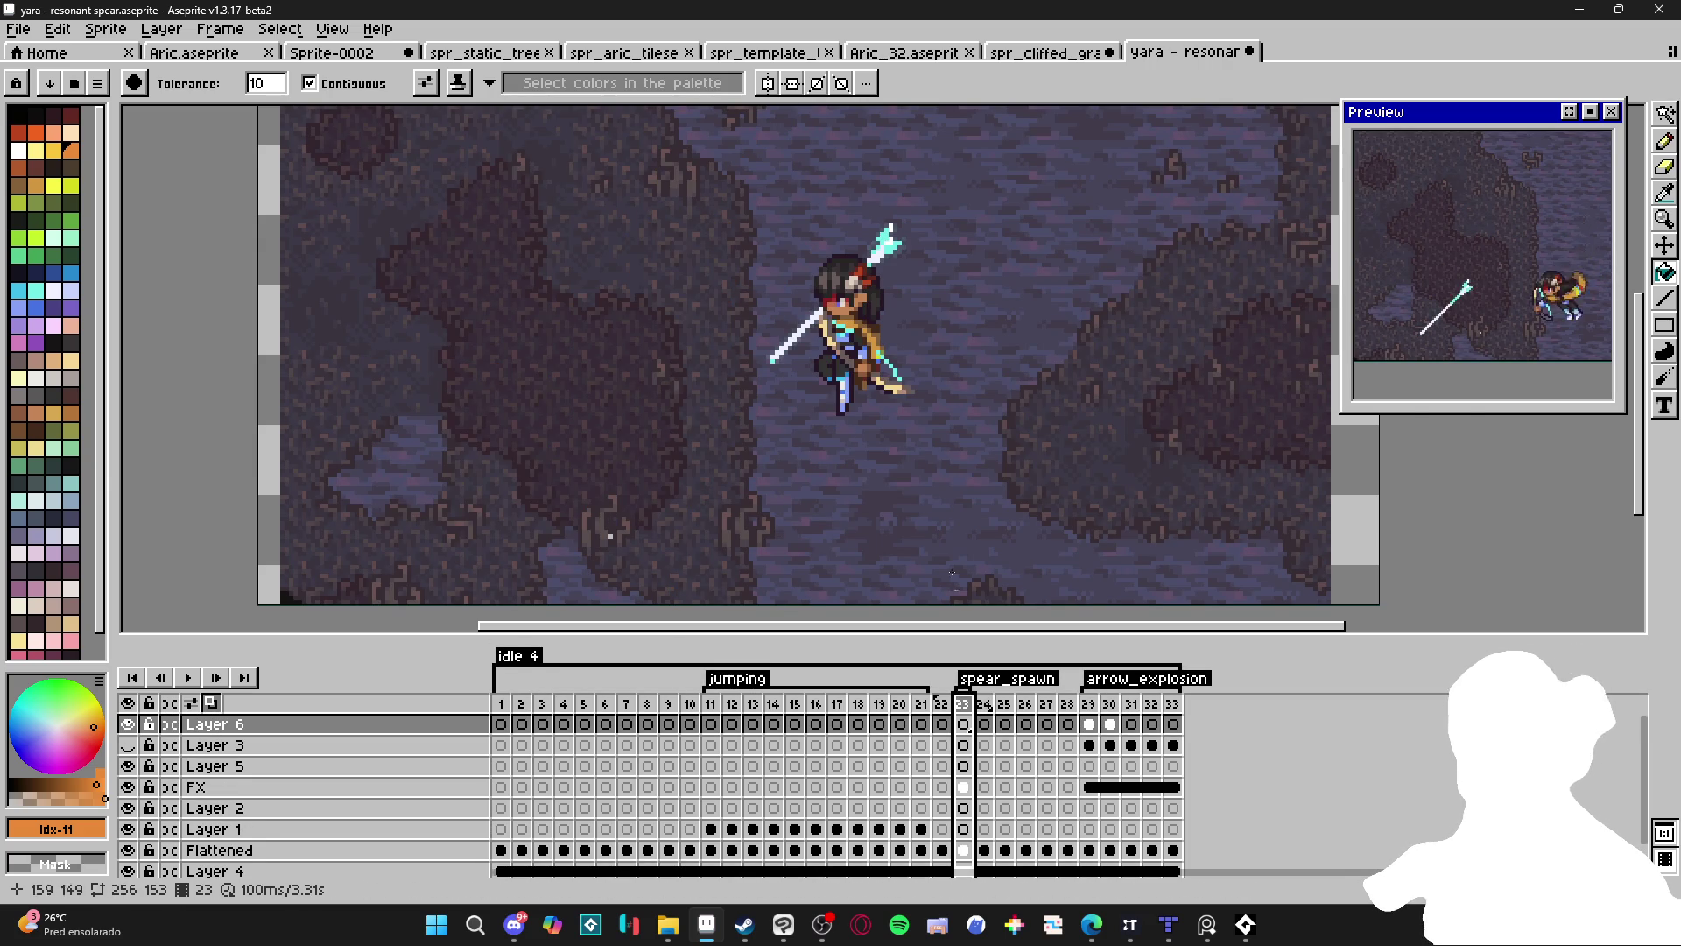
click(1089, 704)
click(1109, 706)
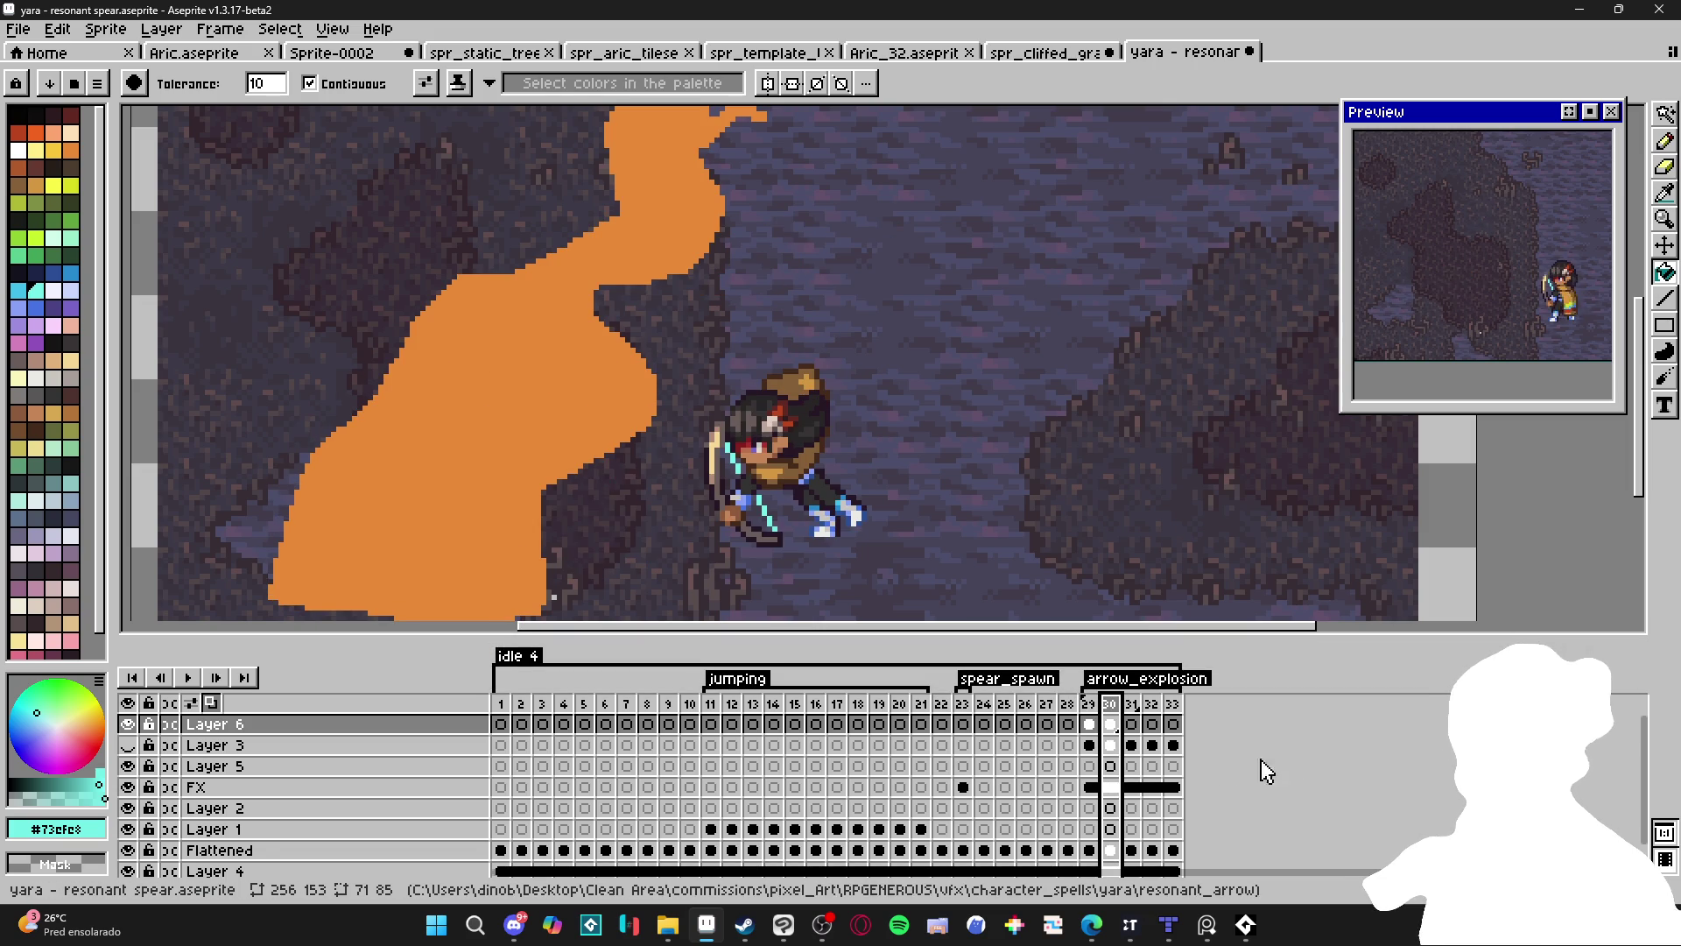
Fill frame 30's smoke shape cyan, then move to frame 31 with the background hidden.
click(506, 423)
key(ctrl+z)
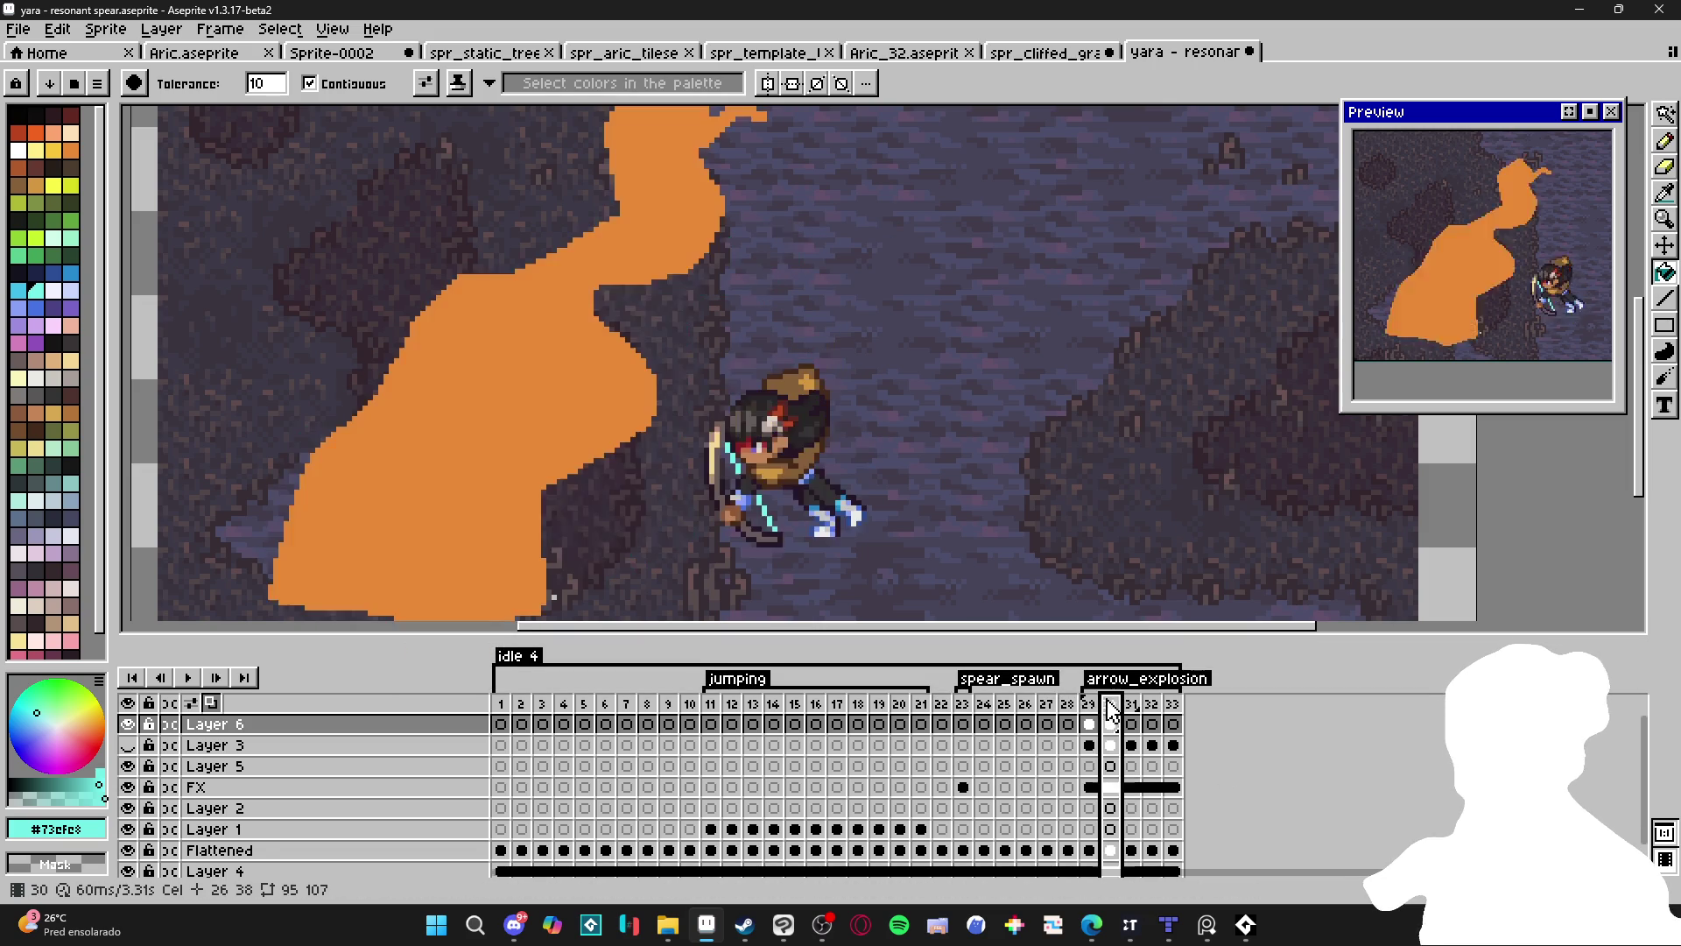
click(506, 423)
scroll(506, 423, down, 1)
key(Right)
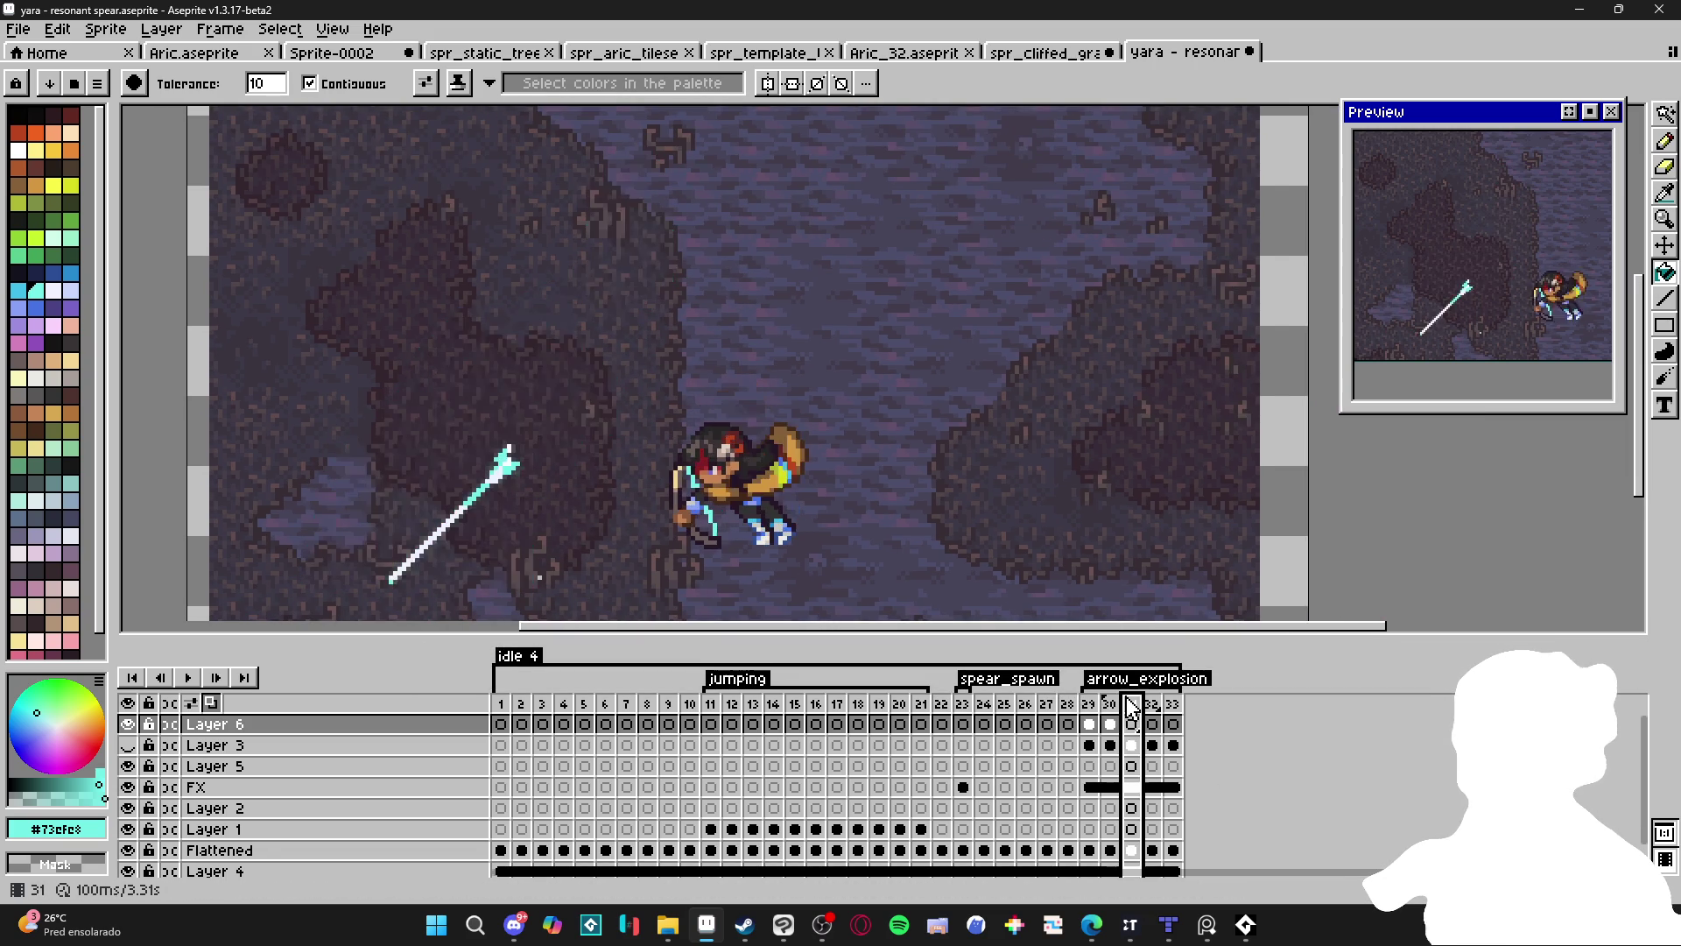
scroll(128, 841, down, 1)
click(128, 843)
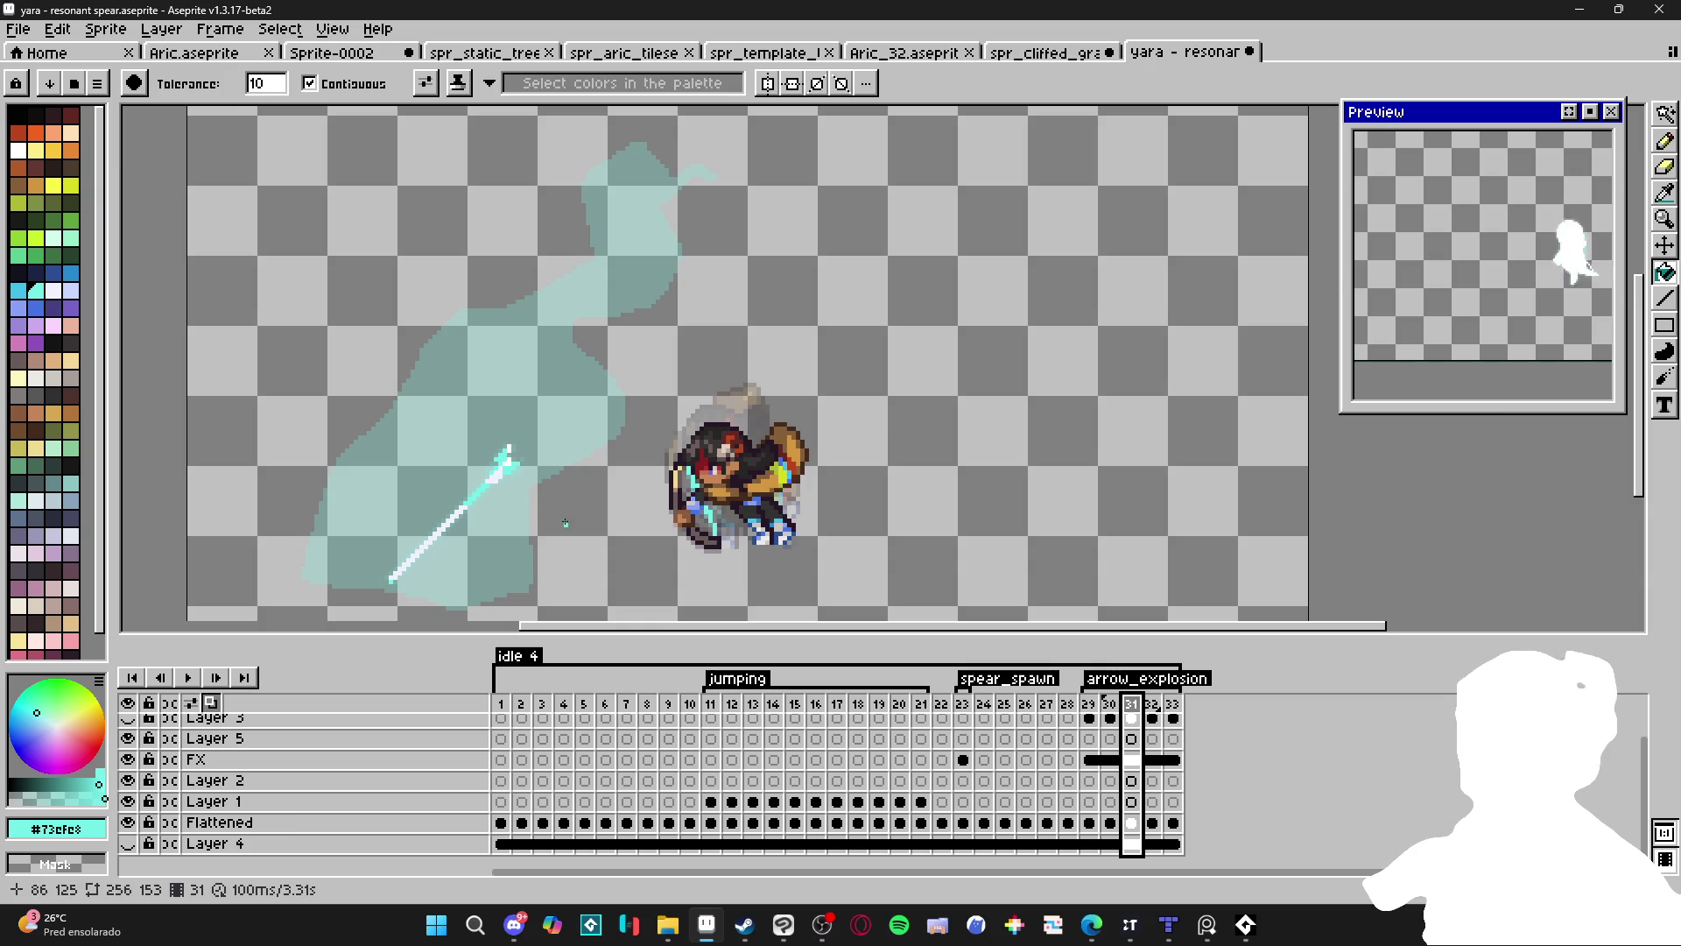
Draw cyan zigzag wisps at the plume's top and down its left side on frame 31.
key(b)
scroll(326, 550, up, 1)
drag(326, 550, 356, 575)
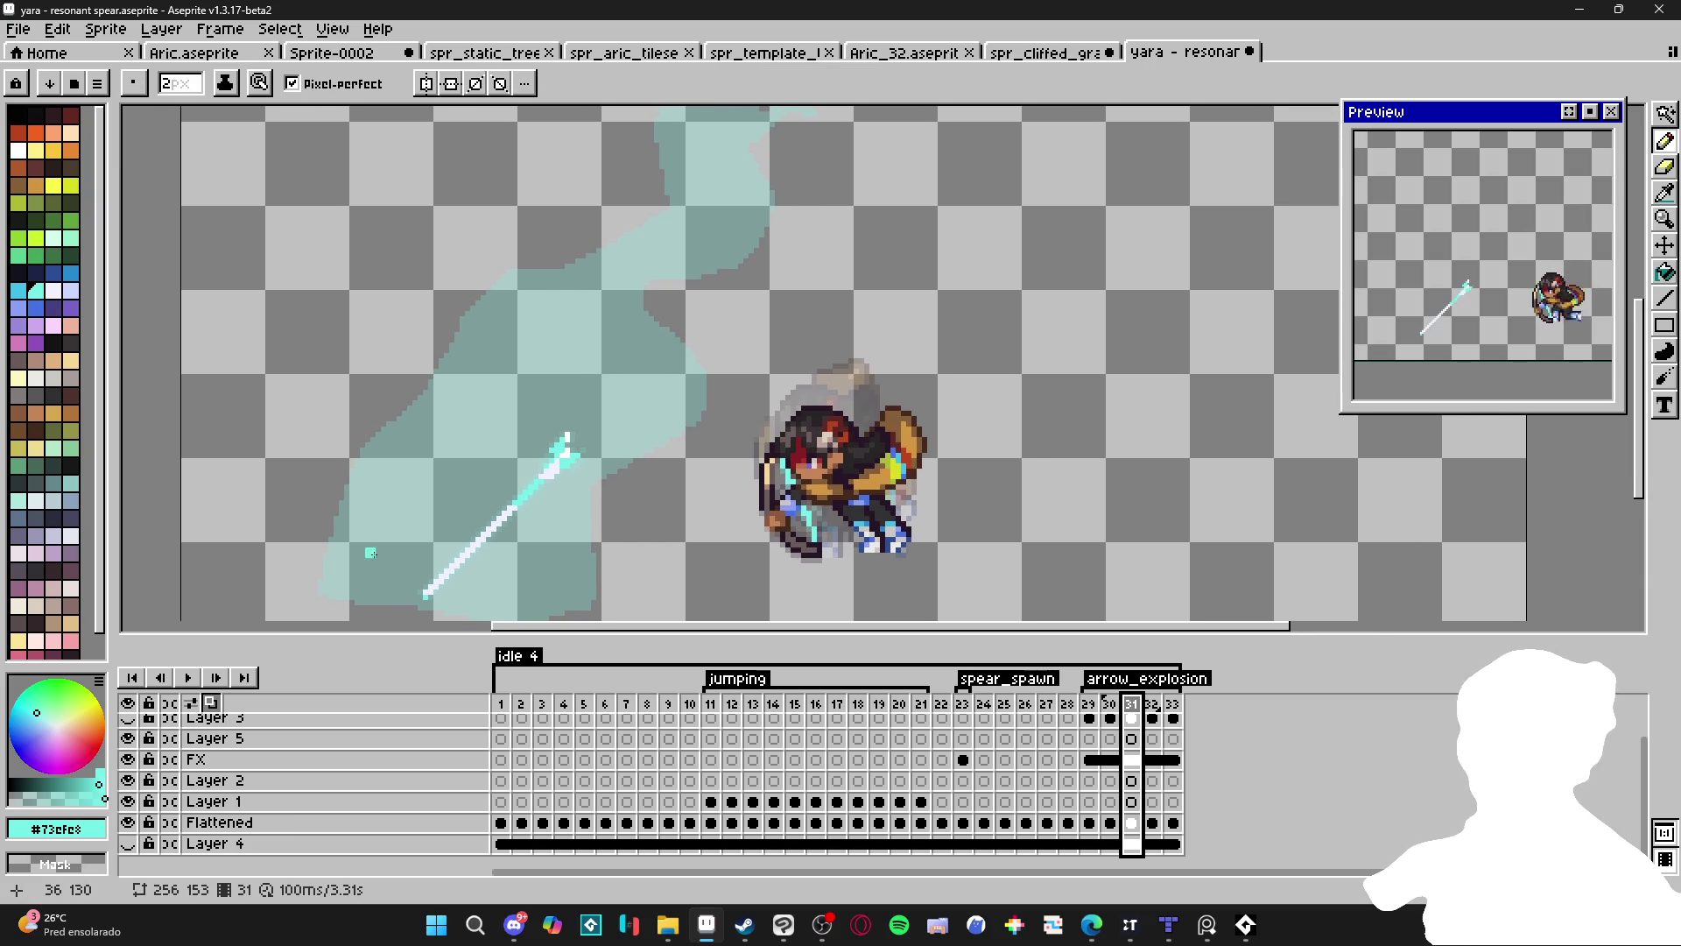
scroll(415, 531, down, 1)
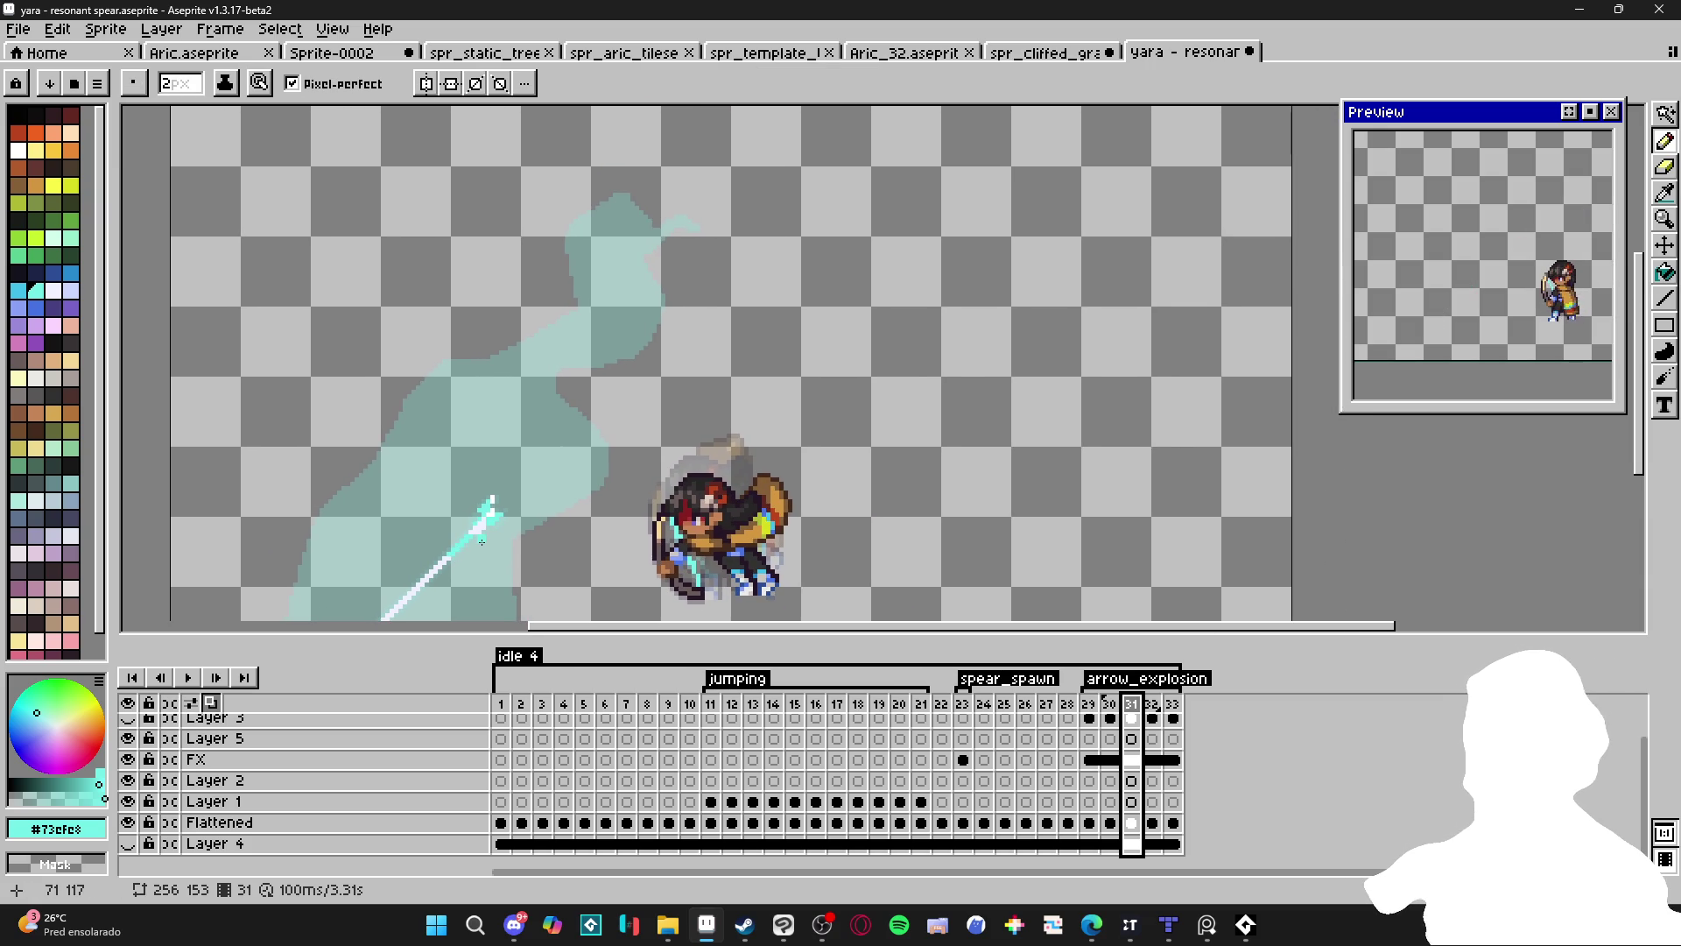
mouse_move(696, 202)
mouse_down()
mouse_move(681, 223)
mouse_move(622, 175)
mouse_move(596, 208)
mouse_up()
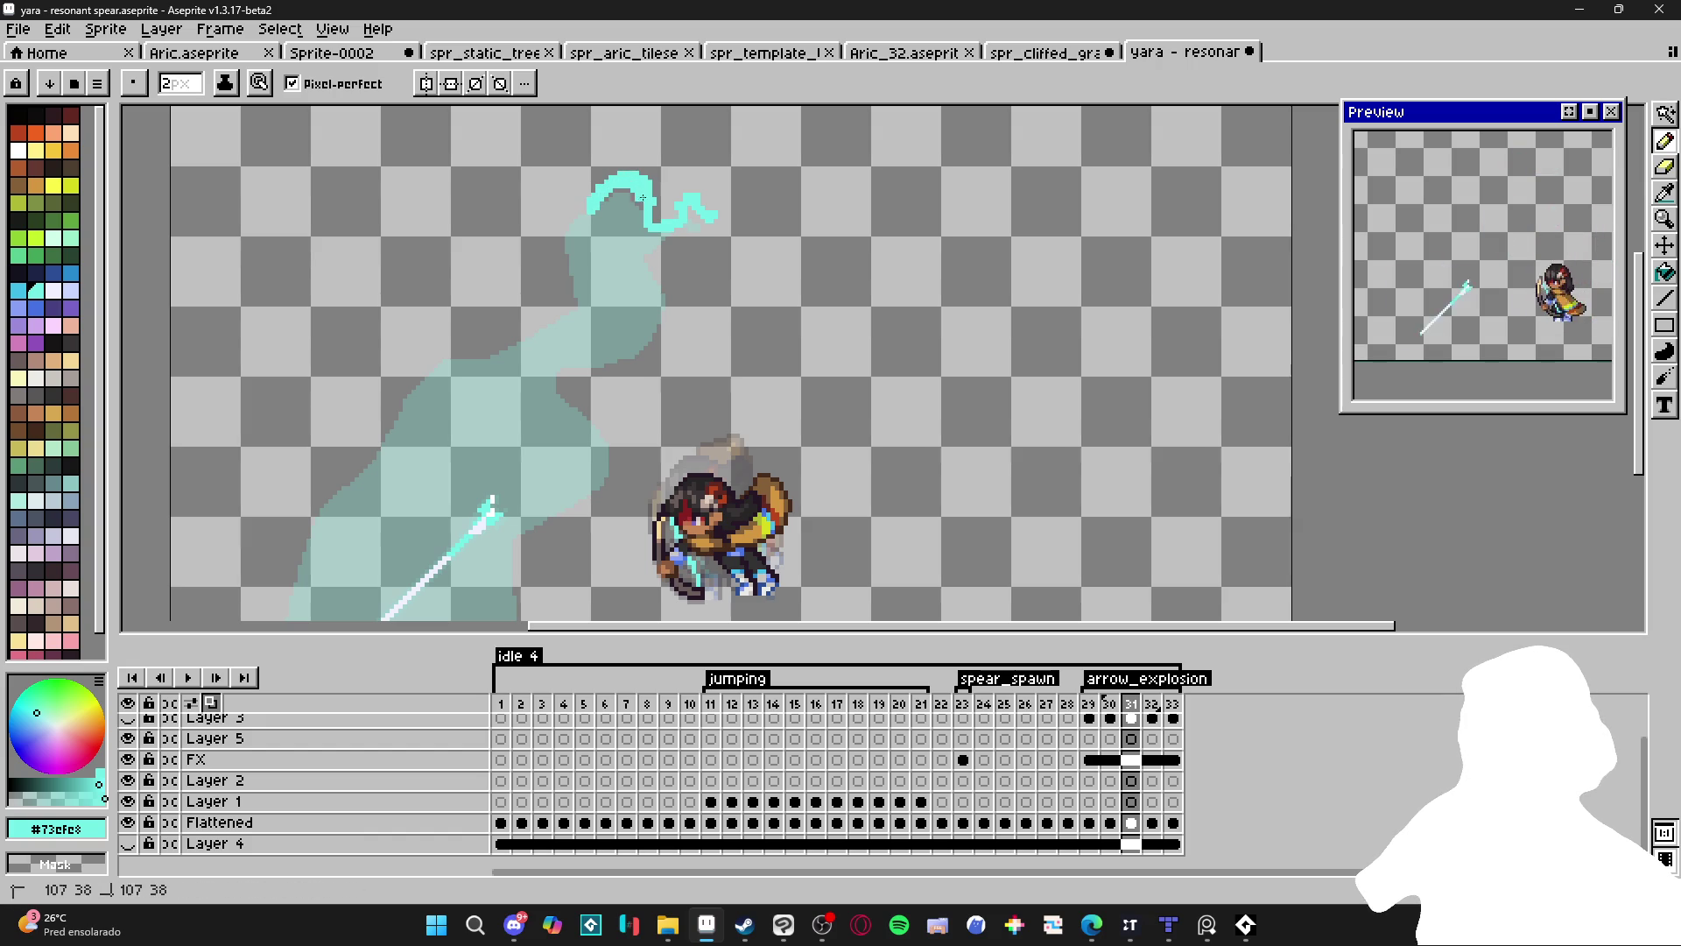
mouse_move(652, 260)
mouse_down()
mouse_move(652, 244)
mouse_move(679, 299)
mouse_move(652, 373)
mouse_move(558, 373)
mouse_up()
mouse_move(588, 212)
mouse_down()
mouse_move(551, 202)
mouse_move(544, 226)
mouse_move(578, 298)
mouse_move(477, 356)
mouse_move(431, 354)
mouse_move(408, 422)
mouse_up()
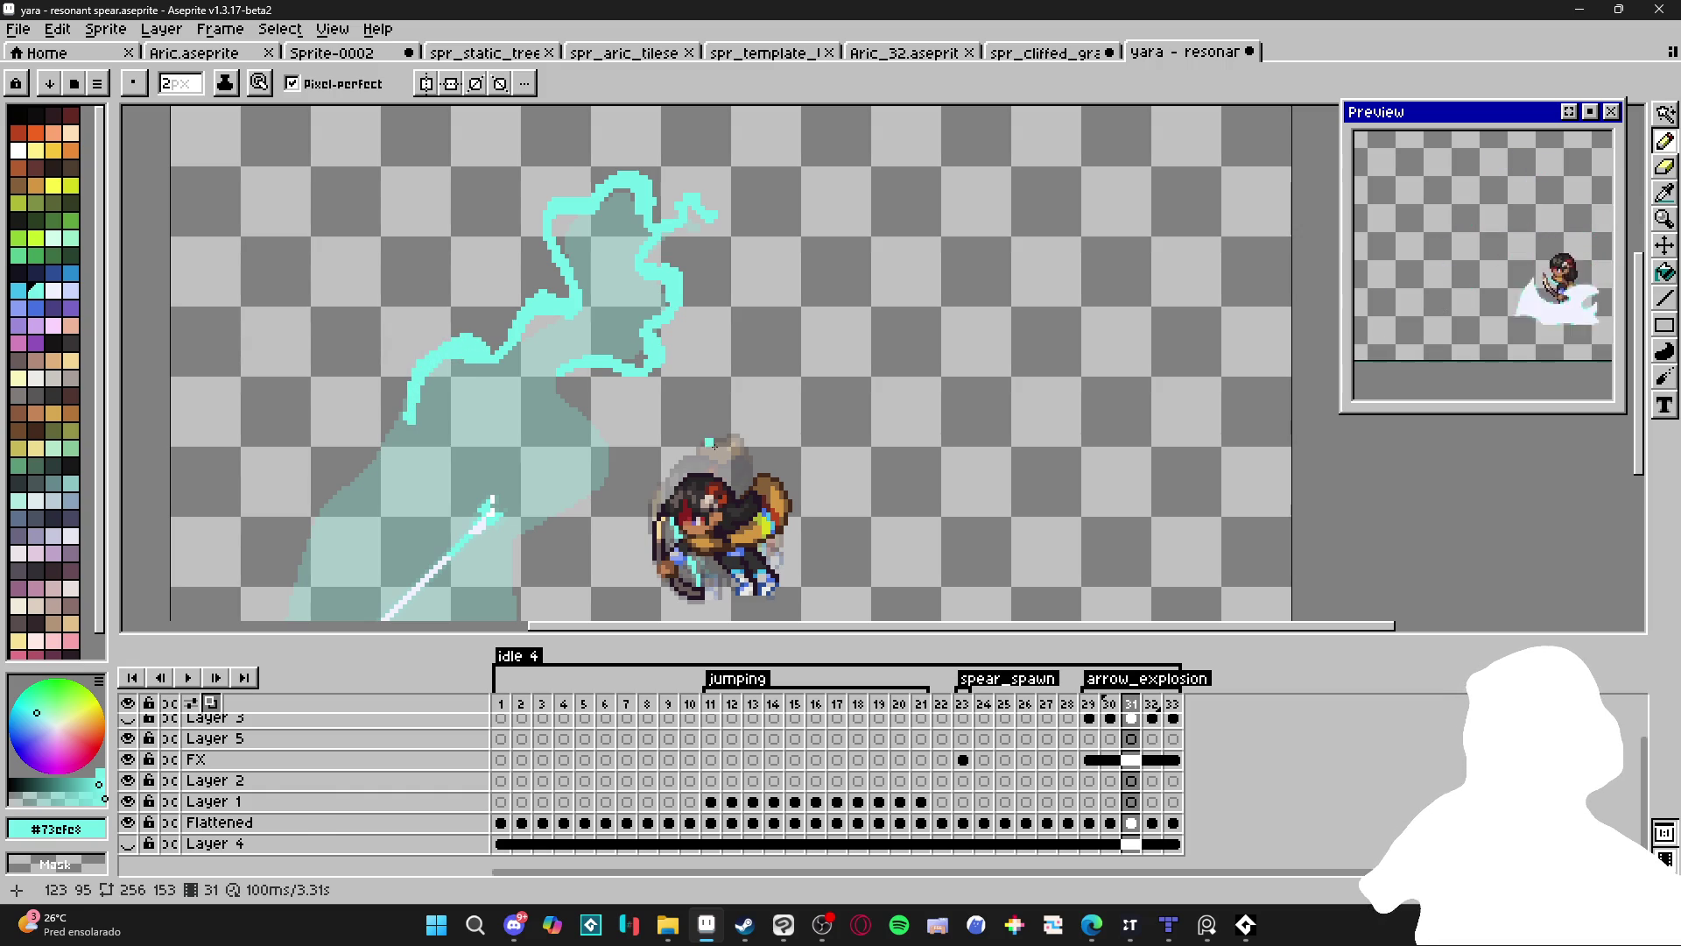
Add lower and inner cyan contour strokes curling around the plume toward its base.
scroll(686, 432, down, 2)
scroll(686, 432, left, 2)
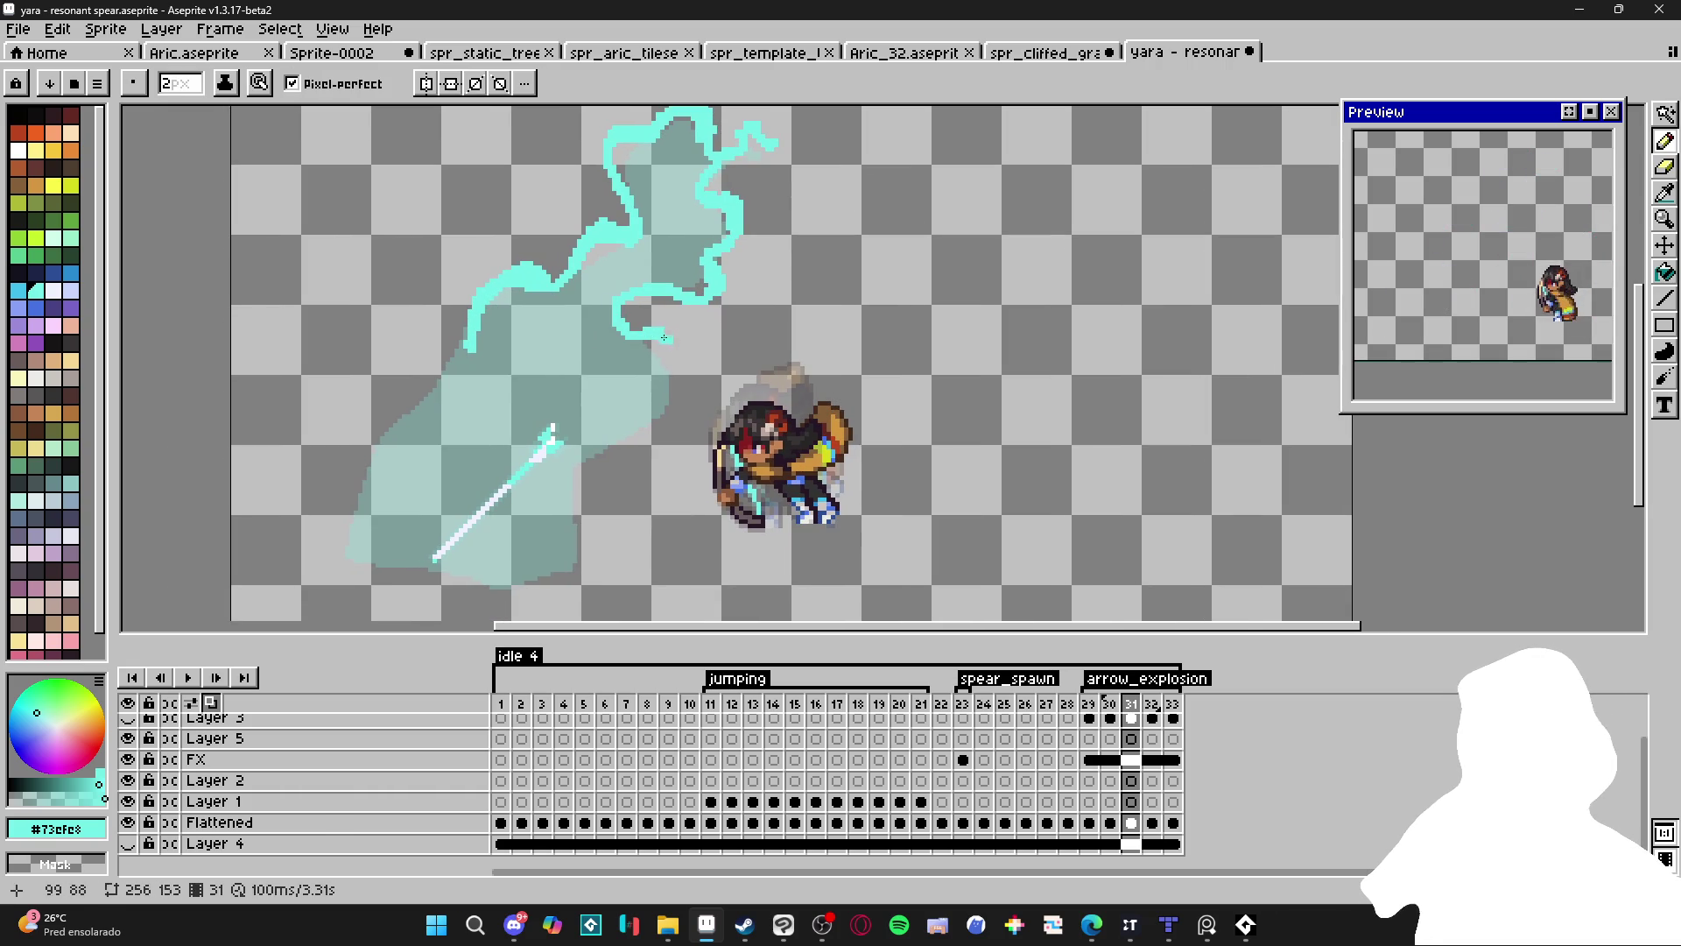
mouse_move(673, 353)
mouse_down()
mouse_move(687, 396)
mouse_move(657, 442)
mouse_move(571, 464)
mouse_move(576, 505)
mouse_move(603, 520)
mouse_up()
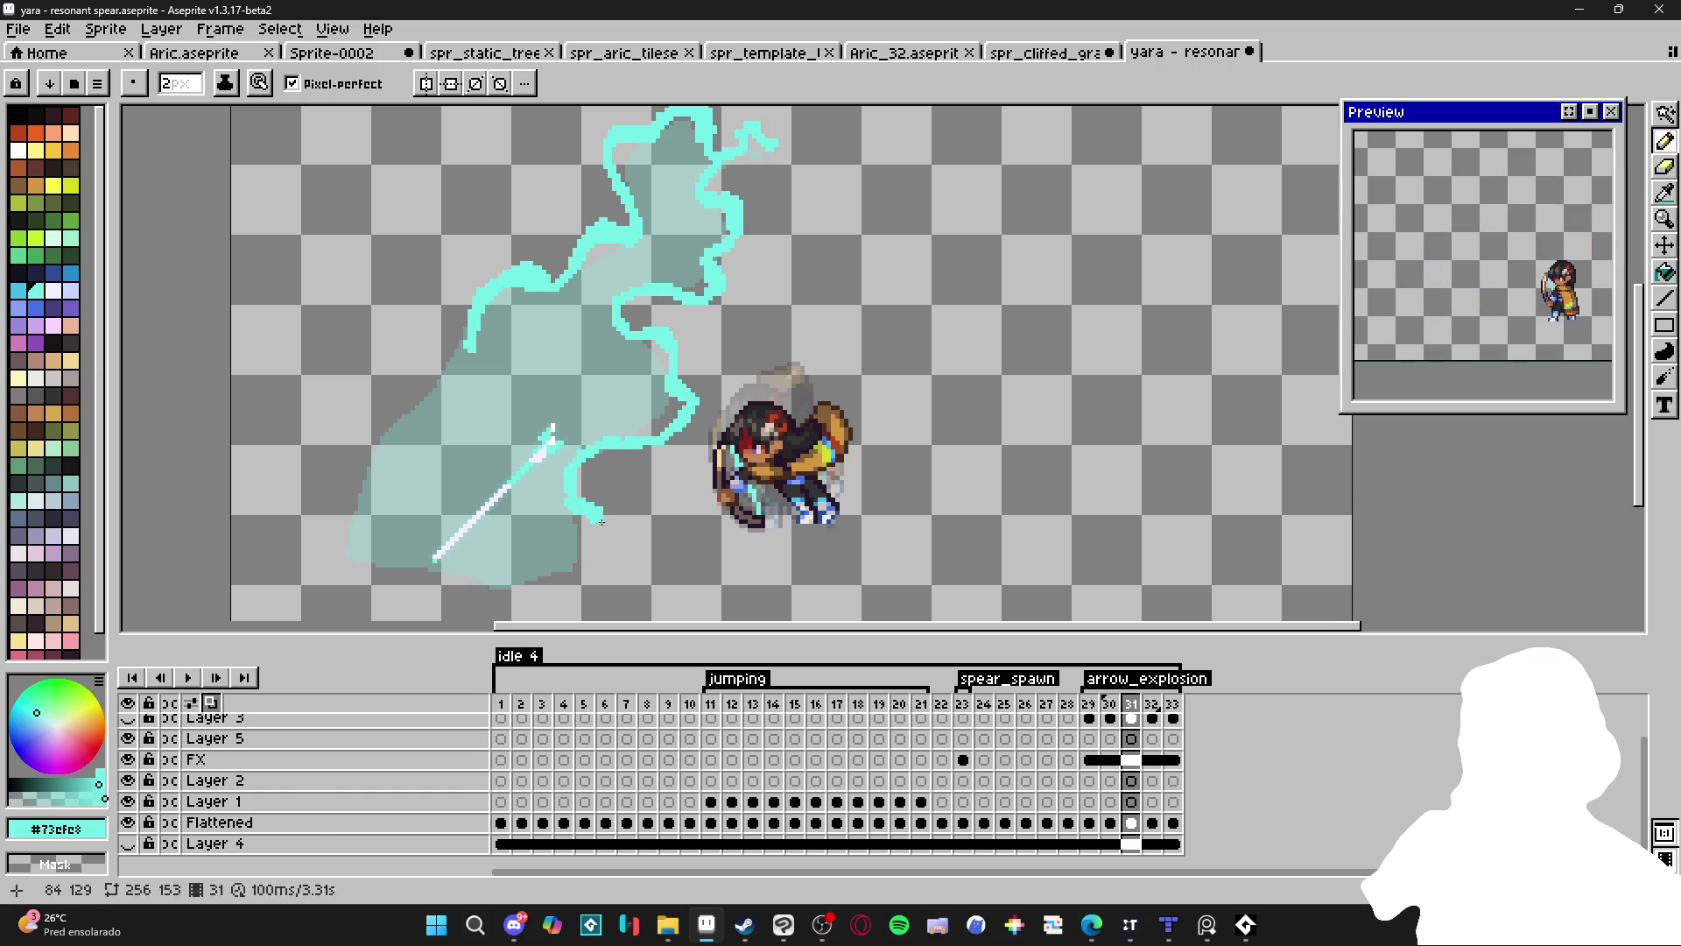
mouse_move(472, 352)
mouse_down()
mouse_move(379, 414)
mouse_move(362, 510)
mouse_up()
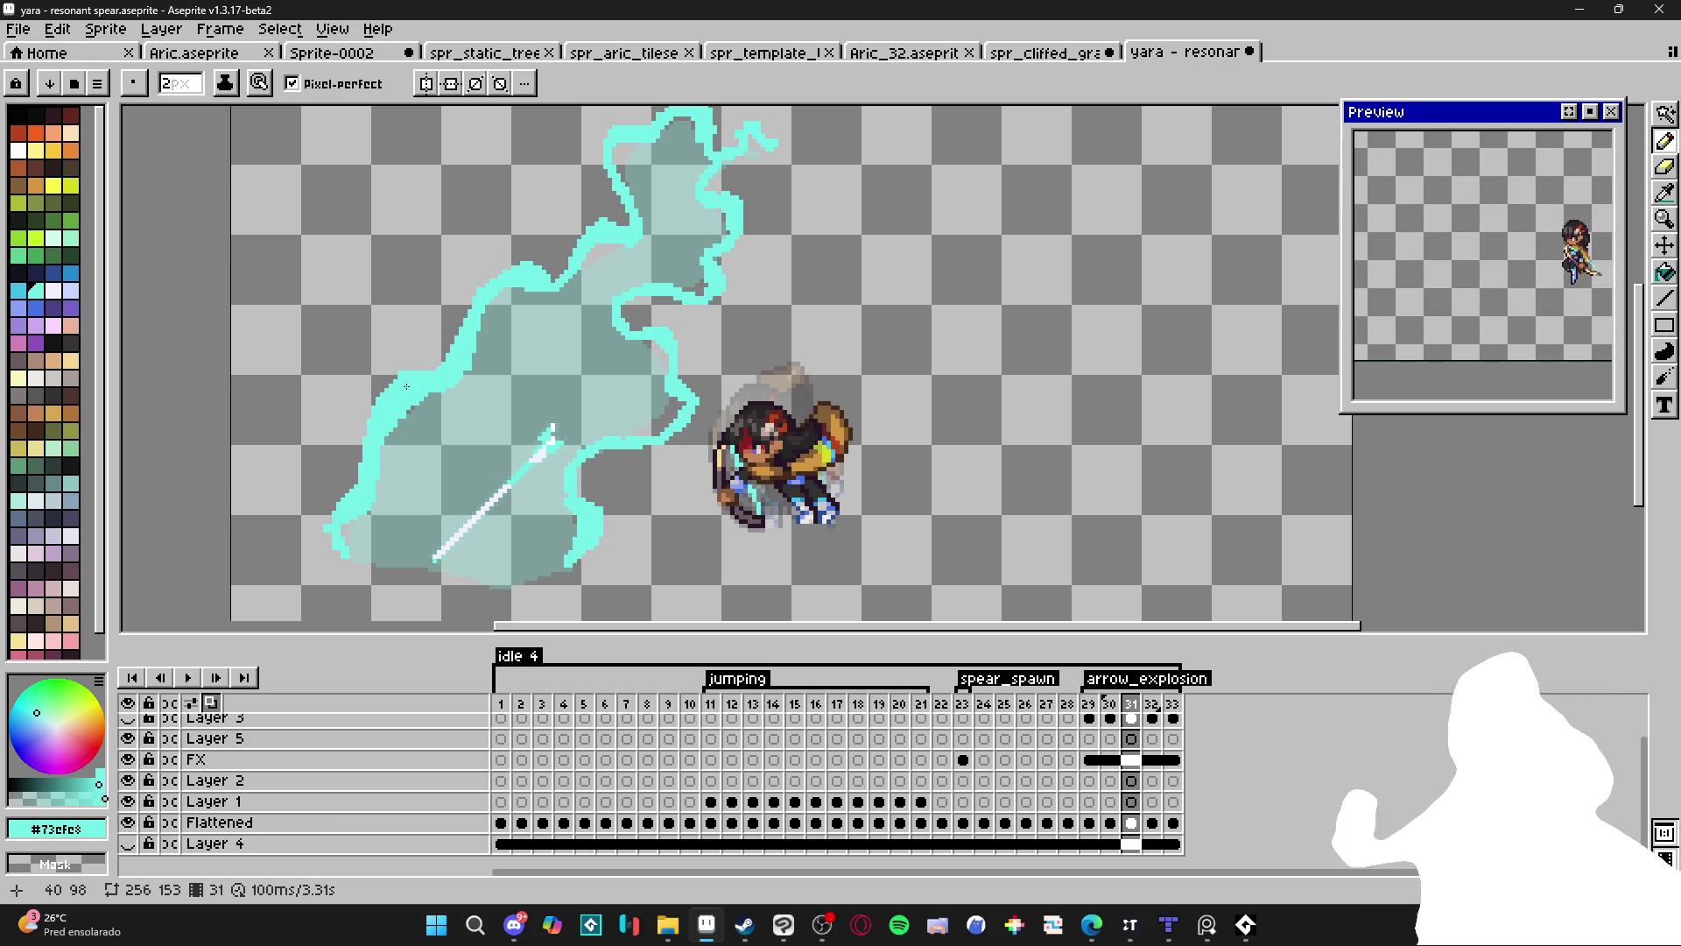
scroll(560, 394, up, 2)
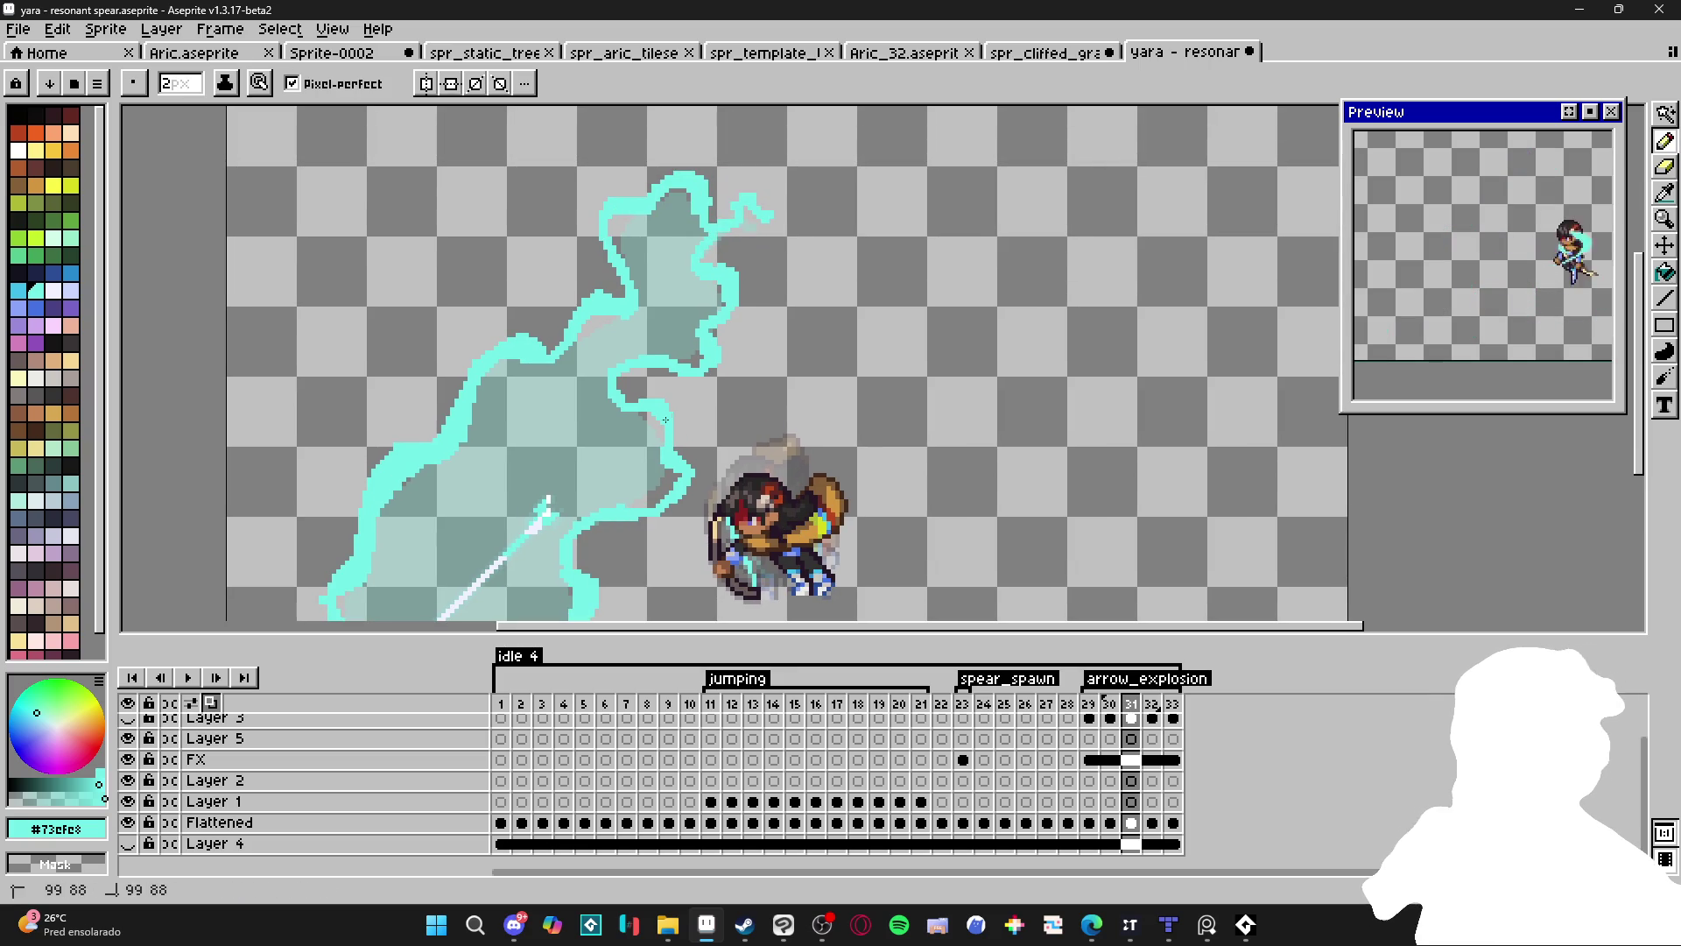
drag(659, 499, 692, 421)
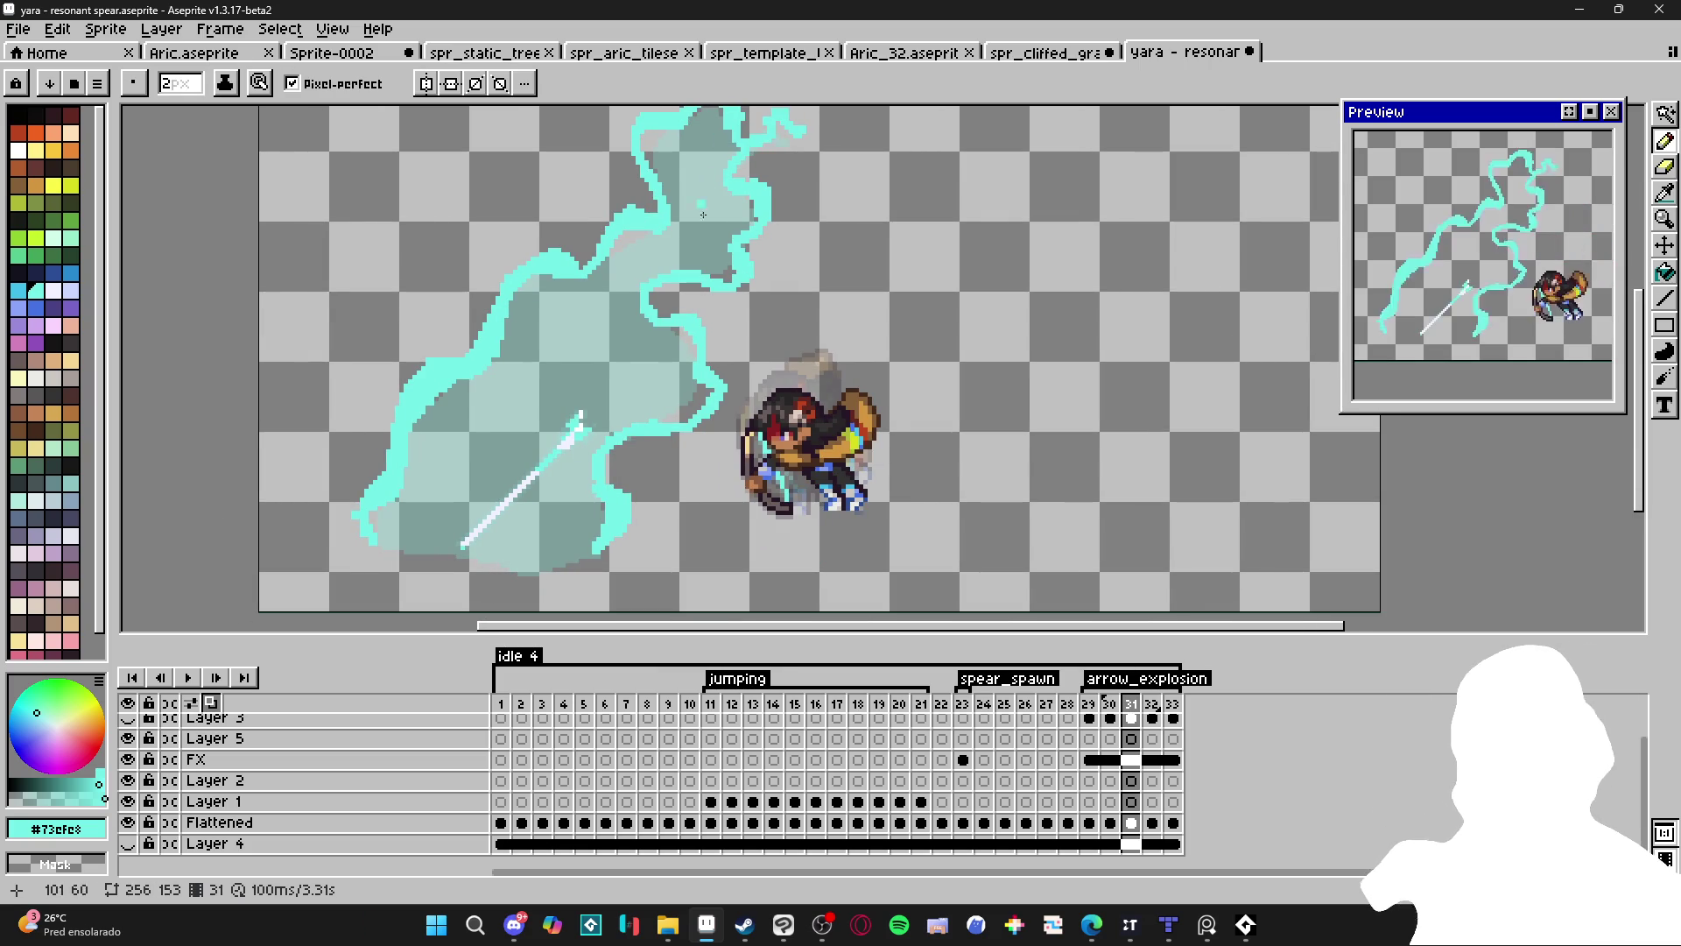
drag(727, 322, 718, 380)
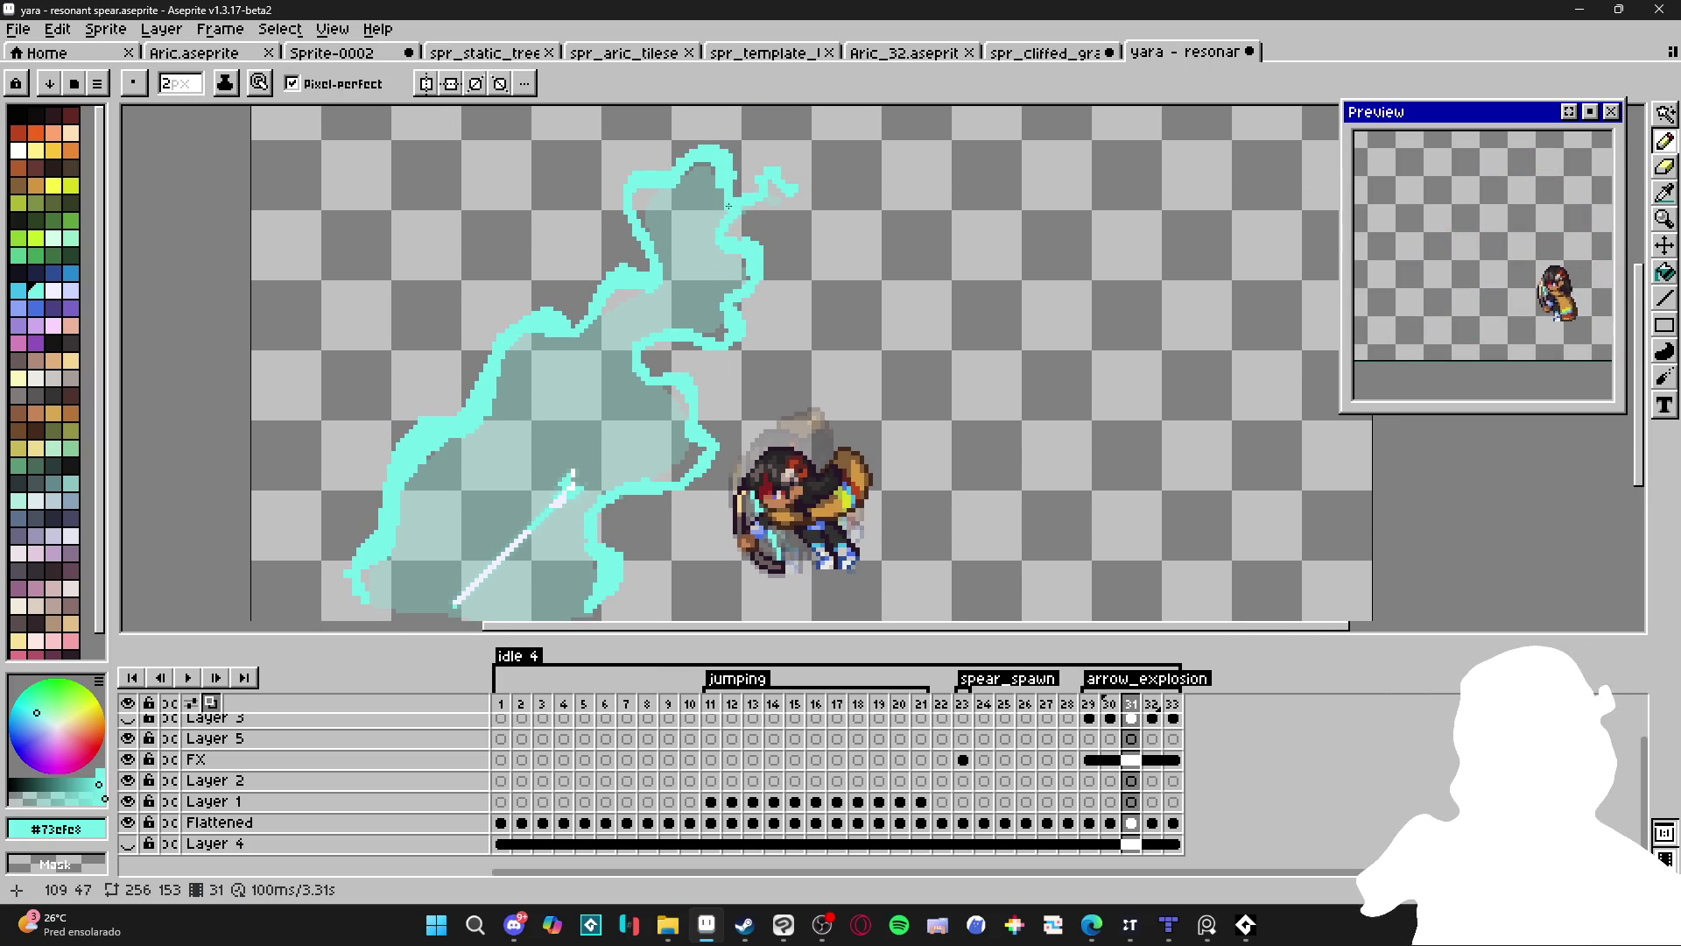
drag(676, 414, 692, 344)
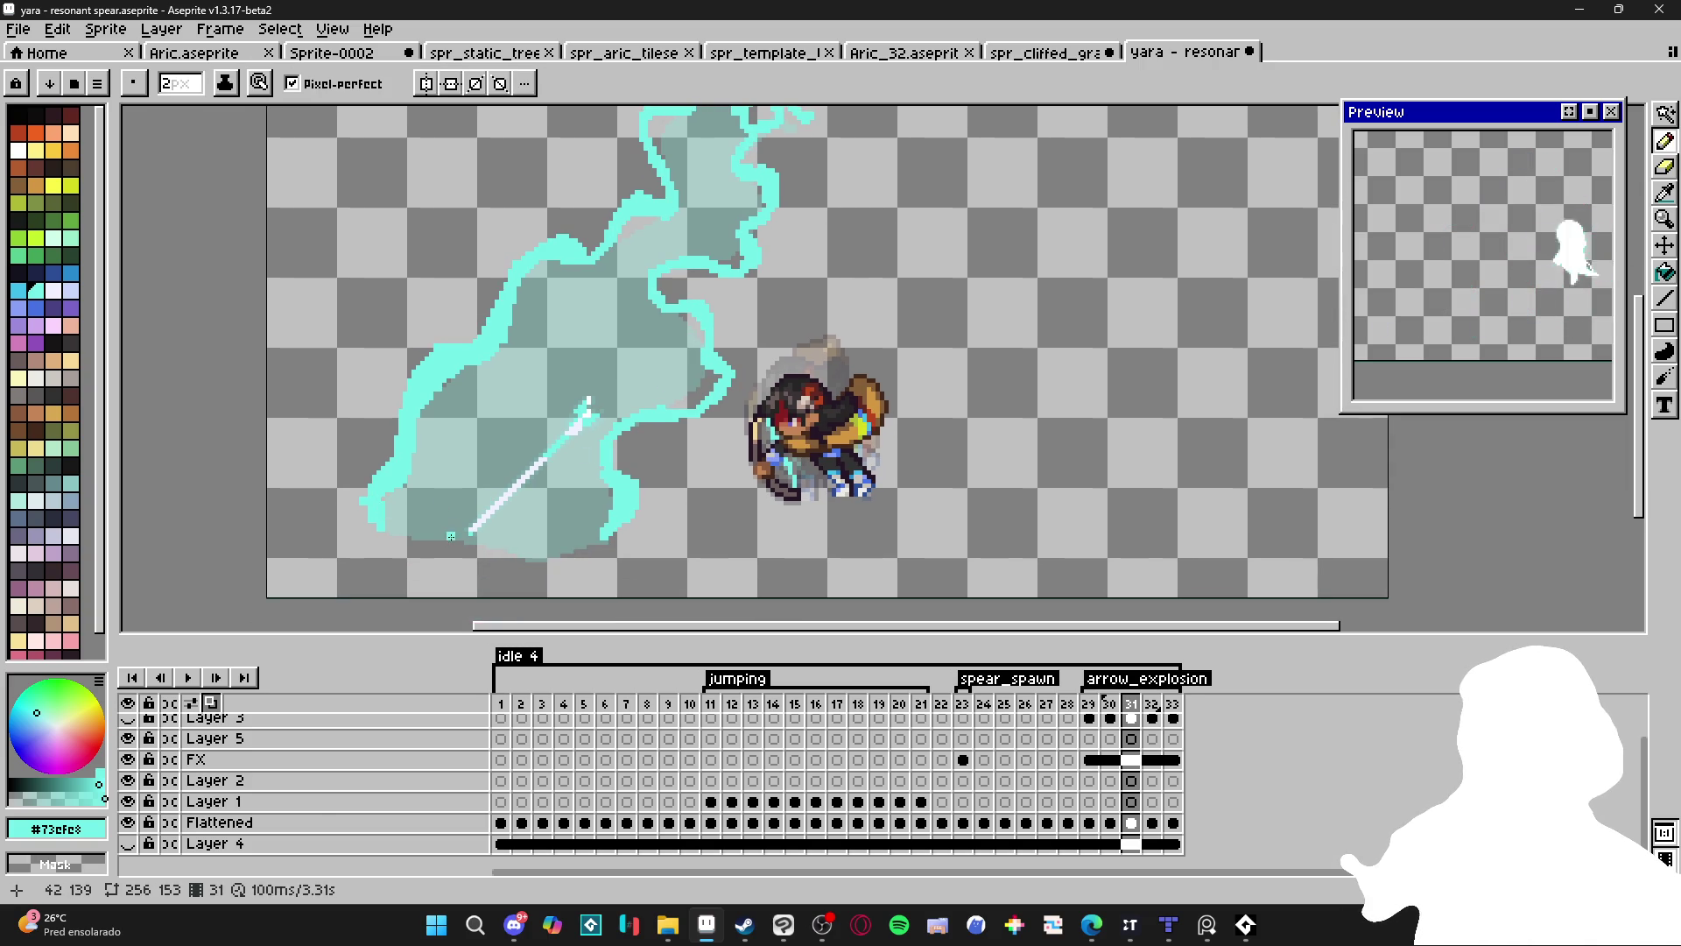
drag(441, 537, 447, 410)
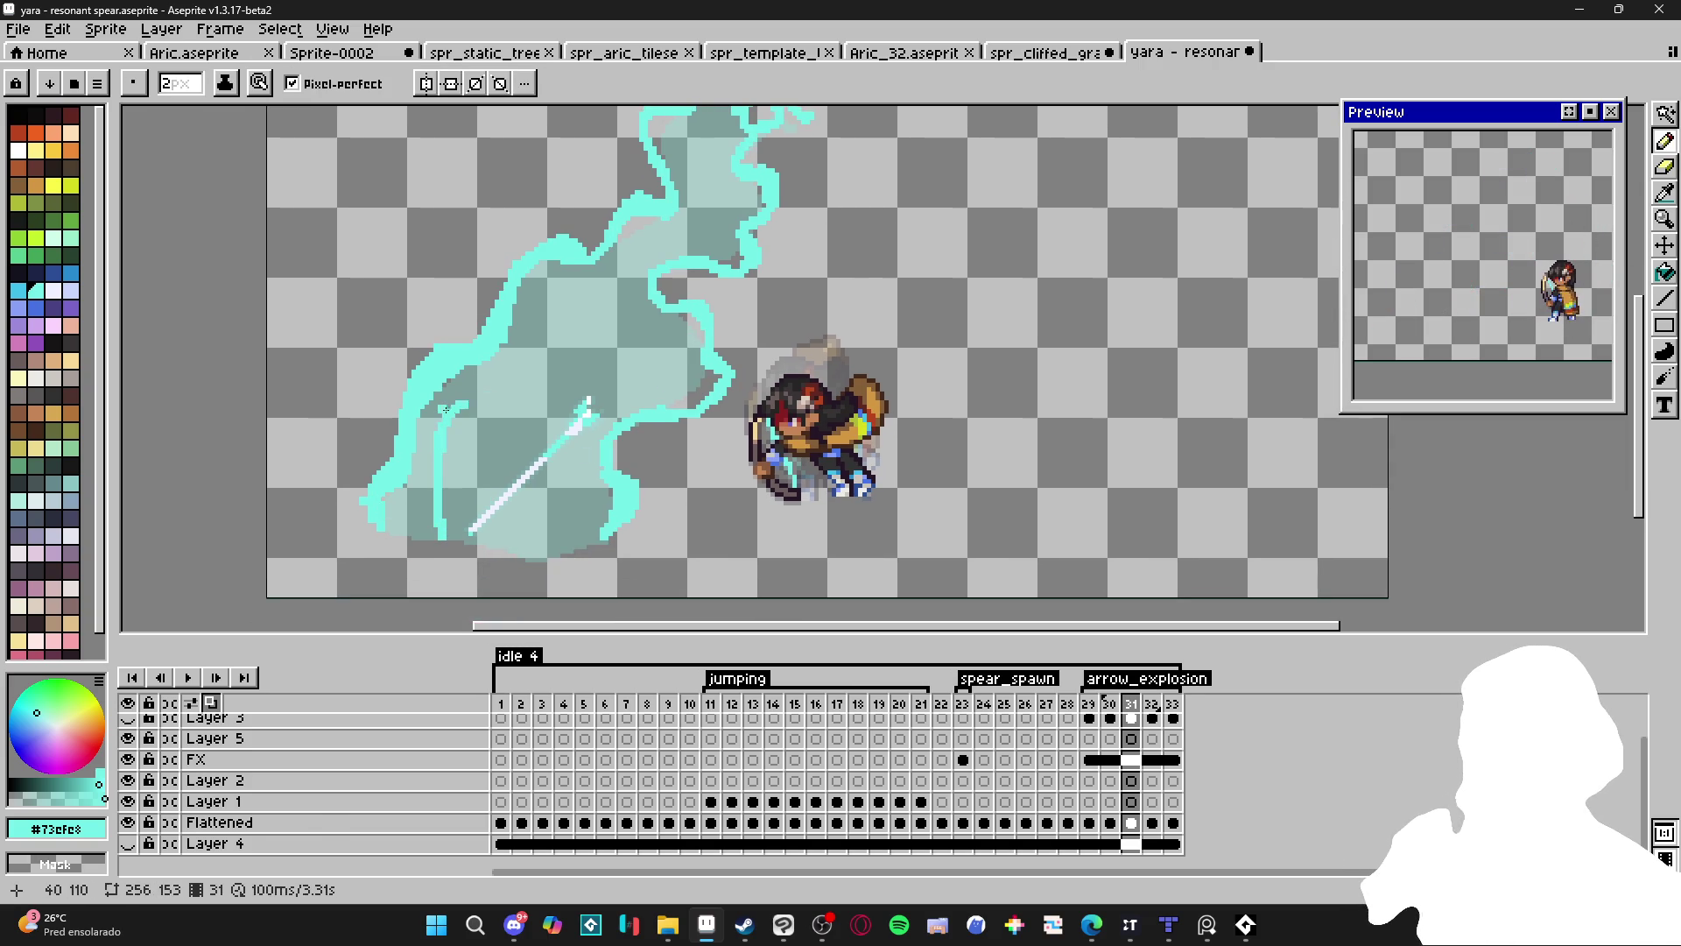
mouse_move(585, 317)
mouse_down()
mouse_move(621, 296)
mouse_move(692, 378)
mouse_move(590, 399)
mouse_up()
mouse_move(566, 497)
mouse_down()
mouse_move(523, 508)
mouse_move(527, 535)
mouse_up()
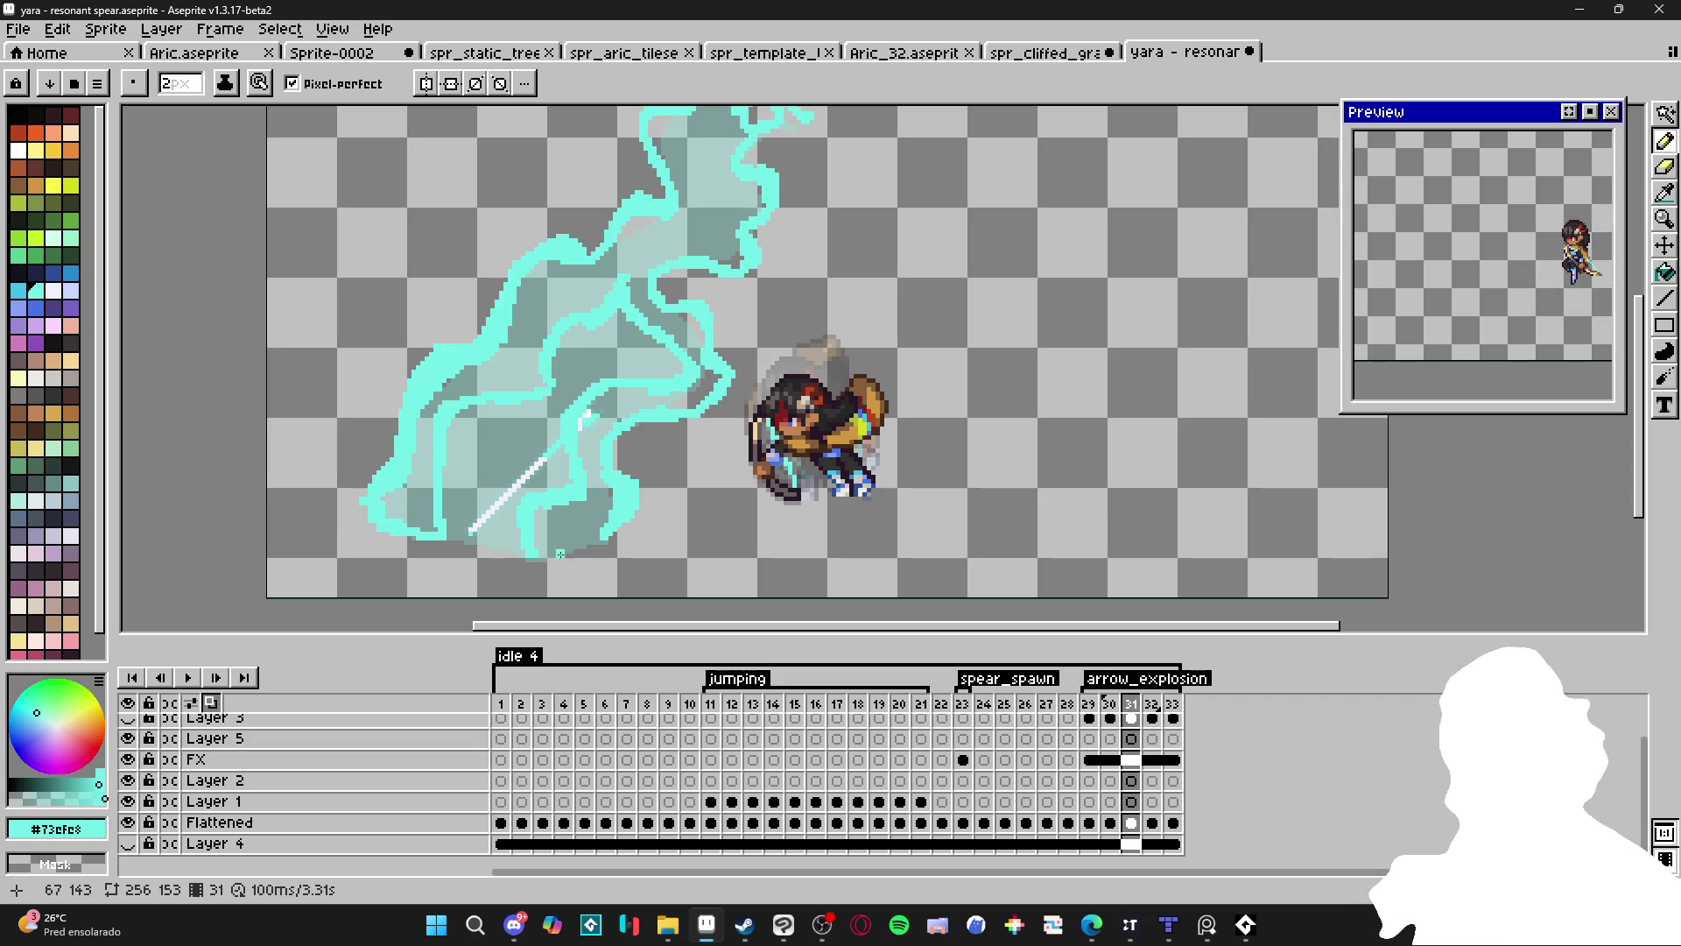
Paint Bucket-fill the outlined smoke bands on frame 31 solid cyan.
key(g)
click(613, 508)
click(665, 368)
scroll(652, 440, up, 3)
scroll(701, 499, right, 2)
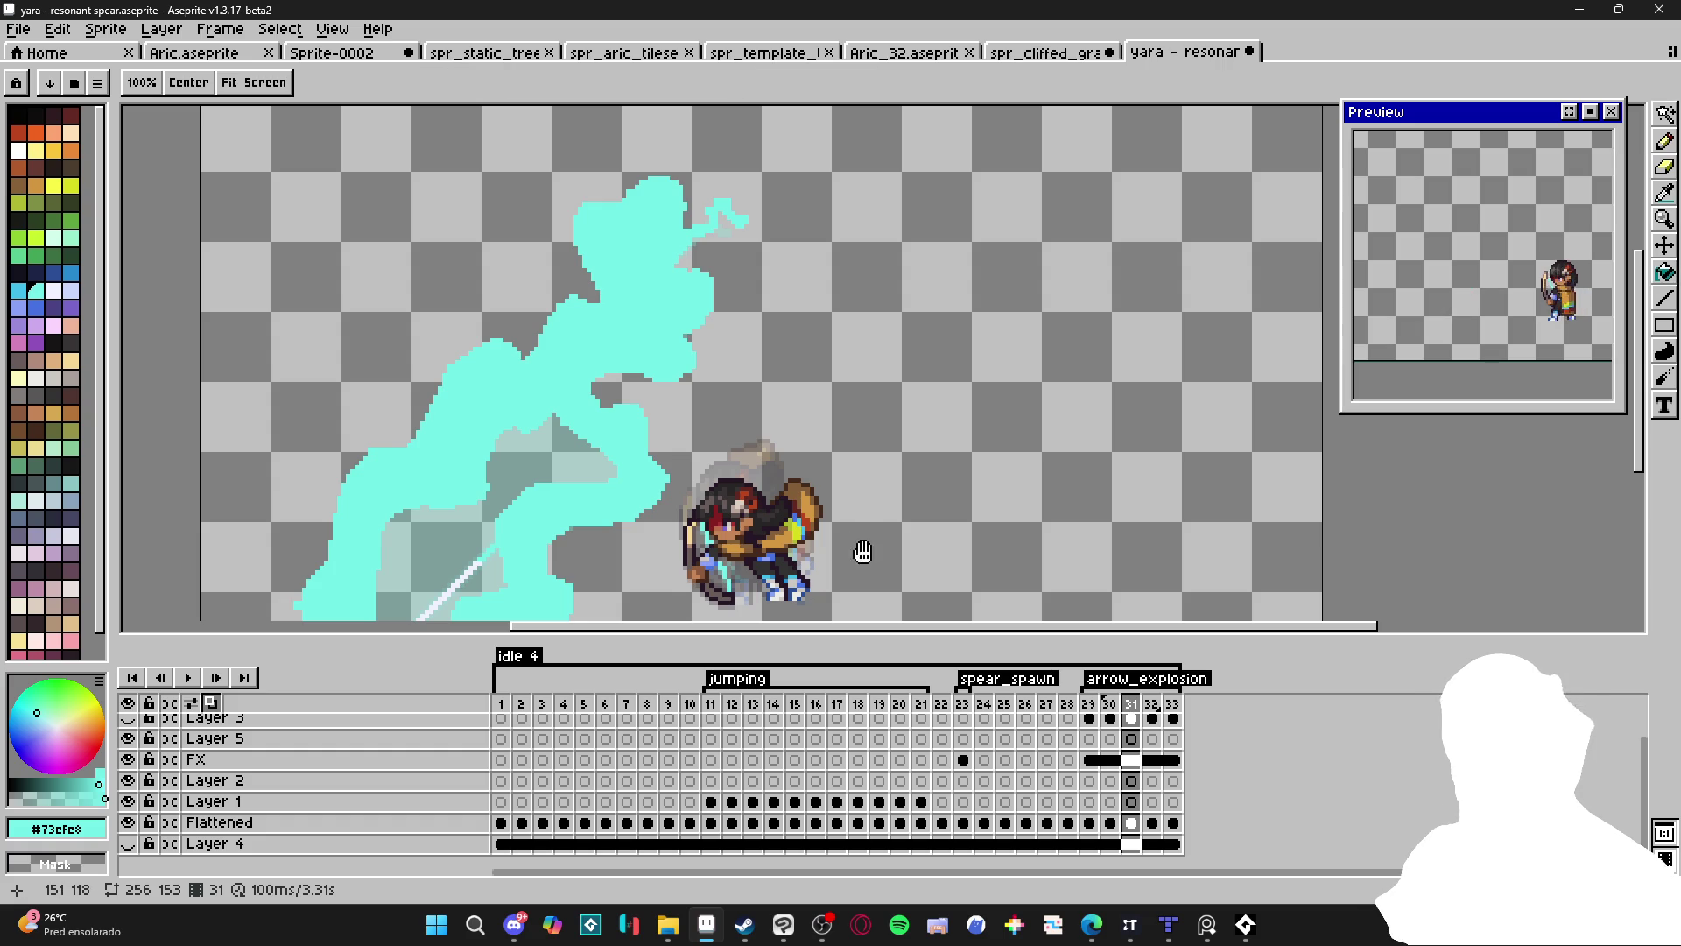
Flip through frames 29, 30 and 31 to compare the smoke plume.
key(Left)
scroll(1119, 727, up, 1)
click(1090, 717)
click(1111, 716)
click(1132, 716)
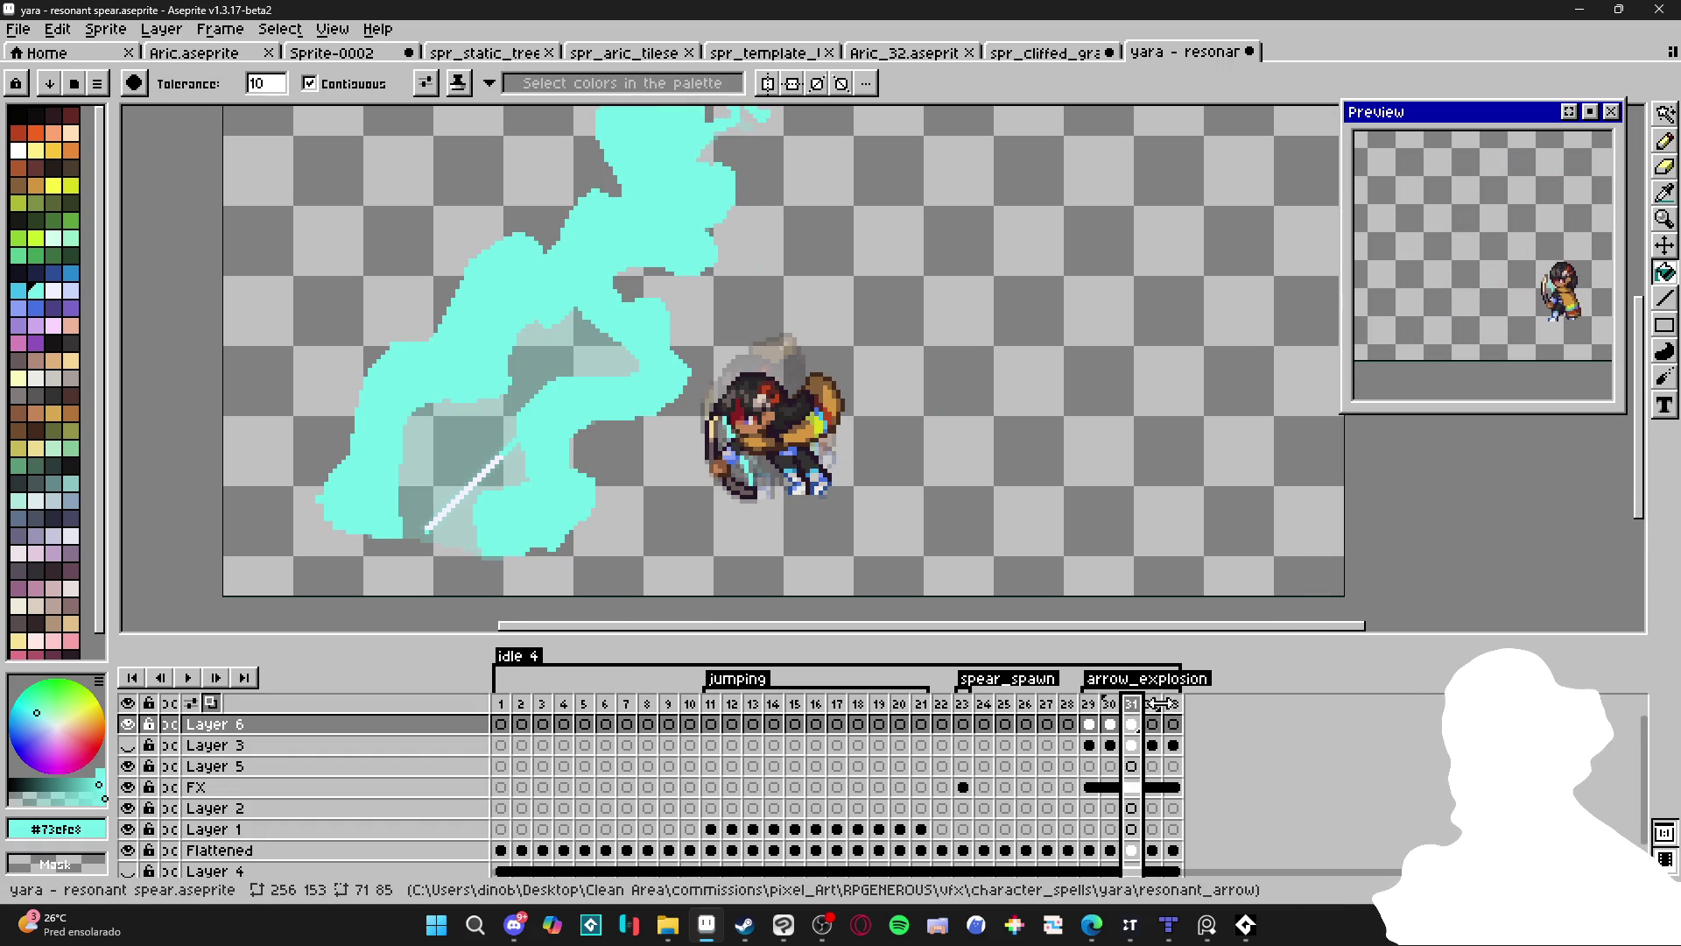
On frame 32, pencil curling cyan wisps from the top down toward the character.
click(1156, 709)
scroll(797, 521, up, 3)
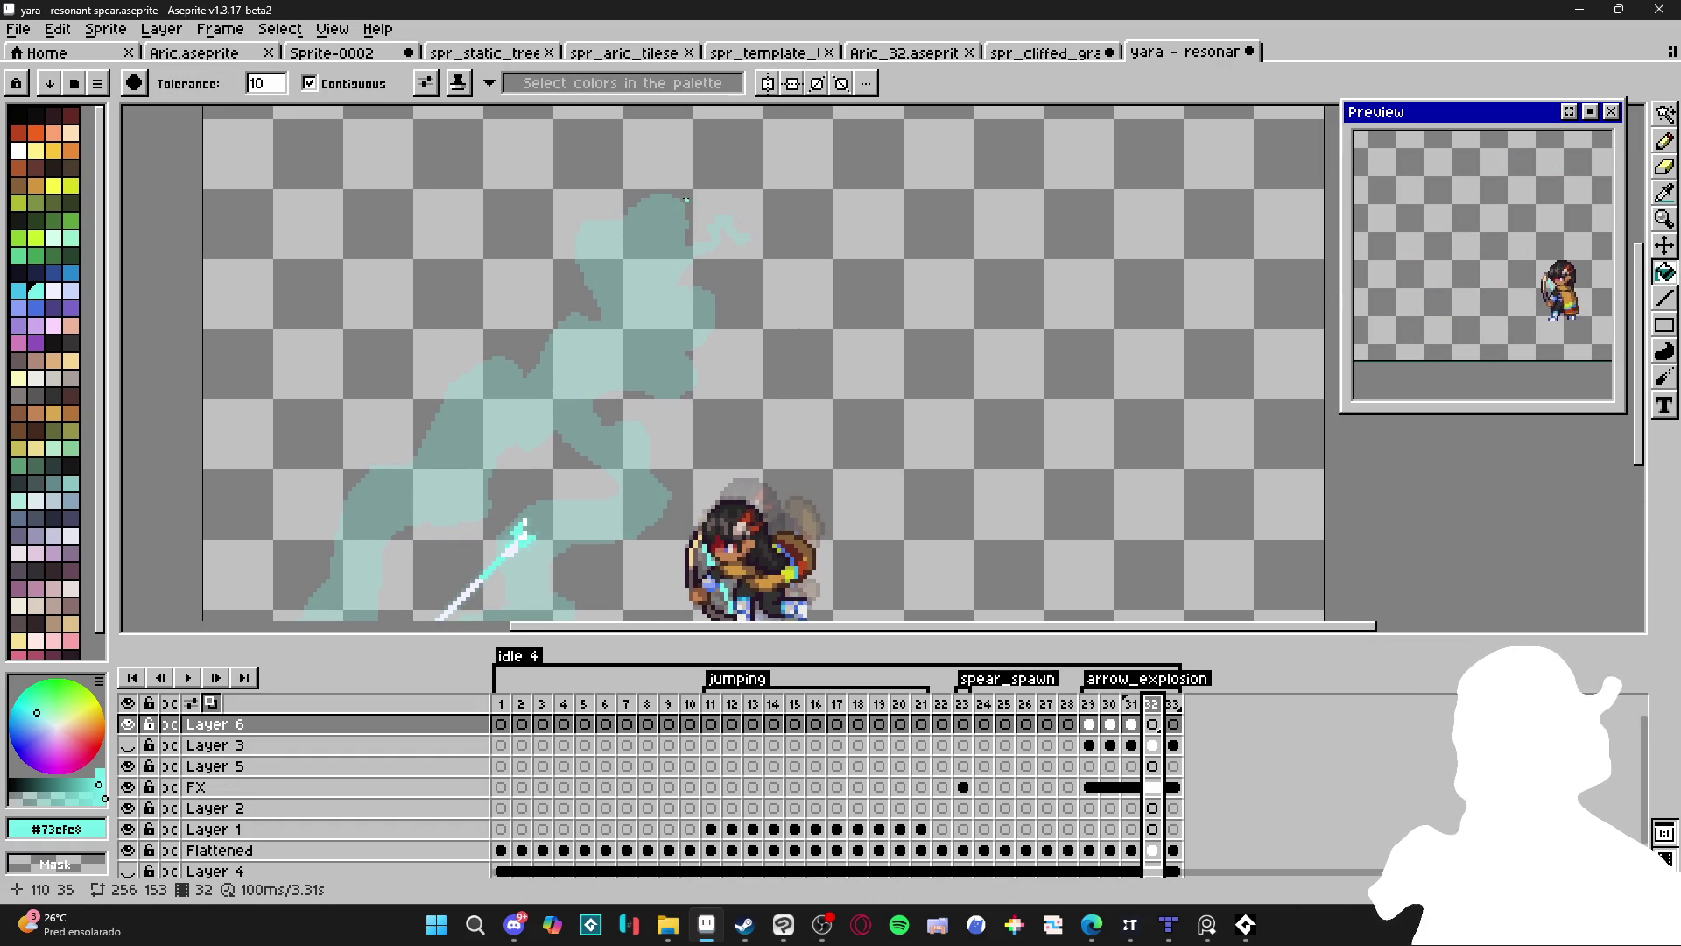
key(b)
mouse_move(690, 212)
mouse_down()
mouse_move(681, 186)
mouse_move(684, 219)
mouse_move(679, 186)
mouse_move(601, 202)
mouse_move(581, 263)
mouse_move(599, 280)
mouse_up()
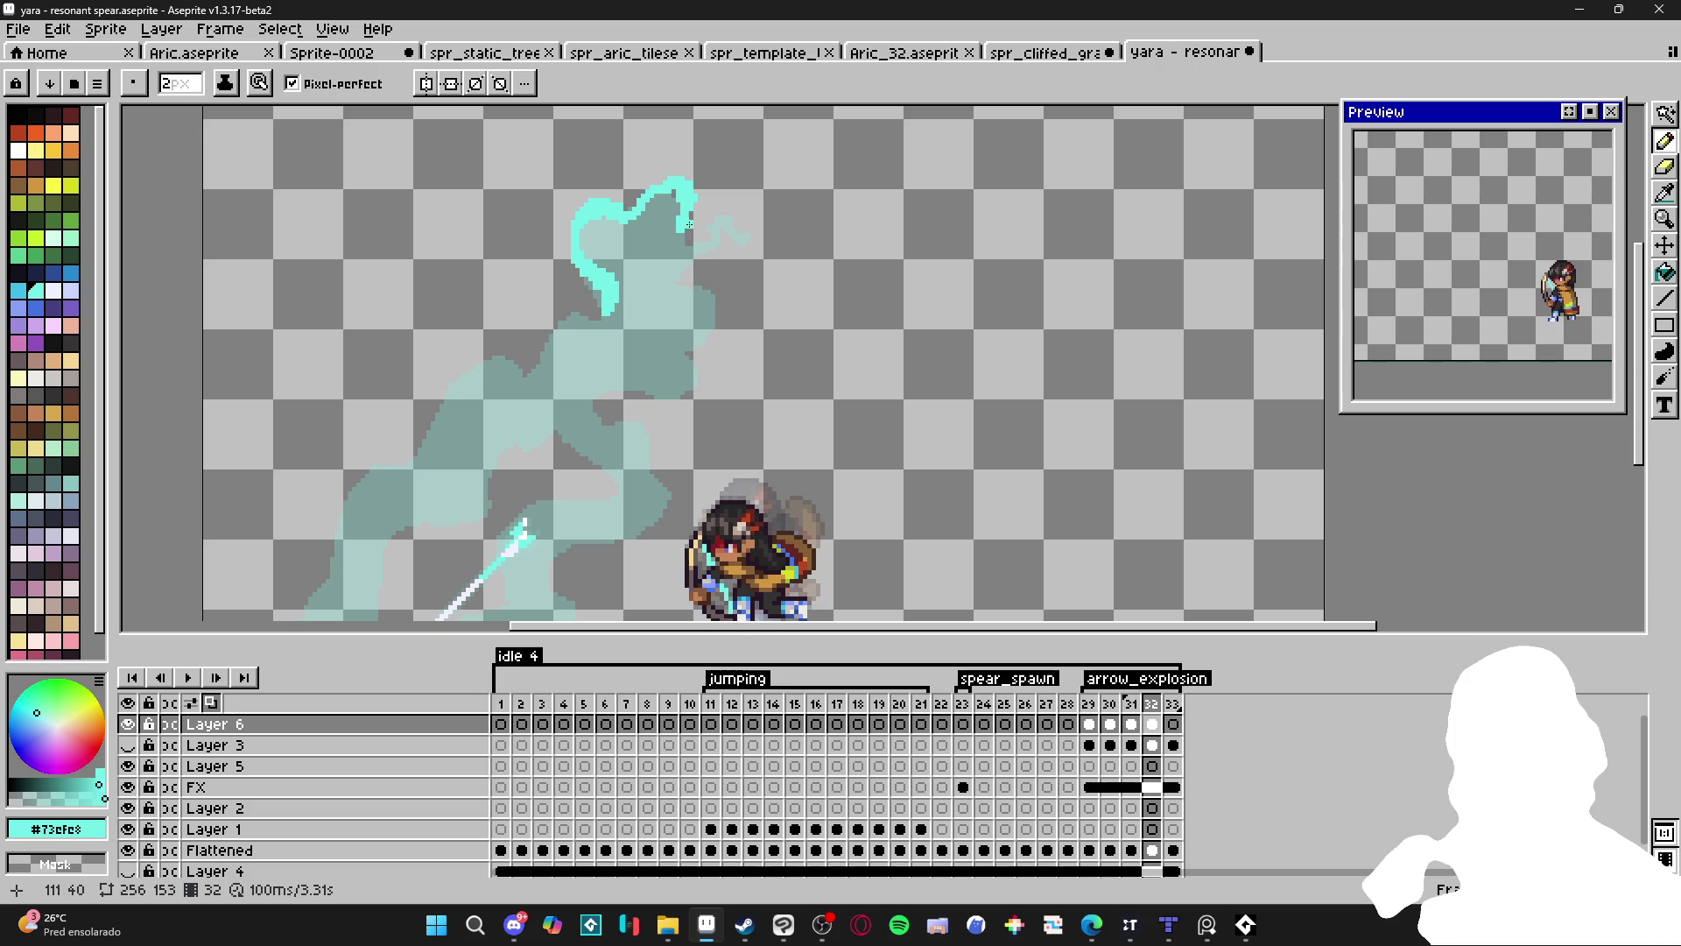
drag(705, 238, 729, 205)
mouse_move(704, 260)
mouse_down()
mouse_move(673, 281)
mouse_move(726, 296)
mouse_move(695, 404)
mouse_move(632, 379)
mouse_move(597, 411)
mouse_move(652, 421)
mouse_move(647, 470)
mouse_move(669, 472)
mouse_move(683, 508)
mouse_up()
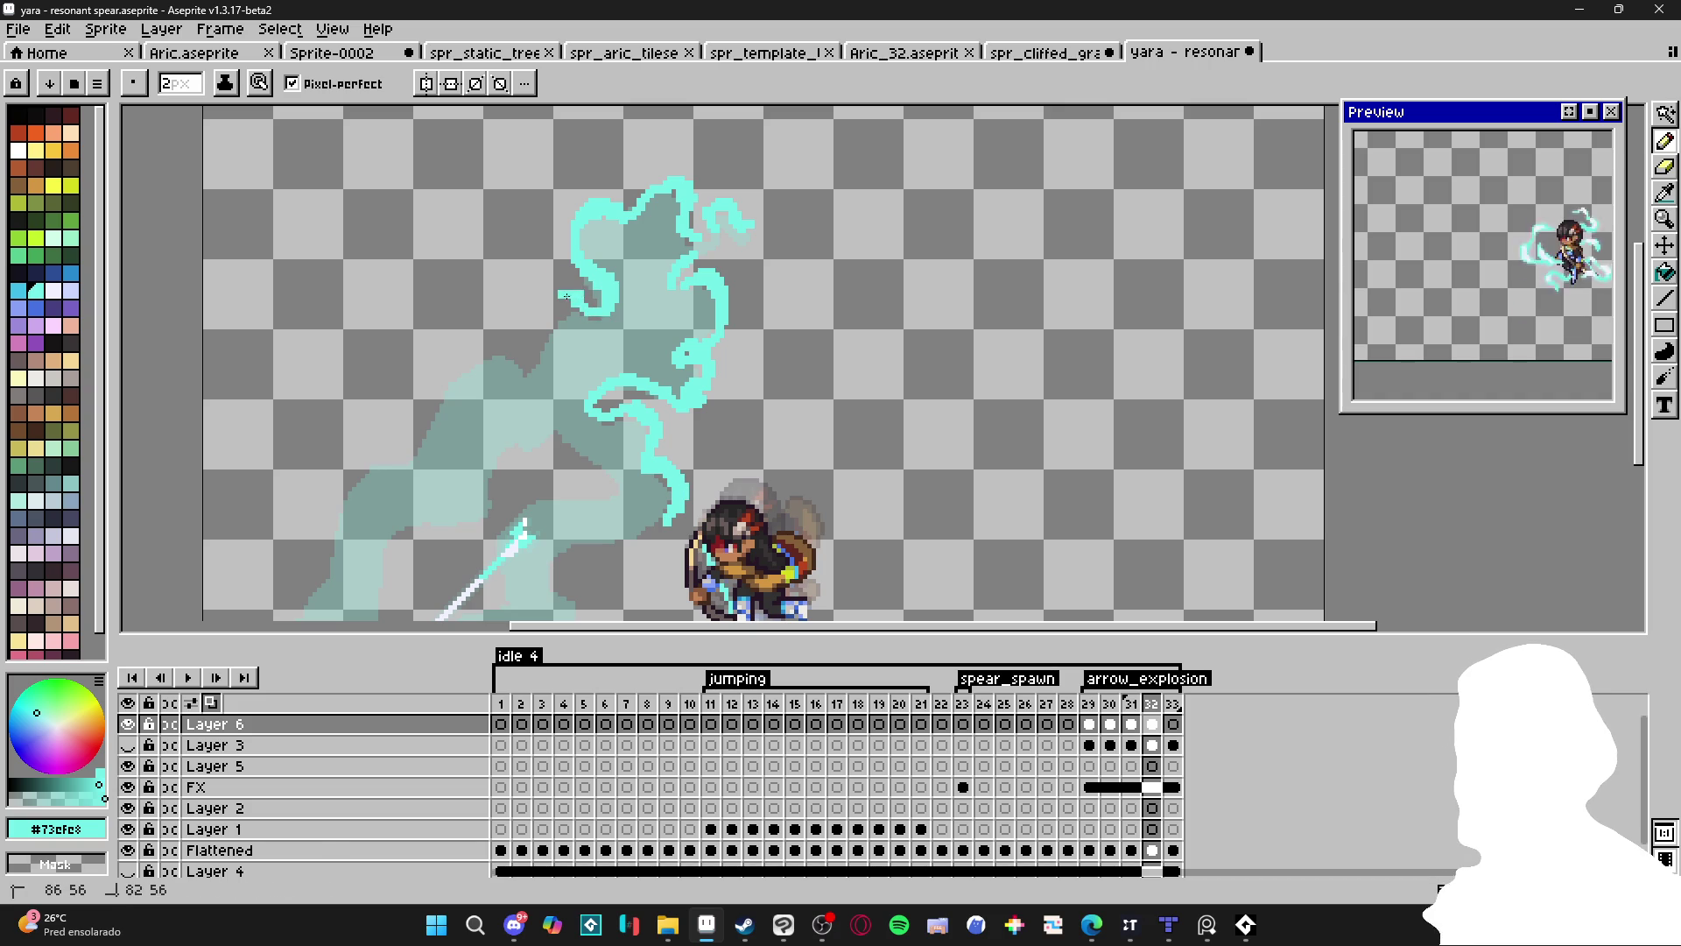